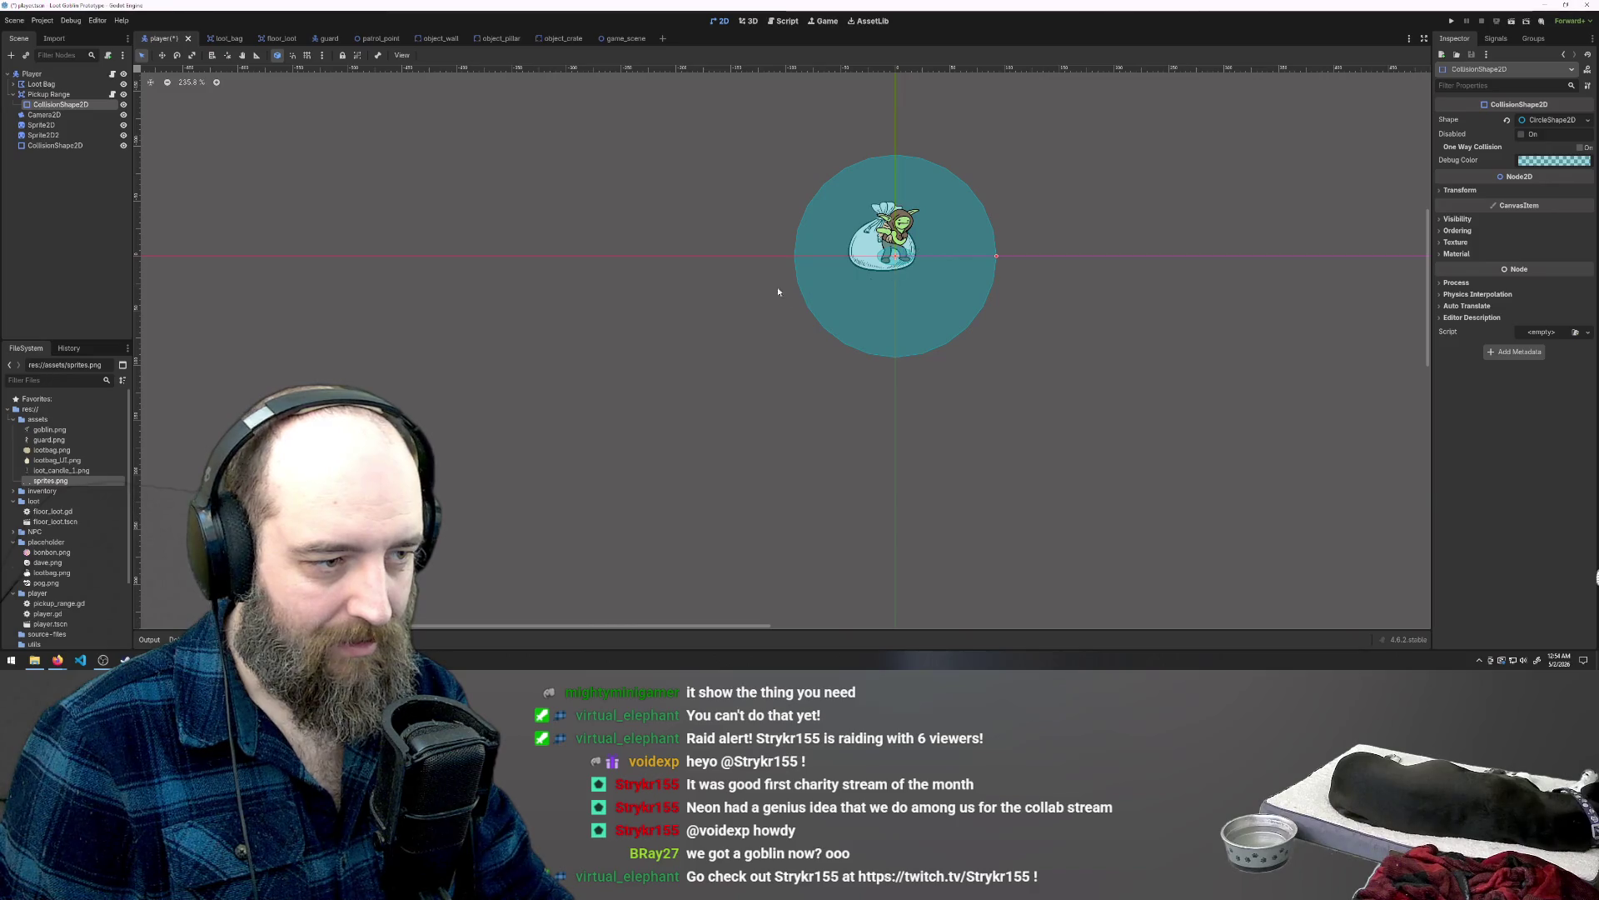
Step: Try a Y scale of 5 on the small collision shape, then undo it
{"action": "left_click", "coordinate": [1063, 422]}
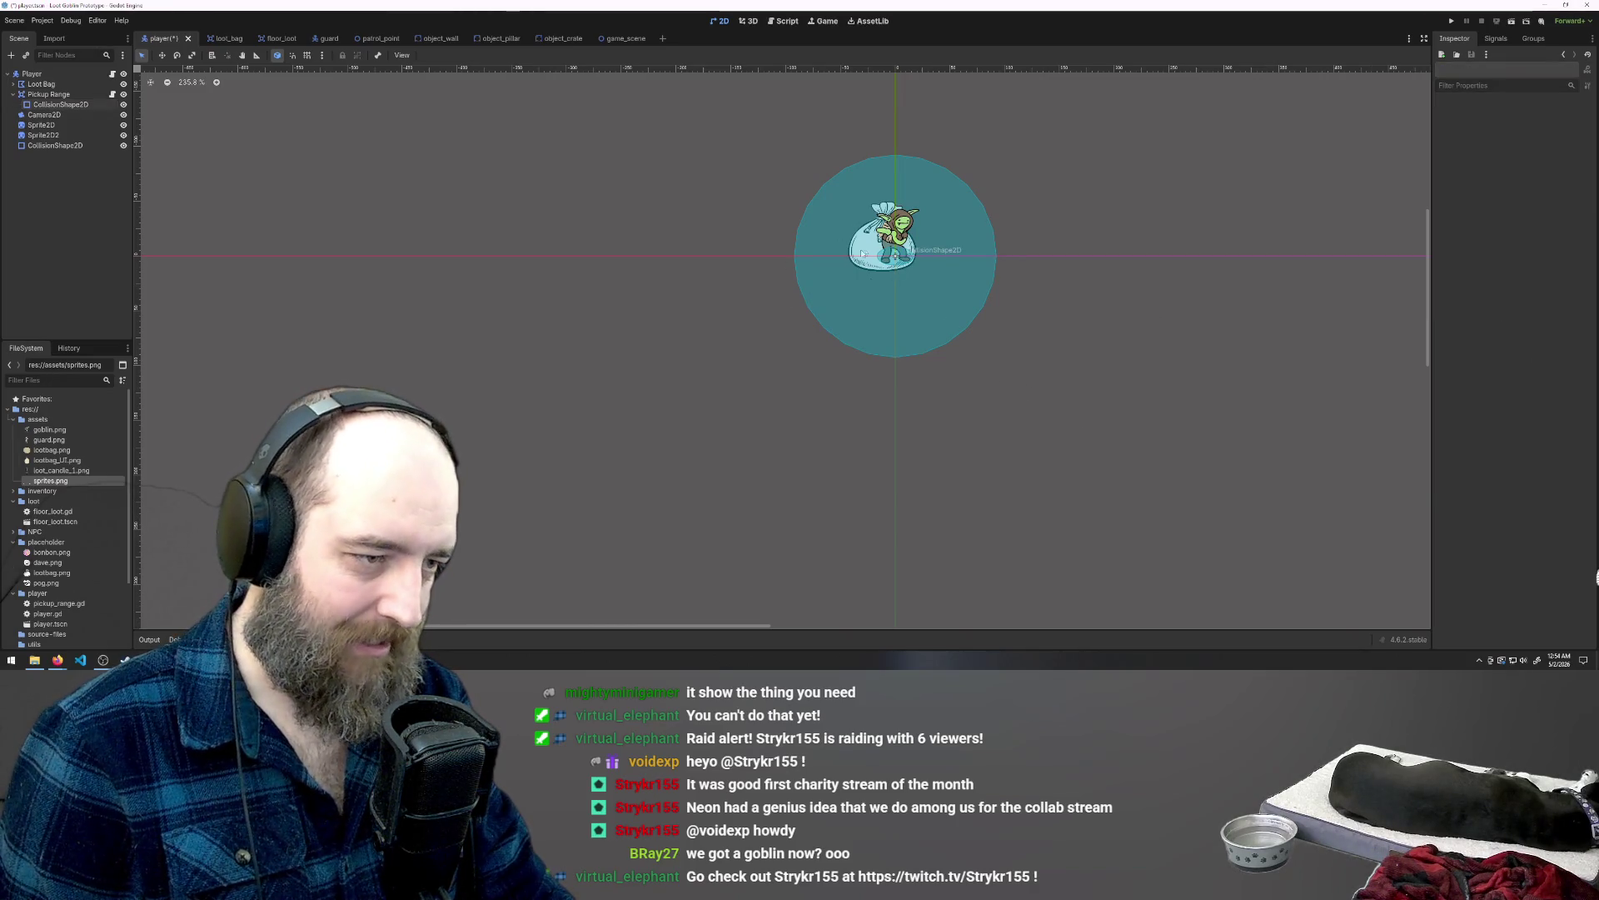
{"action": "scroll", "coordinate": [880, 236], "scroll_direction": "up", "scroll_amount": 3}
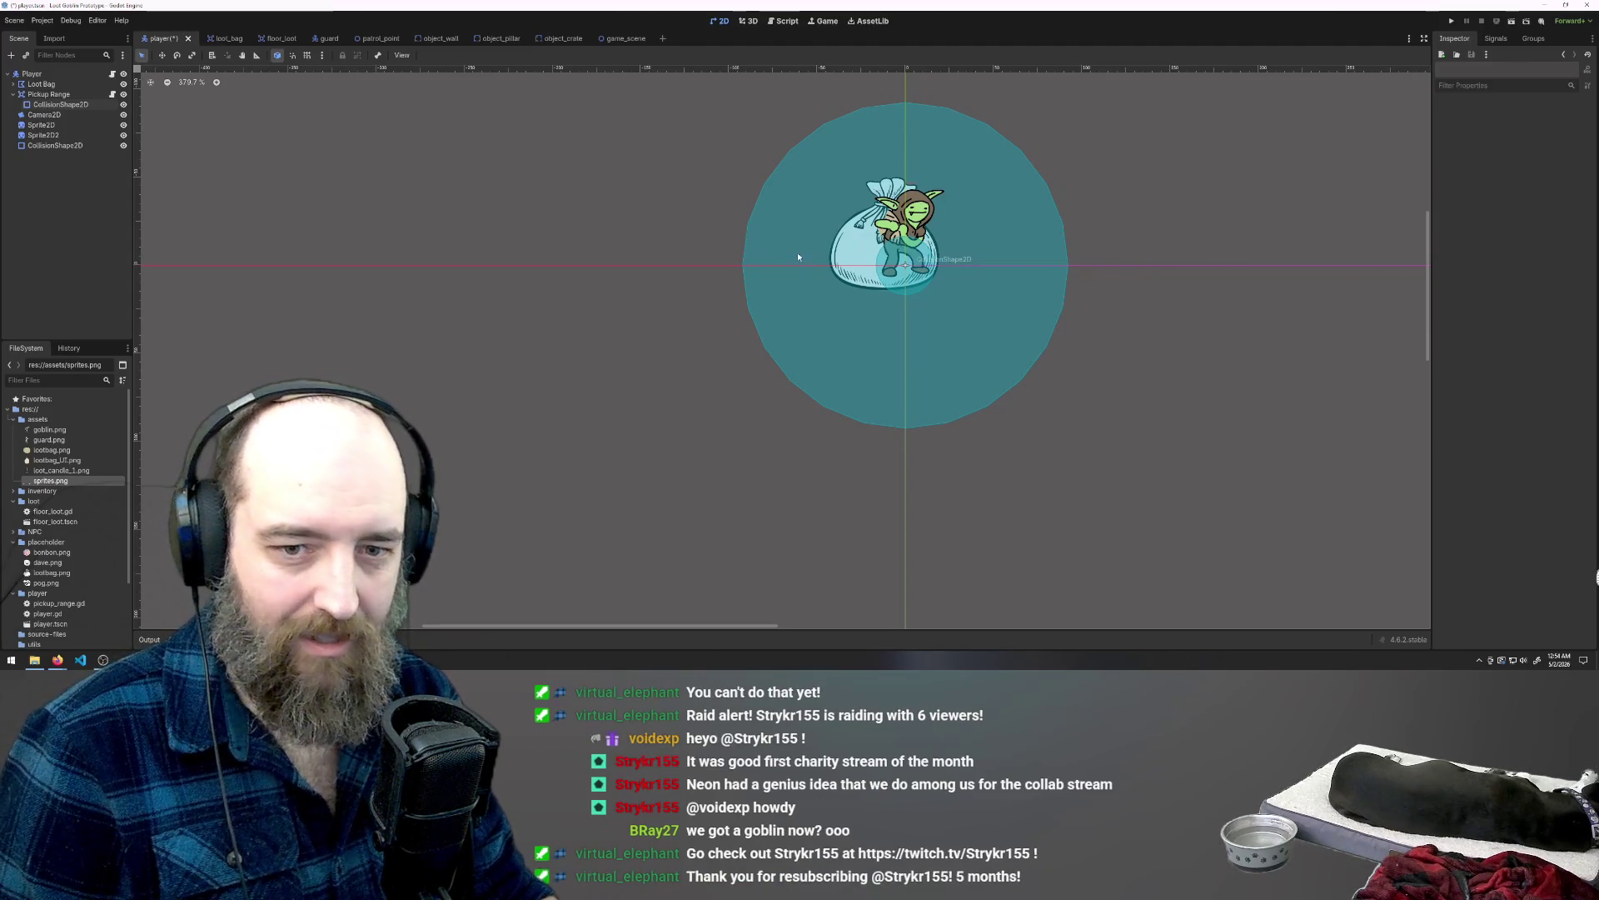
{"action": "left_click", "coordinate": [909, 280]}
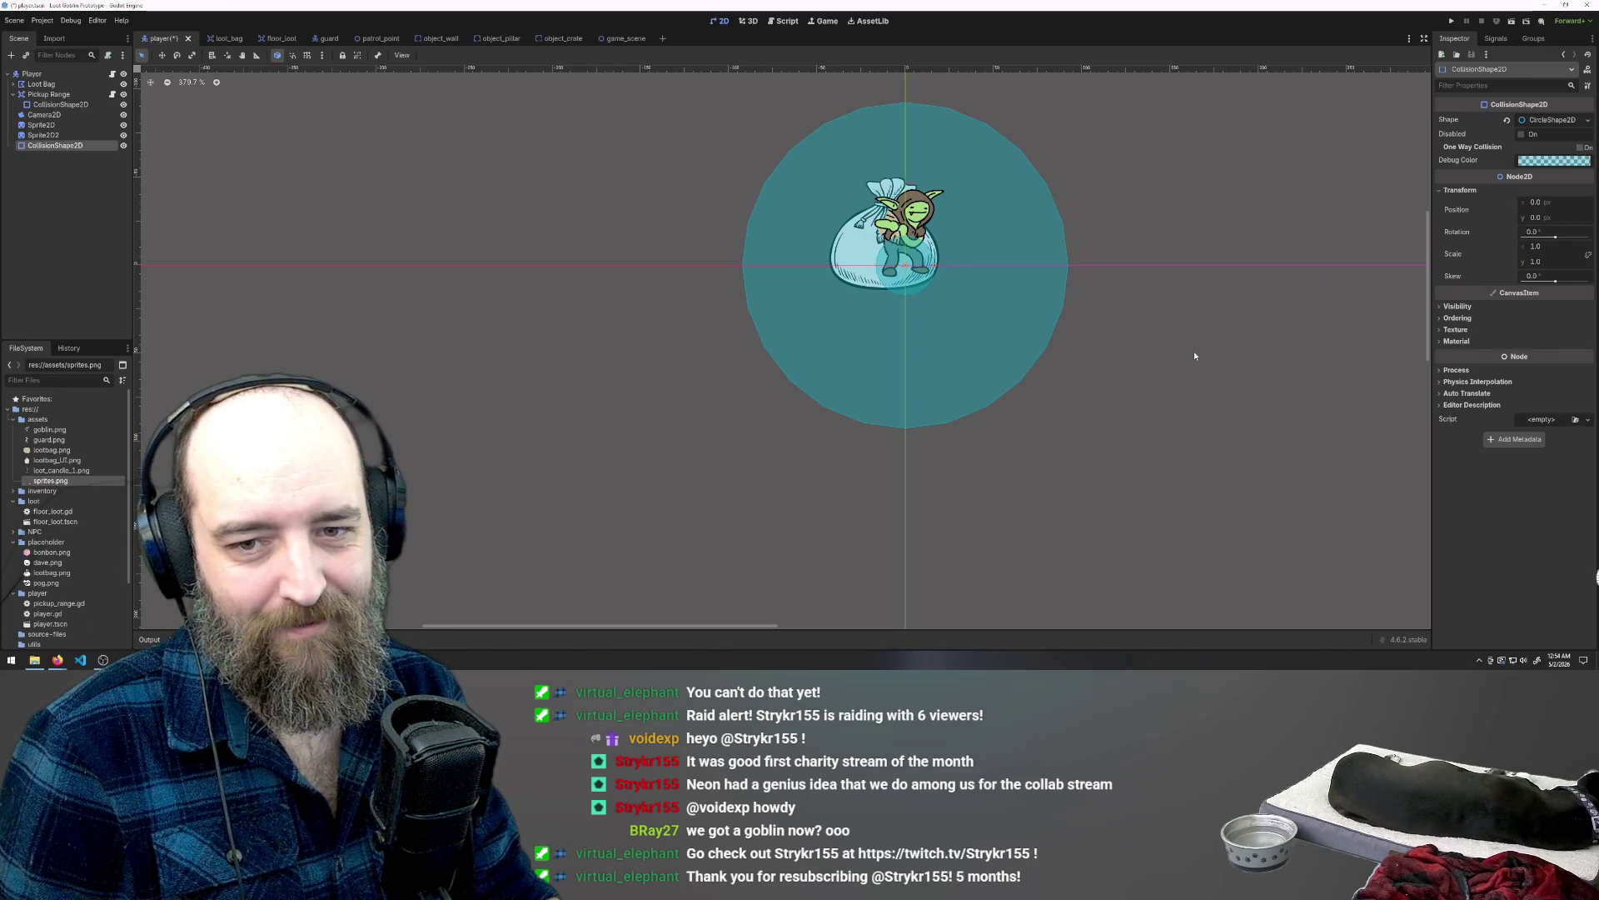
{"action": "scroll", "coordinate": [988, 329], "scroll_direction": "down", "scroll_amount": 1}
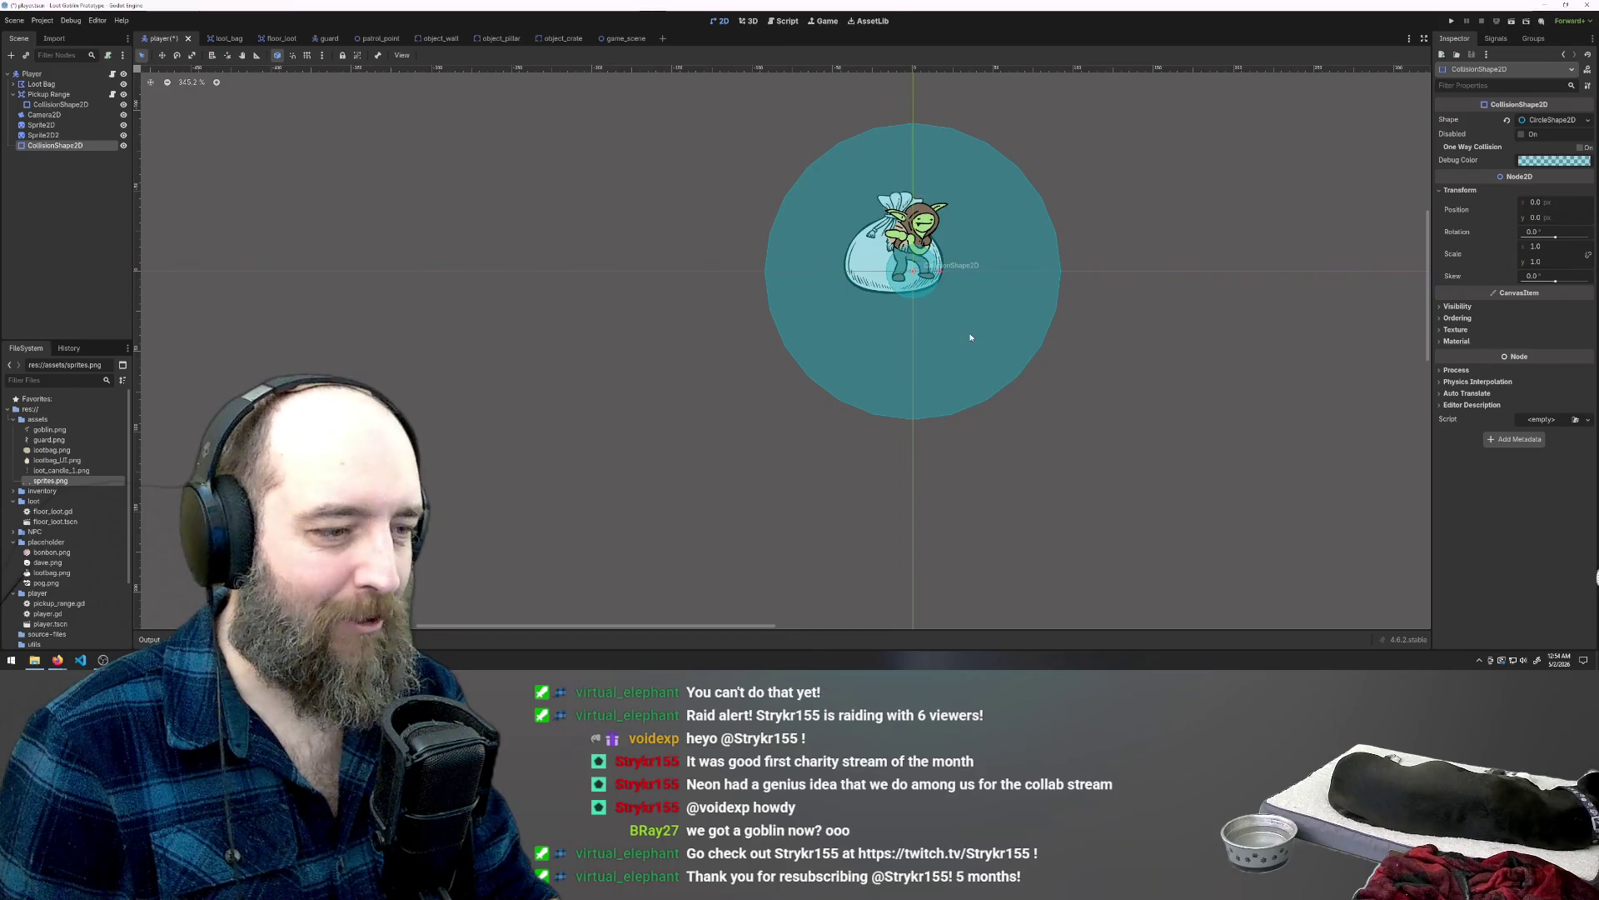
{"action": "scroll", "coordinate": [916, 269], "scroll_direction": "up", "scroll_amount": 5}
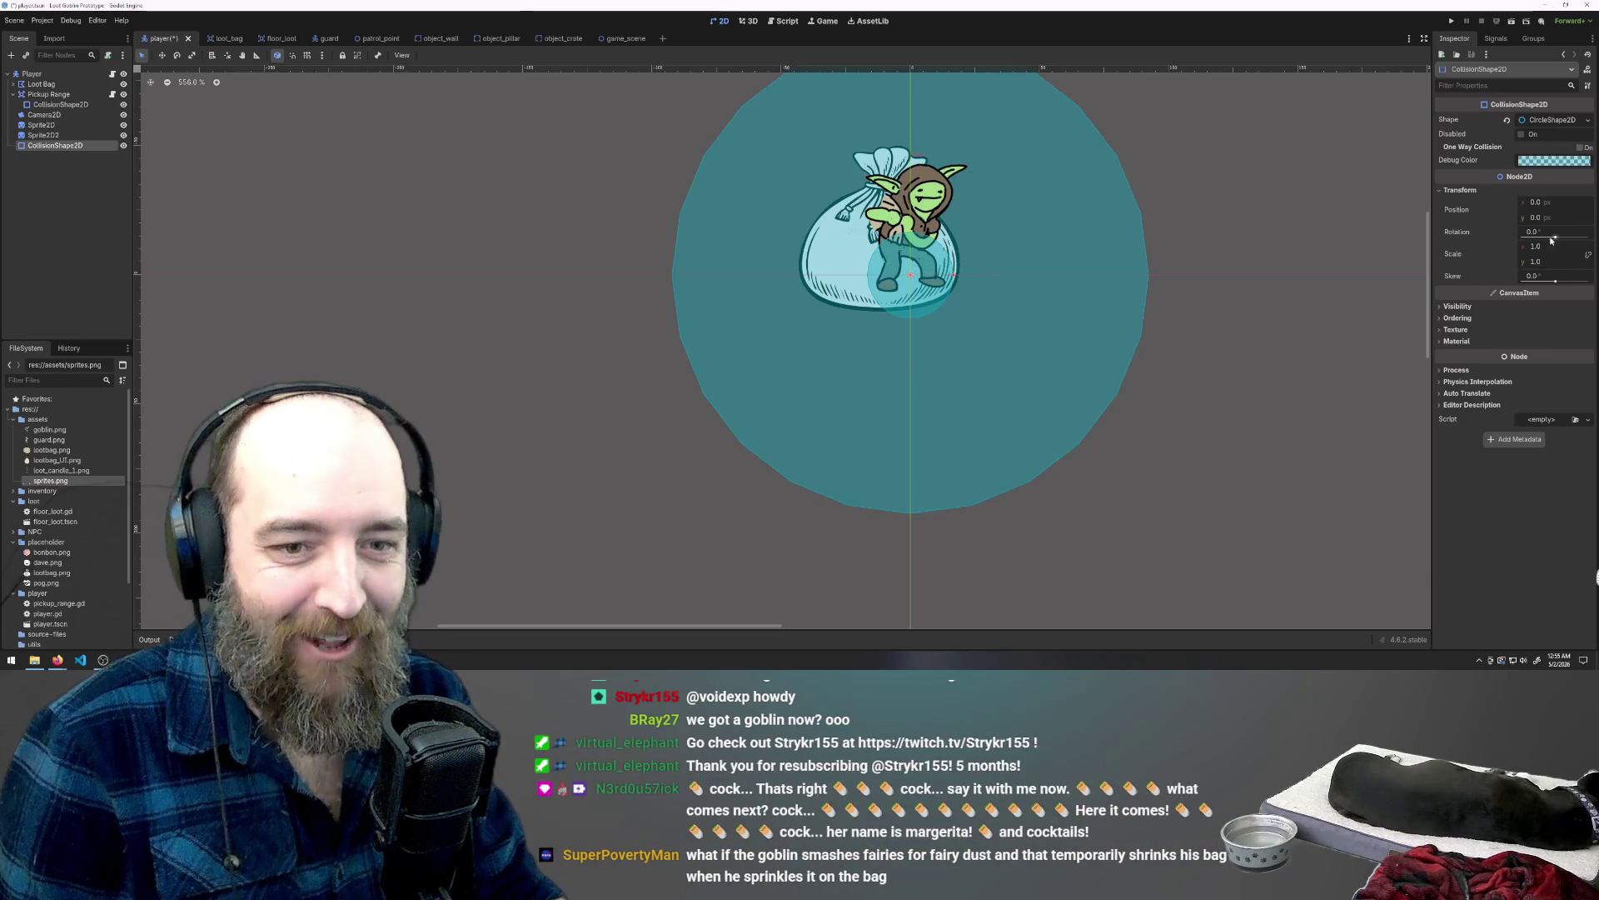
{"action": "left_click", "coordinate": [1541, 262]}
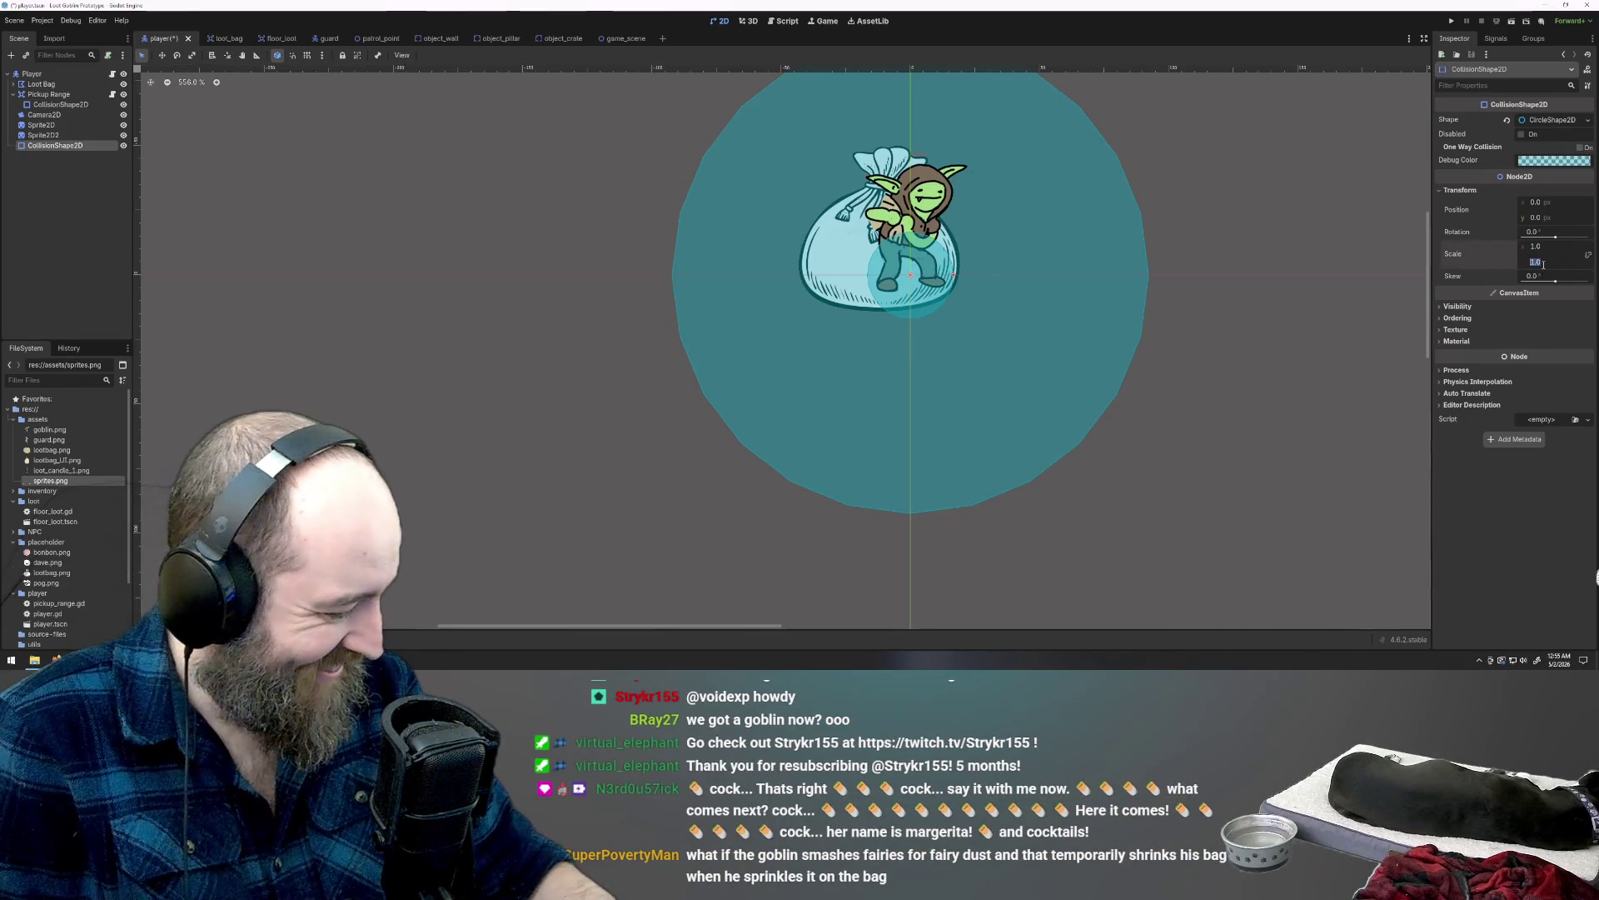
{"action": "type", "text": "5"}
{"action": "key", "text": "Return"}
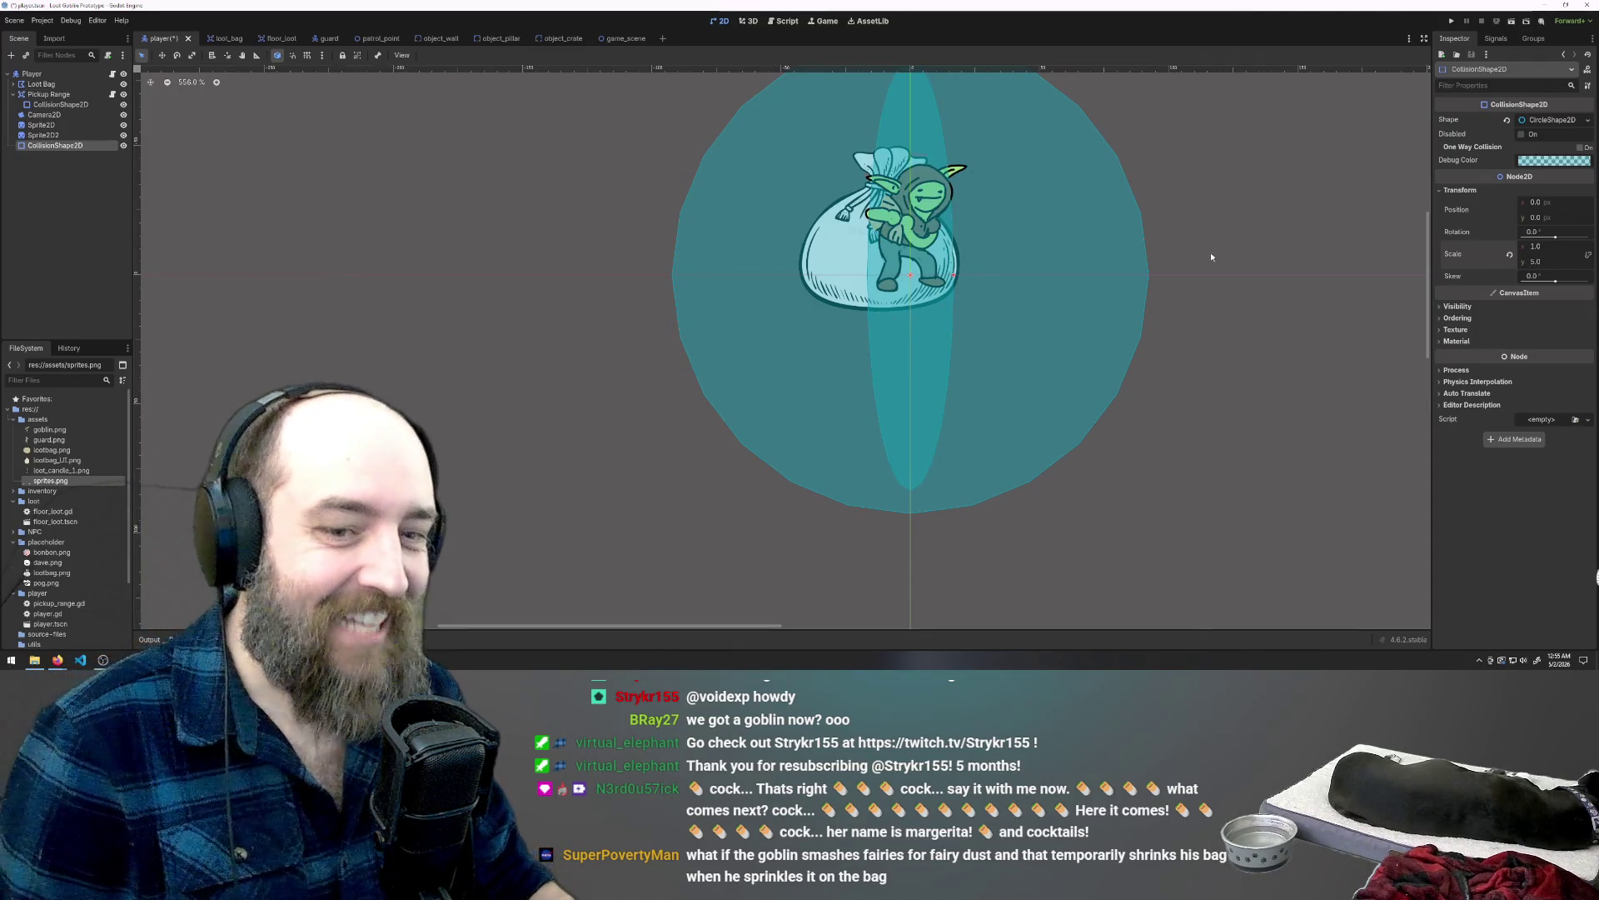
{"action": "left_click", "coordinate": [1292, 228]}
{"action": "key", "text": "ctrl+z"}
Step: Reselect the small collision circle and set its Y scale to 0.5
{"action": "left_click", "coordinate": [920, 300]}
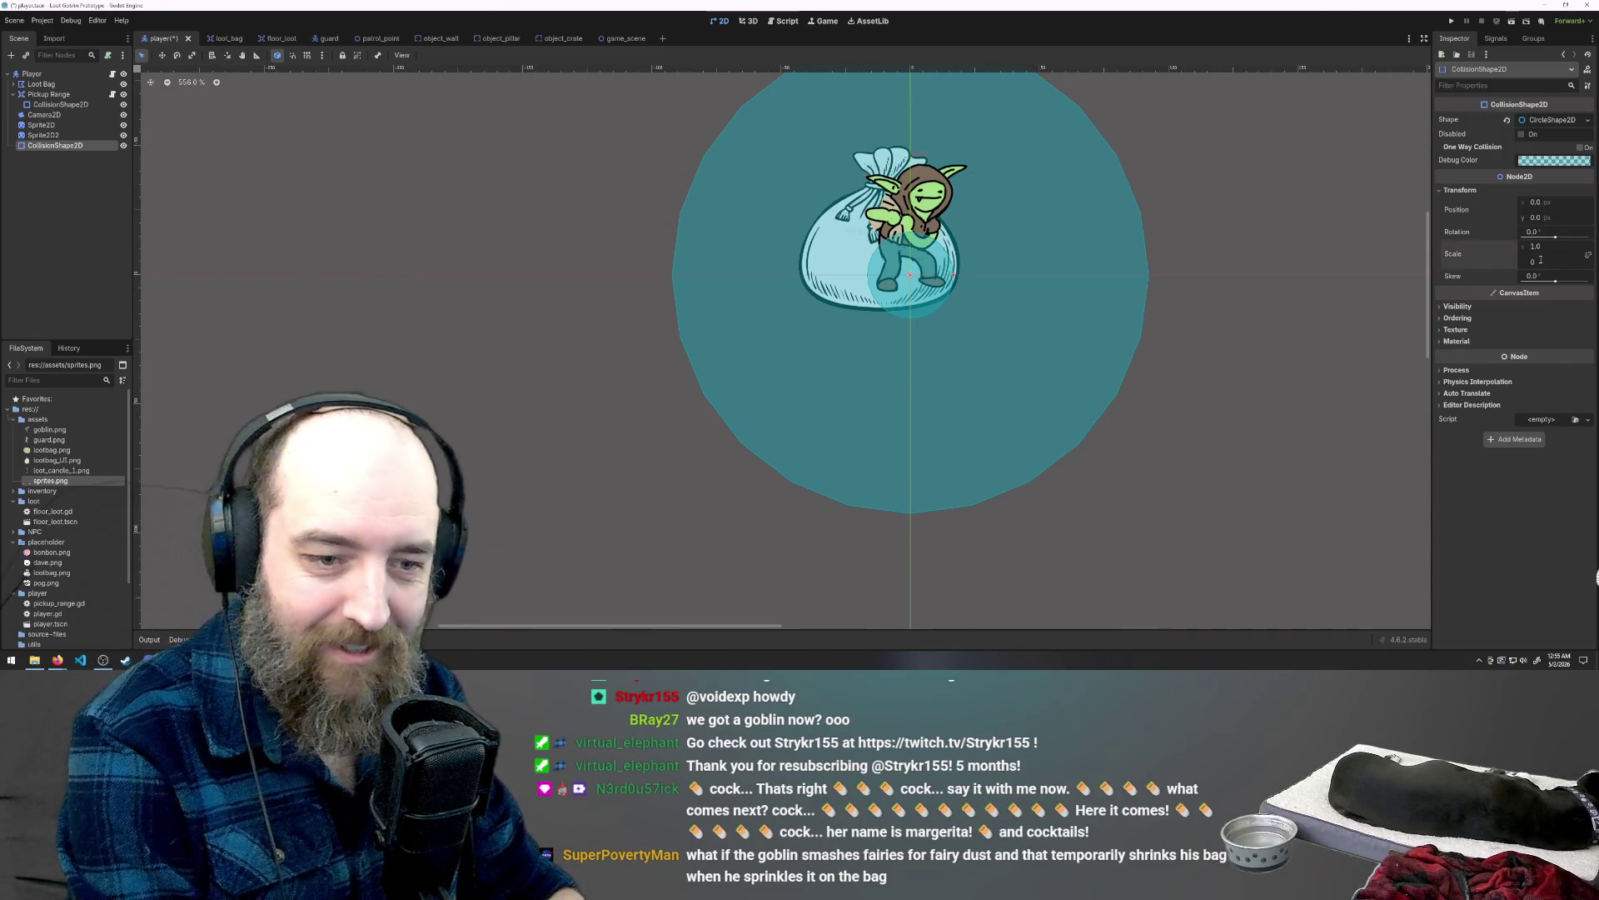
{"action": "type", "text": "."}
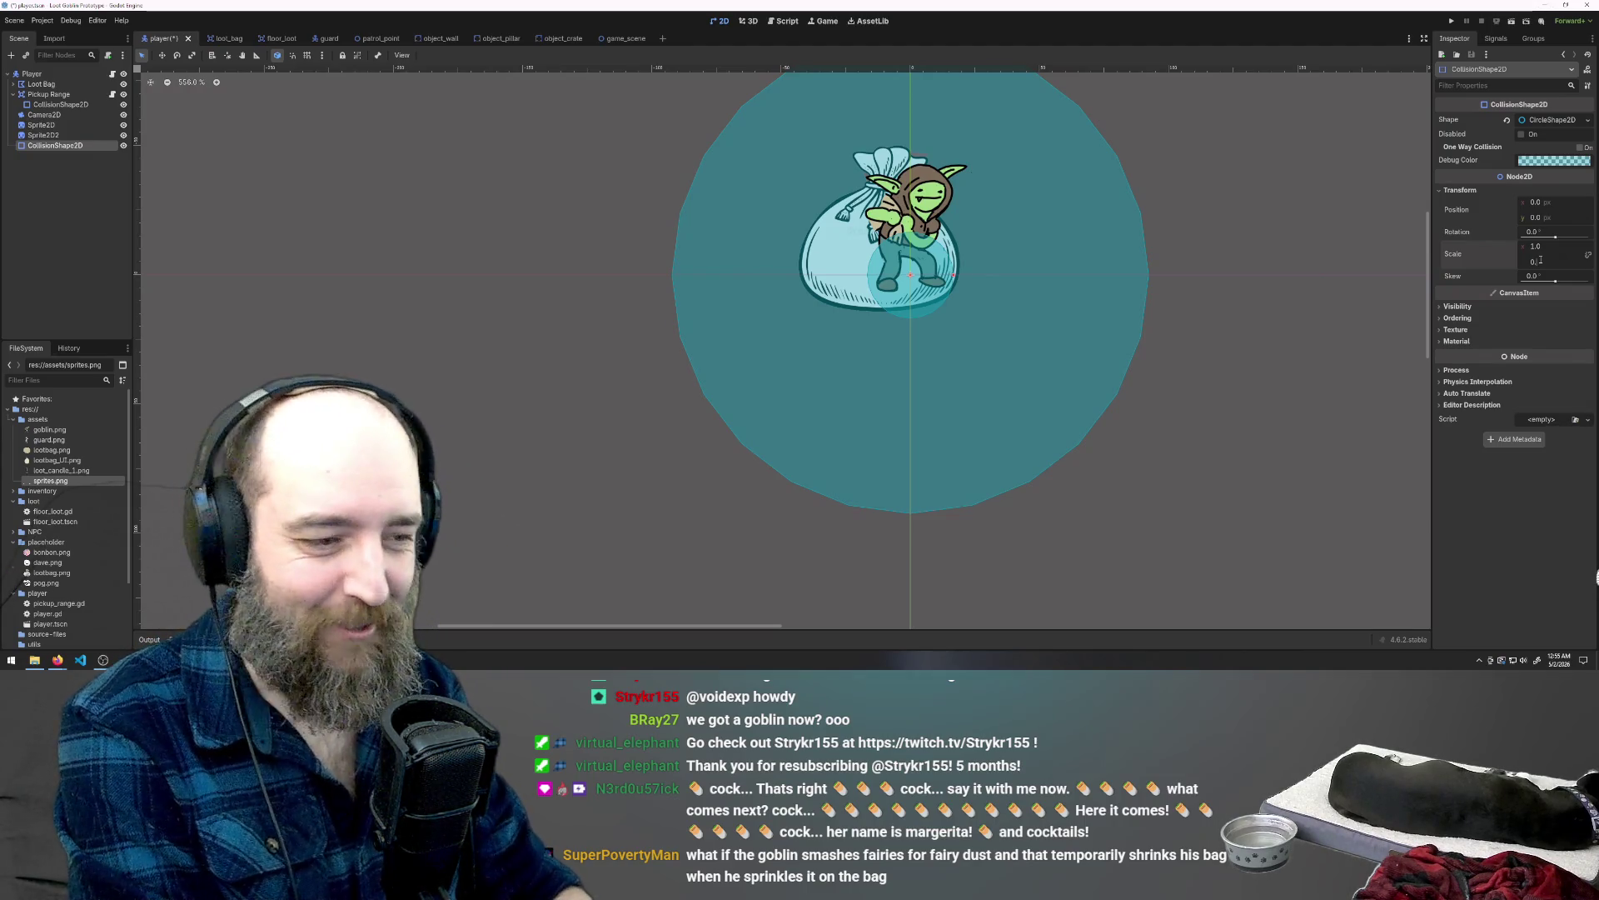
{"action": "type", "text": "5"}
{"action": "key", "text": "Return"}
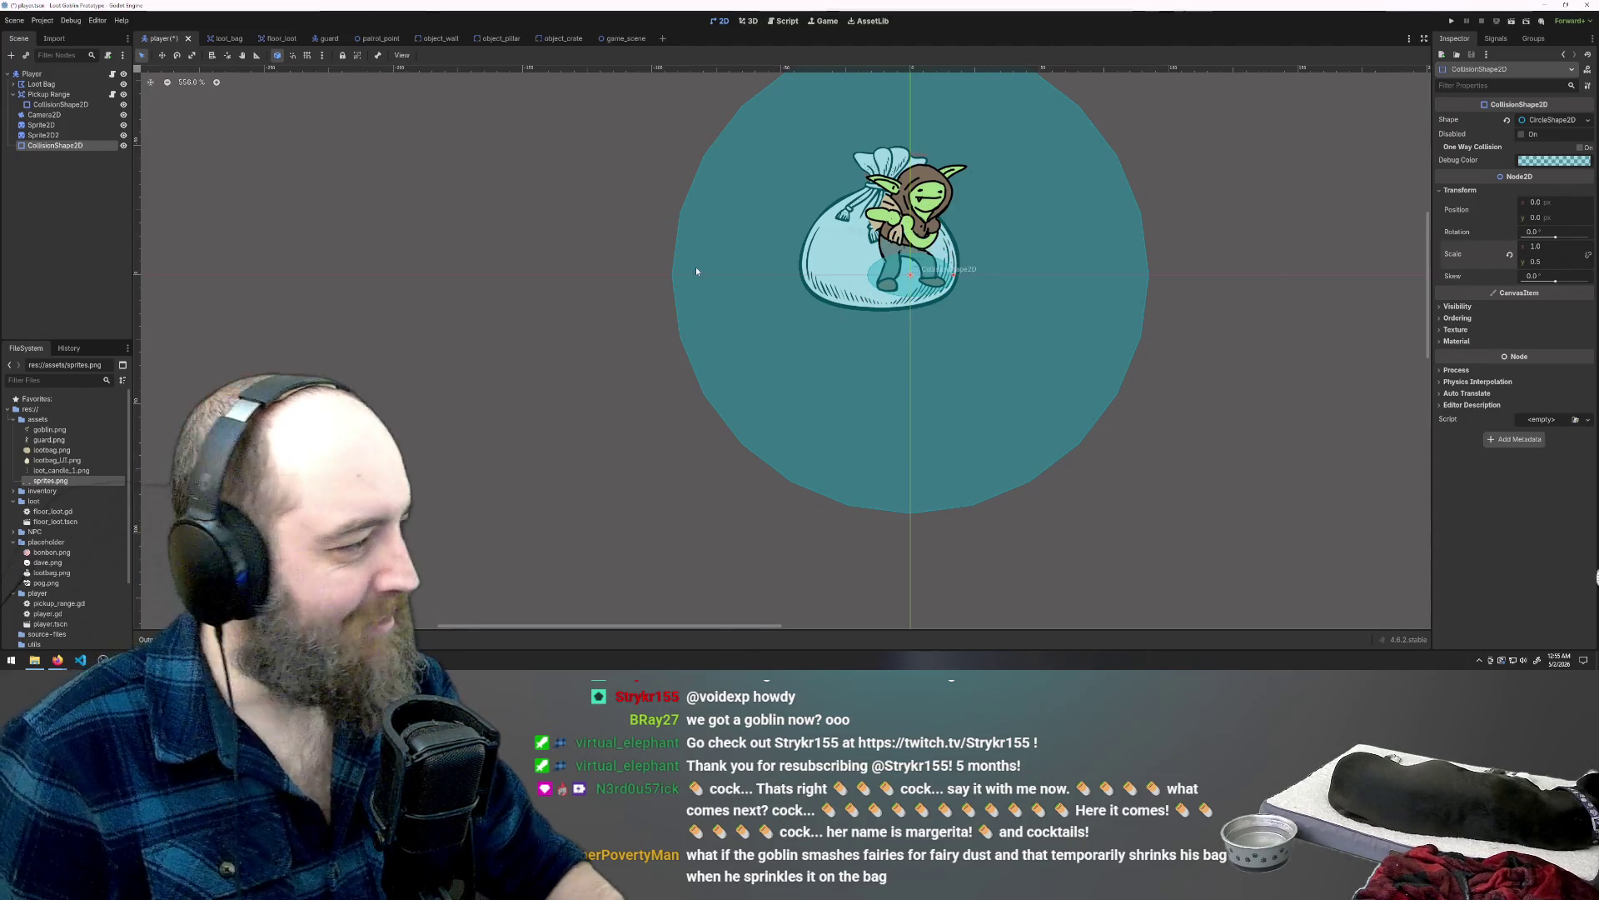
{"action": "left_click", "coordinate": [48, 135]}
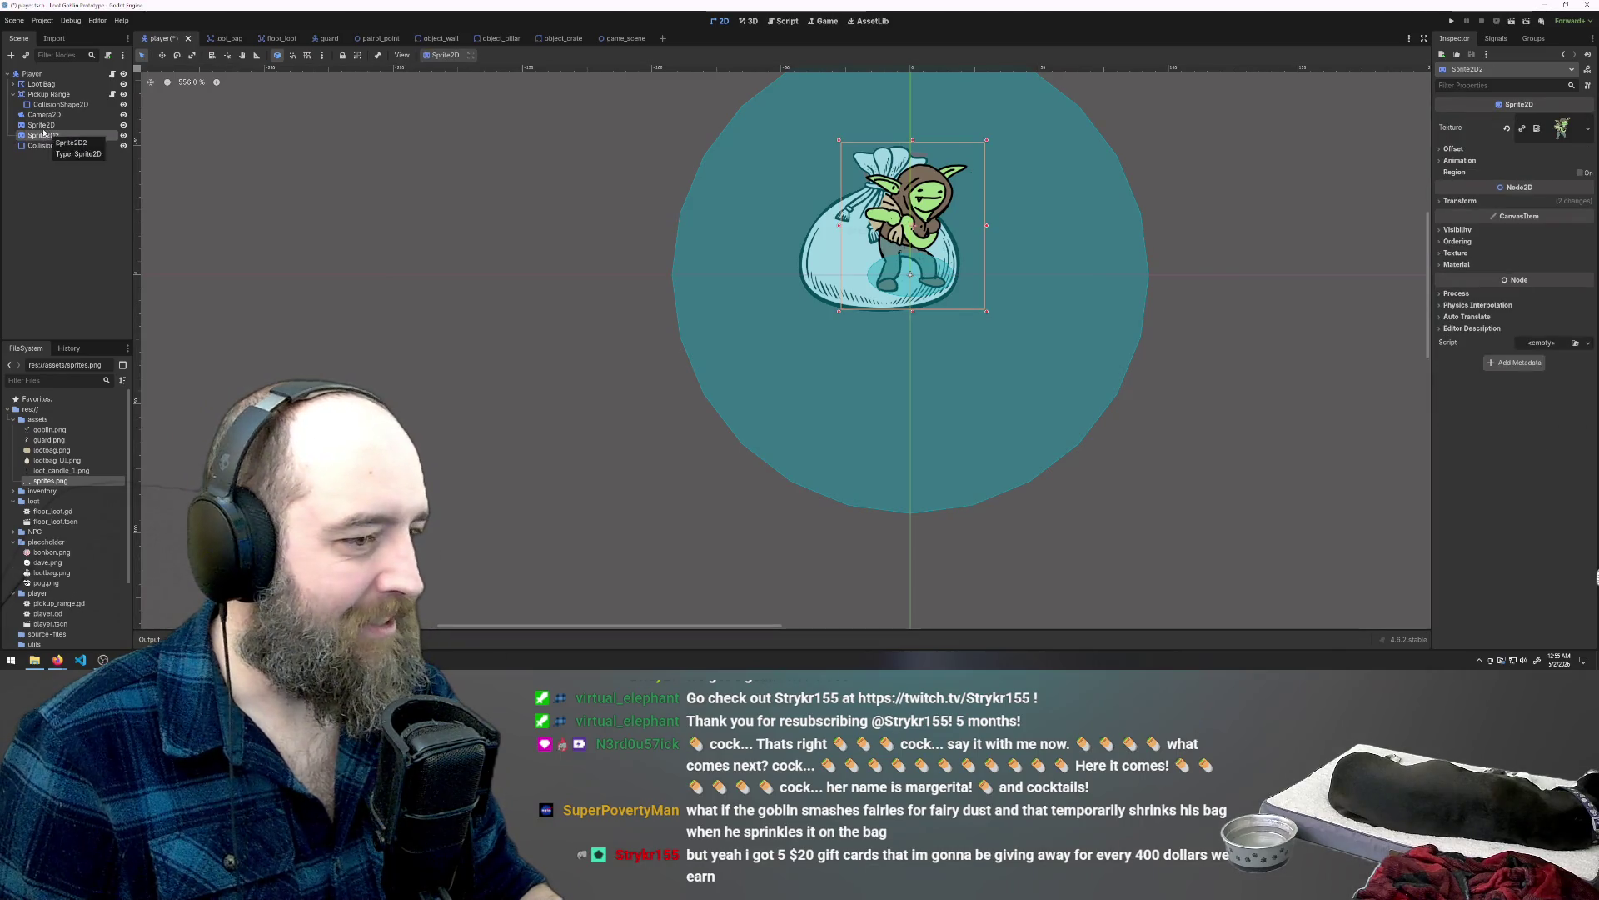
{"action": "left_click", "coordinate": [42, 125]}
{"action": "left_click", "coordinate": [38, 134]}
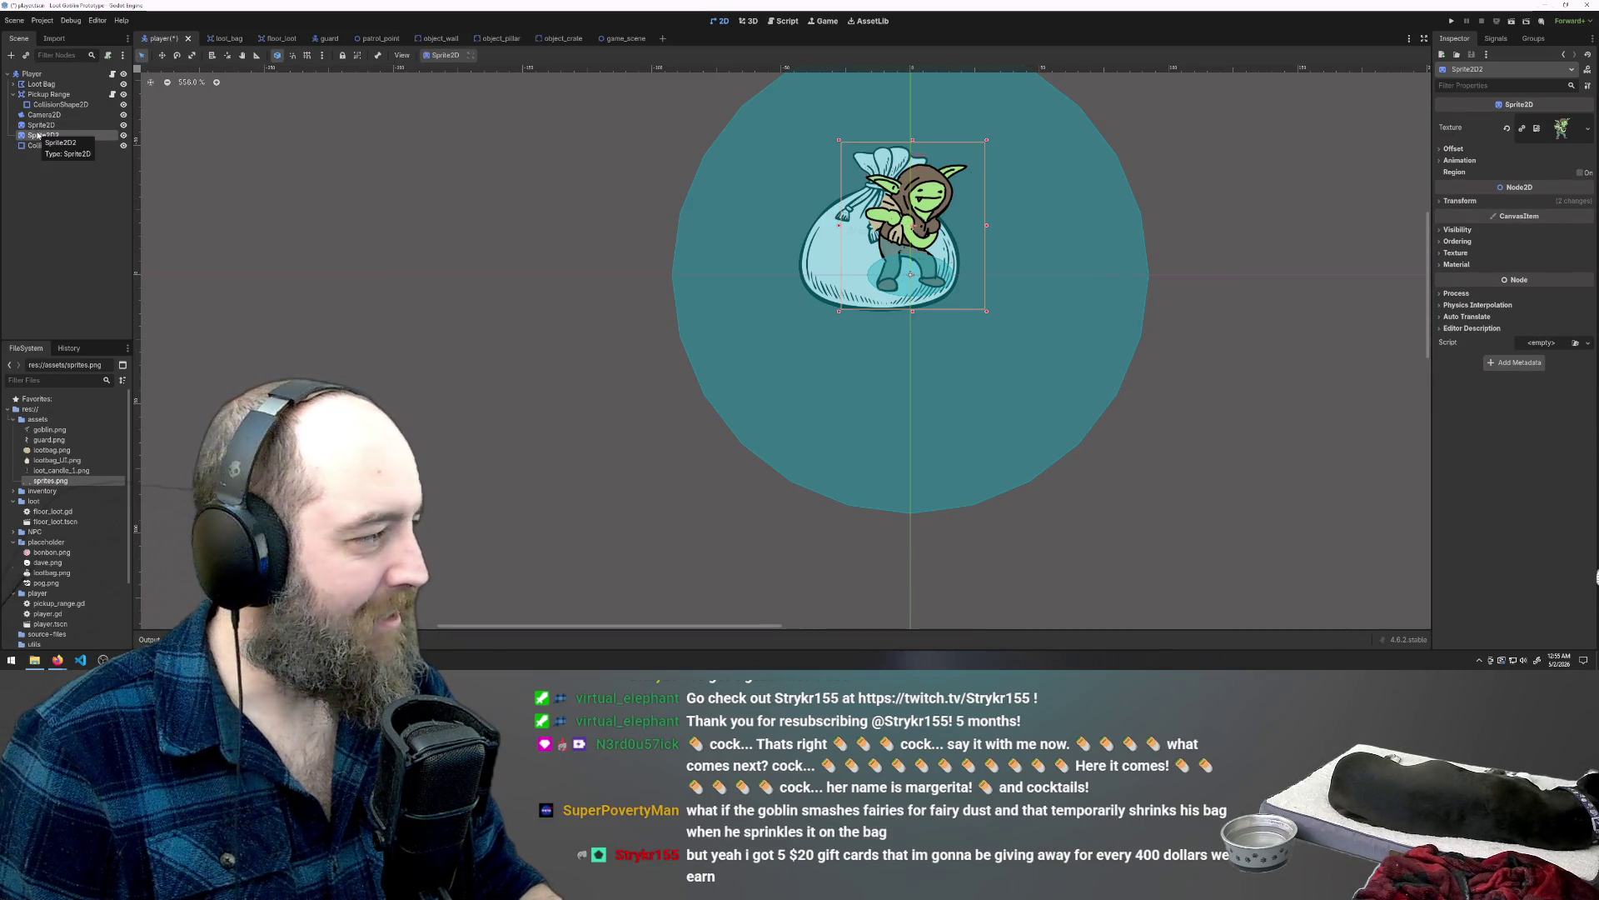
{"action": "left_click", "coordinate": [50, 104]}
{"action": "left_click", "coordinate": [44, 94]}
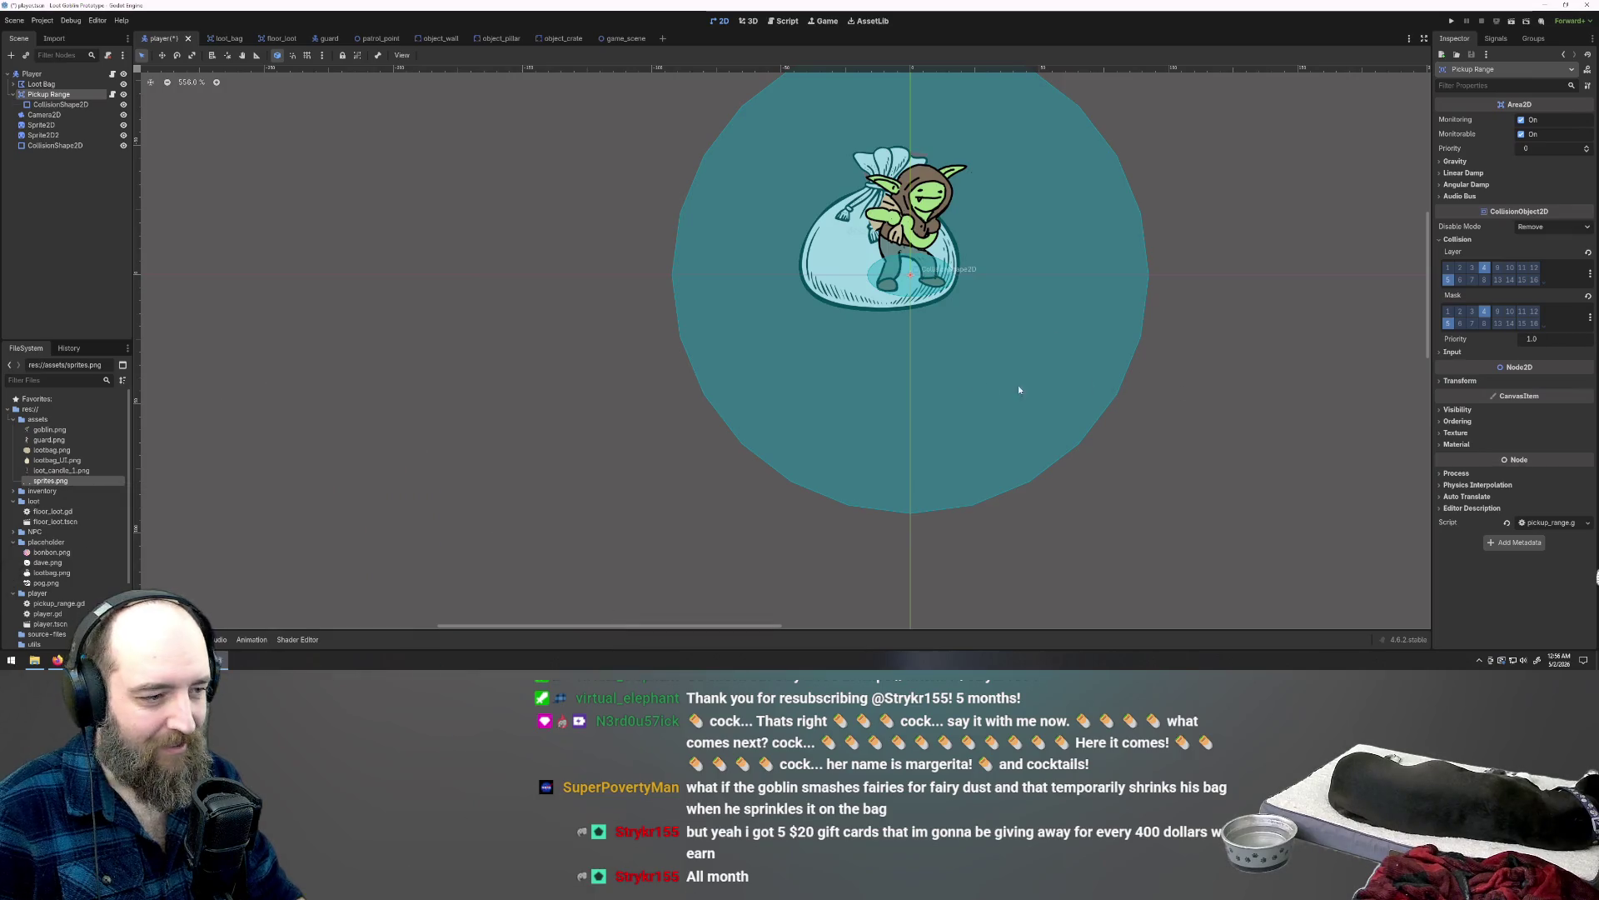
Step: Save and run the project, walk the goblin left and up, then close the game
{"action": "key", "text": "F5"}
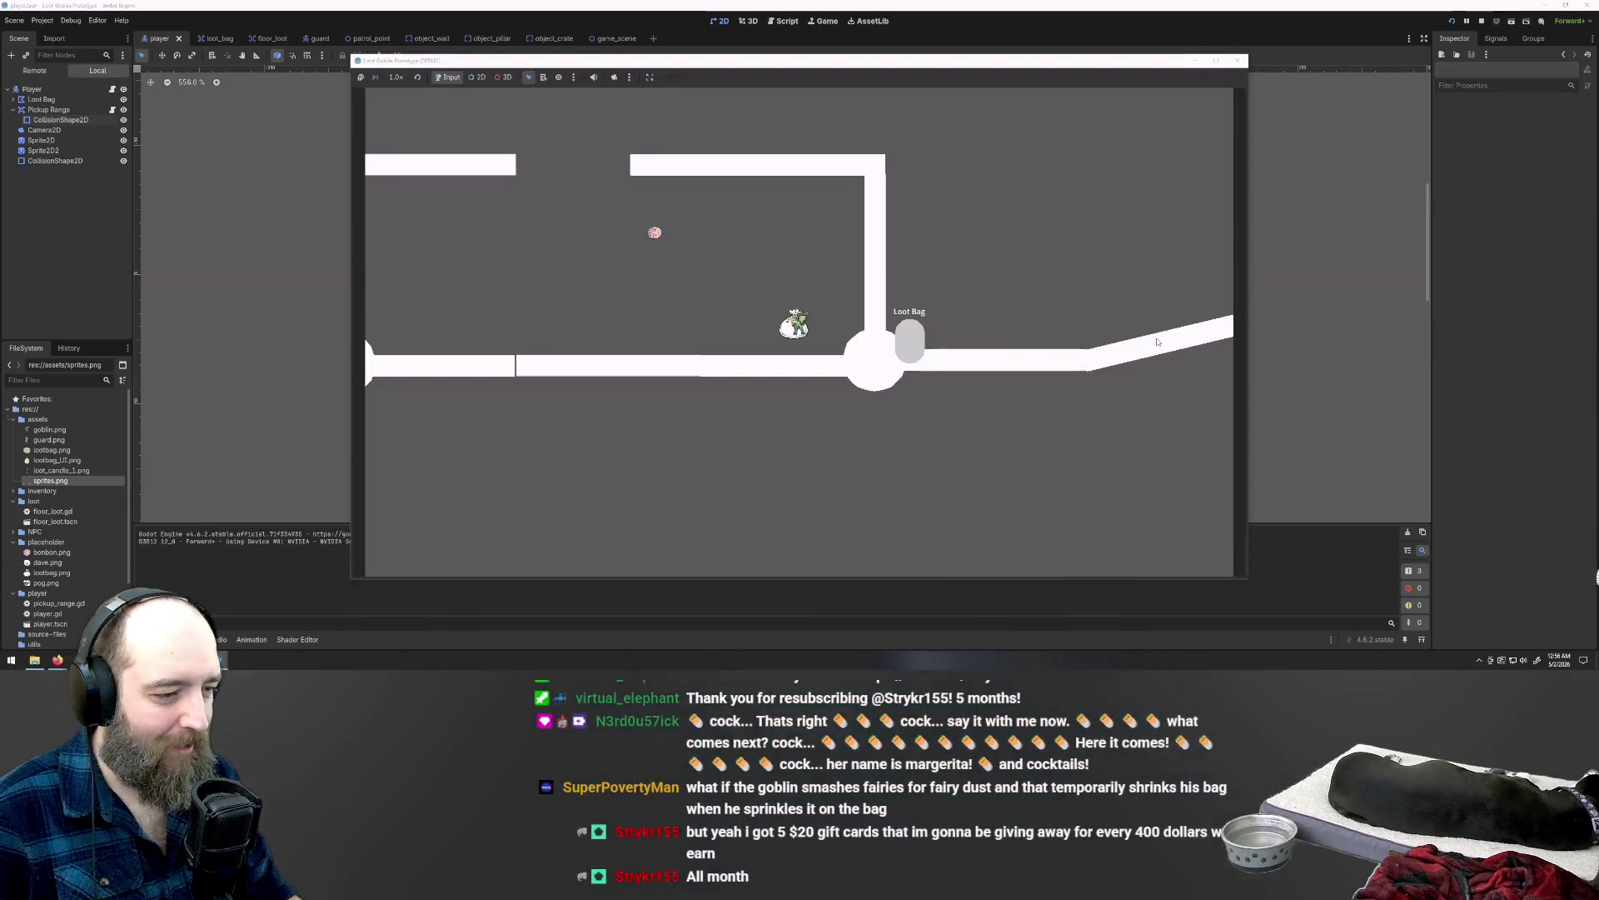
{"action": "key", "text": "Left"}
{"action": "key", "text": "Up"}
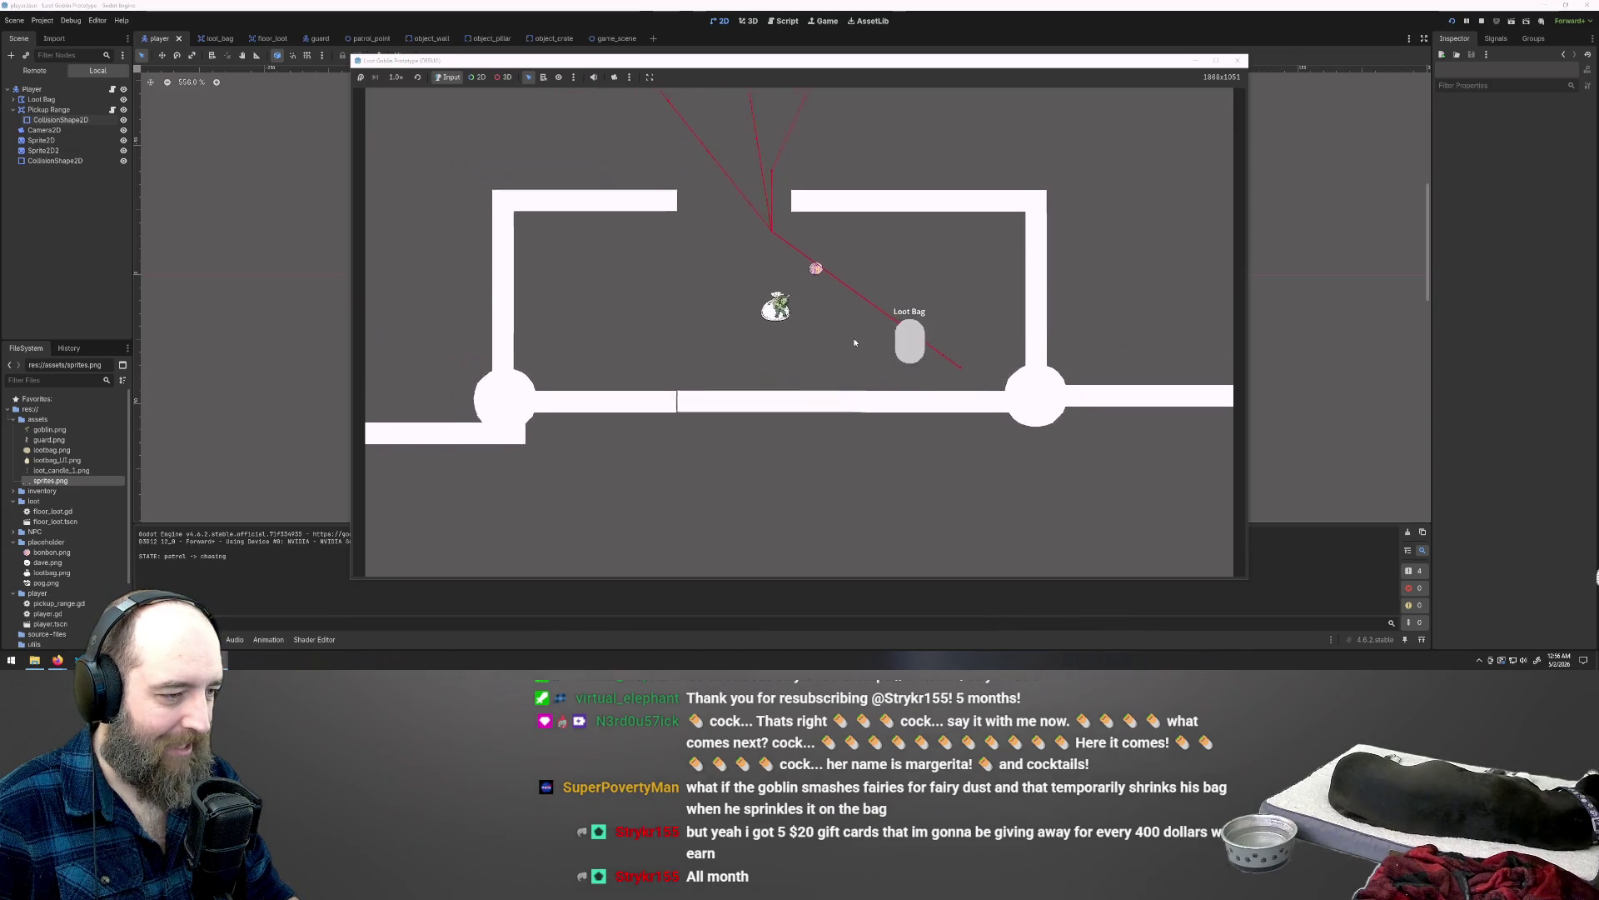
{"action": "key", "text": "Up"}
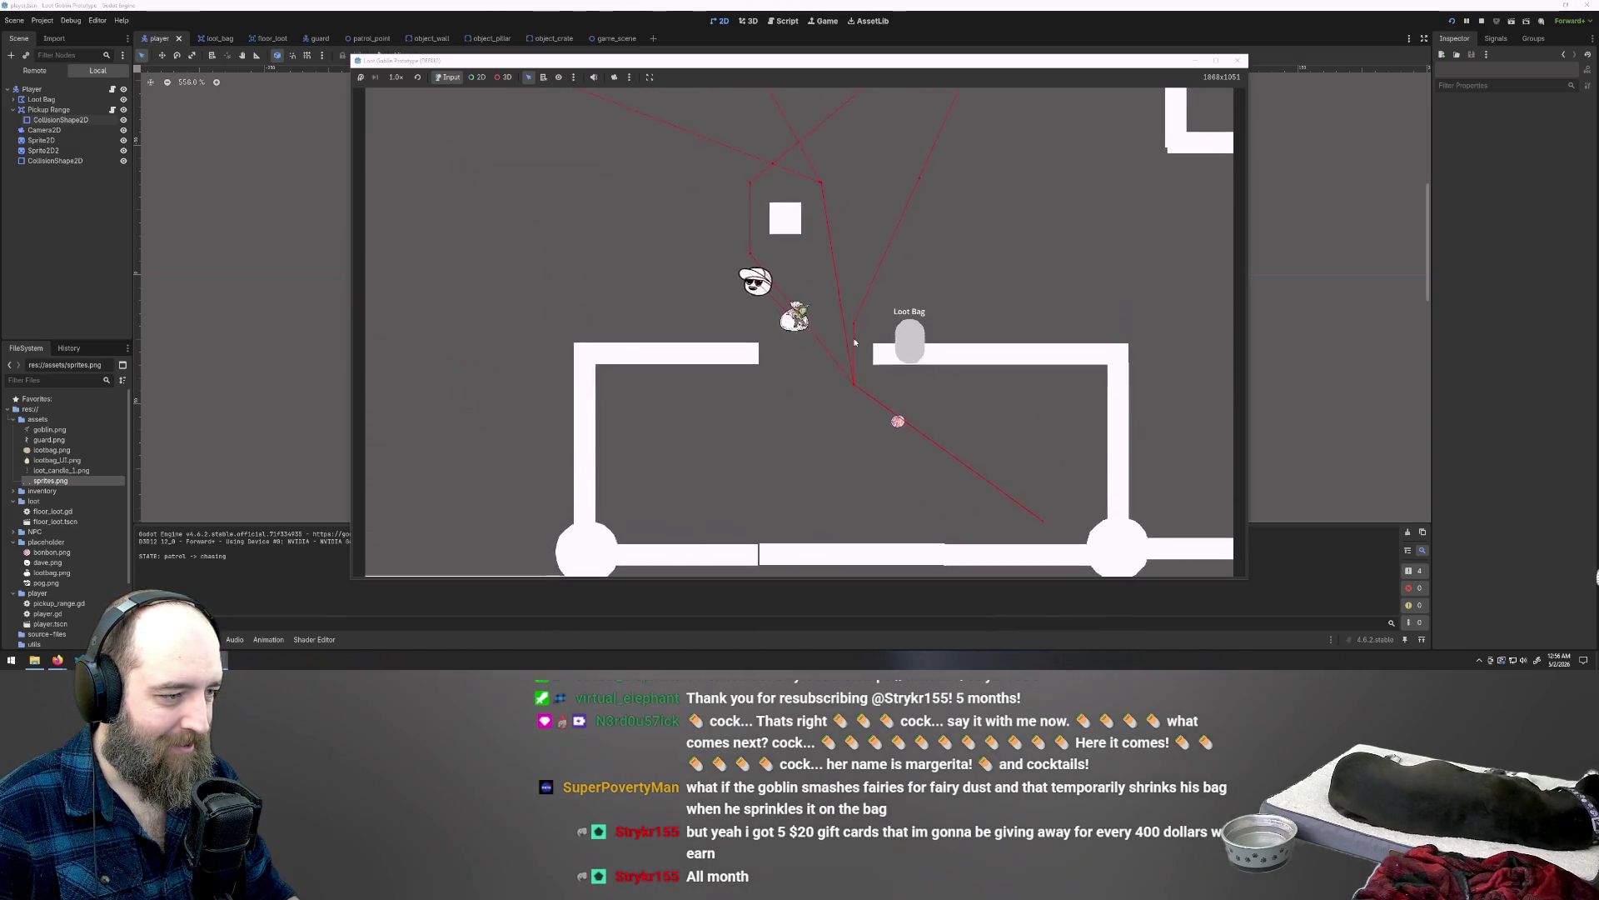
{"action": "key", "text": "Left"}
{"action": "key", "text": "F8"}
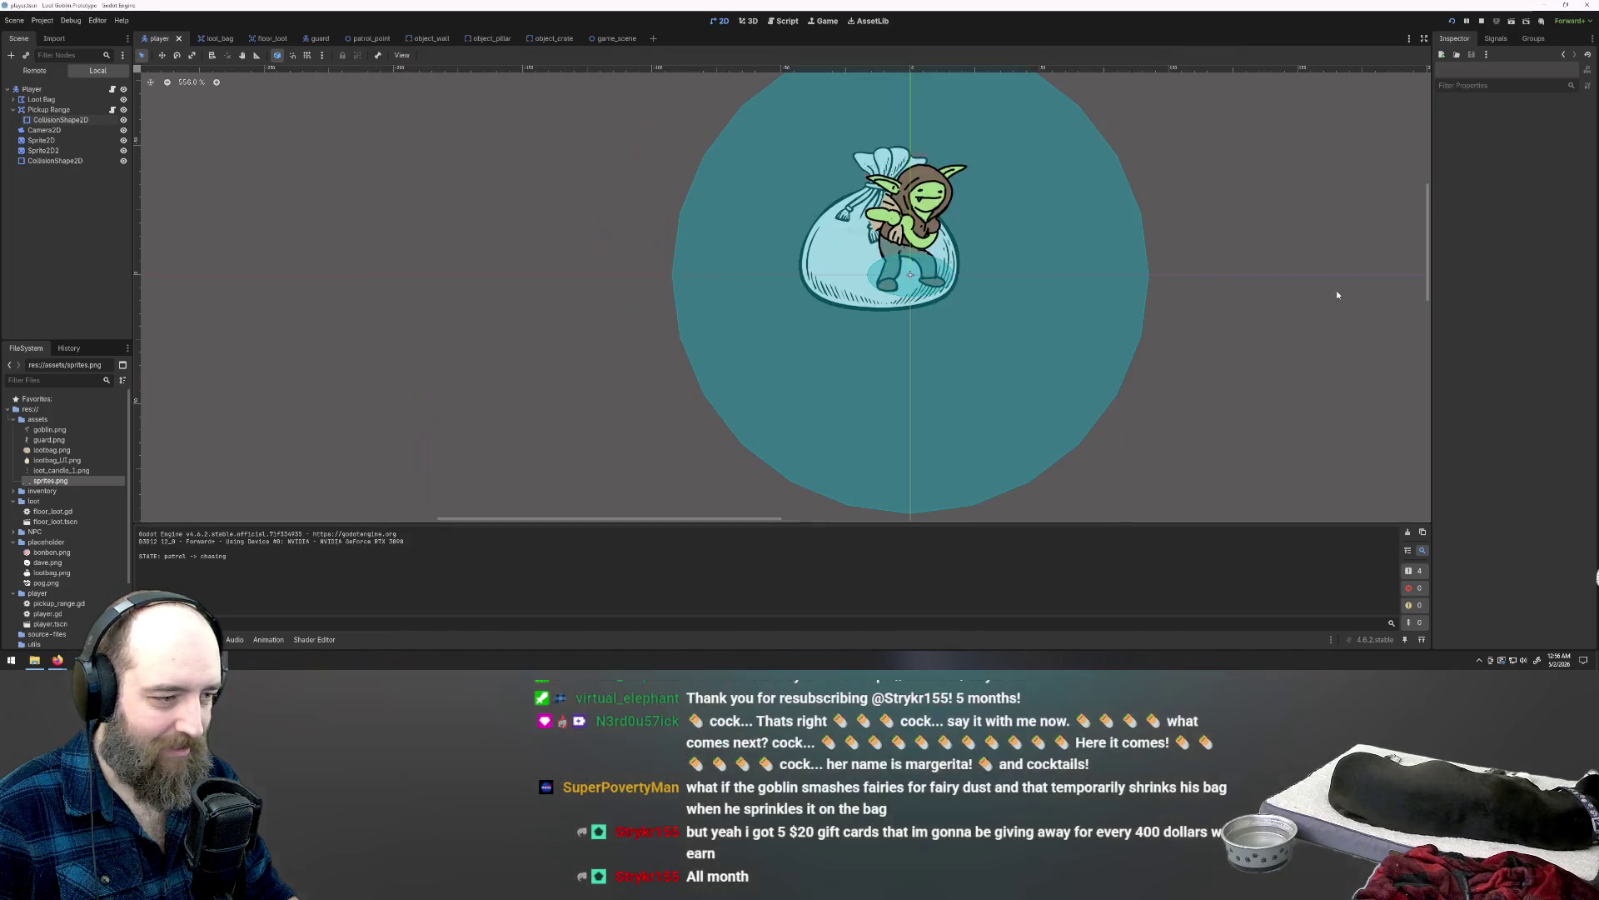
{"action": "left_click", "coordinate": [935, 280]}
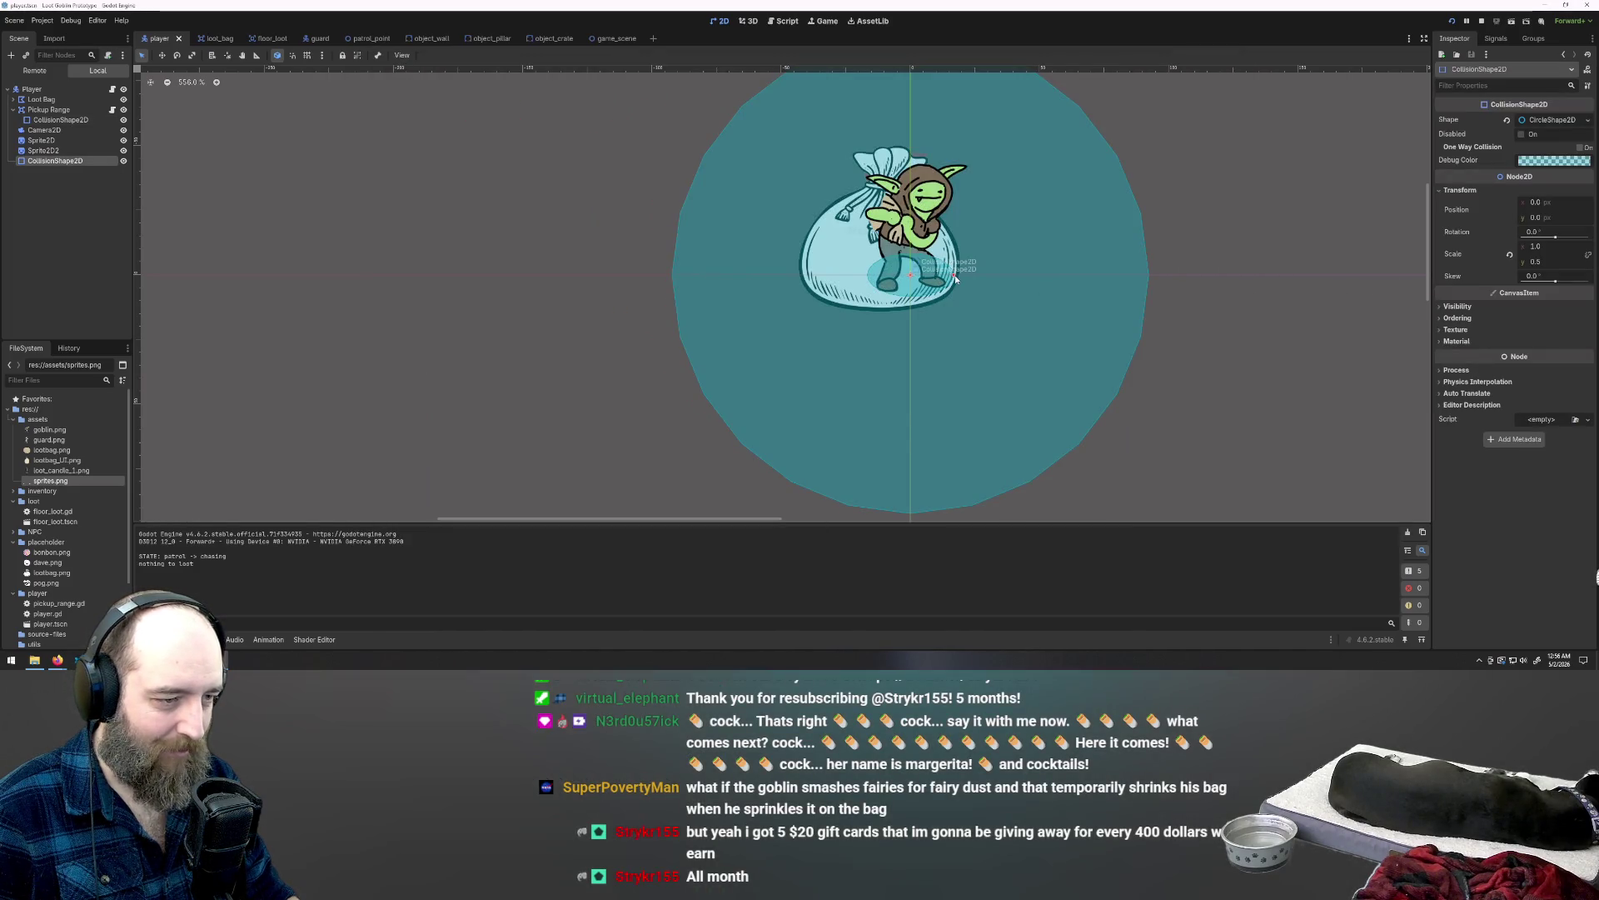
Step: Scale the goblin sprite Sprite2D2 to 0.25 on both axes, shifting it slightly left
{"action": "left_click", "coordinate": [965, 280]}
{"action": "left_click", "coordinate": [920, 193]}
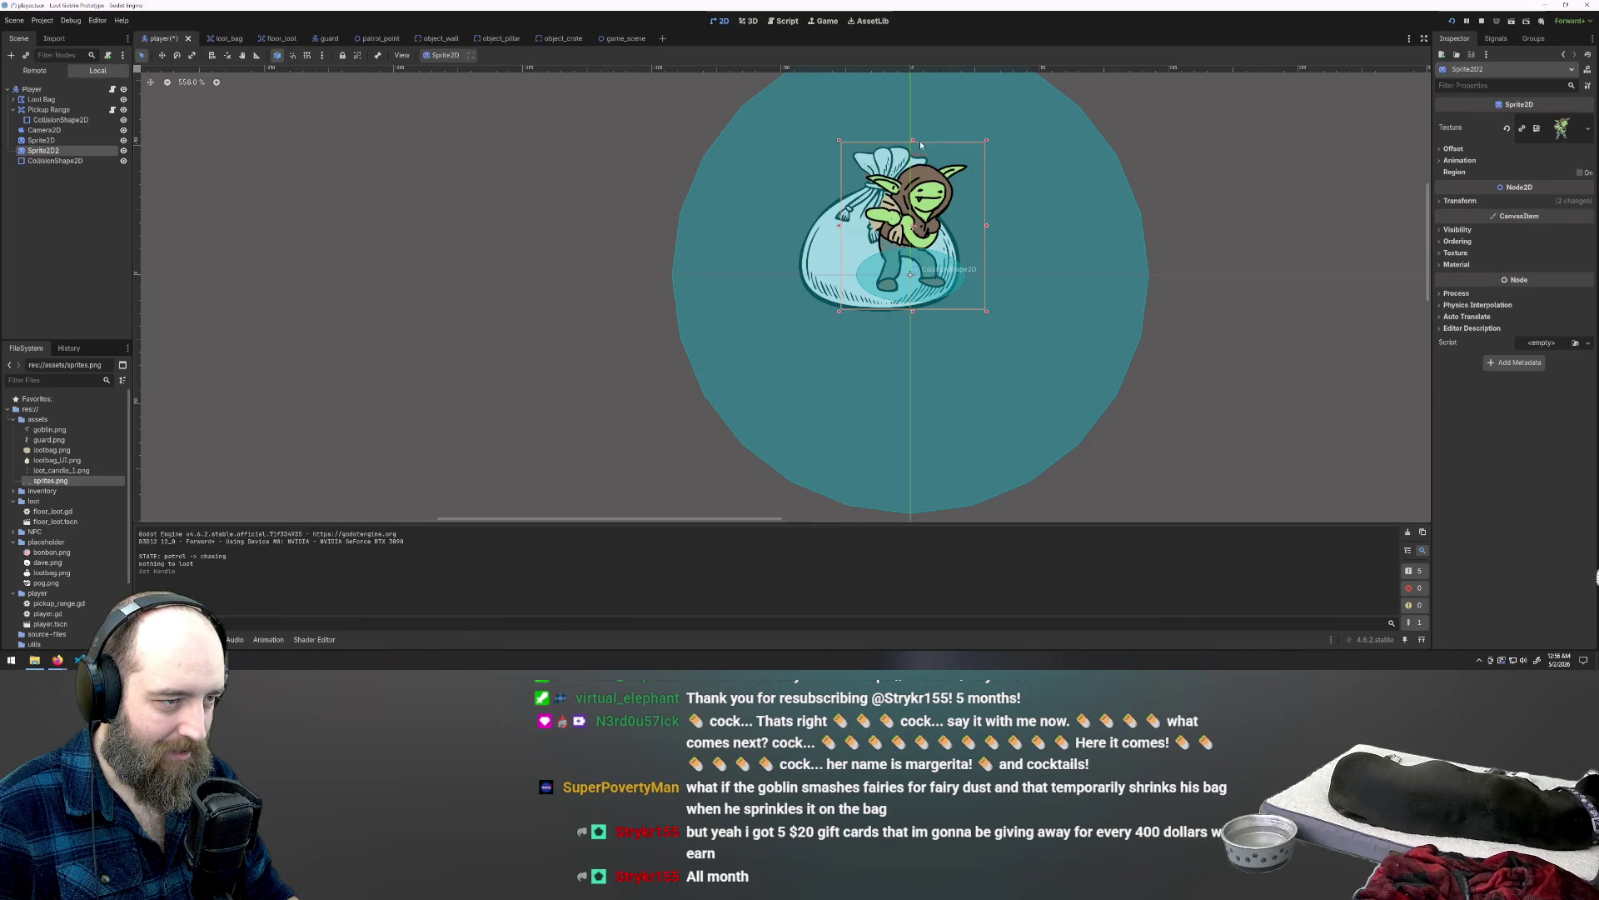
{"action": "left_click_drag", "start_coordinate": [913, 137], "coordinate": [926, 93]}
{"action": "left_click_drag", "start_coordinate": [960, 169], "coordinate": [937, 166]}
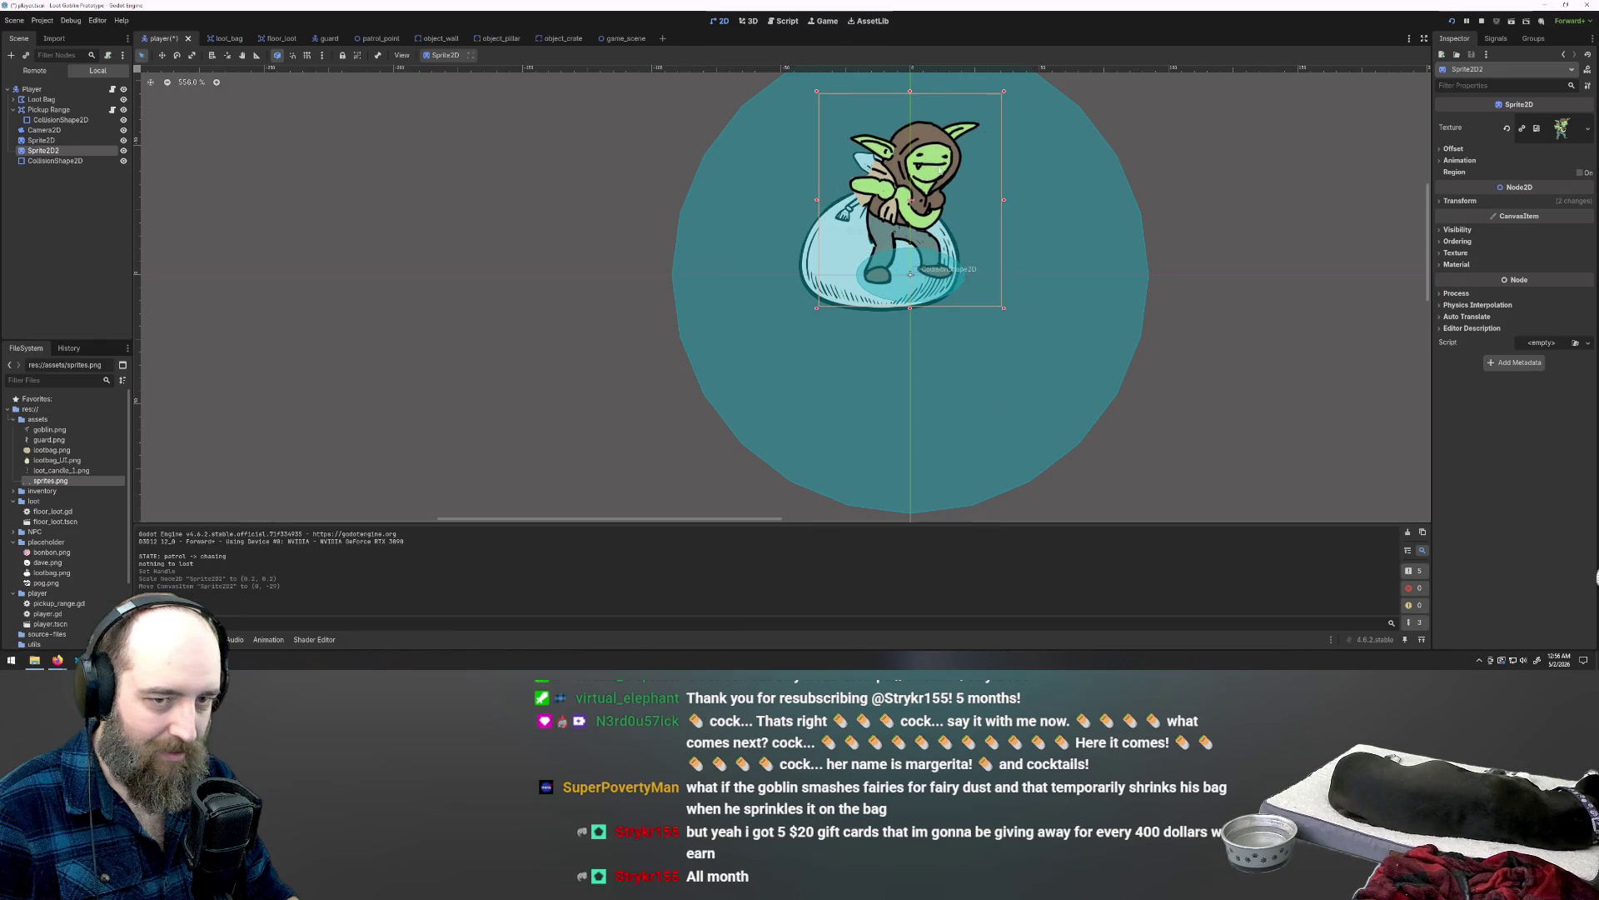
{"action": "left_click", "coordinate": [1445, 203]}
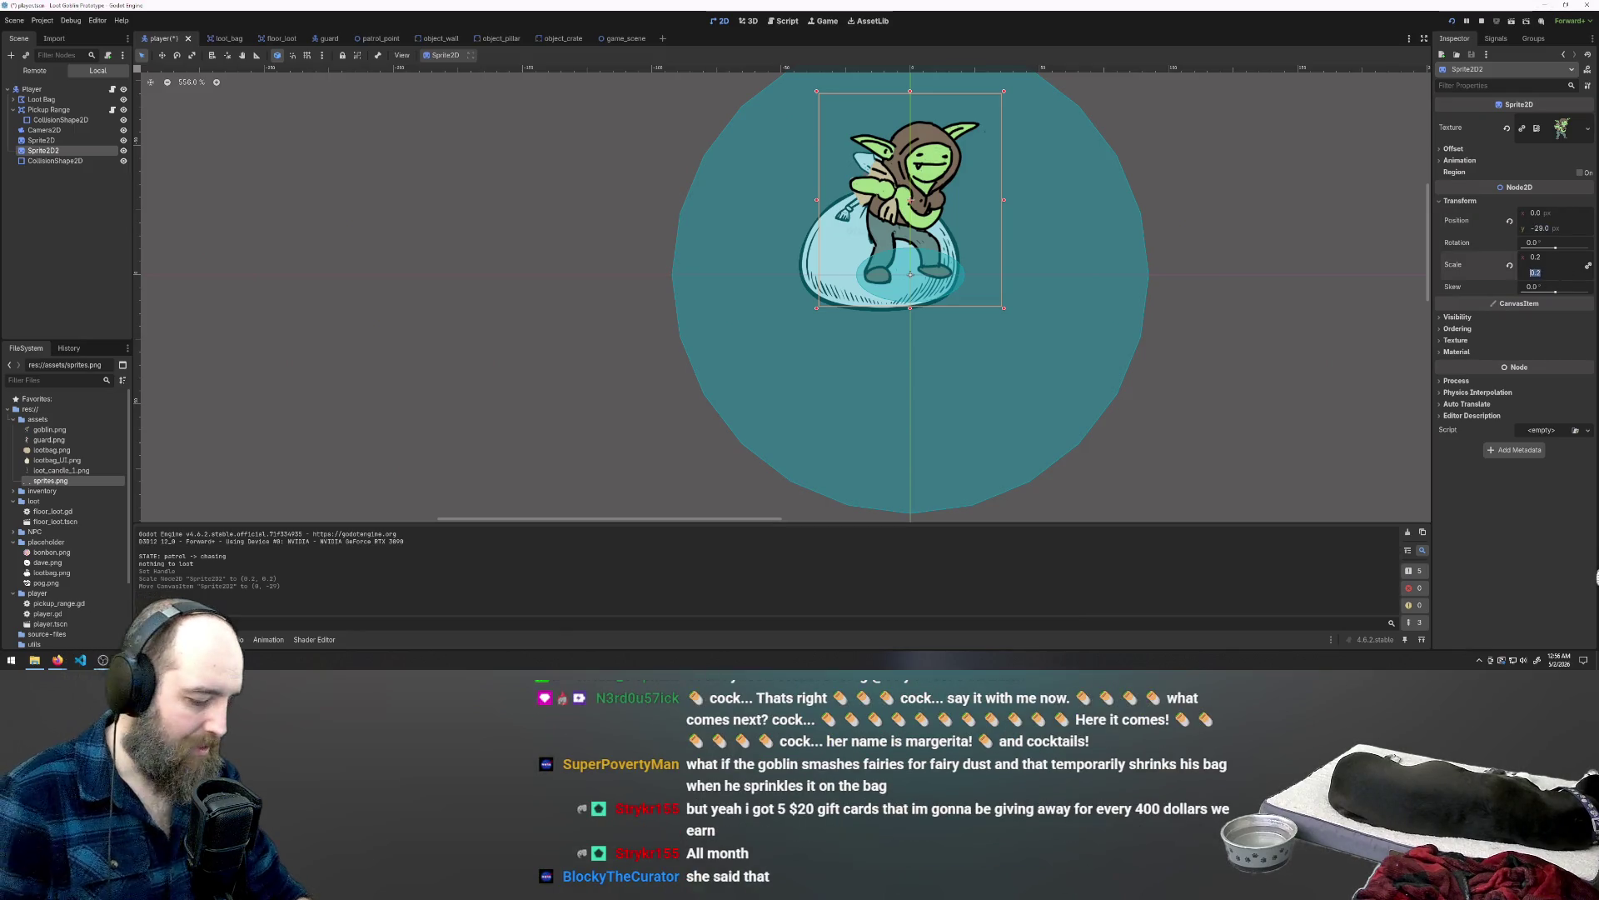
{"action": "key", "text": "Return"}
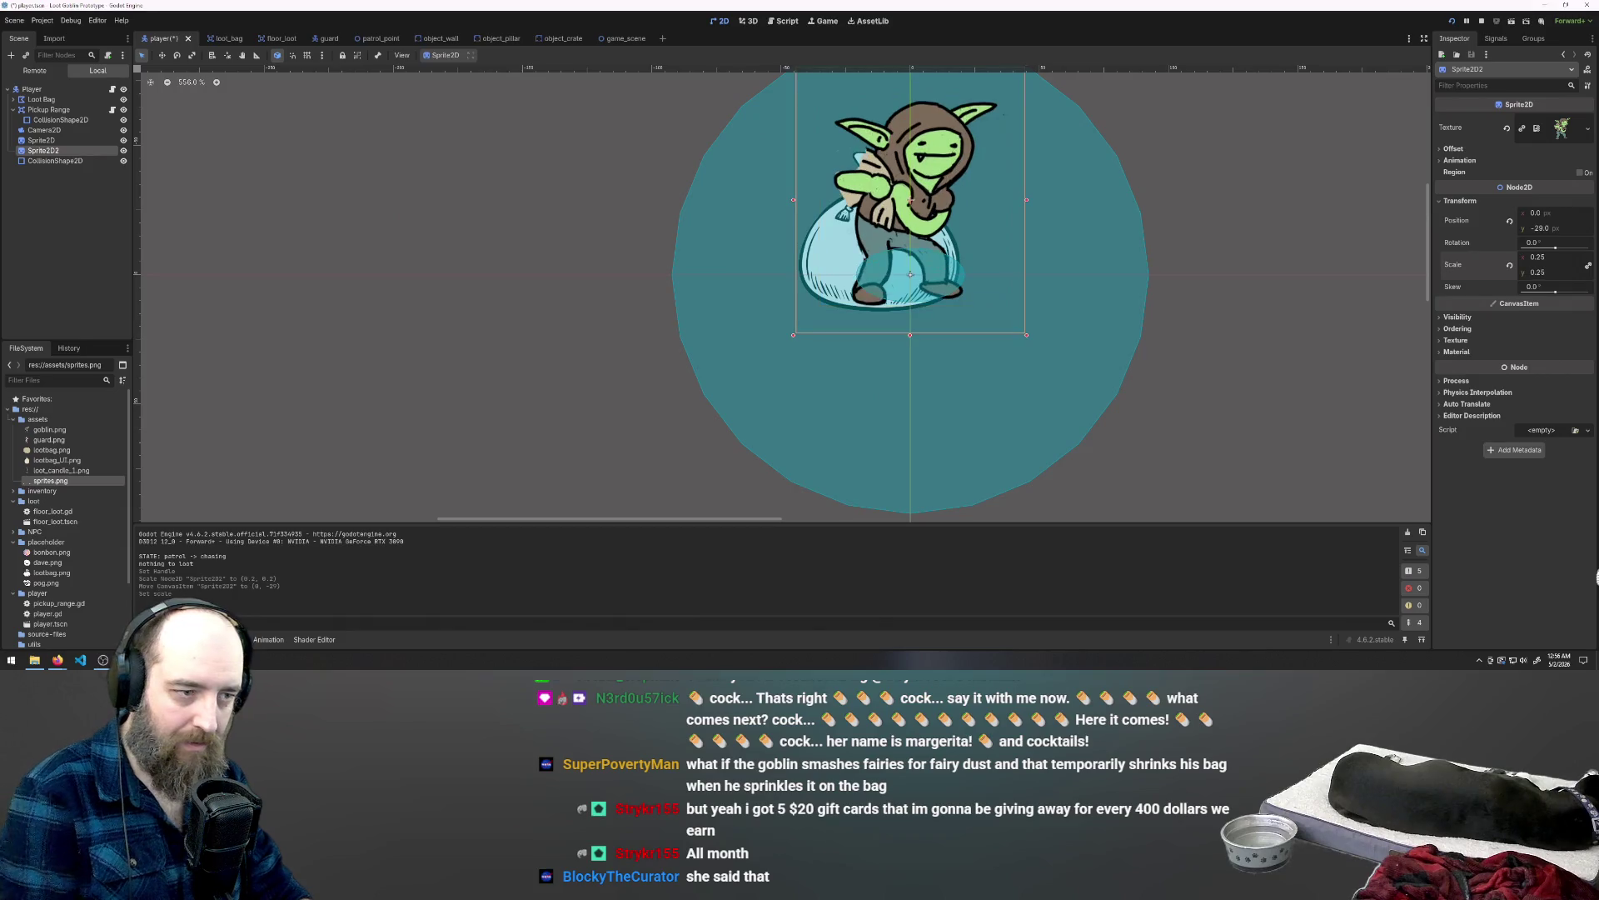
{"action": "scroll", "coordinate": [1156, 372], "scroll_direction": "down", "scroll_amount": 2}
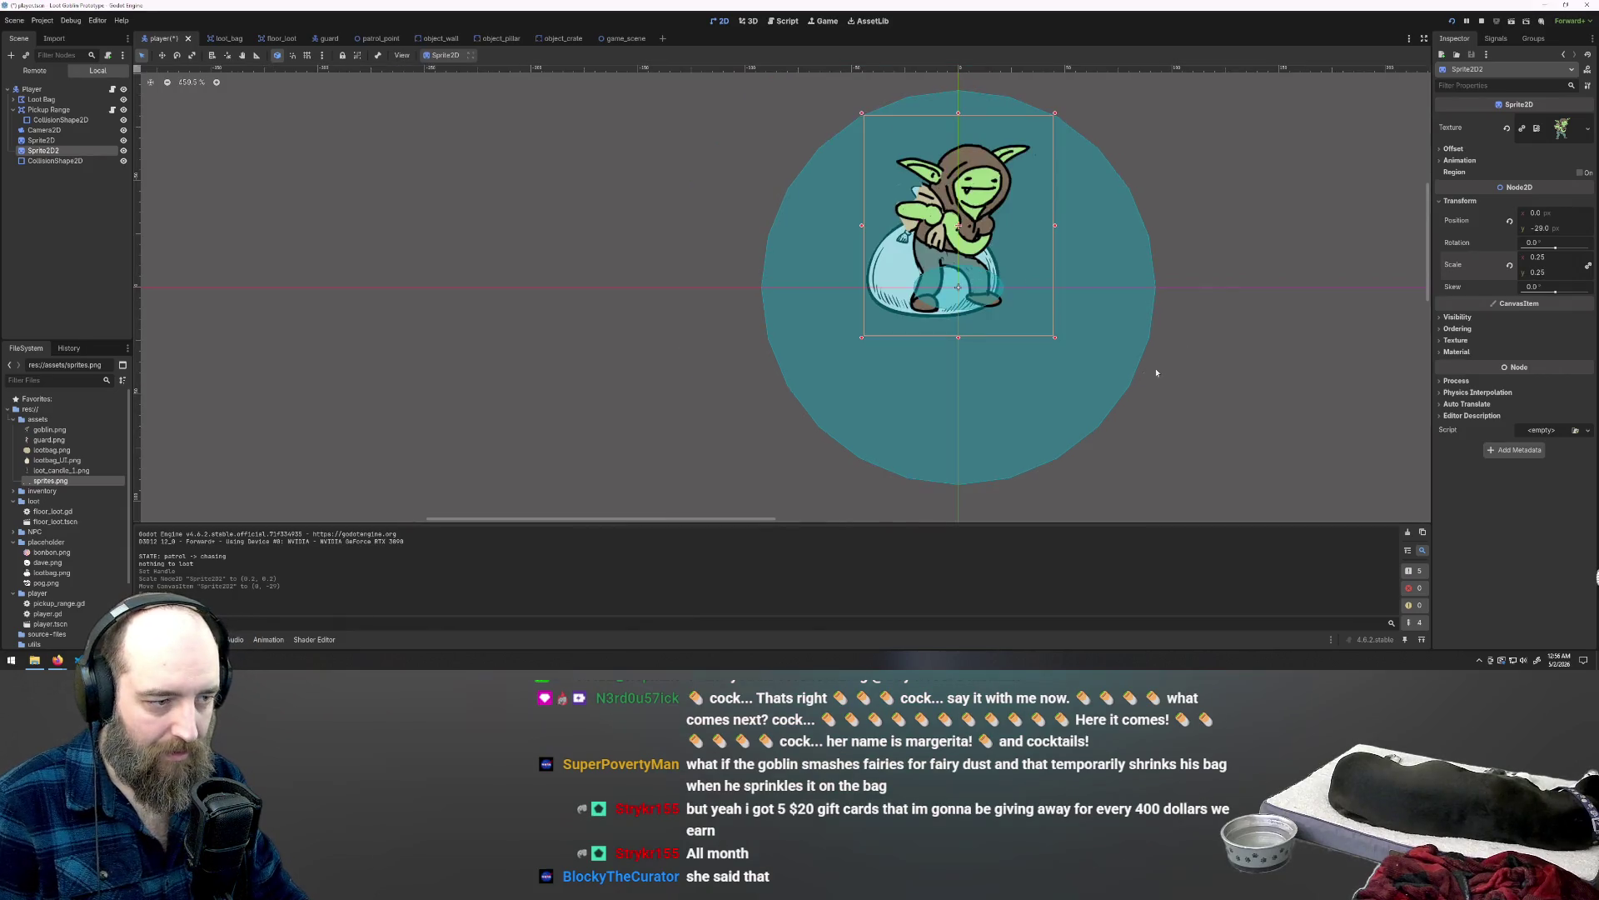
Step: Widen the collision ellipse under the goblin and launch a test run
{"action": "left_click", "coordinate": [950, 293]}
{"action": "left_click_drag", "start_coordinate": [1011, 289], "coordinate": [1016, 289]}
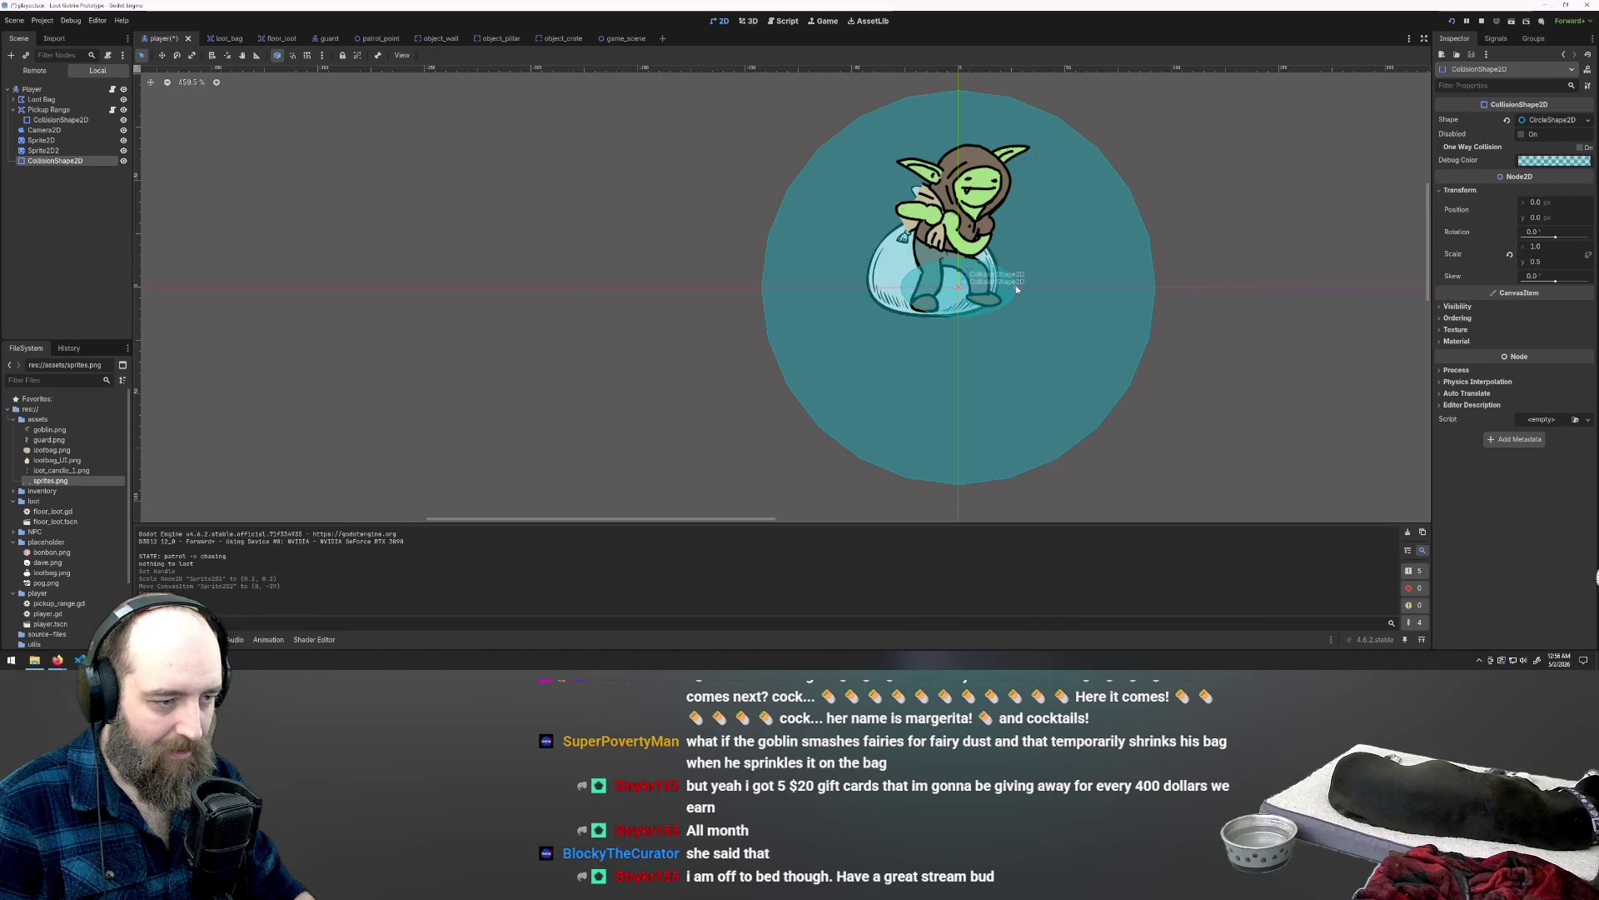
{"action": "key", "text": "F5"}
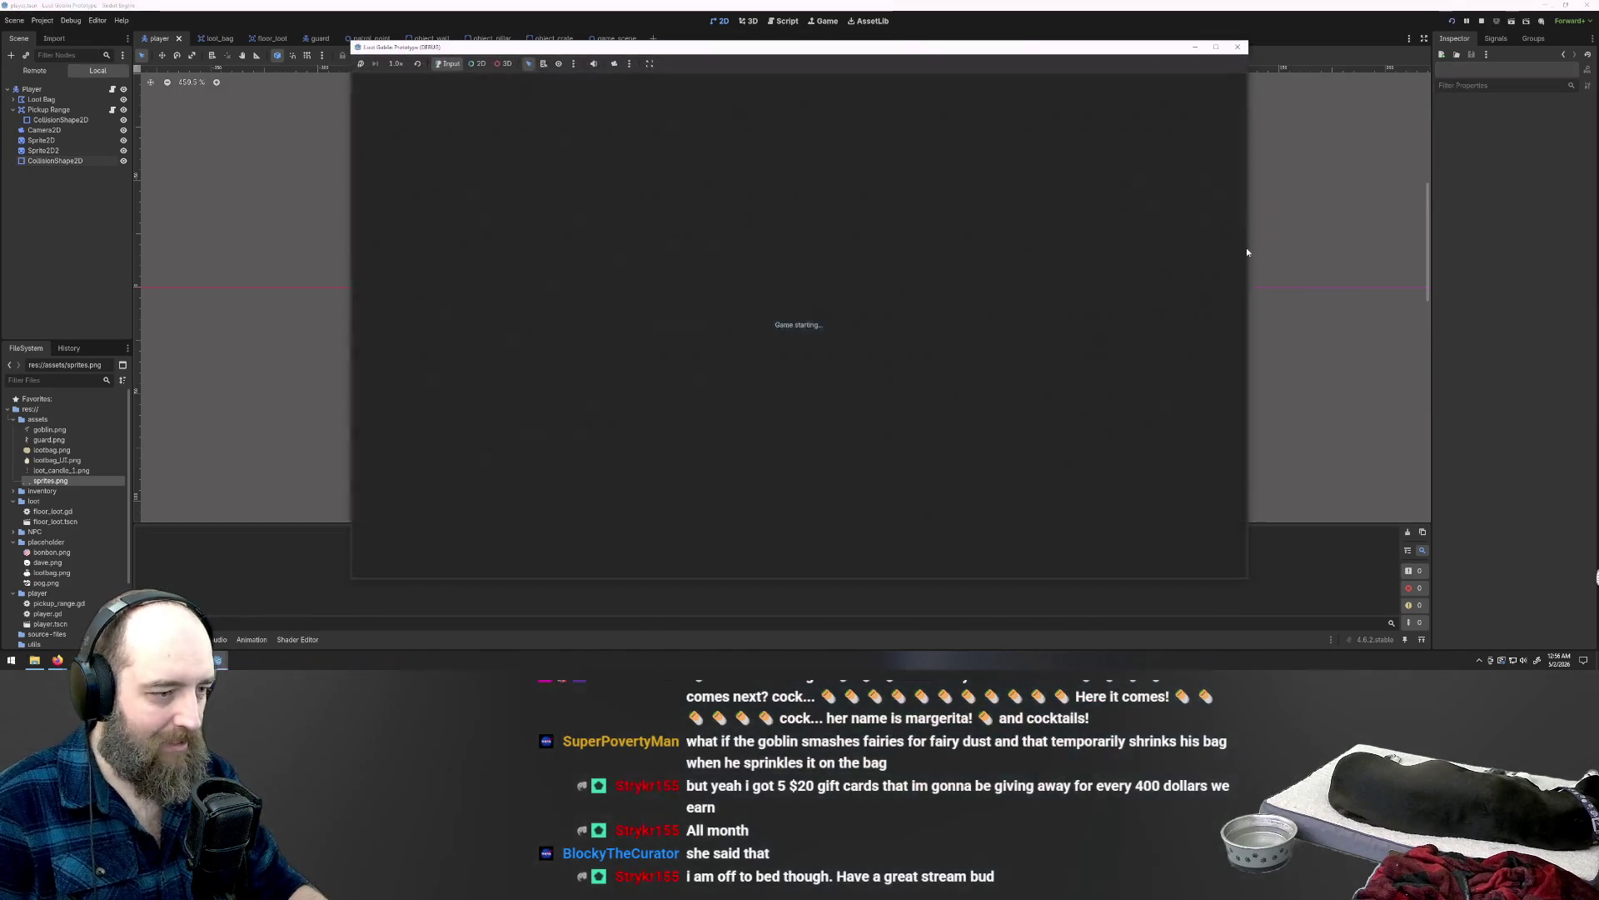
Step: Move the goblin with WASD: left, up, then right toward the Loot Bag and back
{"action": "key", "text": "a"}
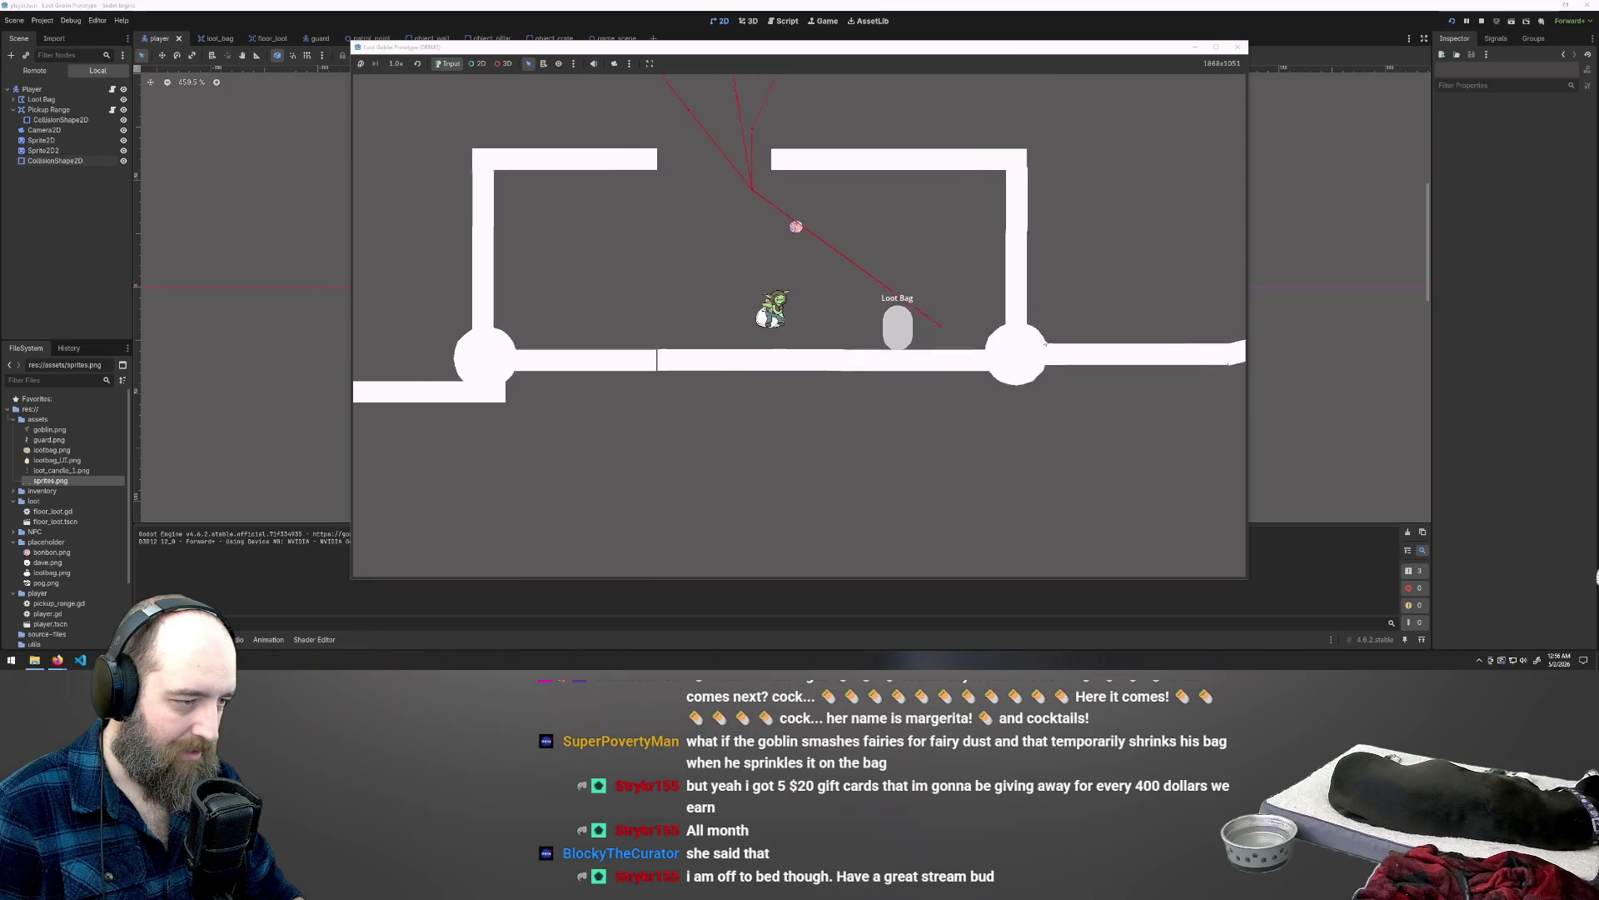
{"action": "key", "text": "w"}
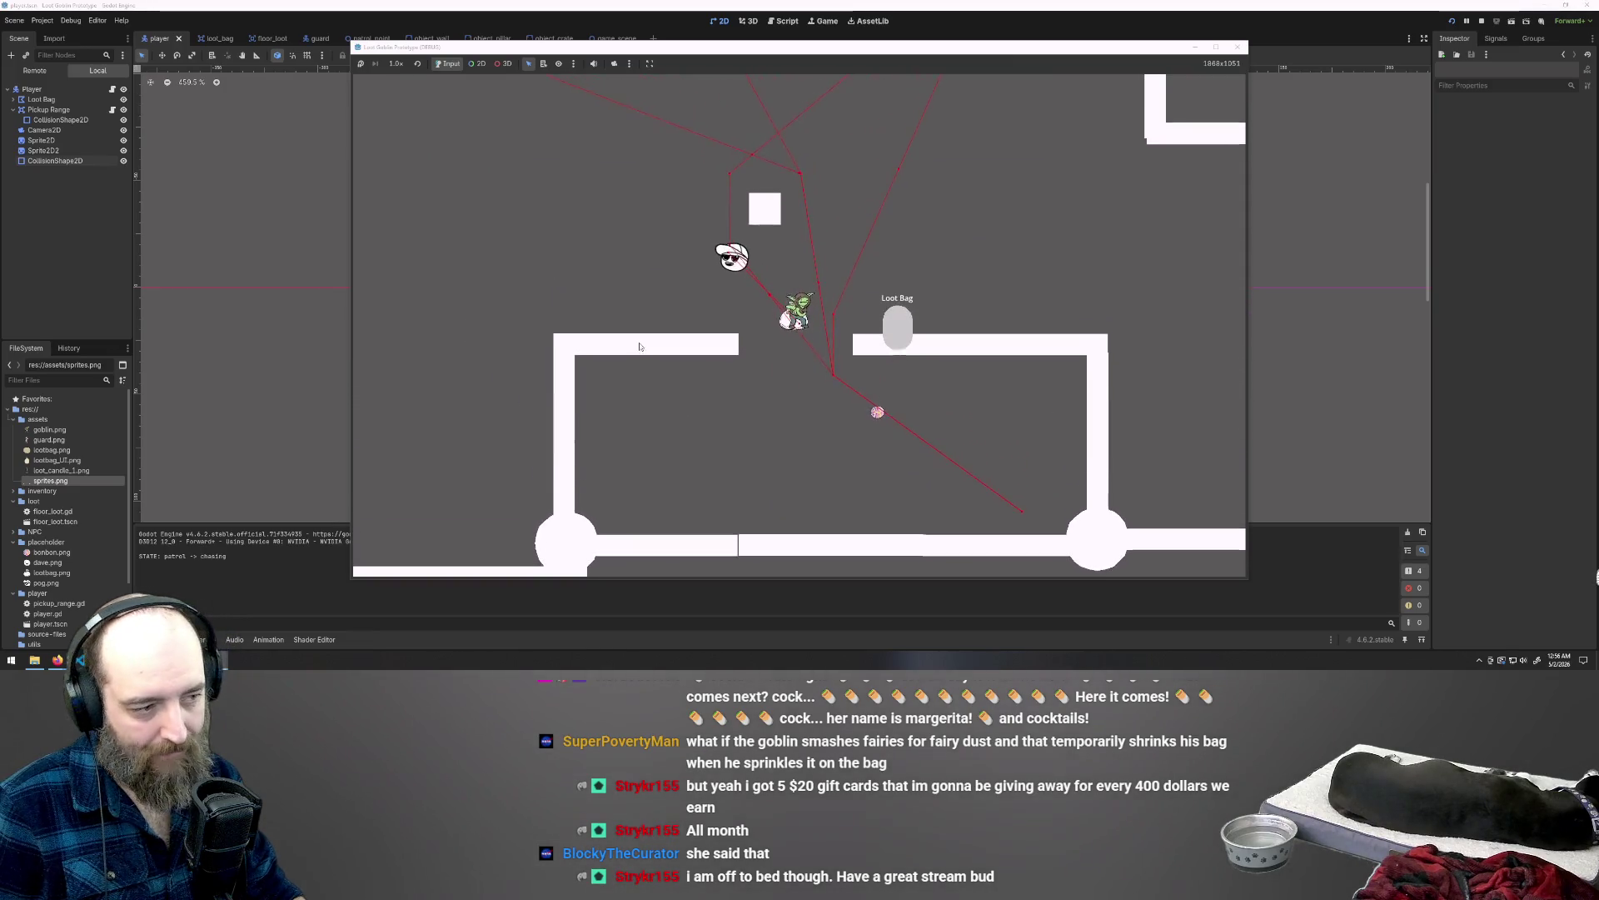
{"action": "key", "text": "d"}
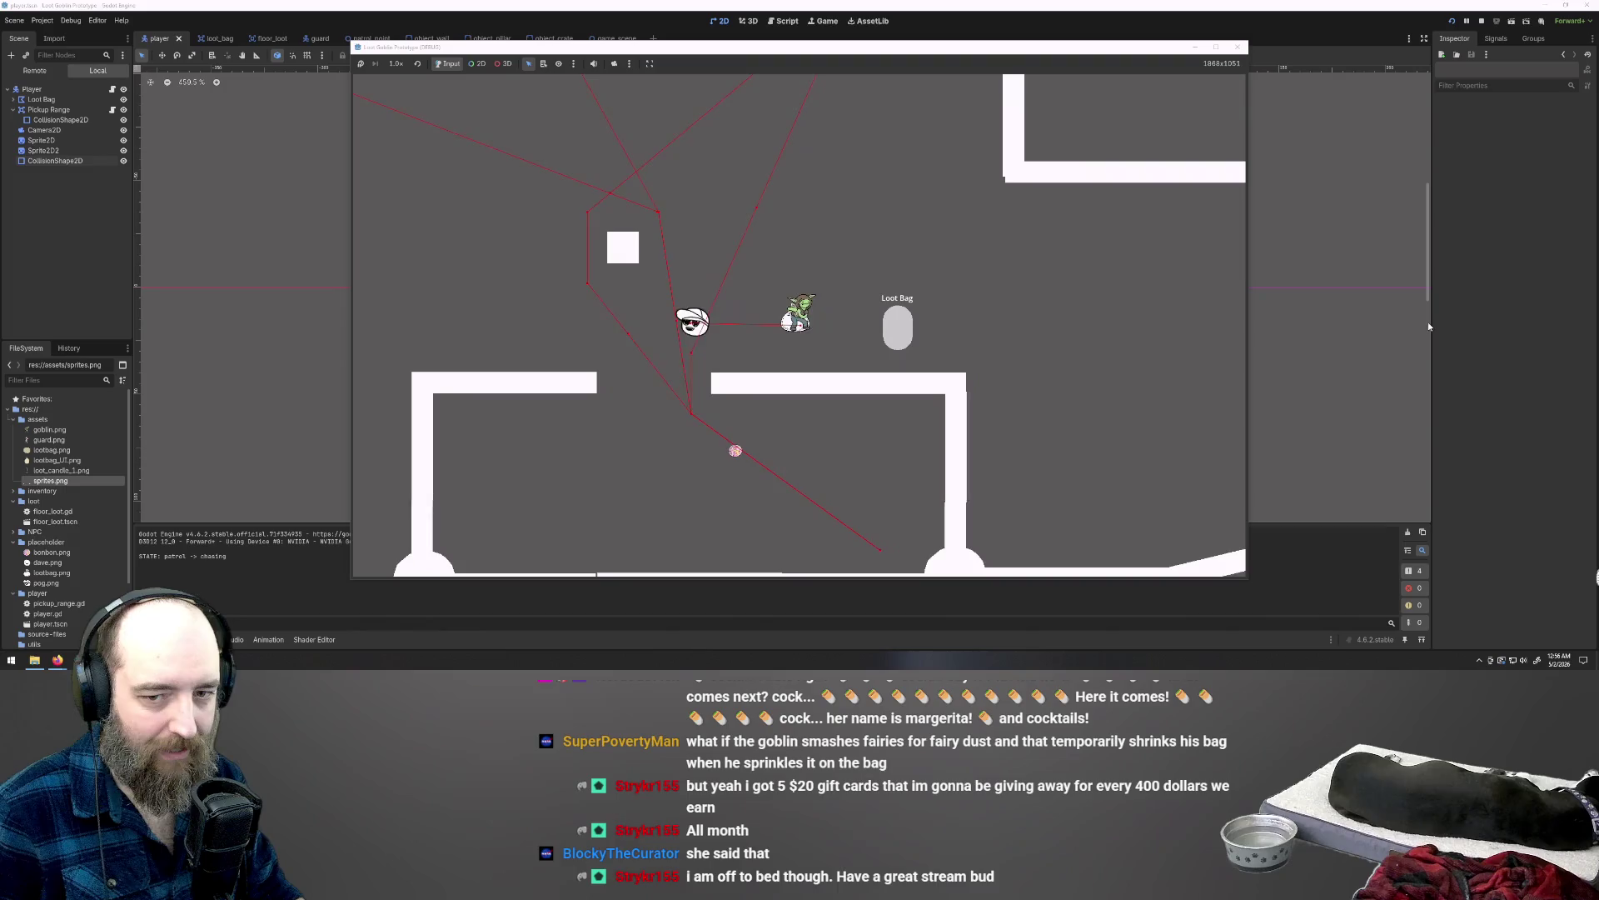
{"action": "key", "text": "d"}
{"action": "key", "text": "e"}
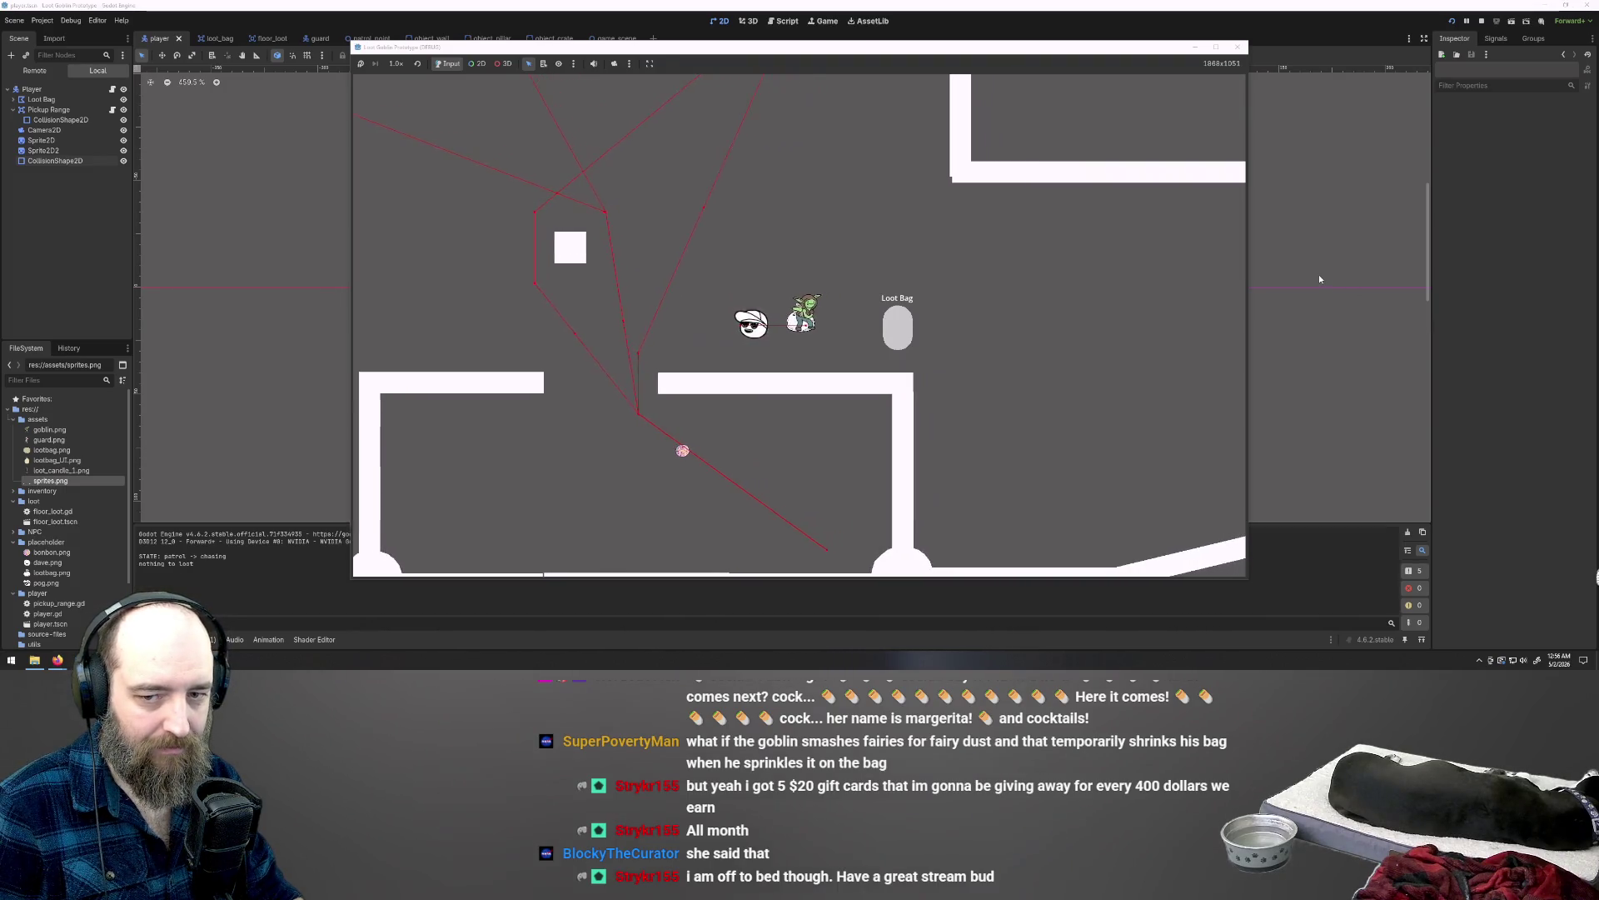
{"action": "key", "text": "a"}
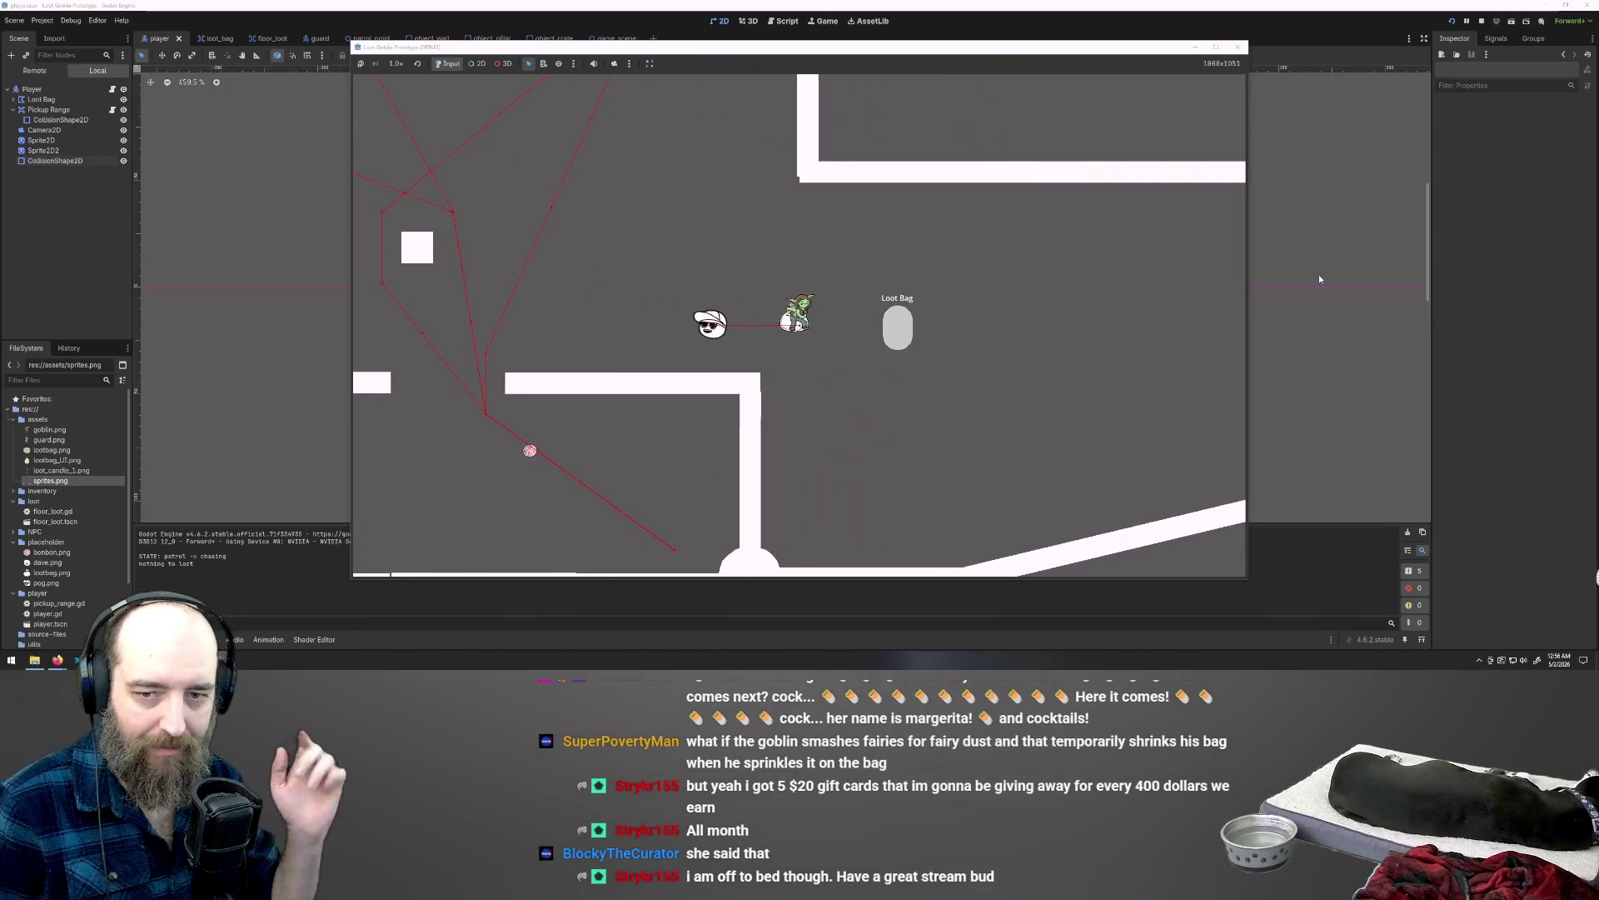
{"action": "key", "text": "e"}
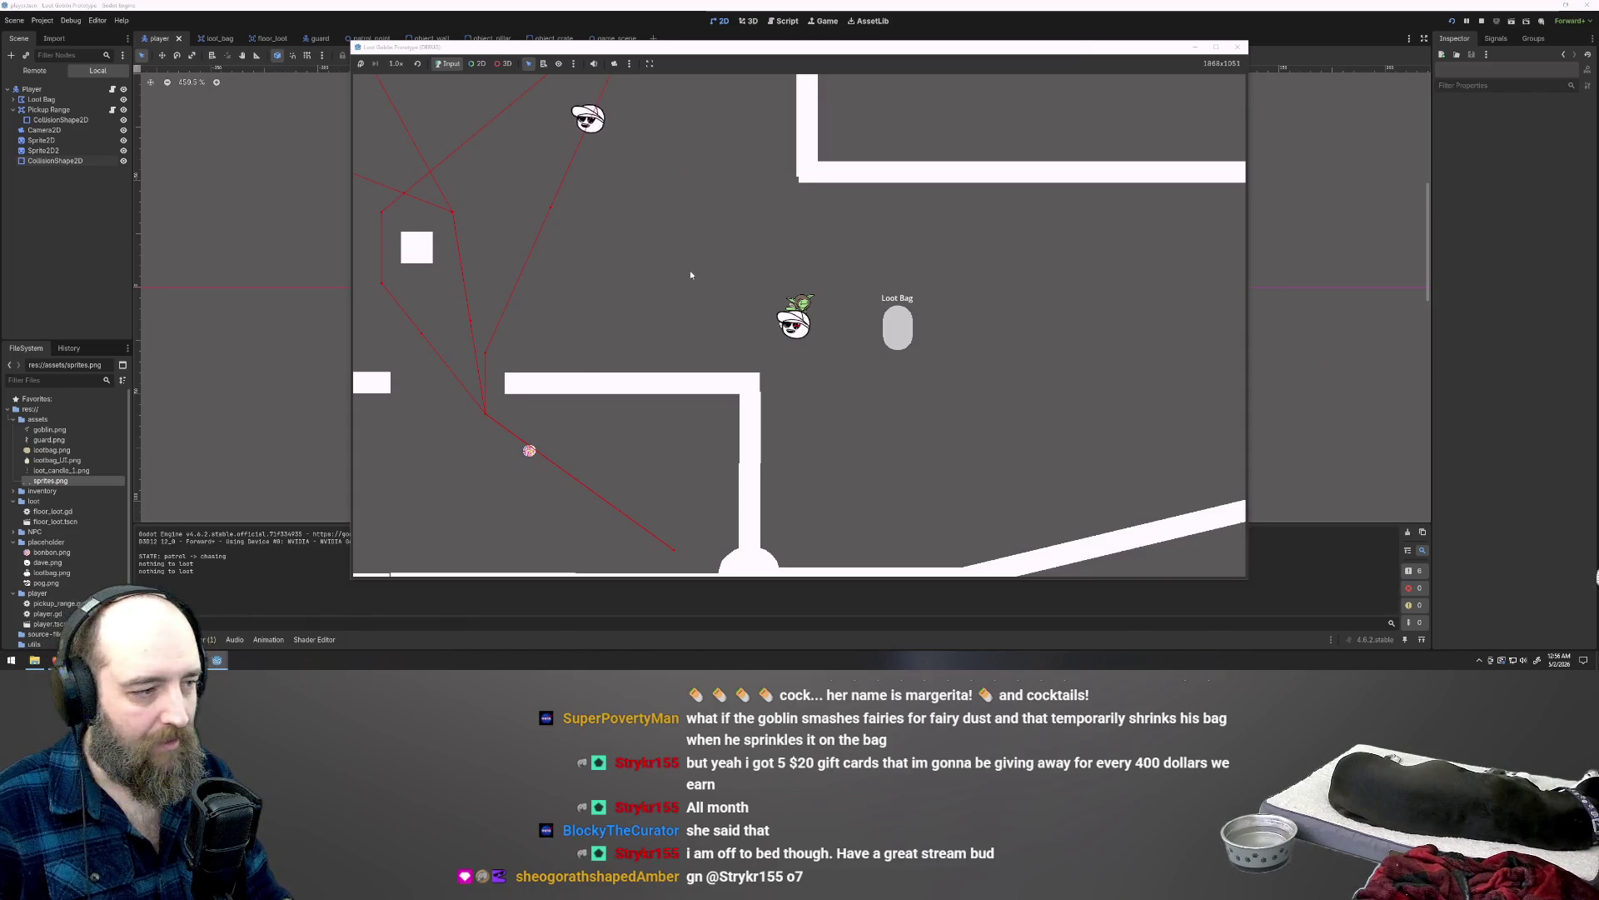
Step: Walk the goblin left and down through the wall gap toward the Loot Bag, then stop the game
{"action": "key", "text": "Left"}
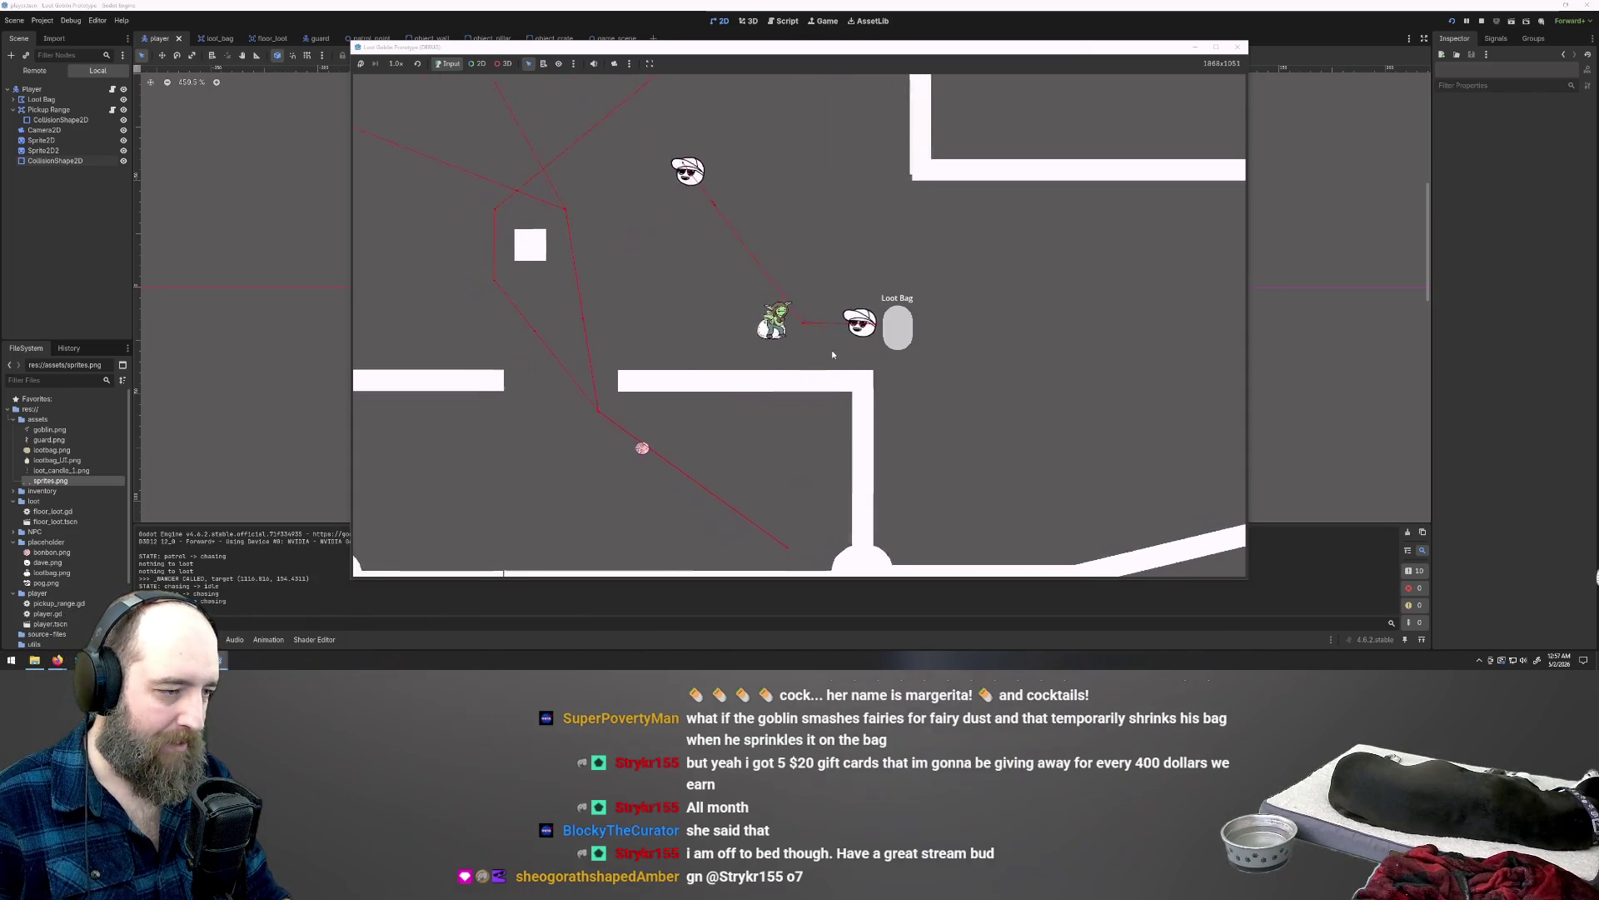
{"action": "key", "text": "Left"}
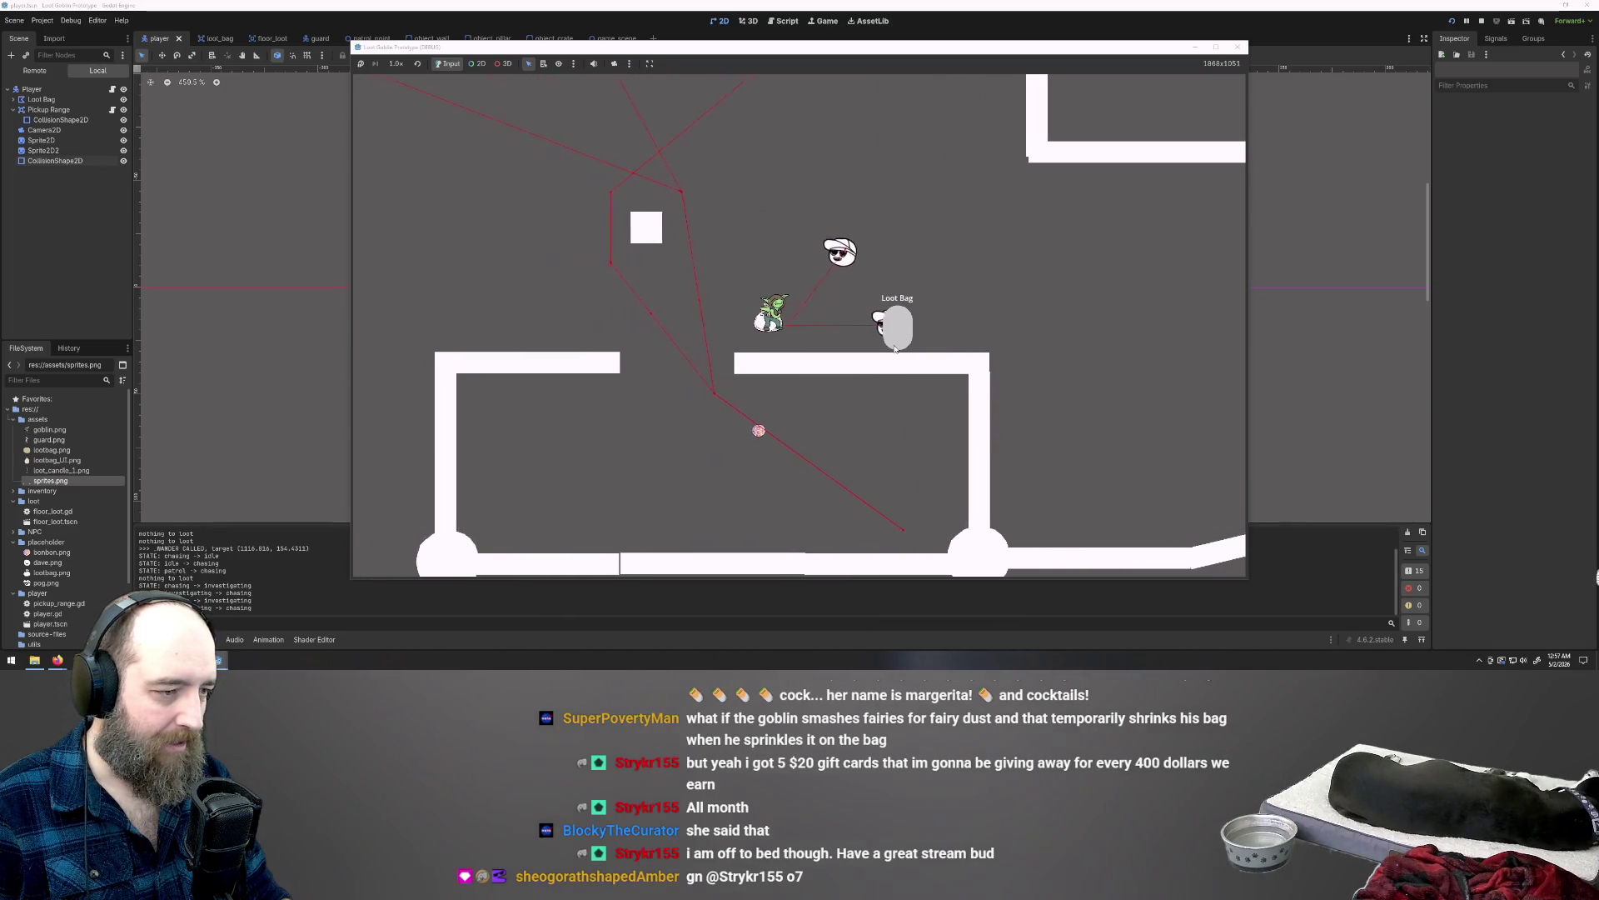
{"action": "key", "text": "Left"}
{"action": "key", "text": "Down"}
{"action": "key", "text": "Right"}
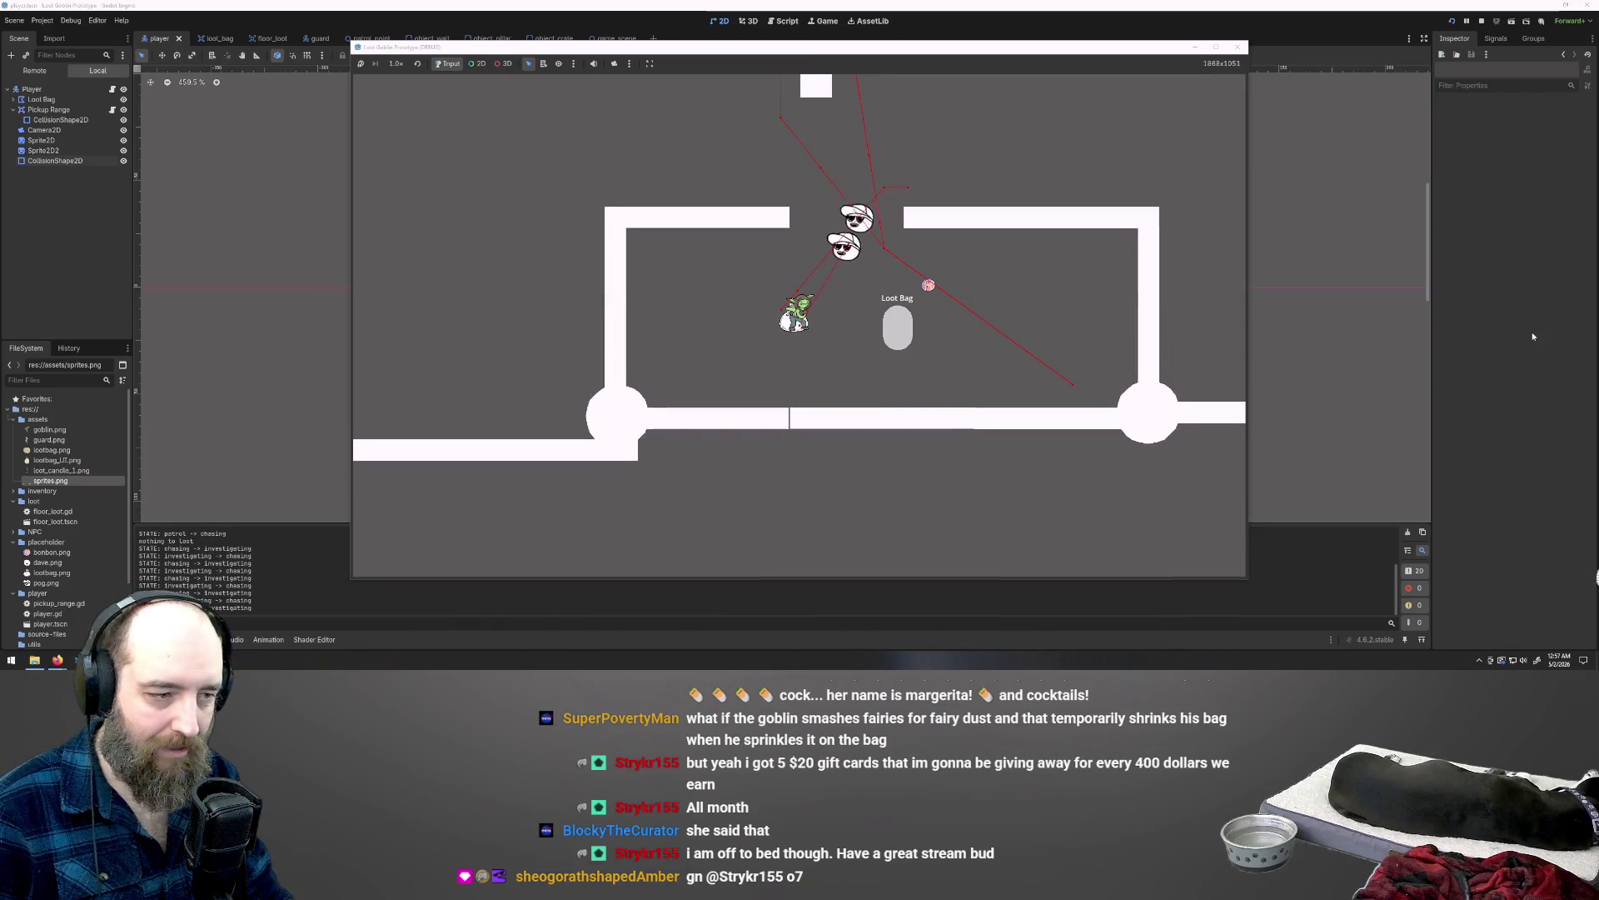
{"action": "key", "text": "F8"}
{"action": "left_click", "coordinate": [874, 287]}
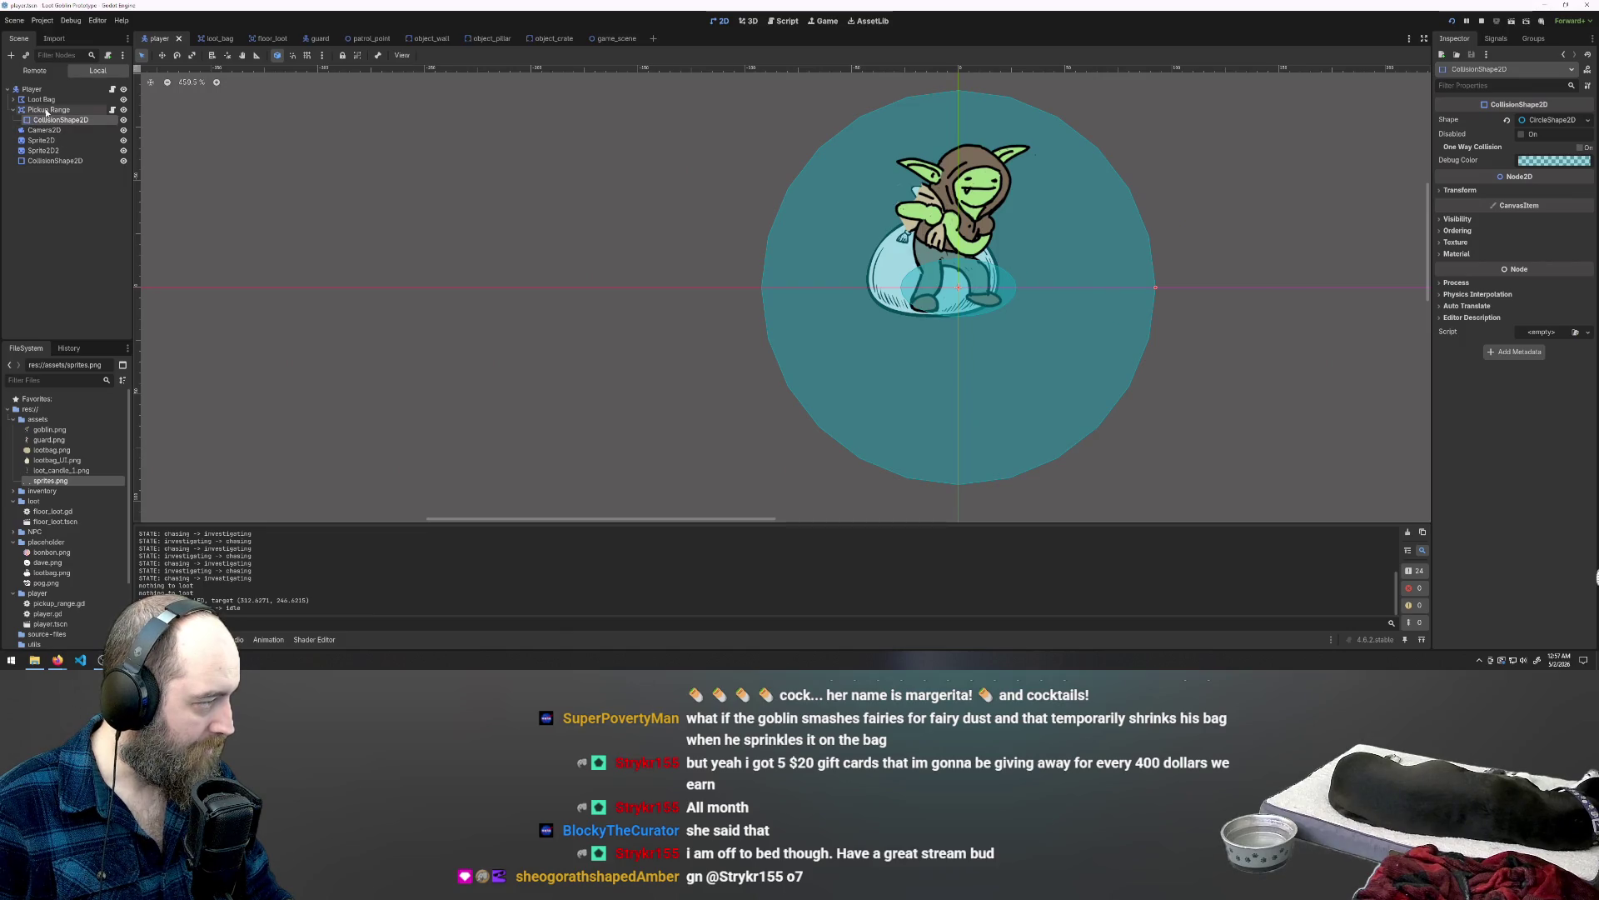
{"action": "left_click", "coordinate": [42, 140]}
{"action": "left_click", "coordinate": [58, 120]}
{"action": "left_click", "coordinate": [44, 130]}
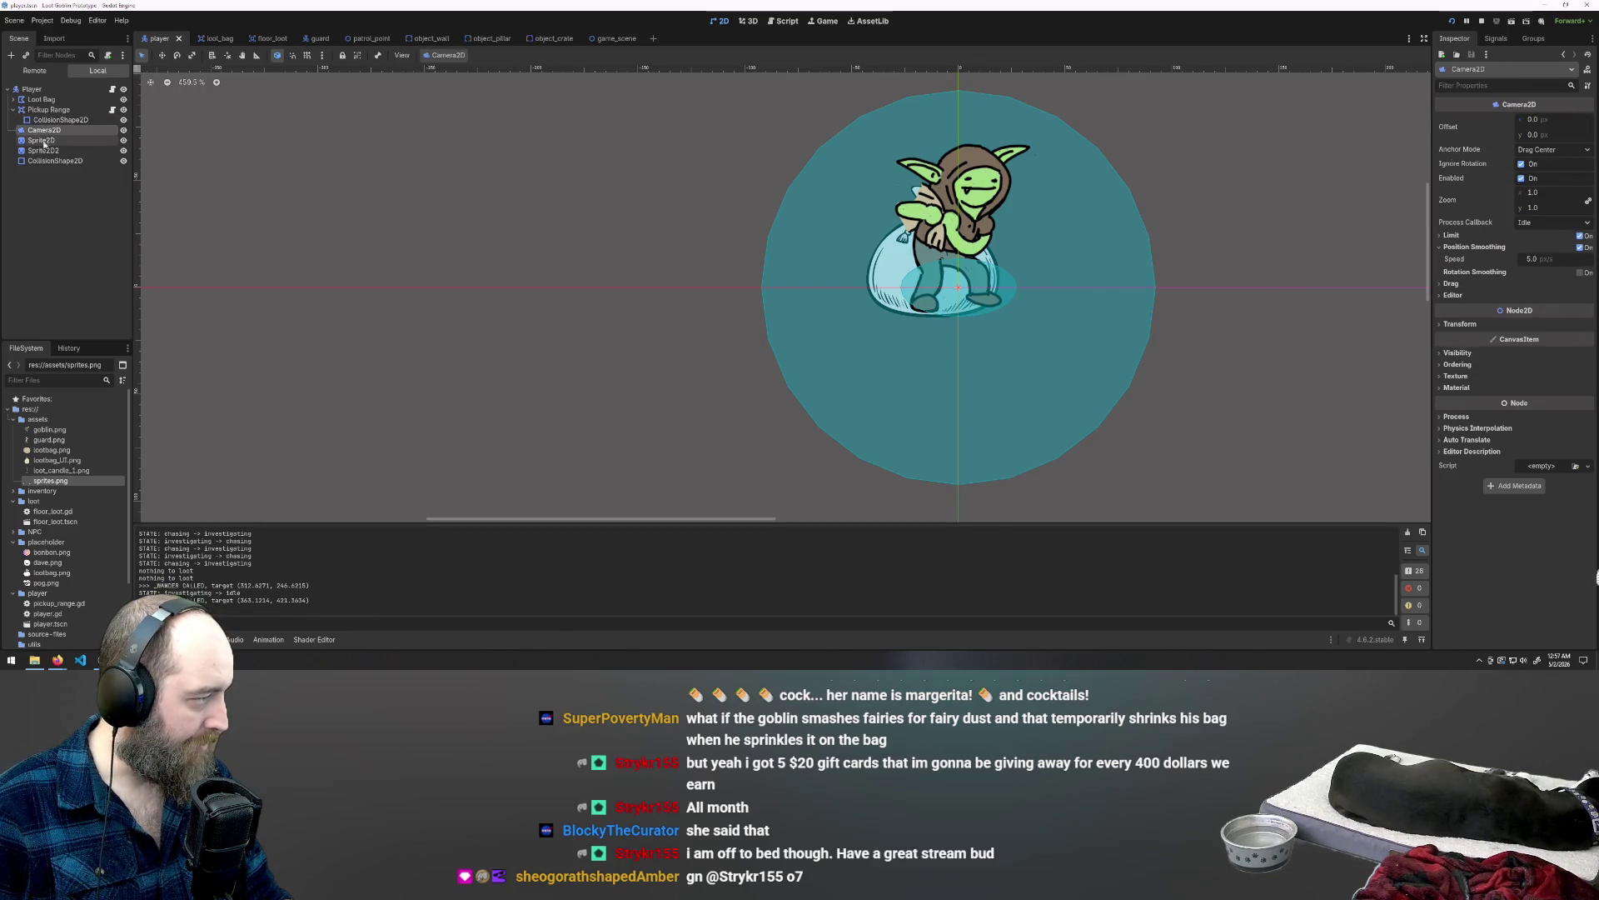
{"action": "left_click", "coordinate": [41, 140]}
{"action": "left_click", "coordinate": [43, 150]}
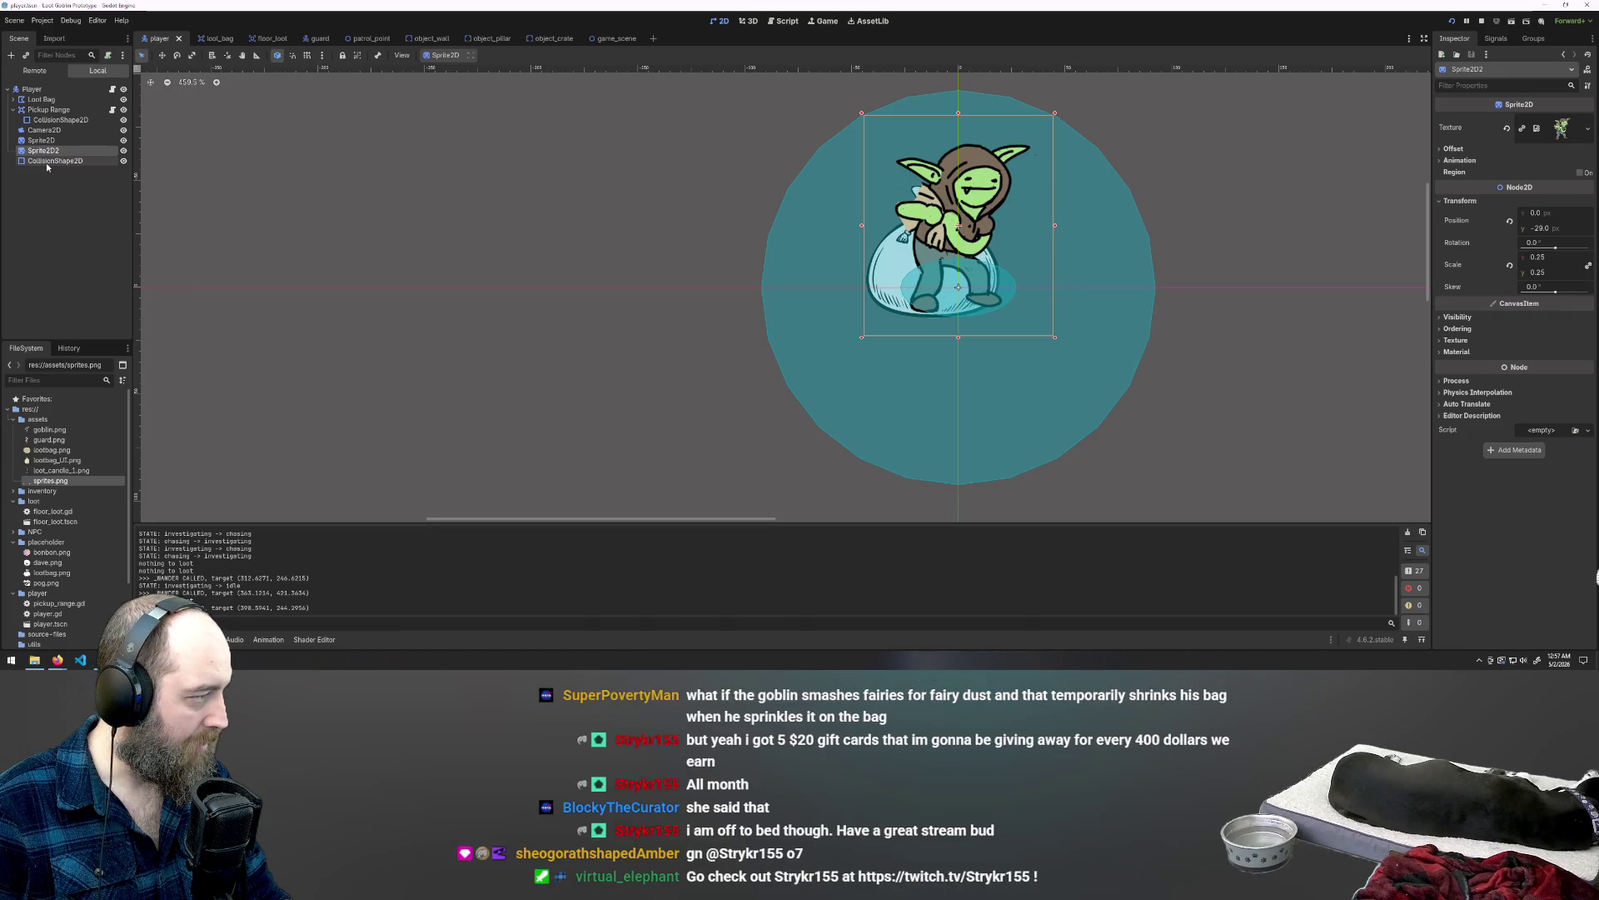
{"action": "left_click", "coordinate": [50, 161]}
{"action": "left_click", "coordinate": [43, 150]}
{"action": "left_click", "coordinate": [39, 100]}
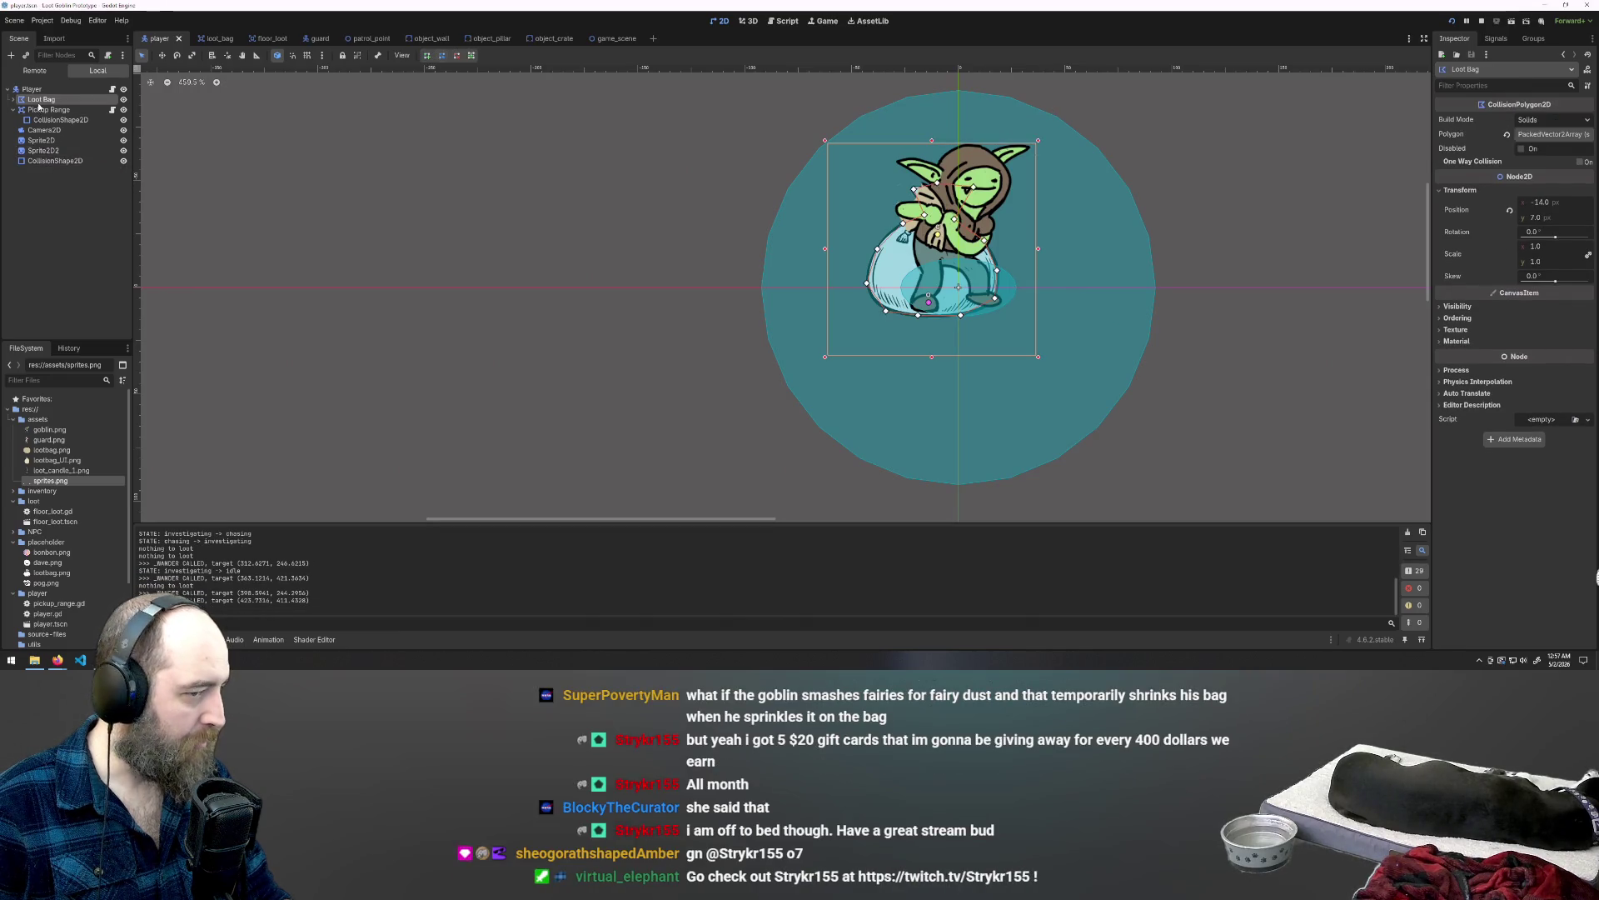
{"action": "left_click", "coordinate": [13, 100]}
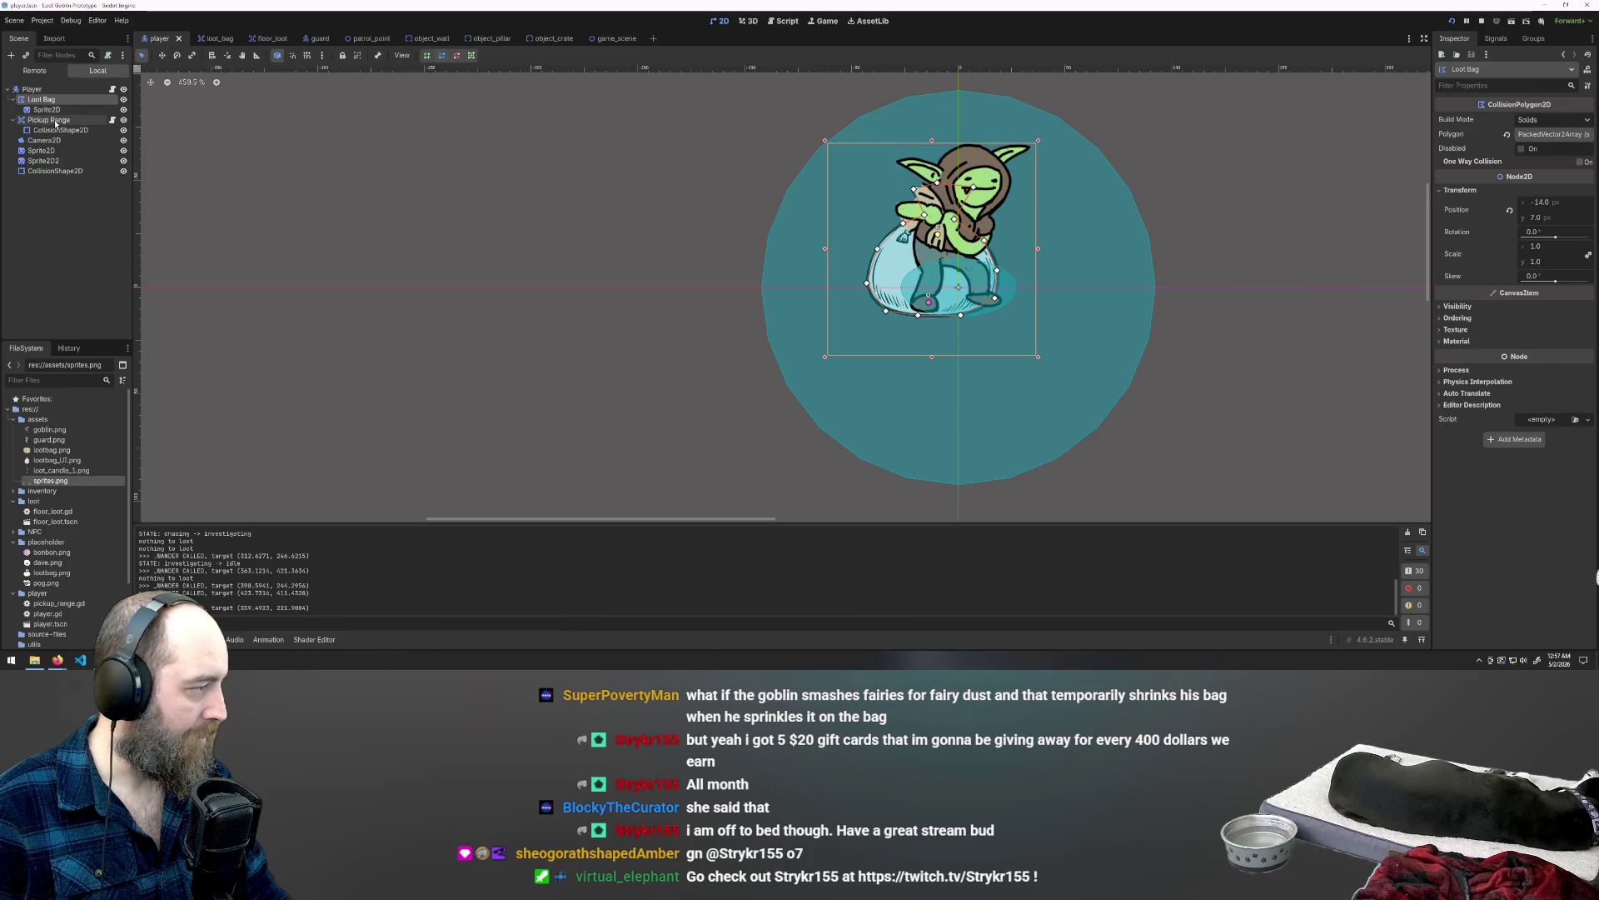
{"action": "left_click", "coordinate": [47, 109]}
{"action": "left_click", "coordinate": [41, 99]}
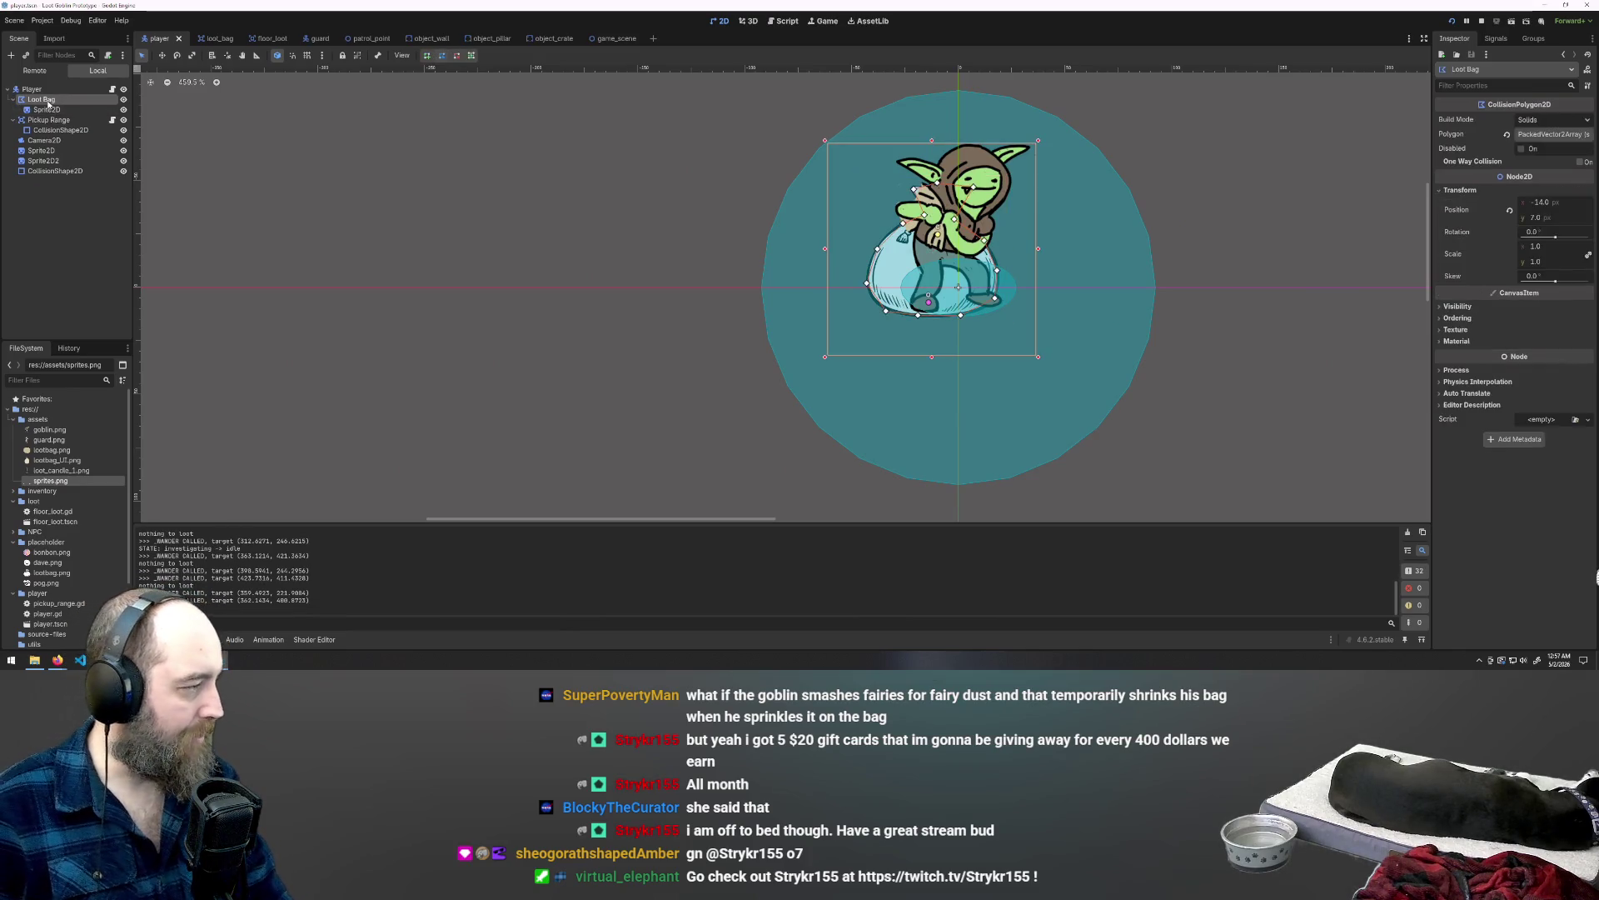
{"action": "key", "text": "Delete"}
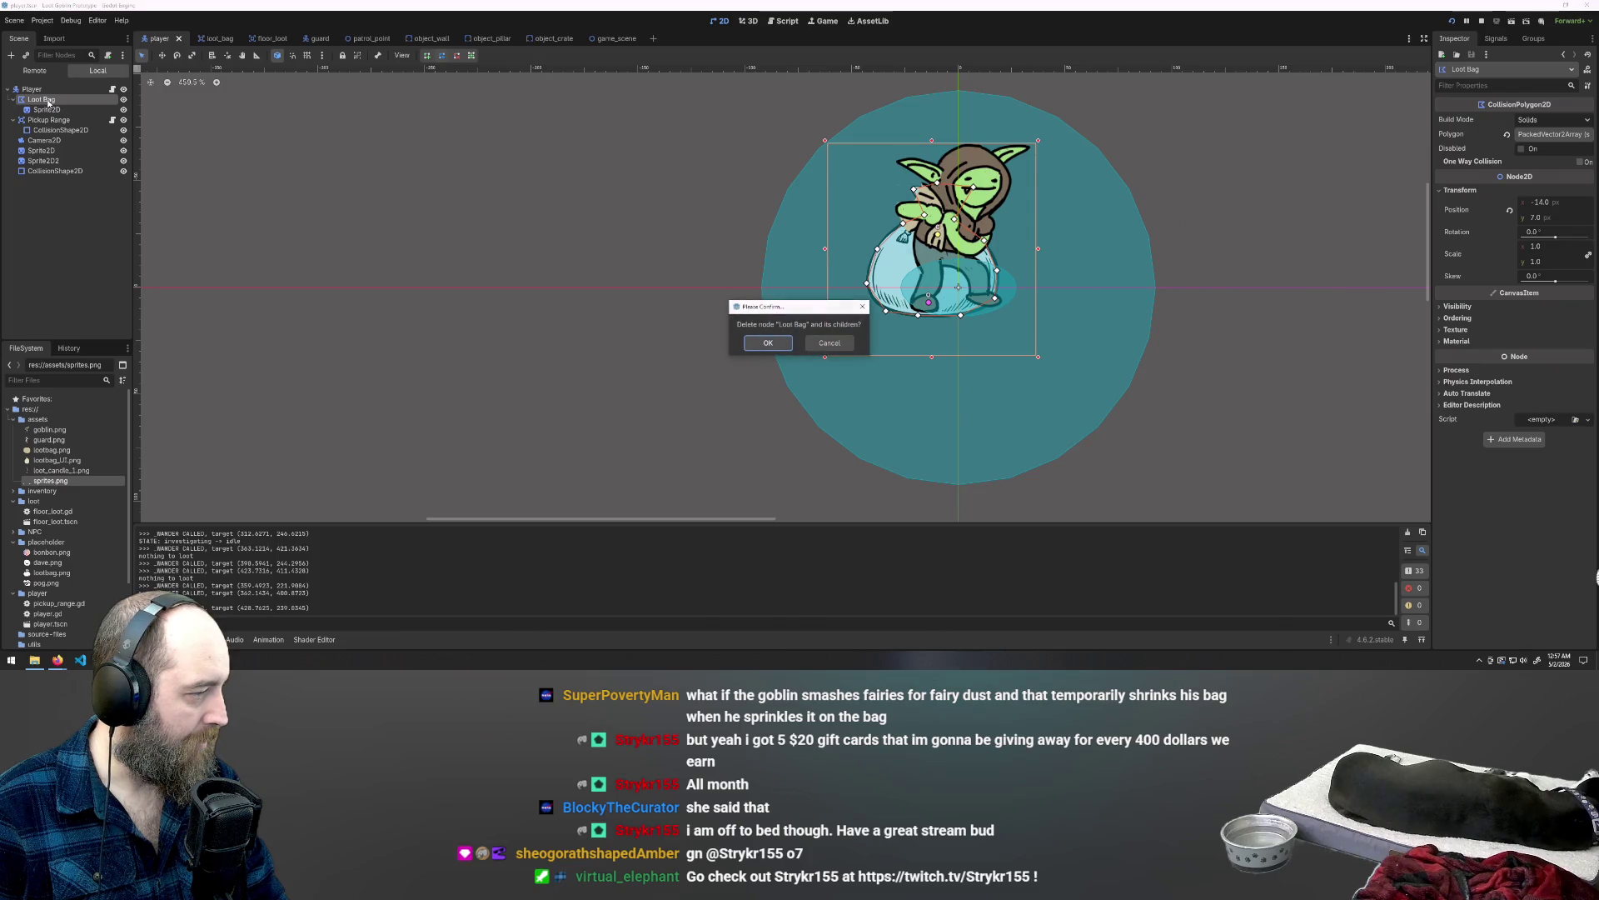
{"action": "left_click", "coordinate": [829, 343]}
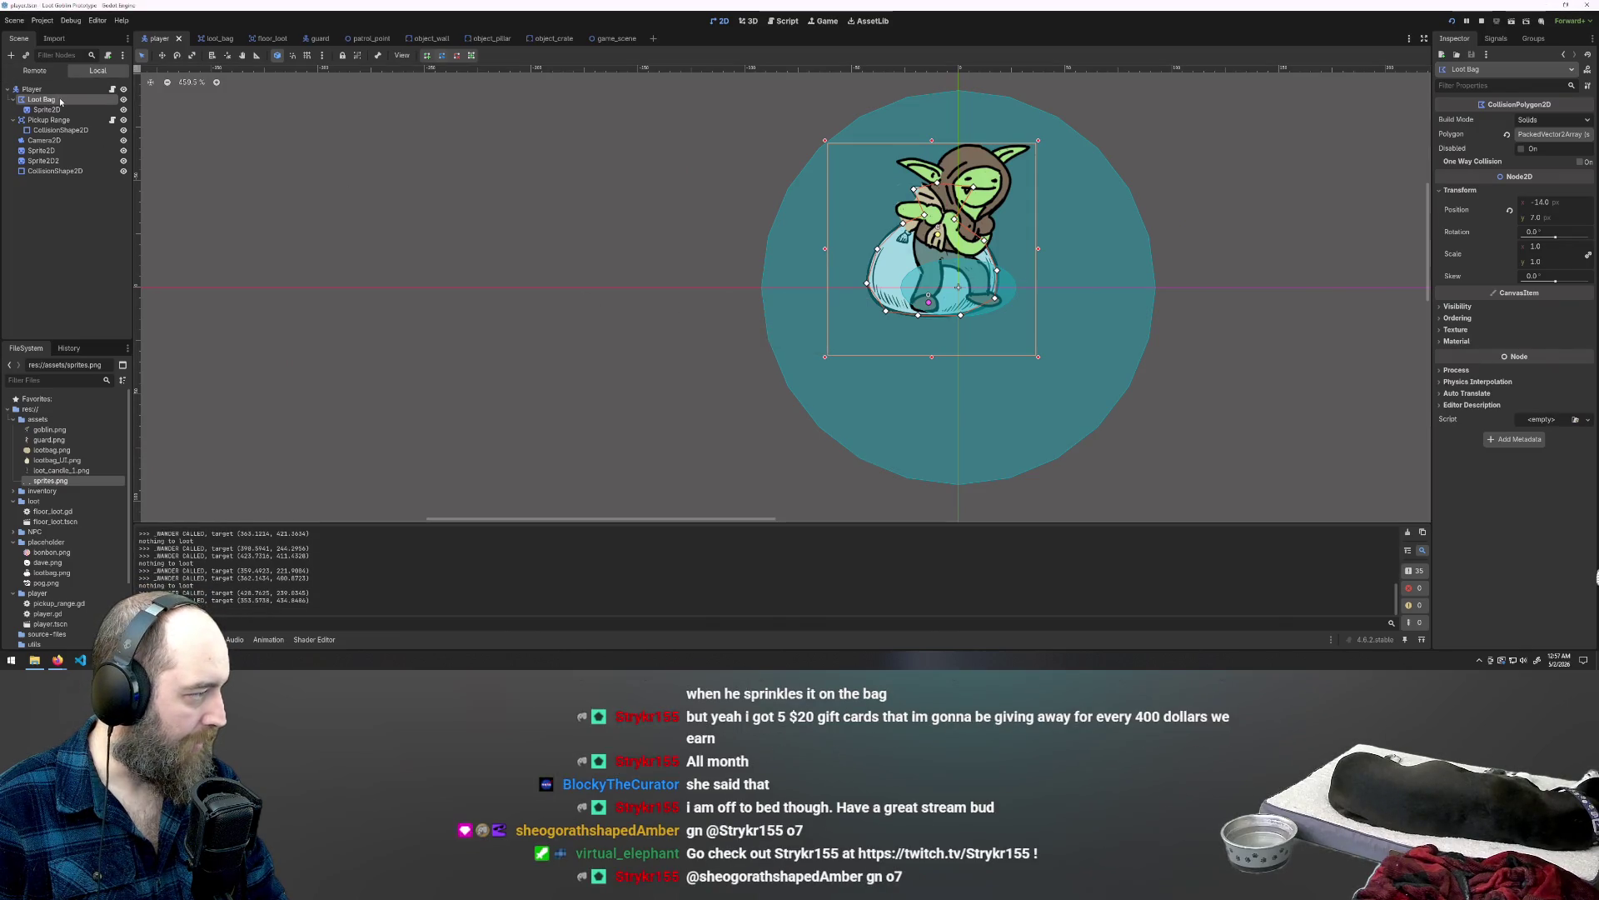
{"action": "left_click", "coordinate": [31, 89]}
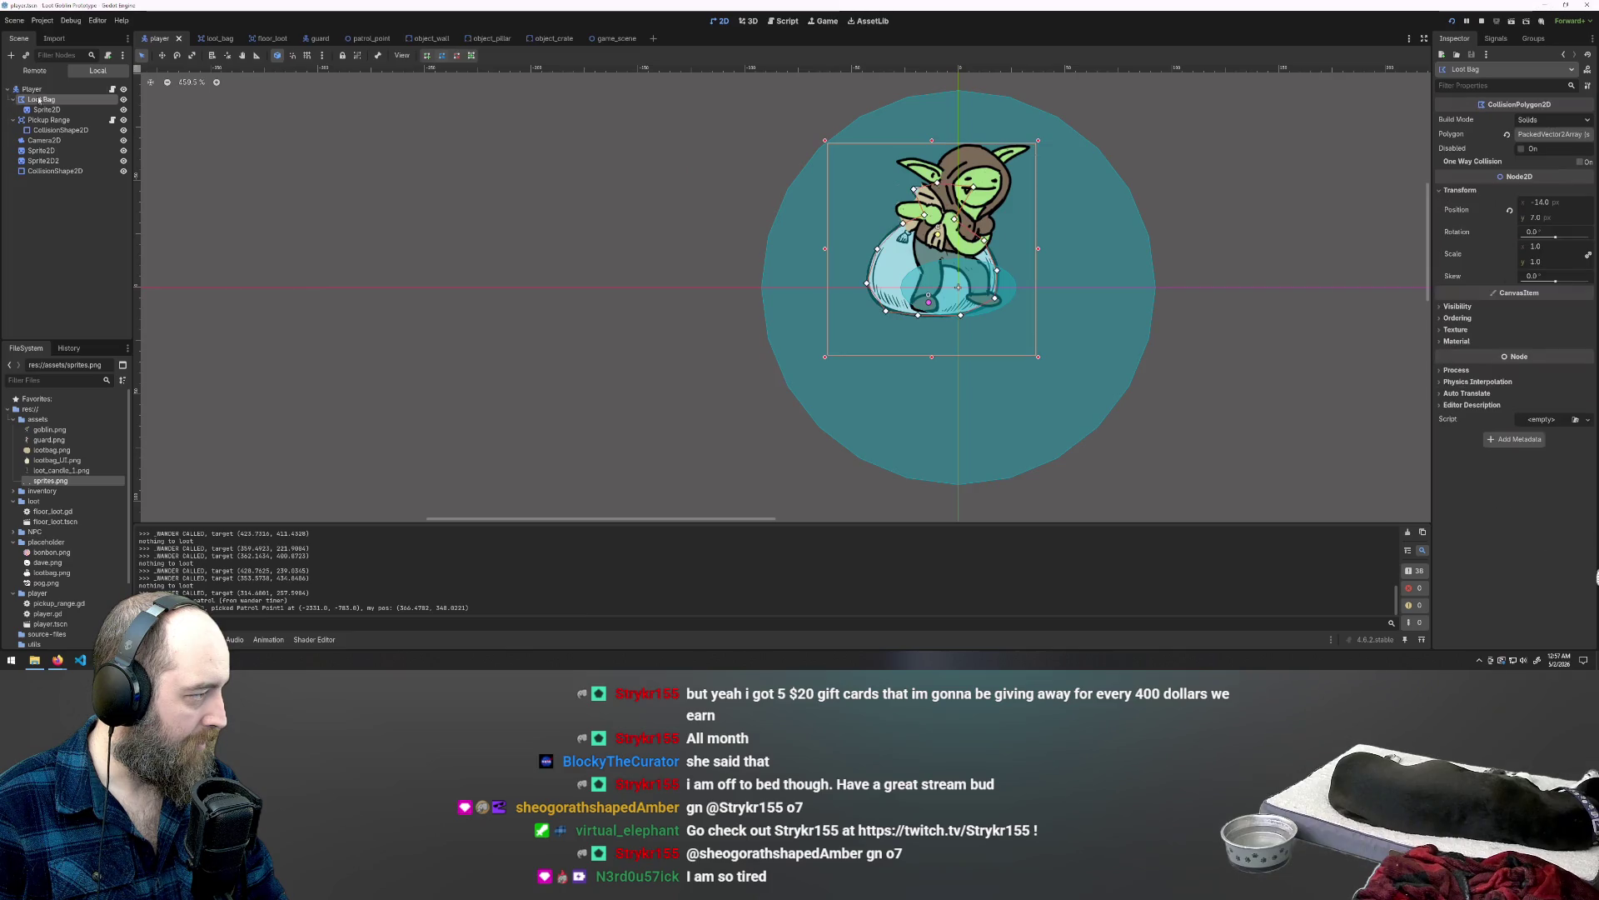
Step: Change Loot Bag's node type, searching 'shape' and choosing CollisionShape2D
{"action": "right_click", "coordinate": [36, 94]}
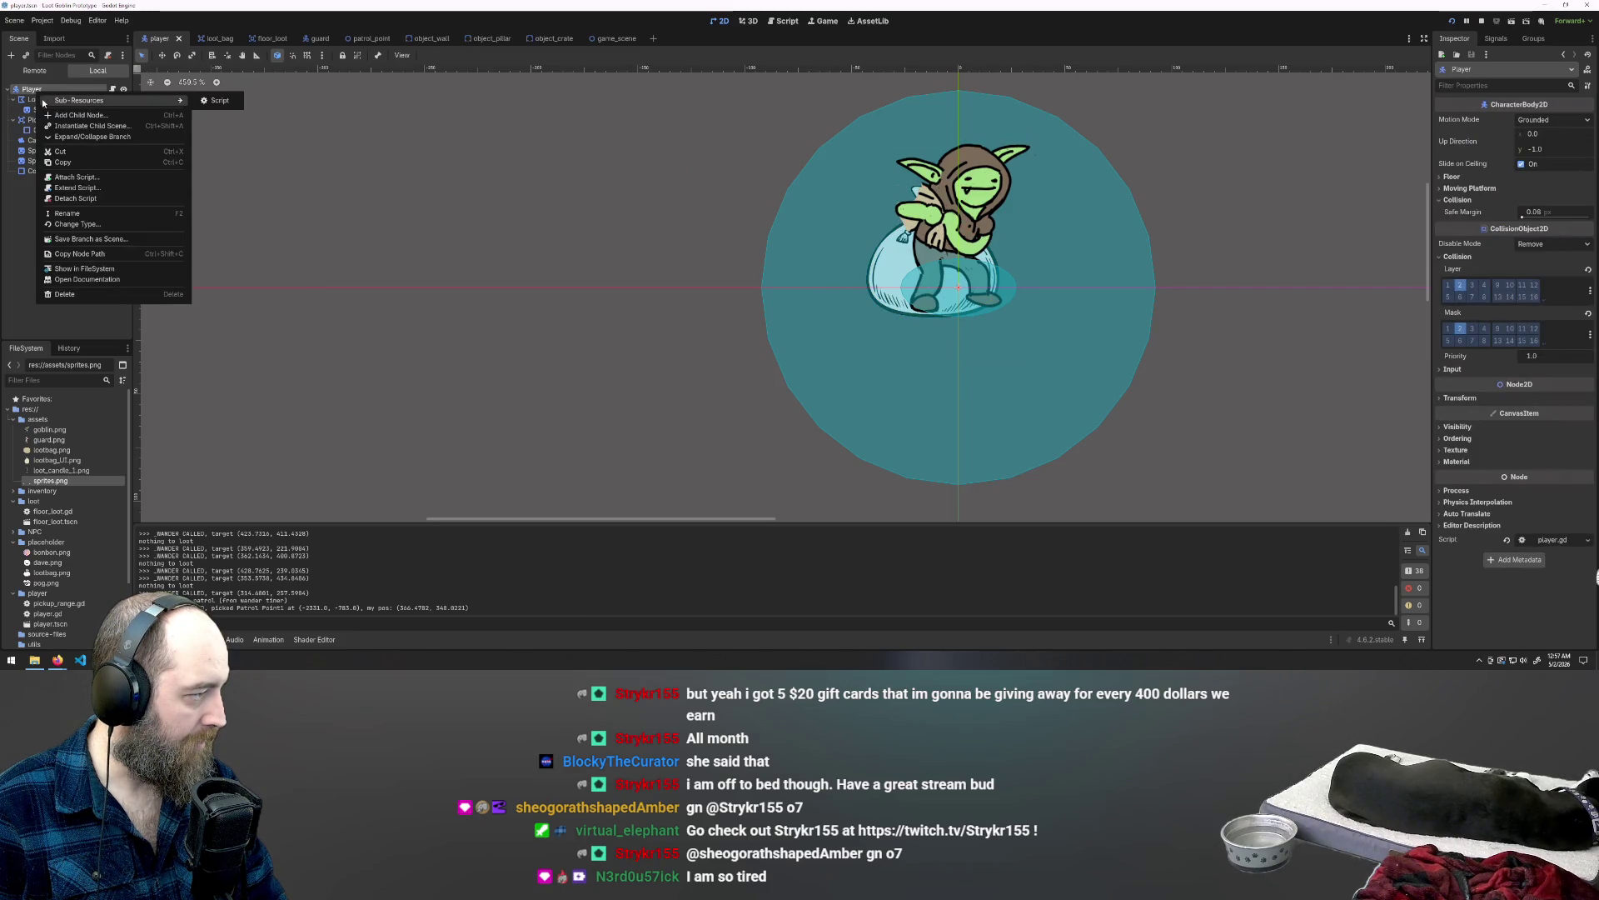
{"action": "left_click", "coordinate": [356, 214]}
{"action": "left_click", "coordinate": [38, 100]}
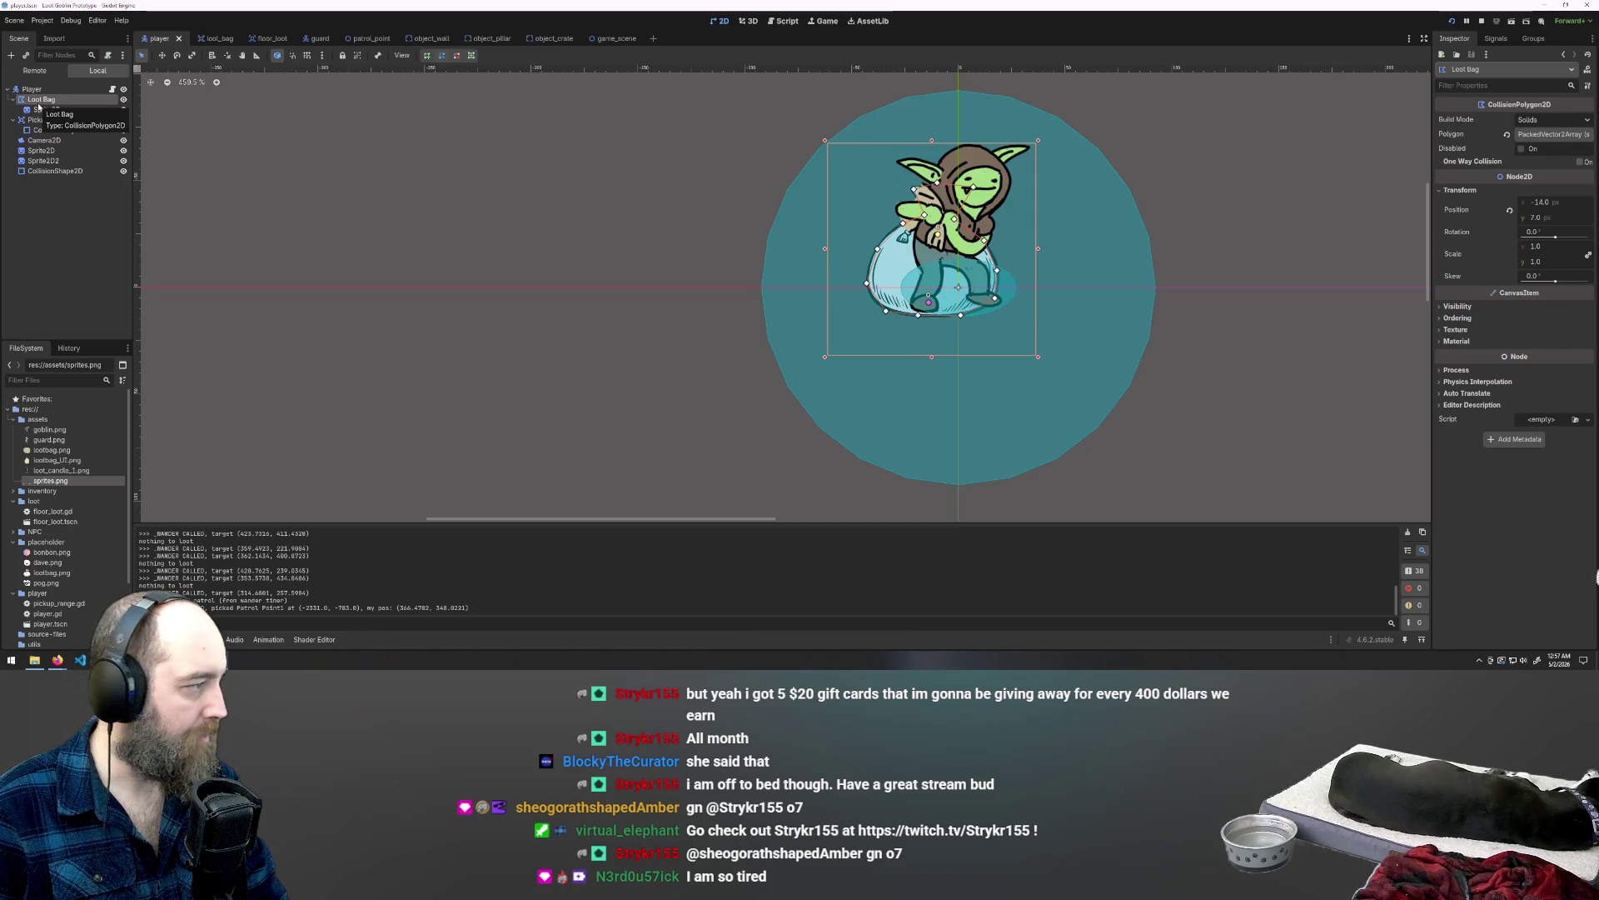
{"action": "right_click", "coordinate": [39, 104]}
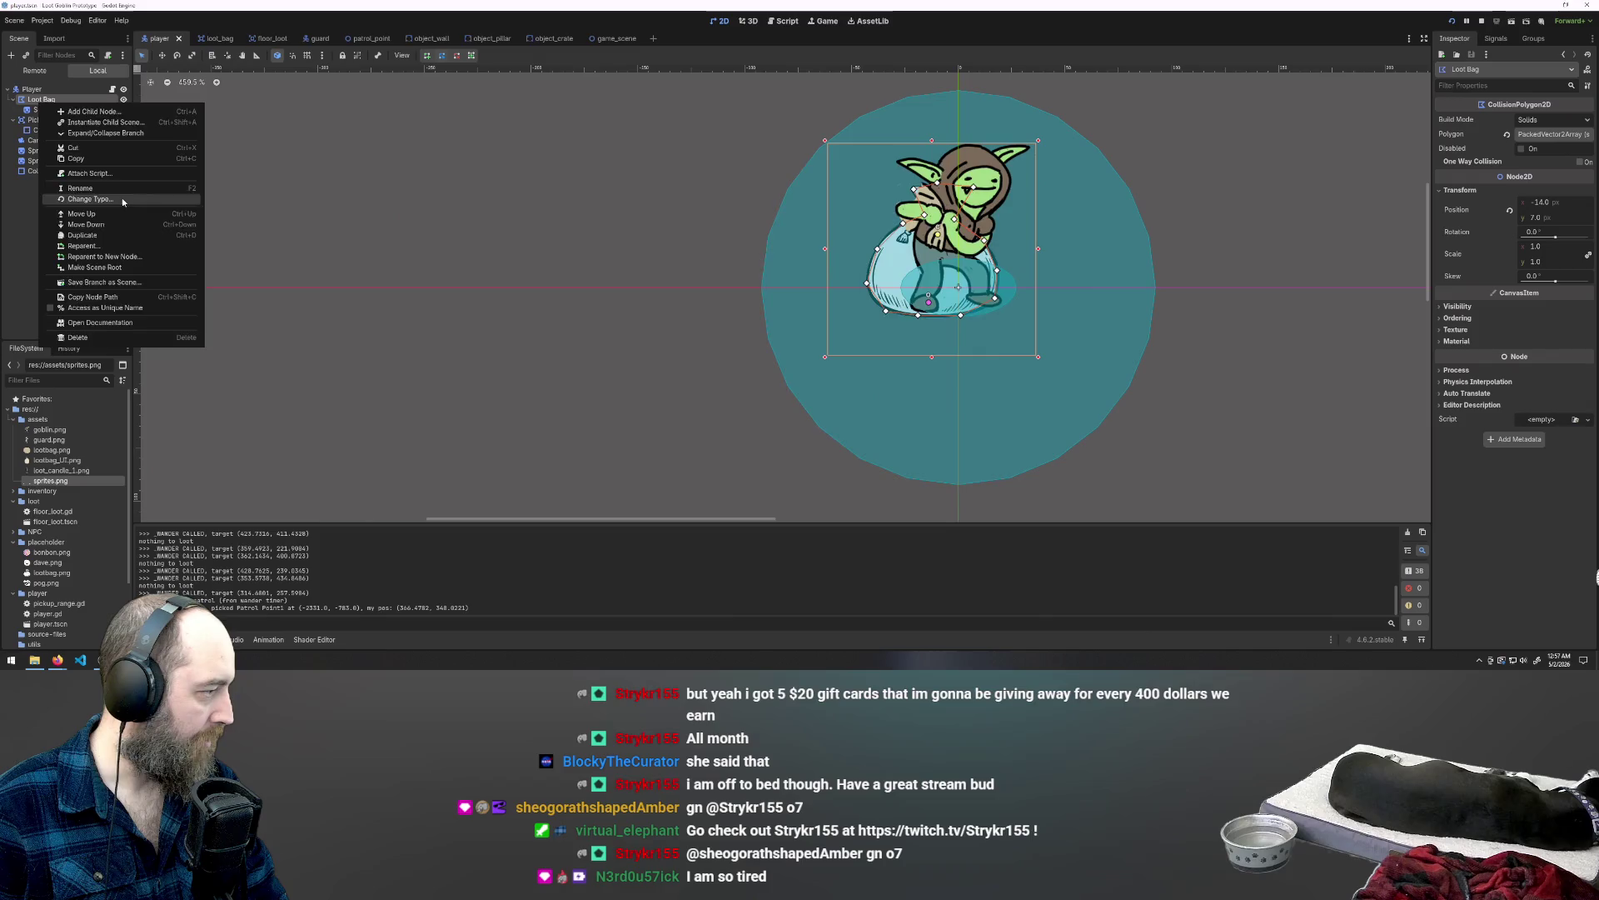
{"action": "left_click", "coordinate": [90, 199]}
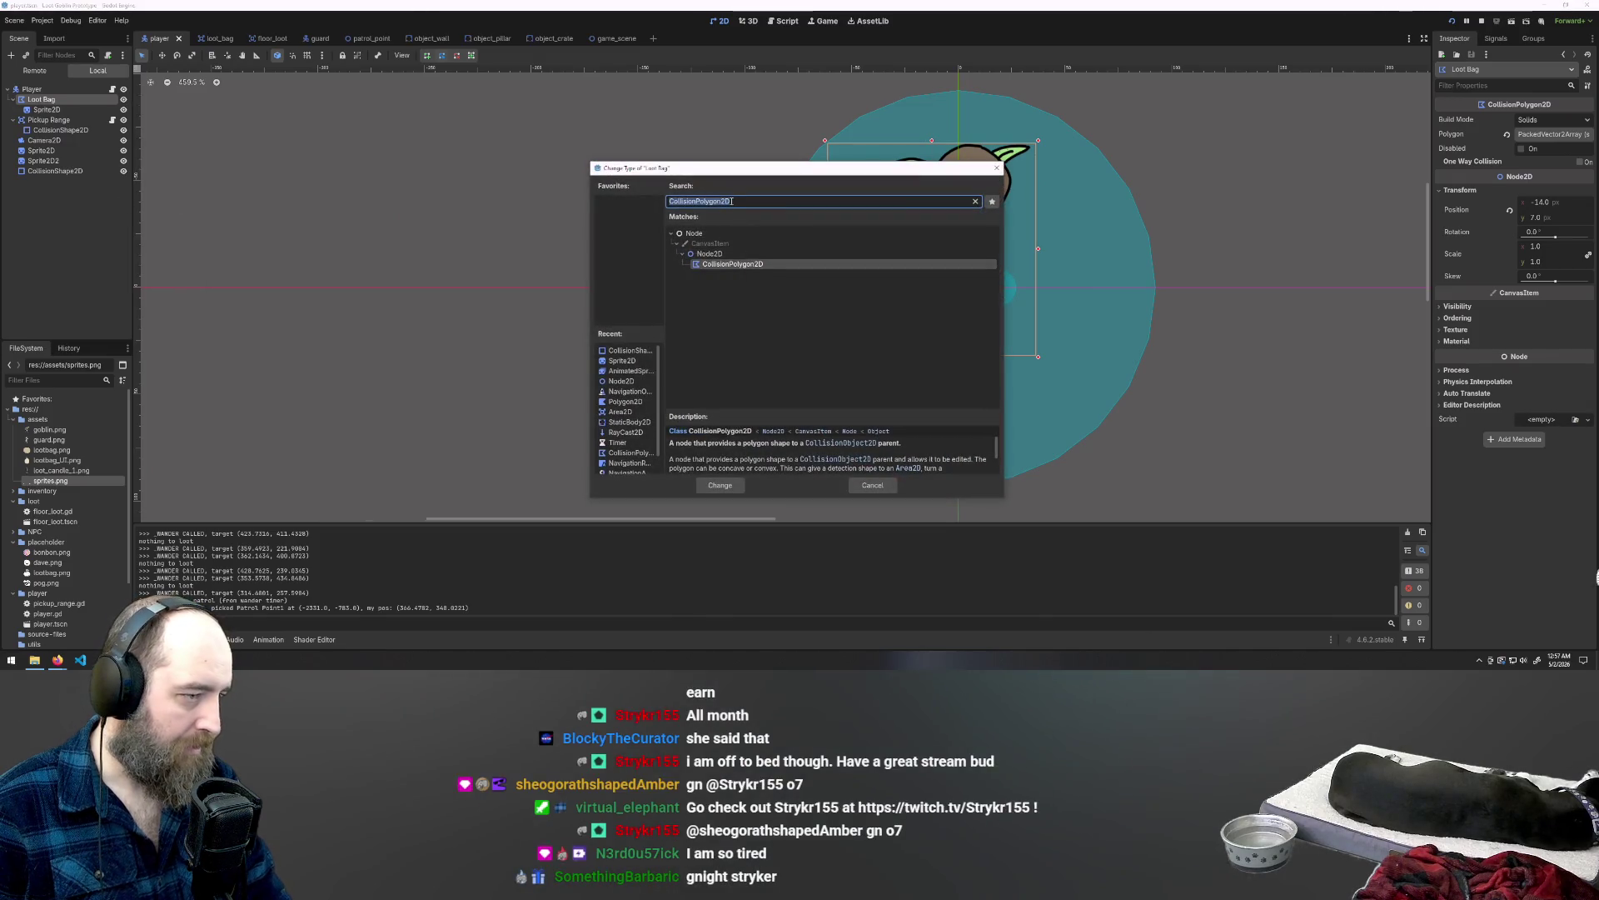
{"action": "type", "text": "loss"}
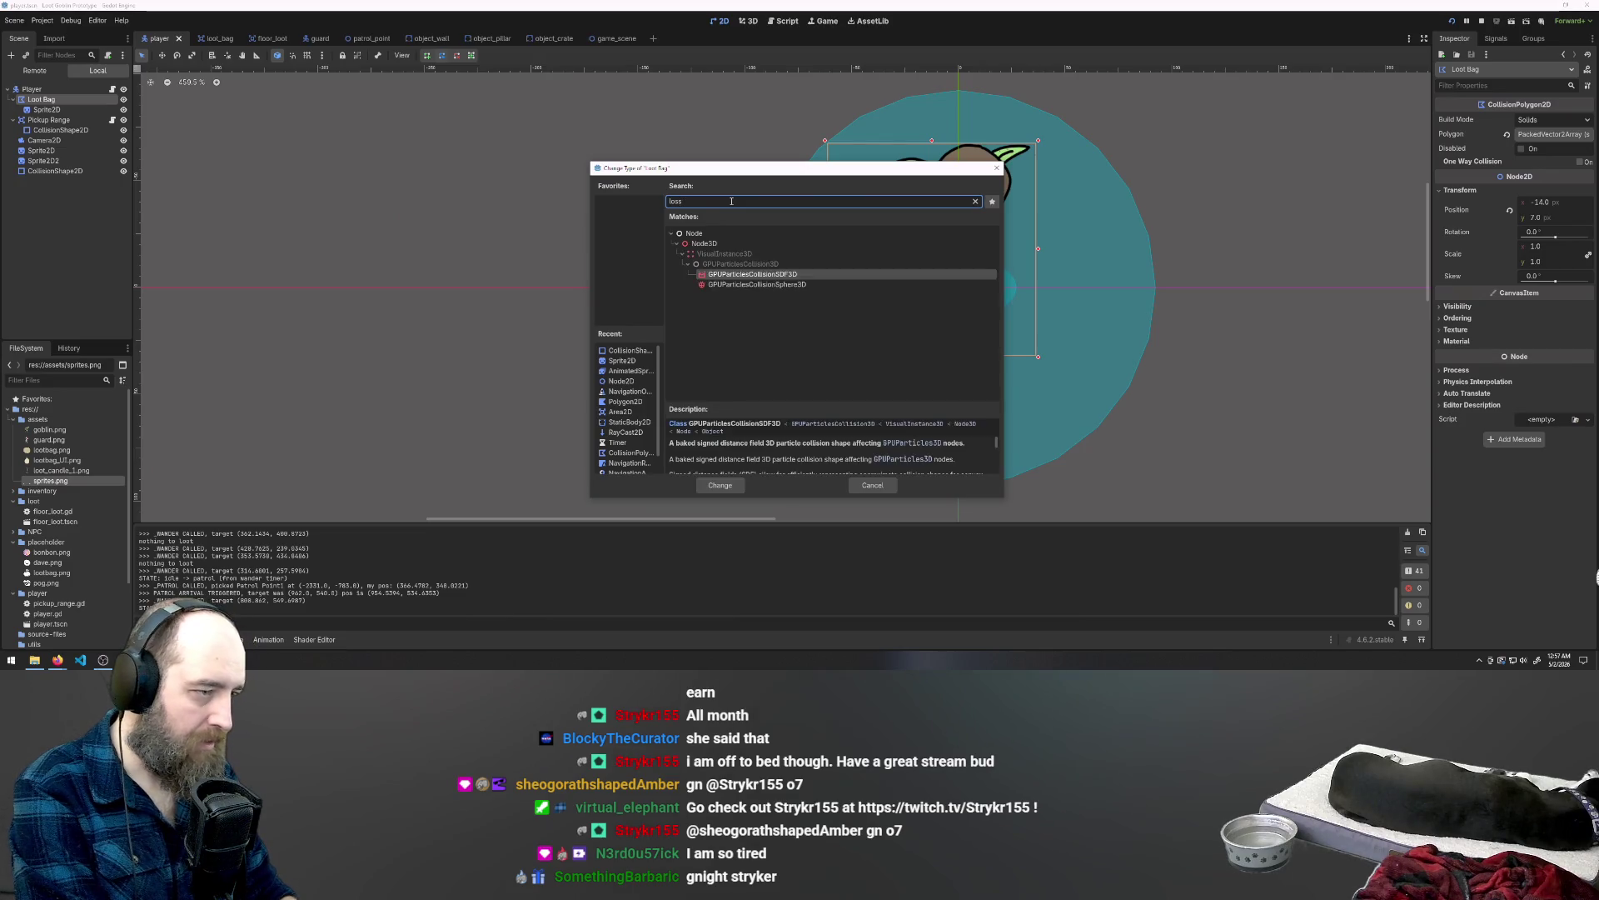
{"action": "key", "text": "BackSpace"}
{"action": "type", "text": "shape"}
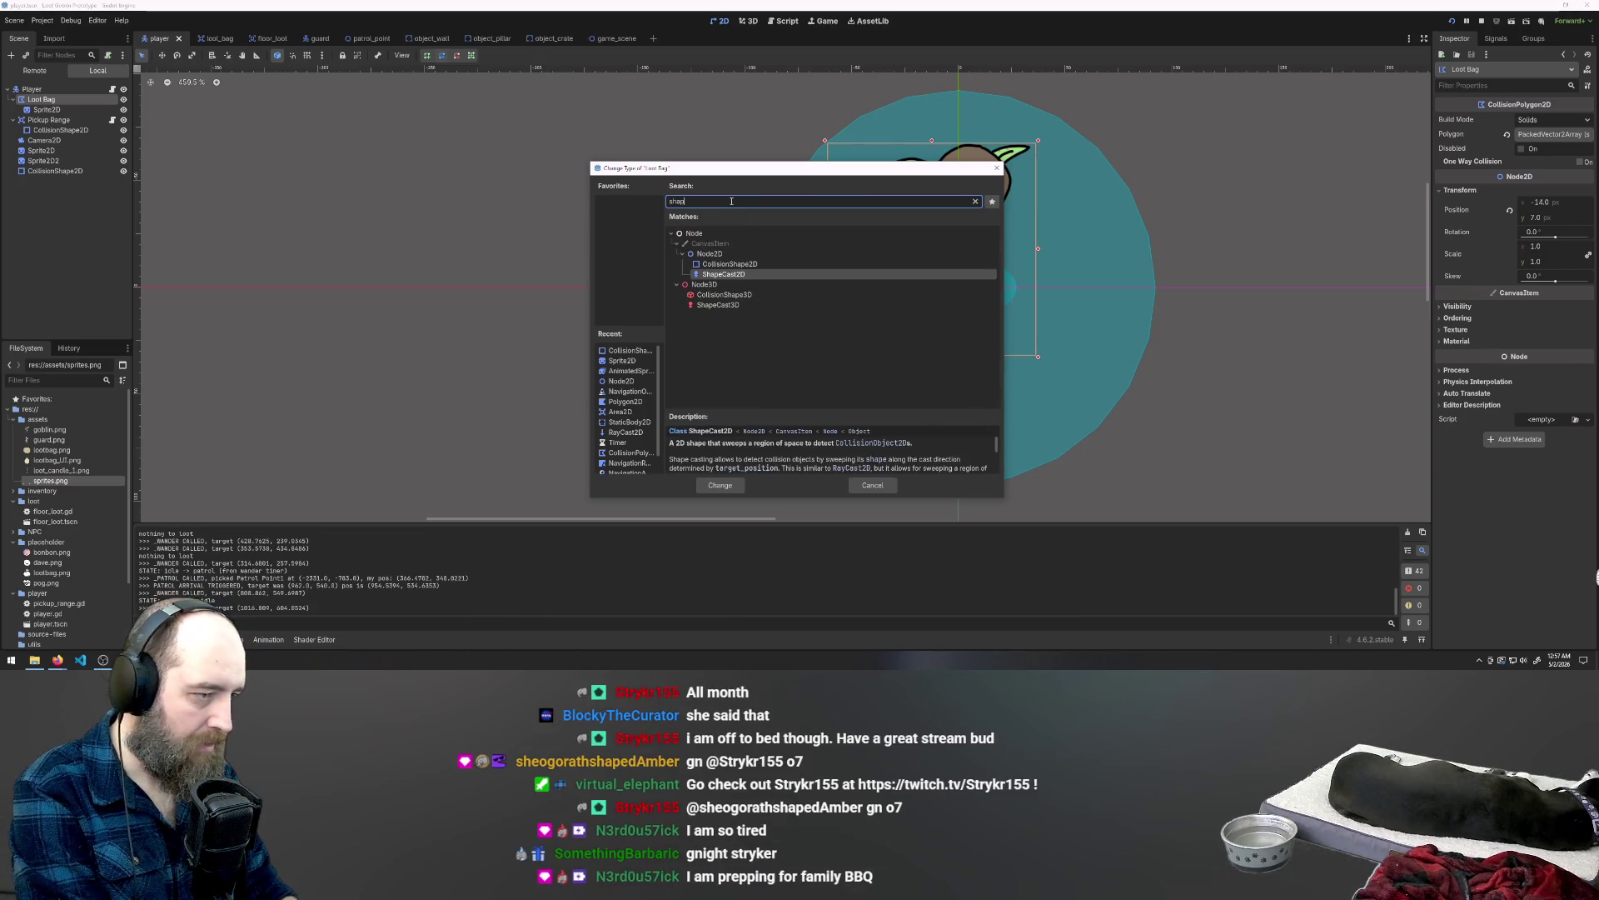
{"action": "left_click", "coordinate": [731, 265]}
{"action": "double_click", "coordinate": [731, 263]}
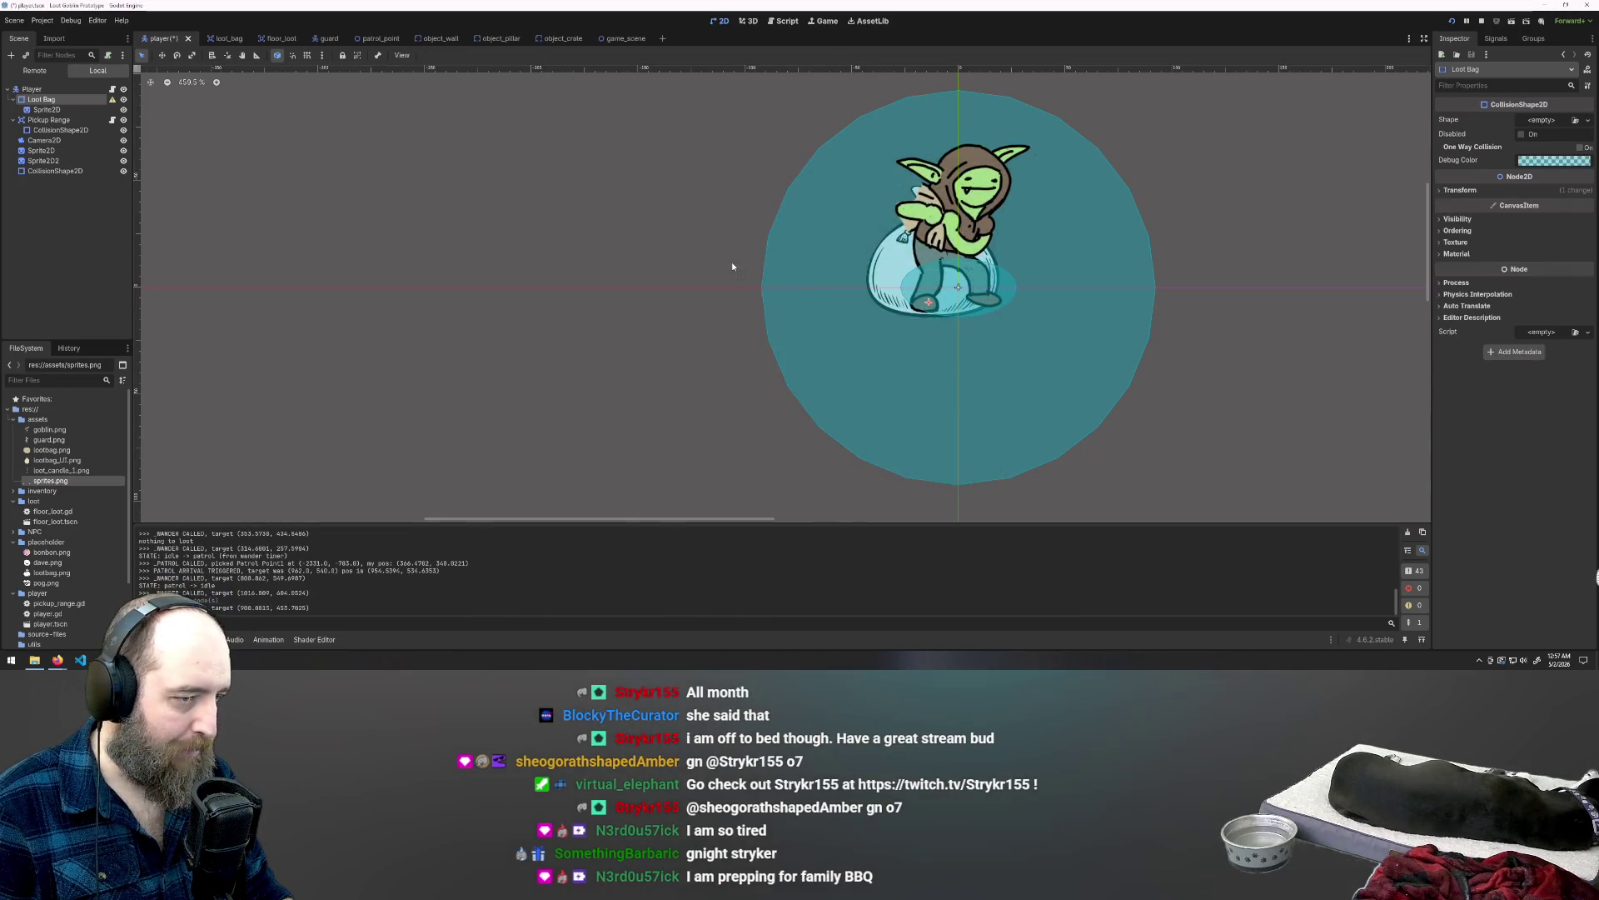
Step: Assign Loot Bag a new CircleShape2D and drag its radius larger around the bag
{"action": "left_click", "coordinate": [1541, 120]}
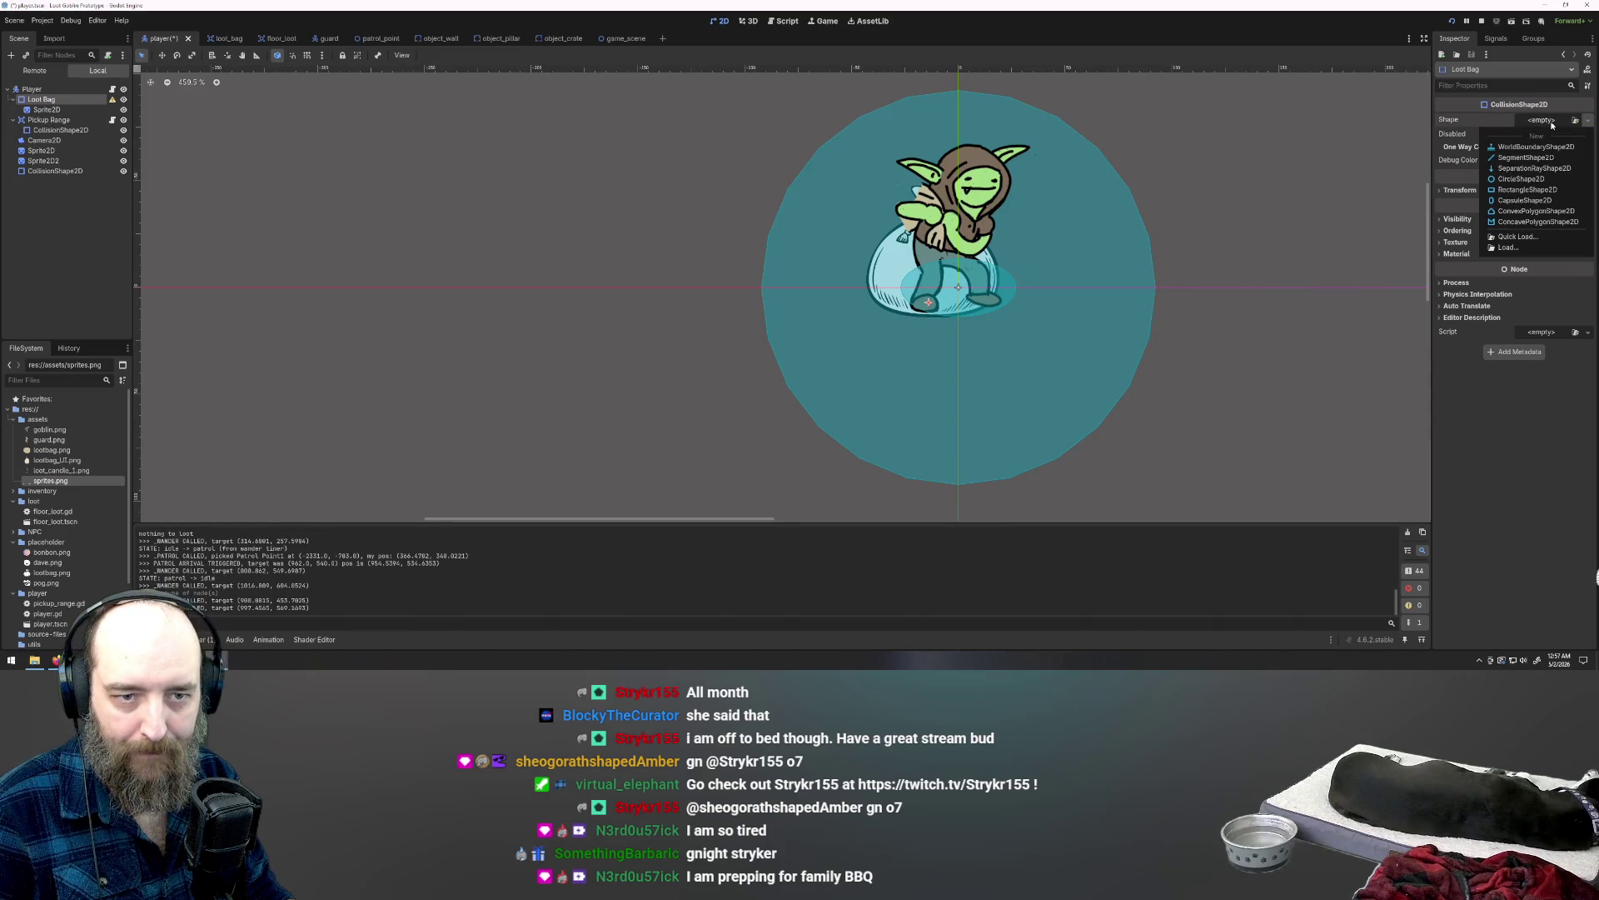
{"action": "left_click", "coordinate": [1539, 179]}
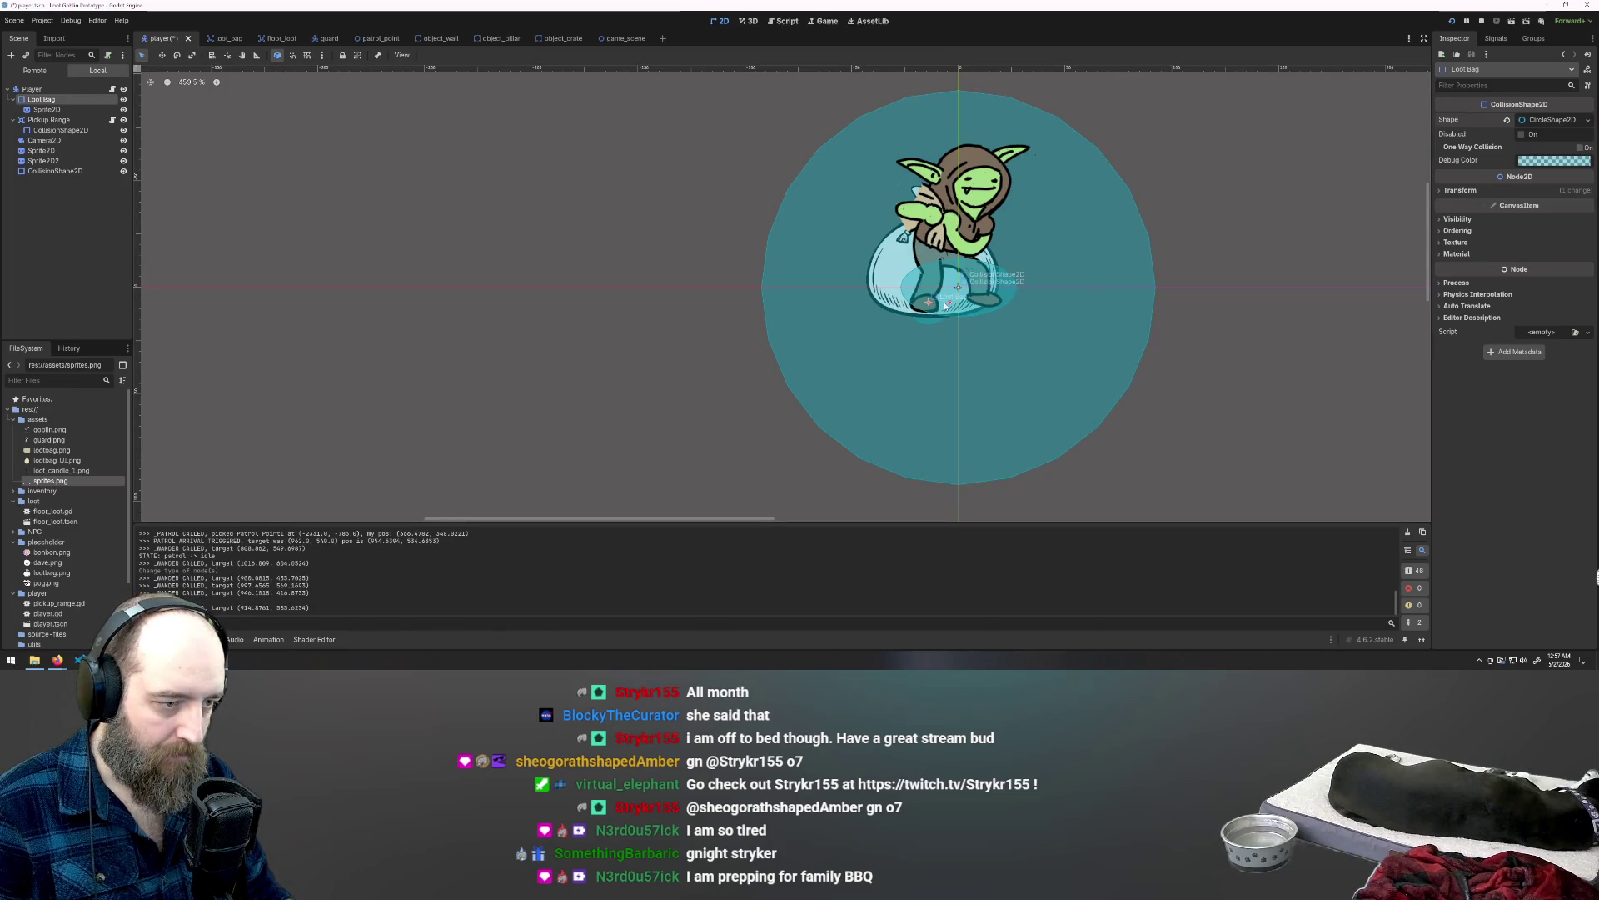
{"action": "left_click_drag", "start_coordinate": [952, 305], "coordinate": [998, 307]}
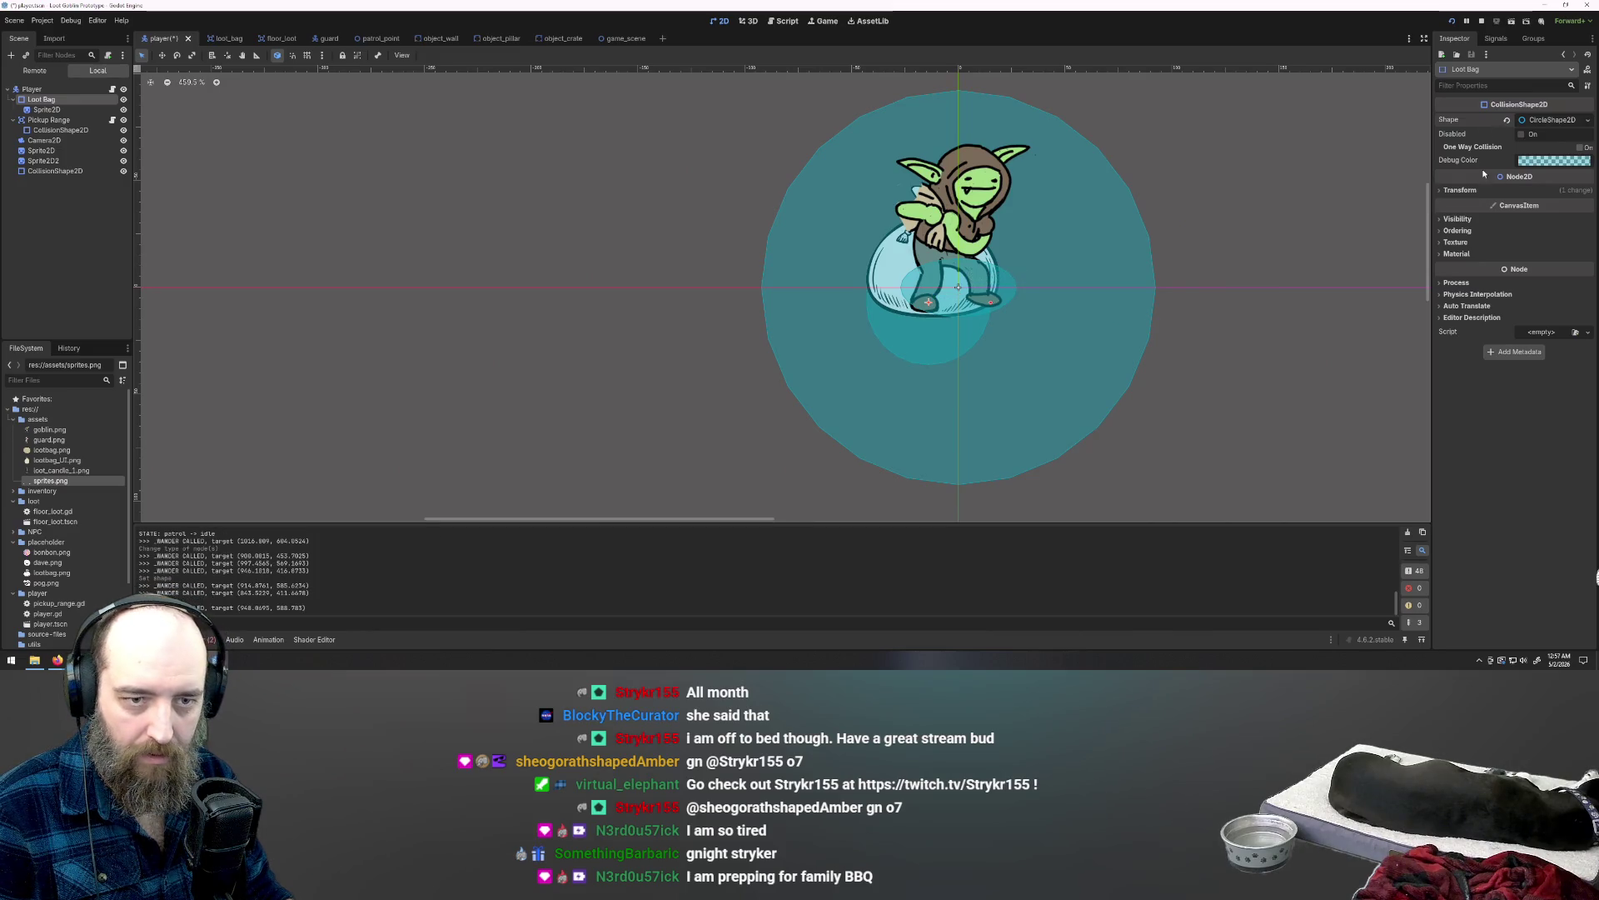
{"action": "left_click", "coordinate": [1441, 191]}
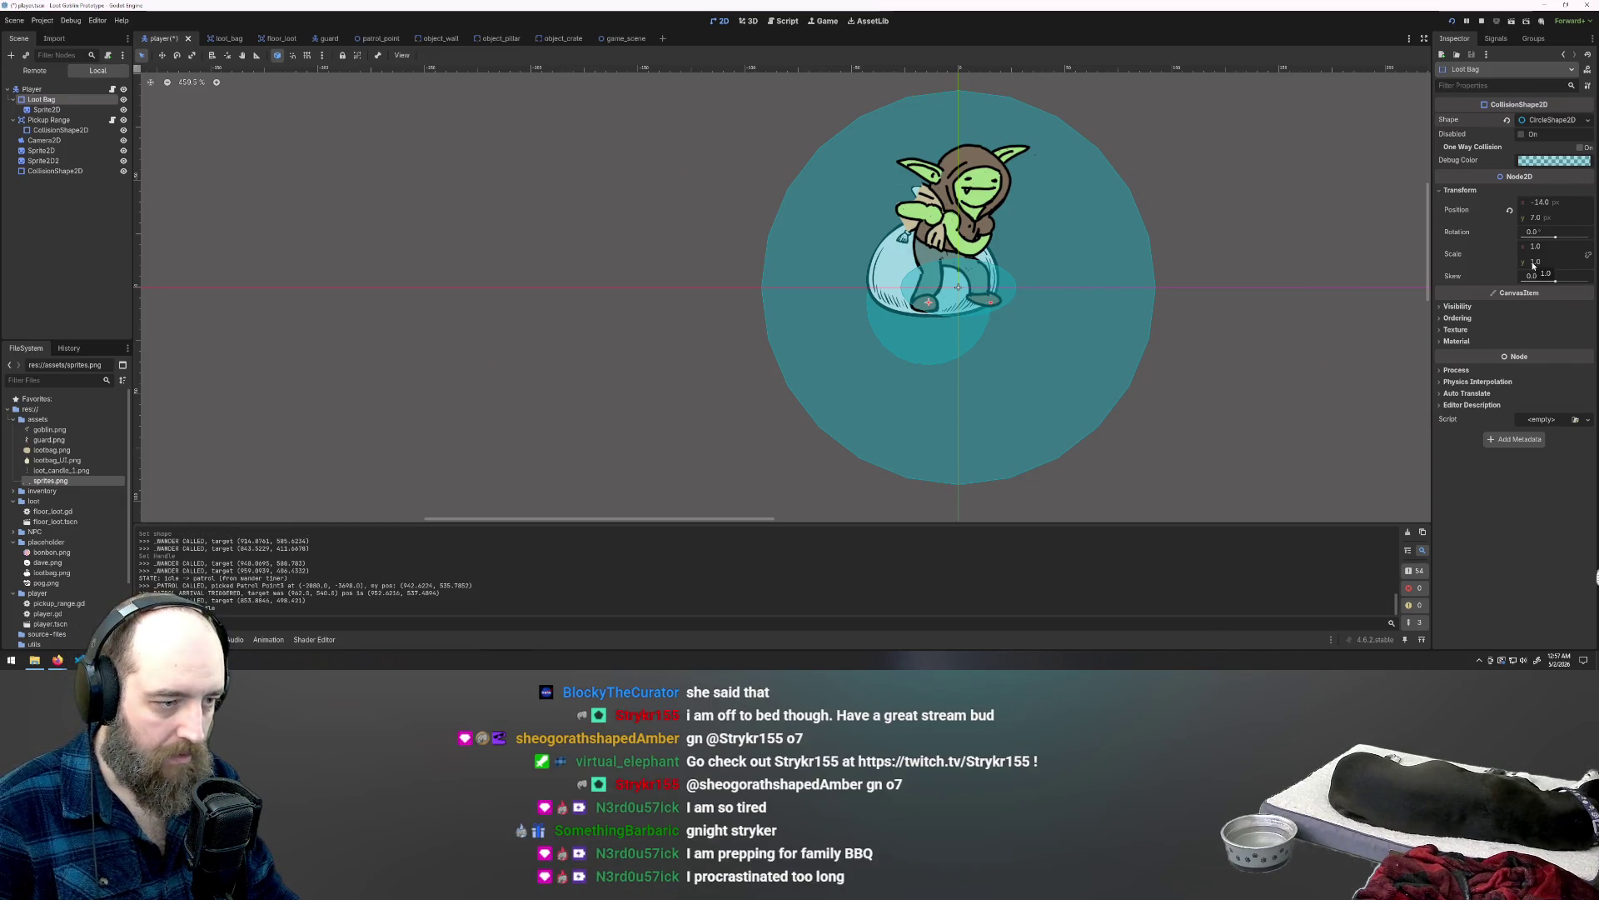
Step: Set Loot Bag's Y scale to 0.6, then settle on 0.5
{"action": "left_click", "coordinate": [1533, 263]}
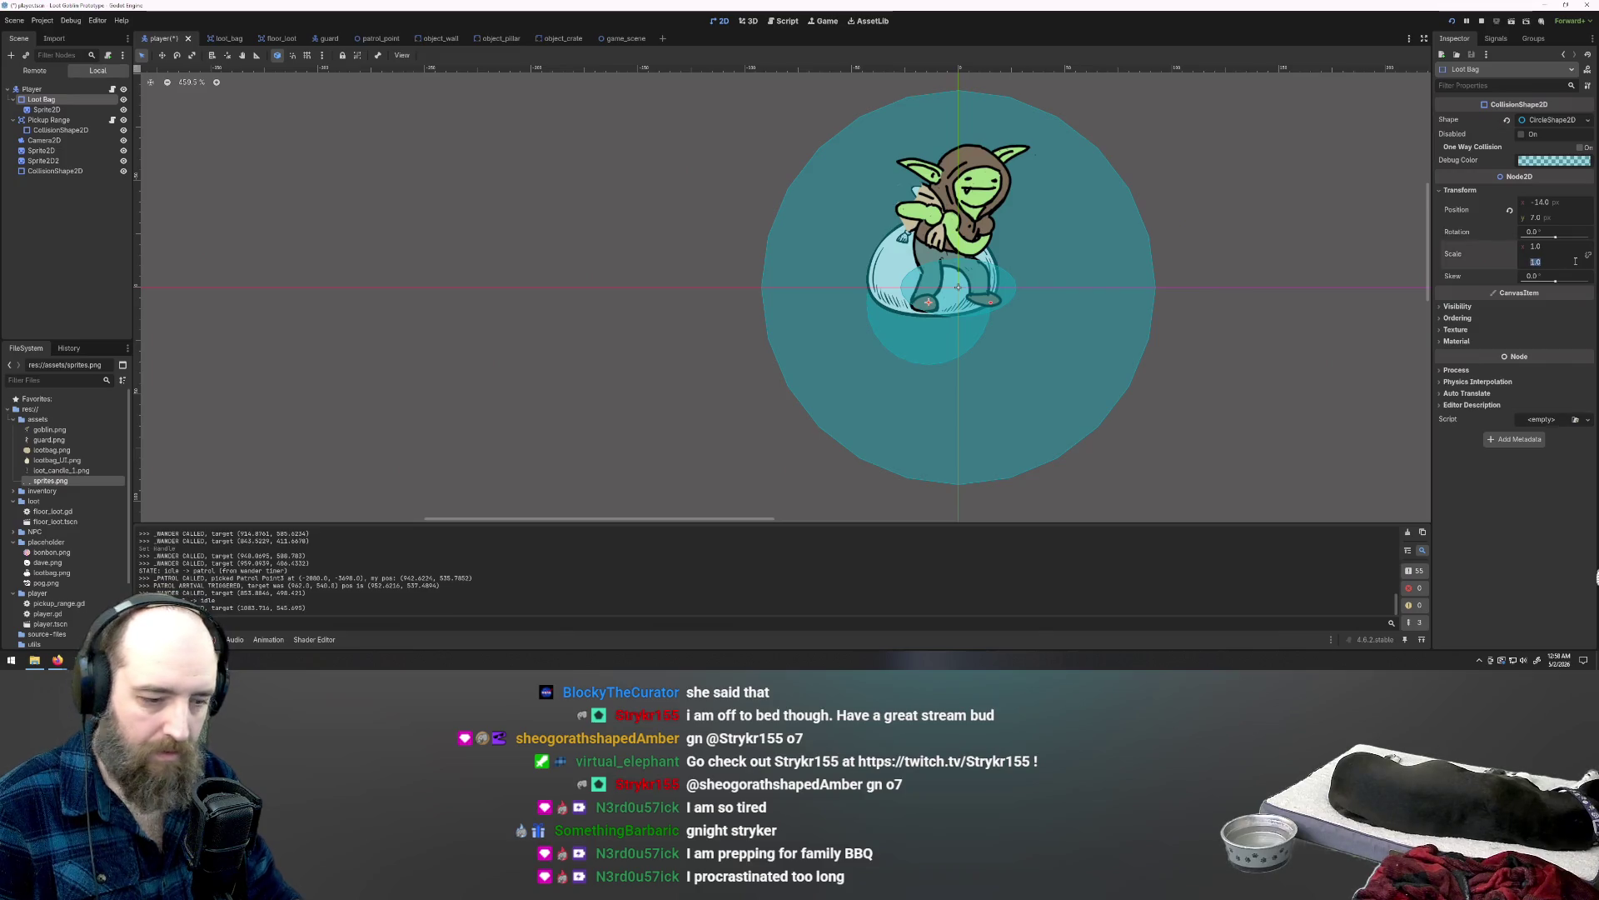
{"action": "type", "text": "0.6"}
{"action": "key", "text": "Return"}
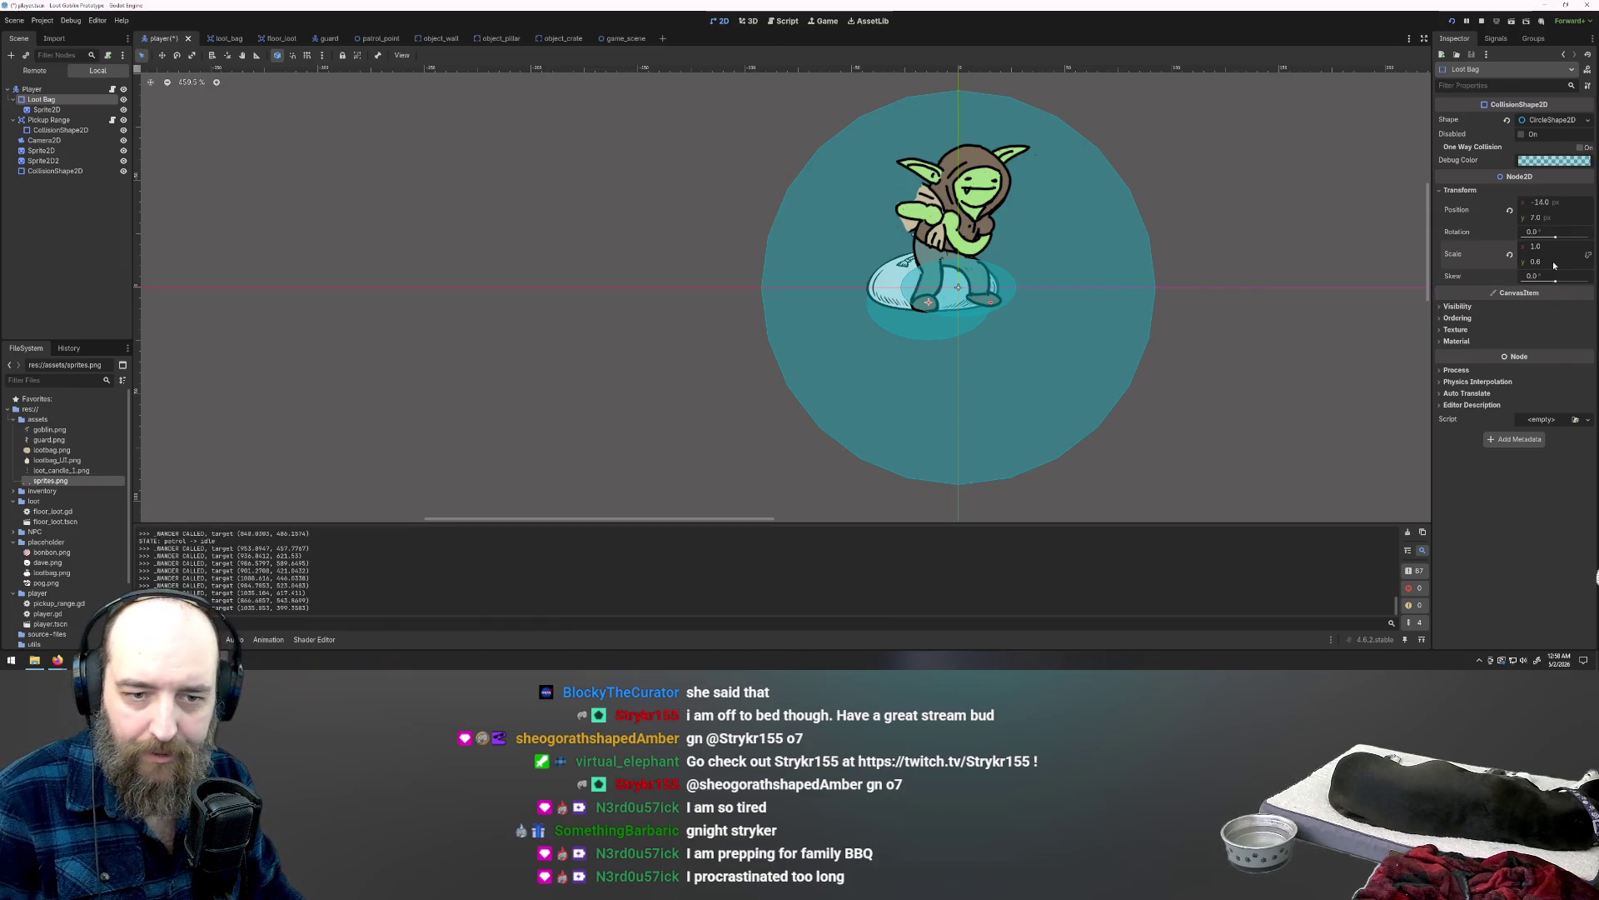
{"action": "type", "text": "0.5"}
{"action": "key", "text": "Return"}
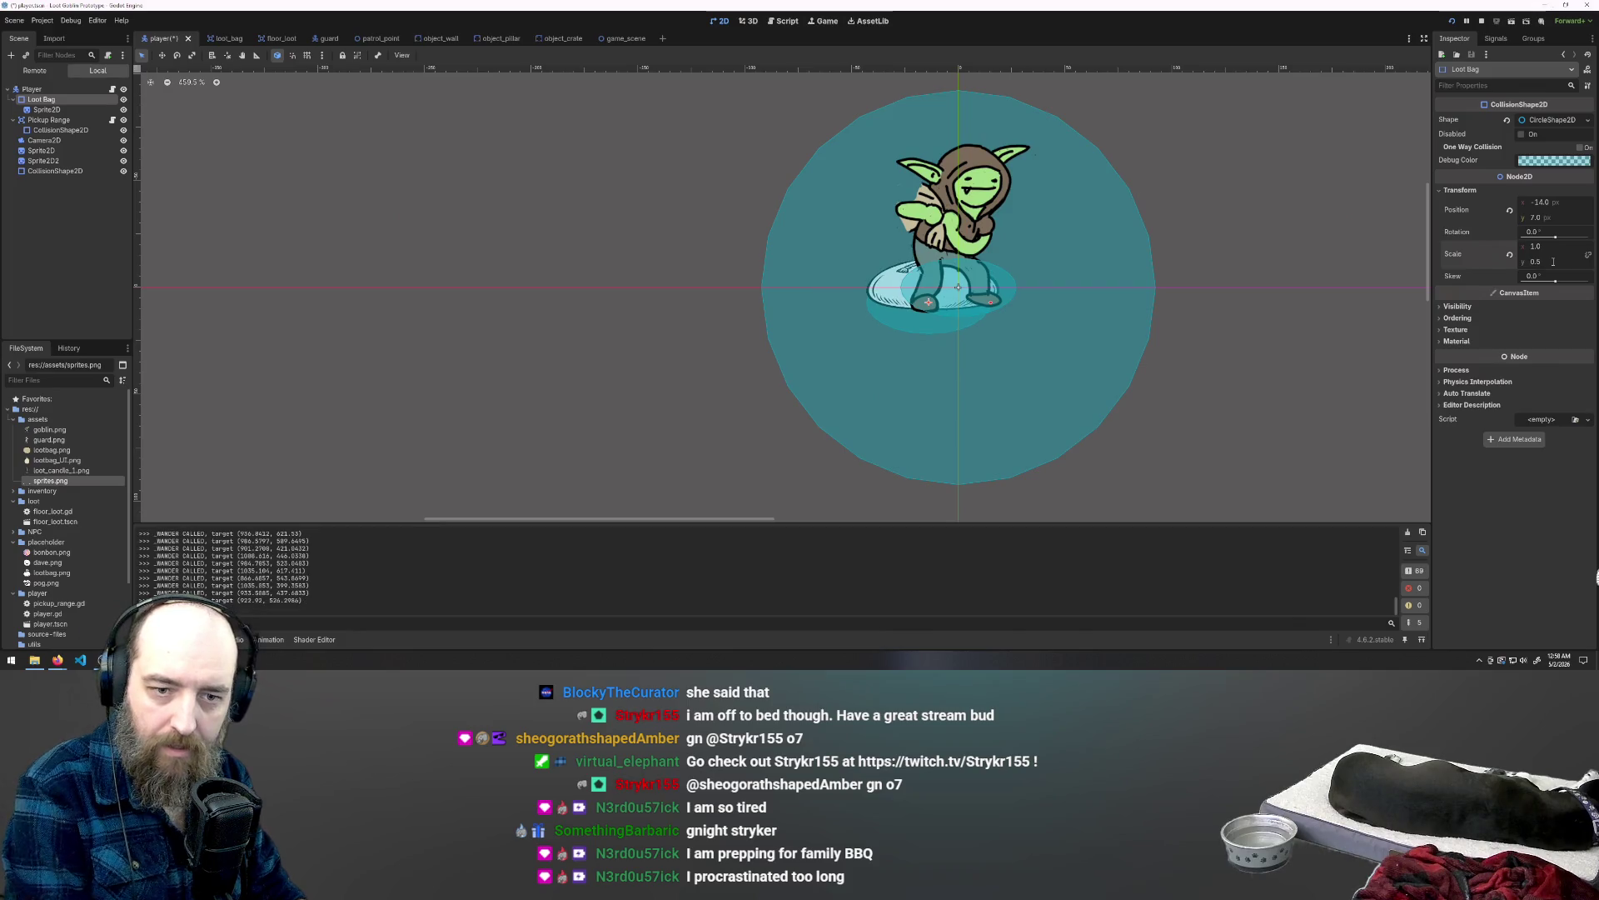
{"action": "left_click", "coordinate": [57, 659]}
{"action": "left_click", "coordinate": [68, 660]}
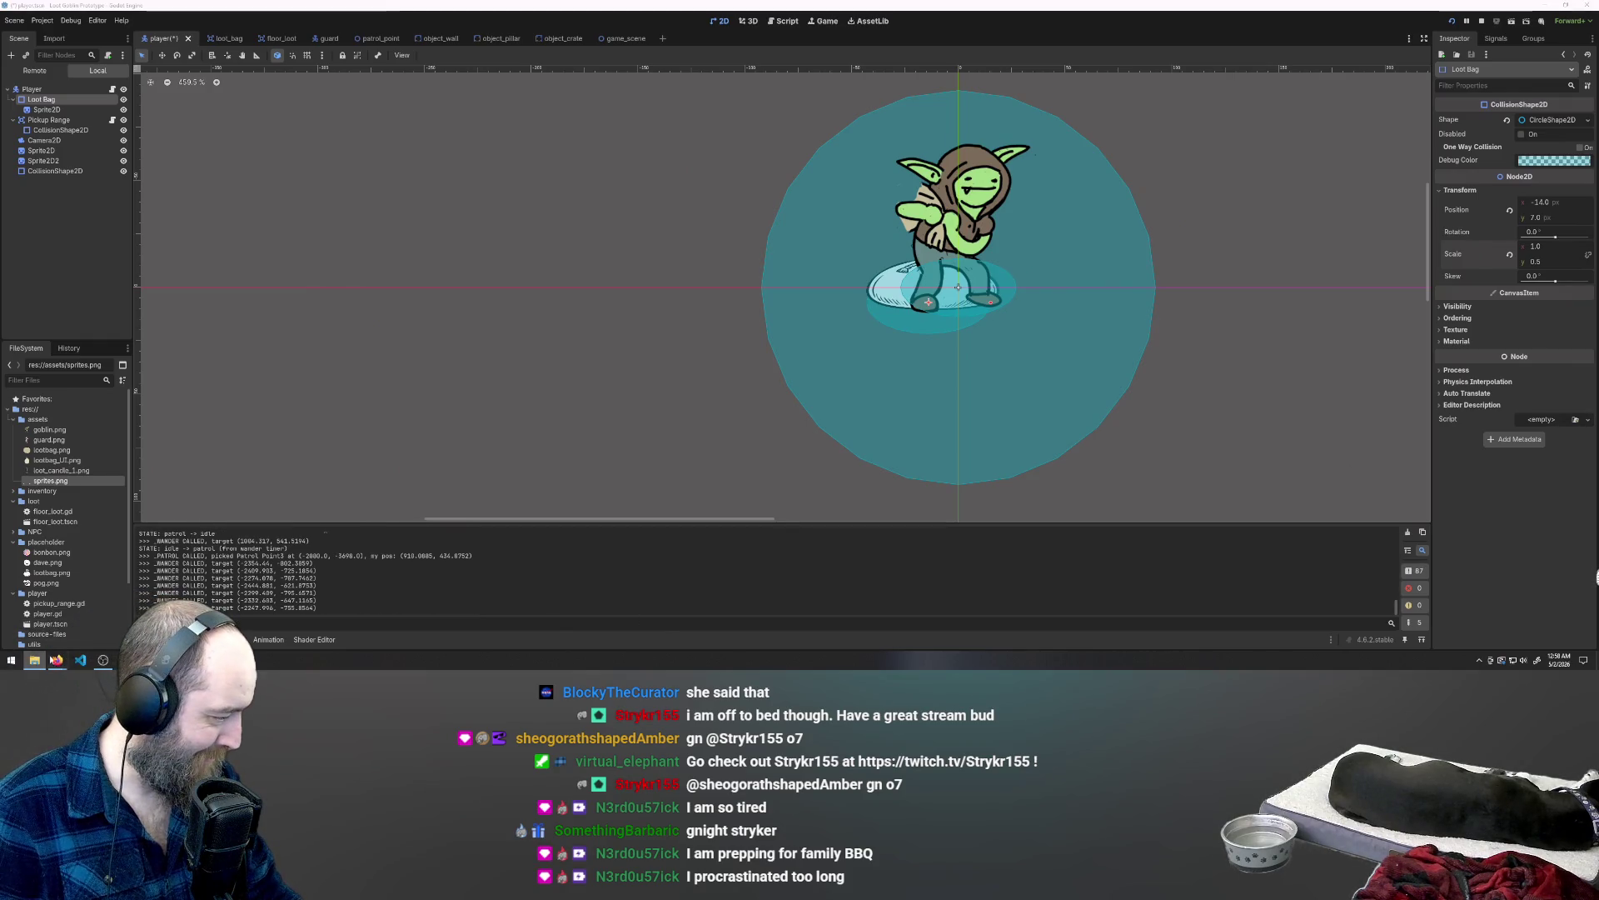
{"action": "left_click", "coordinate": [208, 621]}
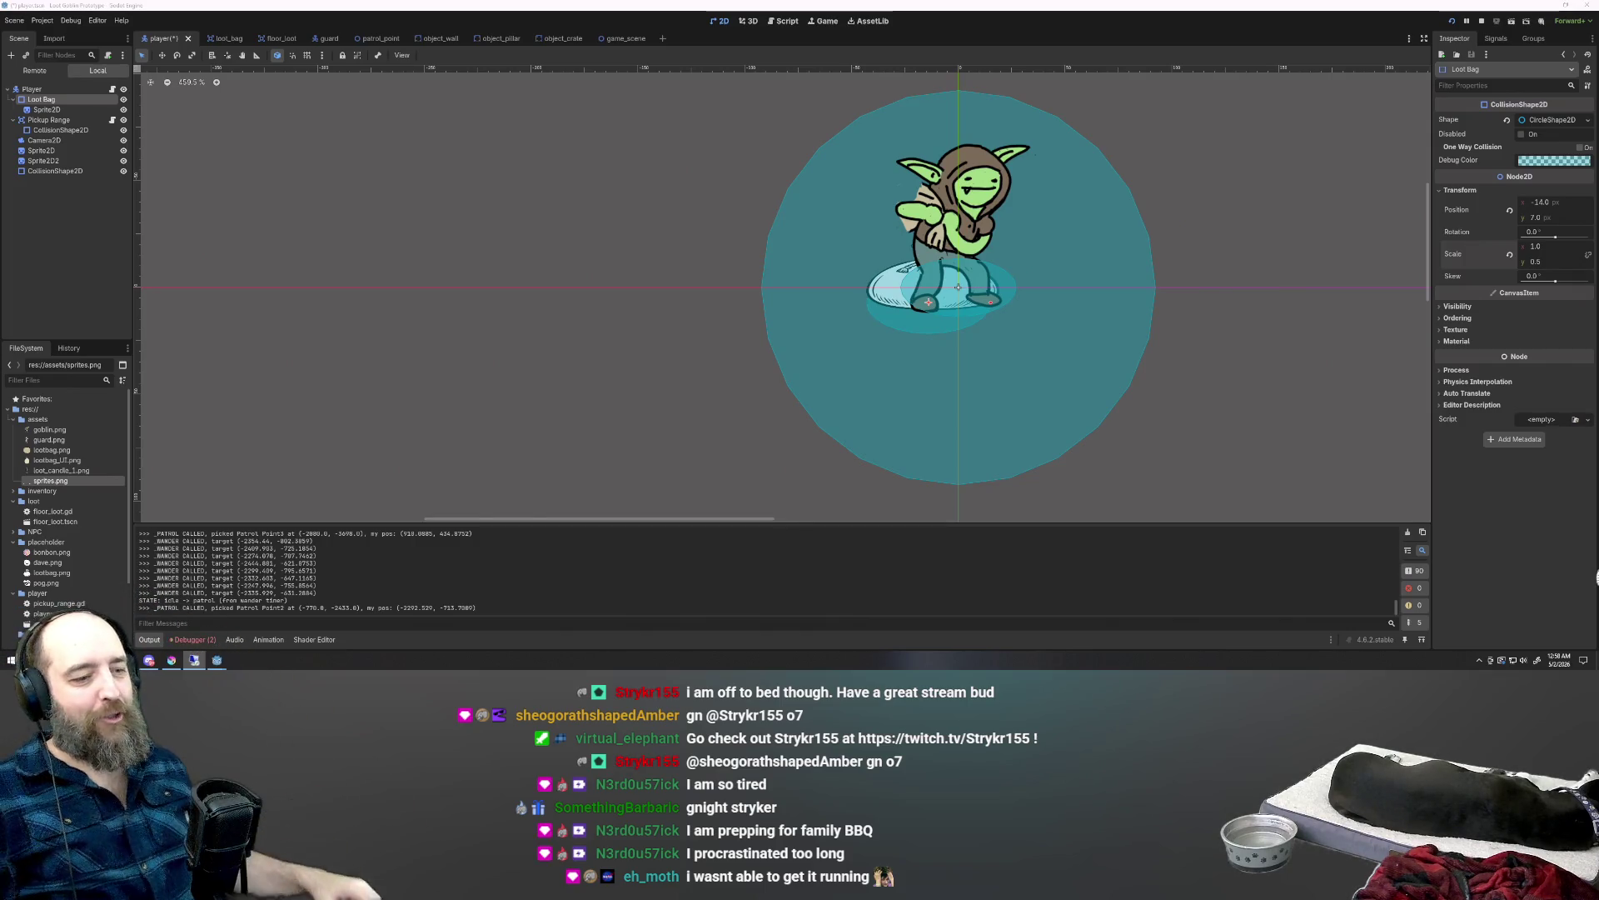
{"action": "left_click", "coordinate": [928, 320]}
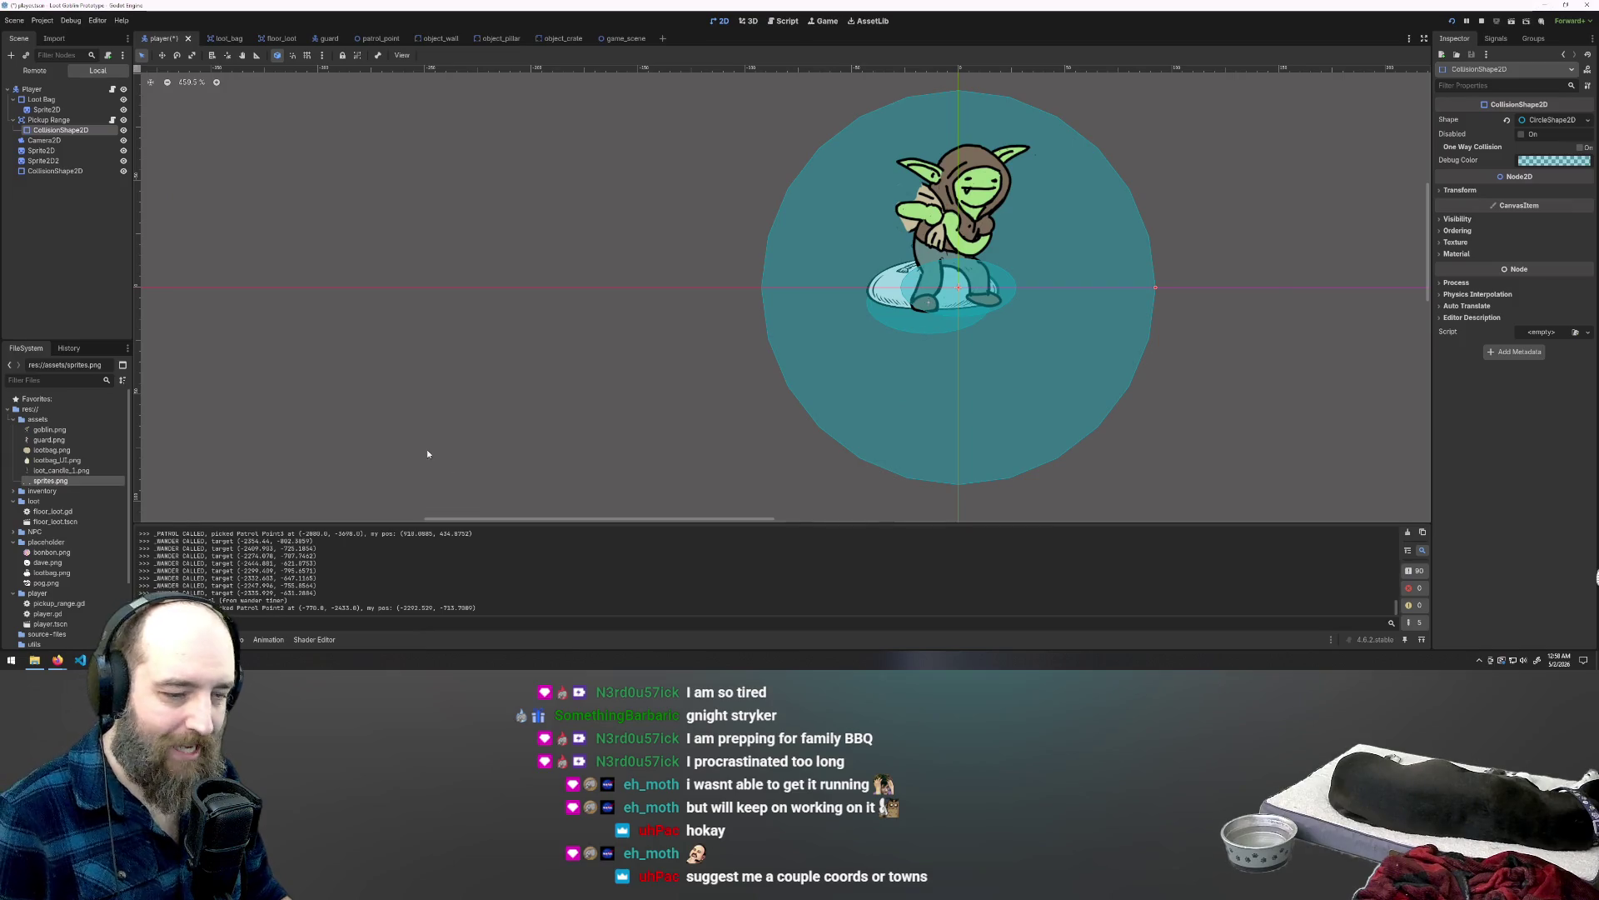
{"action": "mouse_move", "coordinate": [58, 659]}
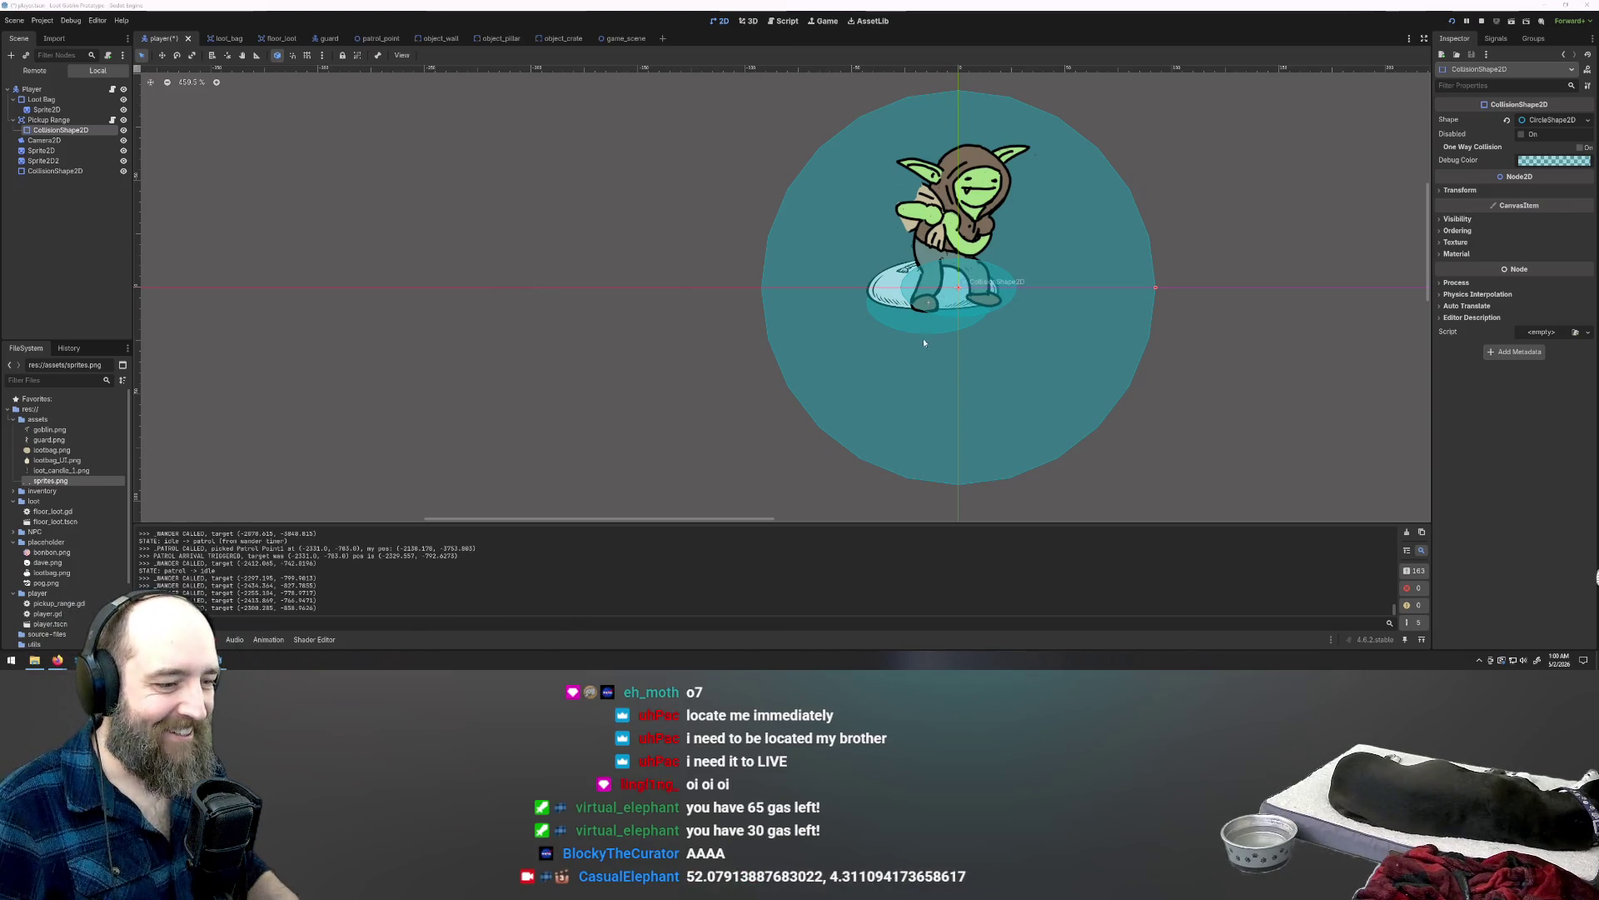
Step: Reselect Loot Bag, undoing an accidental move of the pickup circle
{"action": "left_click", "coordinate": [55, 171]}
{"action": "left_click", "coordinate": [42, 99]}
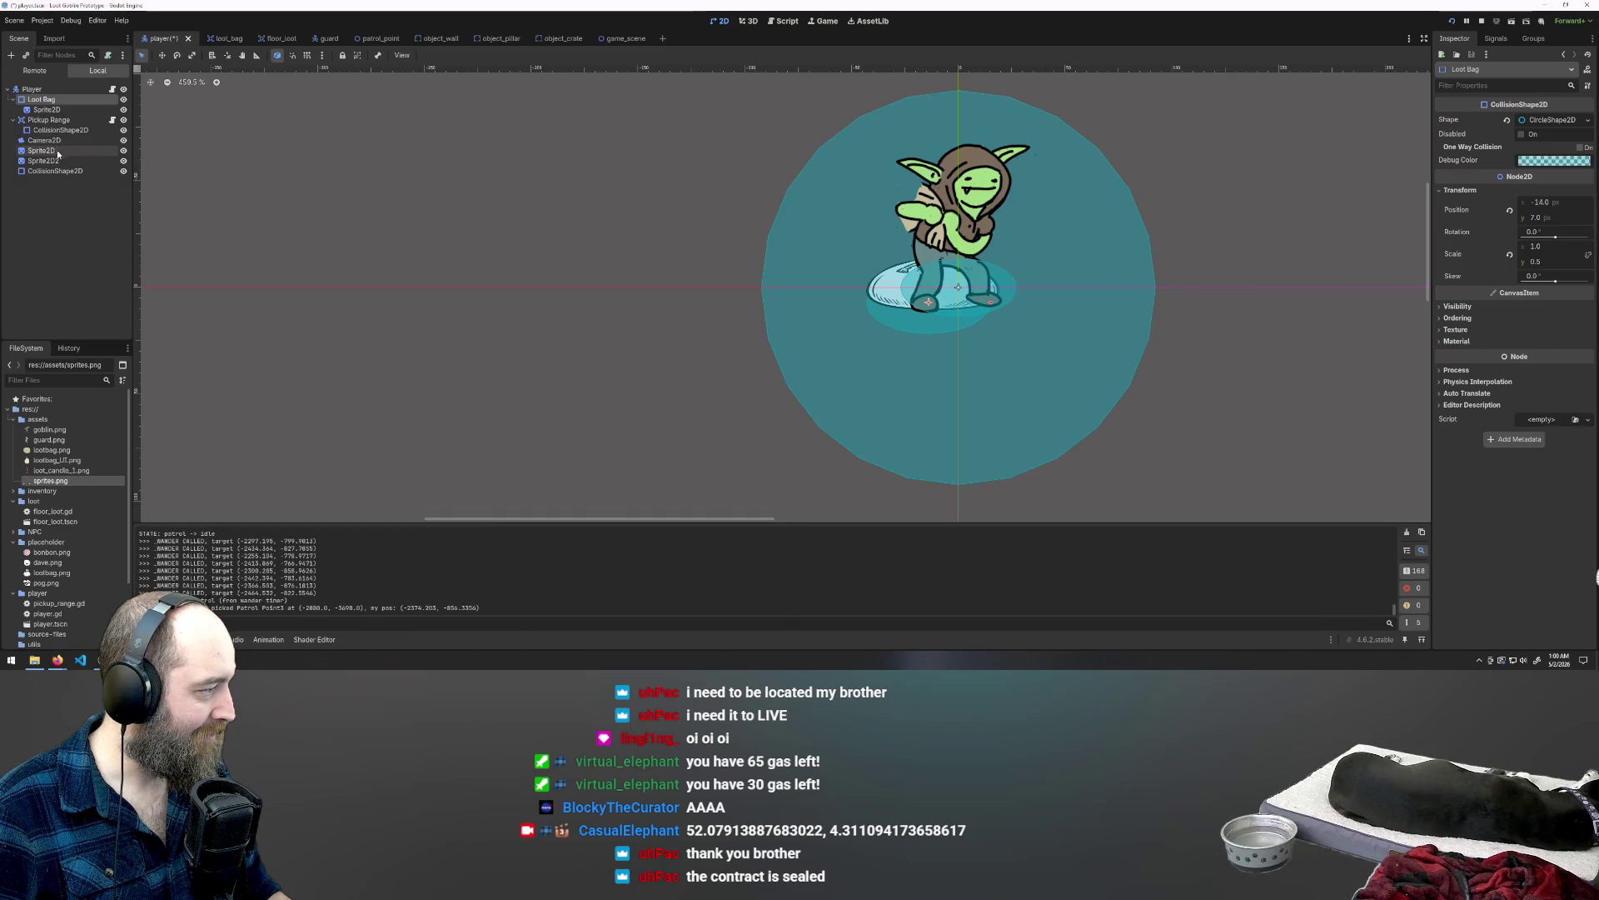
{"action": "double_click", "coordinate": [43, 100]}
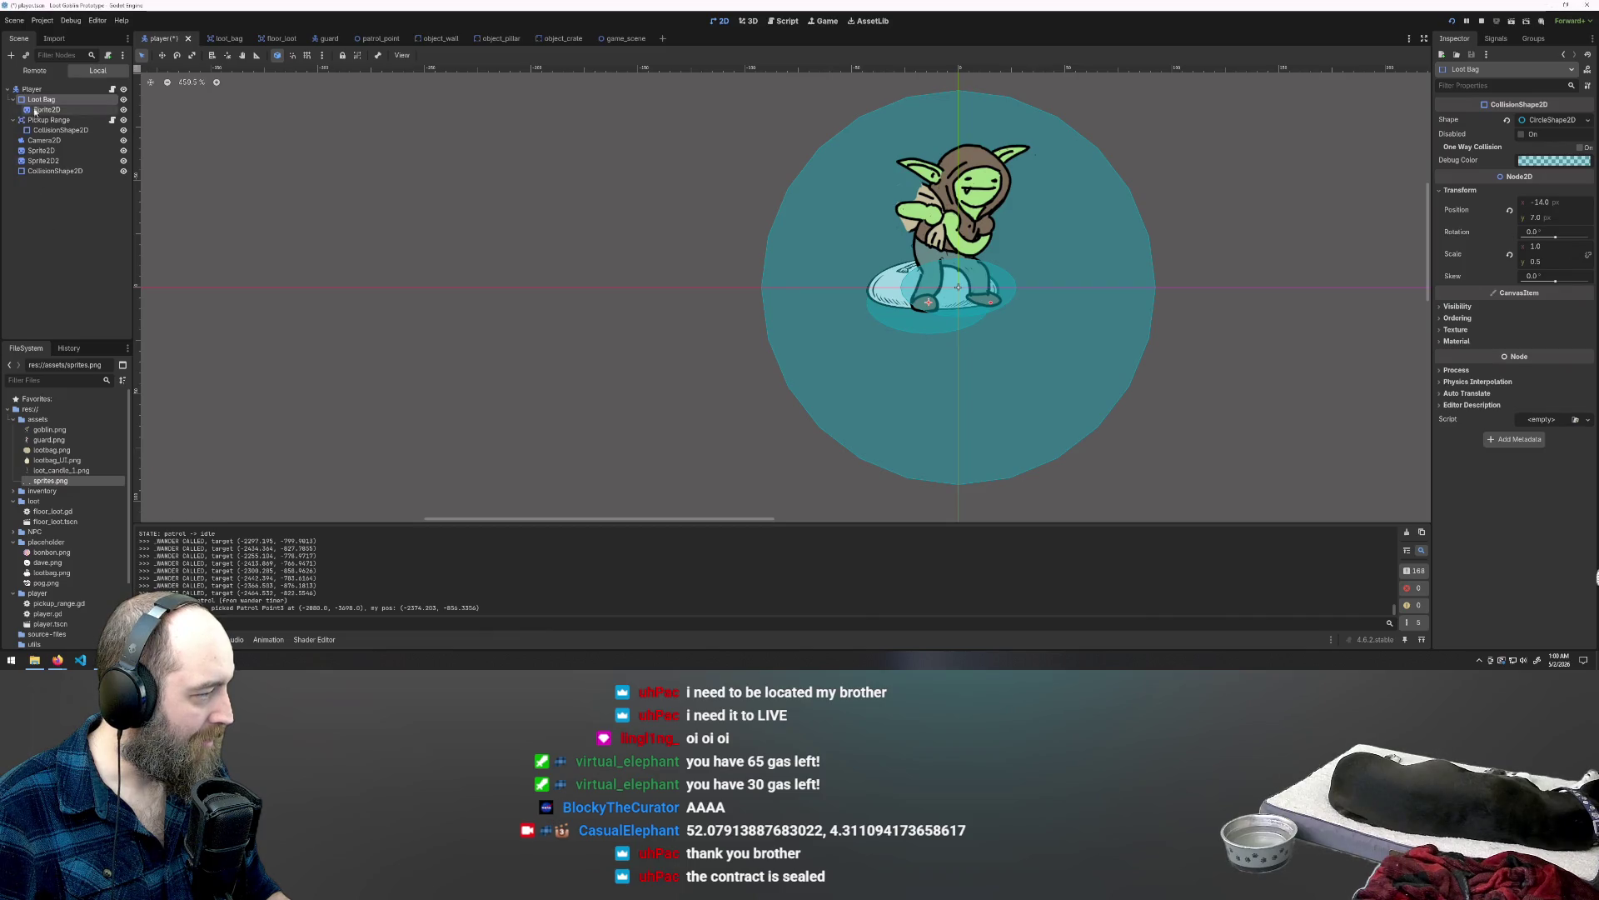
{"action": "left_click_drag", "start_coordinate": [879, 316], "coordinate": [880, 282]}
{"action": "key", "text": "ctrl+z"}
{"action": "left_click", "coordinate": [58, 101]}
{"action": "left_click", "coordinate": [60, 130]}
{"action": "key", "text": "ctrl+shift+z"}
{"action": "key", "text": "ctrl+z"}
Step: In Move mode, nudge the Loot Bag collision shape up slightly
{"action": "left_click", "coordinate": [42, 99]}
{"action": "key", "text": "w"}
{"action": "left_click_drag", "start_coordinate": [921, 322], "coordinate": [921, 307]}
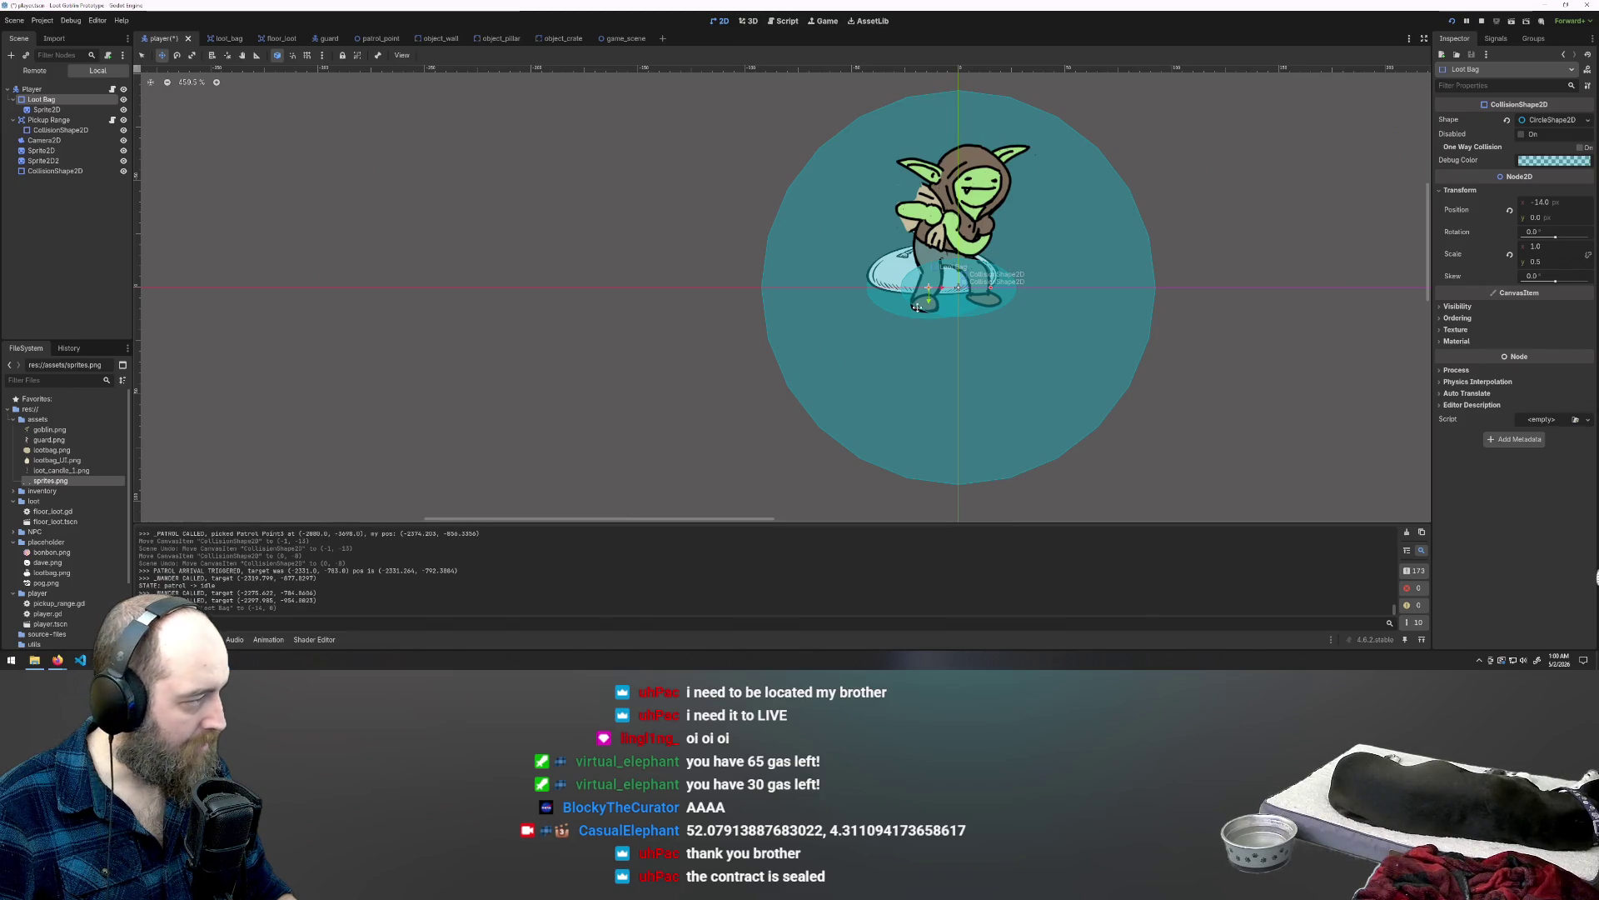
Step: Inspect the Loot Bag sprite's position (2, -25), scale 0.133 and texture
{"action": "left_click", "coordinate": [44, 109]}
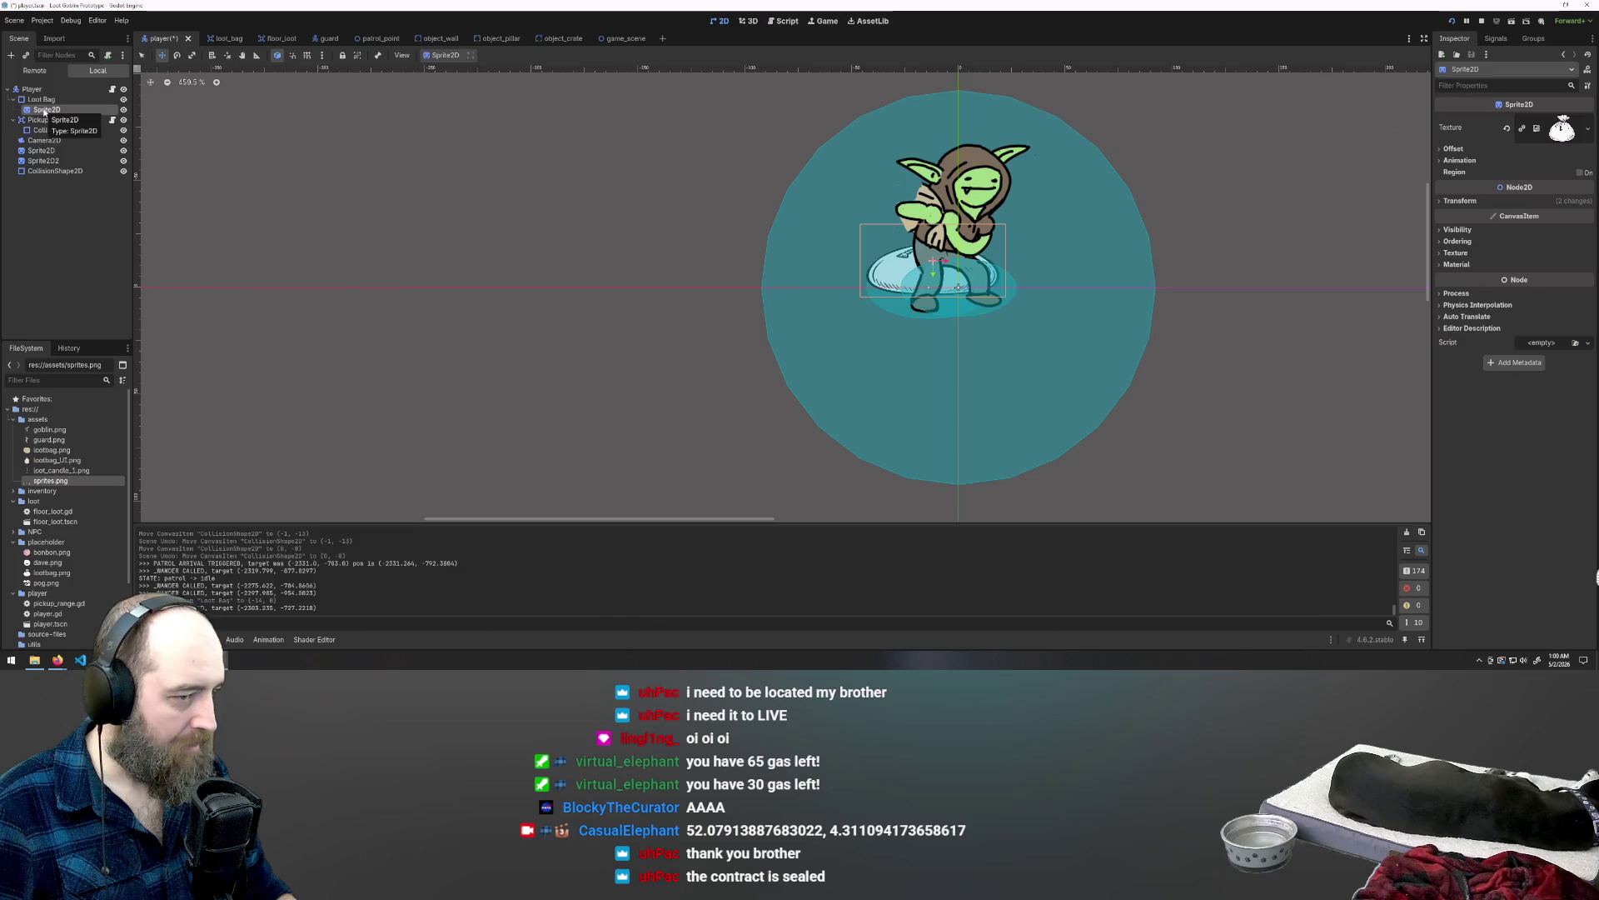
{"action": "left_click", "coordinate": [1447, 203]}
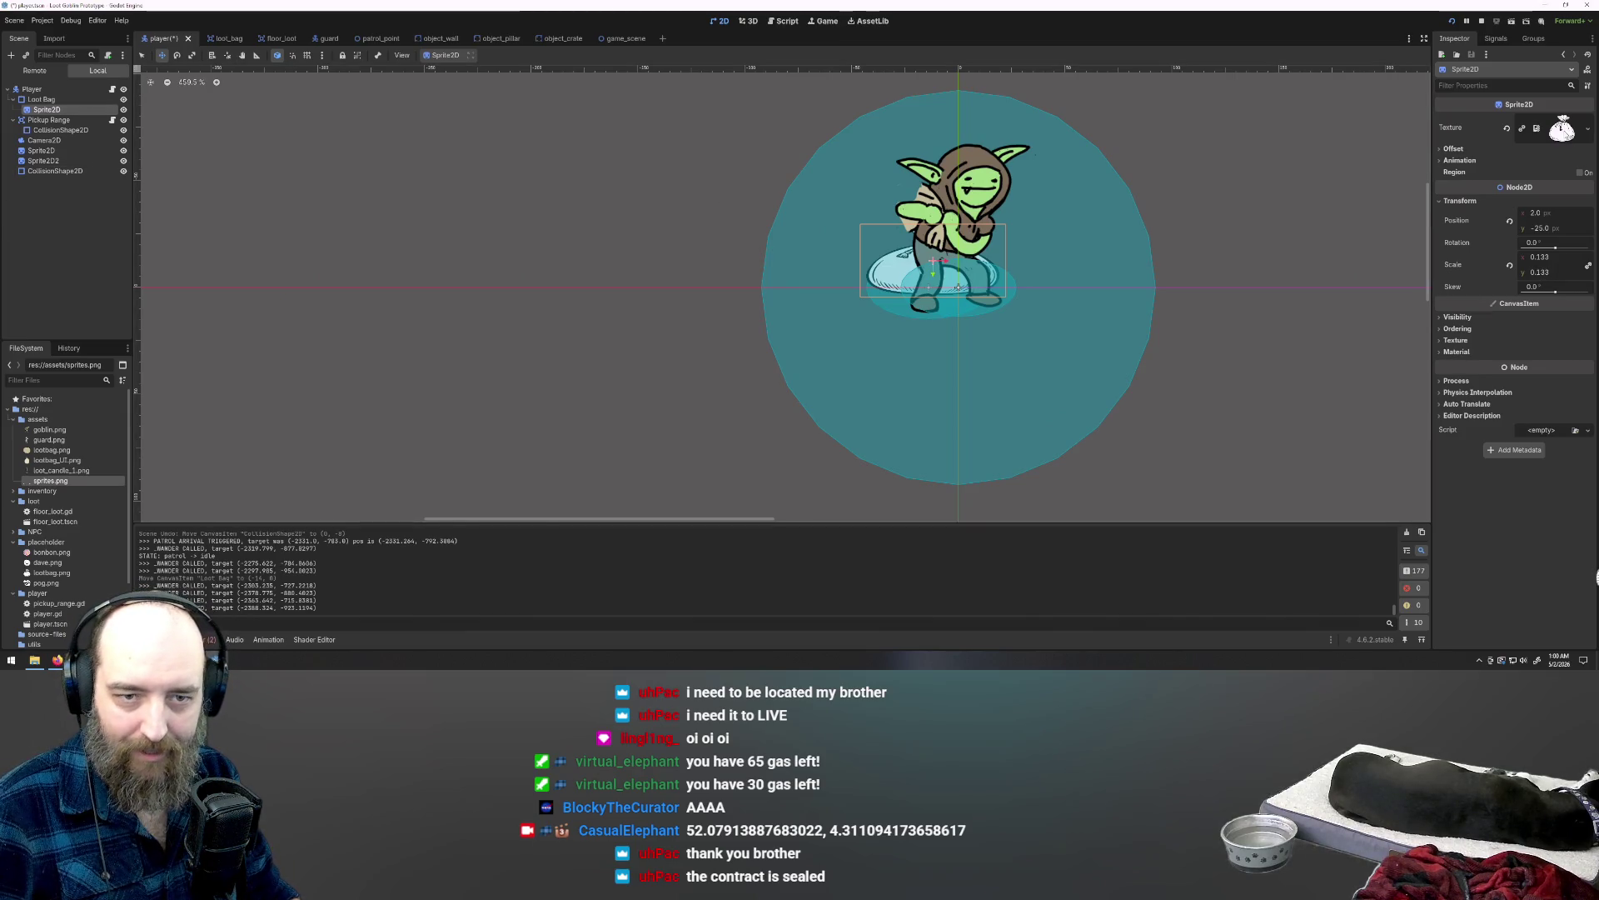
{"action": "left_click", "coordinate": [1533, 130]}
{"action": "left_click", "coordinate": [1588, 133]}
{"action": "key", "text": "Escape"}
{"action": "left_click", "coordinate": [1538, 135]}
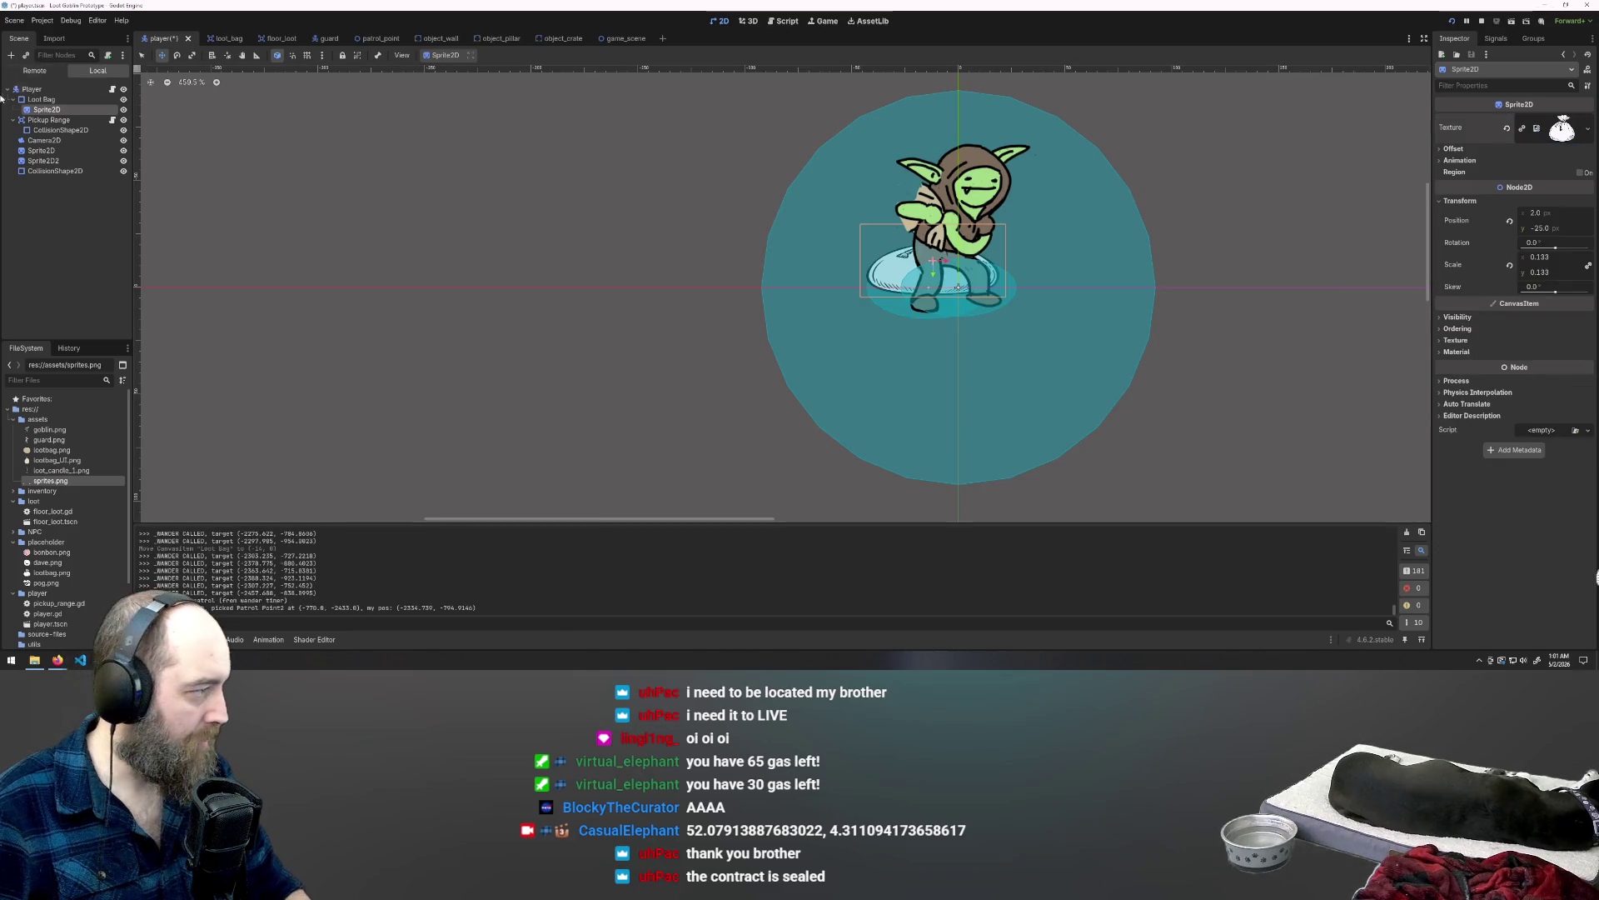
{"action": "left_click", "coordinate": [44, 111]}
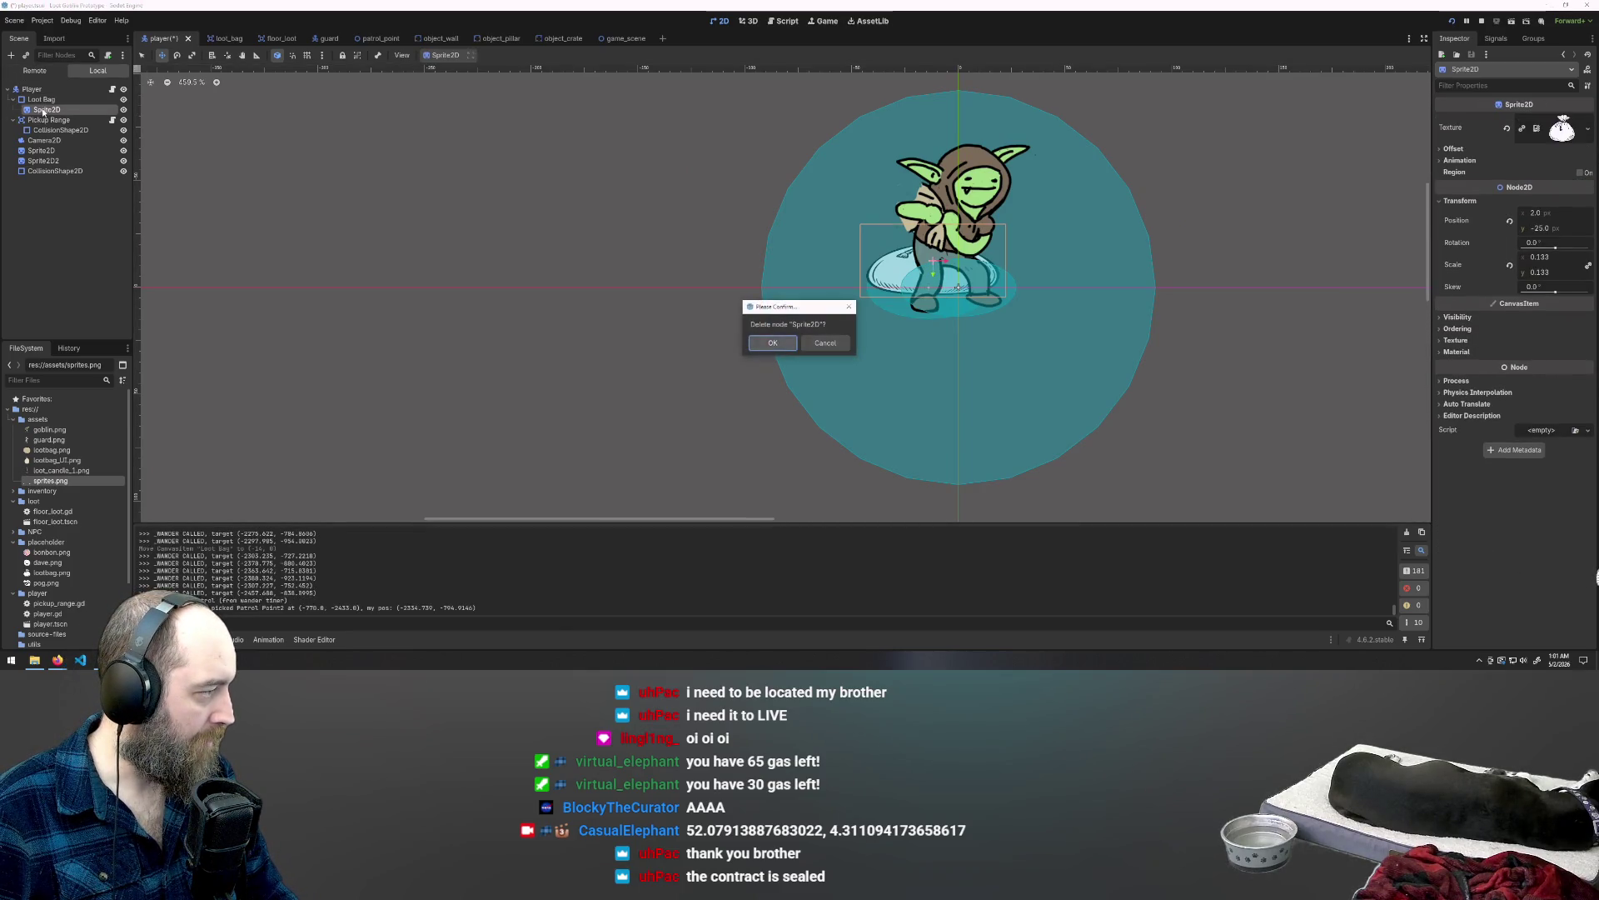
Step: Delete the old loot-bag sprite and add a new empty Sprite2D child under Loot Bag
{"action": "left_click", "coordinate": [13, 99]}
{"action": "right_click", "coordinate": [52, 102]}
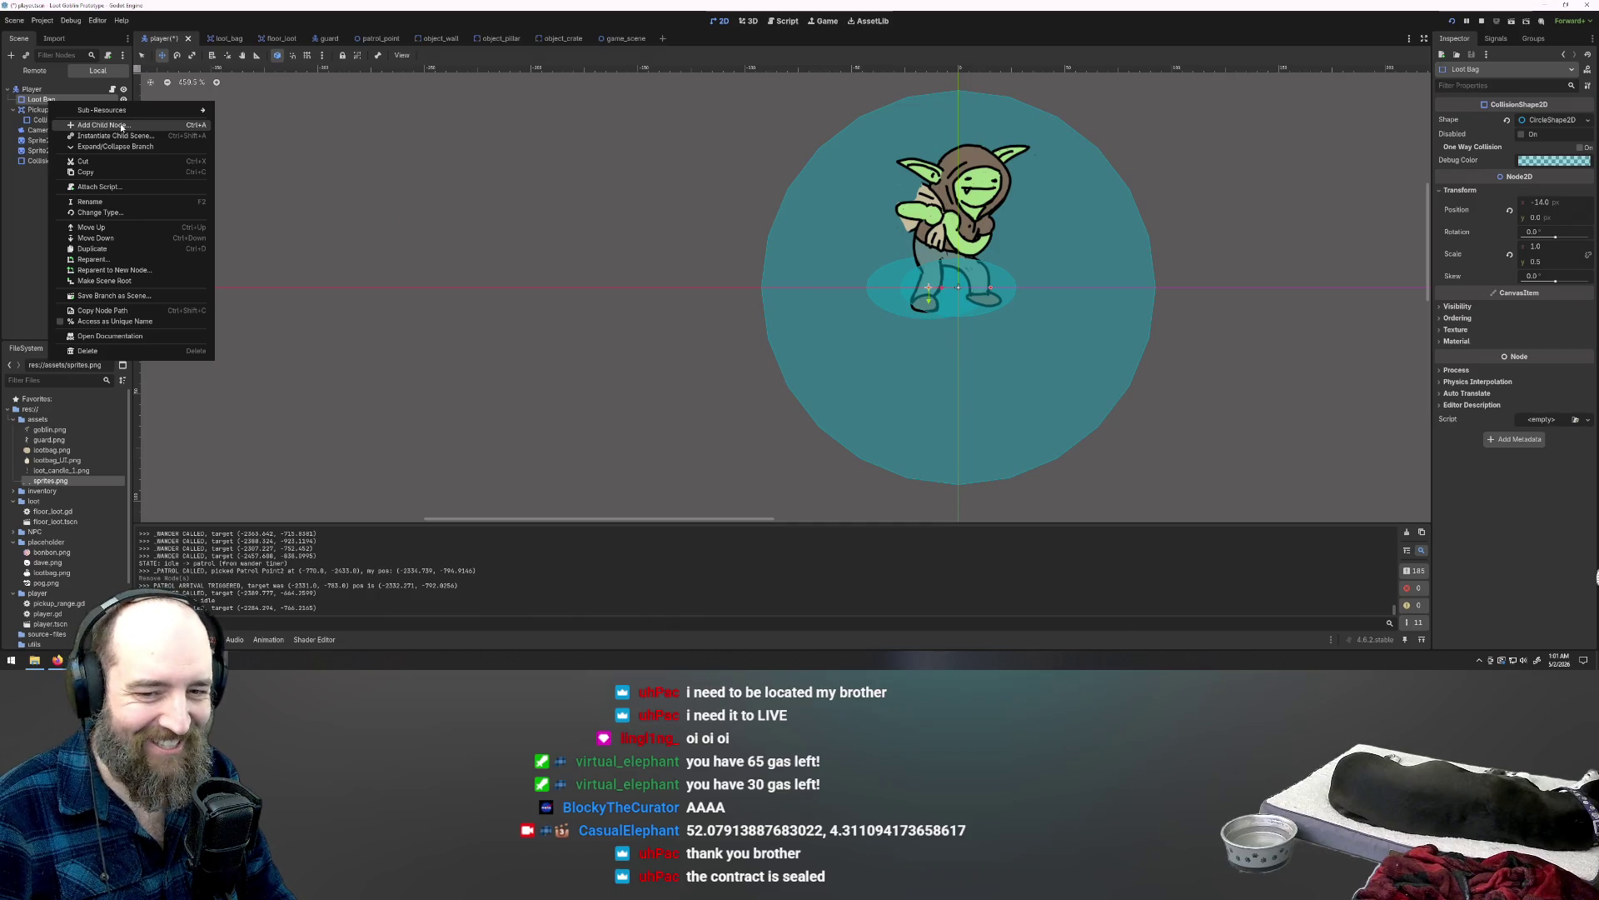
{"action": "left_click", "coordinate": [123, 125]}
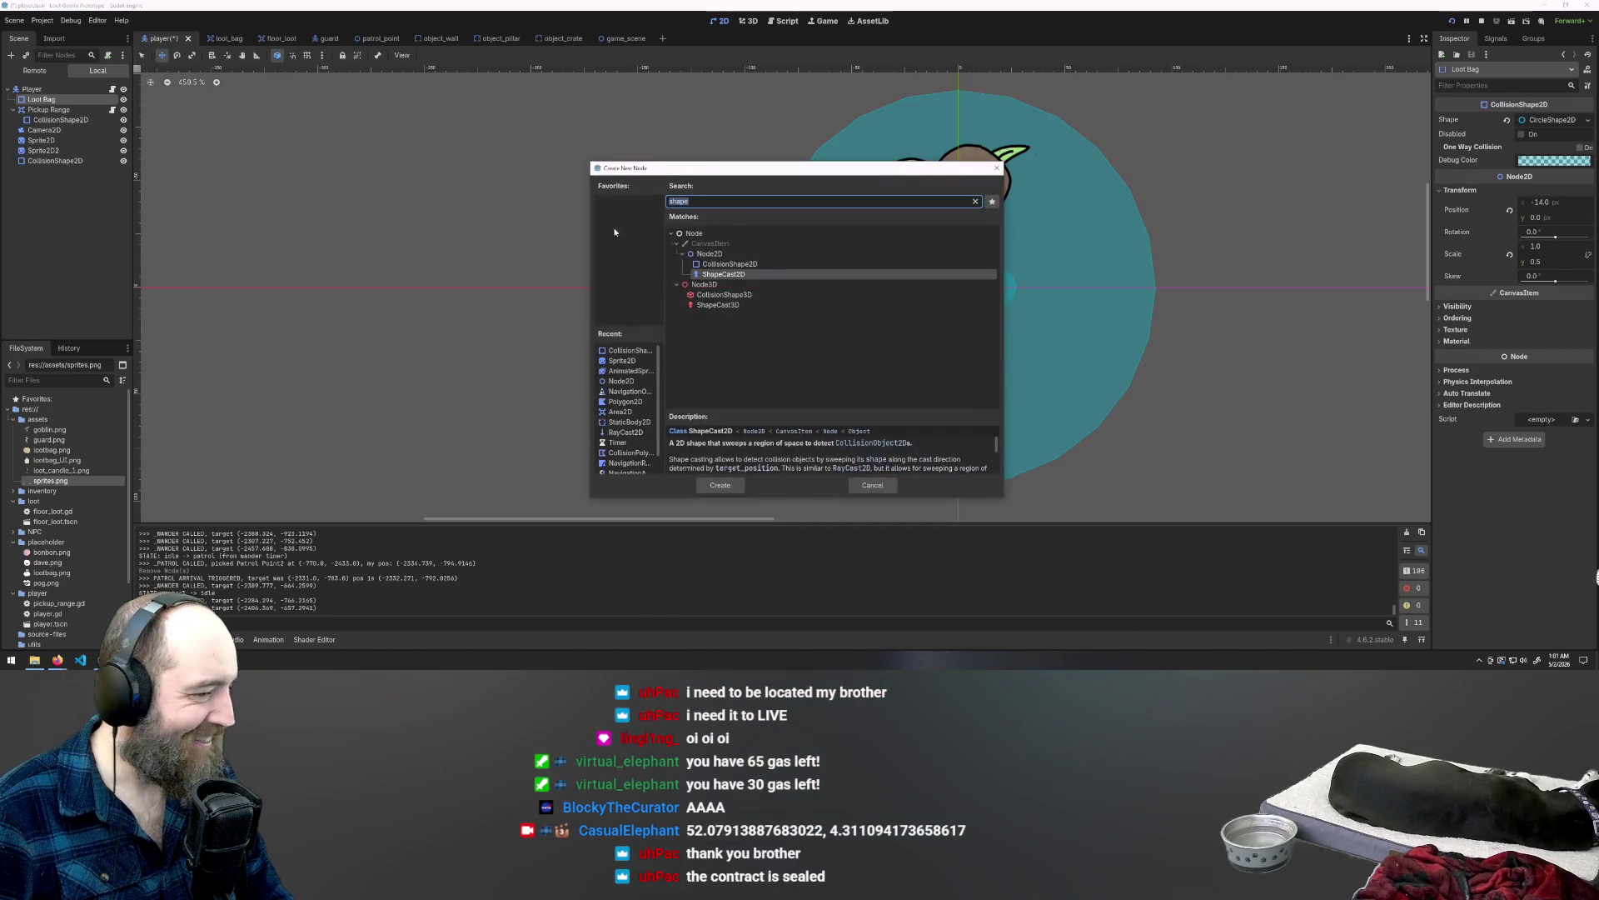
{"action": "type", "text": "sprite"}
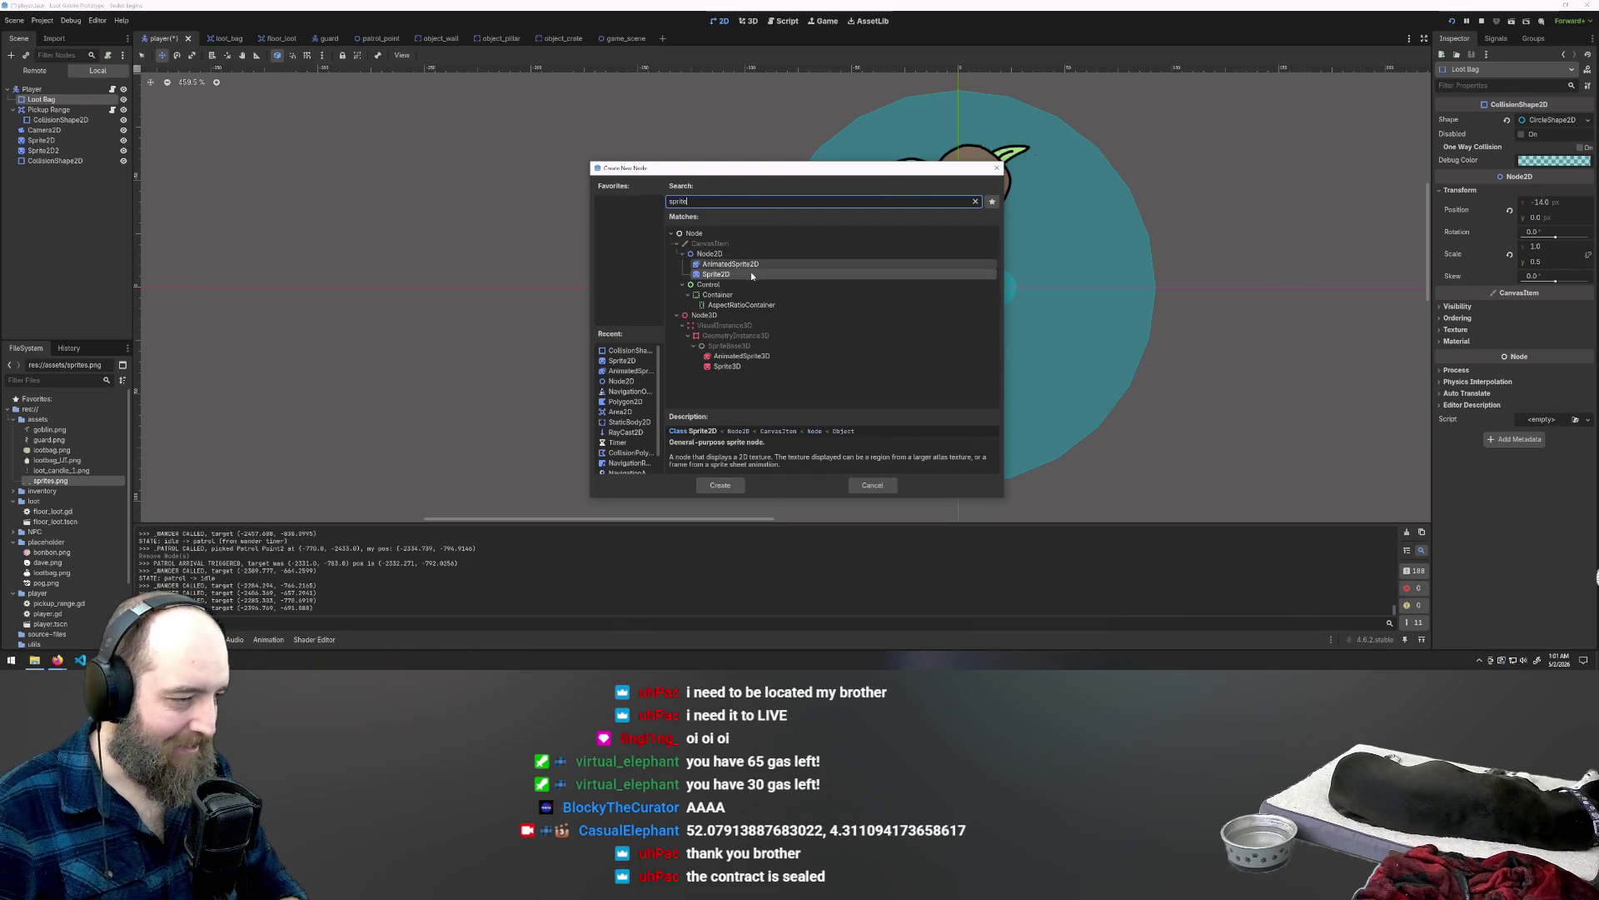
{"action": "double_click", "coordinate": [747, 273]}
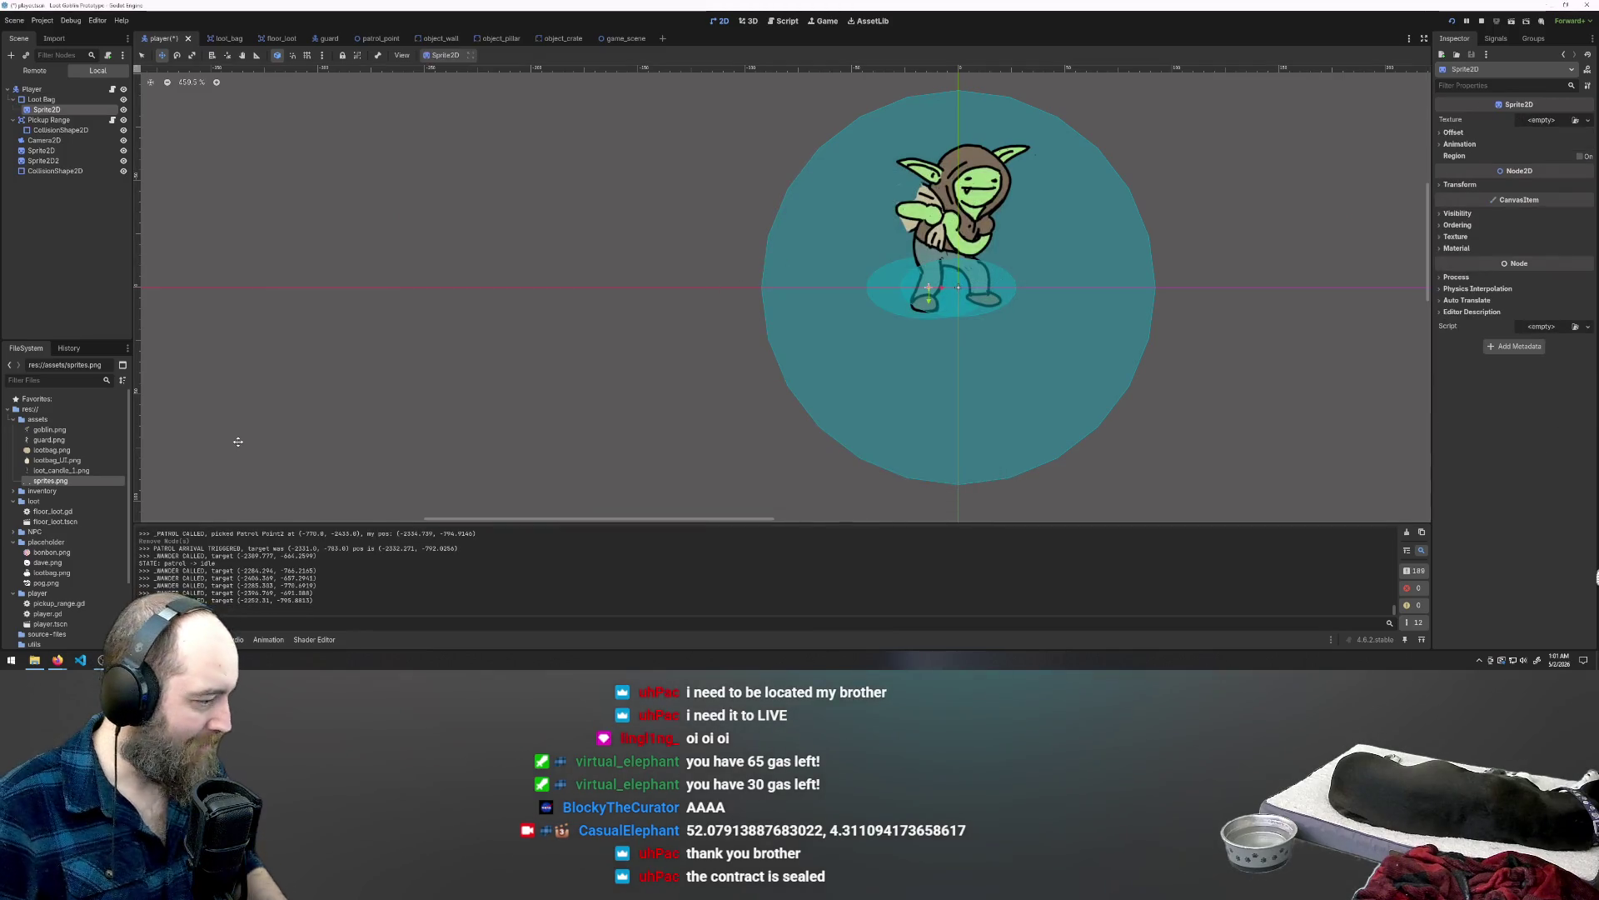
{"action": "key", "text": "F5"}
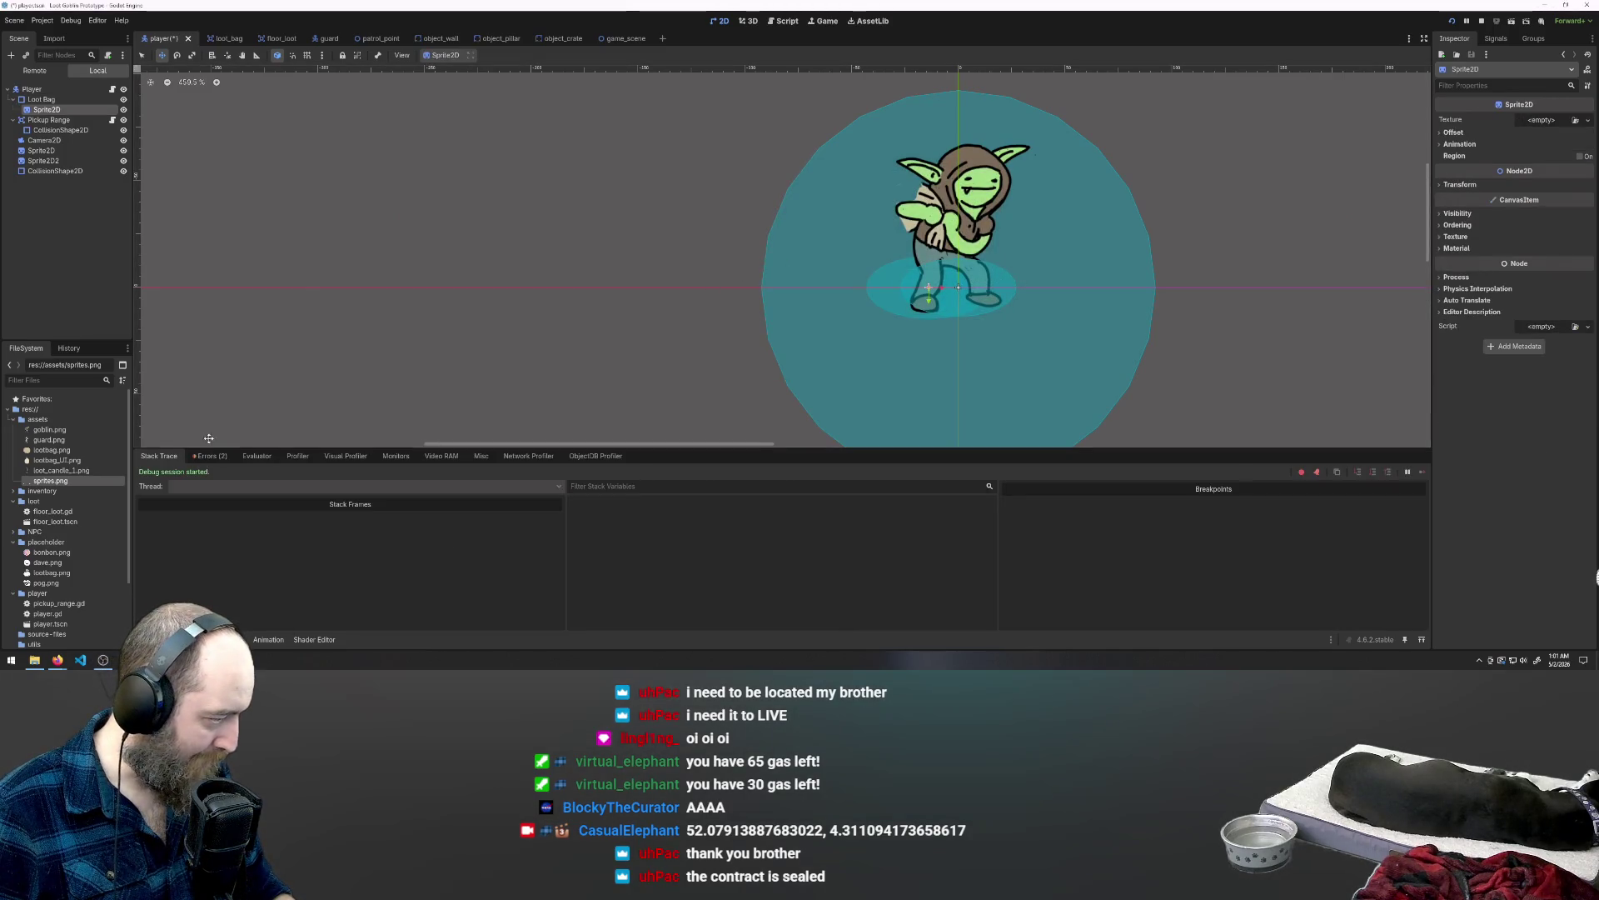
Step: Show the Debugger's Errors list, test-run and close the game, then zoom back onto the player
{"action": "left_click", "coordinate": [209, 455]}
{"action": "mouse_move", "coordinate": [358, 542]}
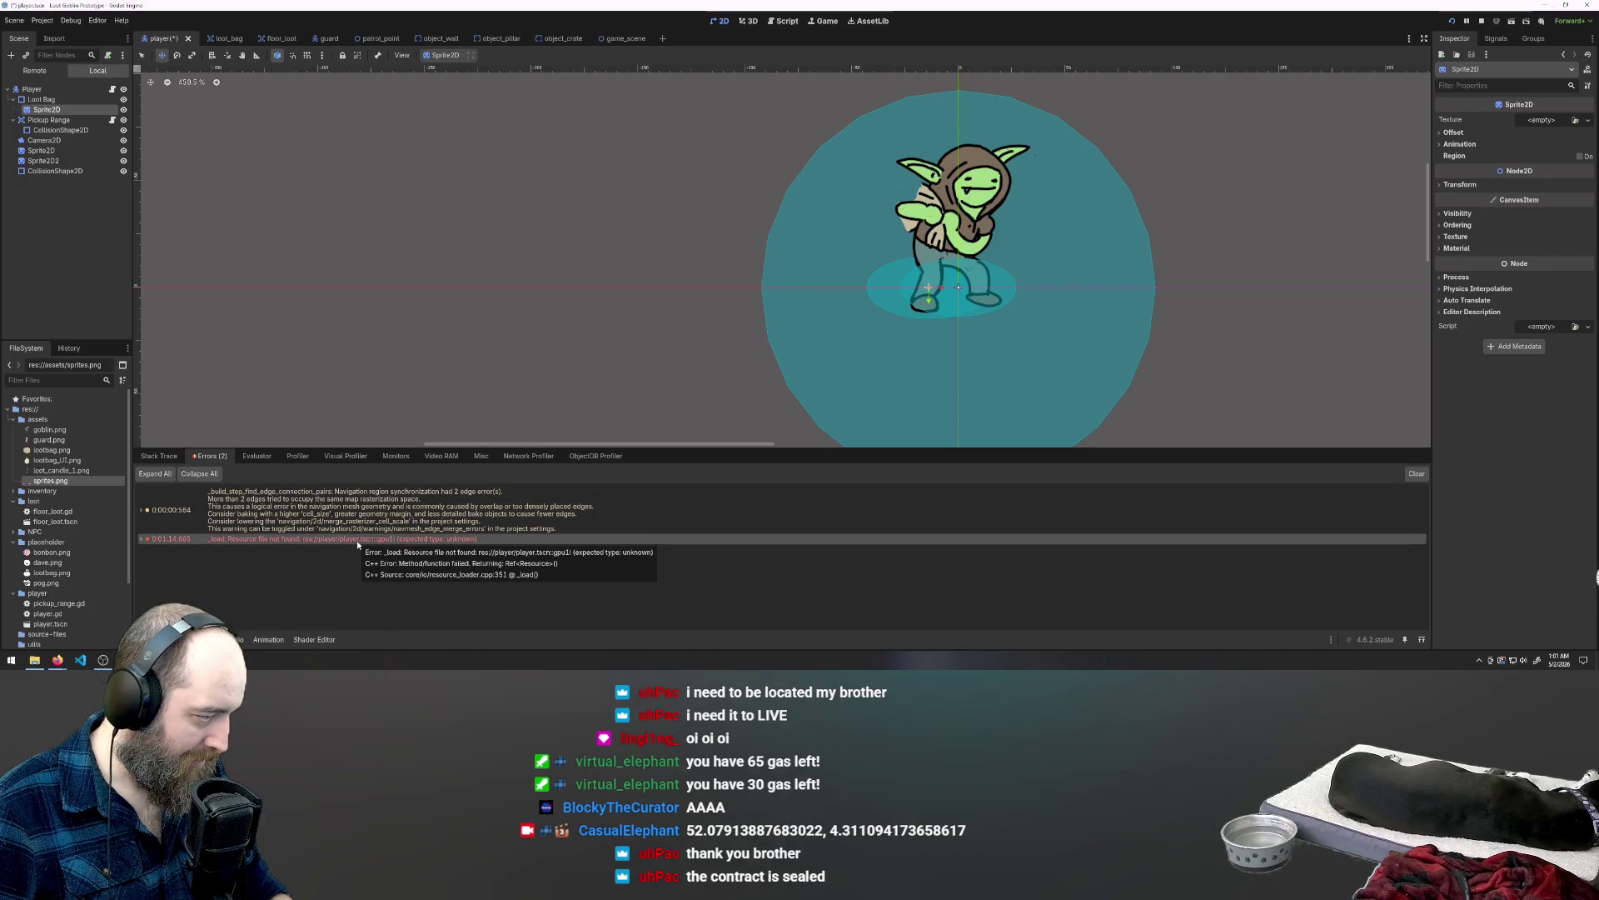
{"action": "key", "text": "F5"}
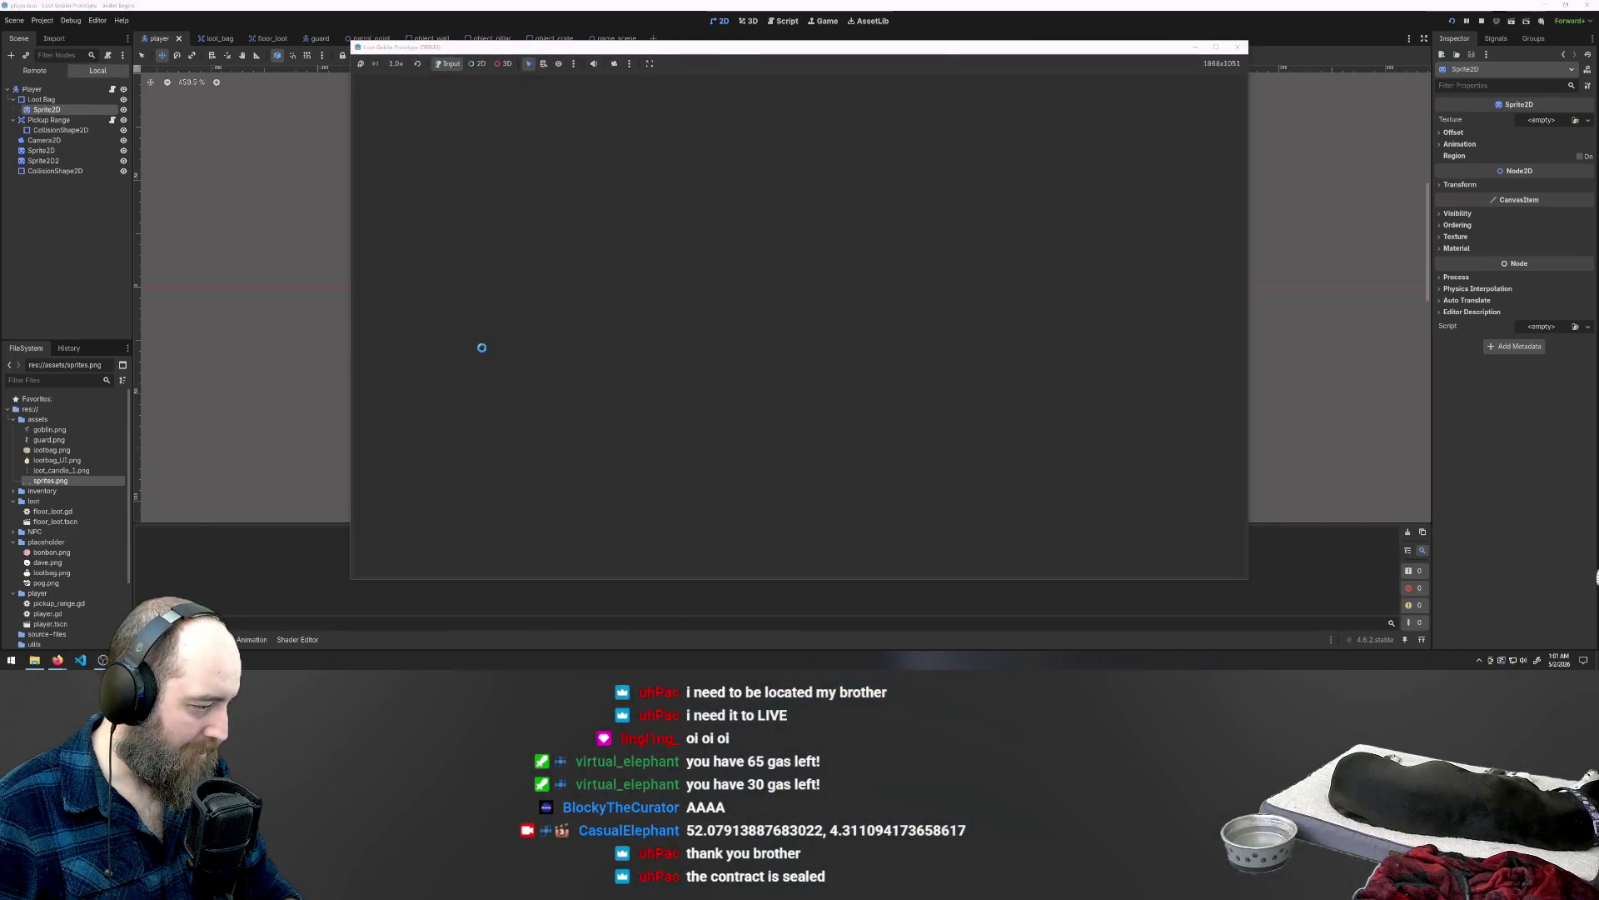
{"action": "key", "text": "F8"}
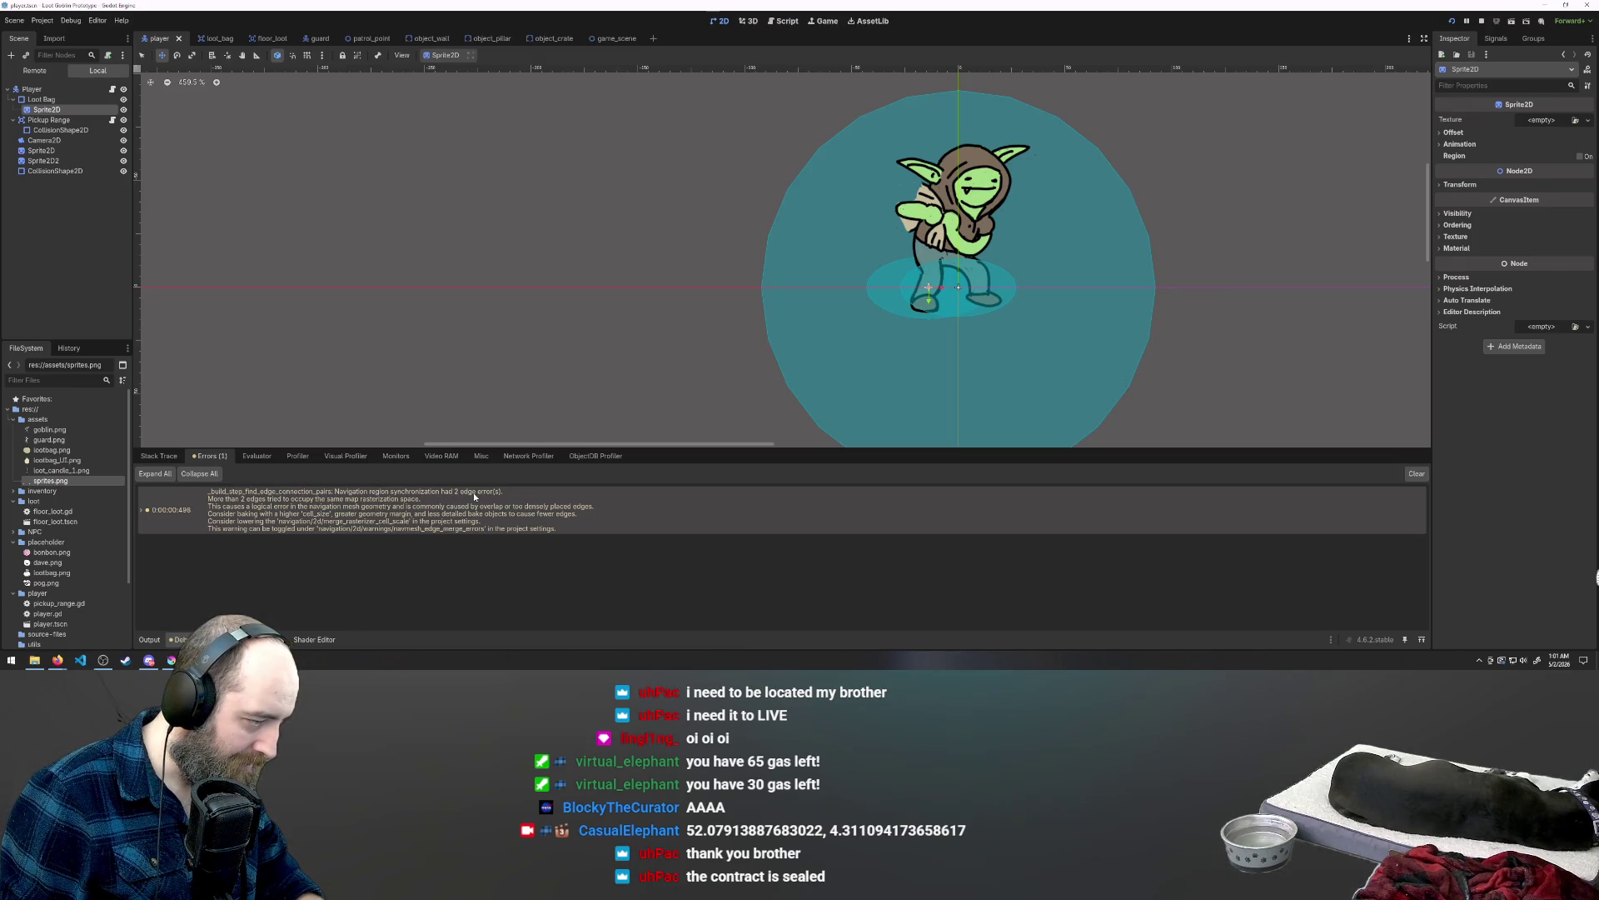
{"action": "scroll", "coordinate": [700, 283], "scroll_direction": "down", "scroll_amount": 11}
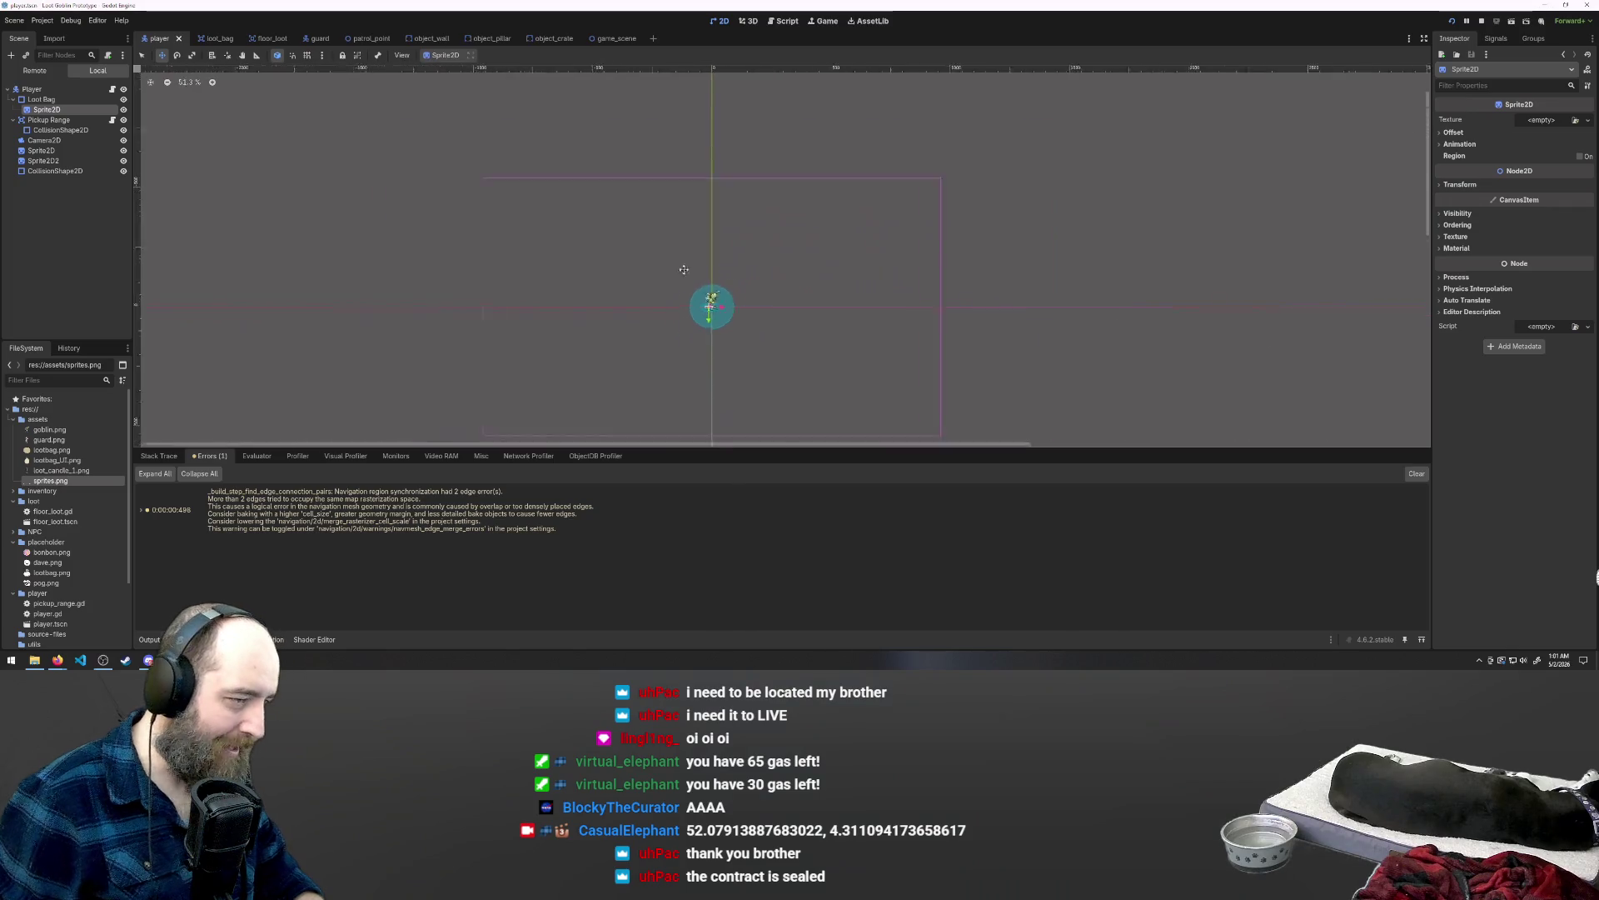
{"action": "scroll", "coordinate": [699, 283], "scroll_direction": "down", "scroll_amount": 5}
{"action": "scroll", "coordinate": [646, 264], "scroll_direction": "up", "scroll_amount": 10}
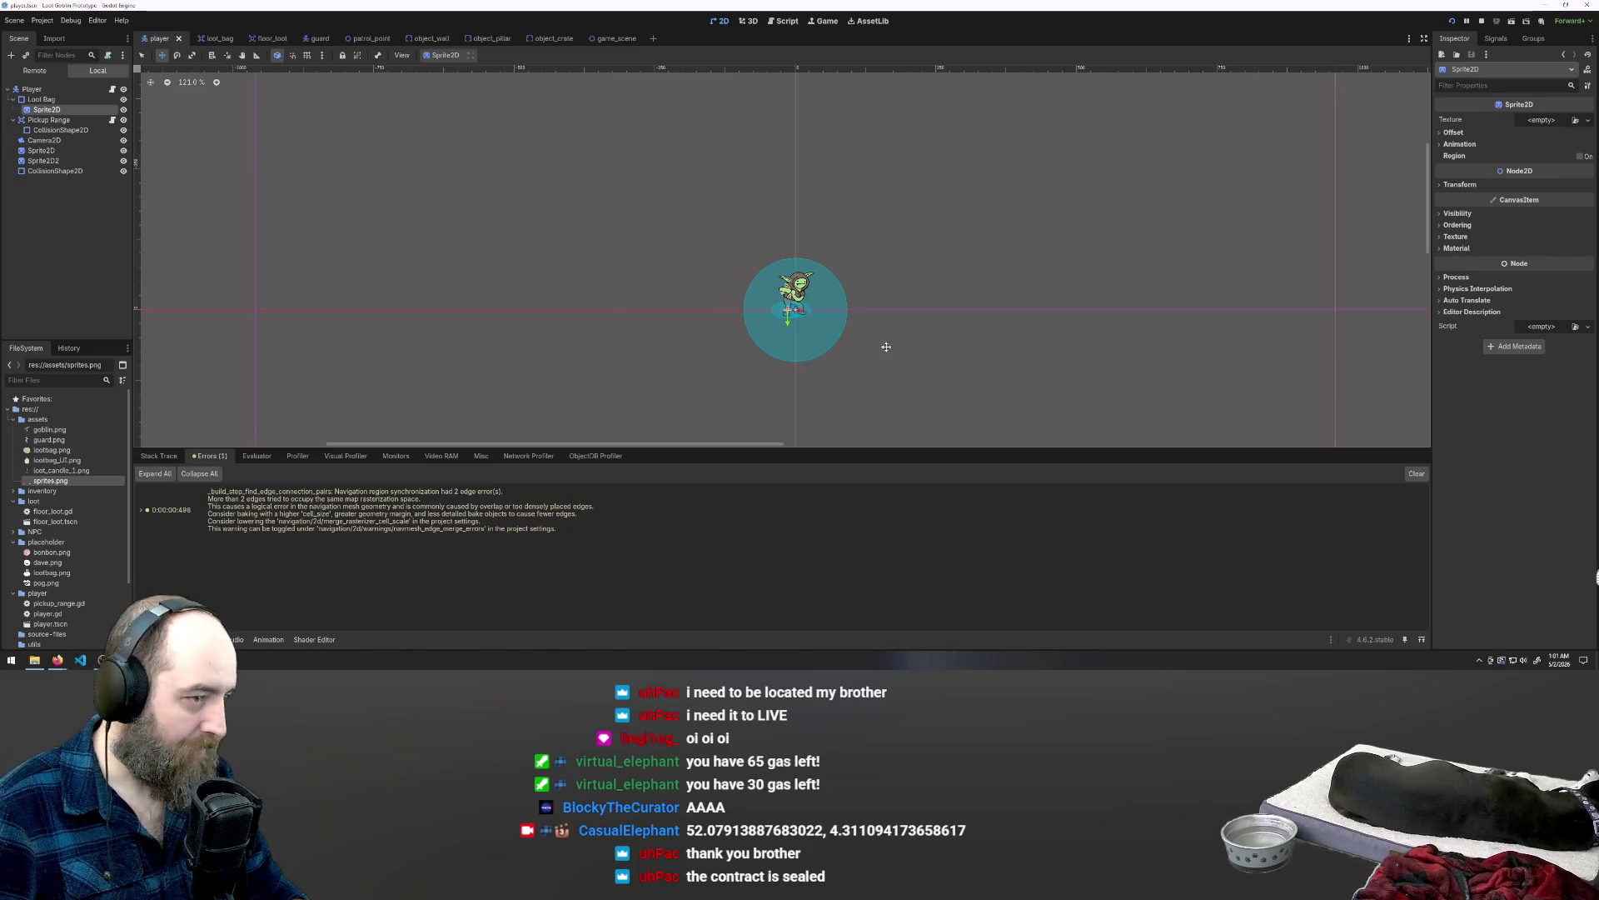
{"action": "scroll", "coordinate": [812, 341], "scroll_direction": "up", "scroll_amount": 20}
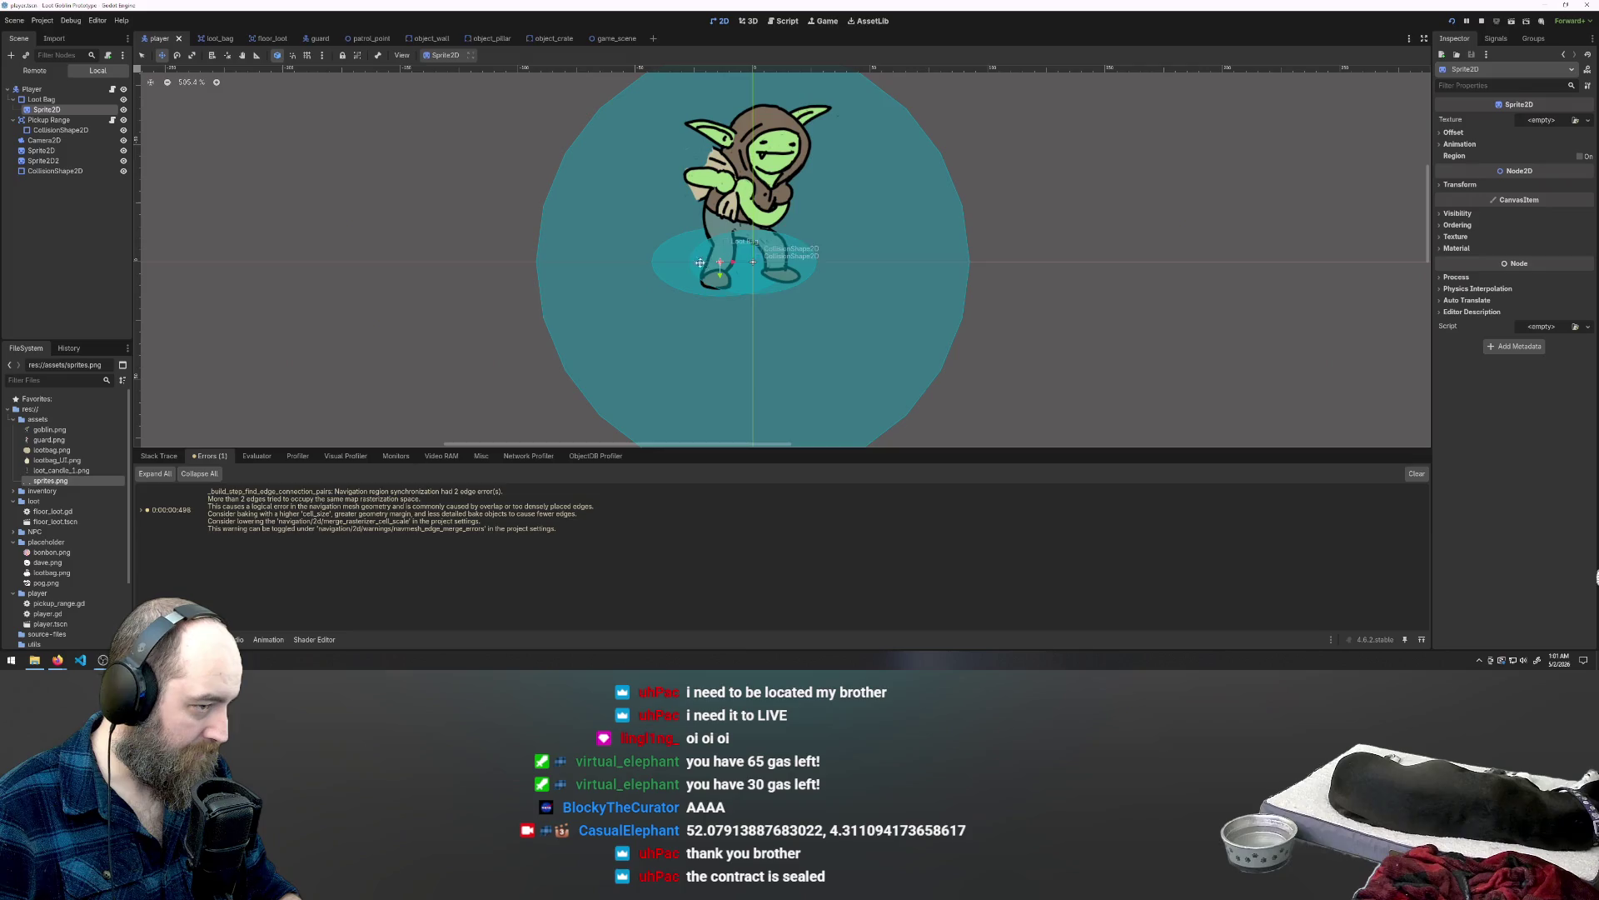
{"action": "key", "text": "e"}
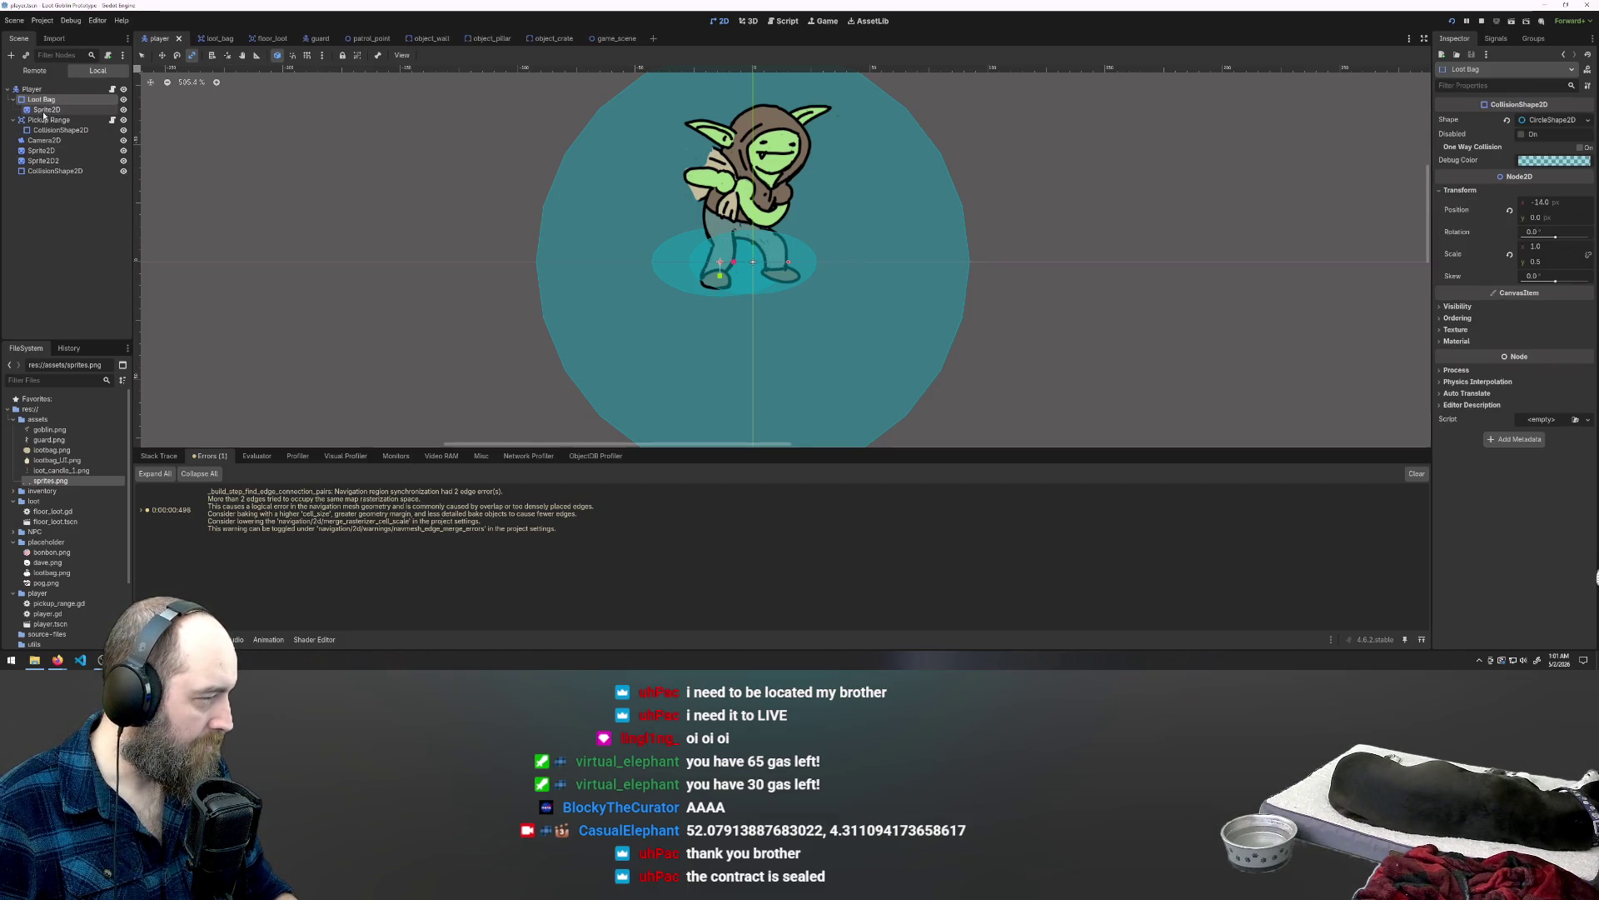
Step: Quick-load the beige oval image as the new sprite's texture
{"action": "left_click", "coordinate": [1574, 122]}
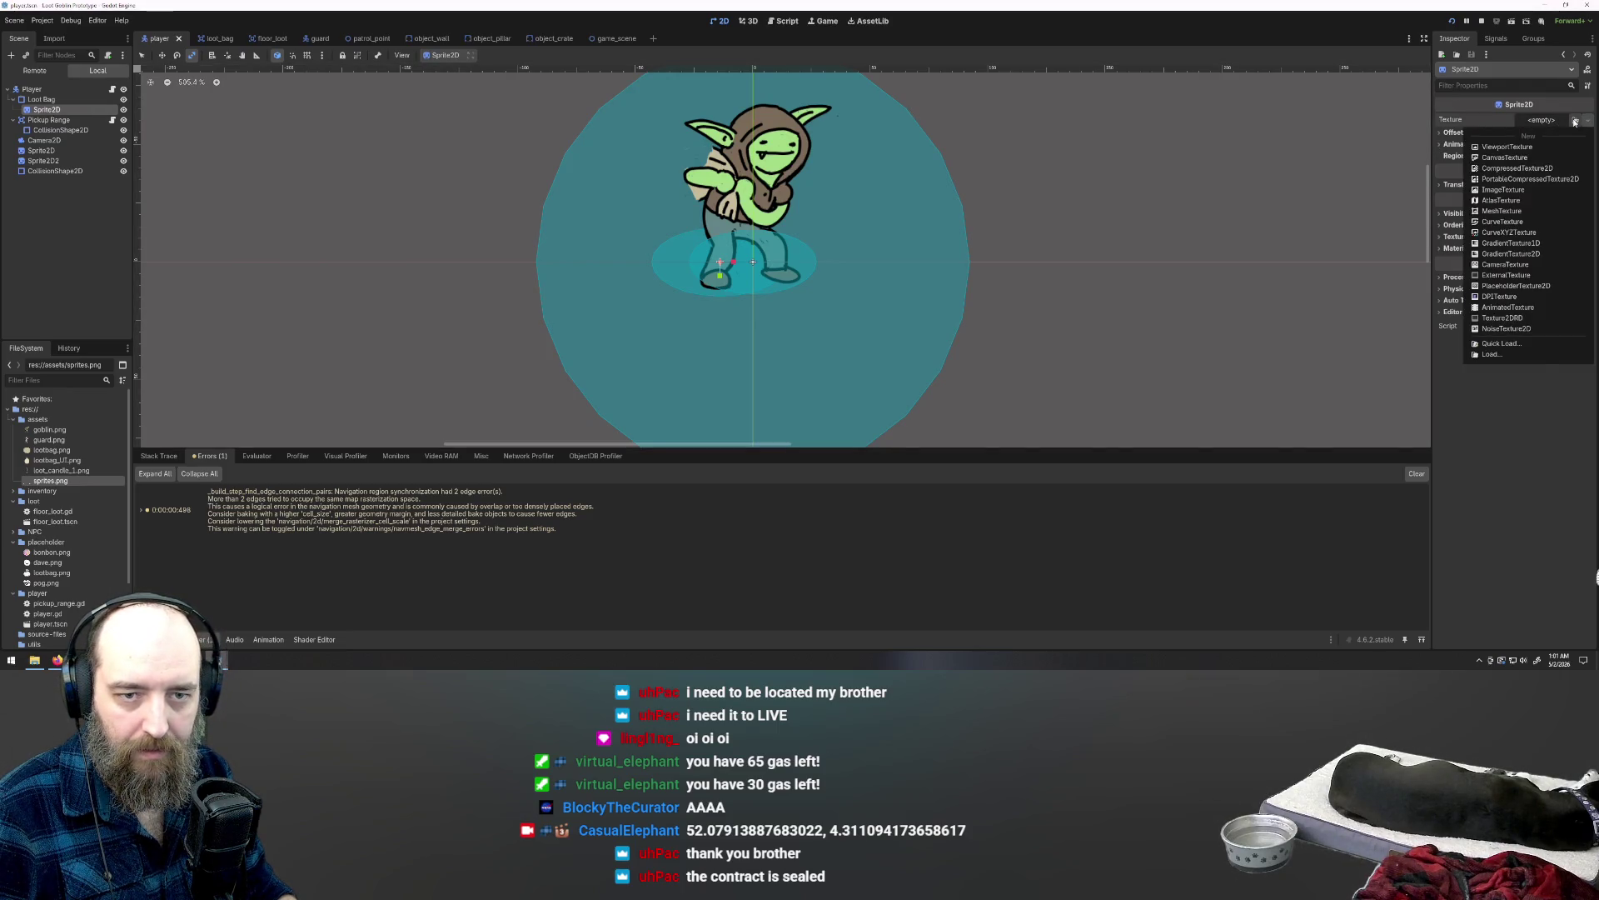
{"action": "left_click", "coordinate": [1574, 121]}
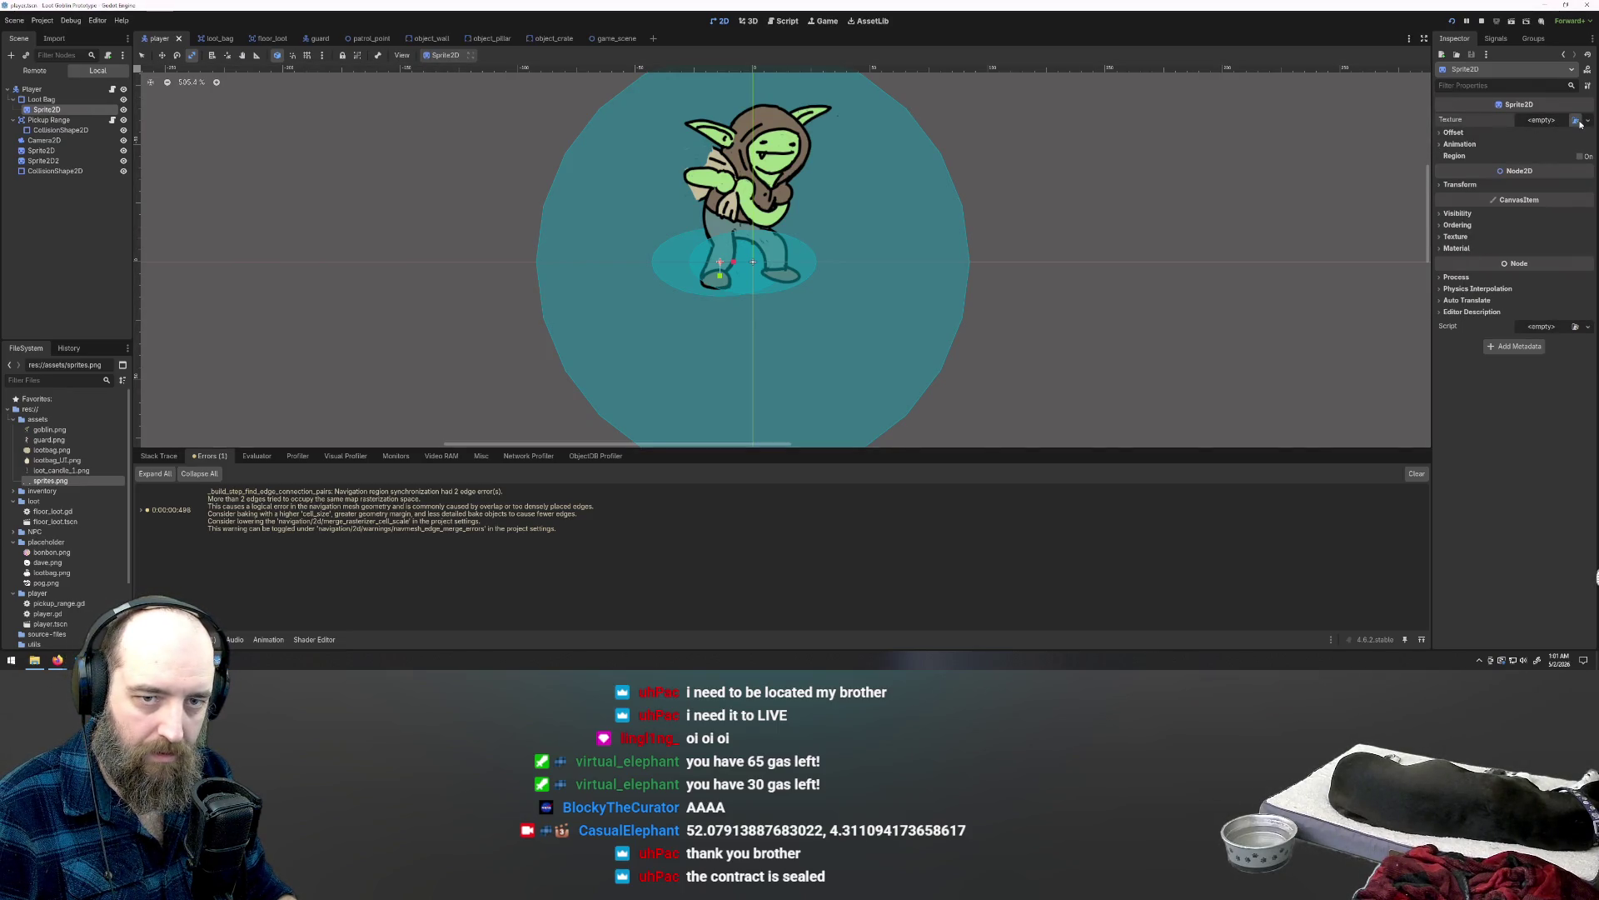
{"action": "left_click", "coordinate": [1577, 122]}
{"action": "double_click", "coordinate": [710, 250]}
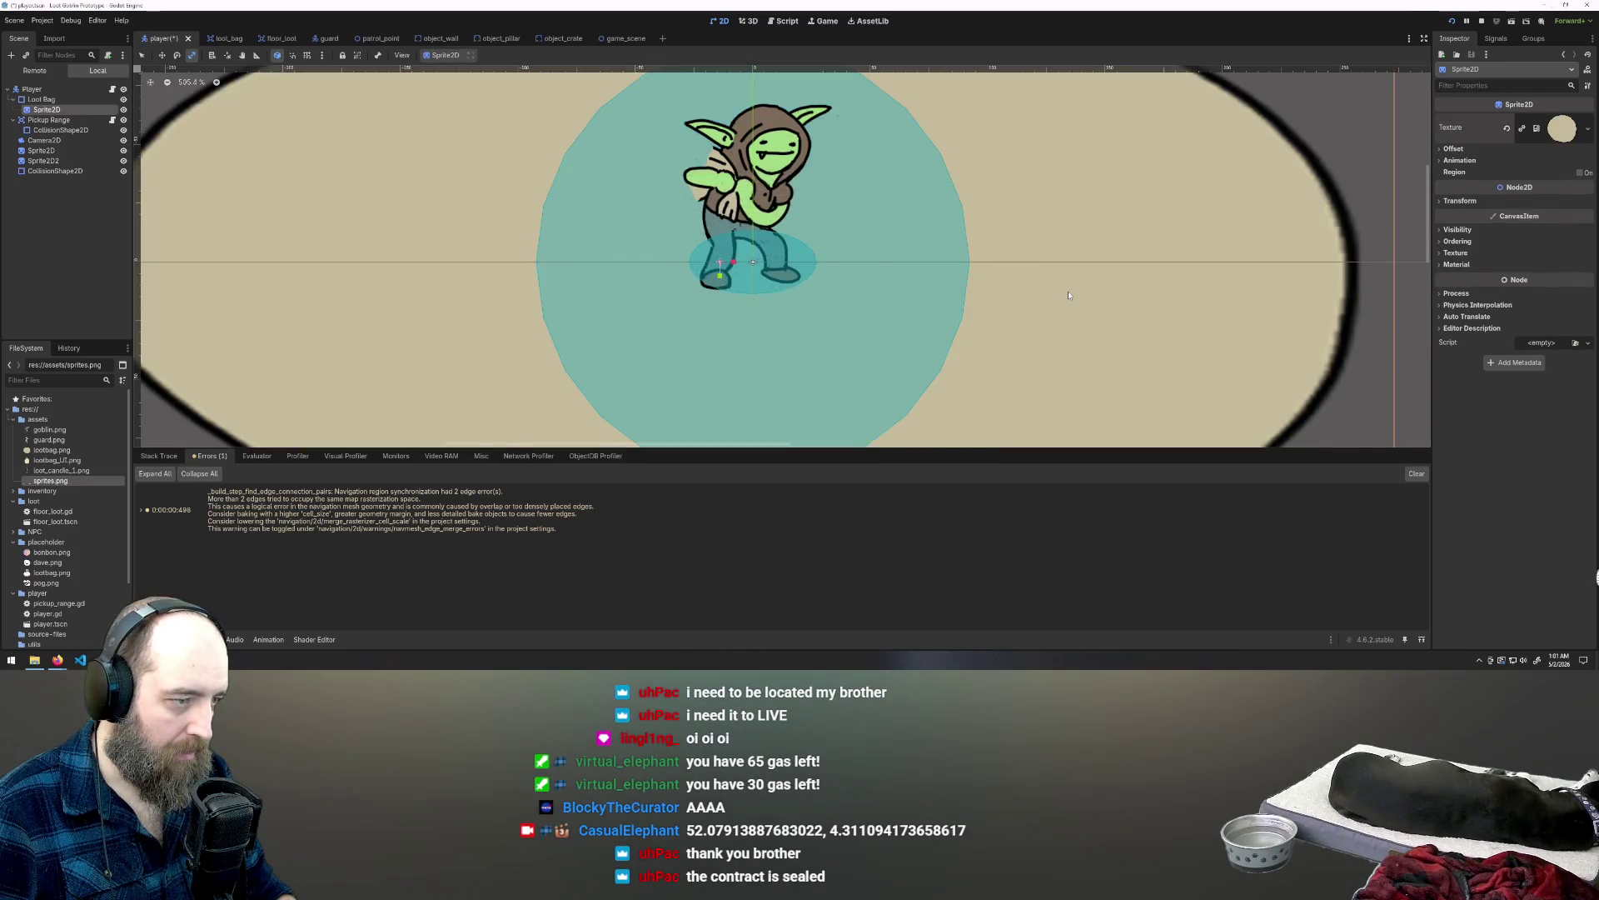
Step: Set the sprite's Transform scale to x 0.5, y 1.0 so the disc looks round
{"action": "scroll", "coordinate": [1069, 295], "scroll_direction": "down", "scroll_amount": 4}
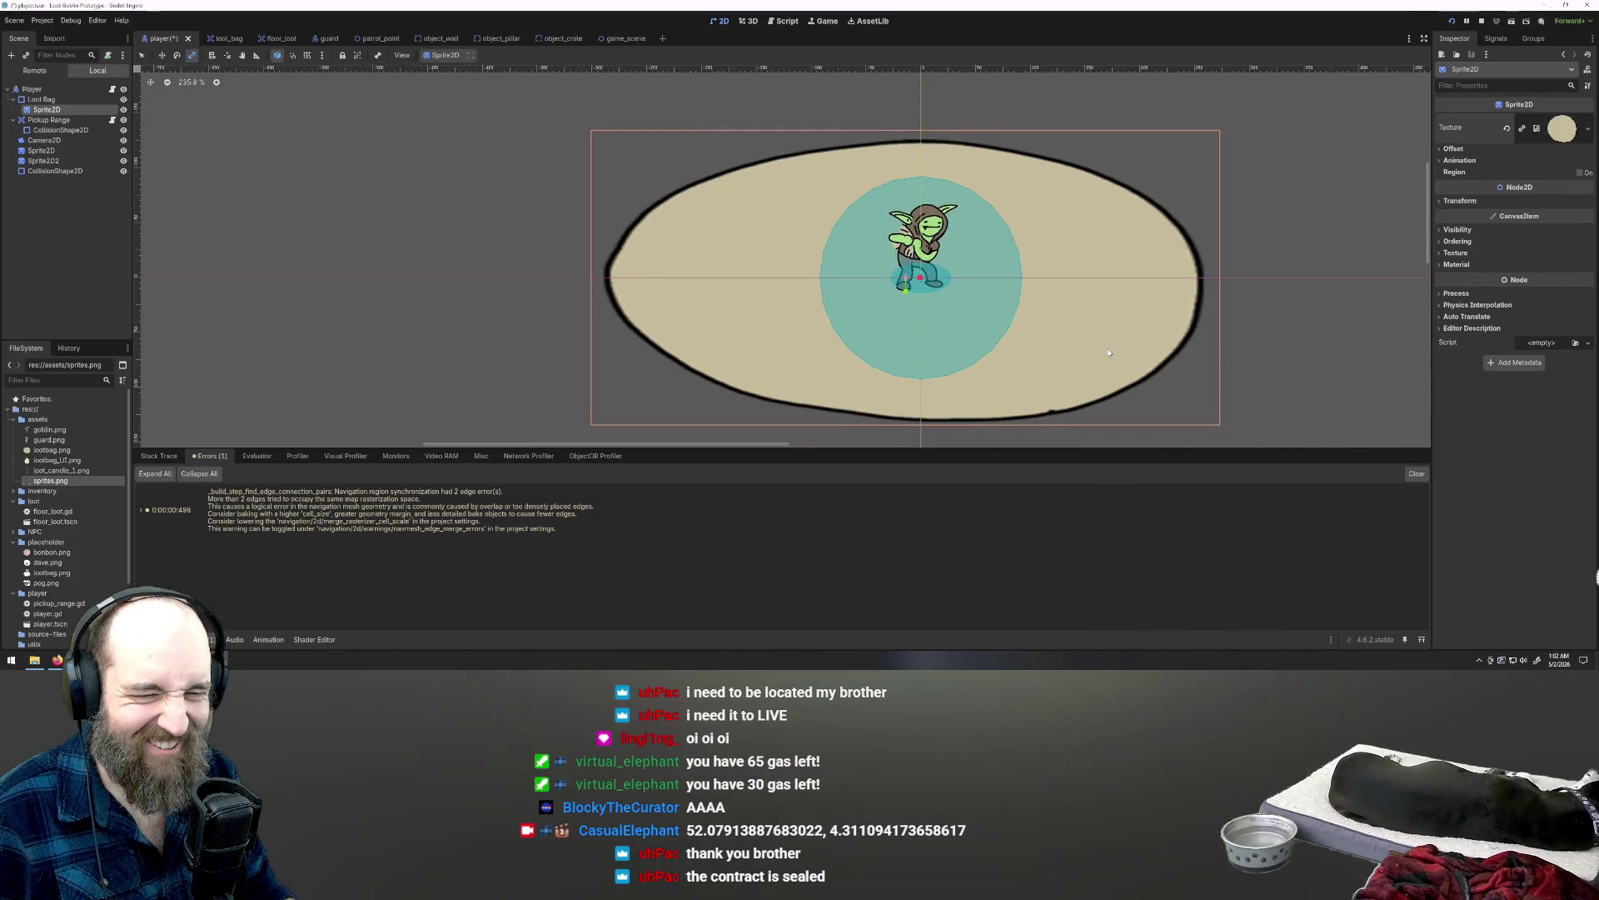
{"action": "left_click", "coordinate": [1445, 203]}
{"action": "left_click", "coordinate": [1535, 274]}
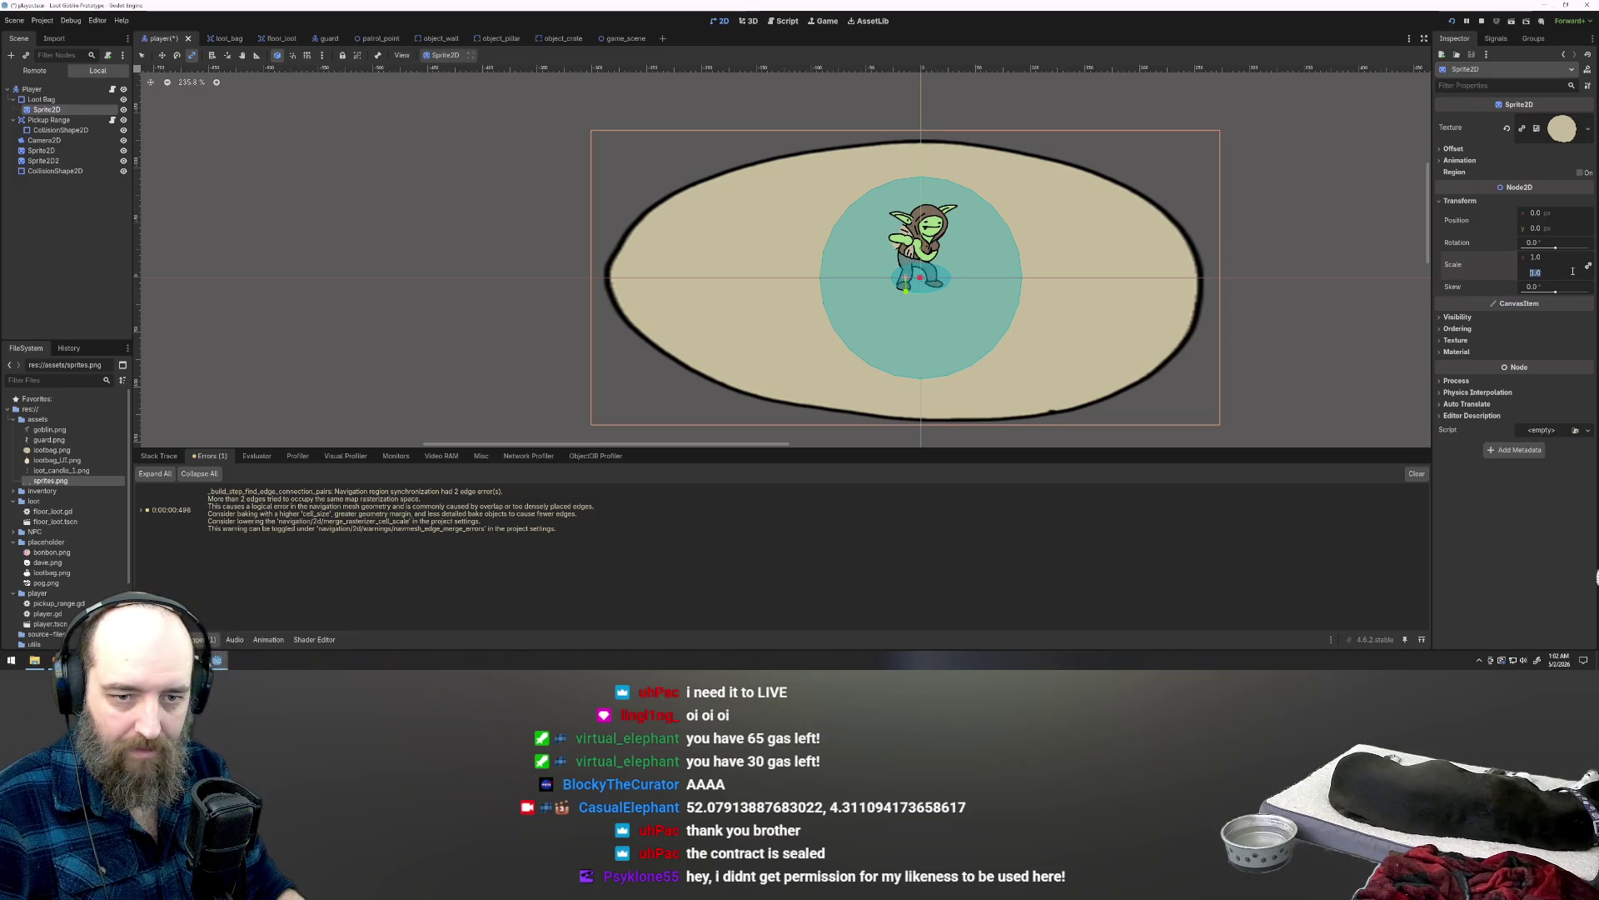
{"action": "key", "text": "Return"}
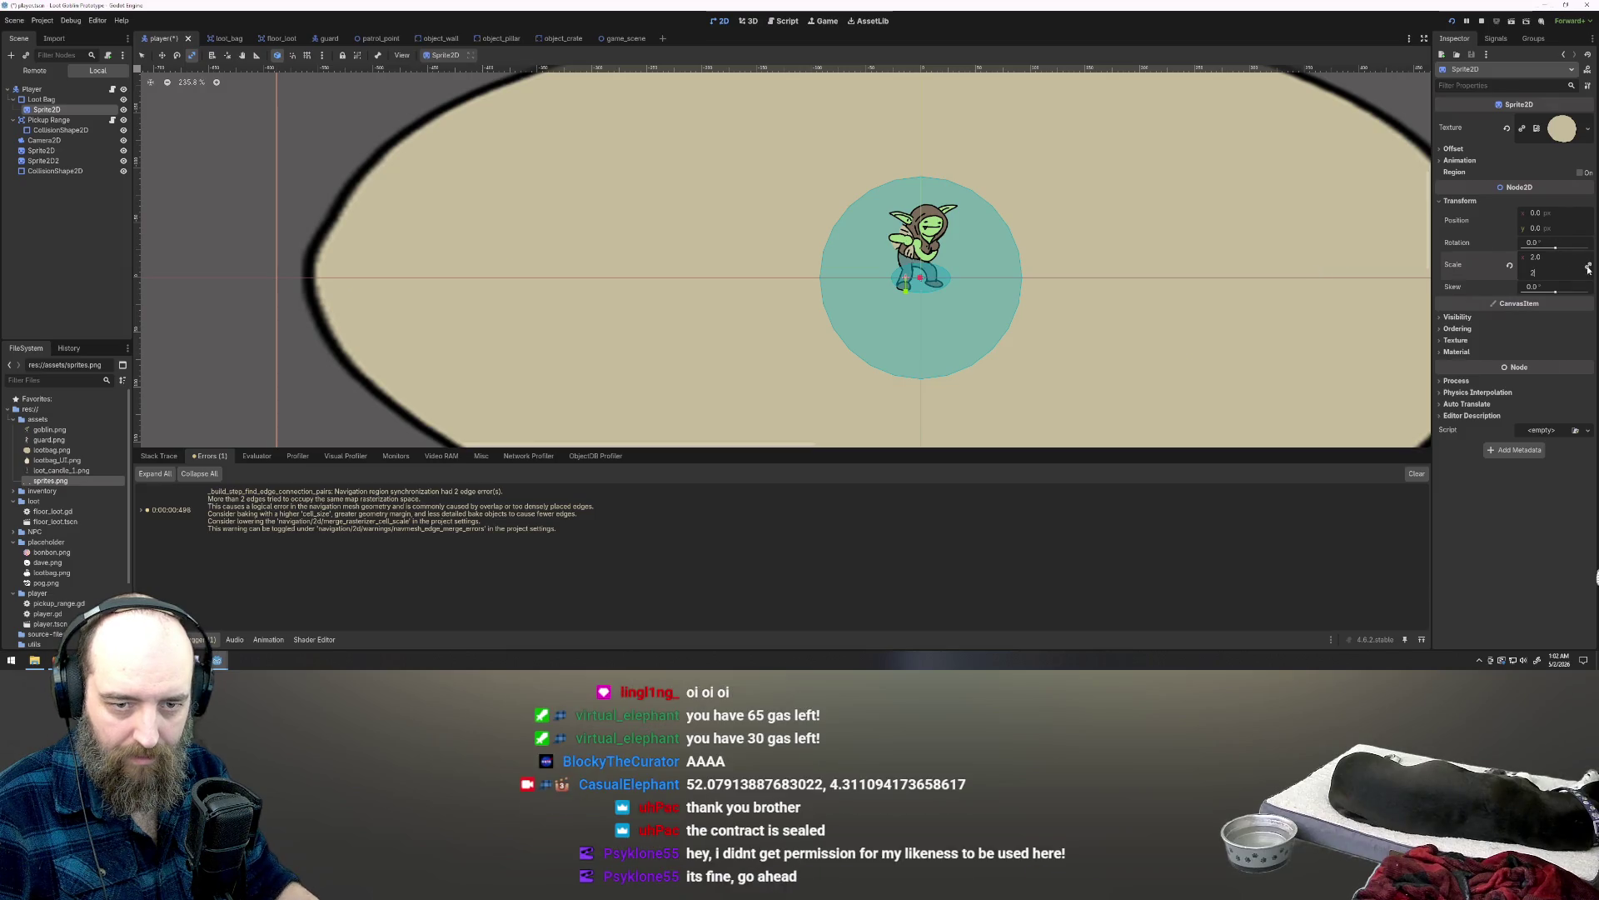
{"action": "left_click", "coordinate": [1537, 274]}
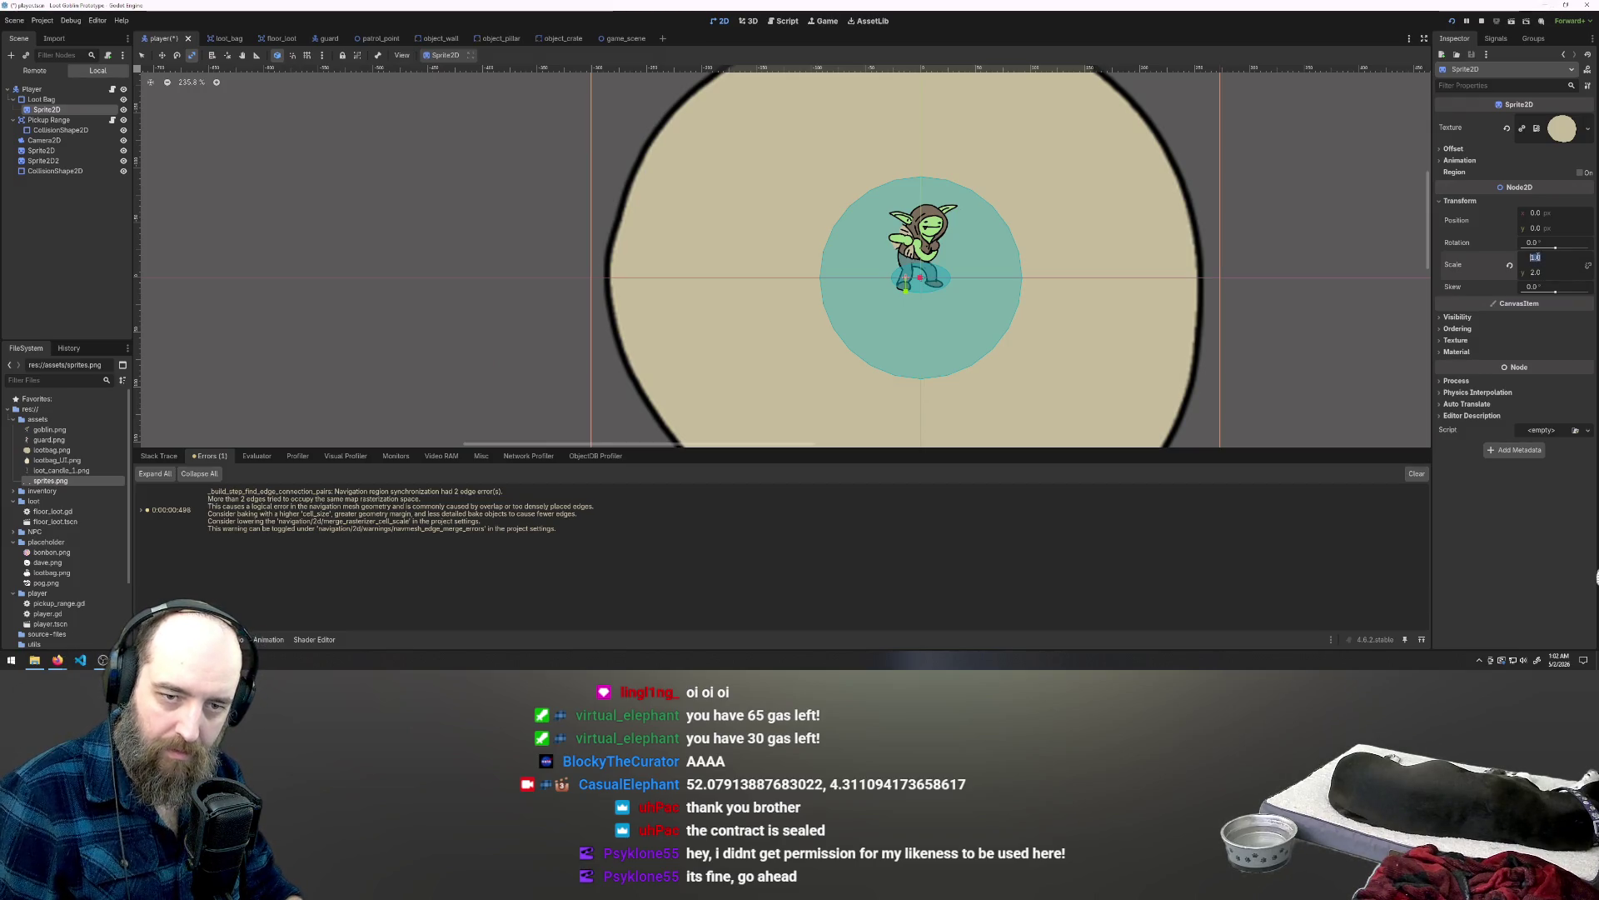
{"action": "type", "text": ".5"}
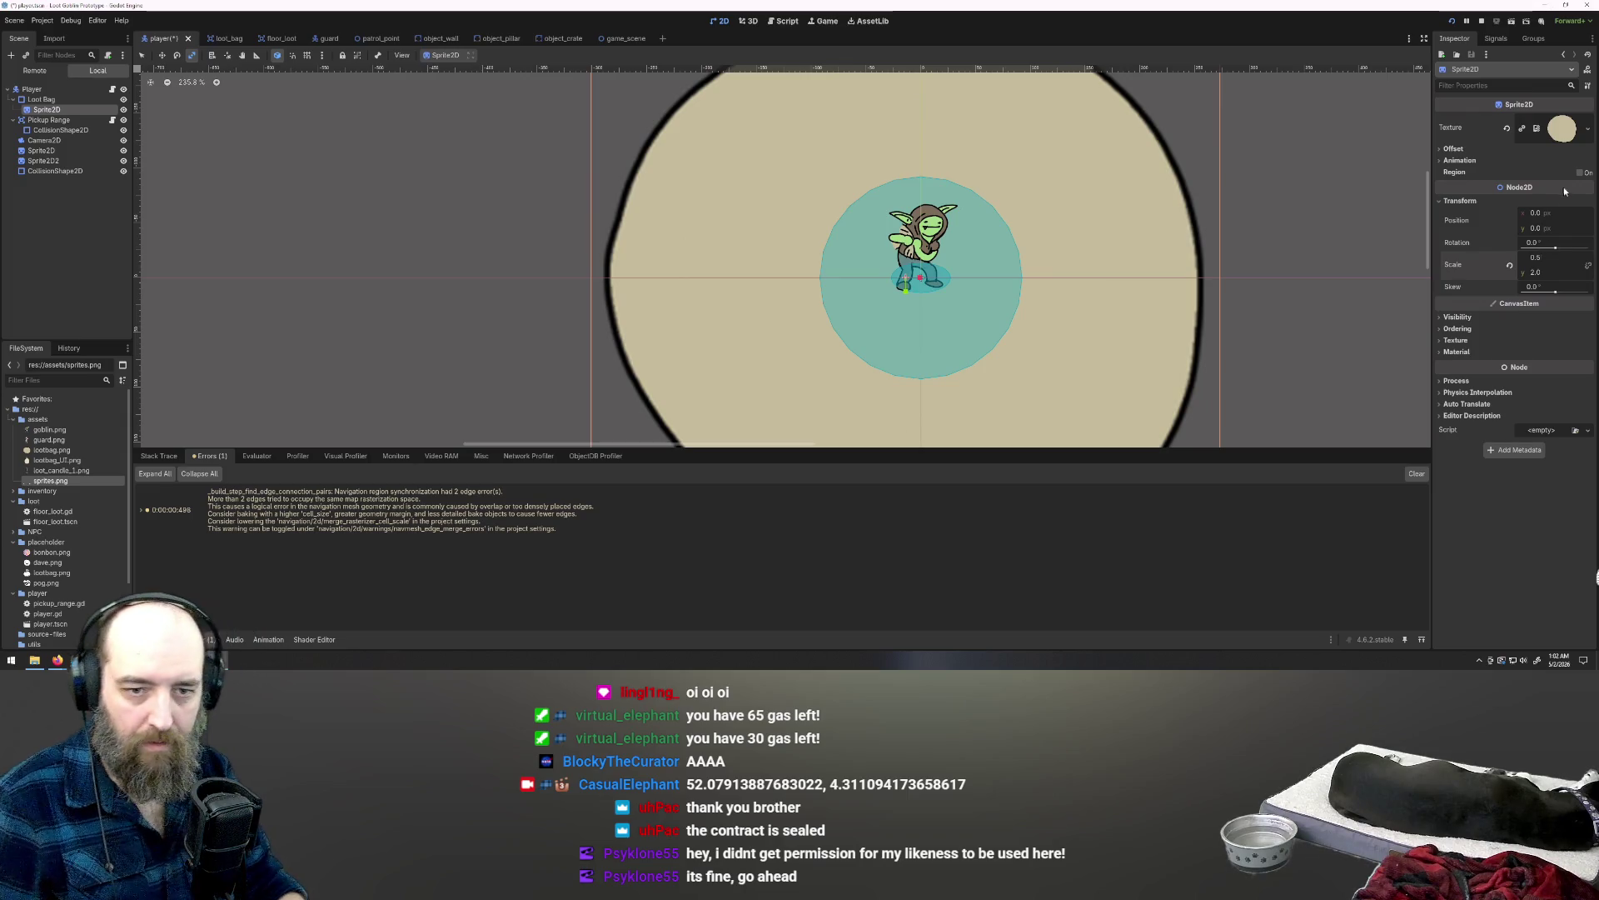
{"action": "key", "text": "Return"}
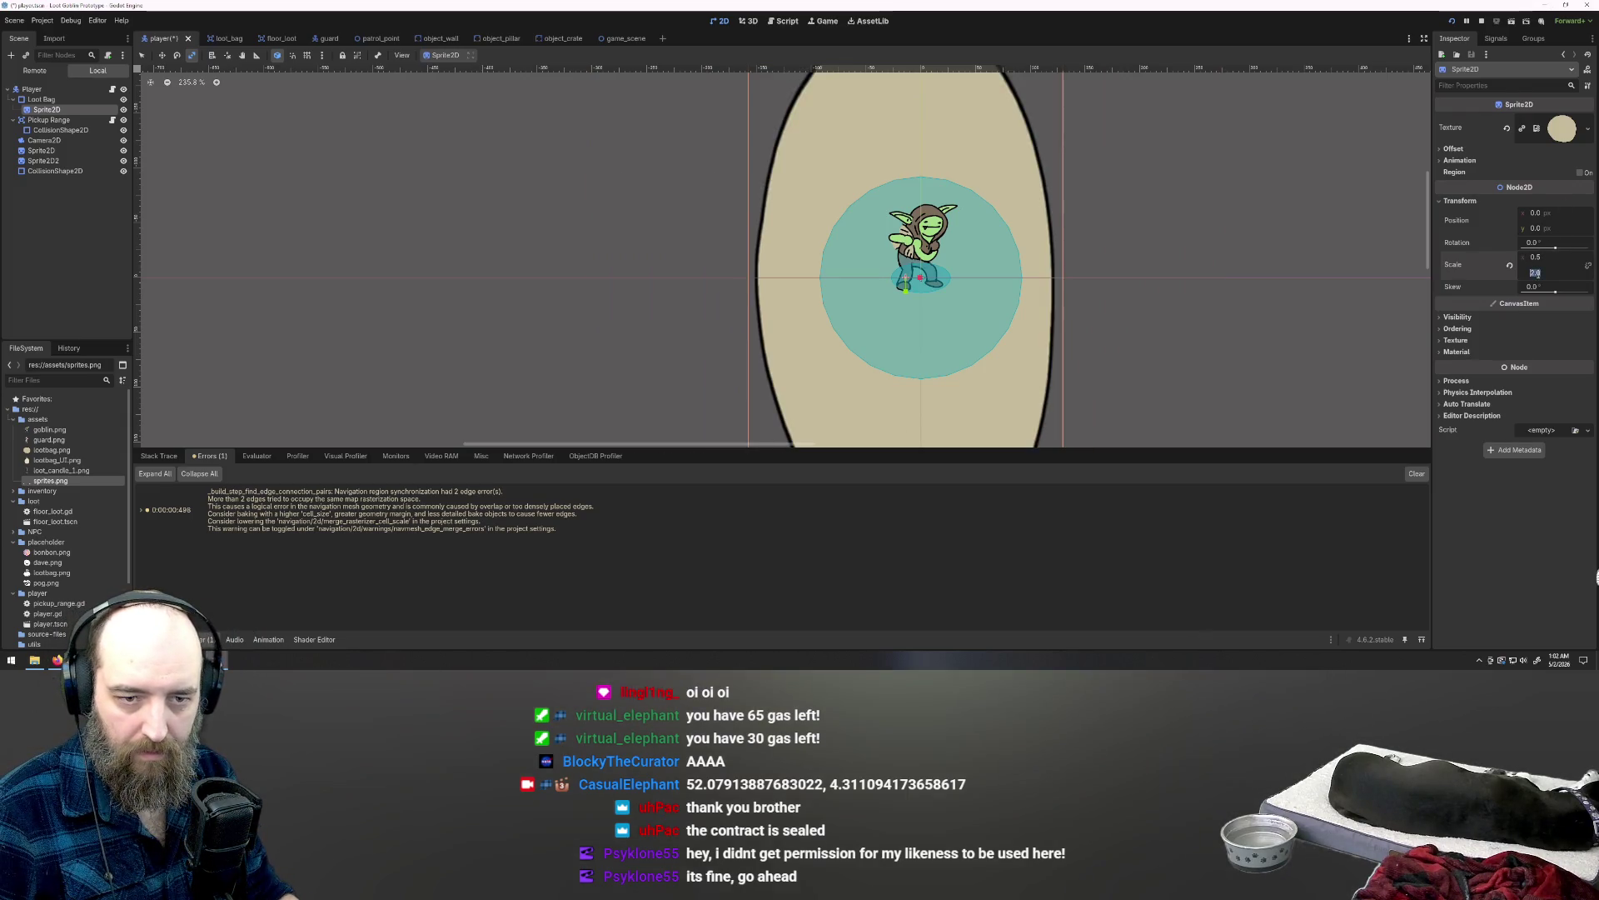
{"action": "key", "text": "Return"}
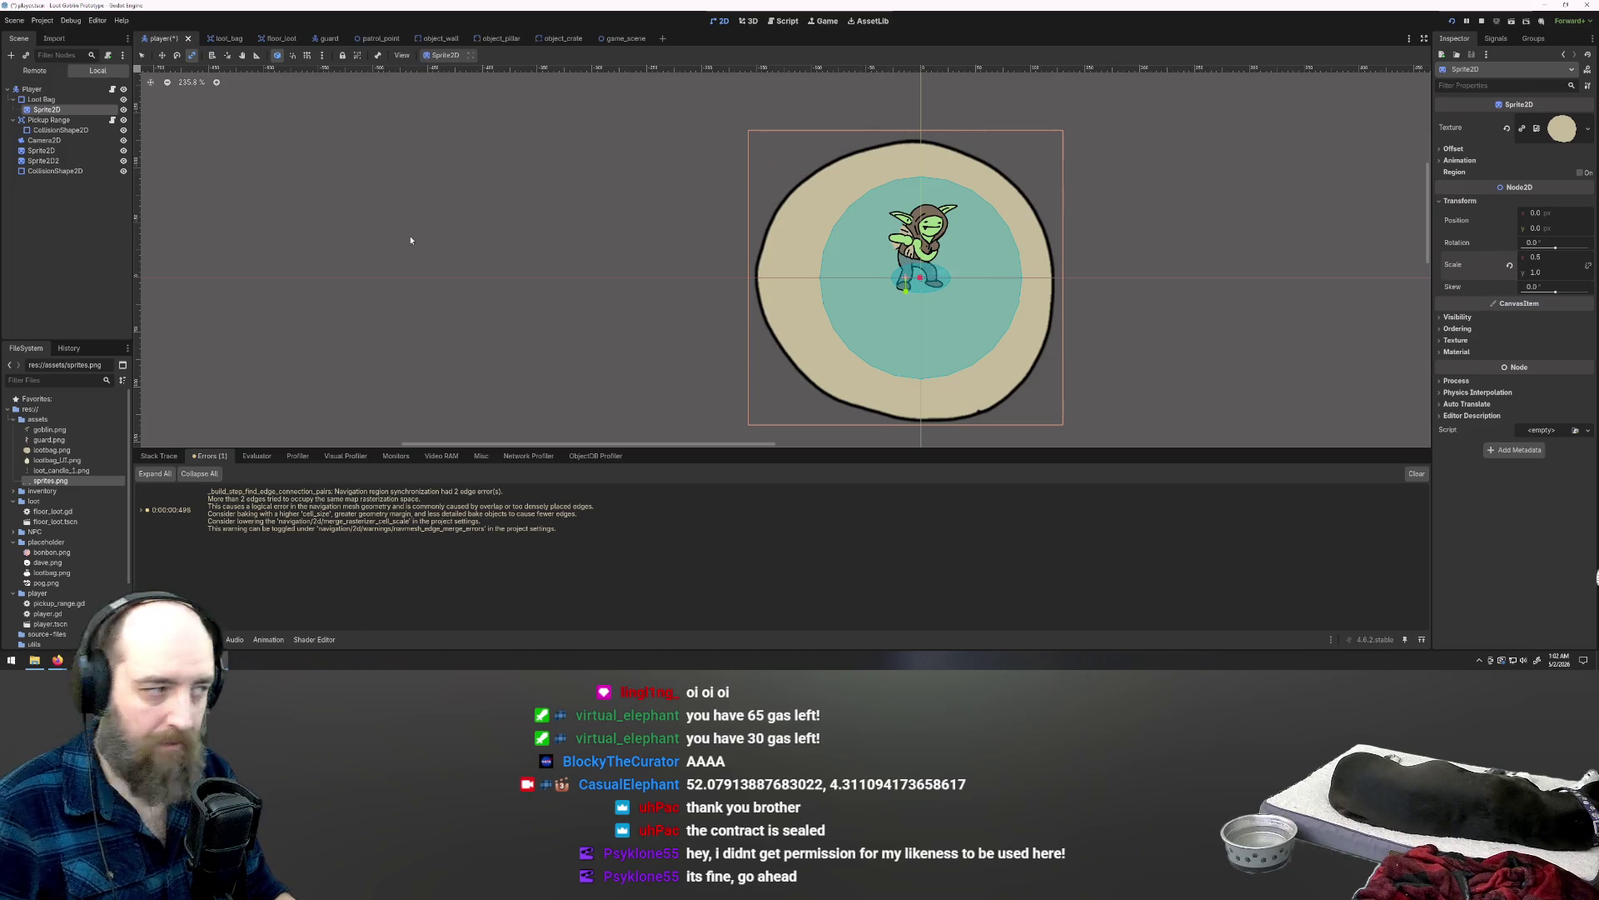
{"action": "right_click", "coordinate": [46, 101]}
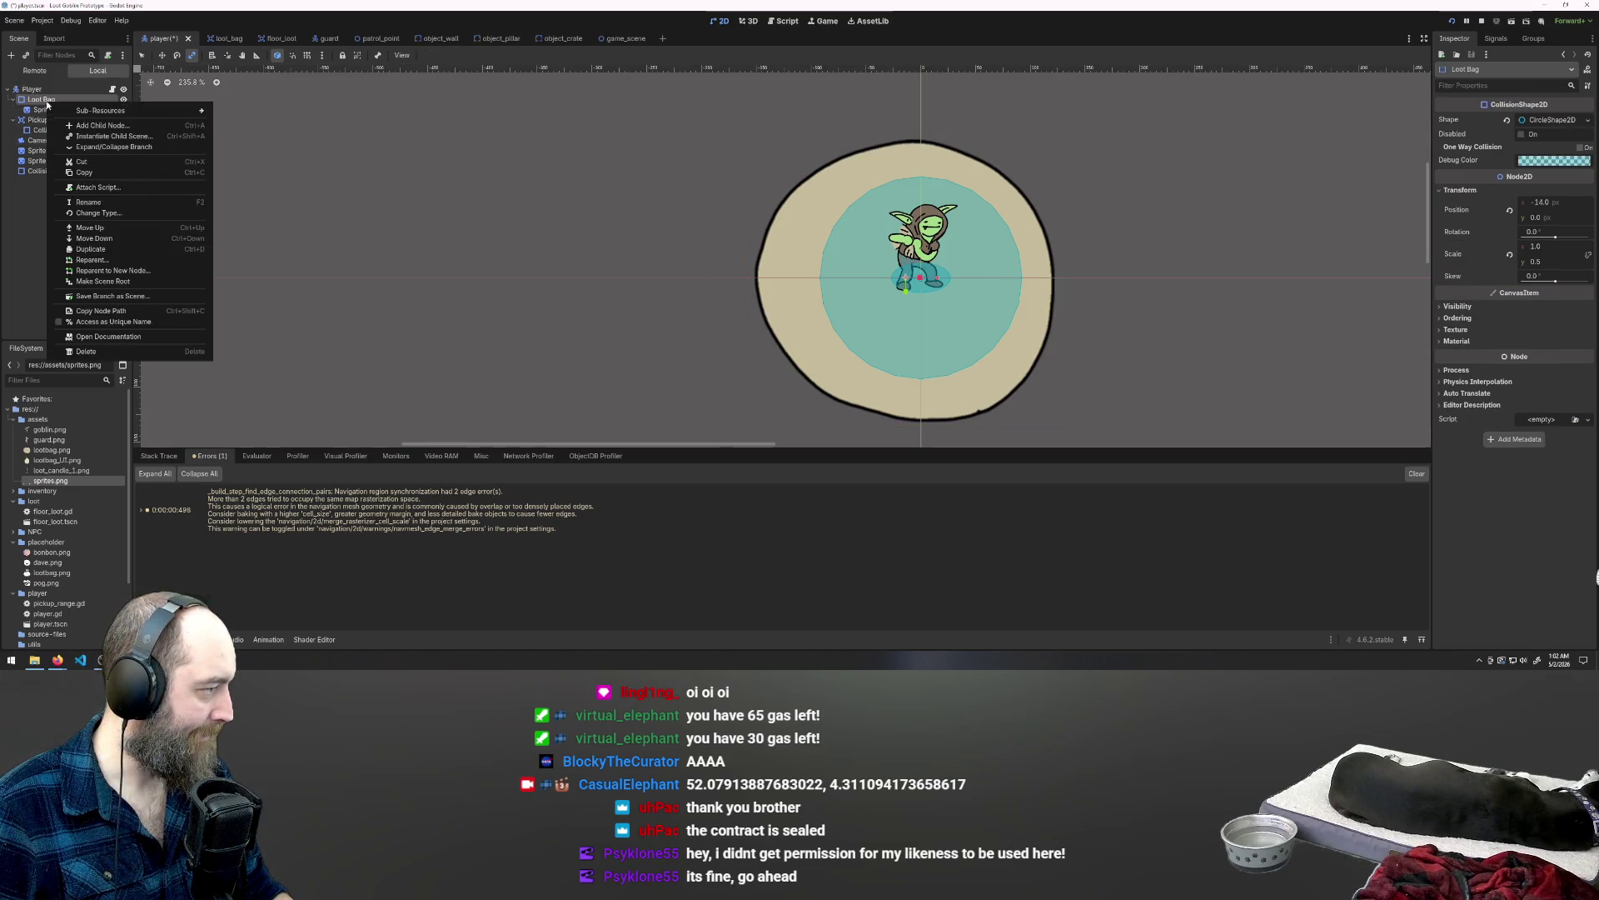
Step: Create a Sprite2D child (Sprite2D2) under Loot Bag and begin renaming it
{"action": "left_click", "coordinate": [112, 126]}
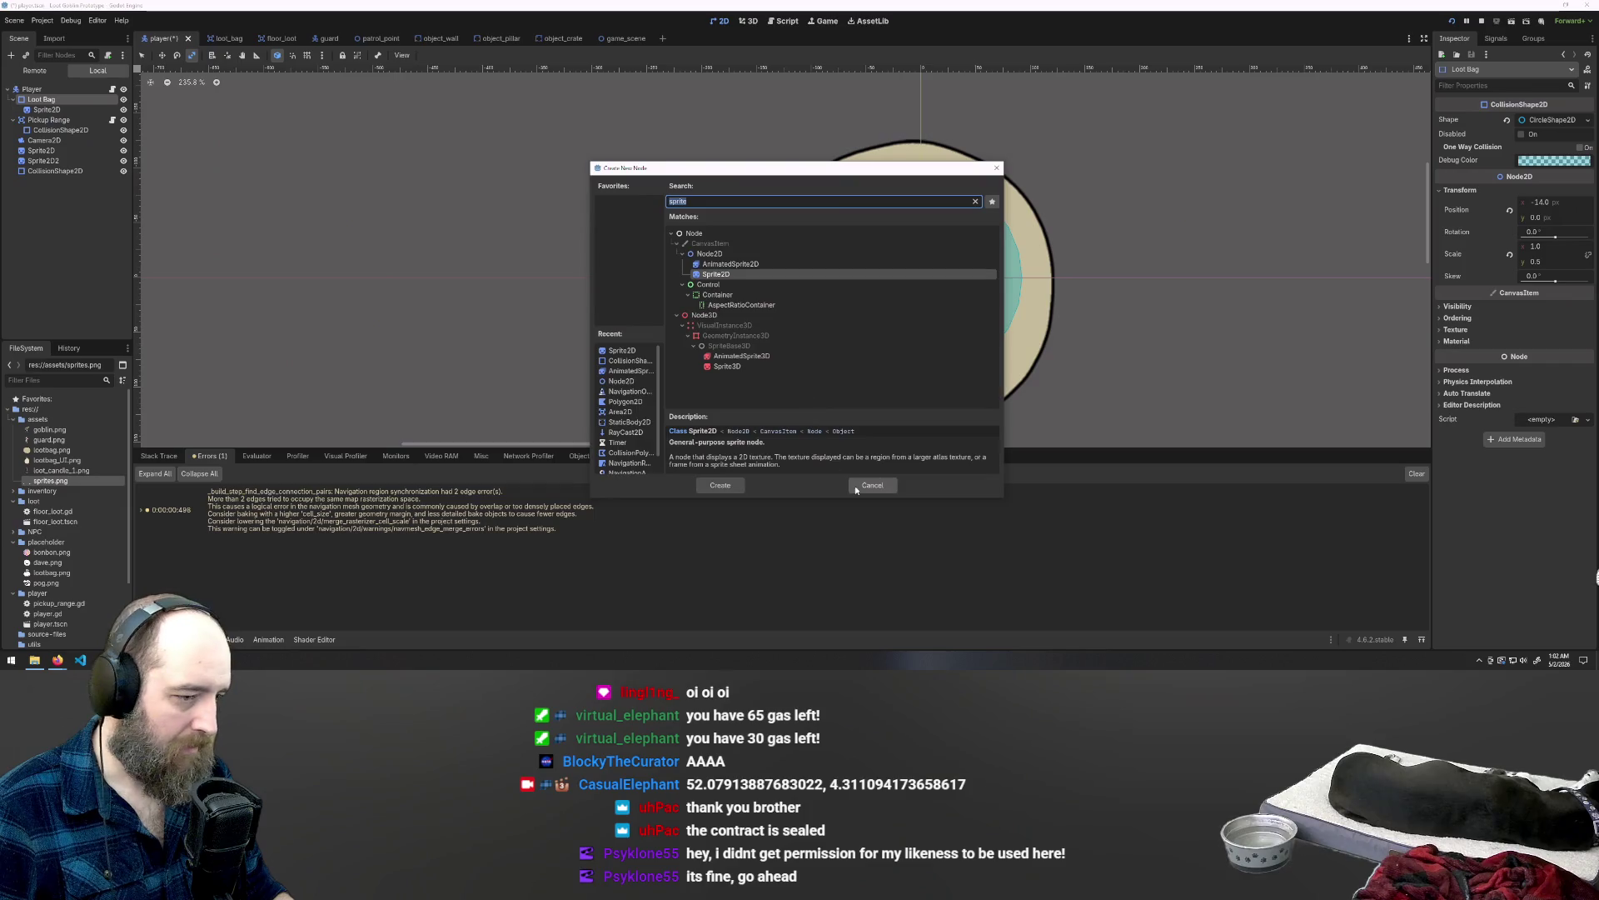
{"action": "left_click", "coordinate": [718, 486]}
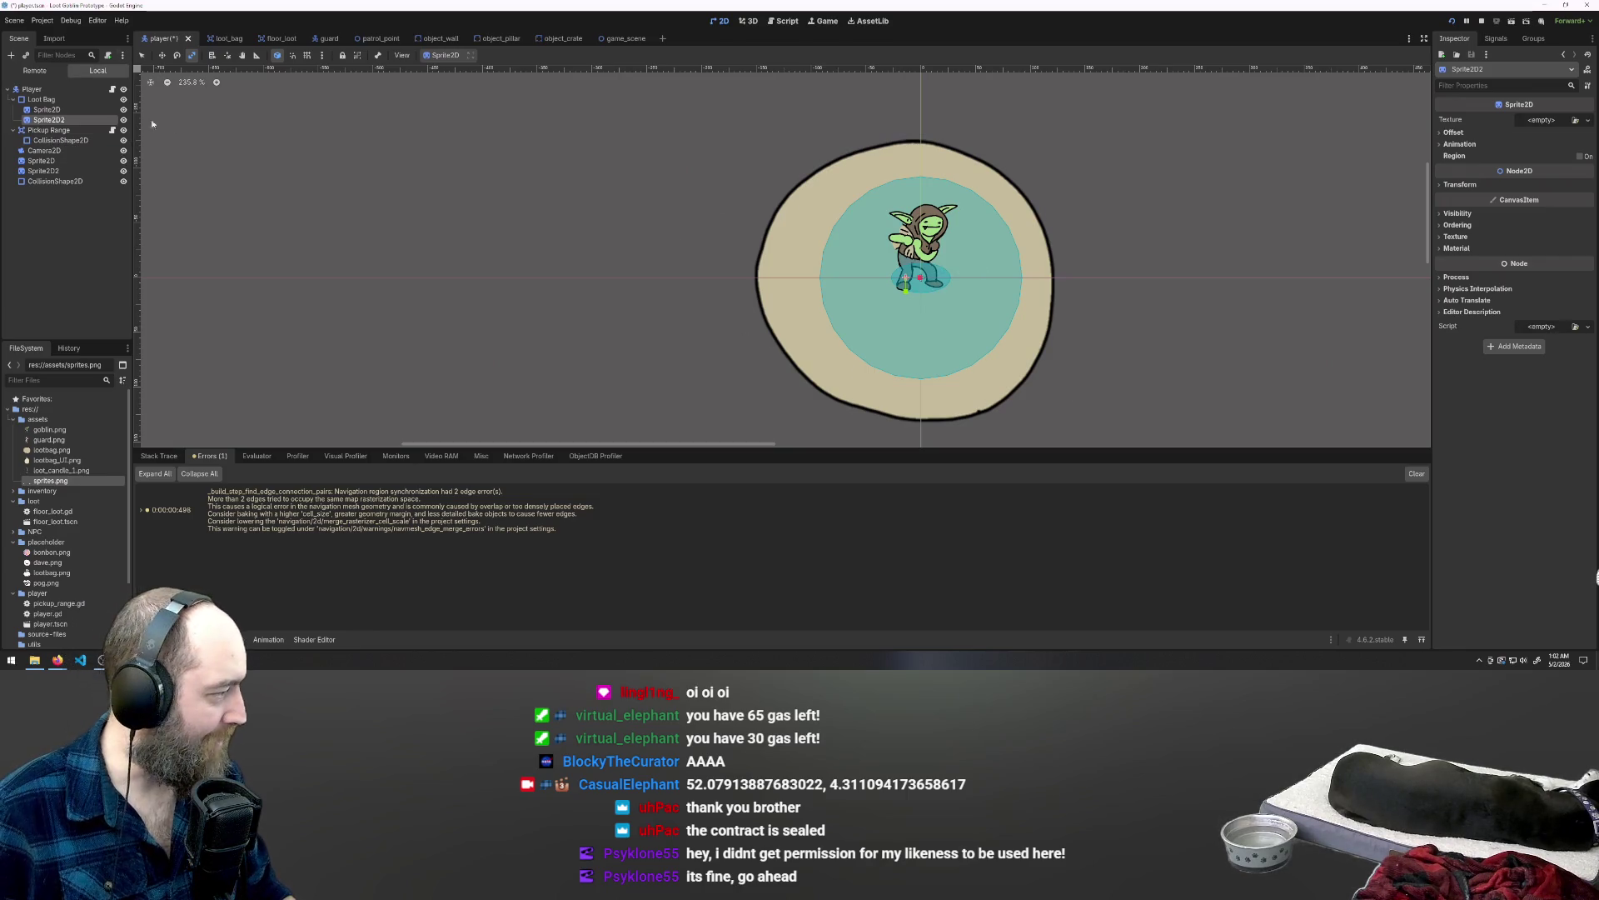
{"action": "left_click", "coordinate": [47, 99]}
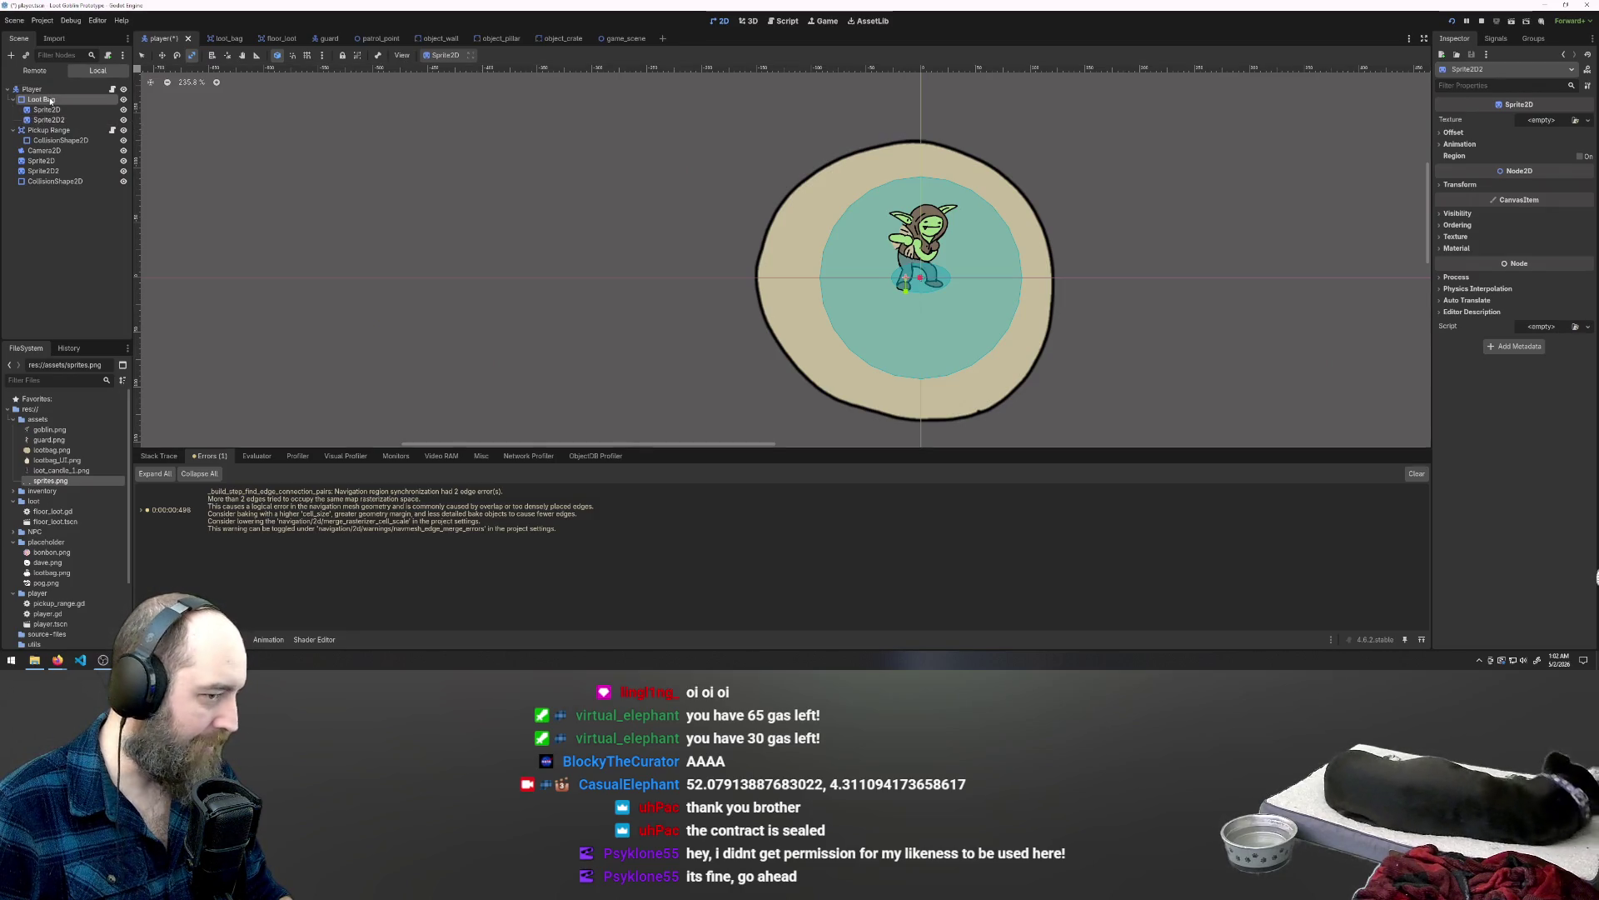
{"action": "left_click", "coordinate": [43, 121]}
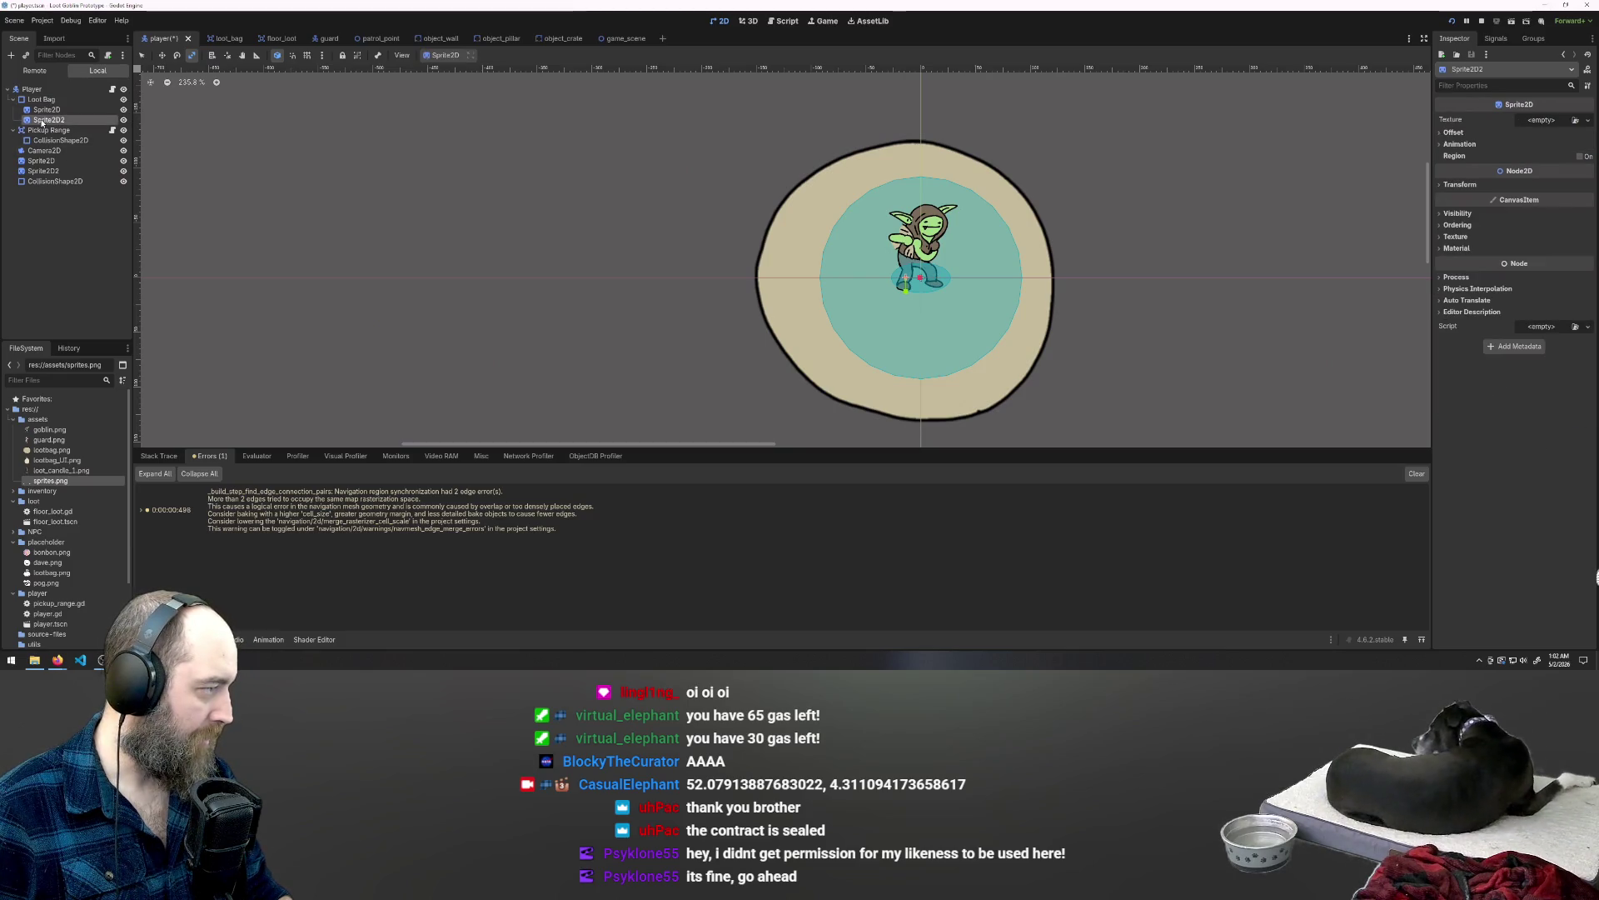
{"action": "right_click", "coordinate": [50, 123]}
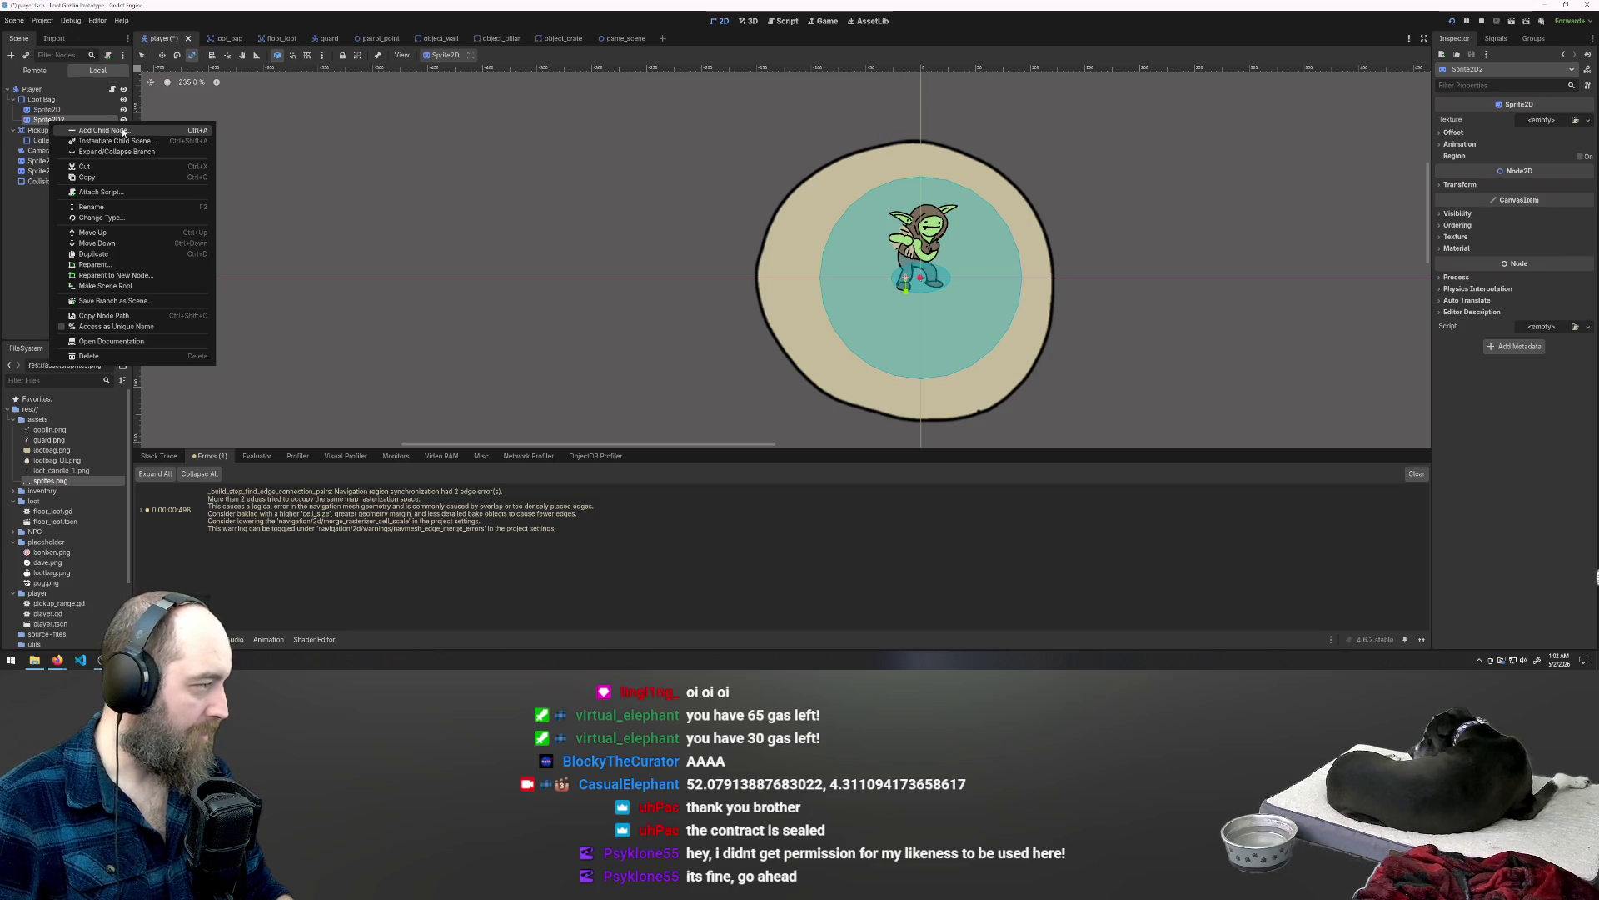
{"action": "left_click", "coordinate": [52, 119]}
{"action": "double_click", "coordinate": [54, 119]}
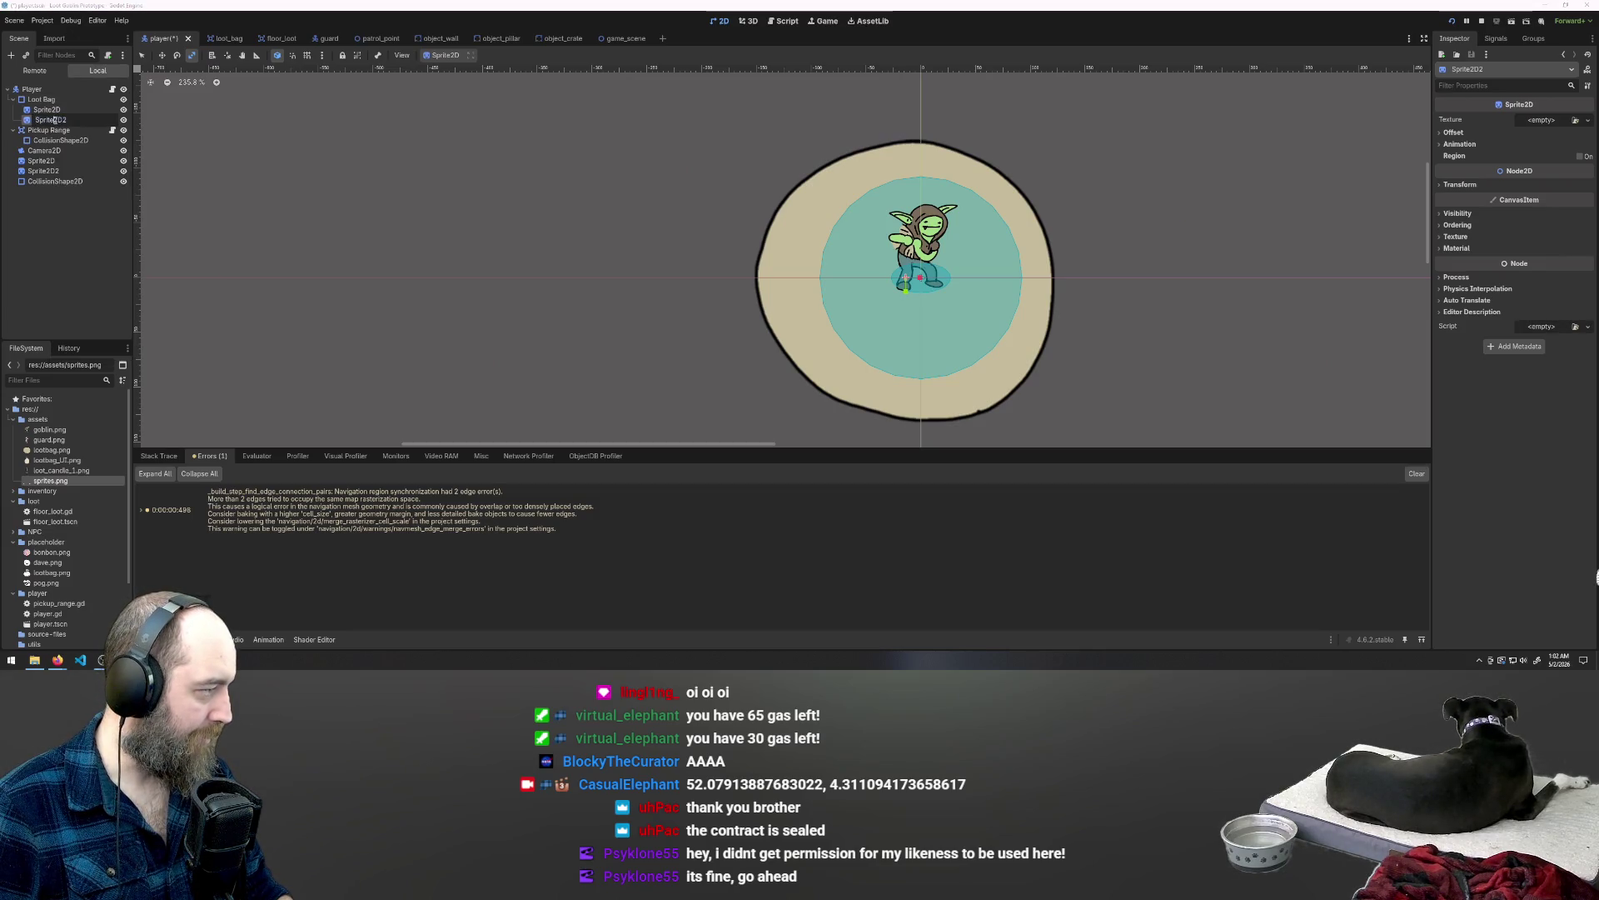
Step: Rename the new sprite node to 'Bag' and launch the game with F5
{"action": "type", "text": "Bag"}
{"action": "key", "text": "Return"}
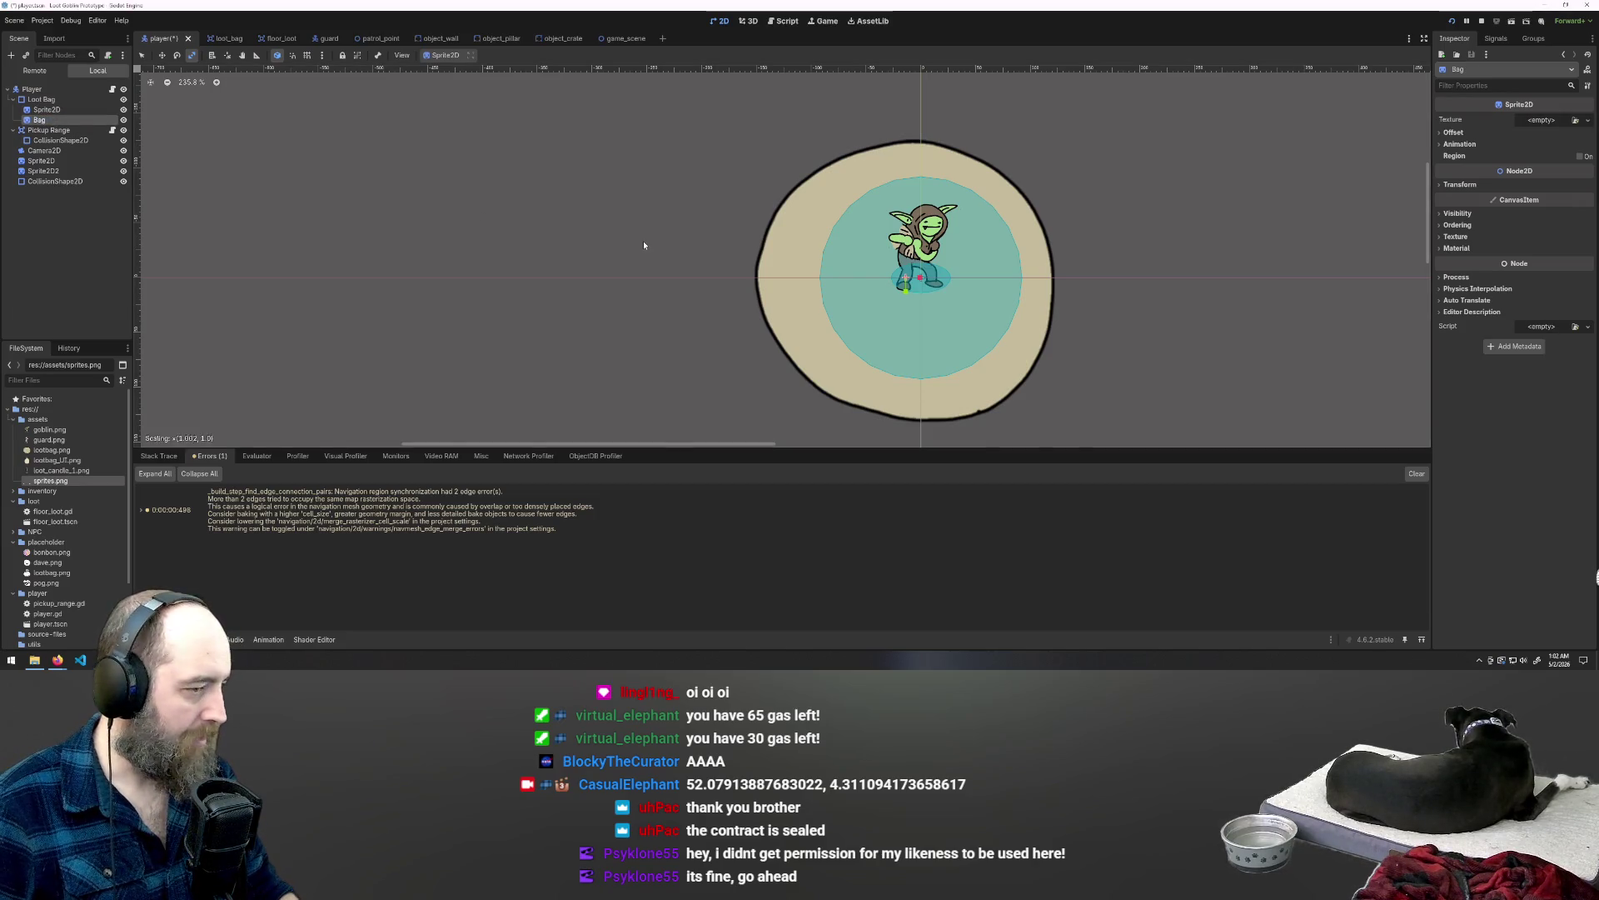
{"action": "key", "text": "F5"}
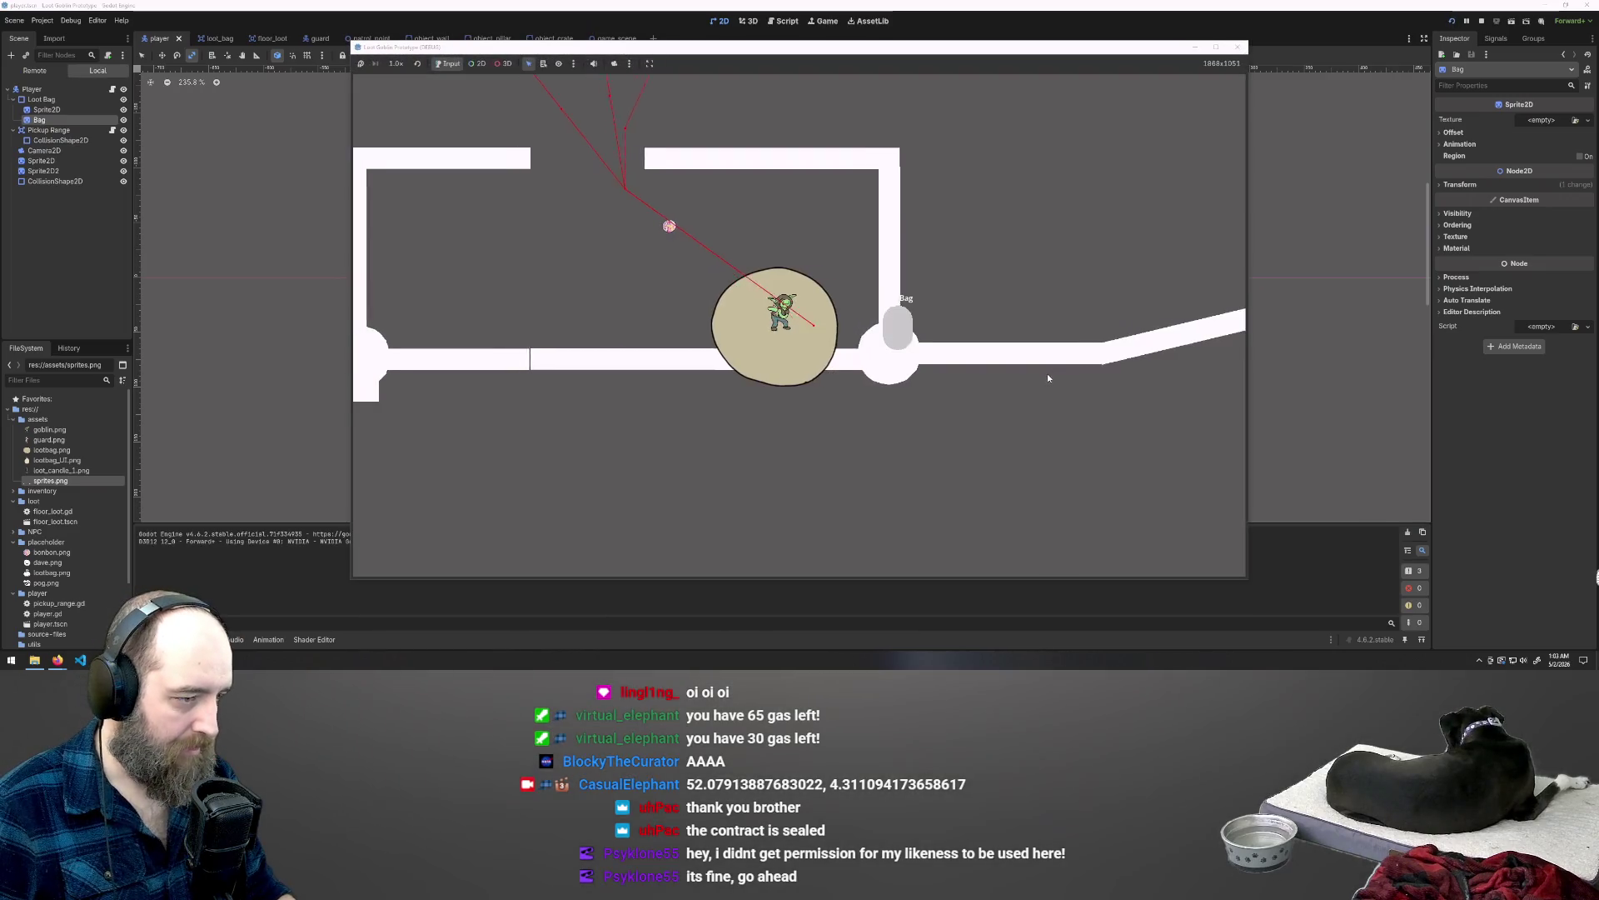
Step: Walk the player around the level with WASD, then stop the game with F8
{"action": "key", "text": "w"}
{"action": "key", "text": "a"}
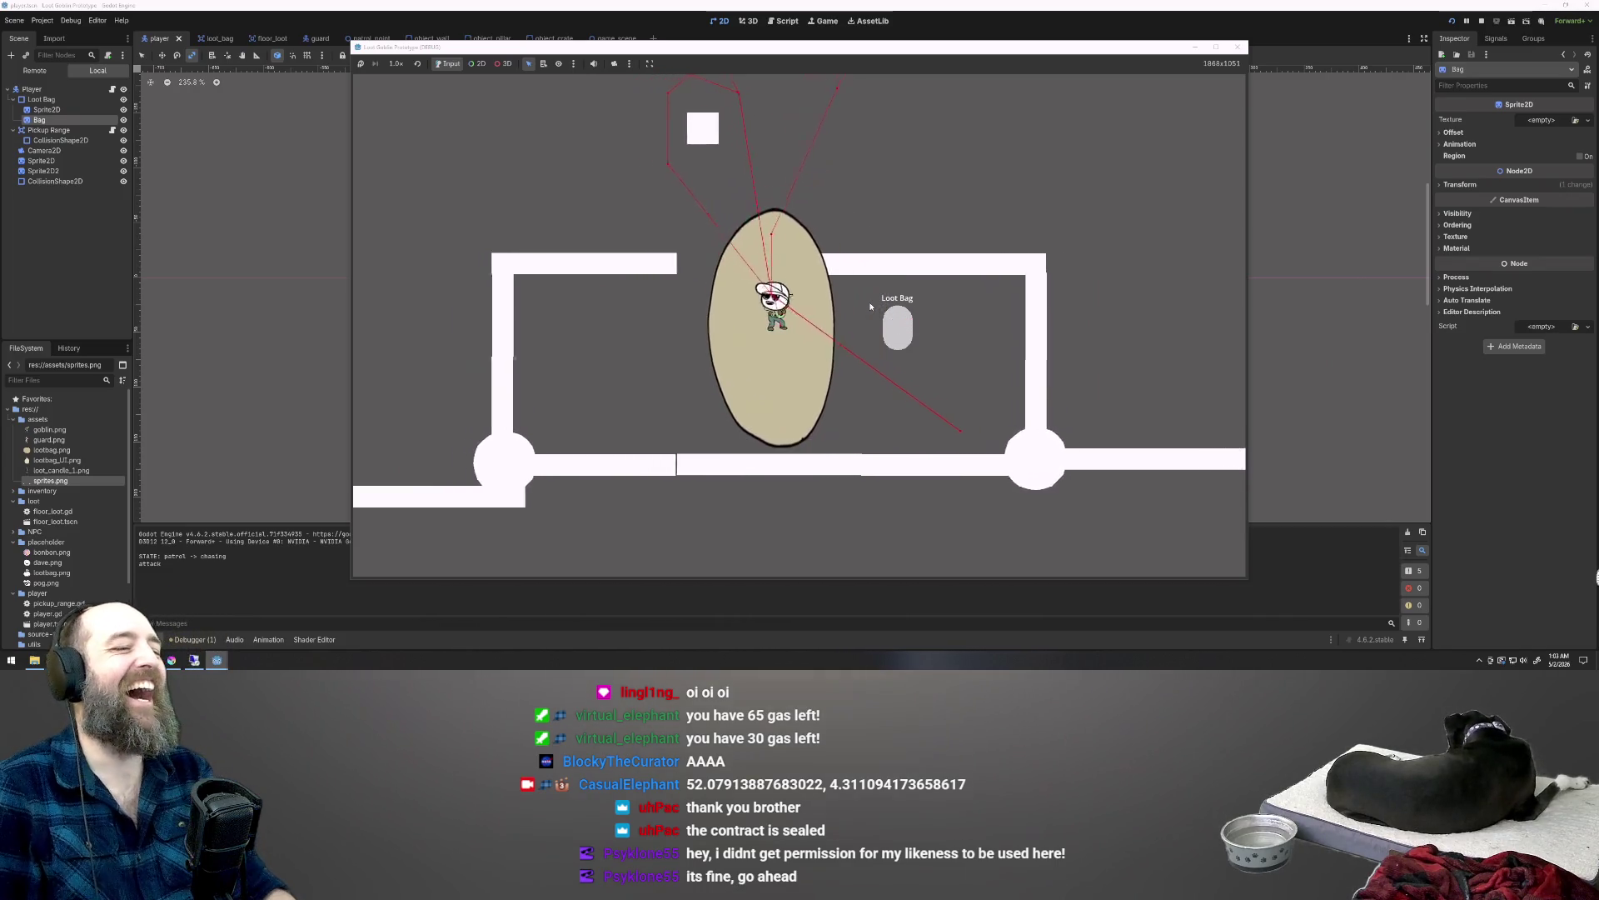
{"action": "key", "text": "w"}
{"action": "key", "text": "d"}
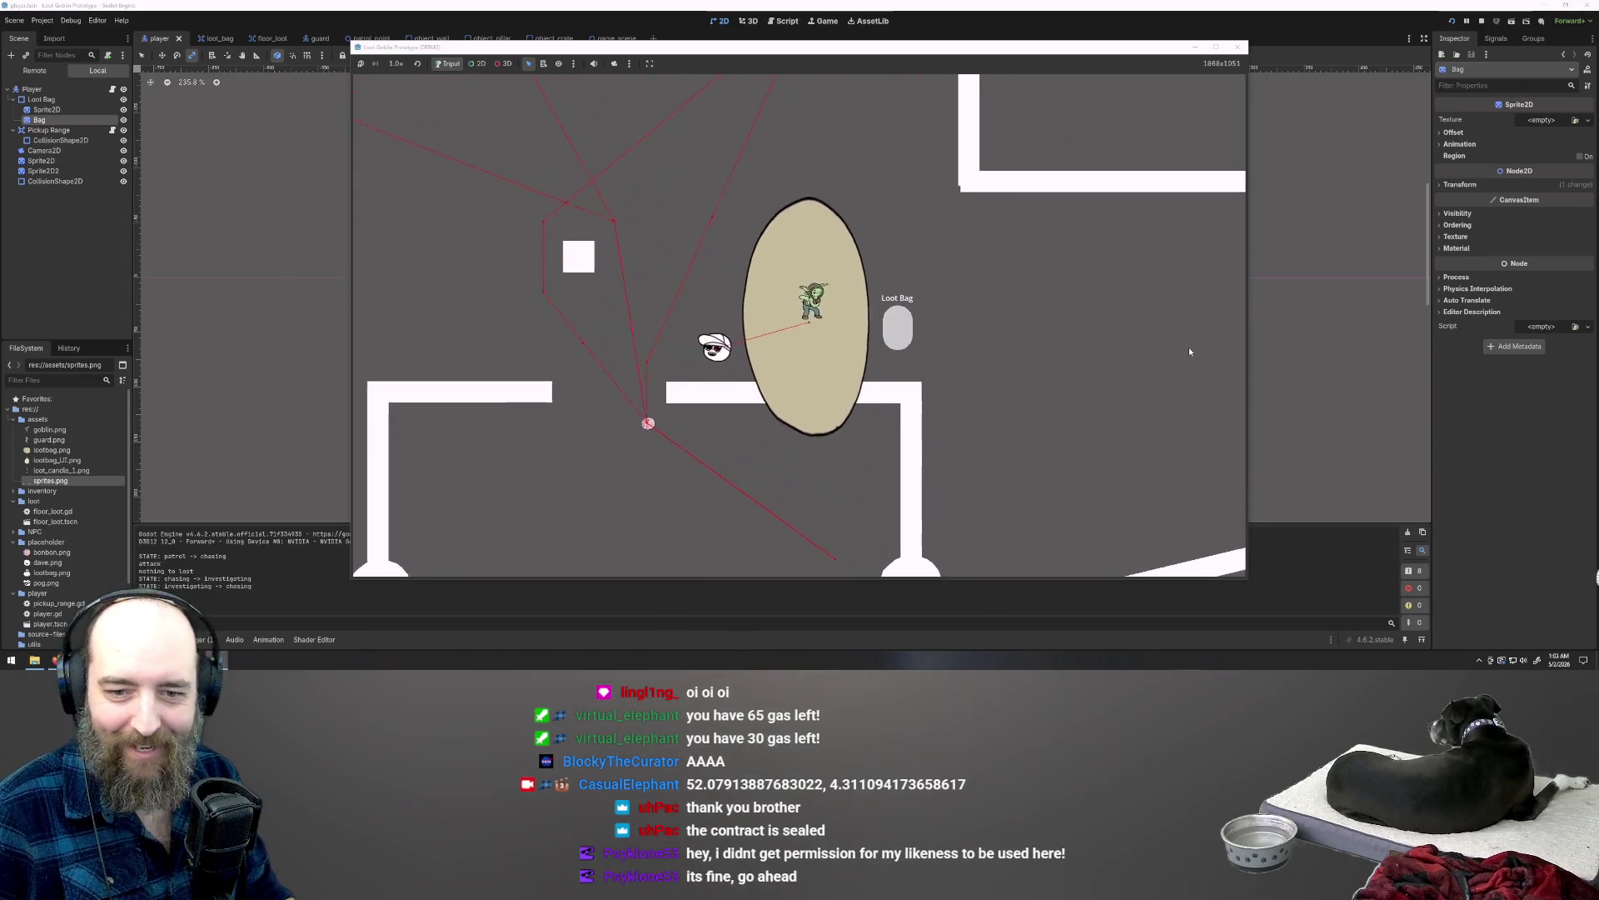
{"action": "key", "text": "a"}
{"action": "key", "text": "s"}
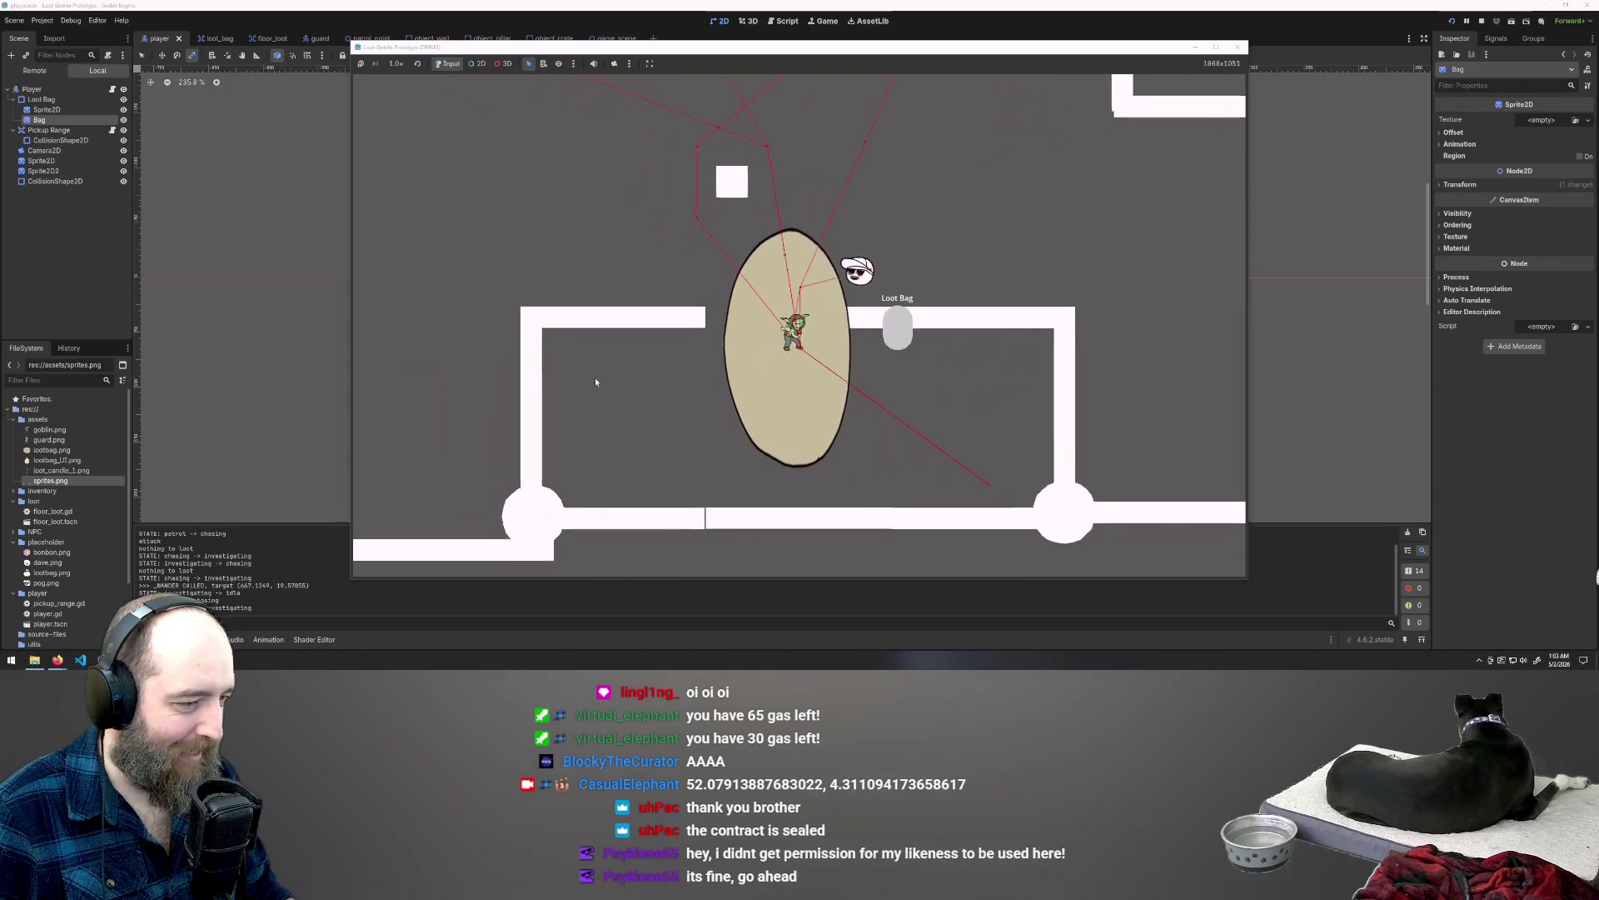
{"action": "key", "text": "d"}
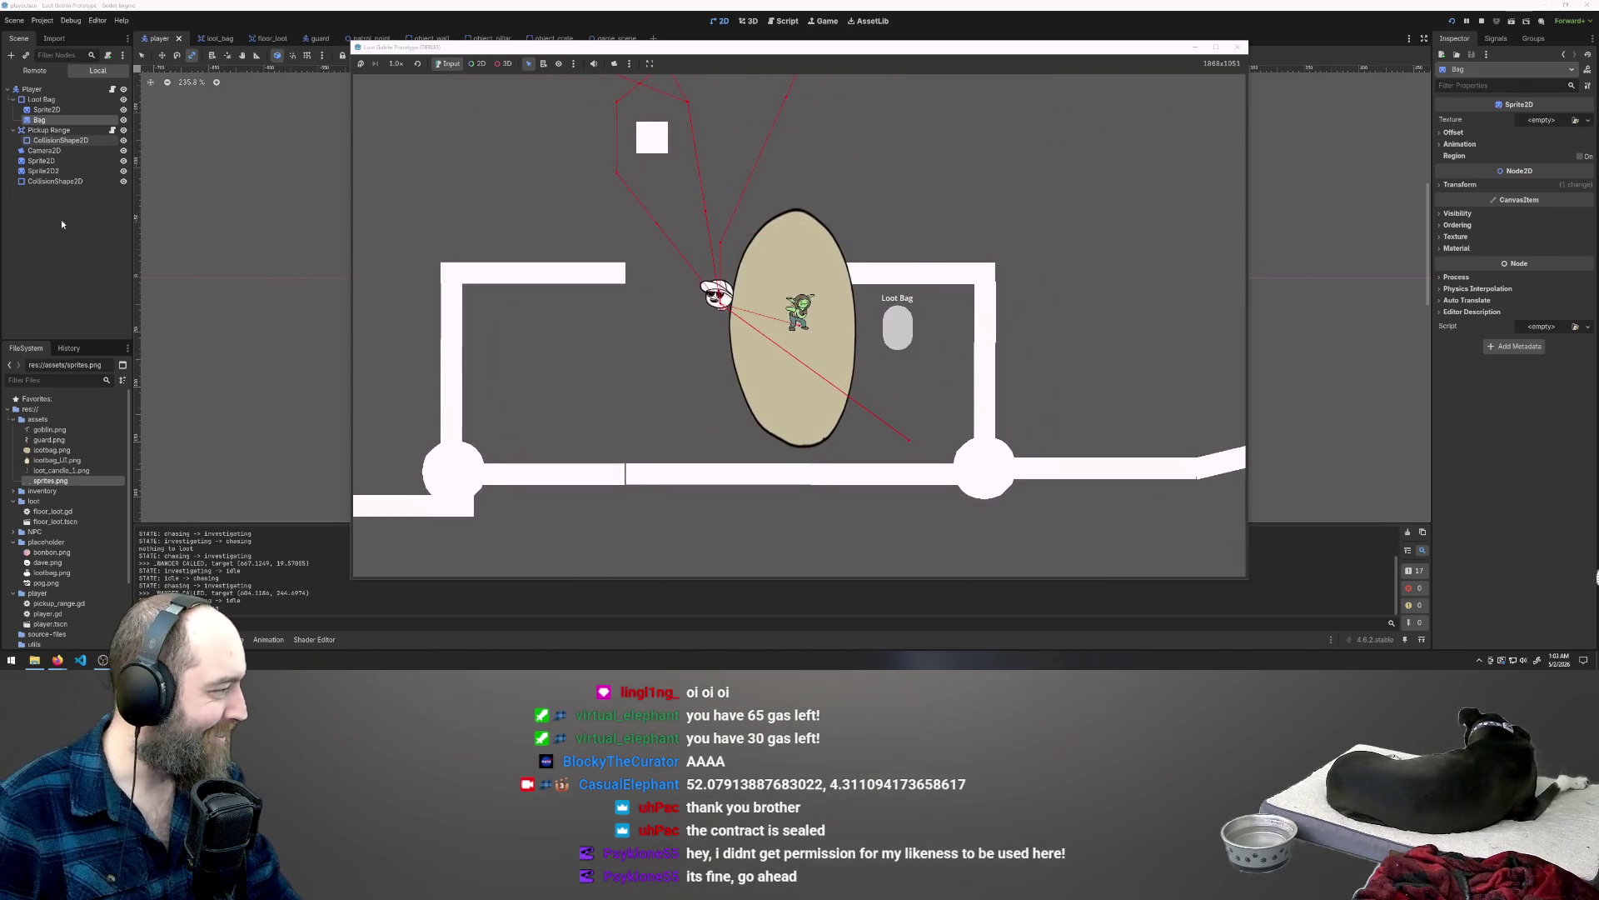
{"action": "key", "text": "F8"}
Step: Add a Node2D child under the Loot Bag node
{"action": "right_click", "coordinate": [53, 123]}
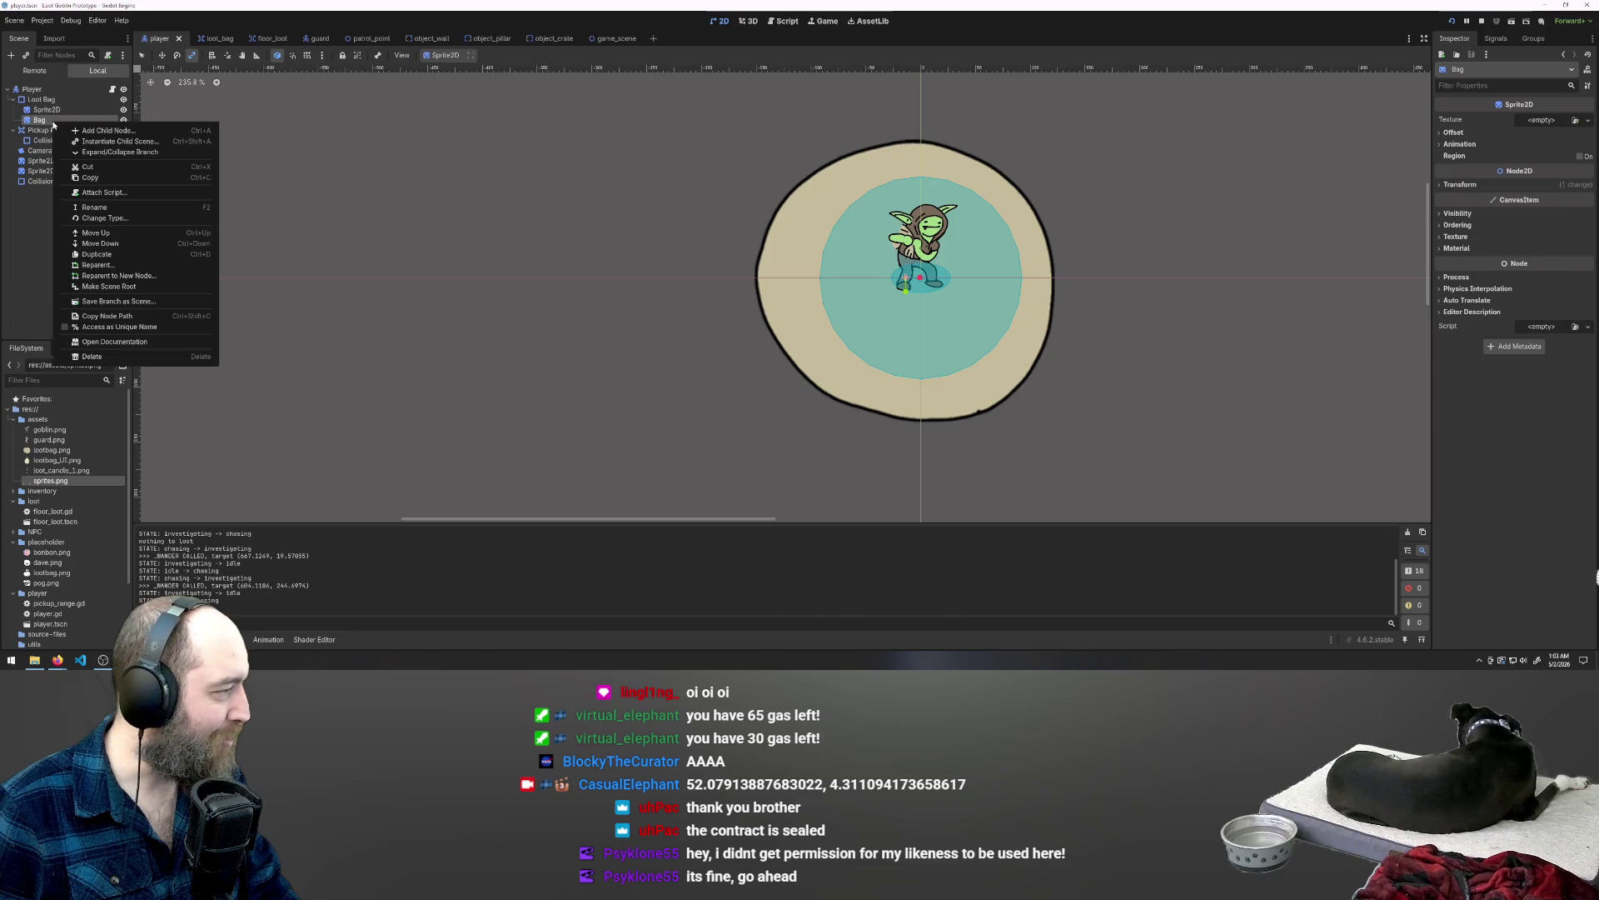
{"action": "left_click", "coordinate": [46, 102]}
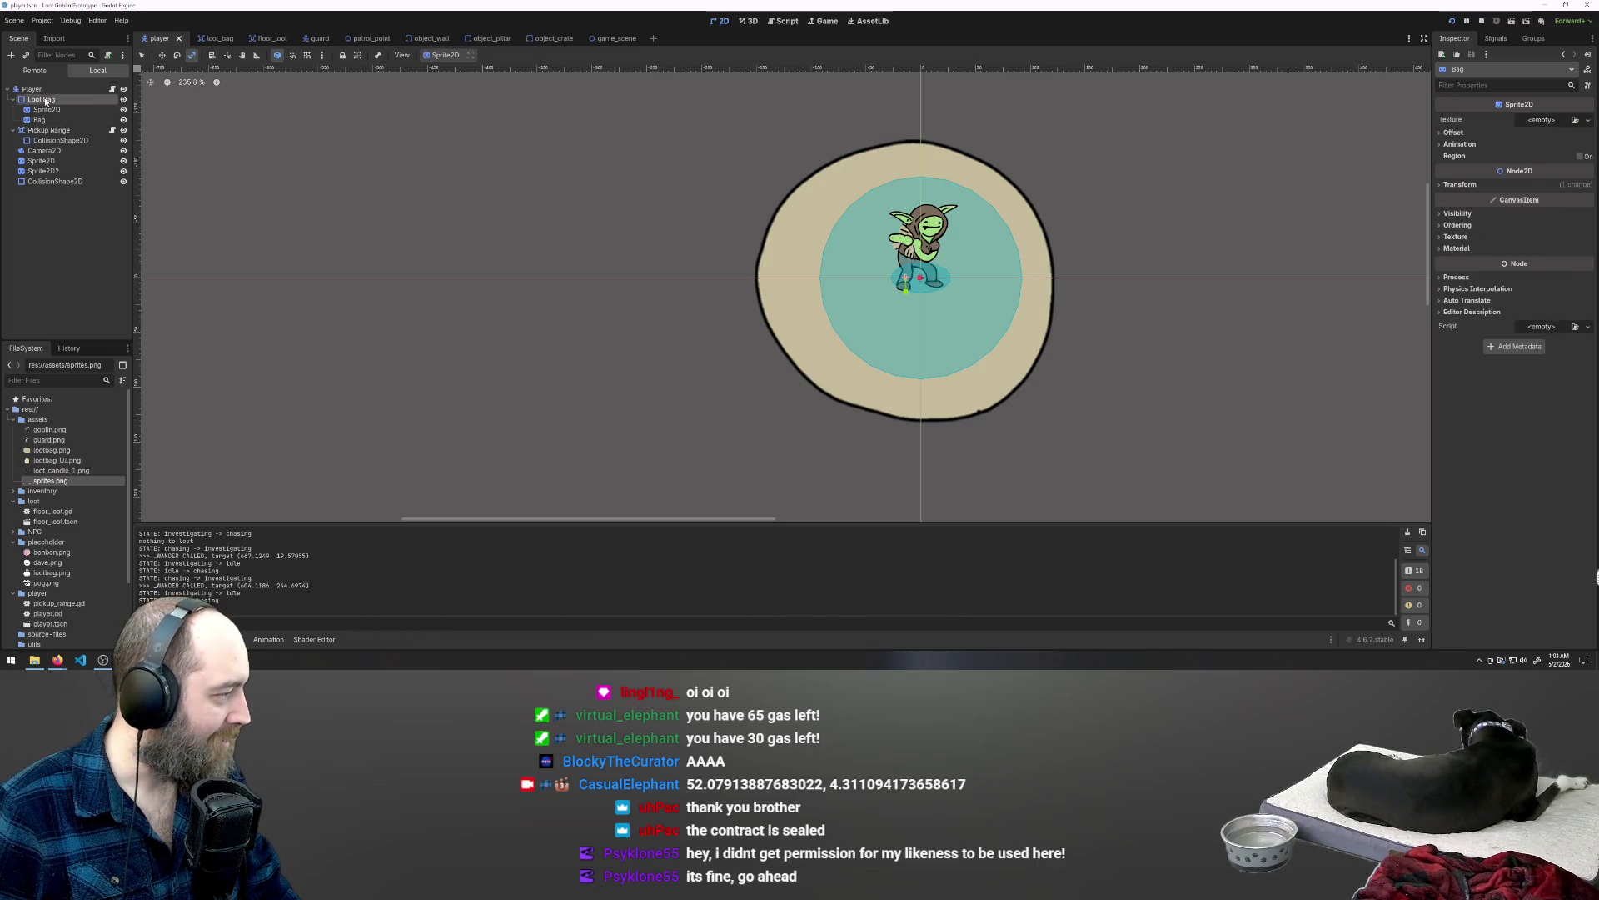
{"action": "right_click", "coordinate": [46, 102]}
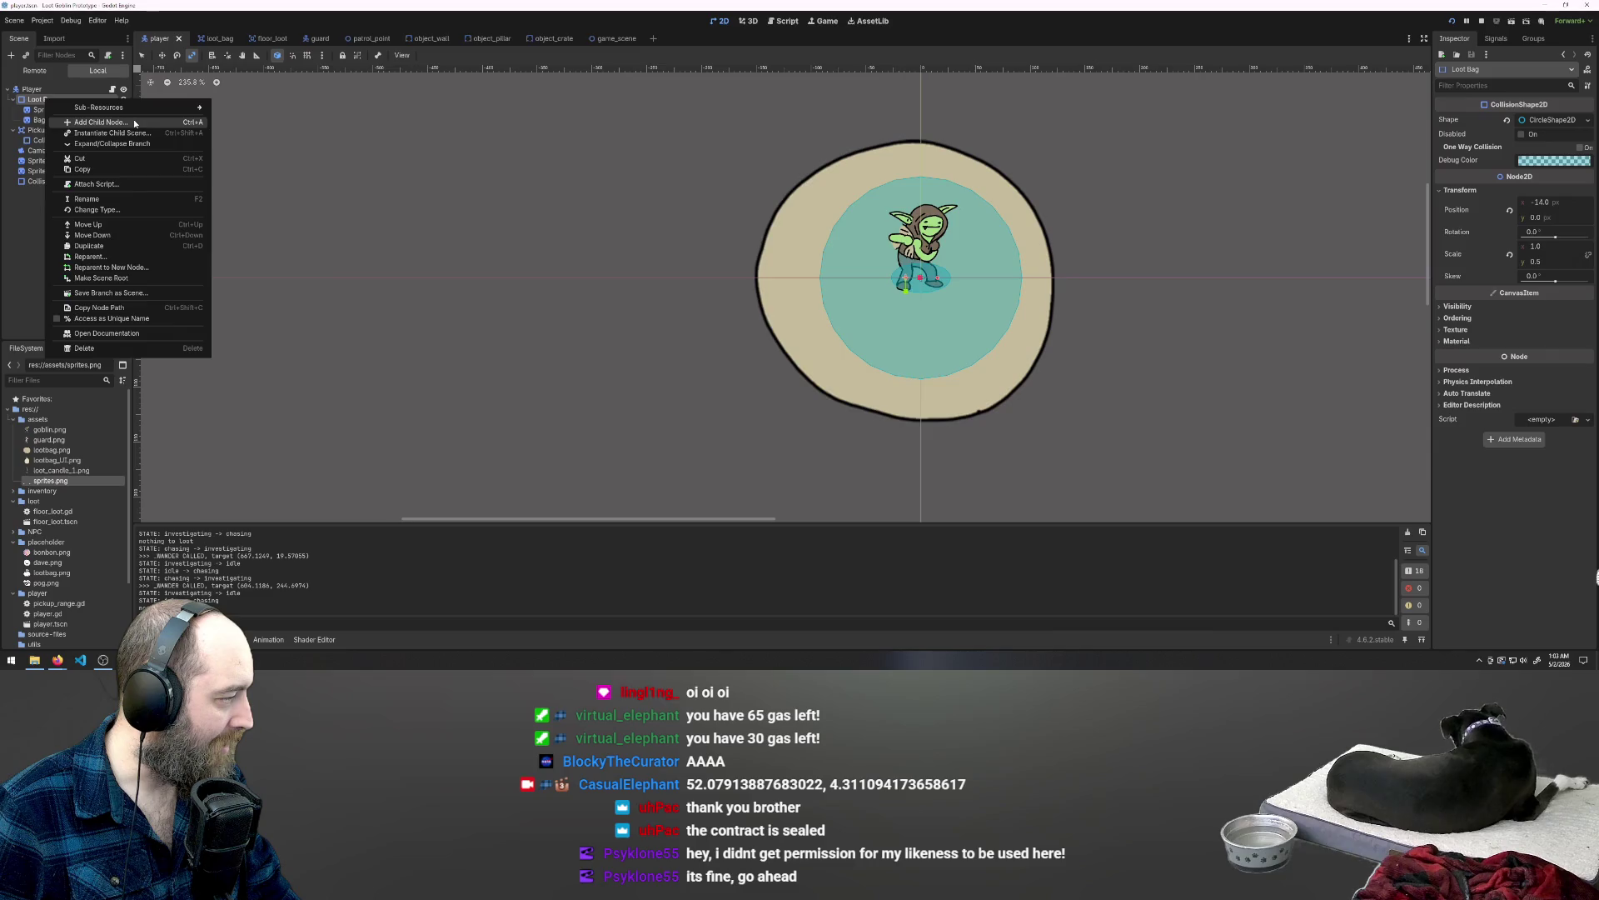
{"action": "left_click", "coordinate": [133, 122]}
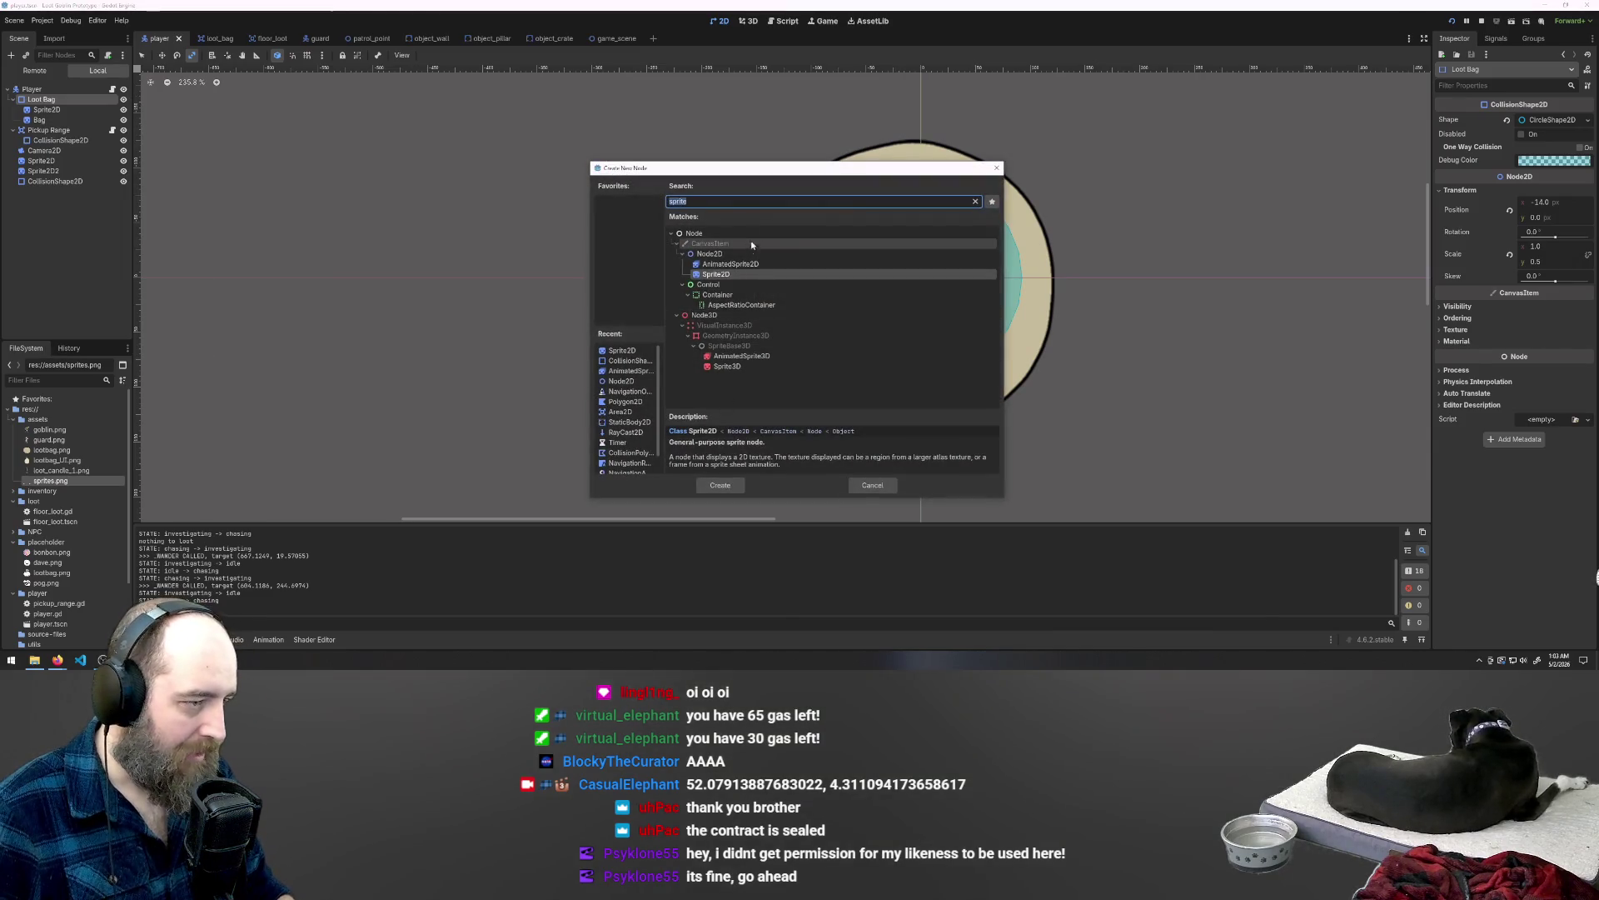
{"action": "key", "text": "BackSpace"}
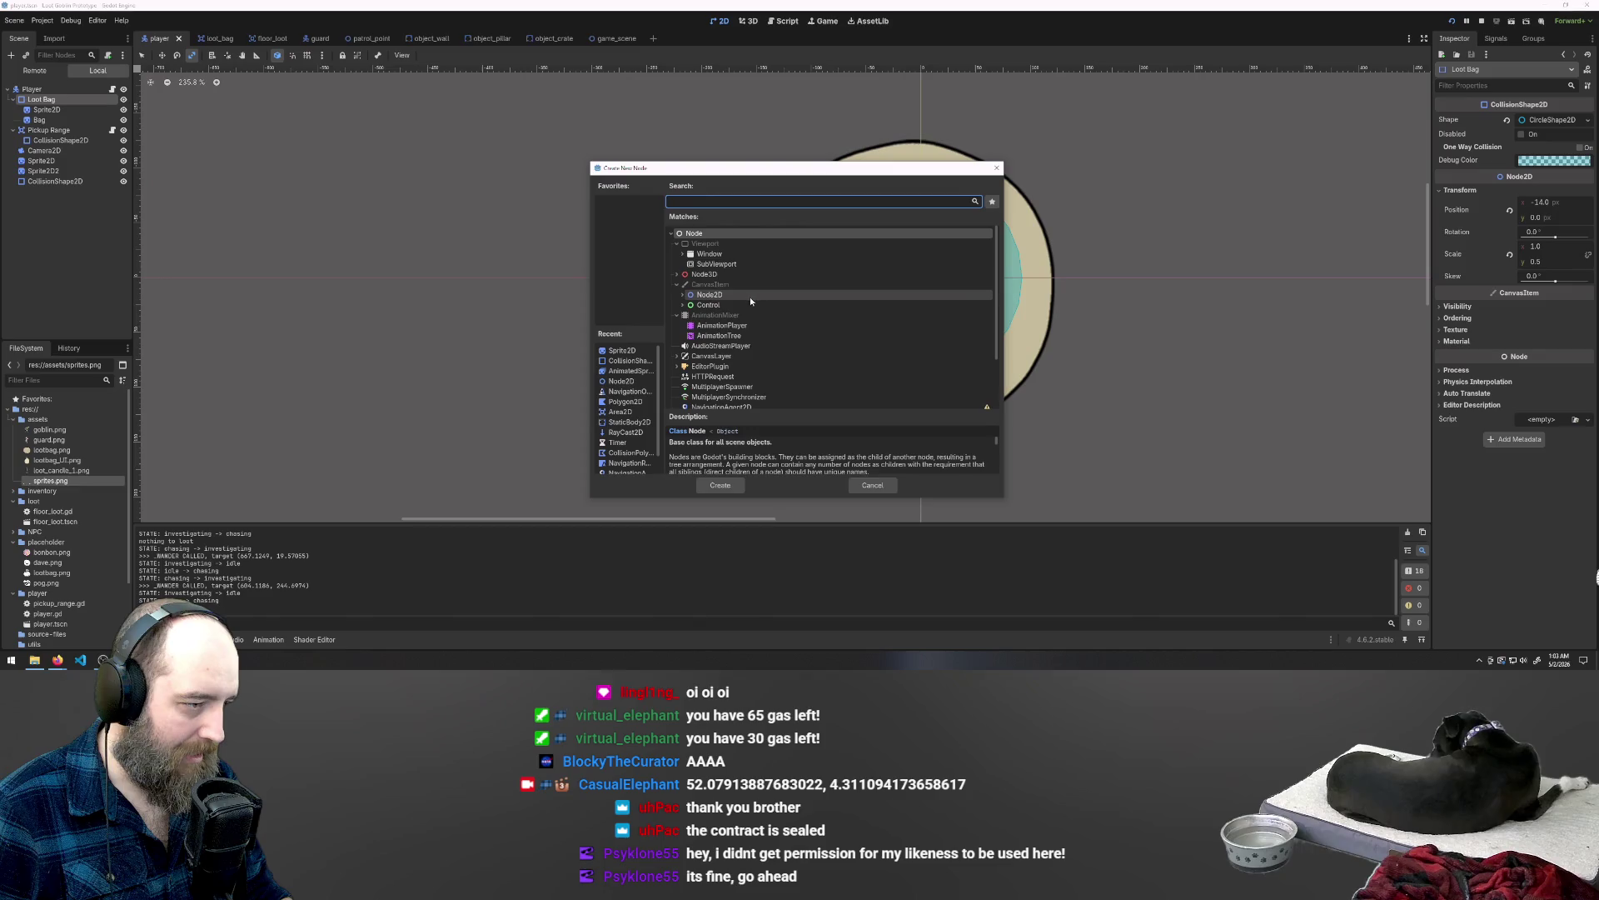
{"action": "left_click", "coordinate": [709, 295]}
{"action": "left_click", "coordinate": [721, 485]}
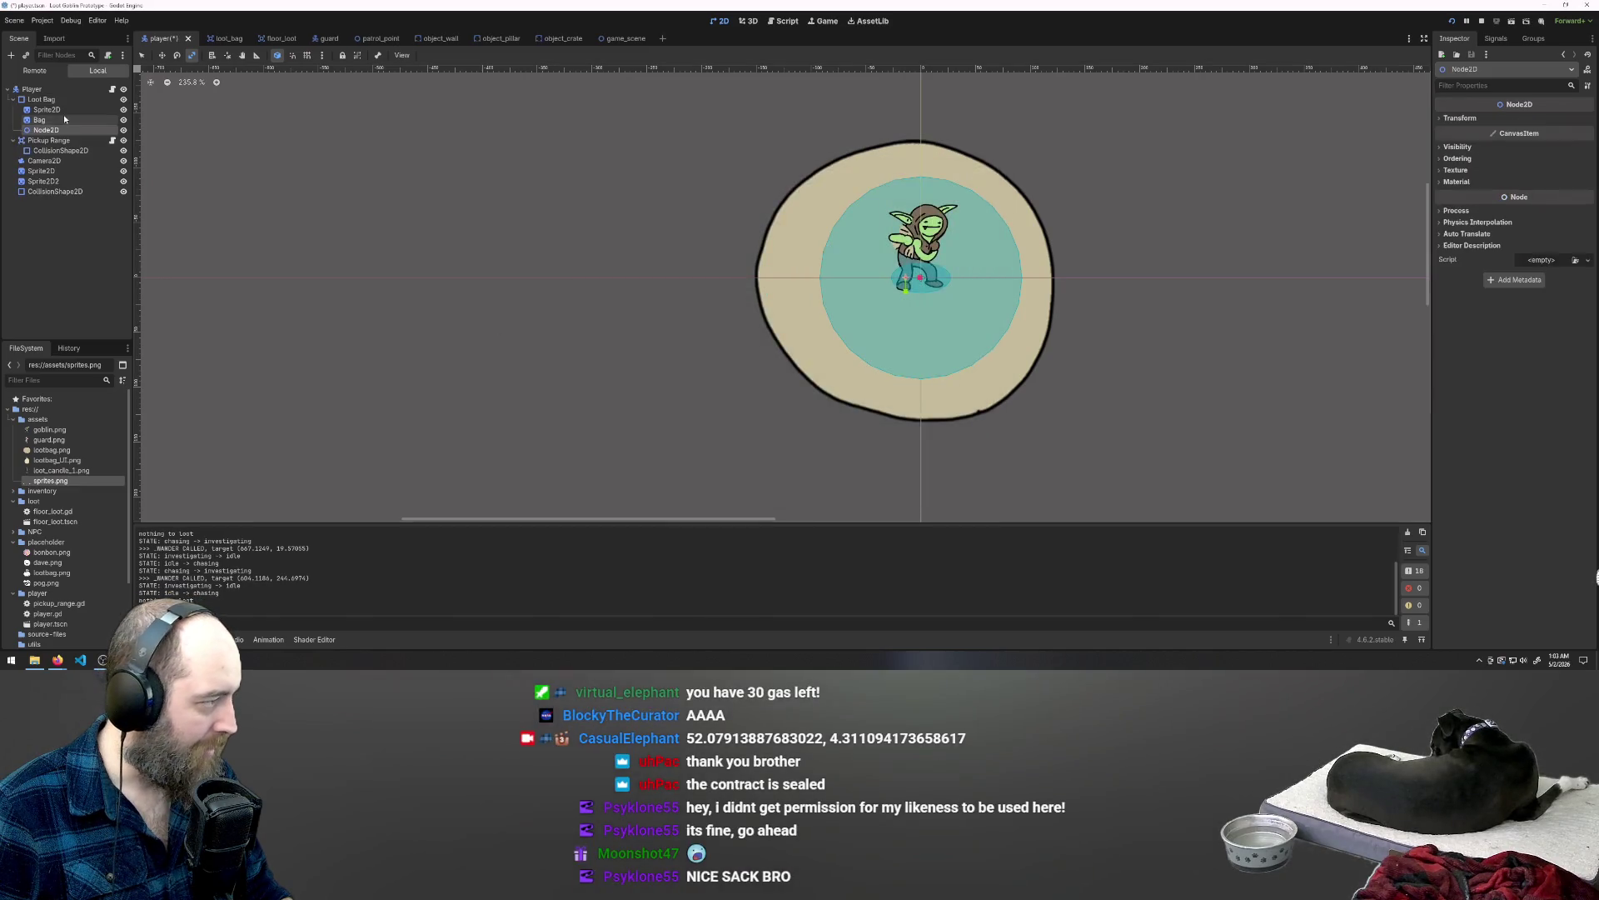
Step: Nest the Bag sprite inside the new Node2D and rename it 'Bag scale container'
{"action": "left_click", "coordinate": [39, 120]}
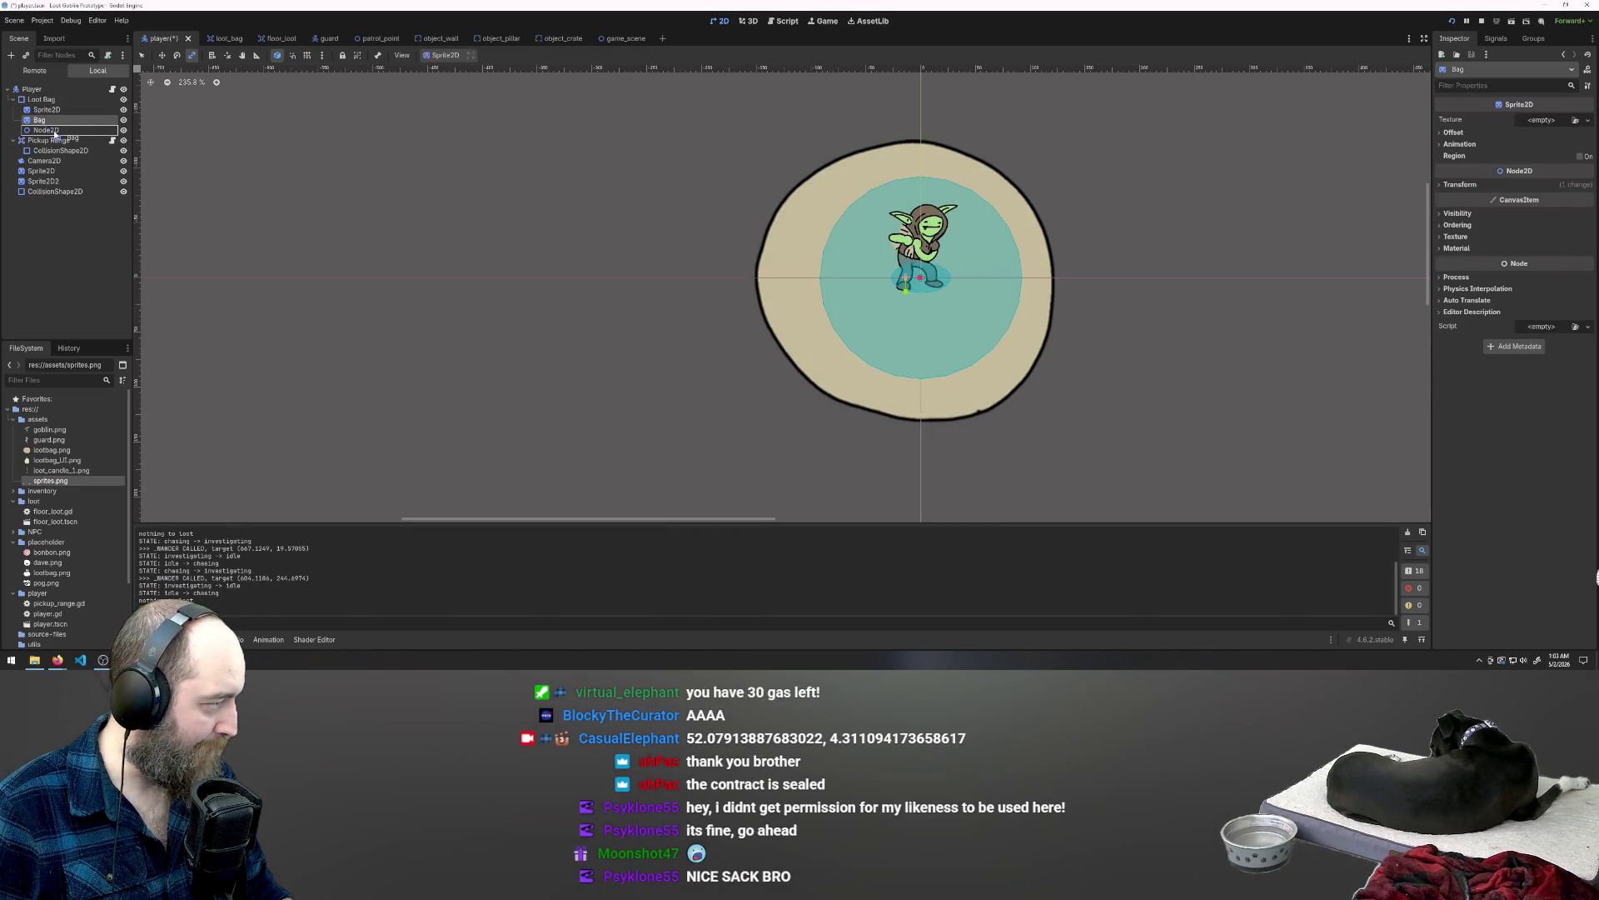
{"action": "left_click_drag", "start_coordinate": [54, 133], "coordinate": [52, 130]}
{"action": "left_click", "coordinate": [47, 120]}
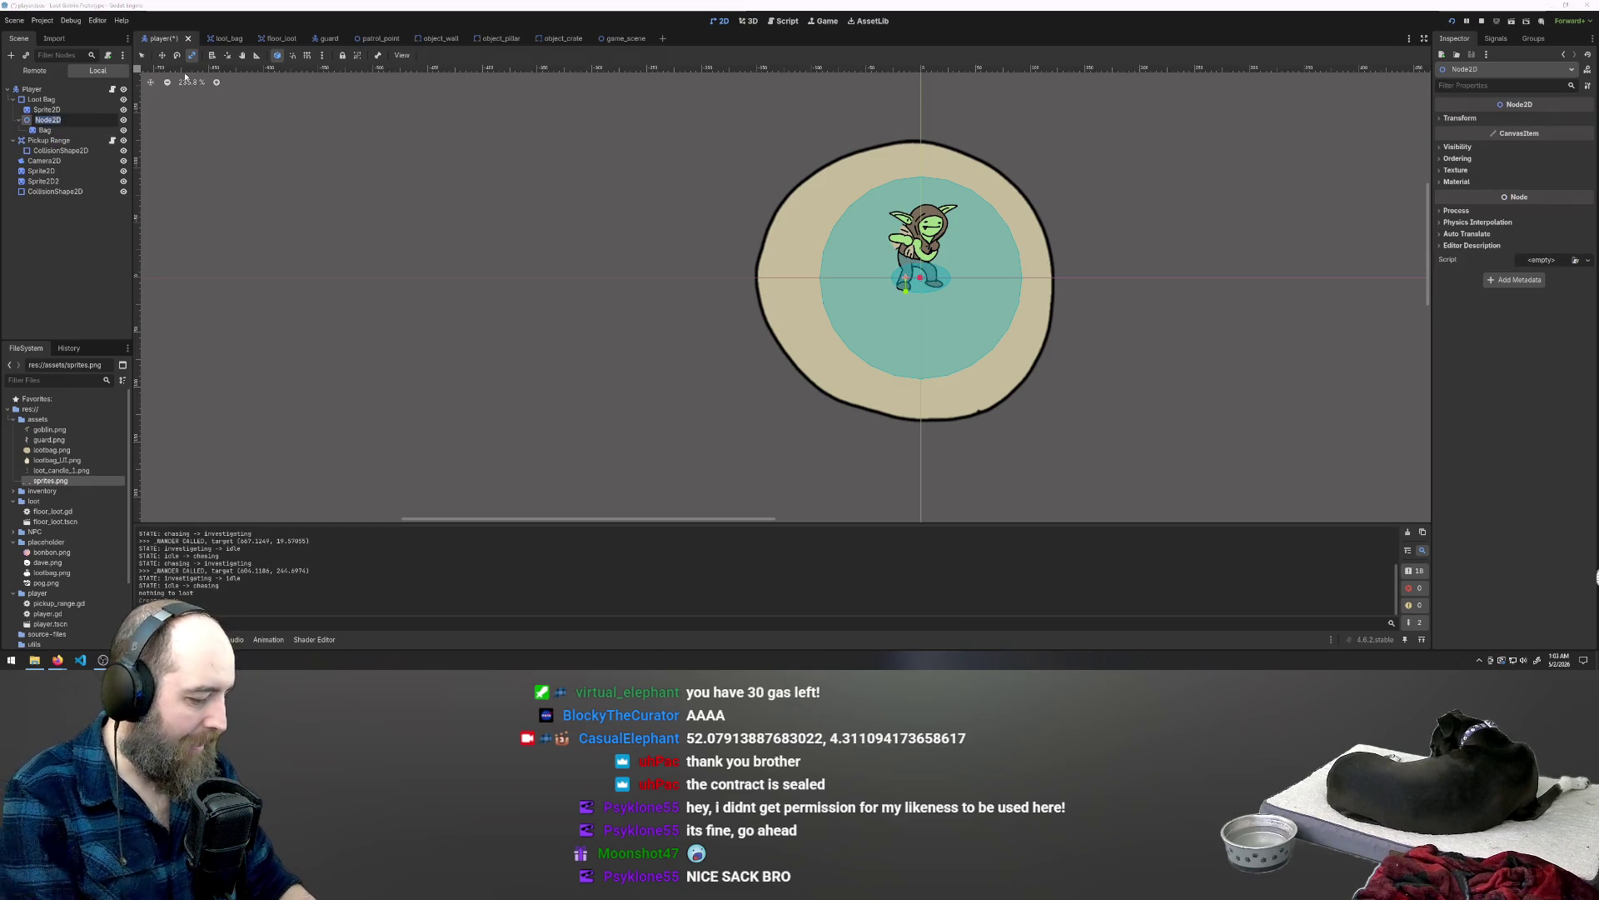
{"action": "type", "text": "ale container"}
{"action": "key", "text": "Return"}
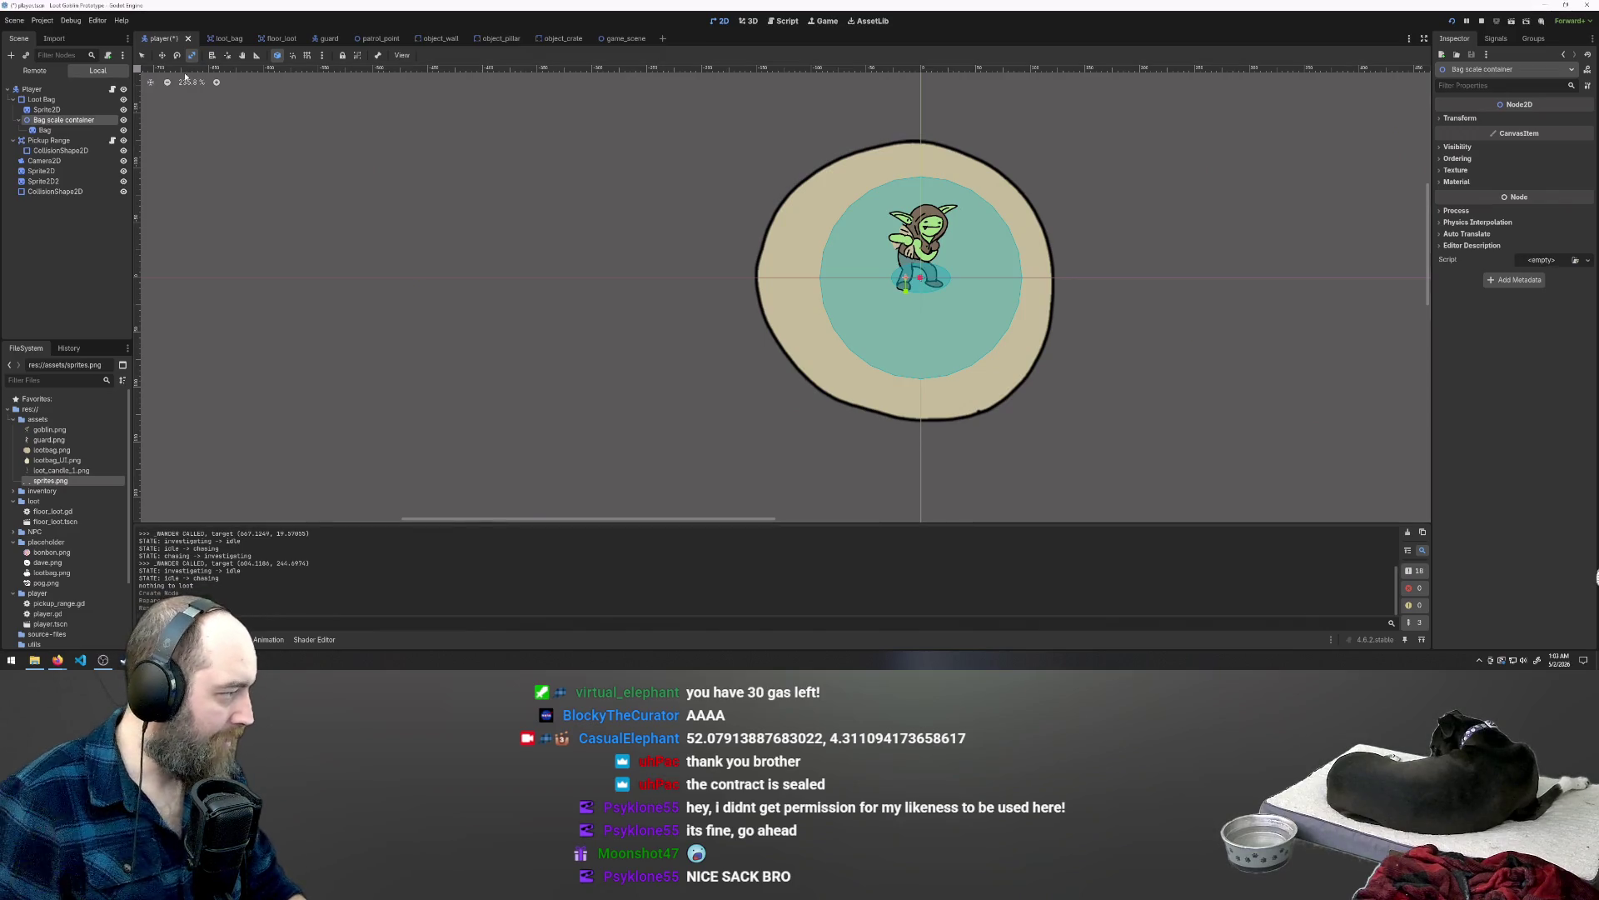
{"action": "left_click", "coordinate": [44, 132]}
Step: Check the Bag scale container and Bag sprite nodes in the Scene dock
{"action": "double_click", "coordinate": [44, 121]}
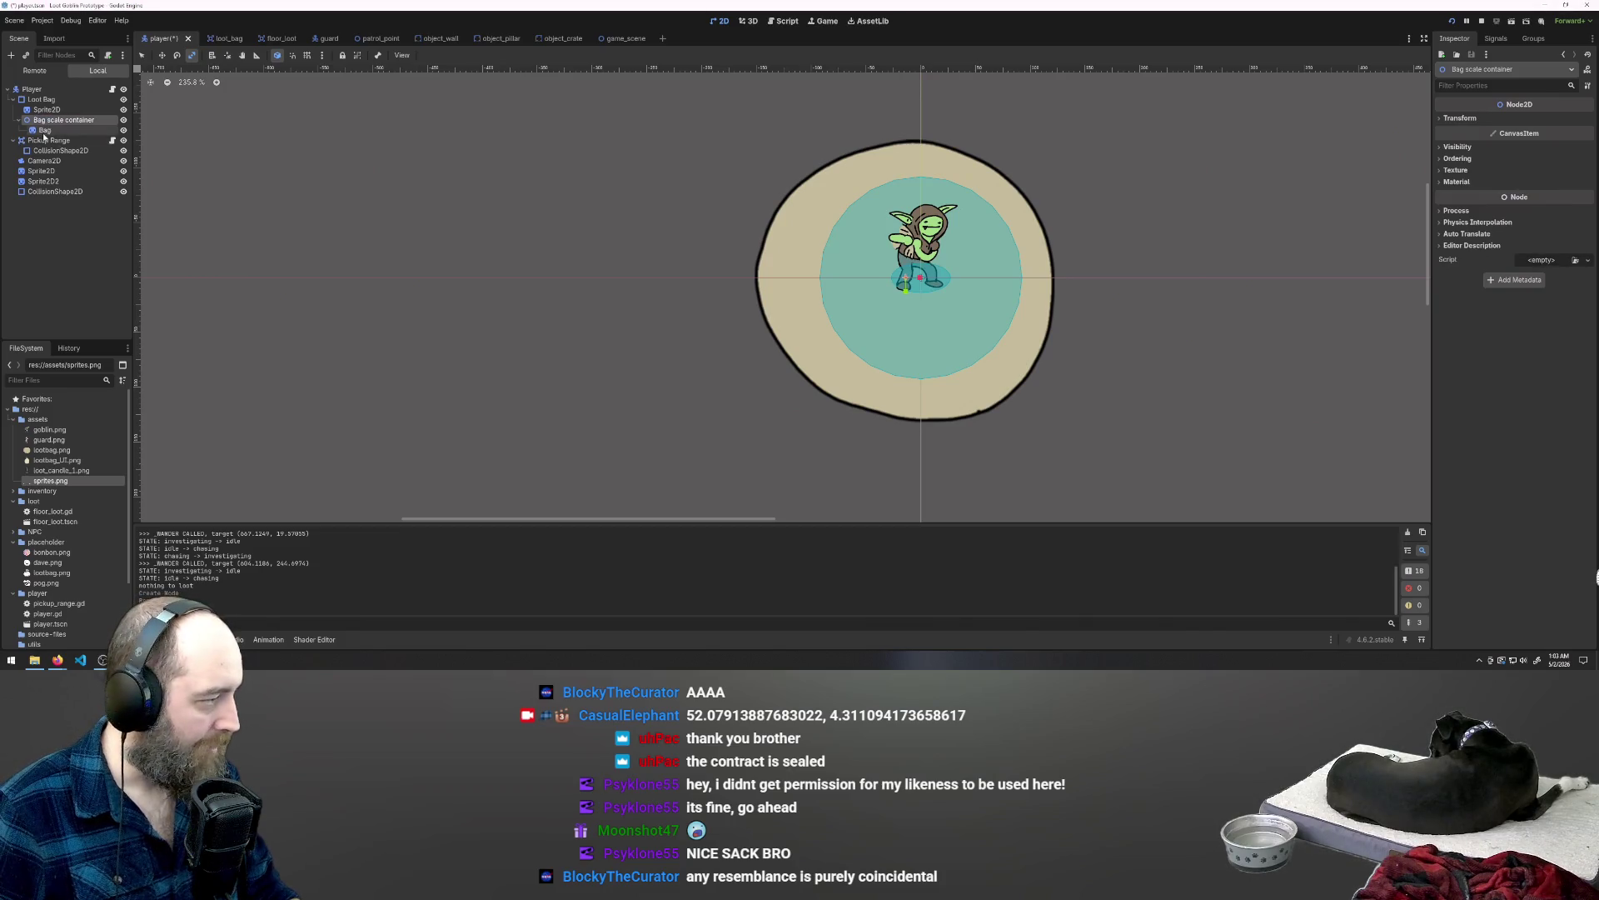
{"action": "left_click", "coordinate": [45, 133]}
{"action": "double_click", "coordinate": [46, 131]}
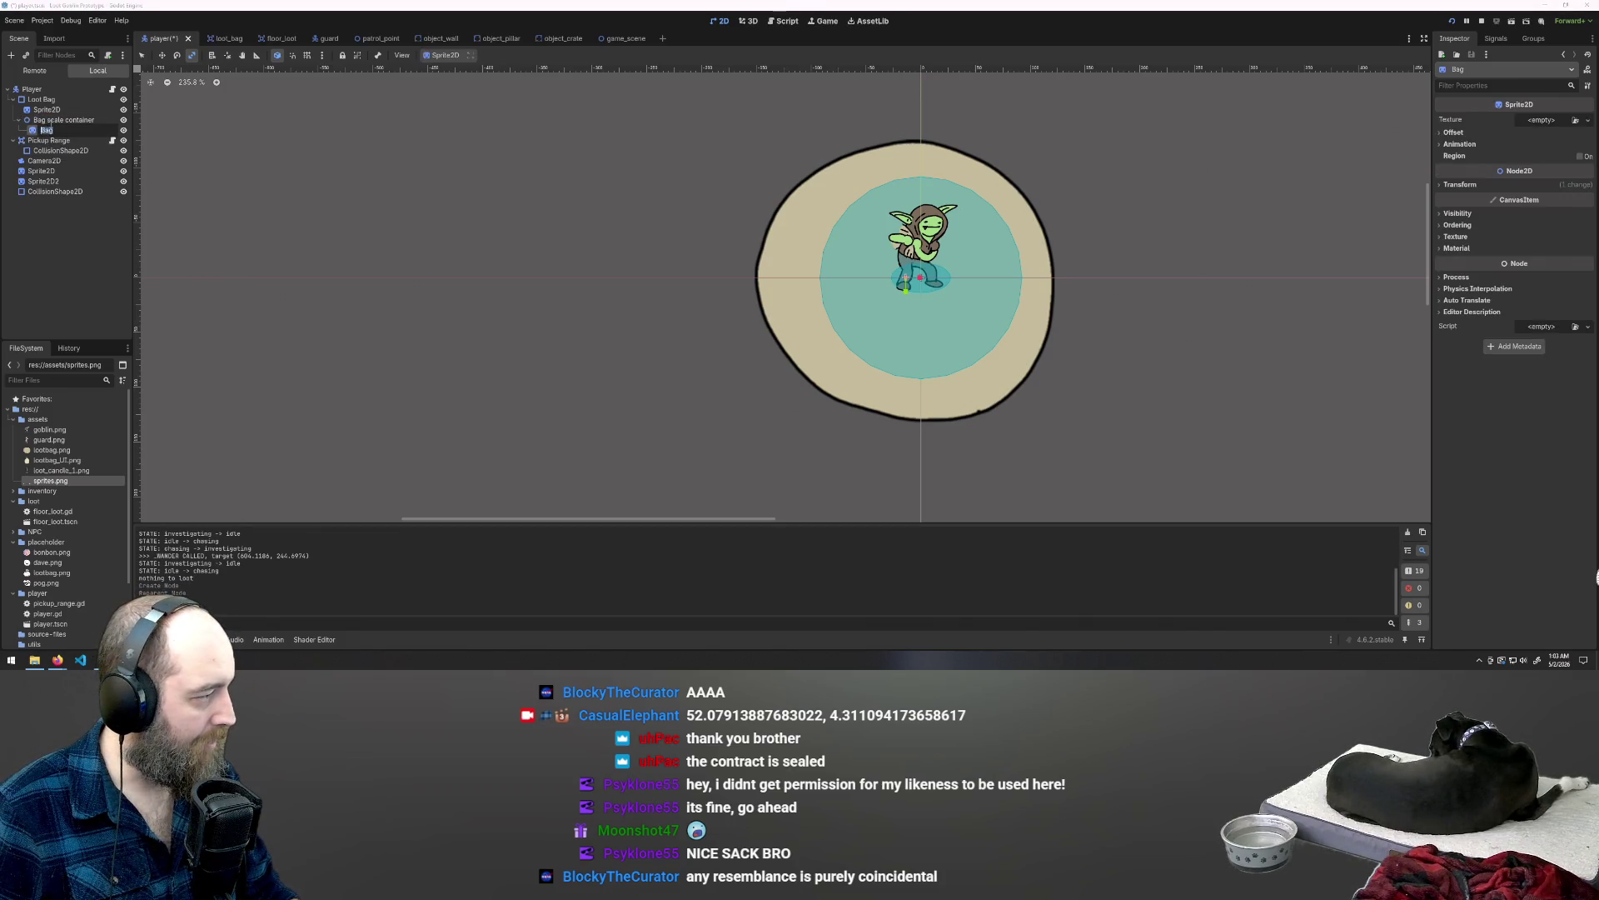
{"action": "left_click", "coordinate": [53, 121]}
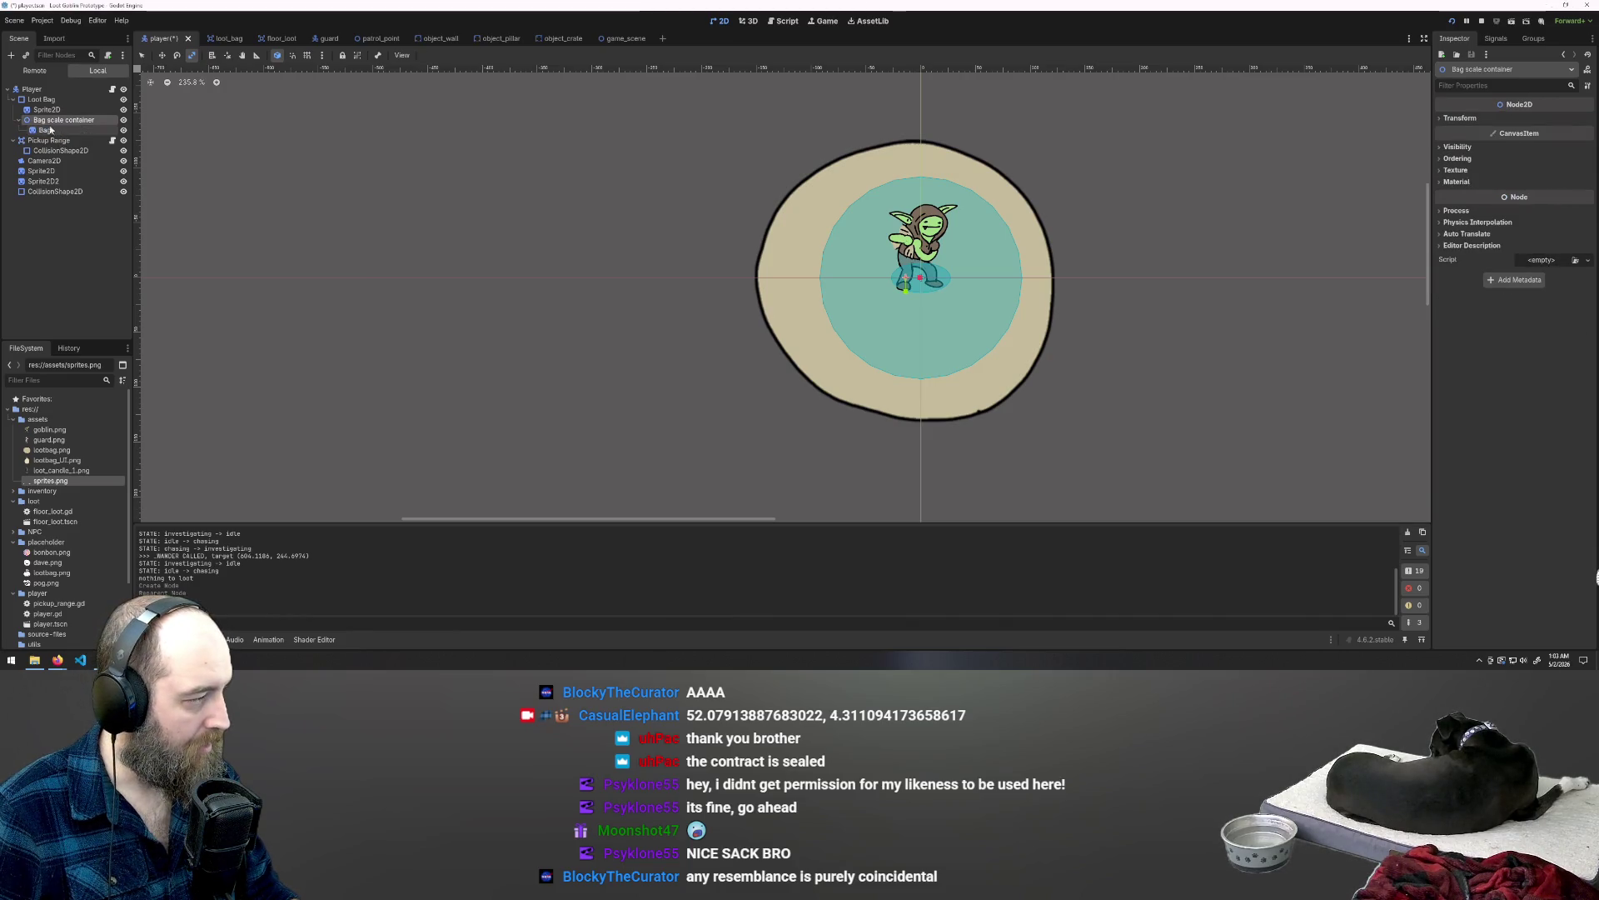
{"action": "left_click", "coordinate": [44, 131]}
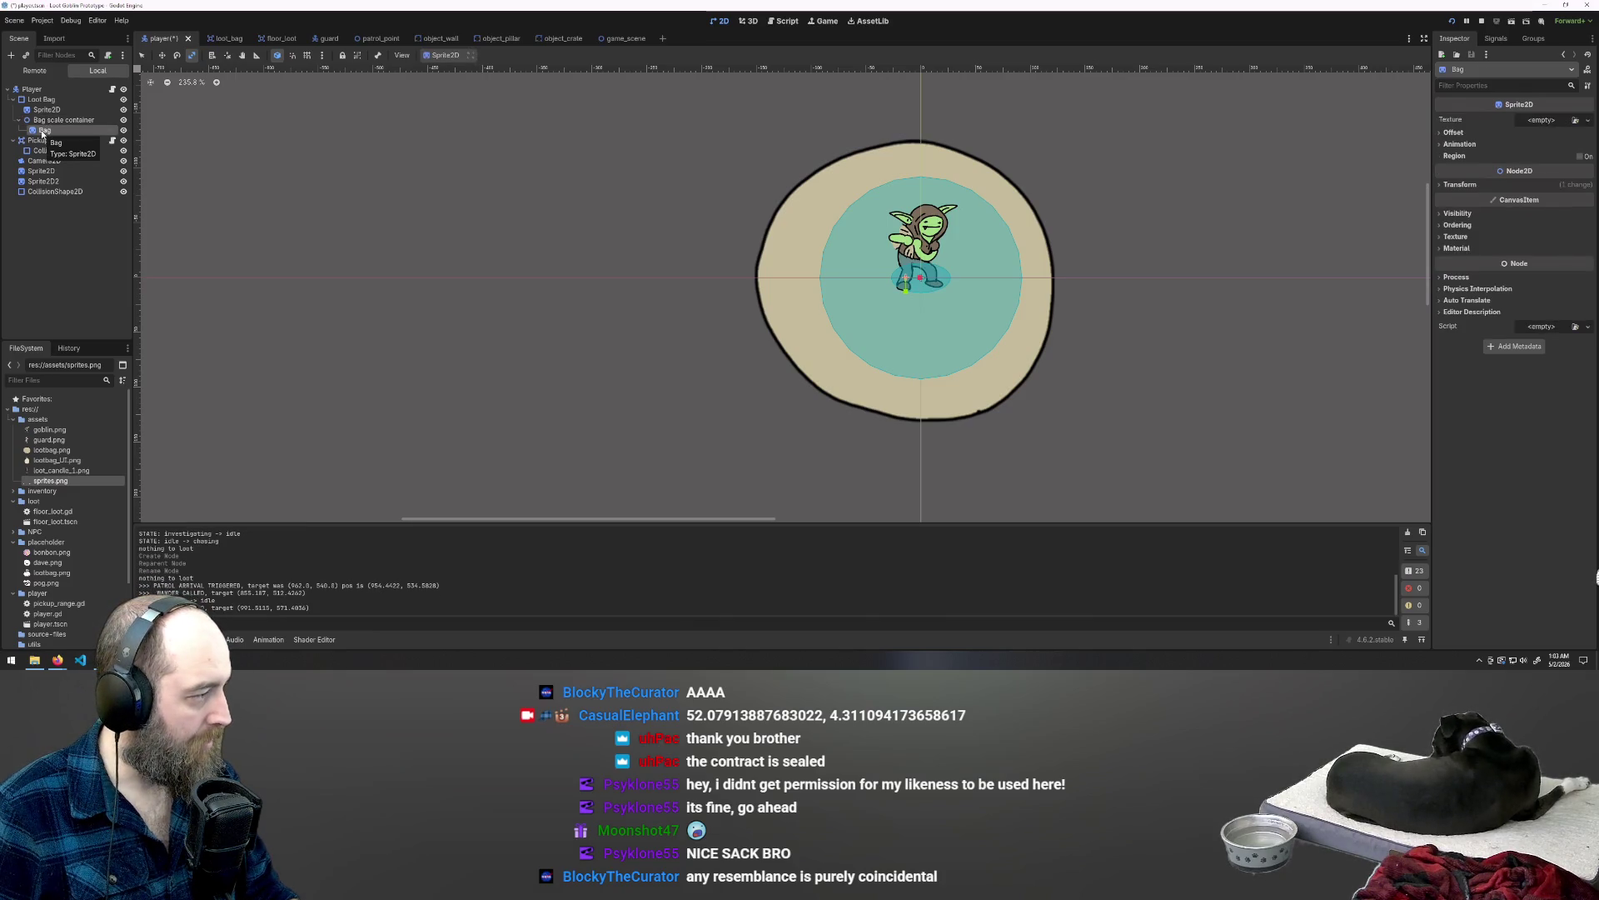
{"action": "key", "text": "Up"}
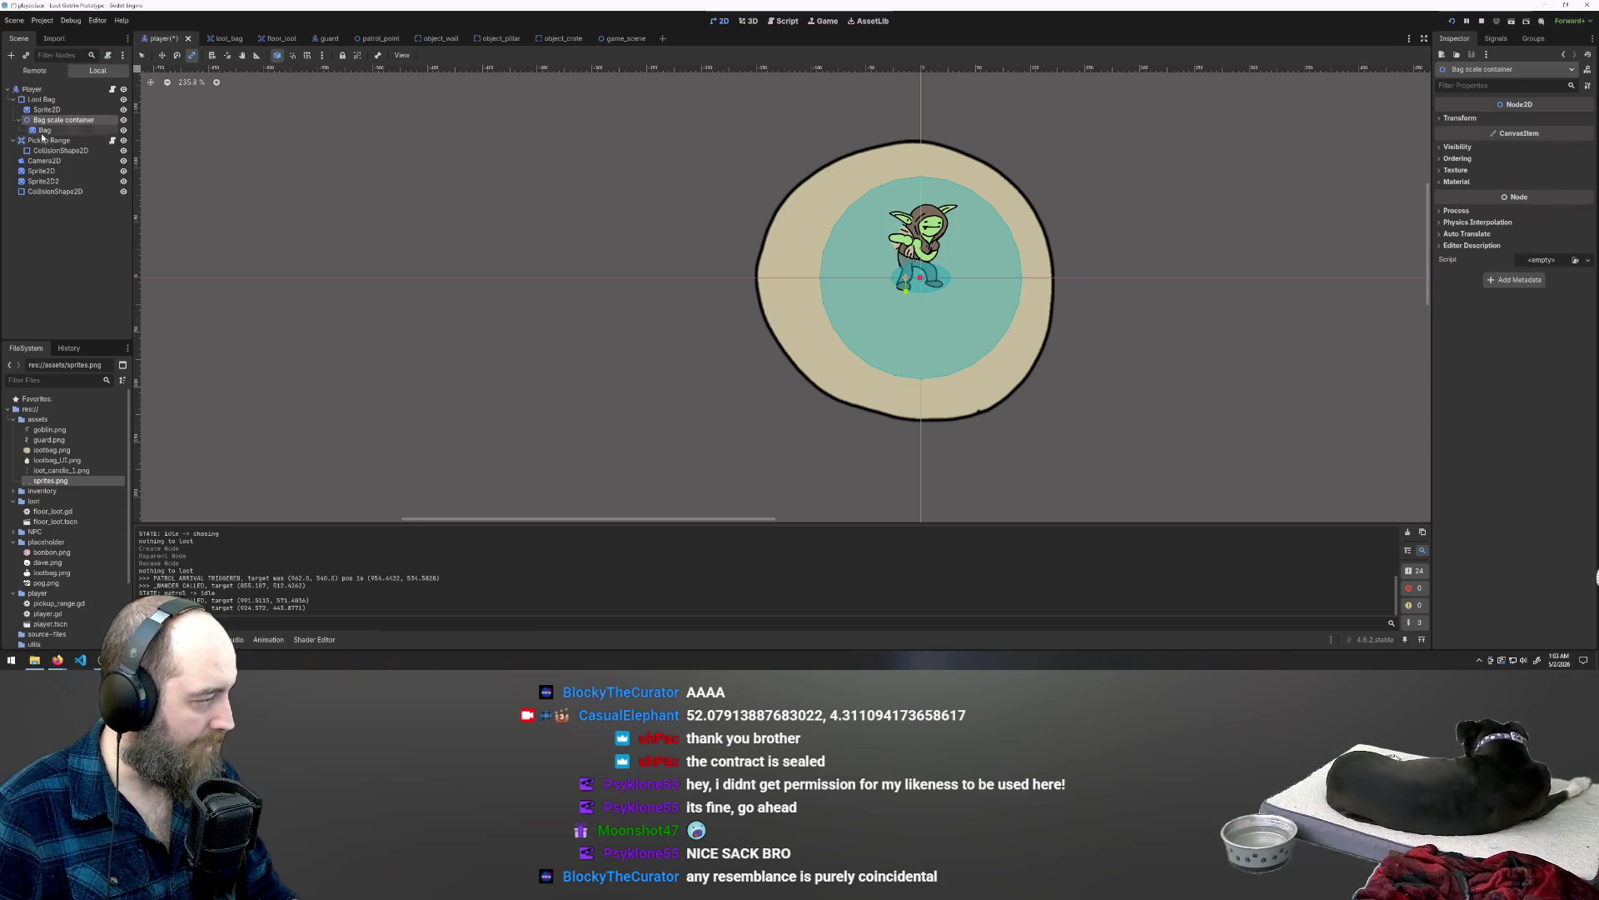
{"action": "left_click", "coordinate": [41, 133]}
{"action": "left_click", "coordinate": [45, 122]}
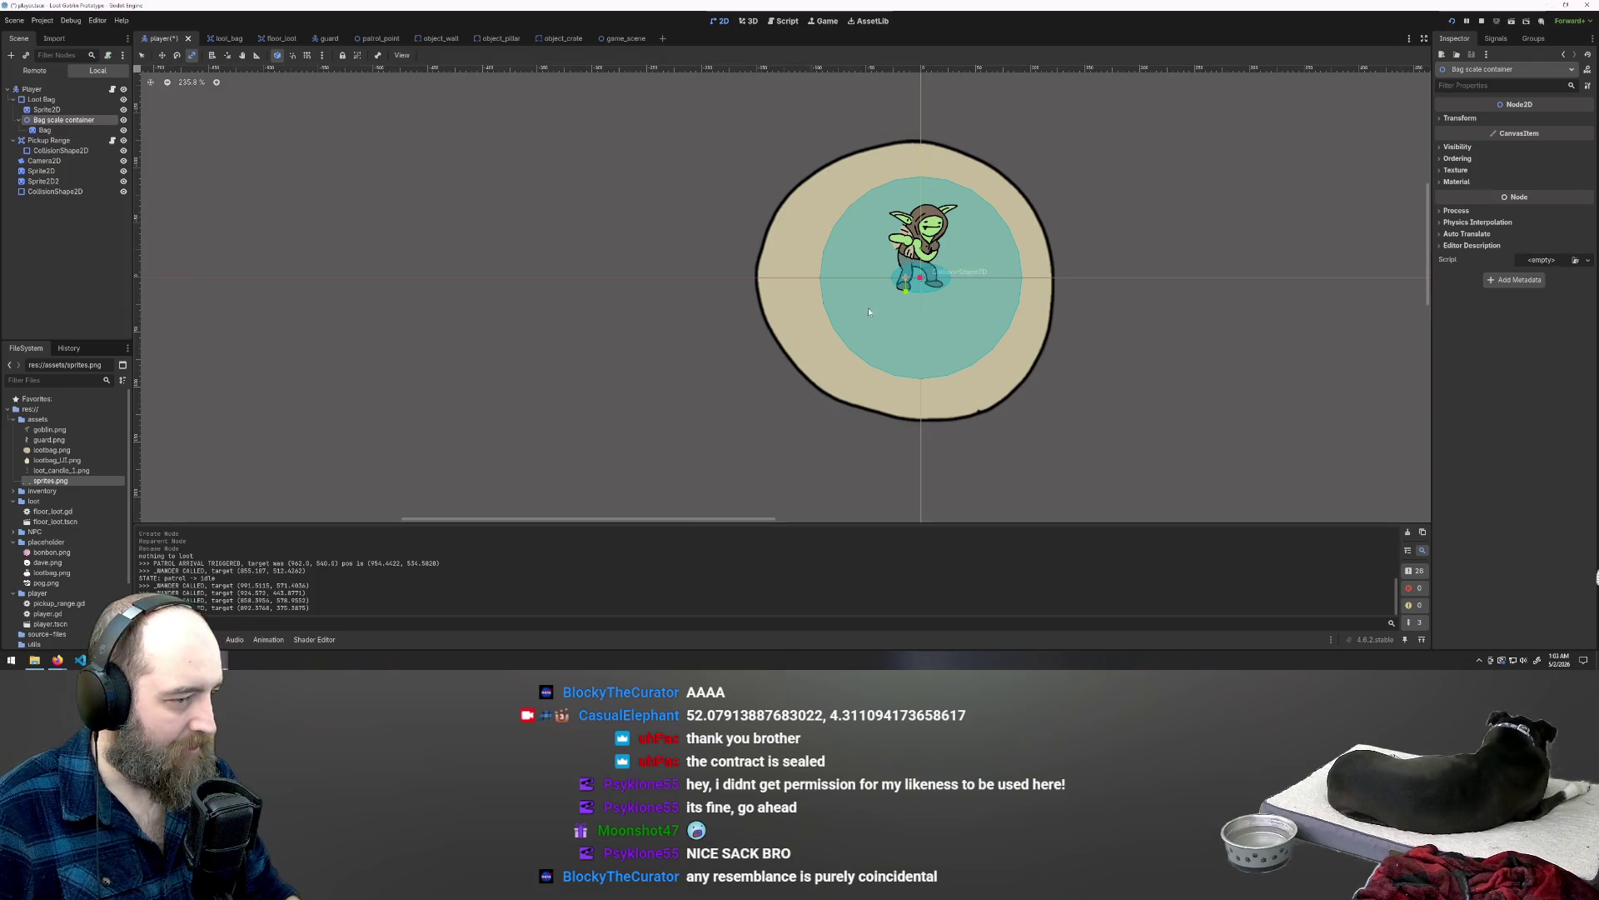
{"action": "left_click", "coordinate": [52, 131]}
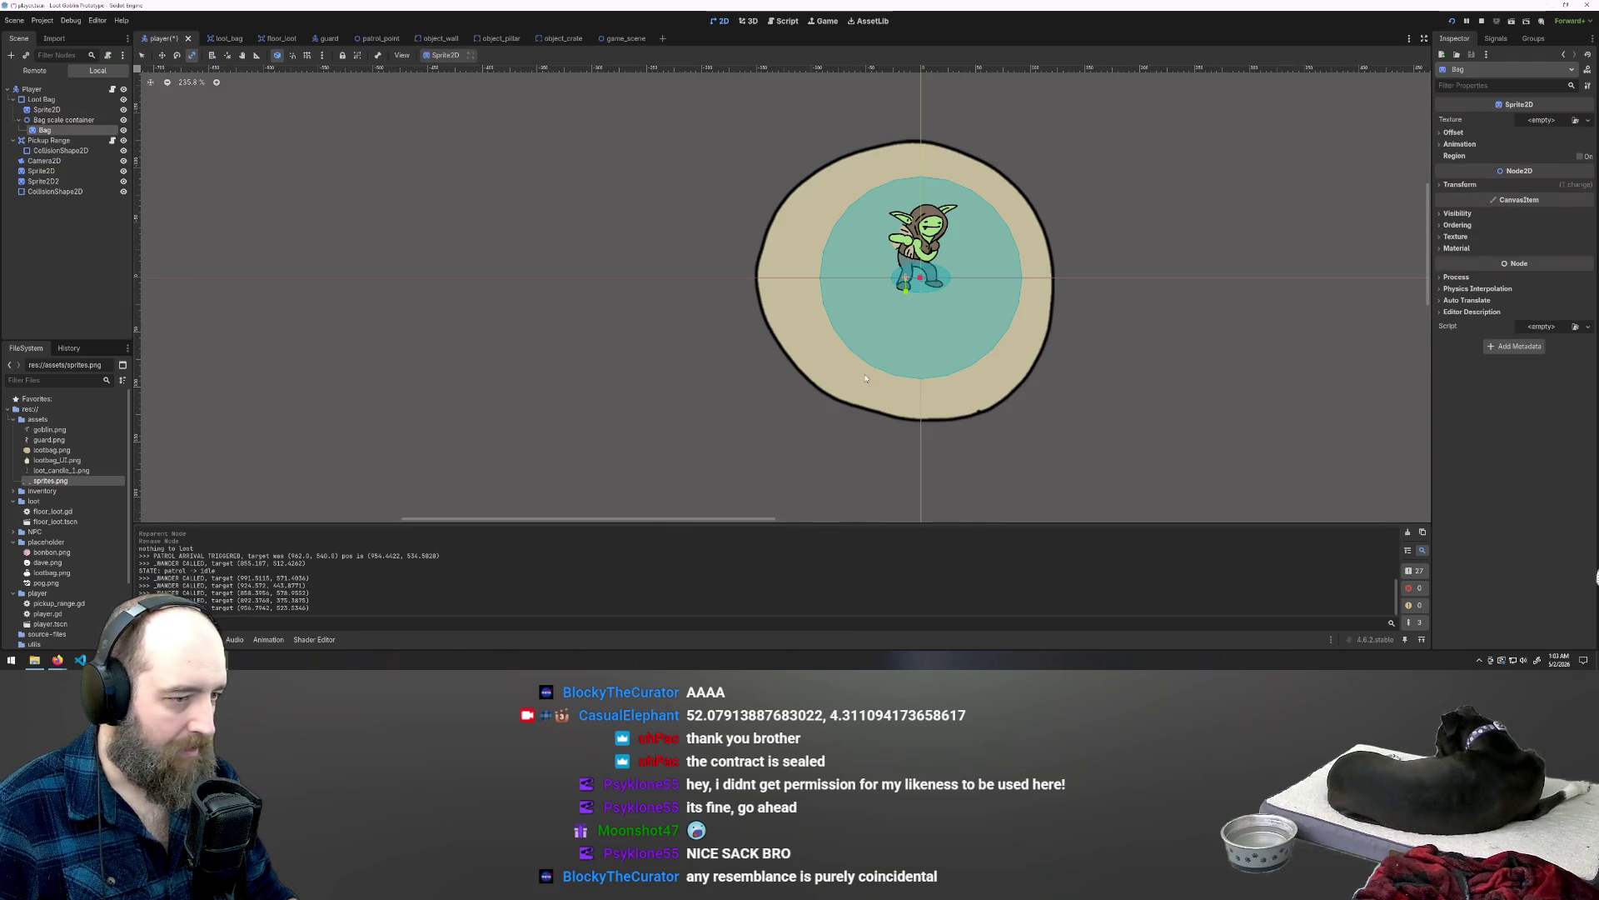
Step: Undo the accidental canvas moves of the Bag sprite and Bag scale container
{"action": "left_click_drag", "start_coordinate": [857, 308], "coordinate": [857, 308]}
{"action": "left_click", "coordinate": [50, 121]}
{"action": "left_click", "coordinate": [50, 131]}
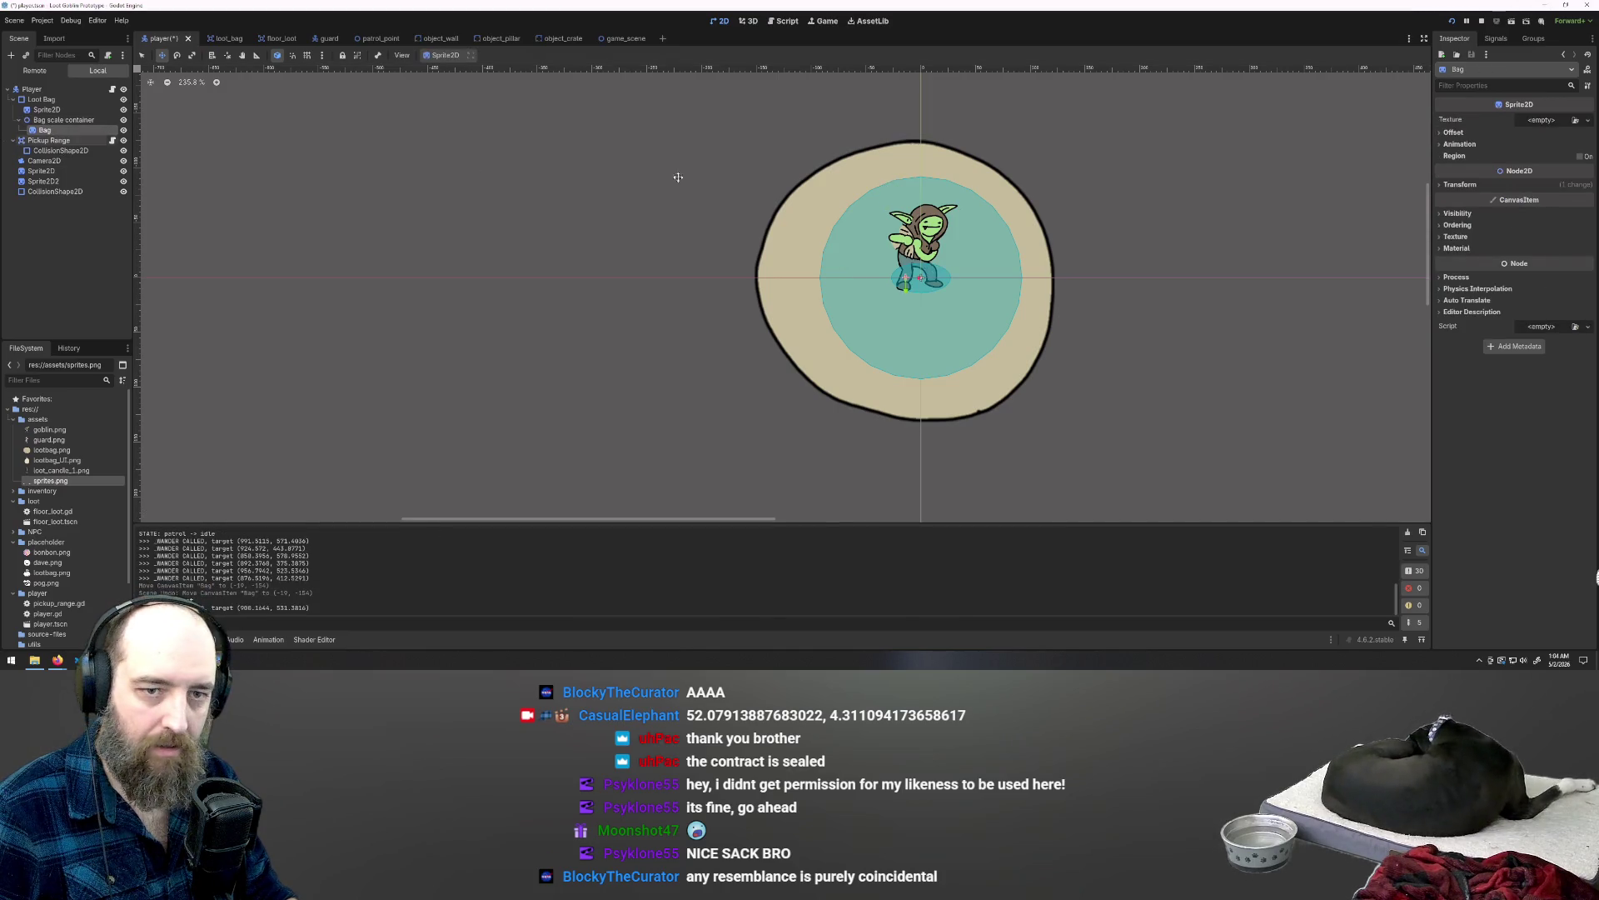
{"action": "key", "text": "ctrl+z"}
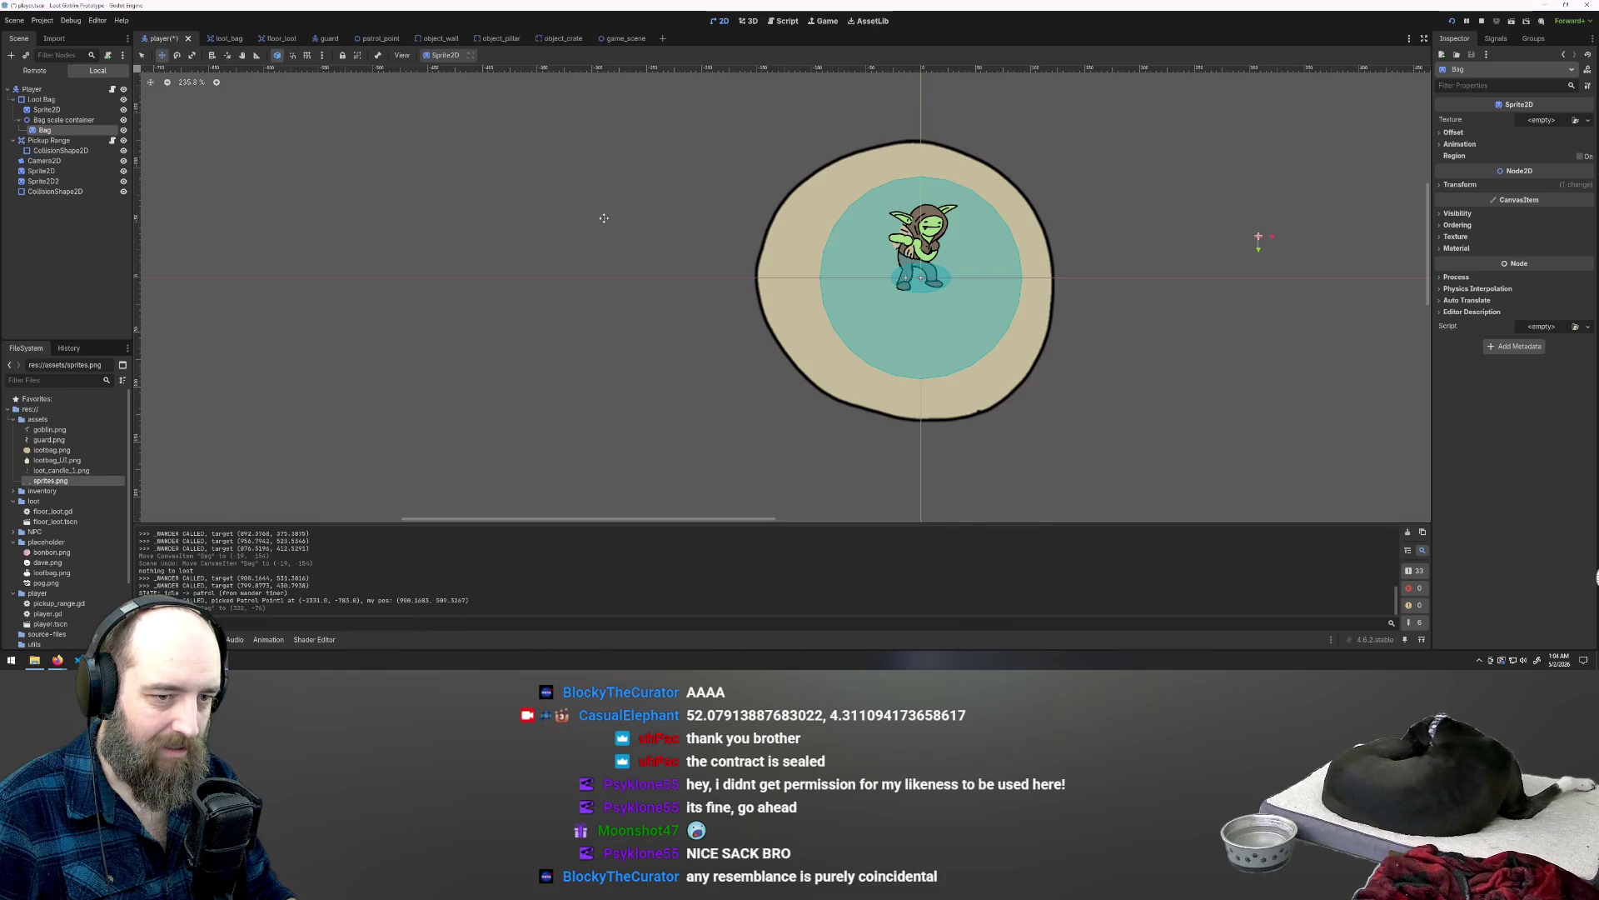
{"action": "key", "text": "Up"}
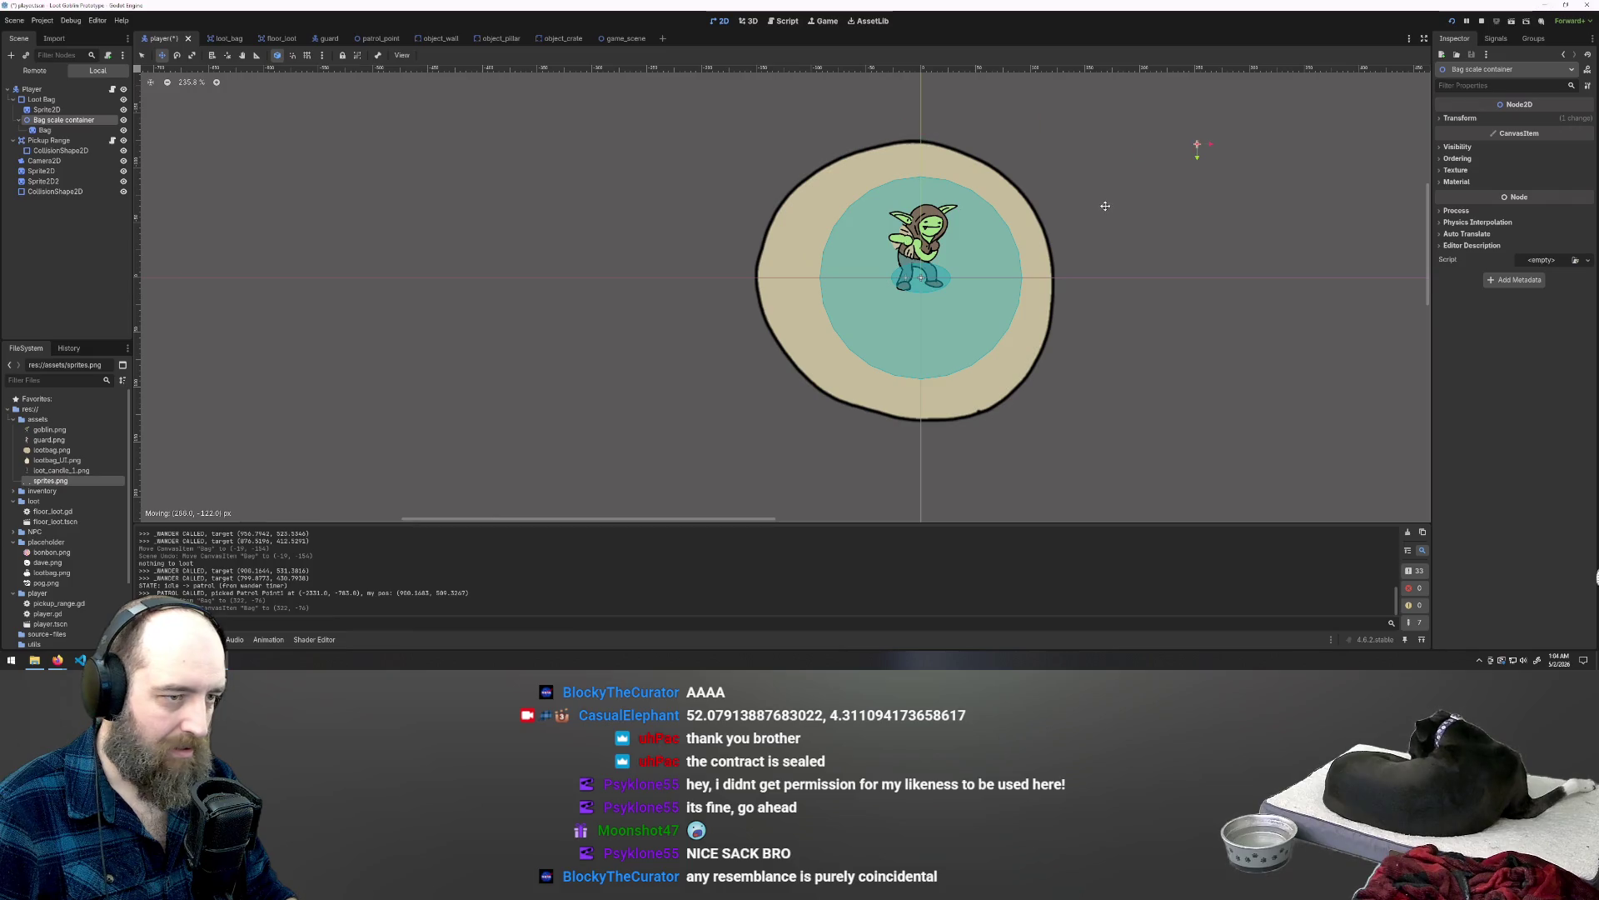
{"action": "left_click_drag", "start_coordinate": [1106, 206], "coordinate": [1106, 206]}
{"action": "key", "text": "ctrl+z"}
{"action": "left_click", "coordinate": [47, 109]}
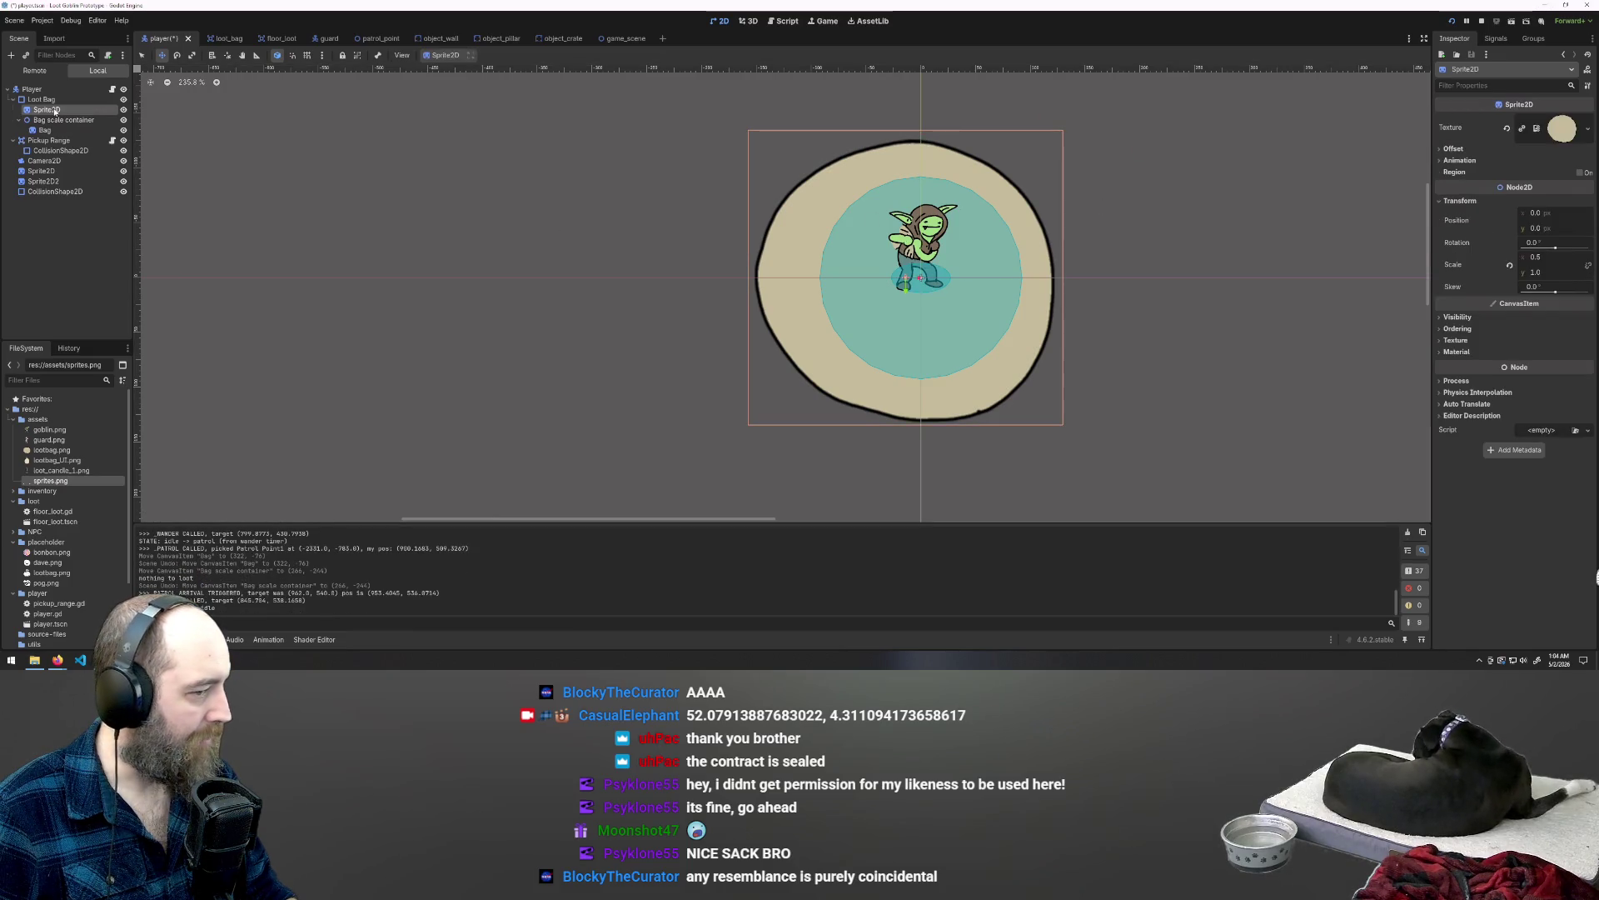
Step: Undo accidental moves of the beige sprite on the canvas and in the Scene dock
{"action": "left_click_drag", "start_coordinate": [803, 295], "coordinate": [853, 153]}
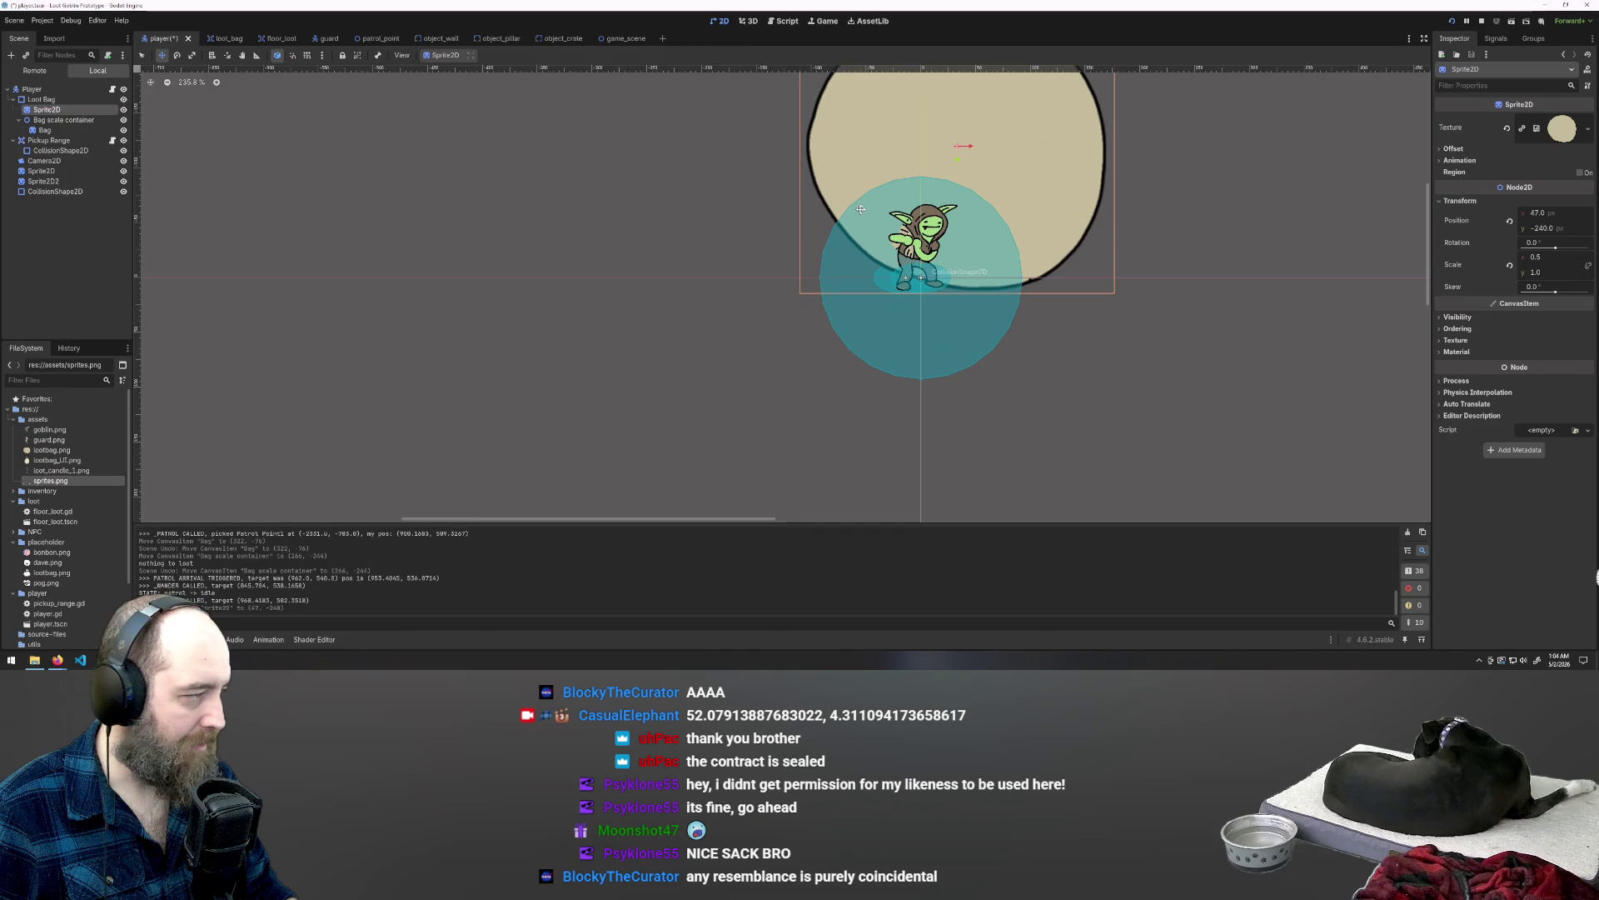
{"action": "key", "text": "ctrl+z"}
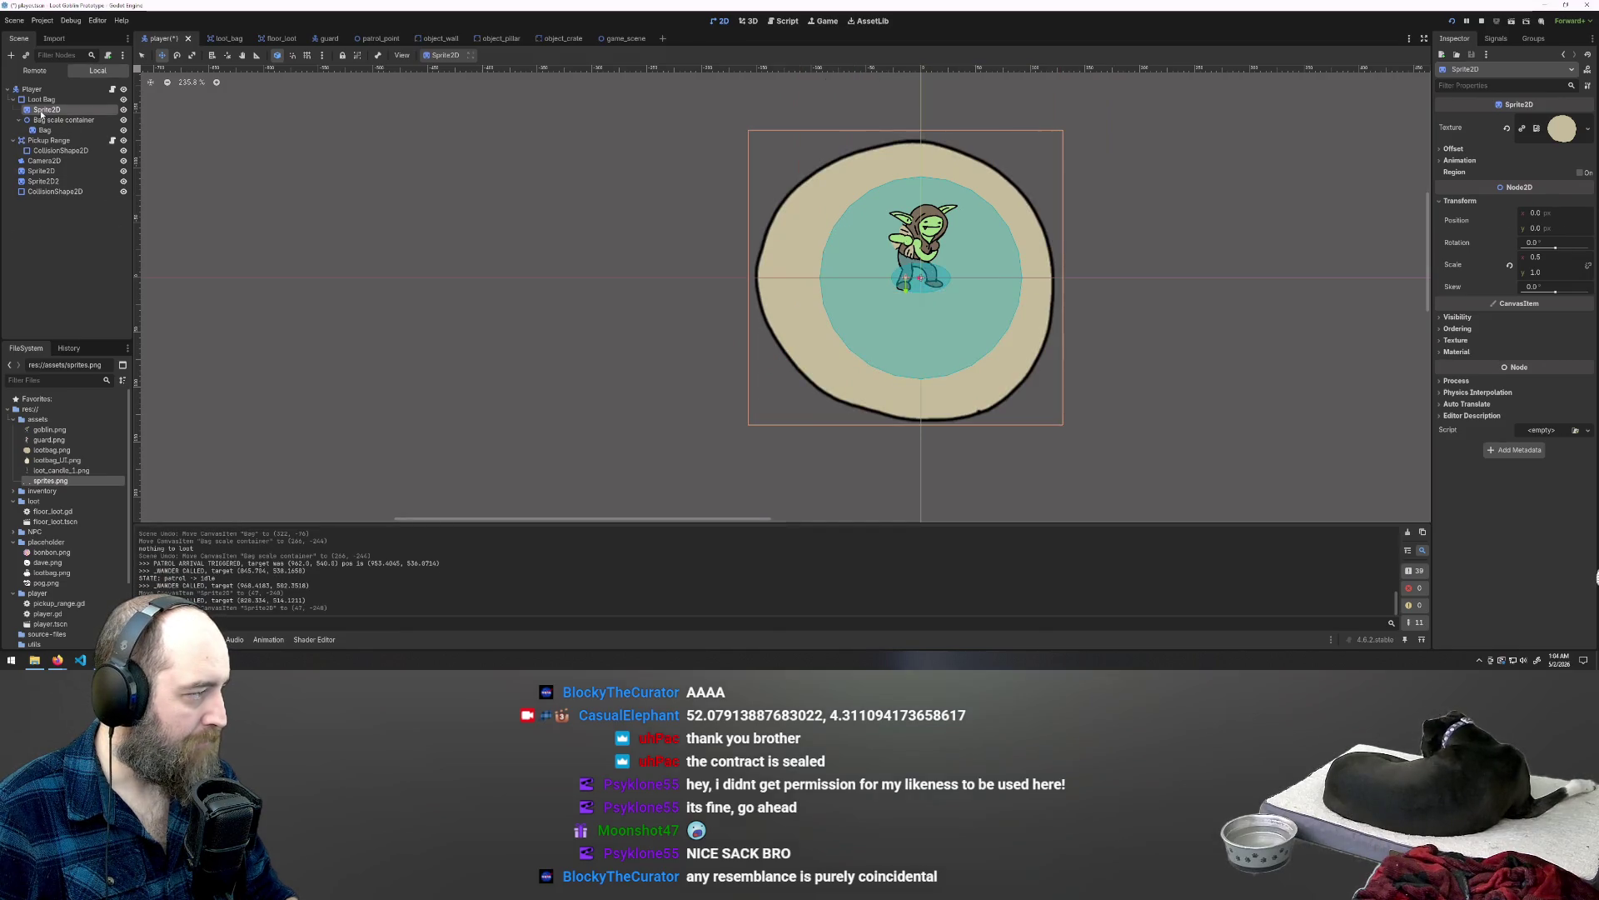
{"action": "left_click_drag", "start_coordinate": [57, 133], "coordinate": [48, 128]}
{"action": "left_click", "coordinate": [45, 131]}
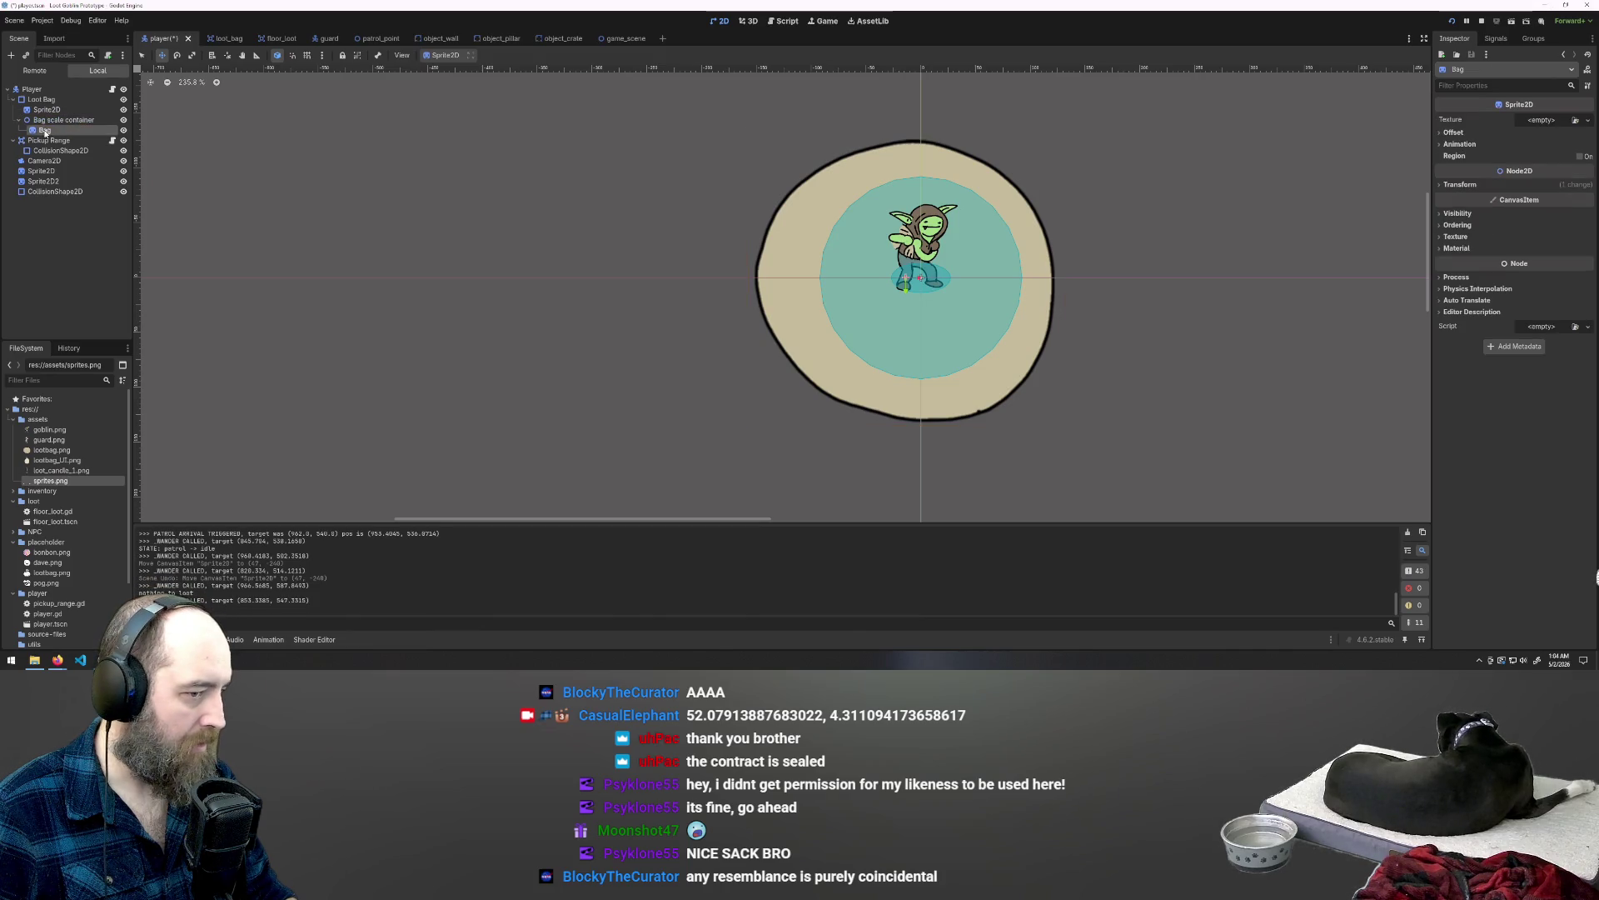
{"action": "left_click", "coordinate": [40, 120]}
{"action": "left_click", "coordinate": [37, 111]}
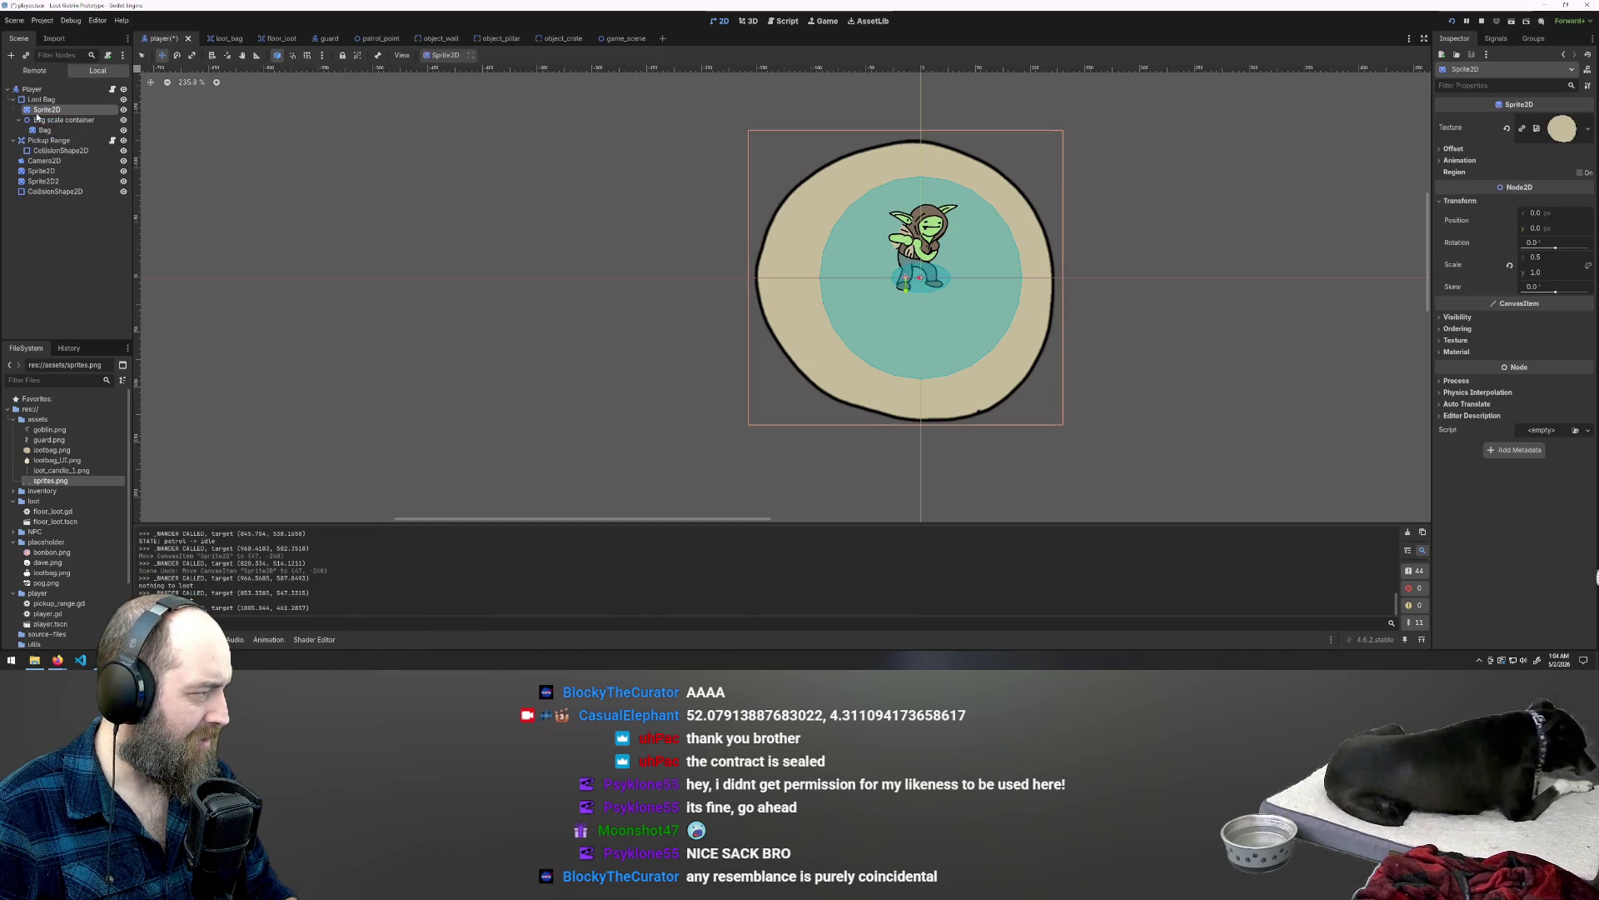
{"action": "key", "text": "ctrl+z"}
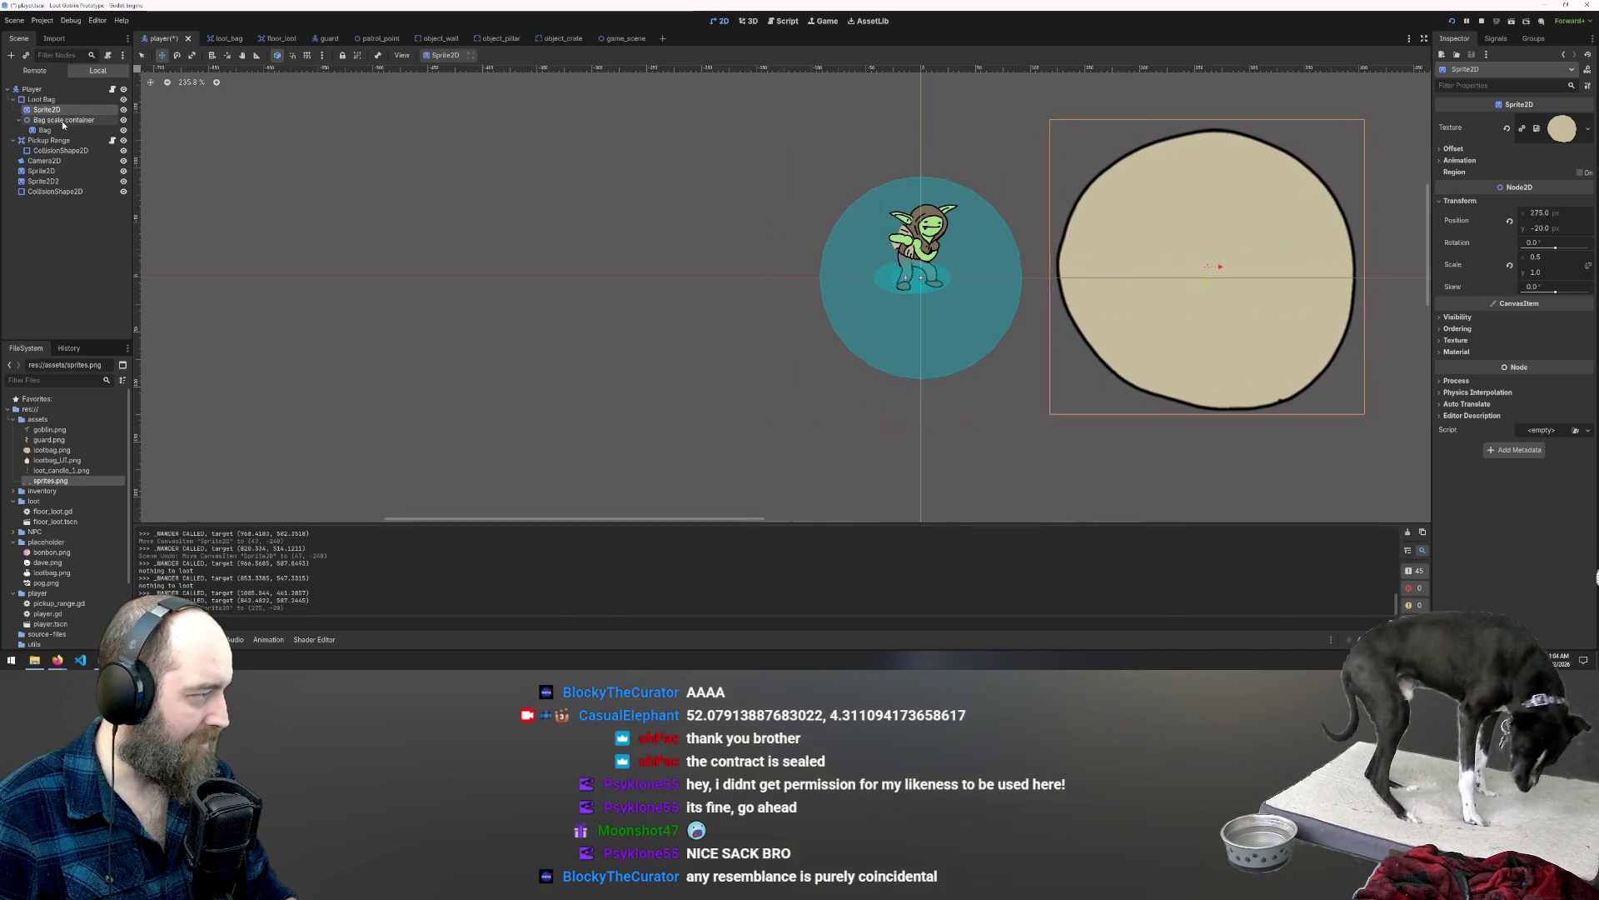
Step: Select the Bag node and start, then cancel, deleting it
{"action": "left_click", "coordinate": [59, 121]}
{"action": "left_click", "coordinate": [37, 130]}
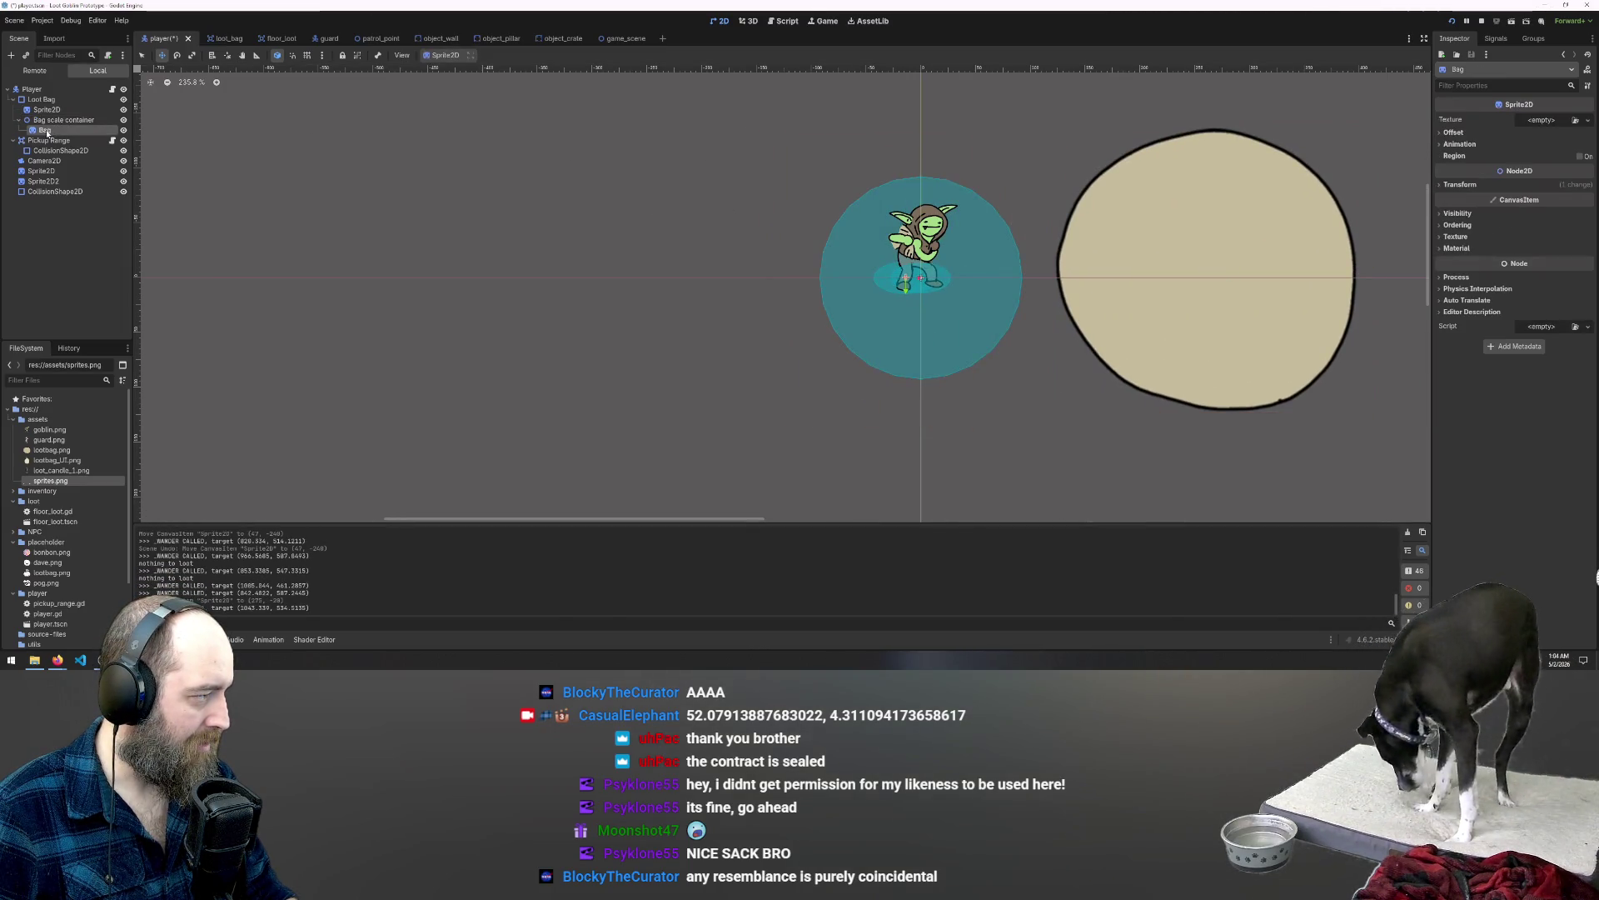
{"action": "left_click", "coordinate": [46, 120]}
{"action": "left_click", "coordinate": [46, 130]}
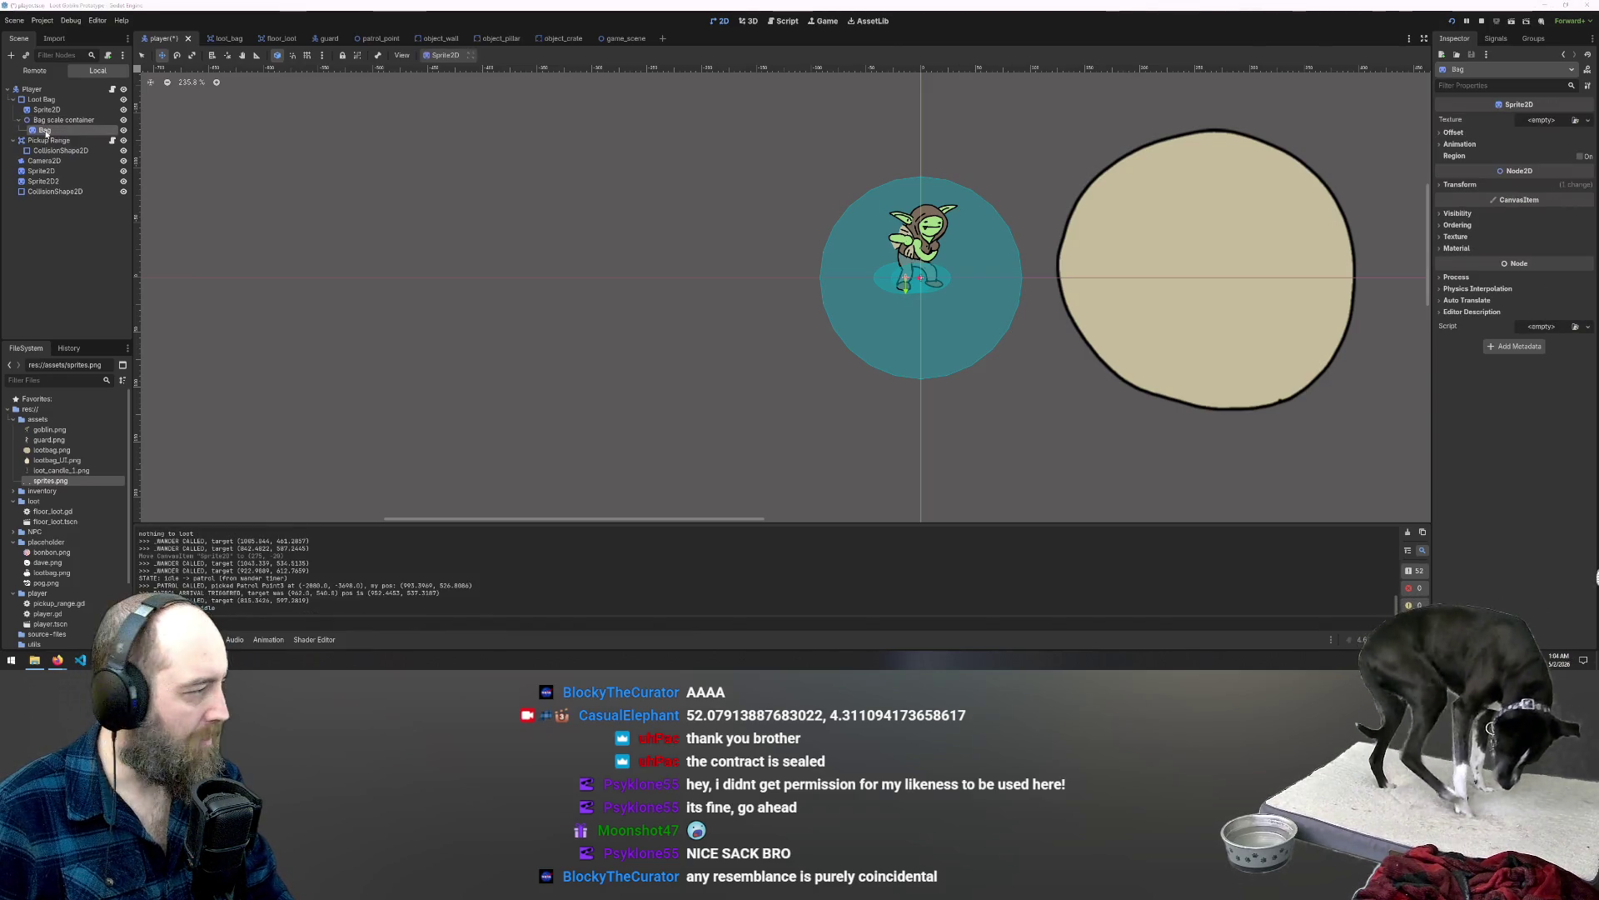
{"action": "key", "text": "Delete"}
{"action": "key", "text": "Escape"}
Step: Rename the Sprite2D under Loot Bag to 'bag'
{"action": "left_click", "coordinate": [42, 110]}
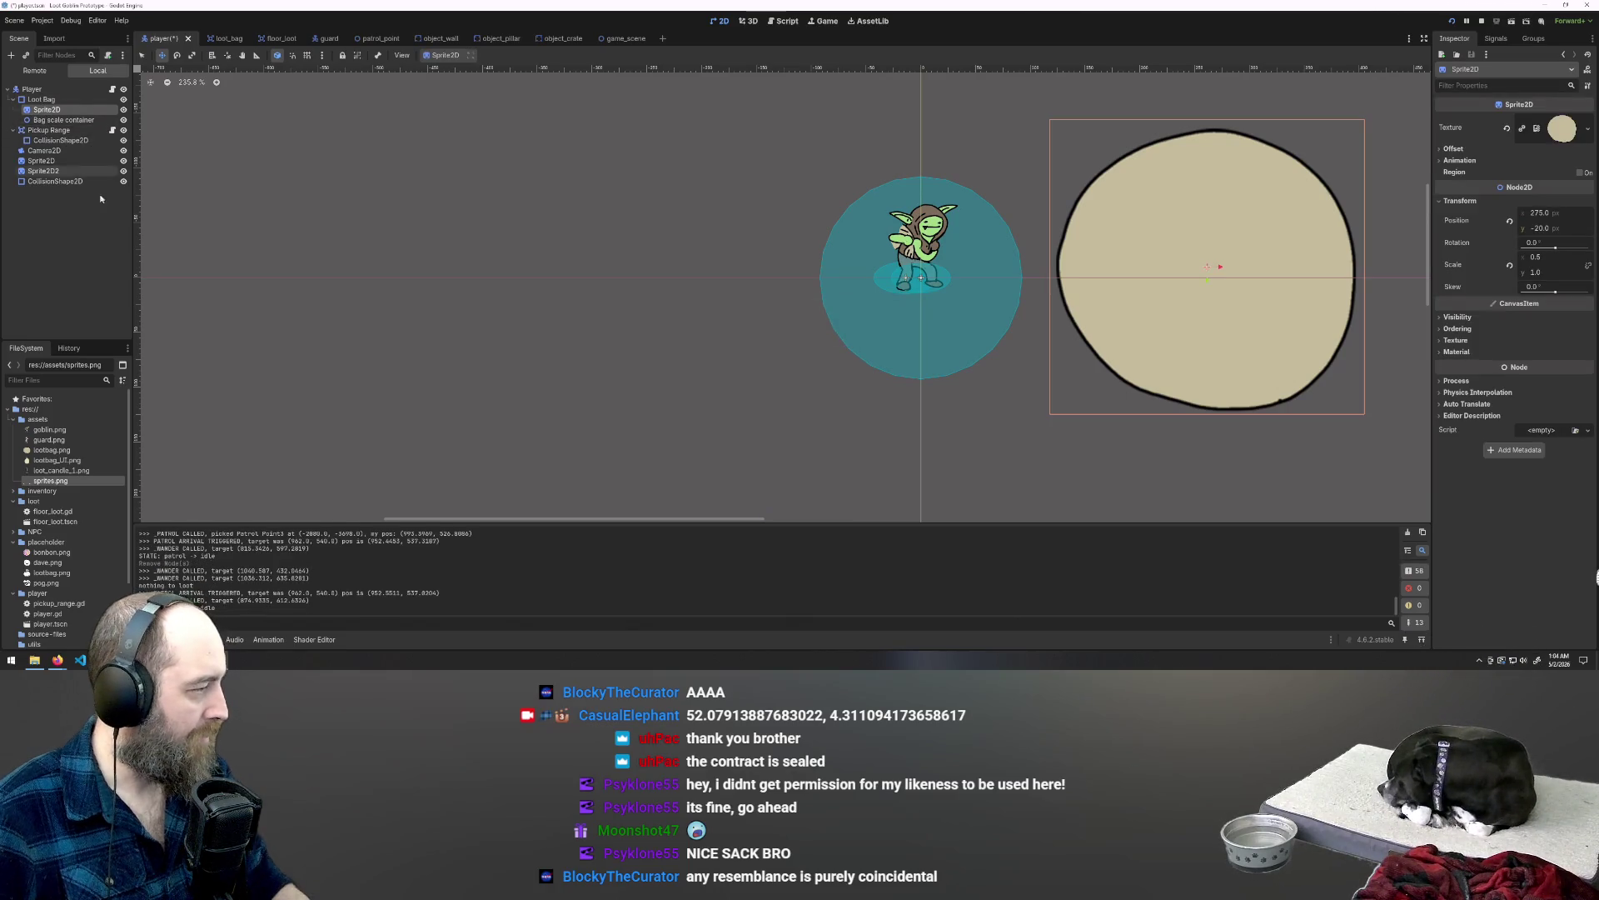
{"action": "left_click", "coordinate": [52, 174]}
{"action": "left_click", "coordinate": [45, 110]}
{"action": "right_click", "coordinate": [47, 112]}
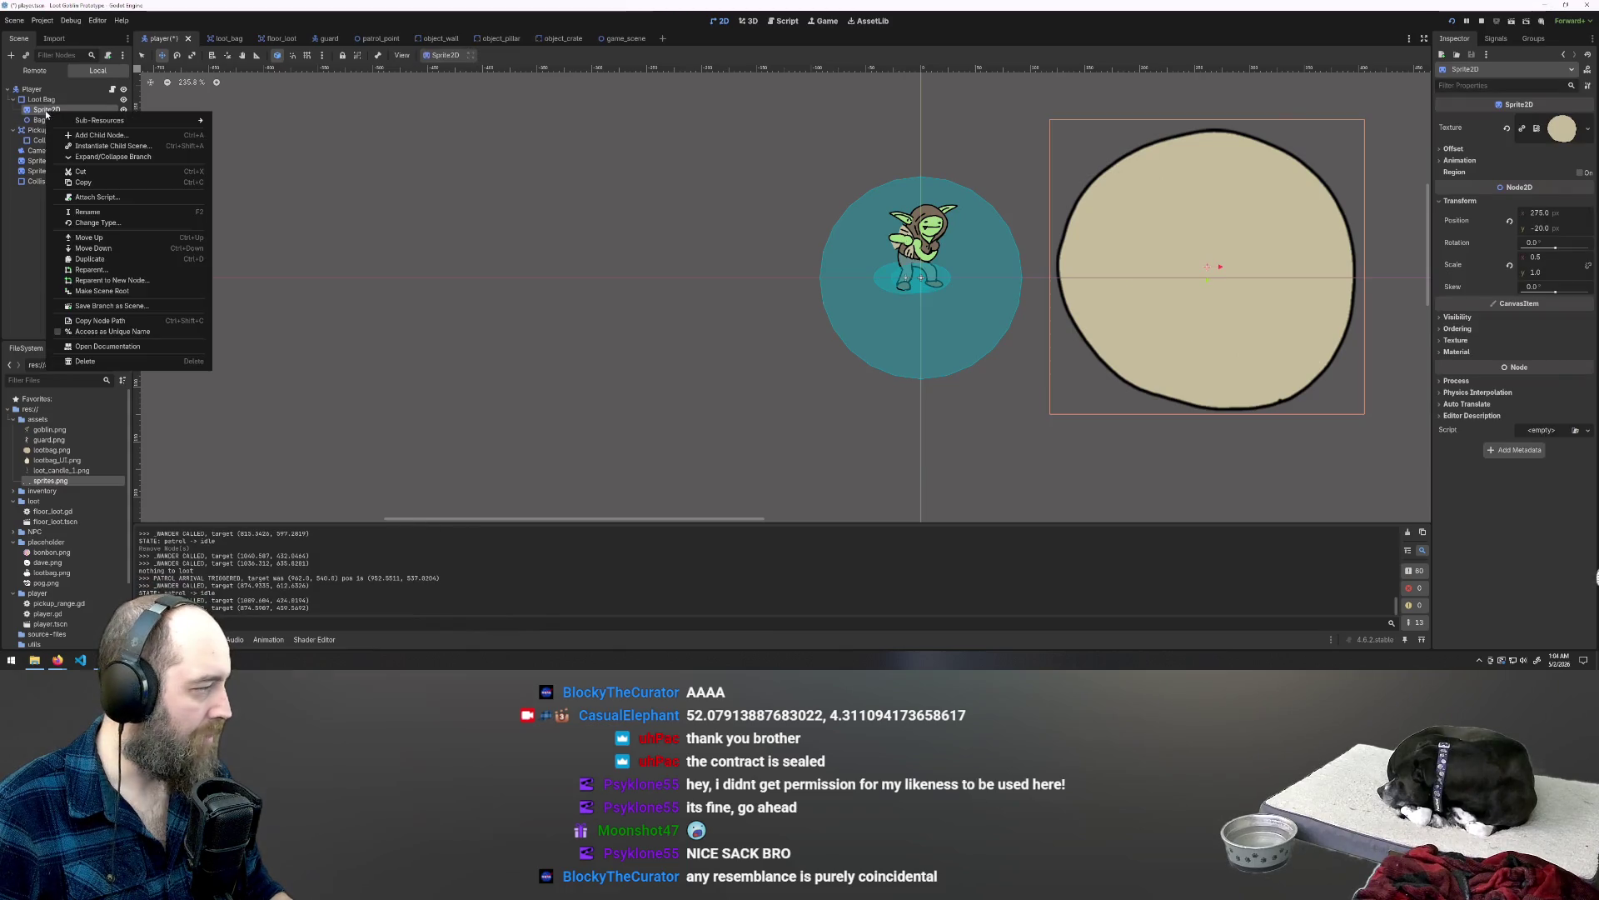
{"action": "left_click", "coordinate": [106, 209]}
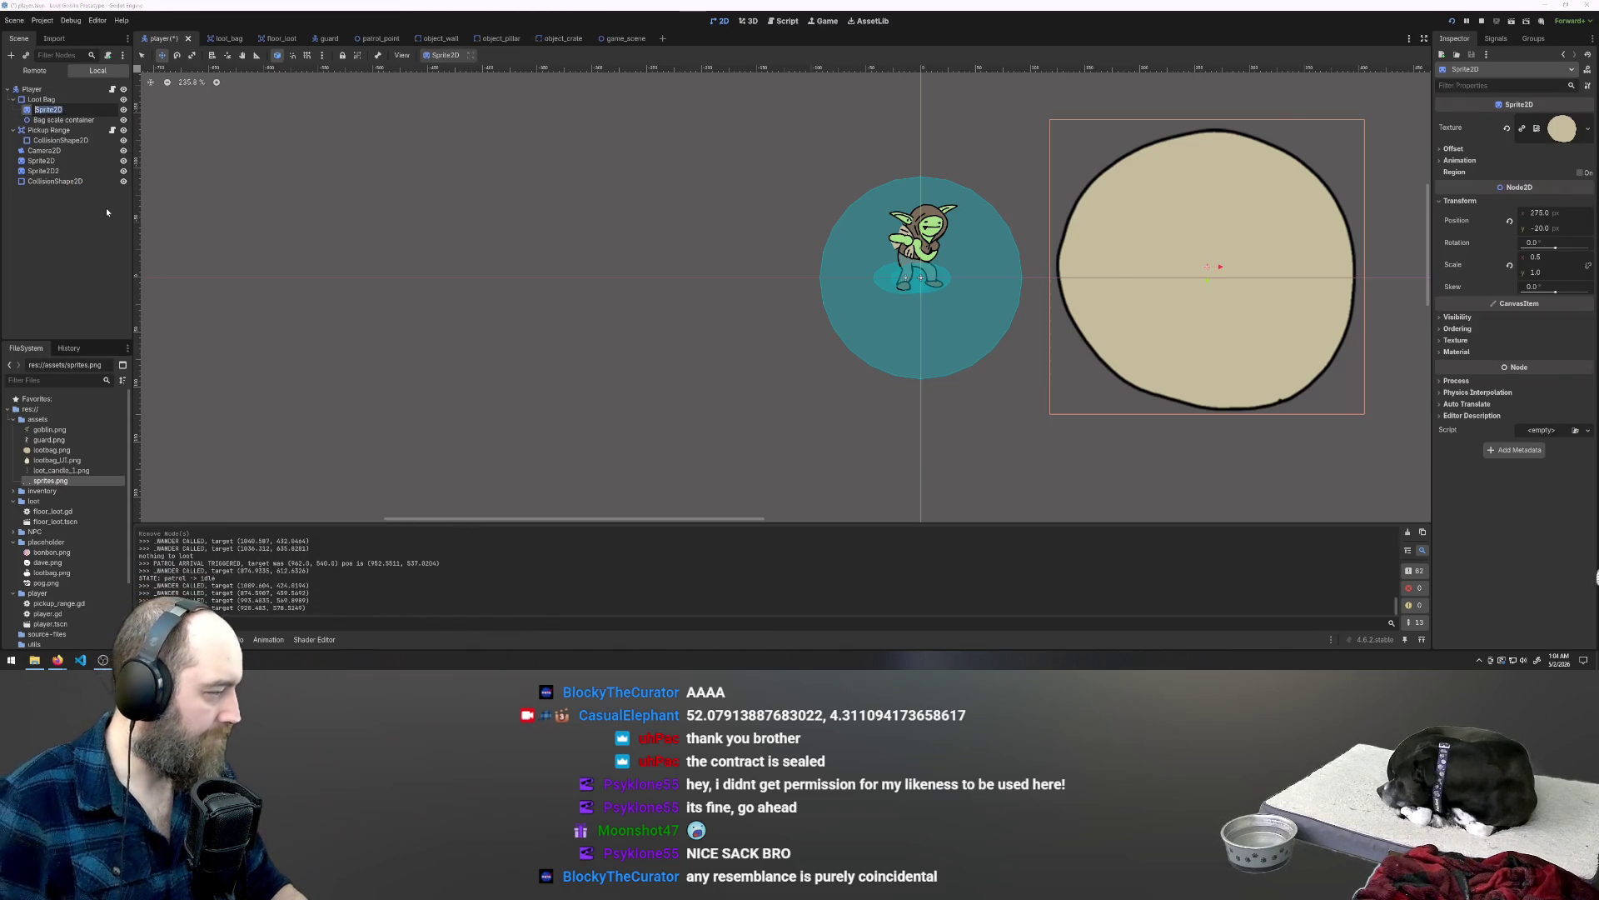
{"action": "type", "text": "bag"}
{"action": "key", "text": "Return"}
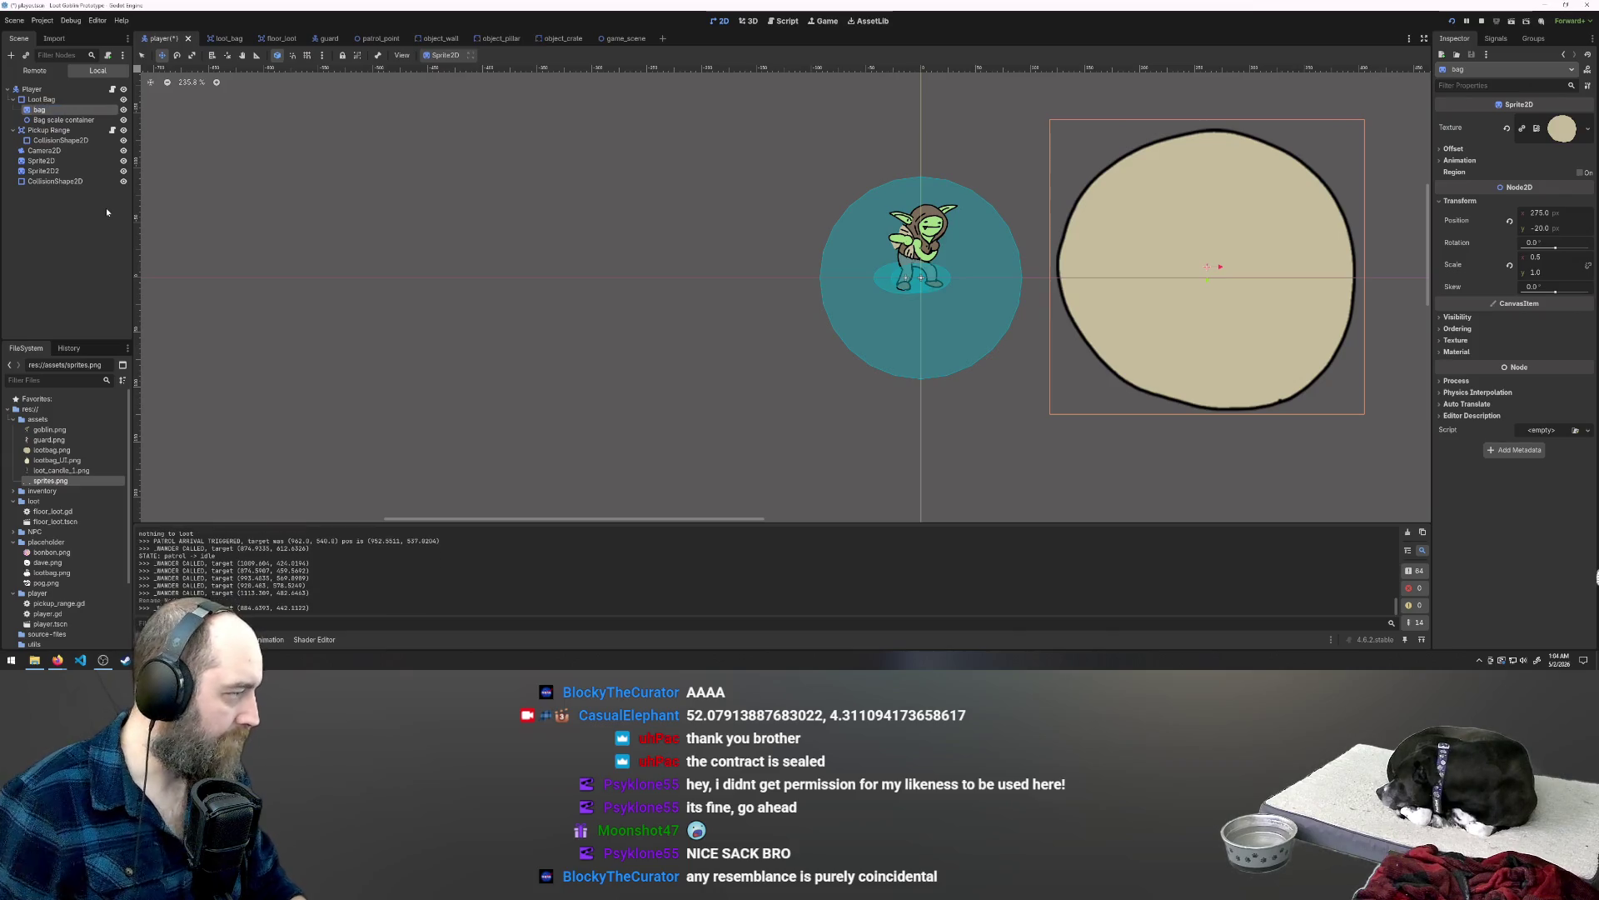
Step: Nest the beige Sprite2D inside the Node2D container, undoing a misplaced first attempt
{"action": "left_click", "coordinate": [55, 119]}
{"action": "left_click_drag", "start_coordinate": [40, 109], "coordinate": [56, 119]}
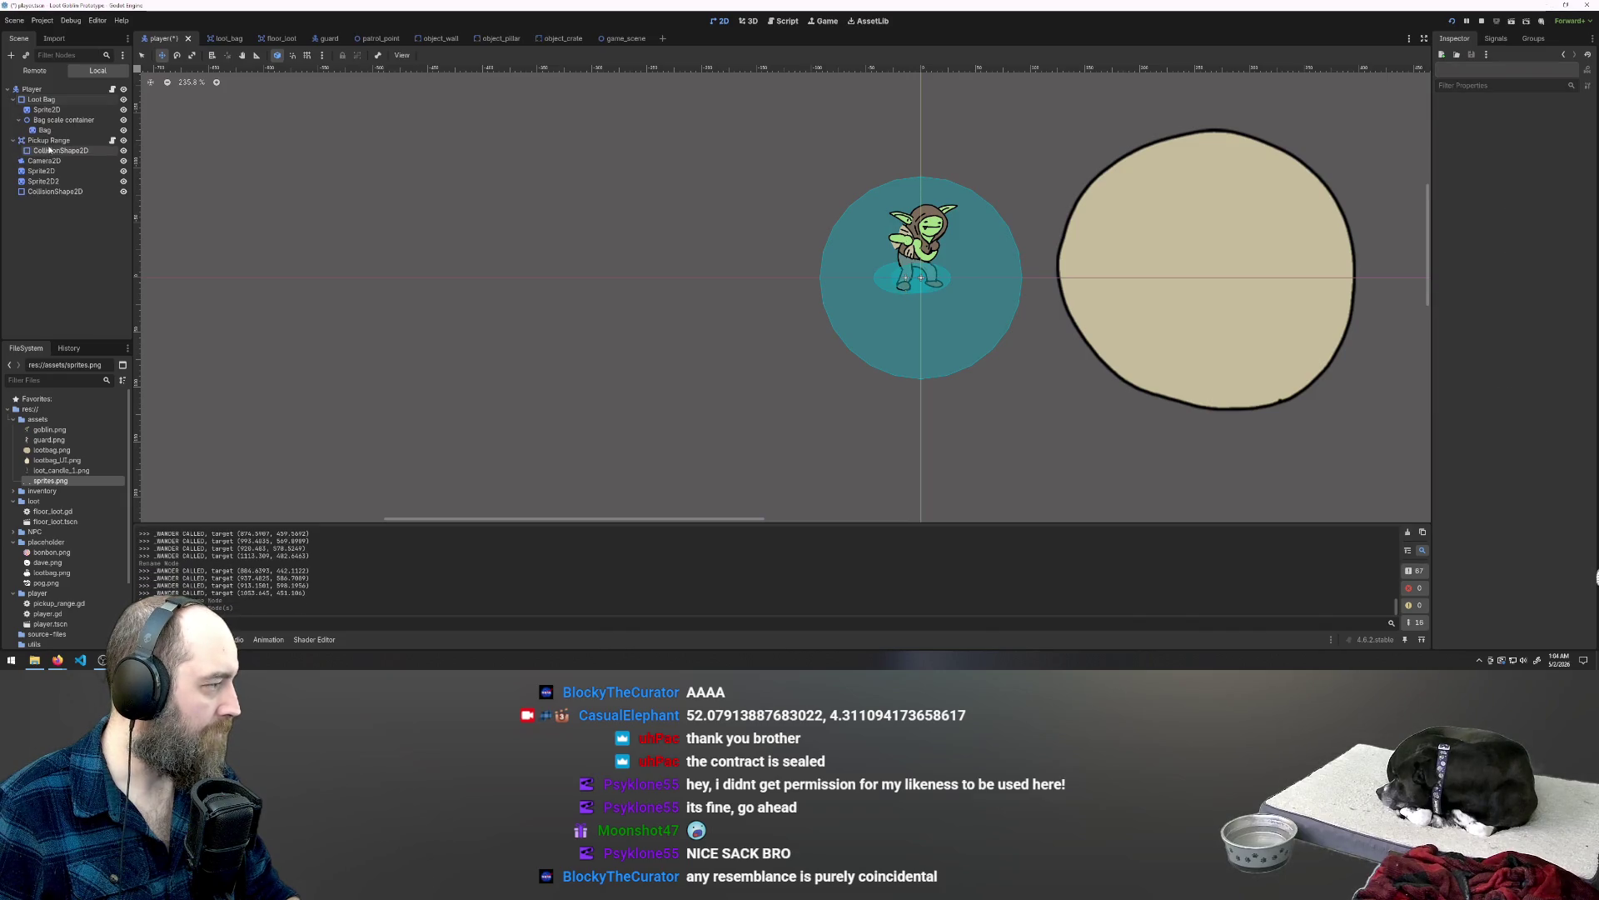
{"action": "left_click", "coordinate": [52, 120]}
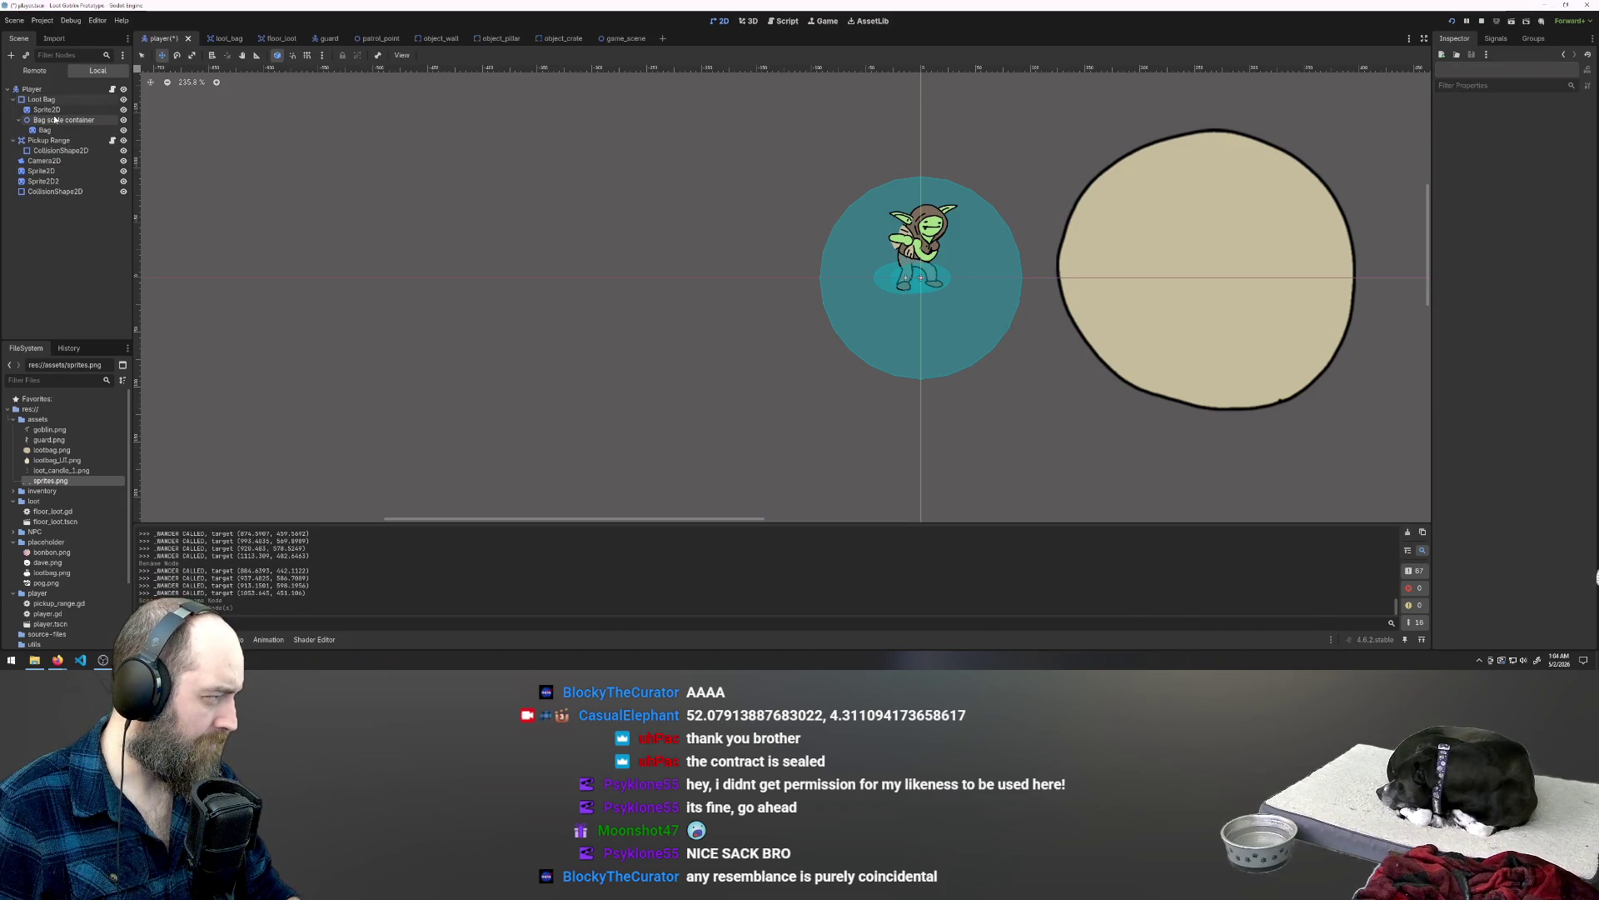
{"action": "key", "text": "ctrl+z"}
{"action": "key", "text": "ctrl+z"}
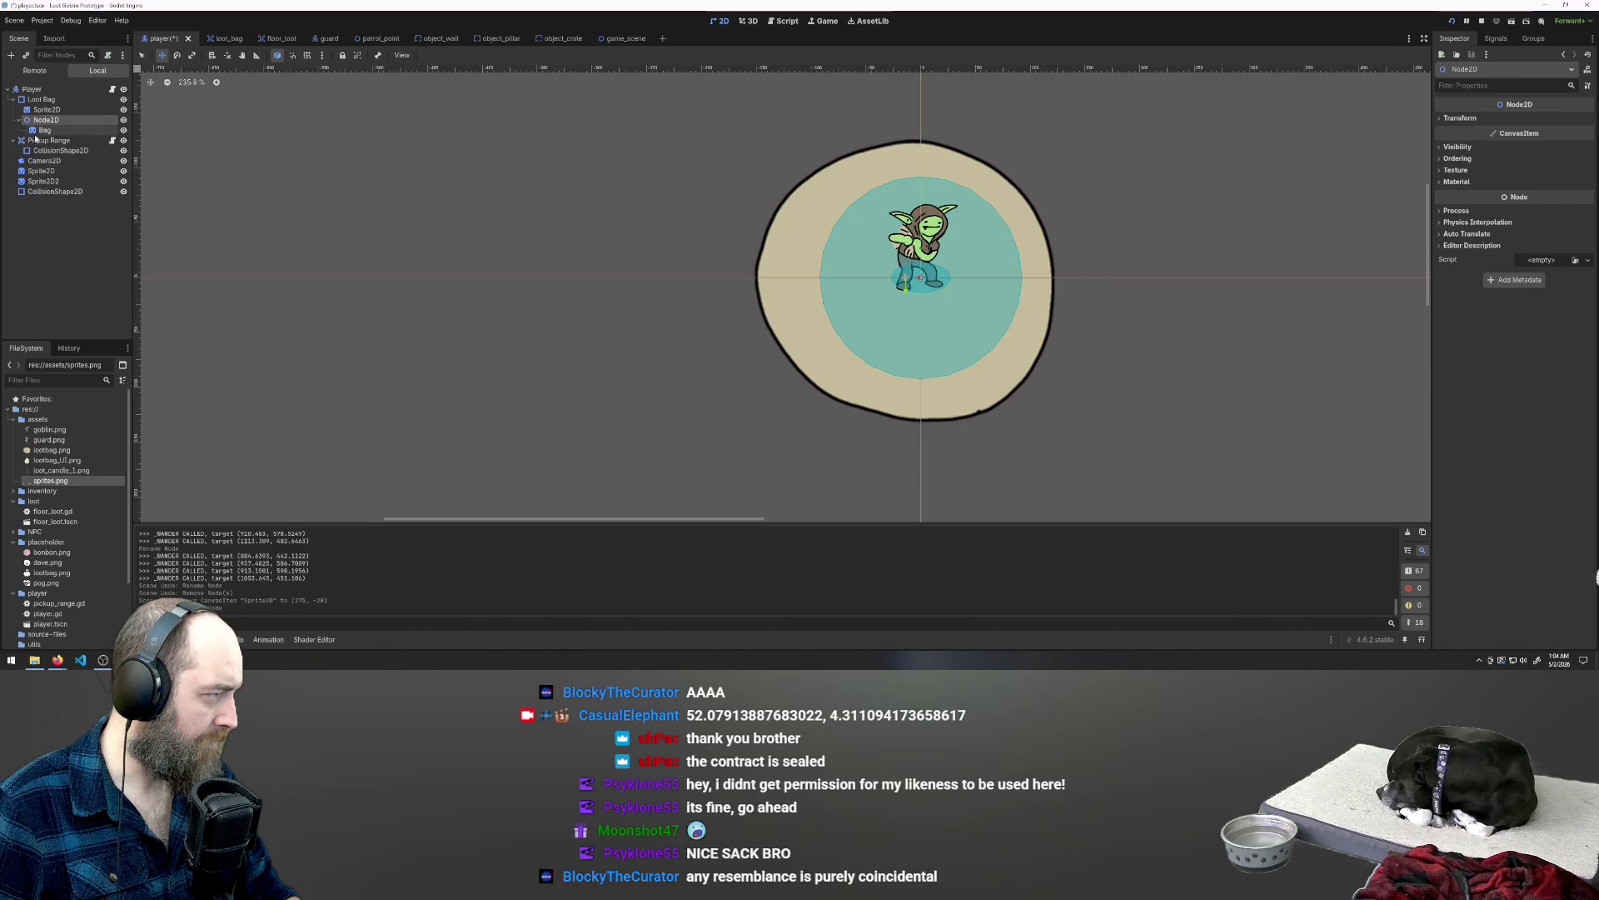
{"action": "left_click", "coordinate": [44, 130]}
{"action": "left_click_drag", "start_coordinate": [44, 130], "coordinate": [46, 125]}
{"action": "left_click", "coordinate": [46, 110]}
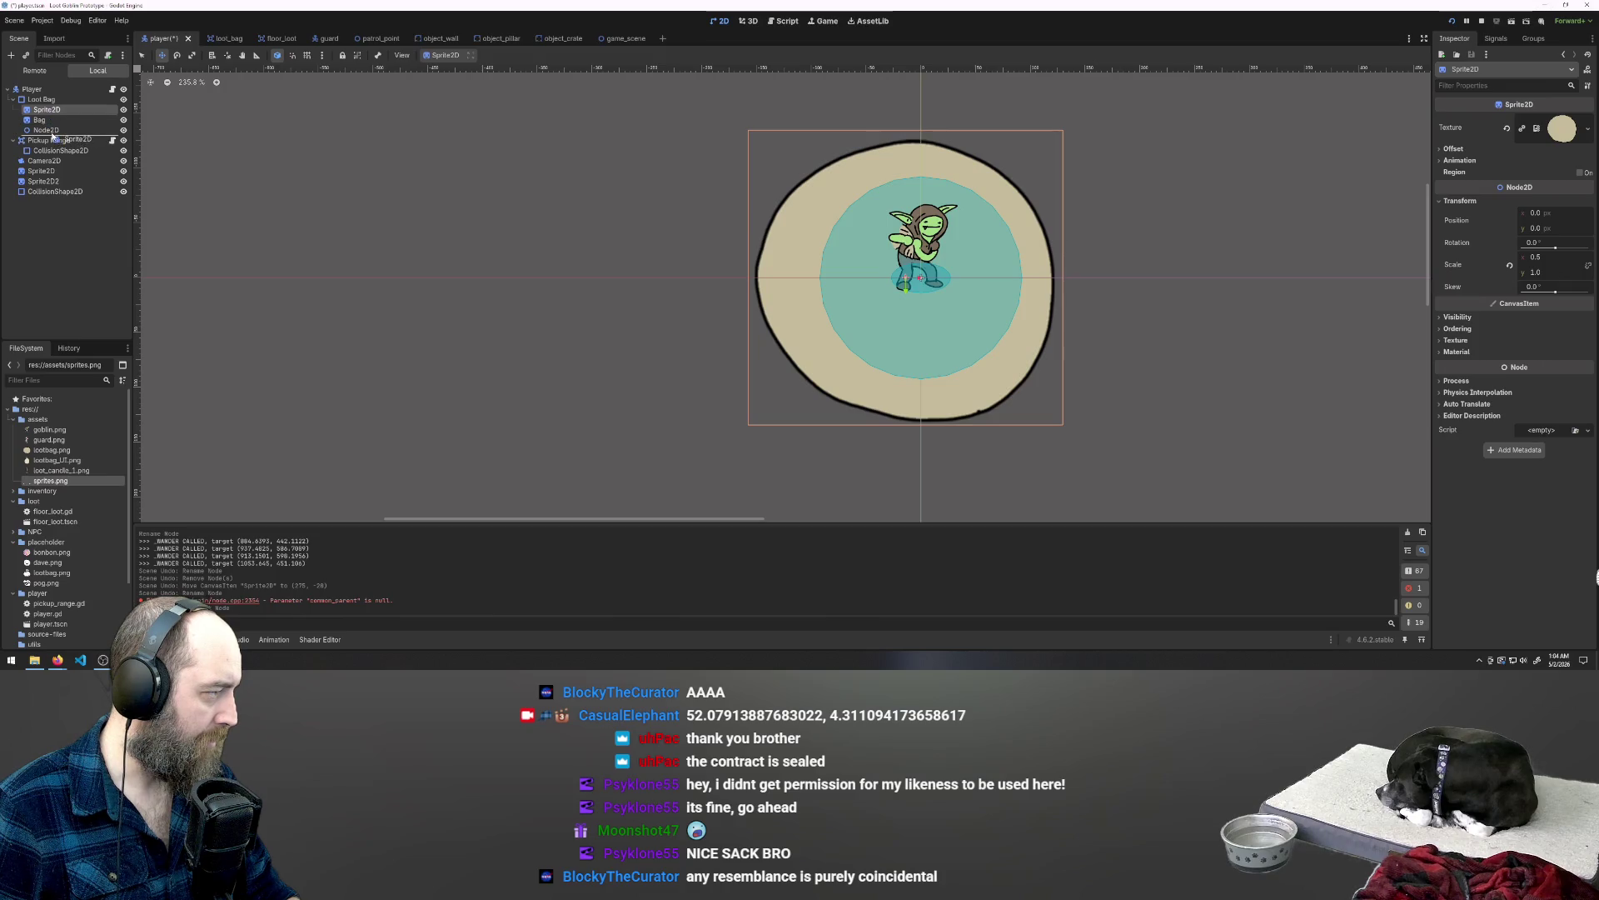
{"action": "left_click_drag", "start_coordinate": [52, 132], "coordinate": [49, 130]}
Step: Delete the empty Bag node, then save the scene and run the game
{"action": "left_click", "coordinate": [39, 111]}
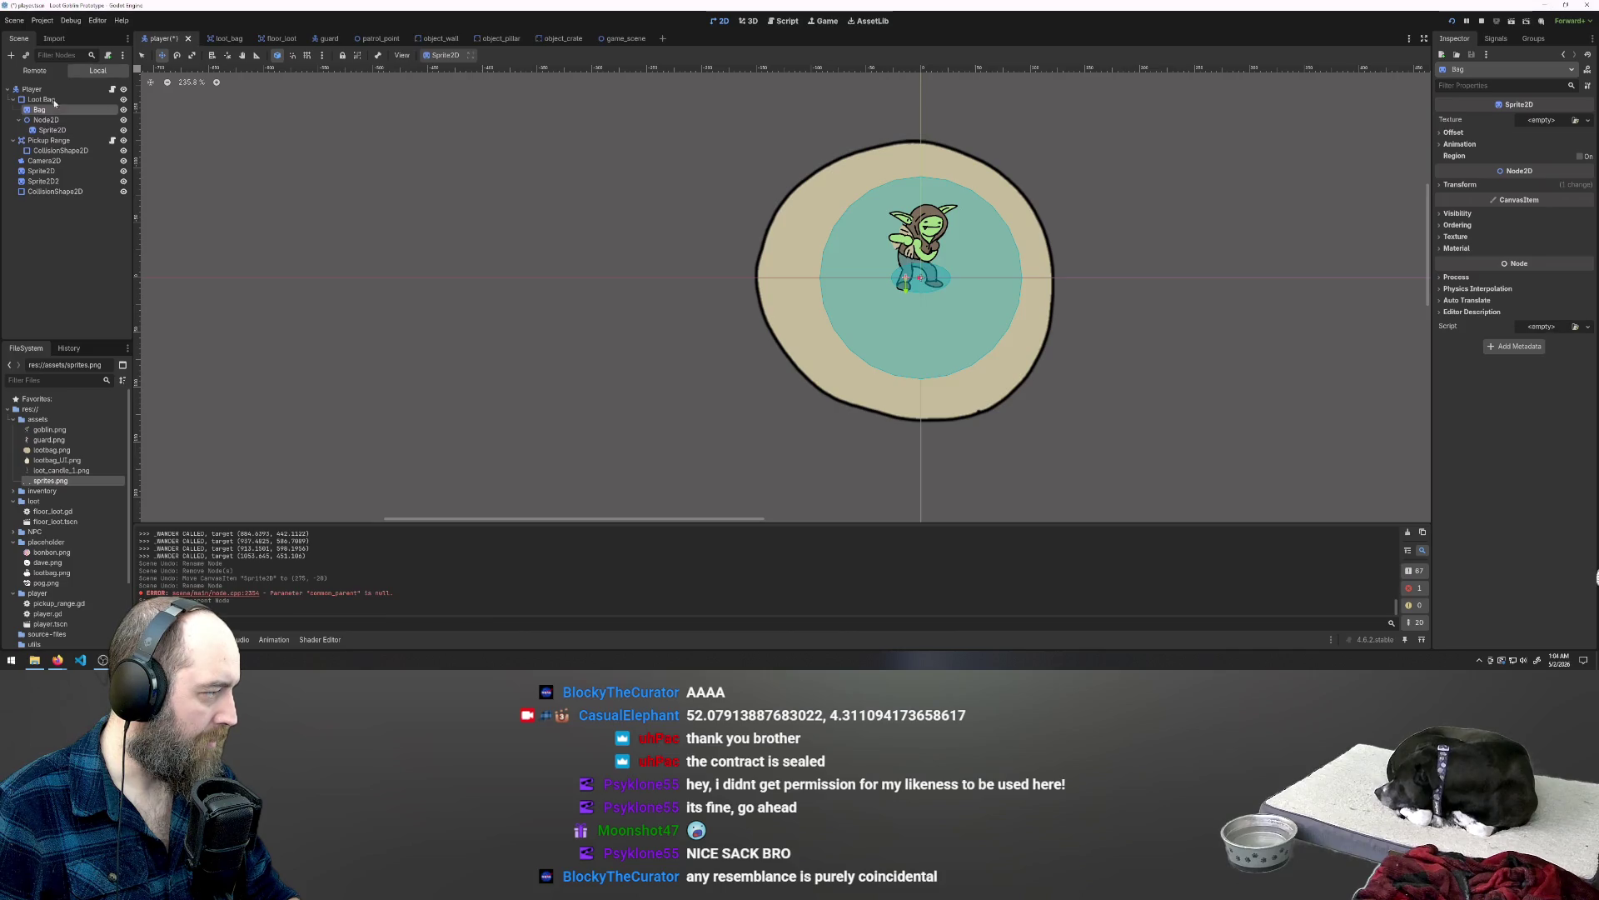
{"action": "left_click", "coordinate": [48, 131]}
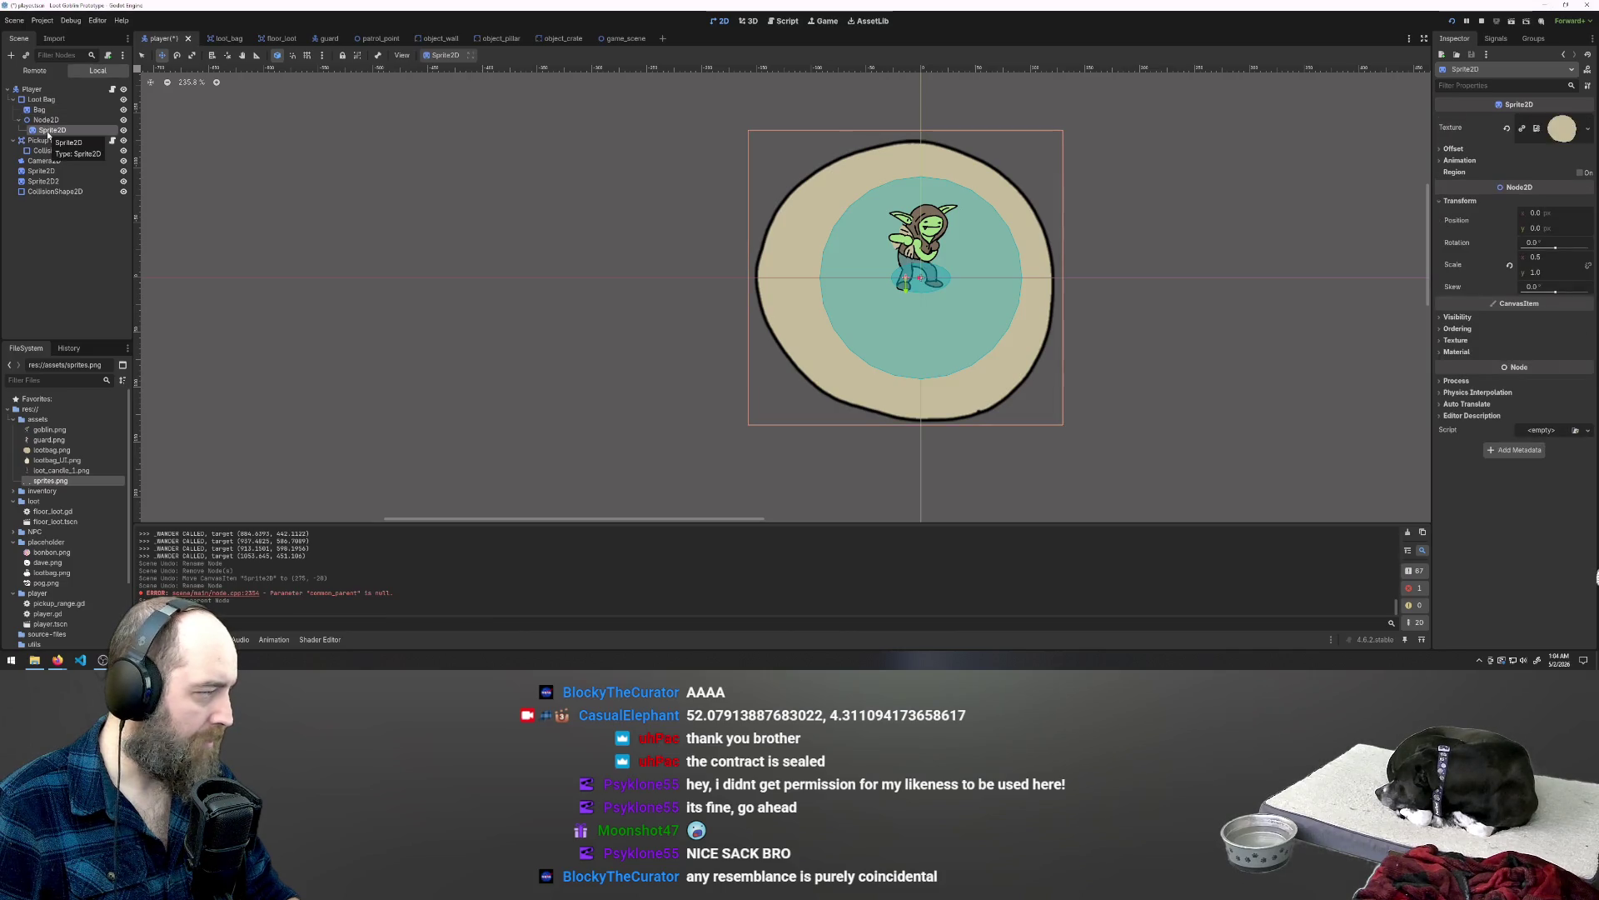
{"action": "left_click", "coordinate": [39, 111]}
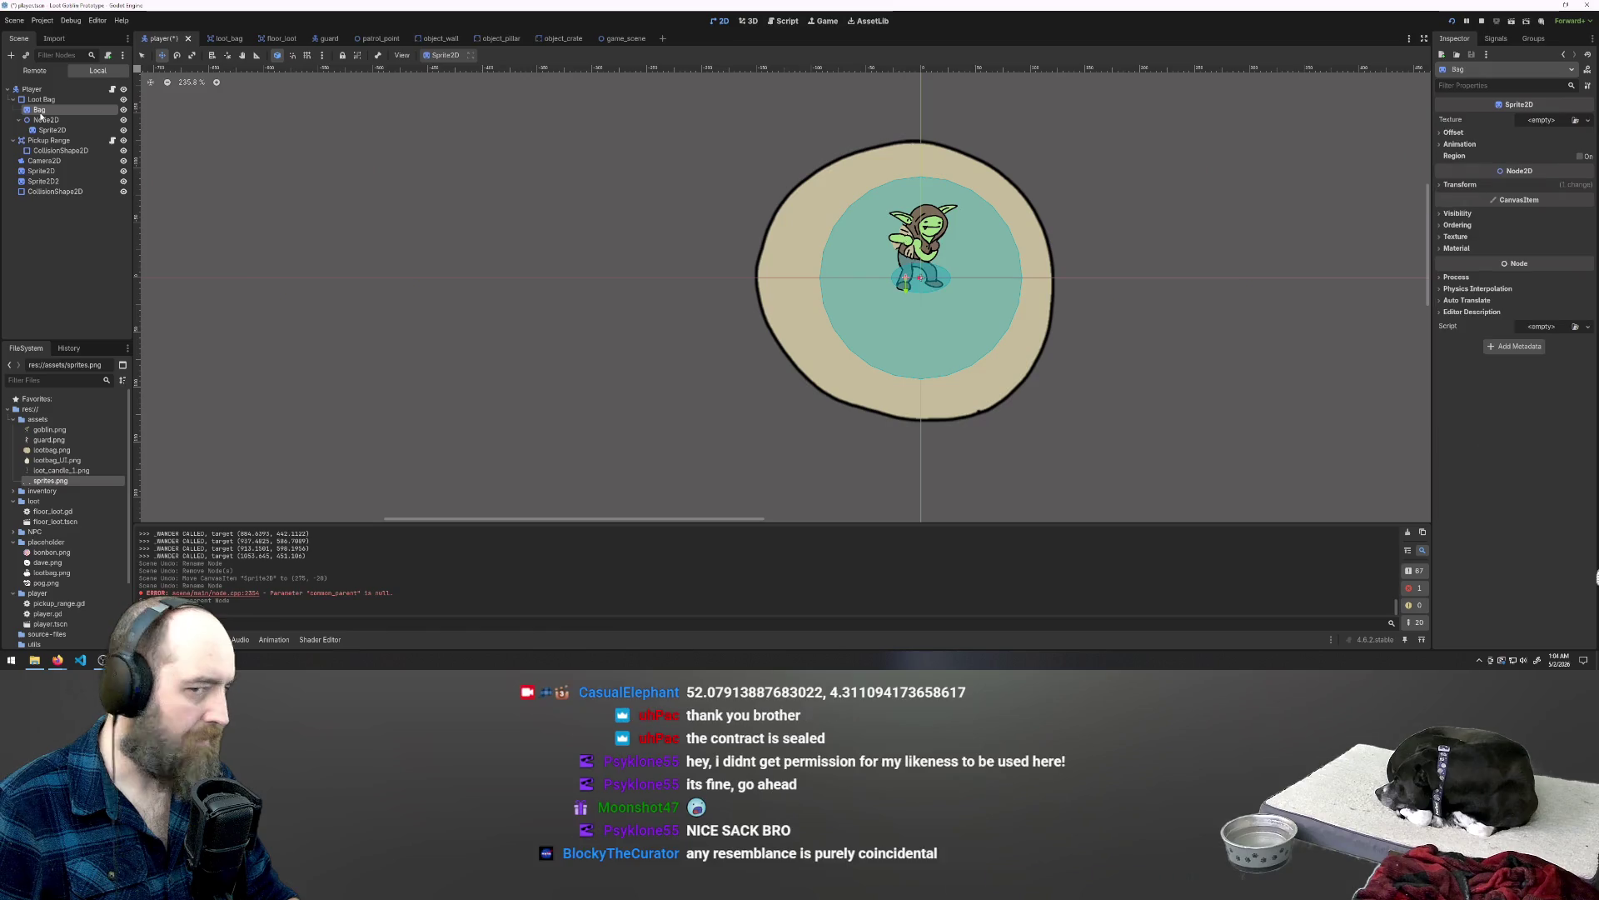
{"action": "key", "text": "Delete"}
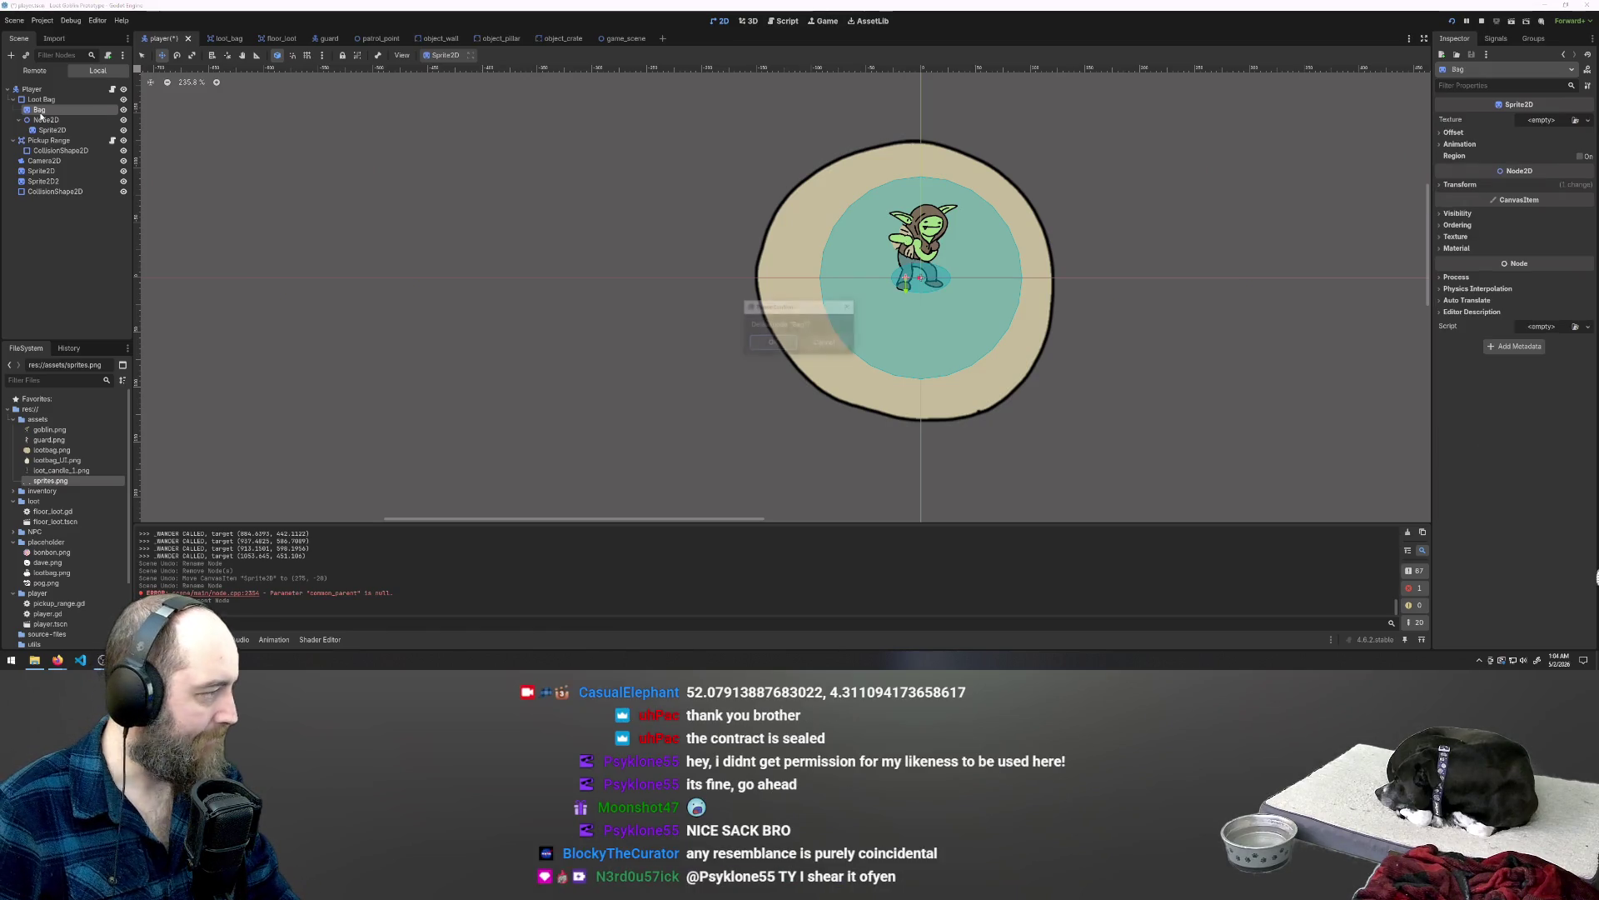
{"action": "key", "text": "Return"}
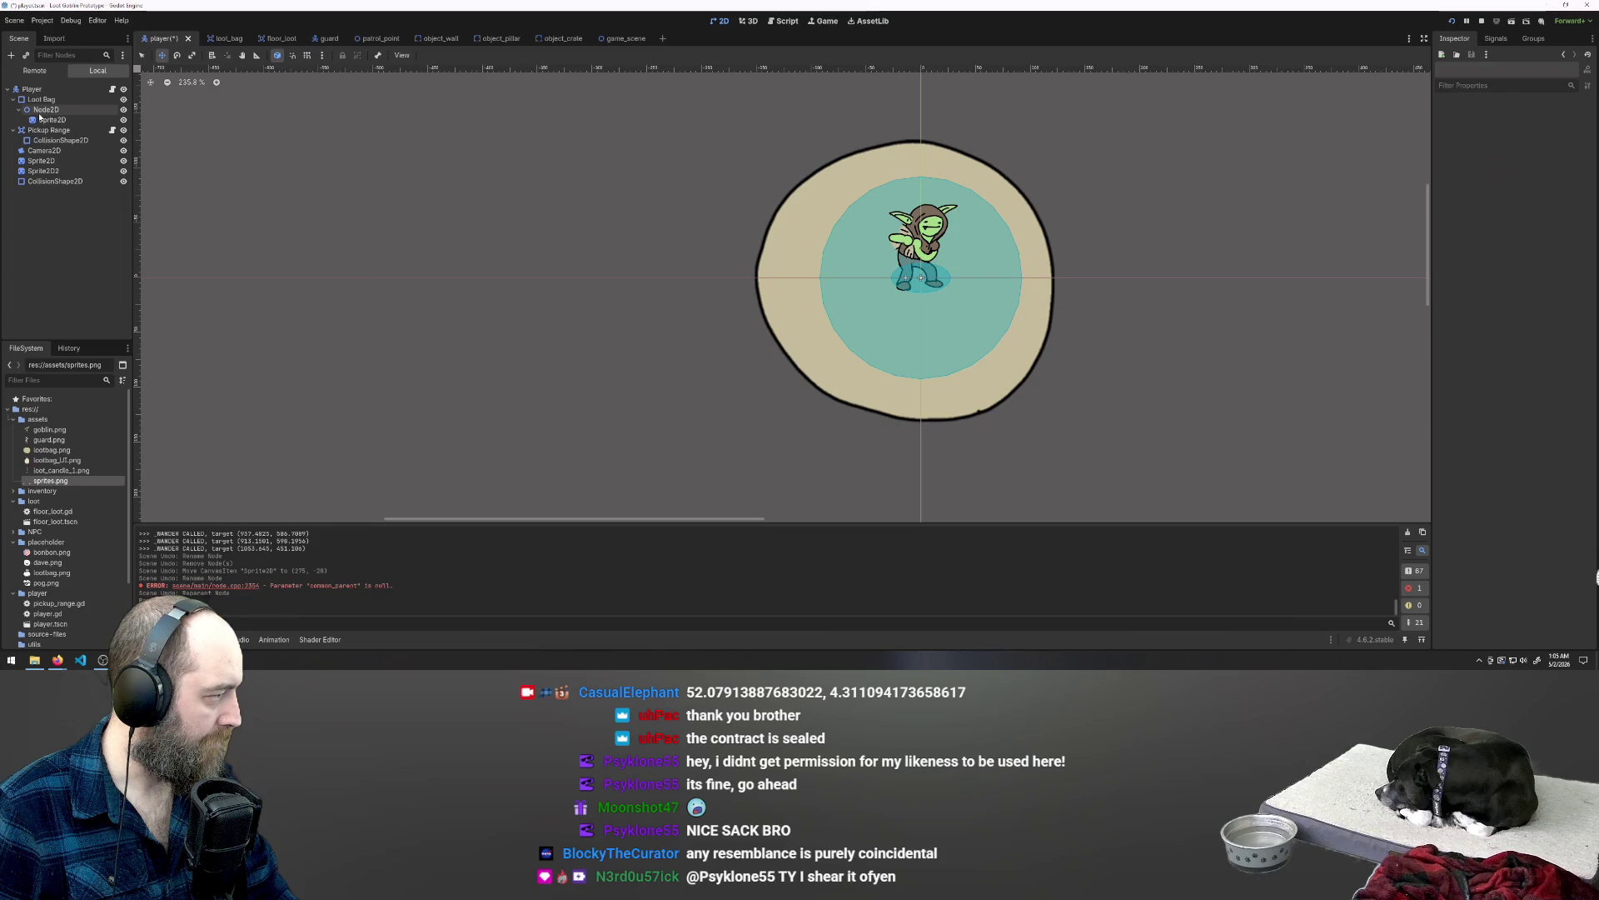
{"action": "key", "text": "F5"}
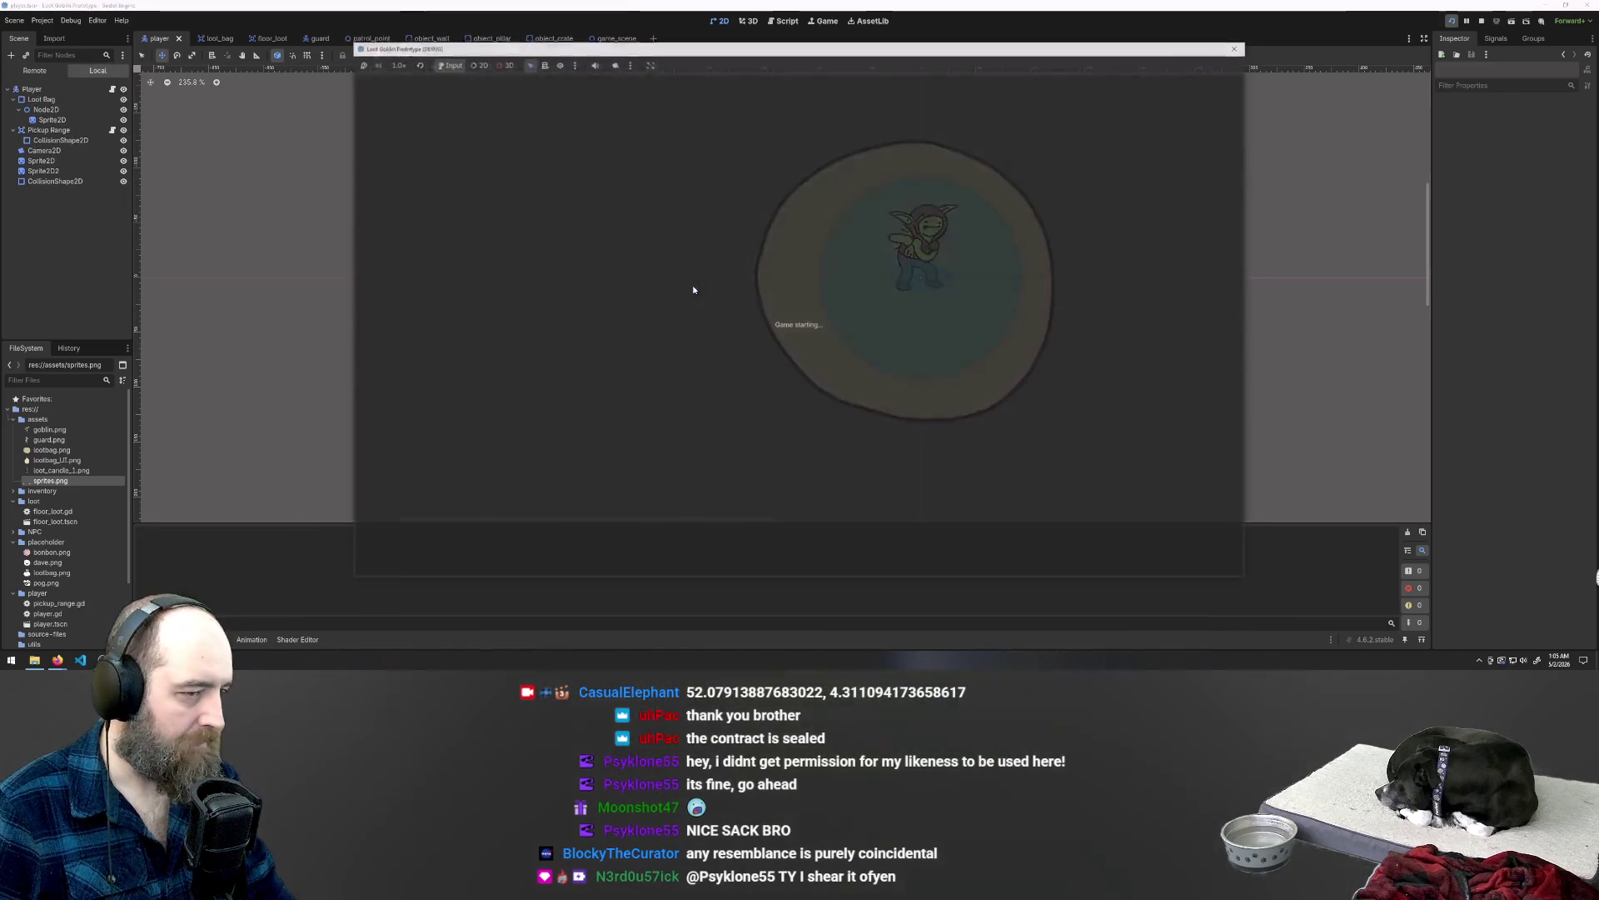
Step: Walk the player up and left in the running game, then stop it with F8
{"action": "key", "text": "w"}
{"action": "key", "text": "a"}
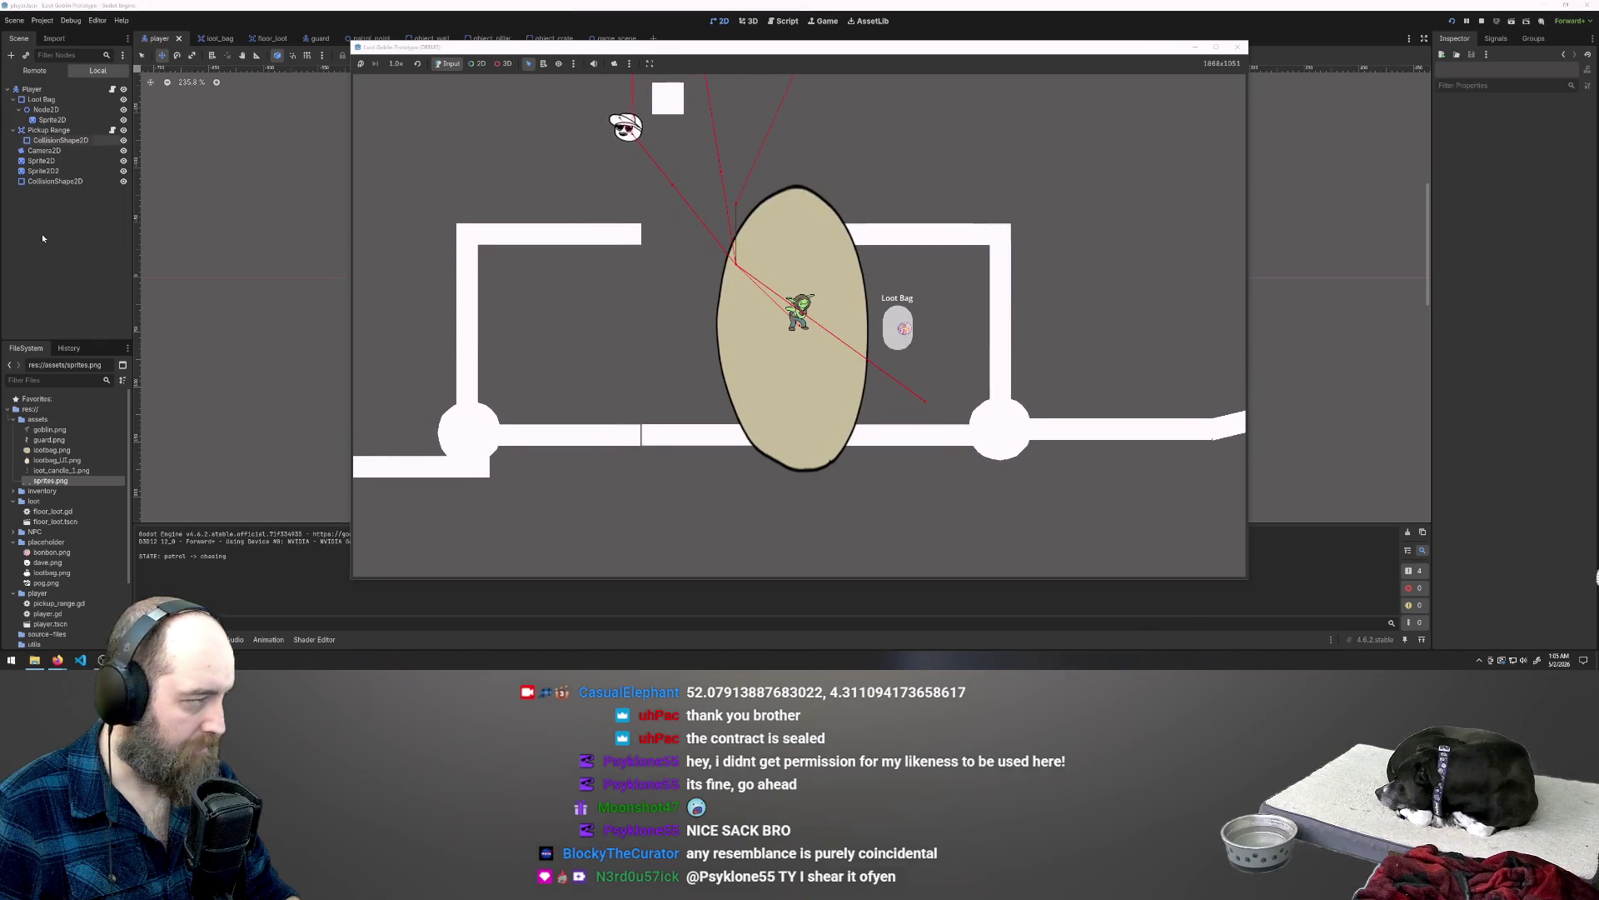
{"action": "key", "text": "F8"}
{"action": "left_click", "coordinate": [49, 119]}
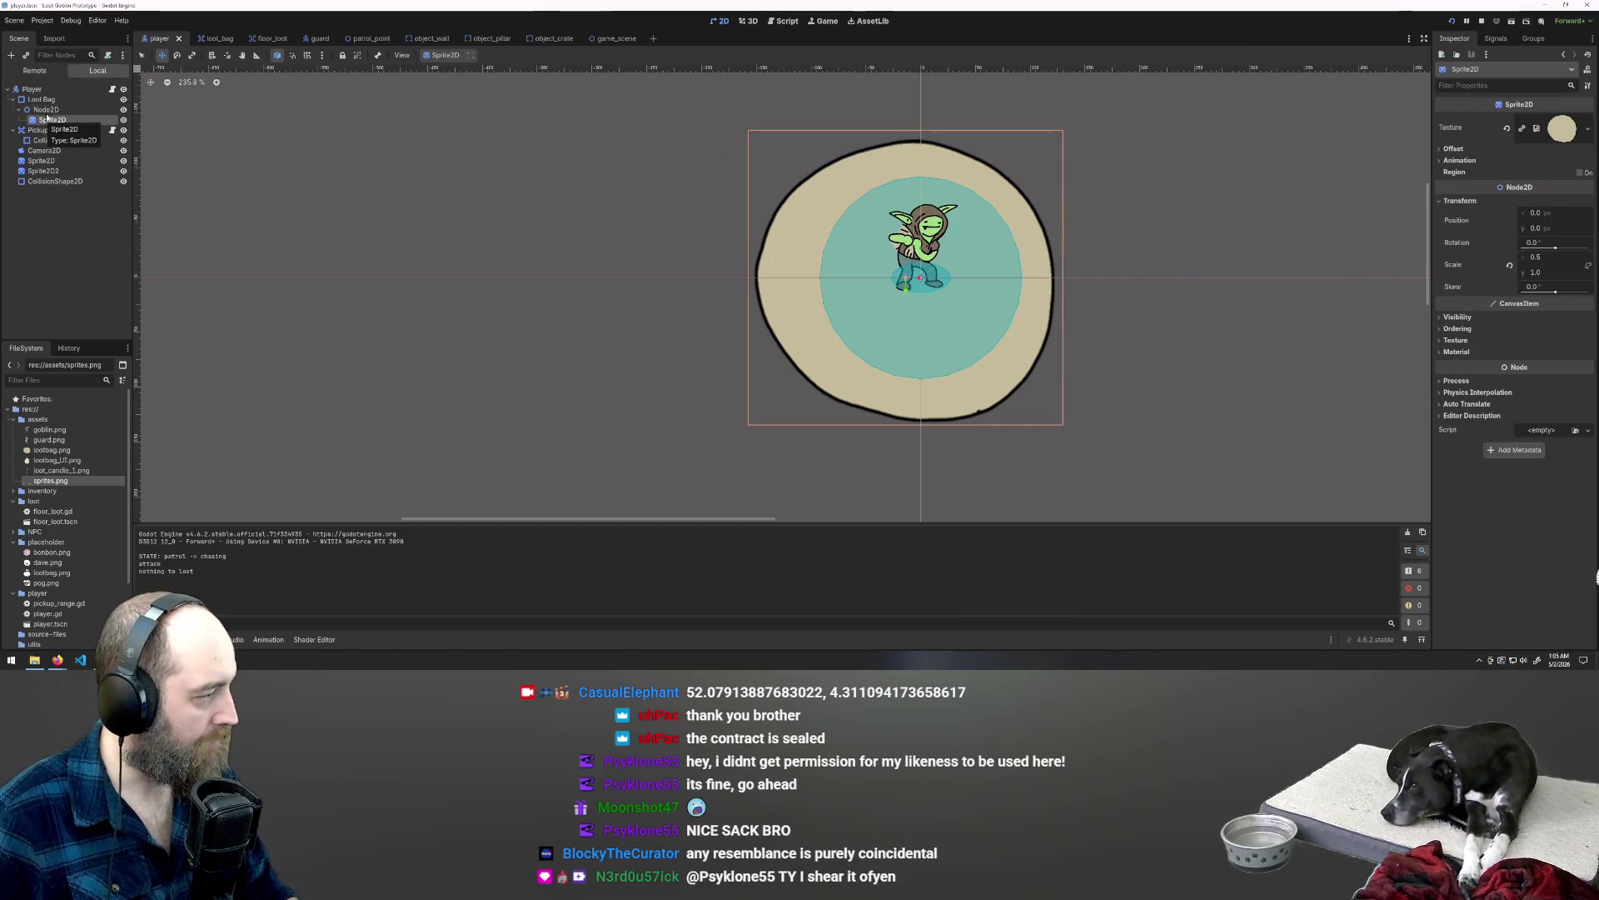
Step: Rename the Node2D to 'Bag Container' and the Sprite2D to 'Bag Sprite'
{"action": "left_click", "coordinate": [46, 109]}
{"action": "type", "text": "B"}
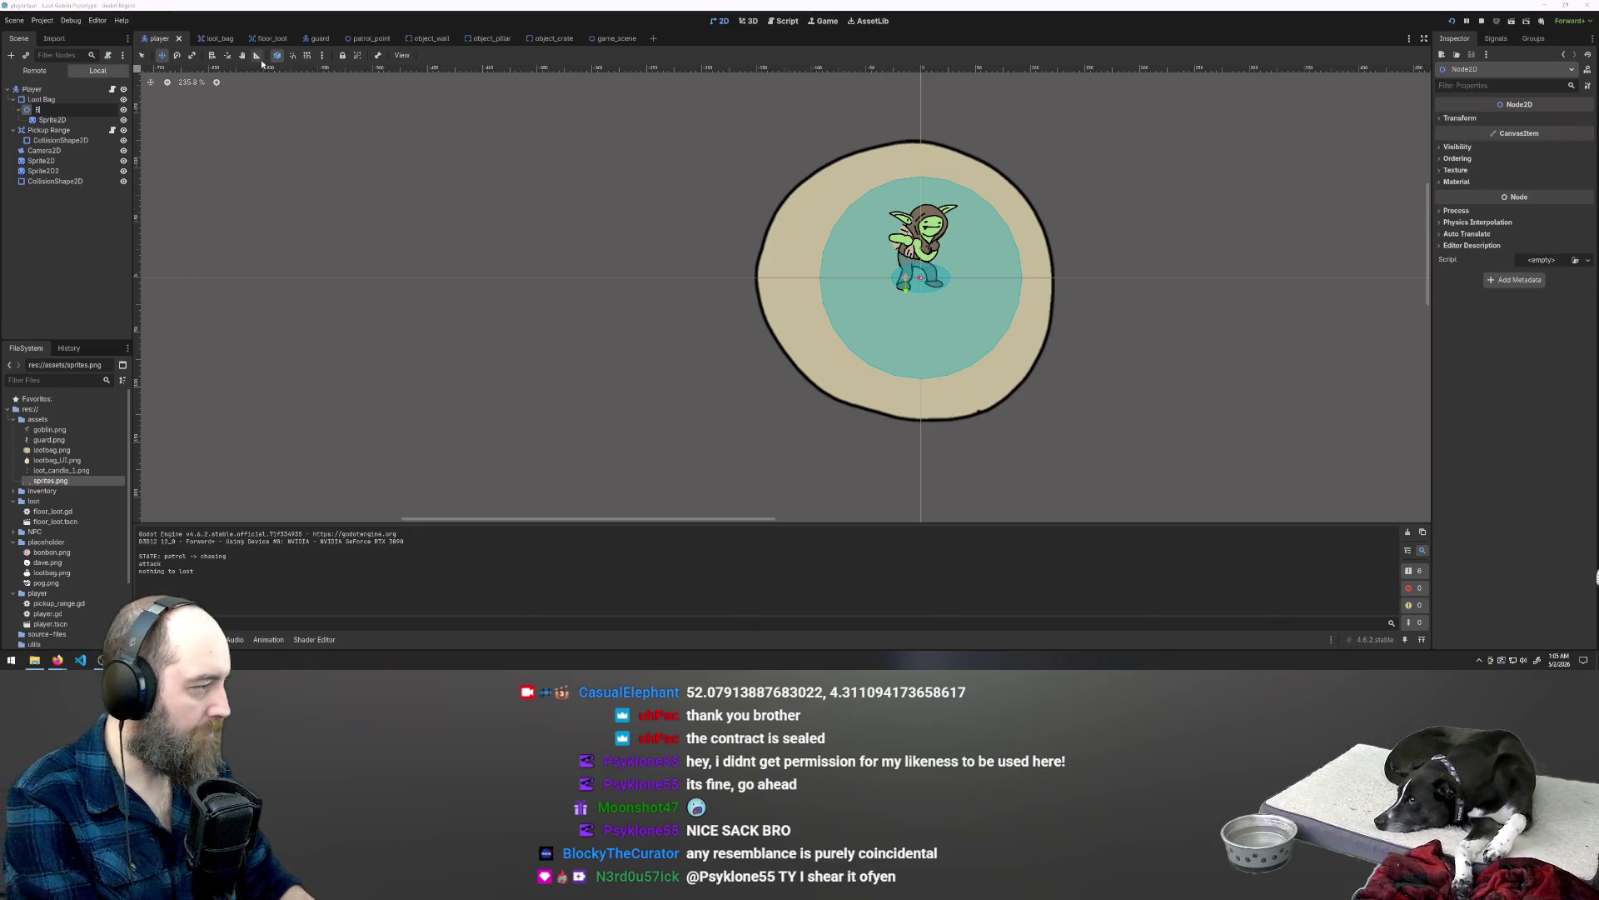
{"action": "type", "text": "er"}
{"action": "key", "text": "Return"}
{"action": "double_click", "coordinate": [52, 119]}
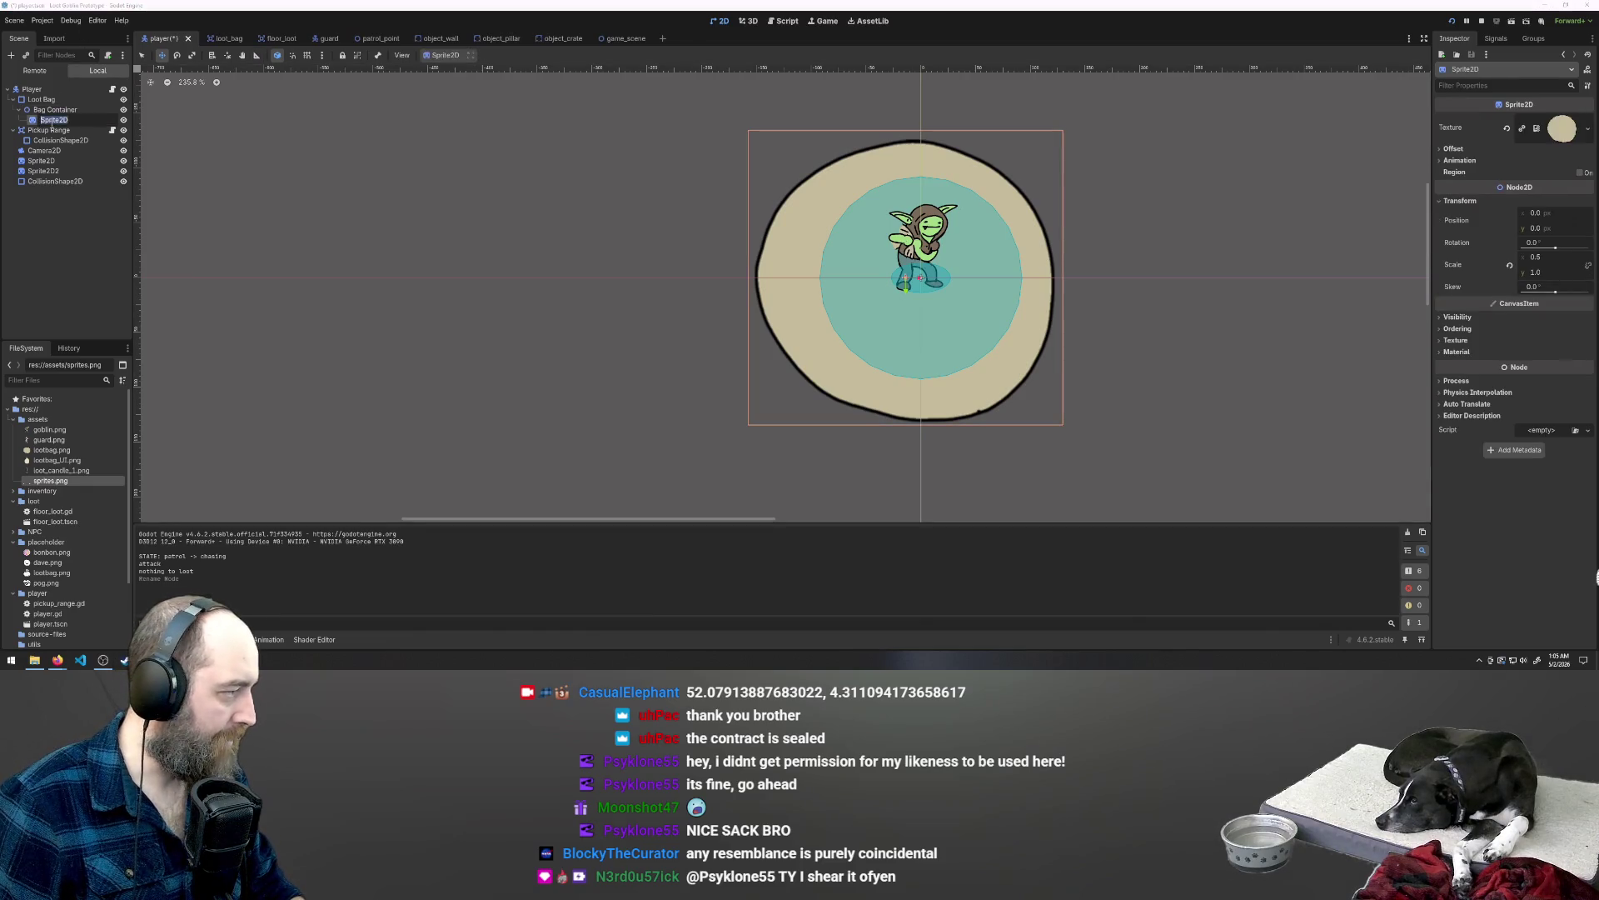
{"action": "type", "text": "te"}
{"action": "key", "text": "Return"}
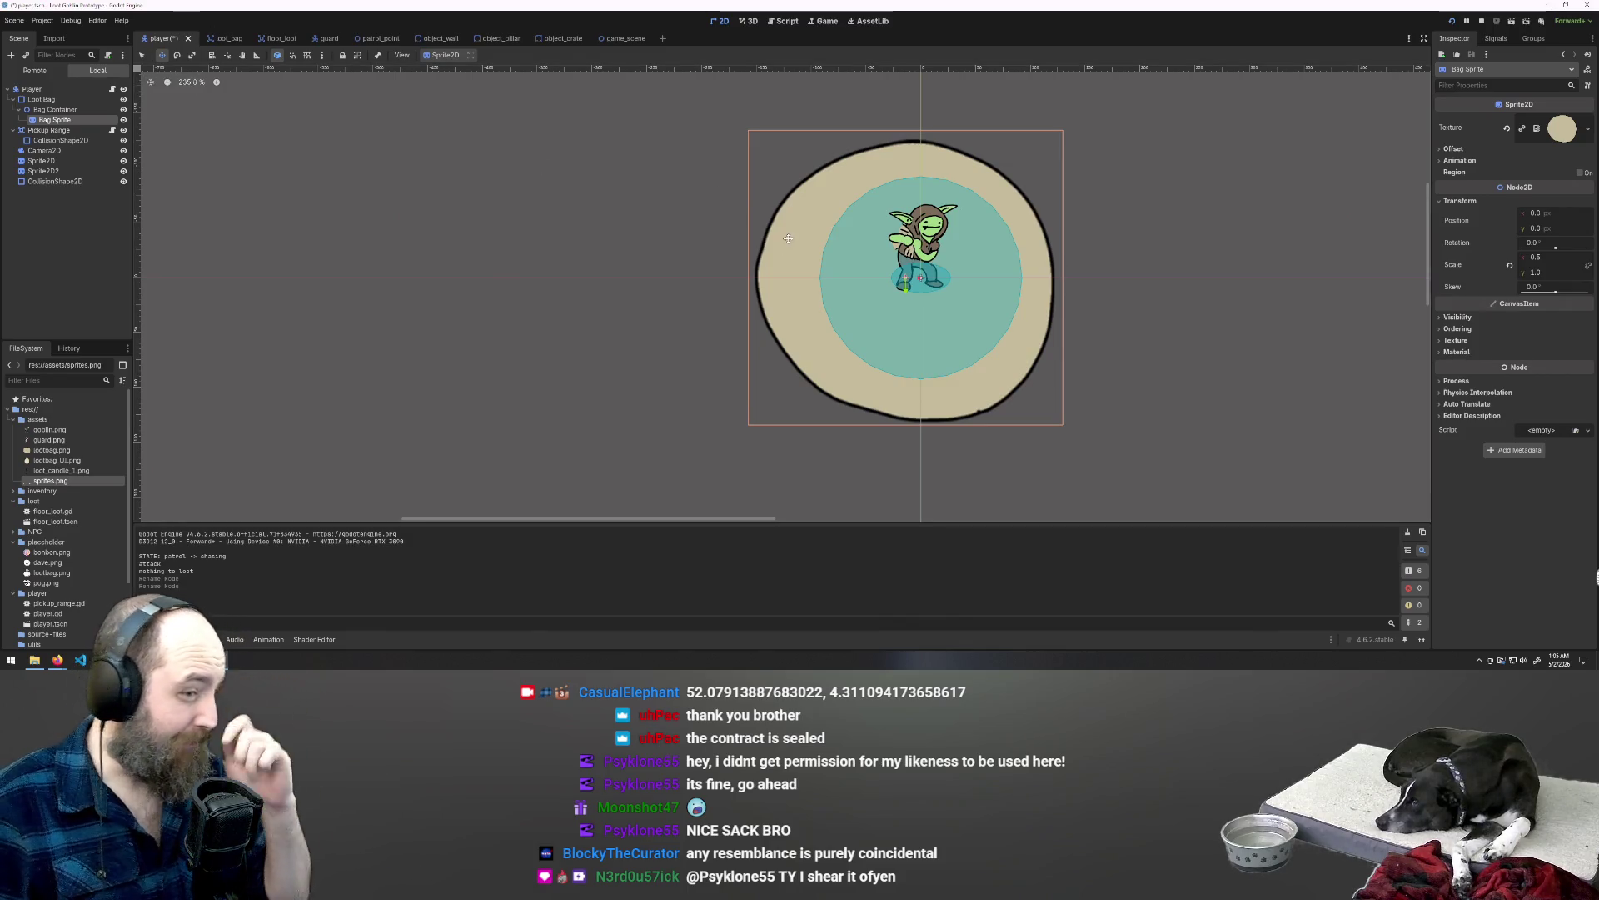
Step: Undo an accidental move of the Bag Sprite and switch to the object_wall scene
{"action": "left_click", "coordinate": [72, 108]}
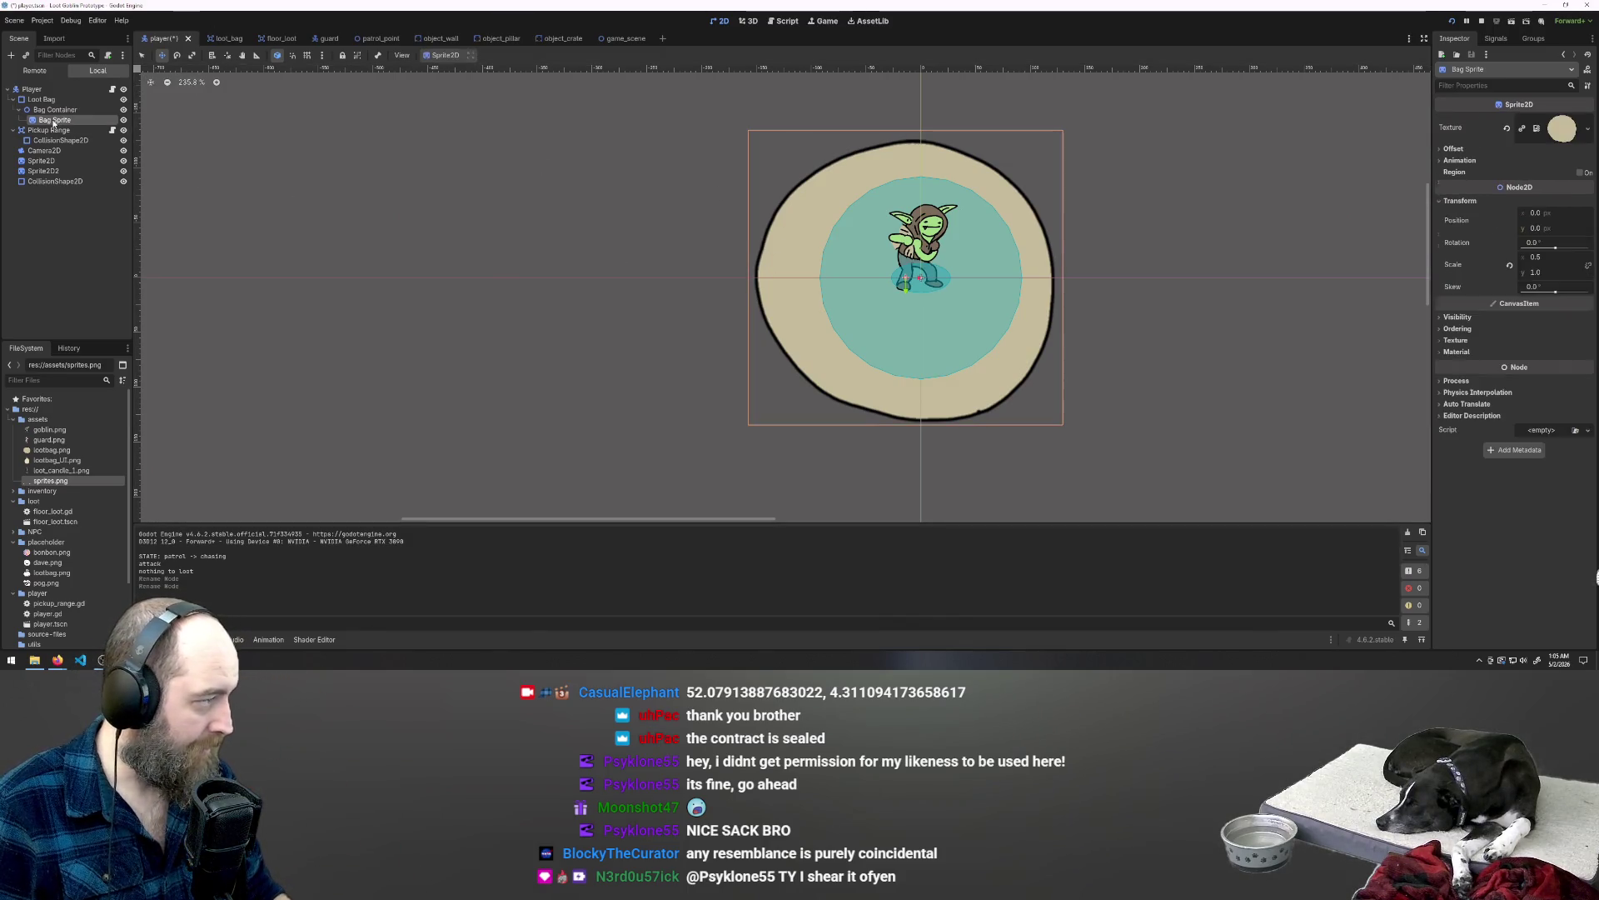
{"action": "left_click", "coordinate": [53, 121]}
{"action": "left_click_drag", "start_coordinate": [883, 383], "coordinate": [891, 247]}
{"action": "key", "text": "ctrl+z"}
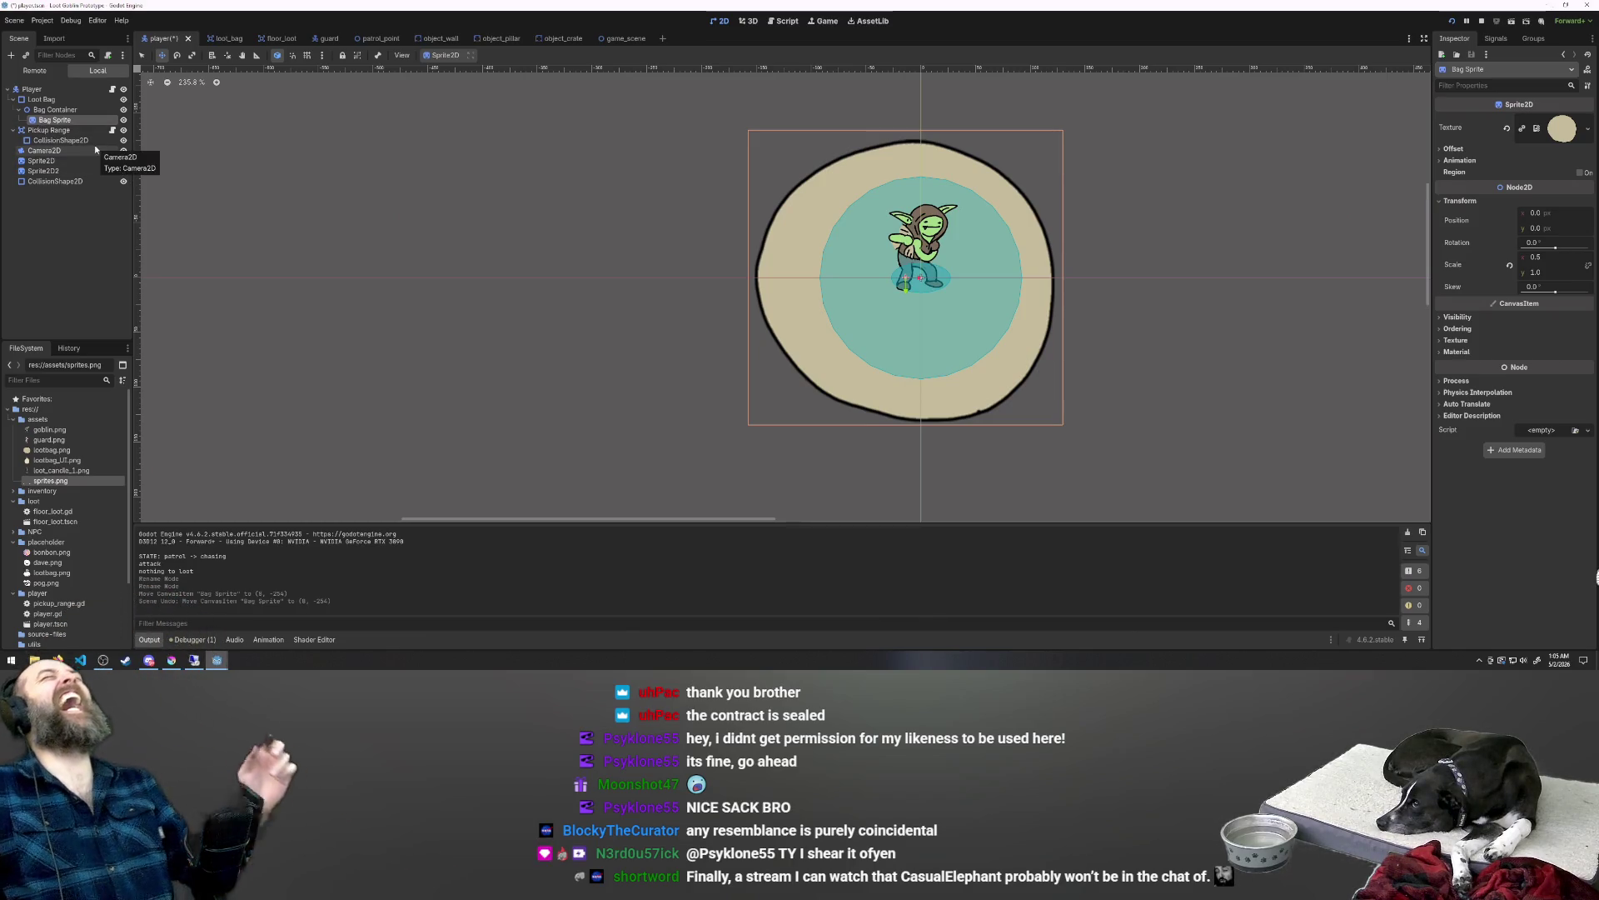
{"action": "left_click", "coordinate": [433, 38]}
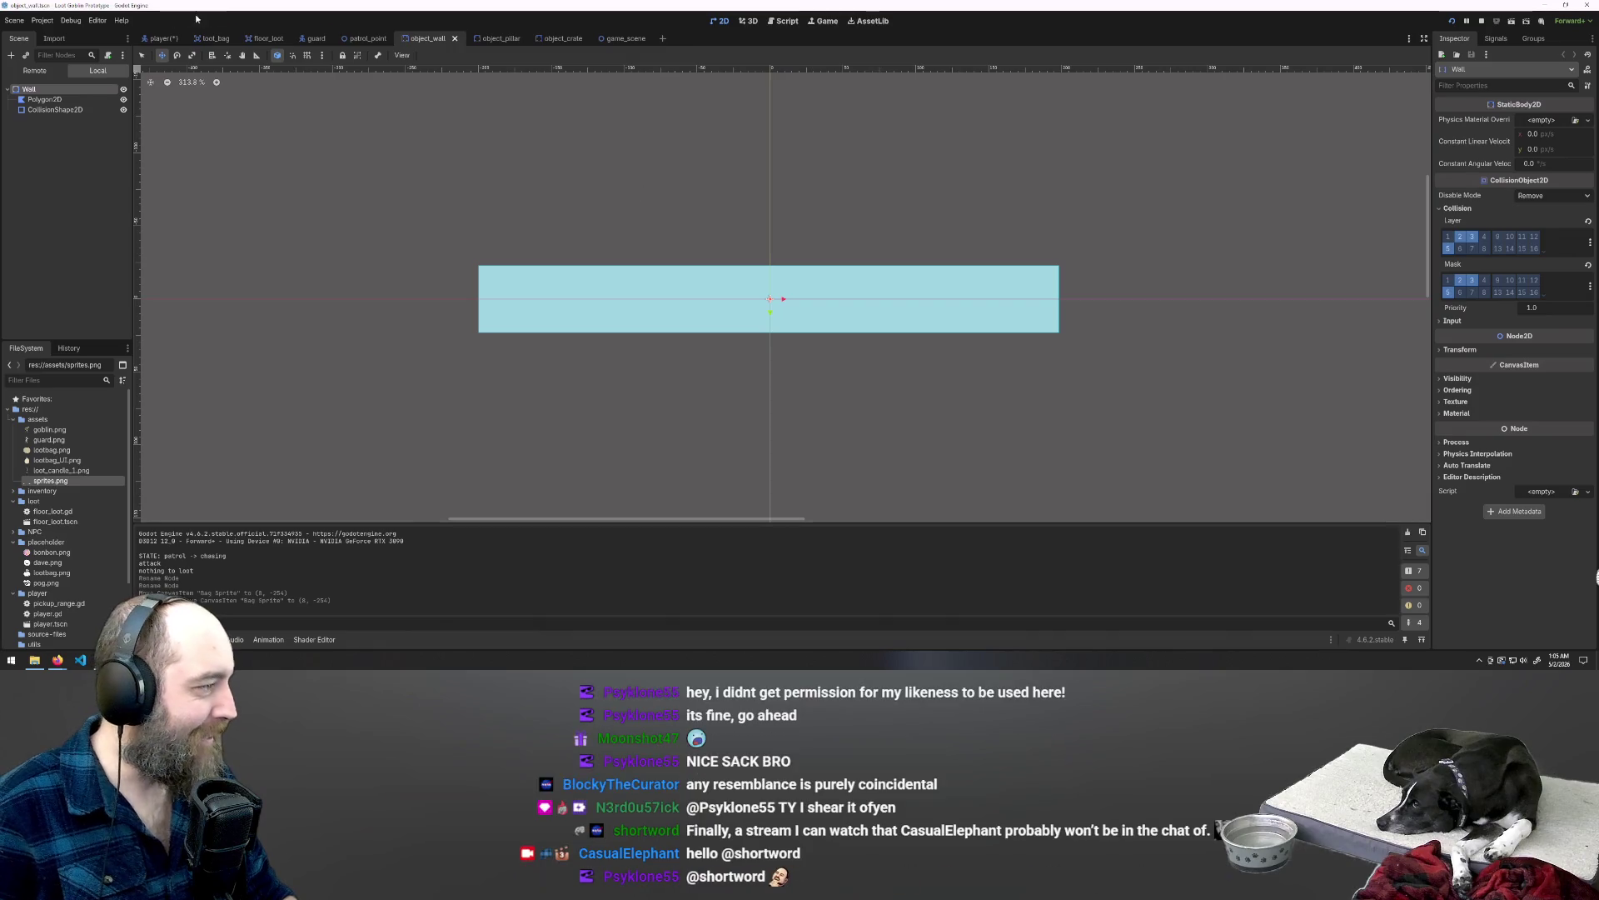
Step: In the player scene, drag Bag Container up-left so the loot sack sits above the goblin
{"action": "left_click", "coordinate": [163, 39]}
{"action": "scroll", "coordinate": [941, 270], "scroll_direction": "down", "scroll_amount": 2}
{"action": "scroll", "coordinate": [918, 283], "scroll_direction": "up", "scroll_amount": 4}
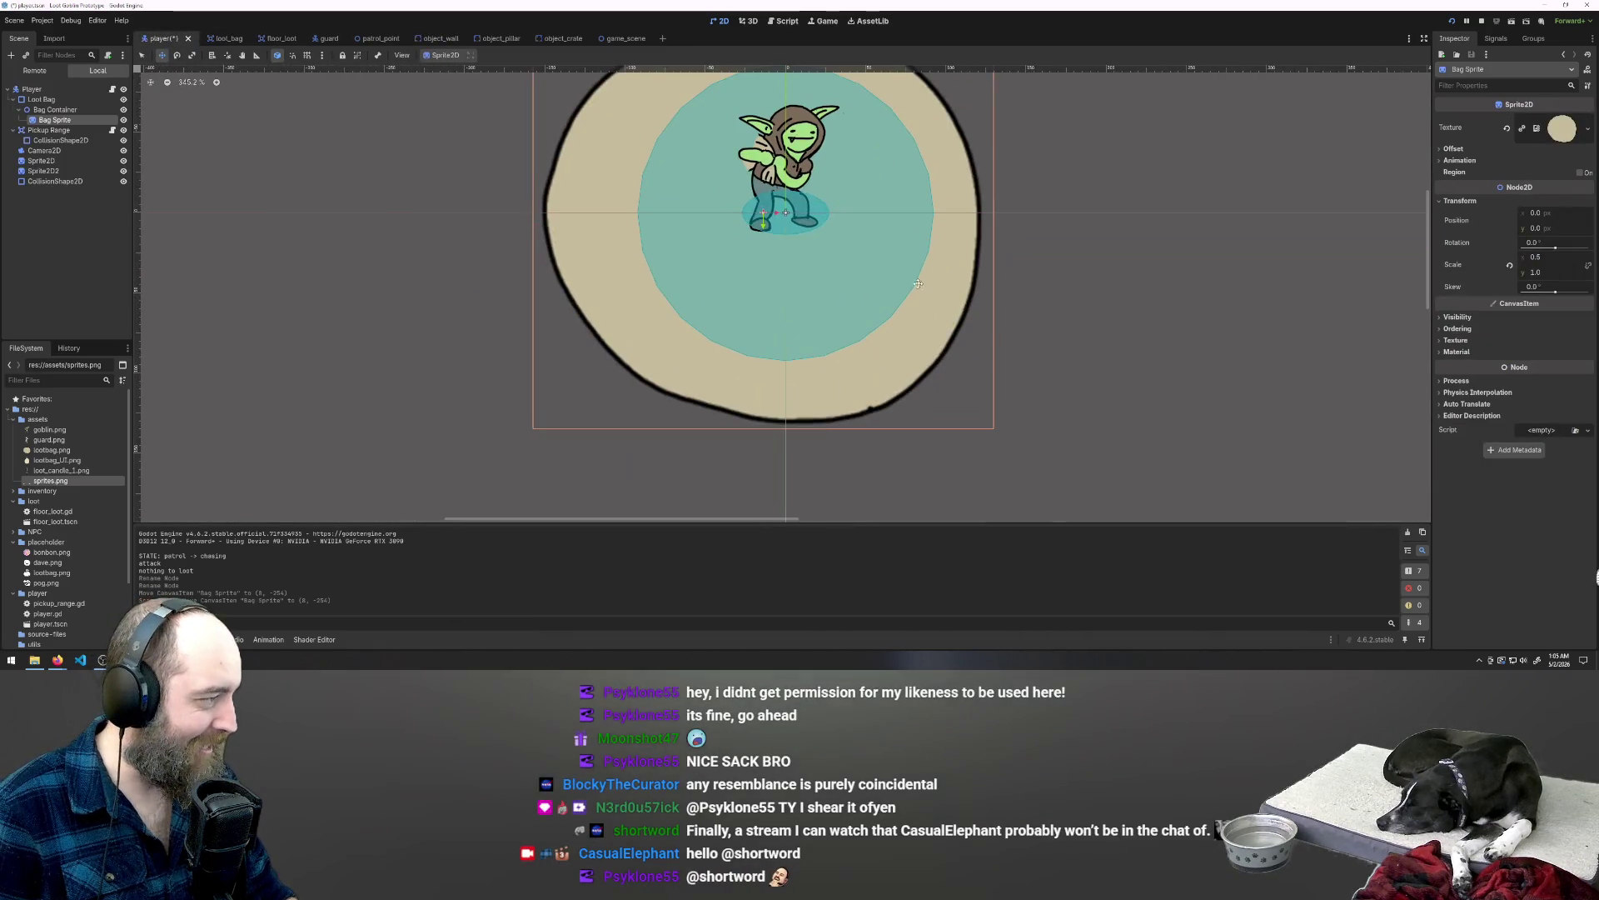
{"action": "left_click", "coordinate": [55, 109]}
{"action": "scroll", "coordinate": [1044, 356], "scroll_direction": "down", "scroll_amount": 2}
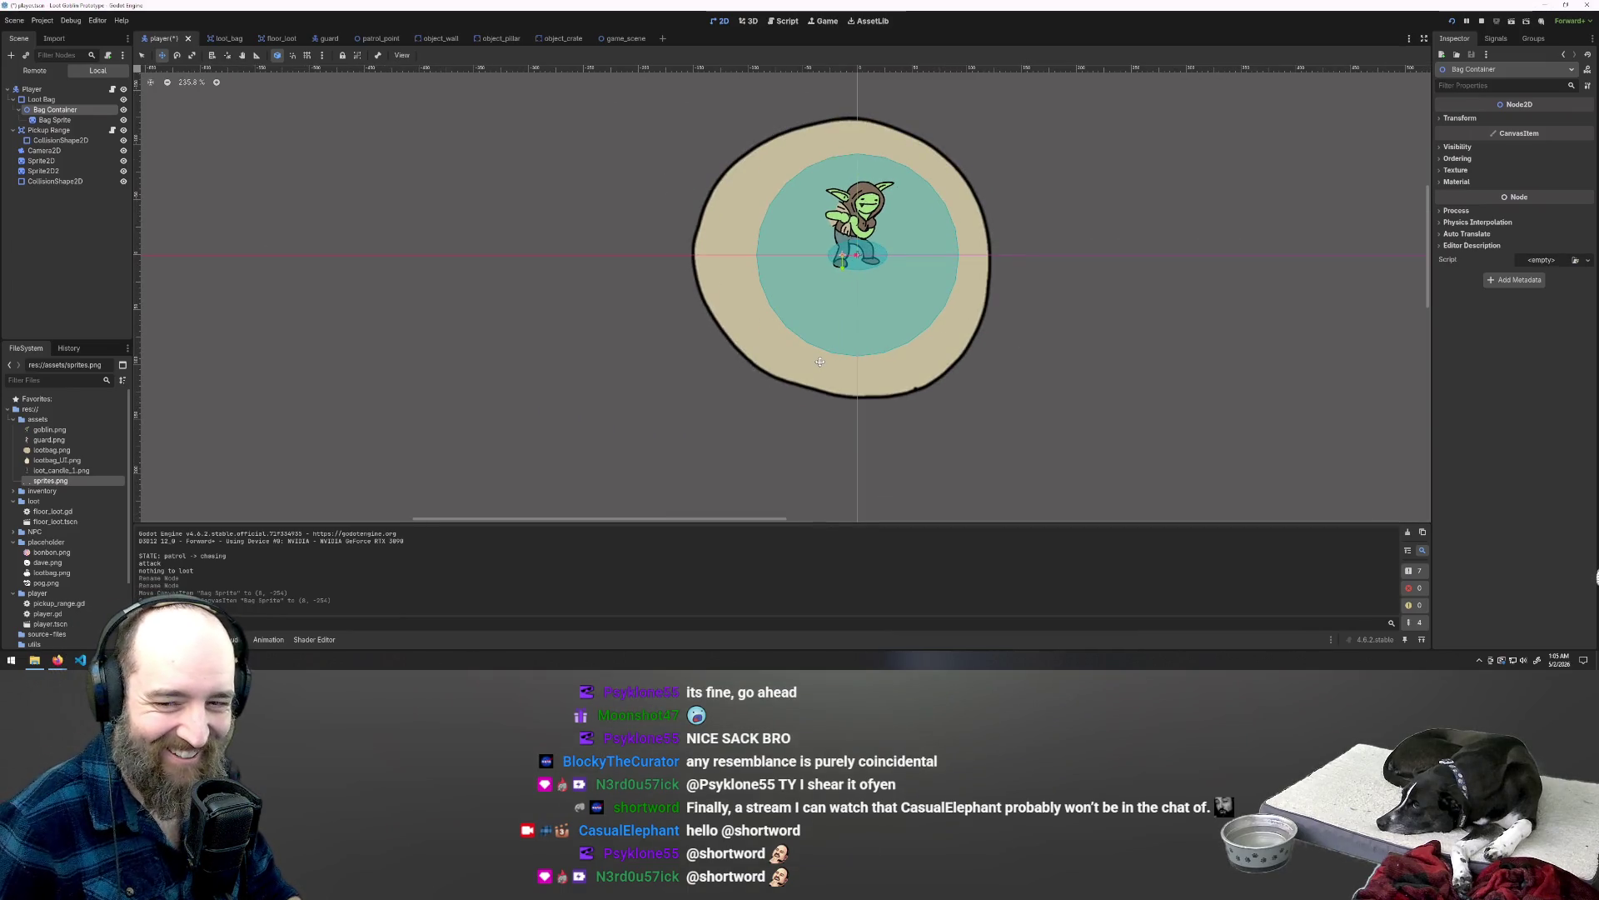
{"action": "mouse_move", "coordinate": [824, 427]}
{"action": "left_mouse_down"}
{"action": "mouse_move", "coordinate": [805, 239]}
{"action": "mouse_move", "coordinate": [762, 201]}
{"action": "left_mouse_up"}
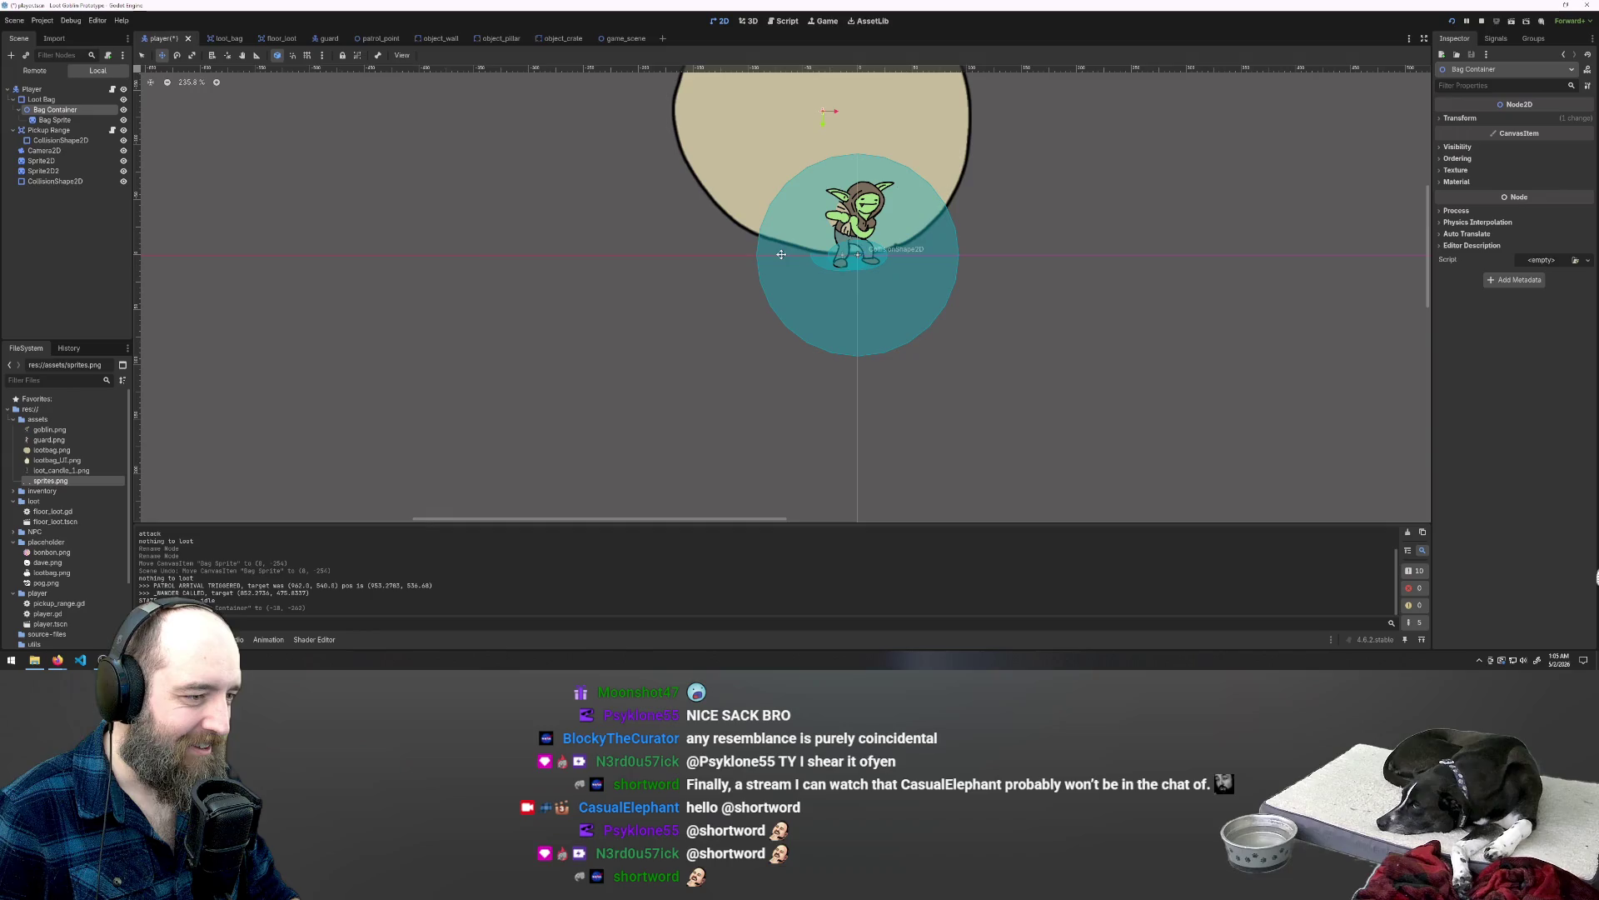
Step: Review the Bag Sprite and Bag Container properties, then open the player.gd script
{"action": "left_click", "coordinate": [54, 119]}
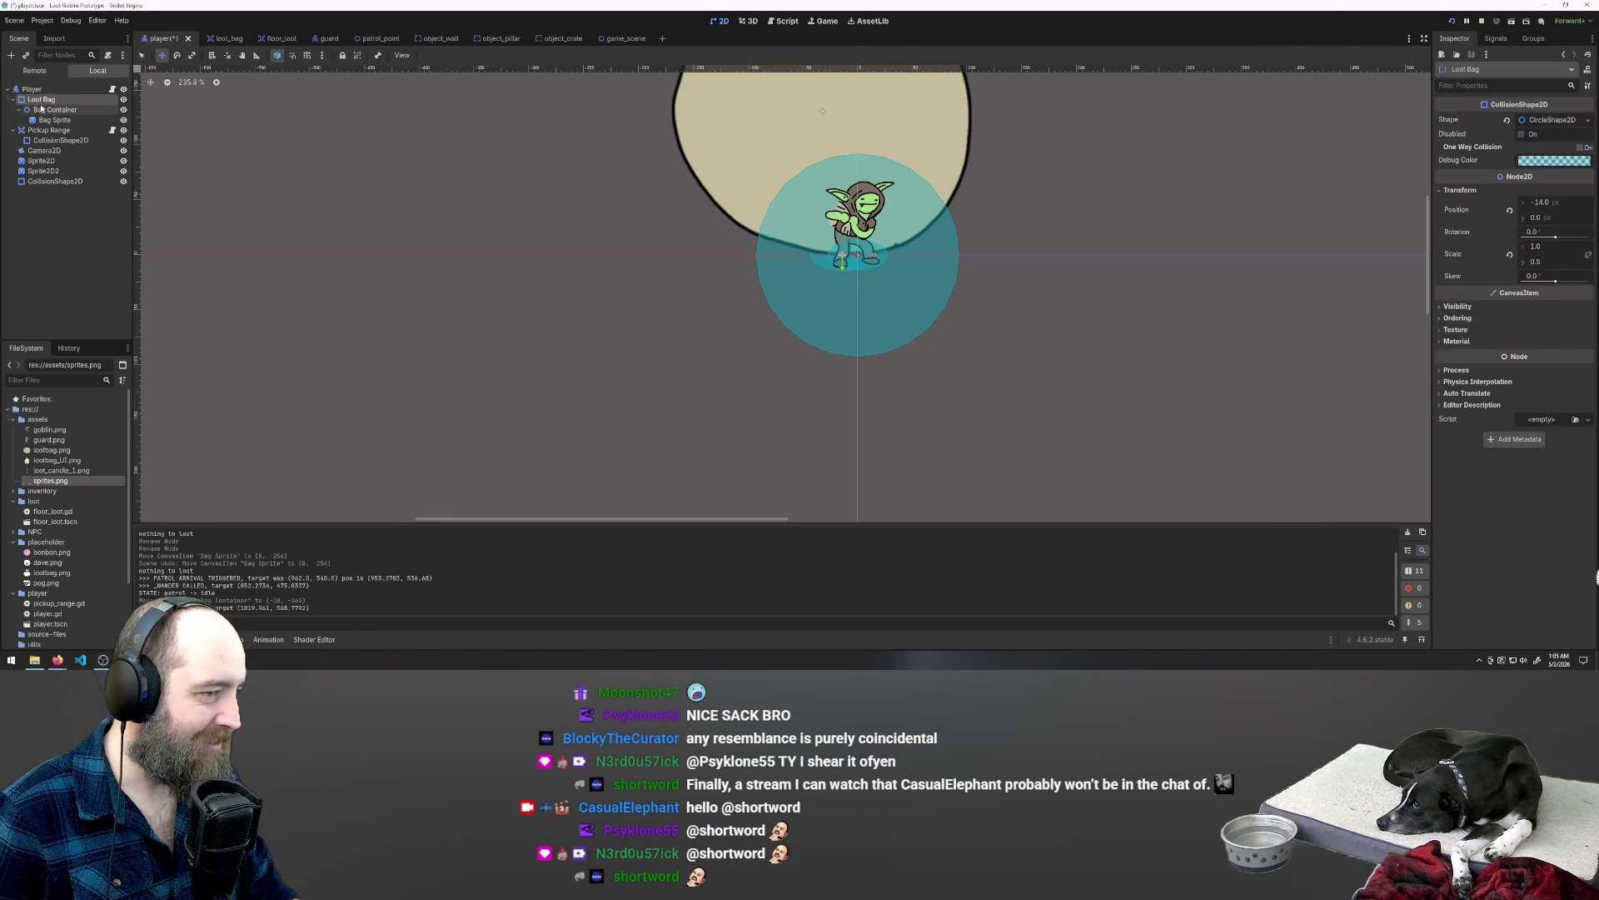
{"action": "left_click", "coordinate": [41, 111]}
{"action": "left_click", "coordinate": [52, 120]}
{"action": "left_click", "coordinate": [50, 111]}
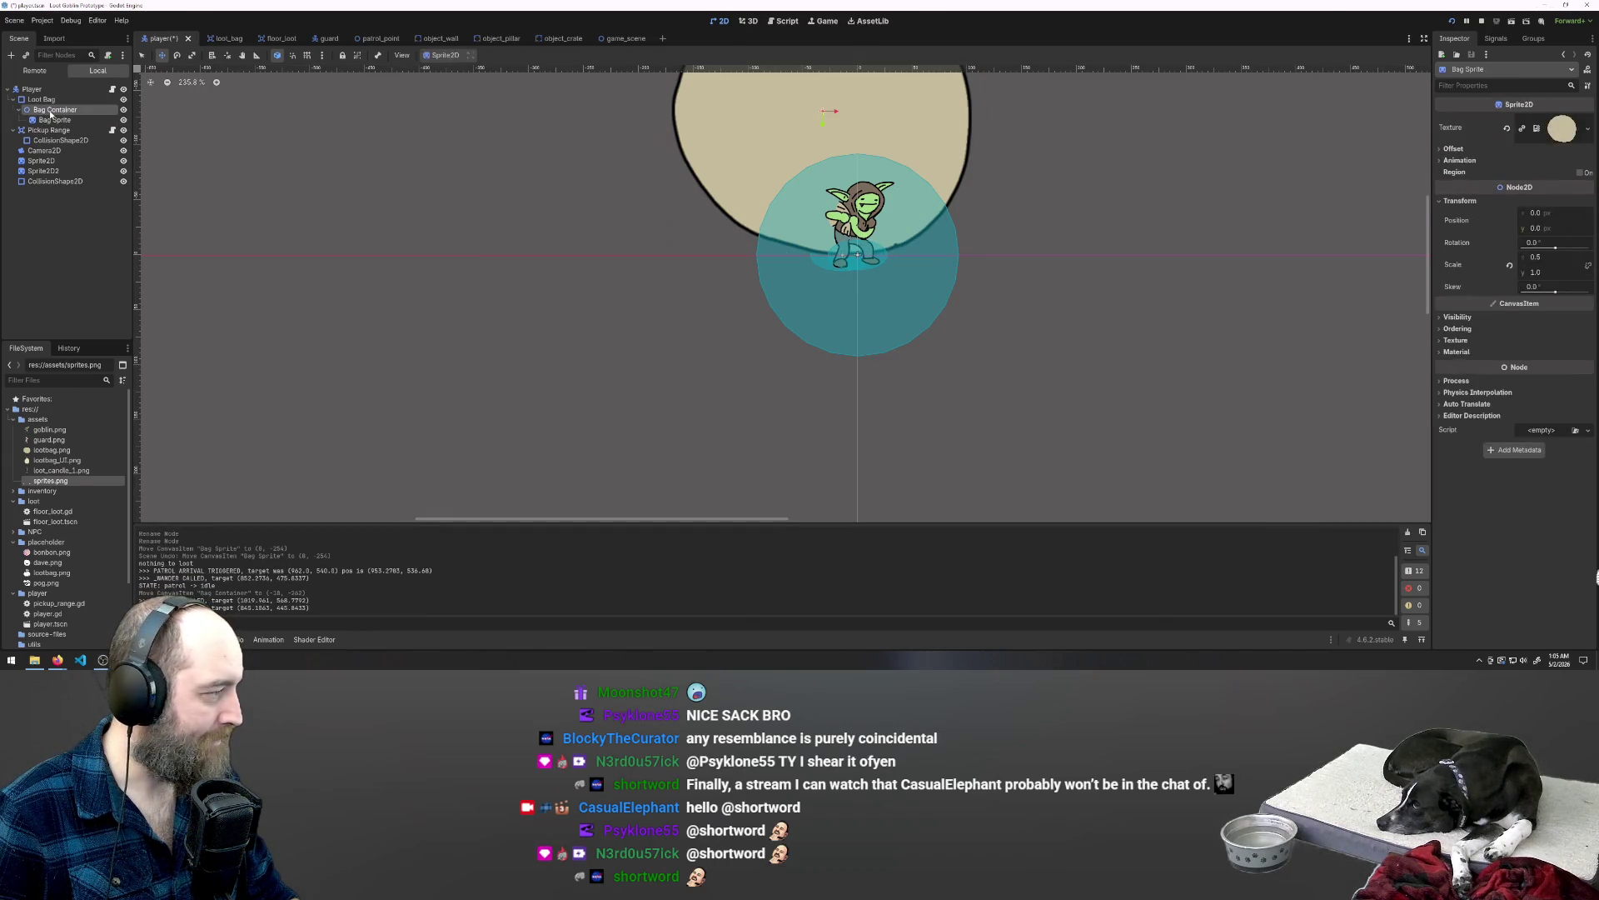
{"action": "left_click", "coordinate": [113, 89]}
{"action": "scroll", "coordinate": [699, 223], "scroll_direction": "down", "scroll_amount": 3}
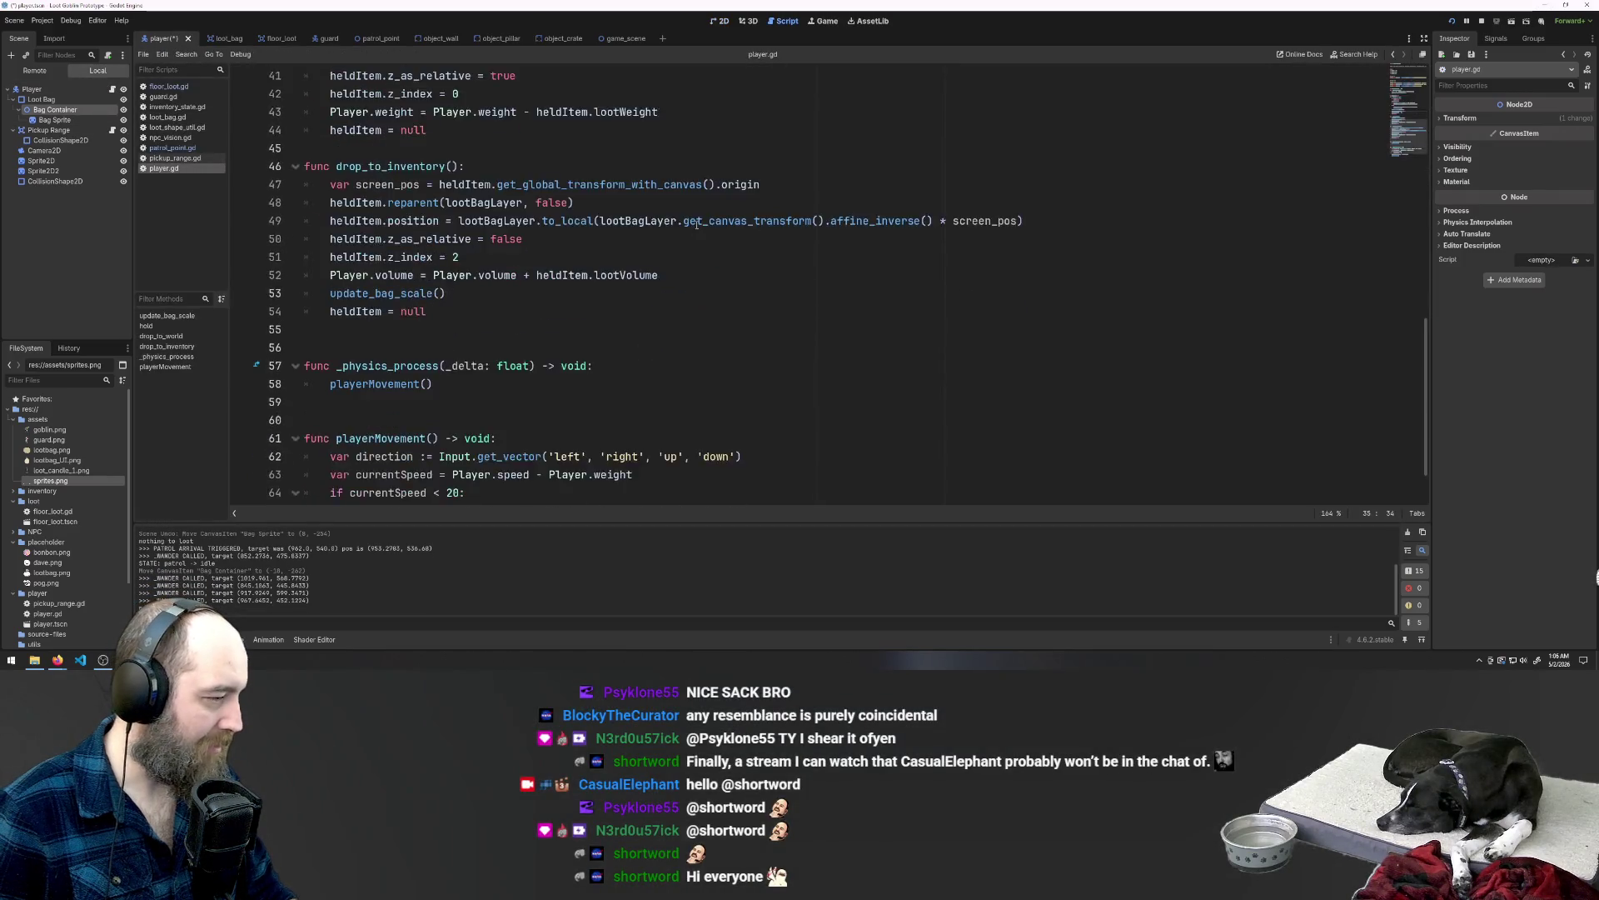
Step: Rename Bag Container to BagScale and drag the node into player.gd line 10
{"action": "scroll", "coordinate": [699, 223], "scroll_direction": "up", "scroll_amount": 10}
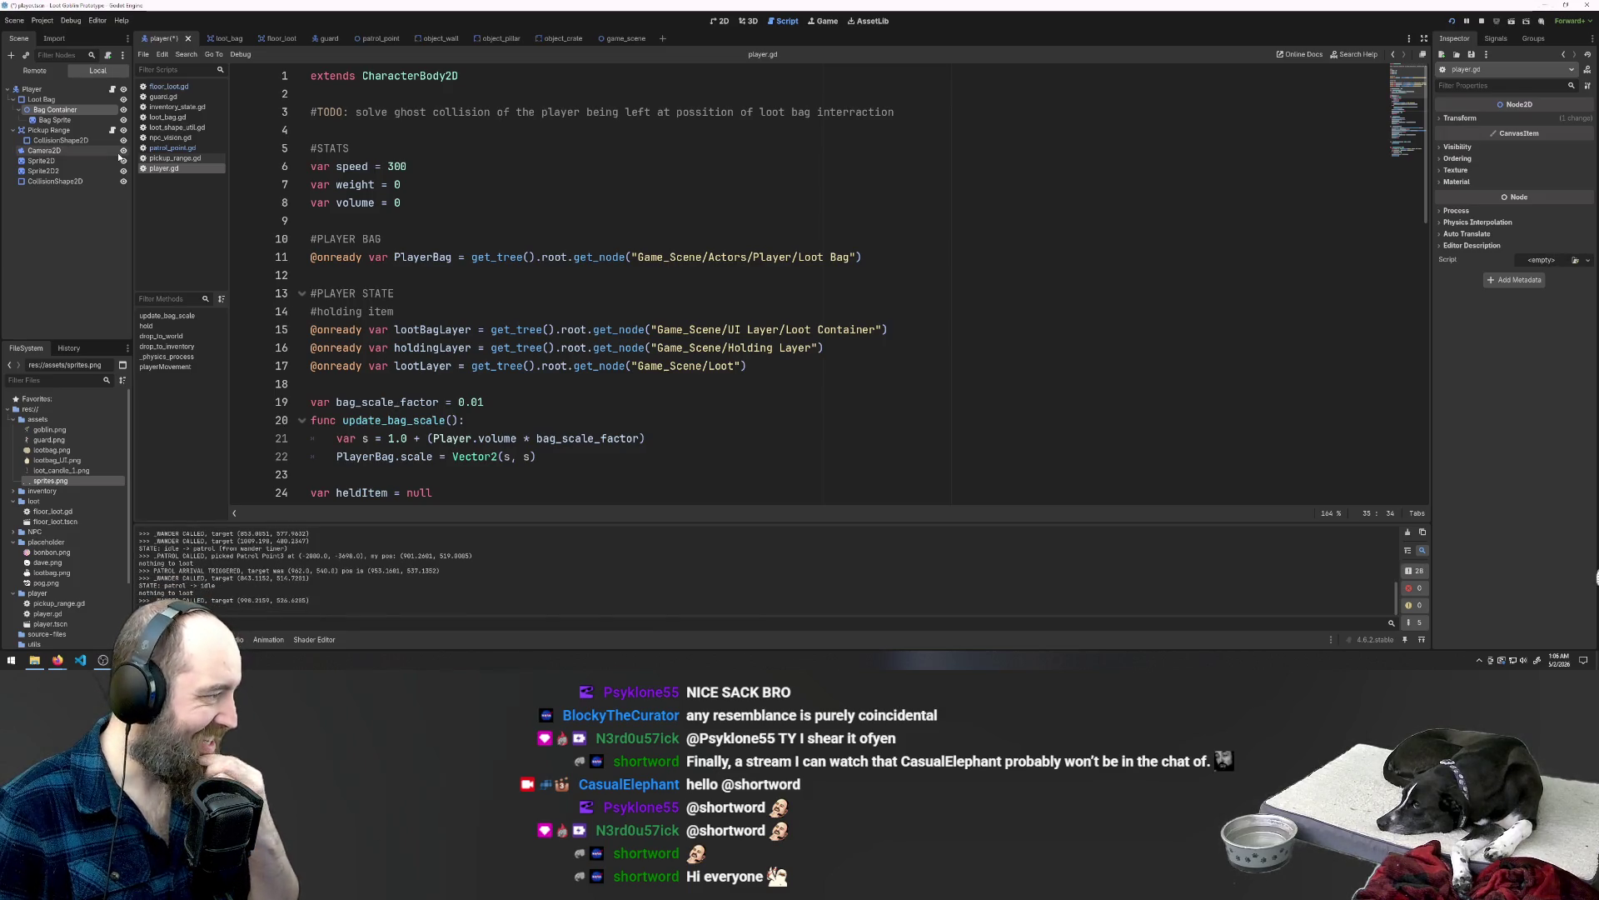
{"action": "double_click", "coordinate": [60, 110]}
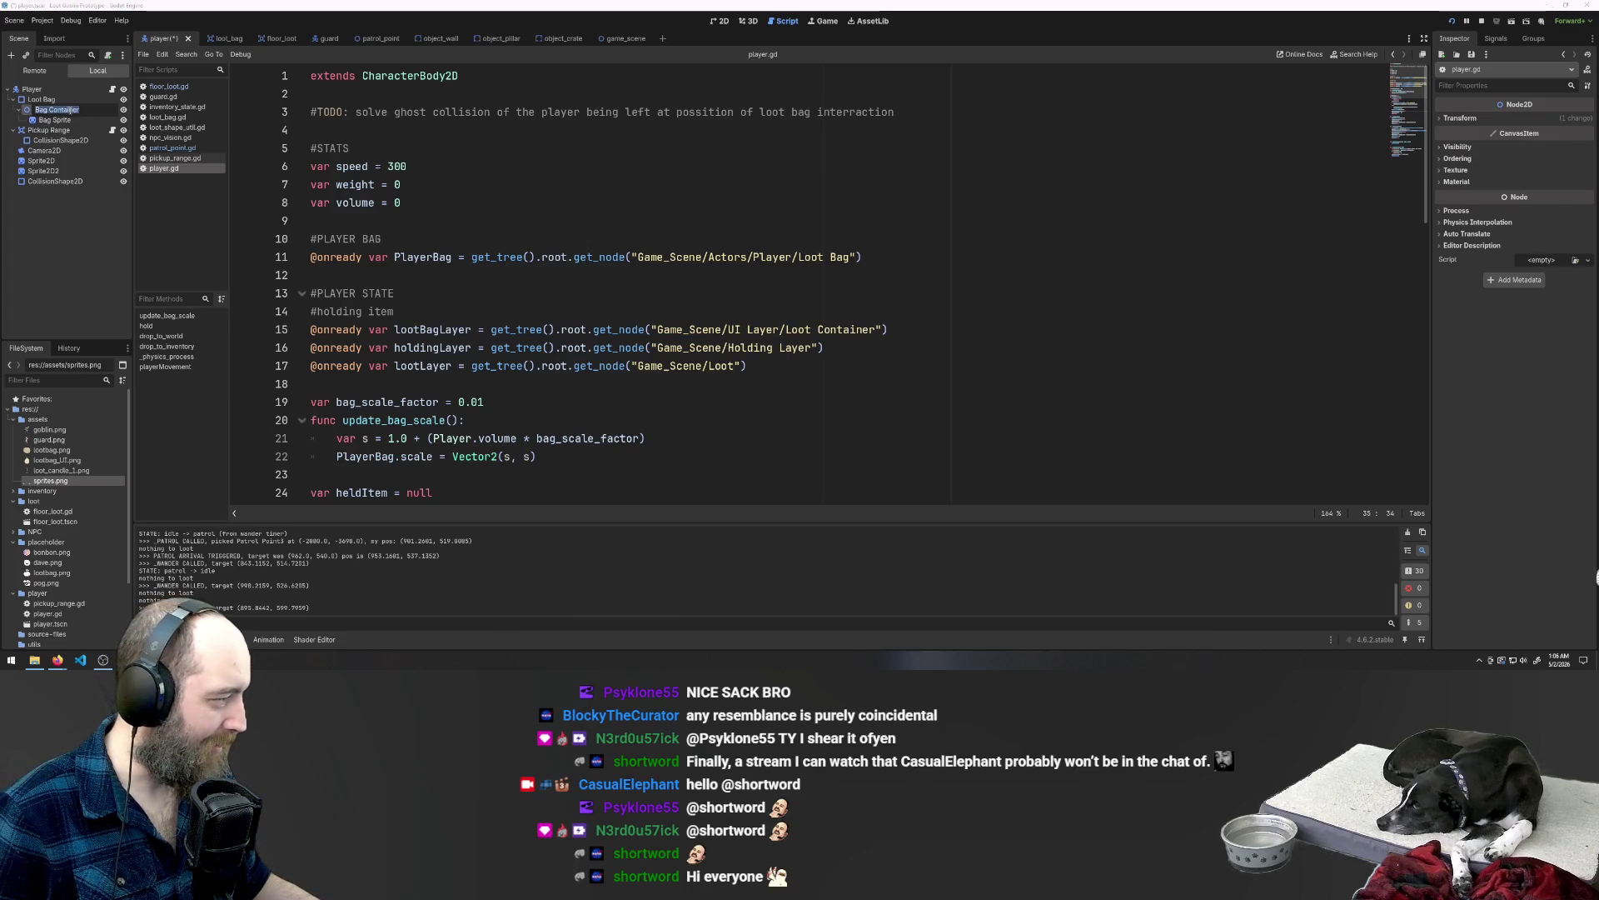
{"action": "left_click_drag", "start_coordinate": [85, 109], "coordinate": [50, 114]}
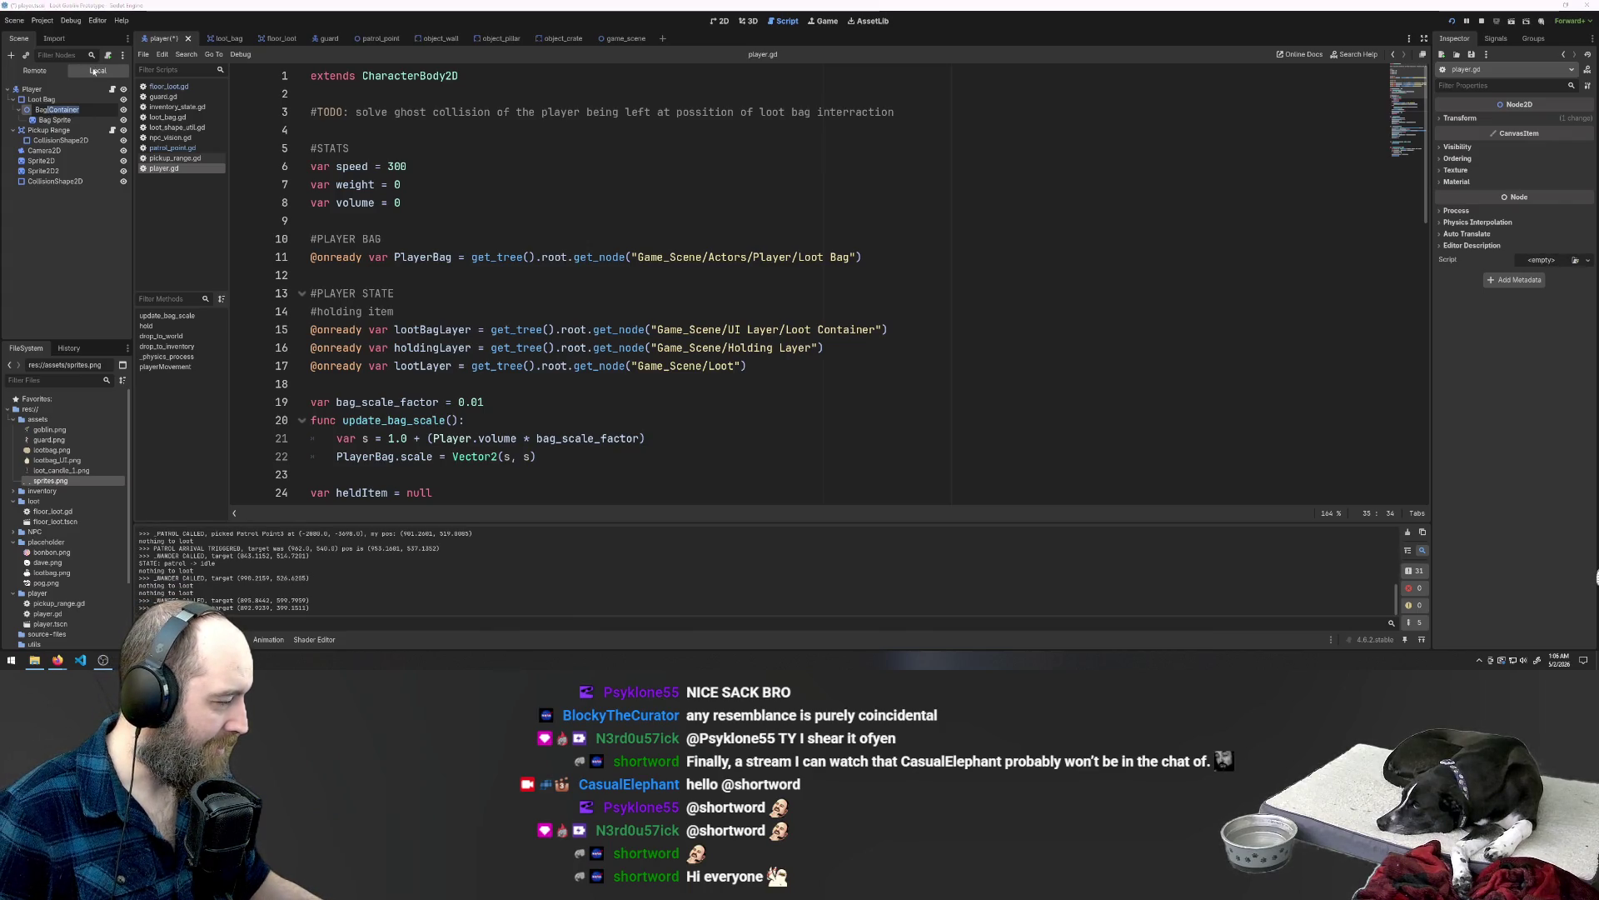
{"action": "type", "text": "Scal"}
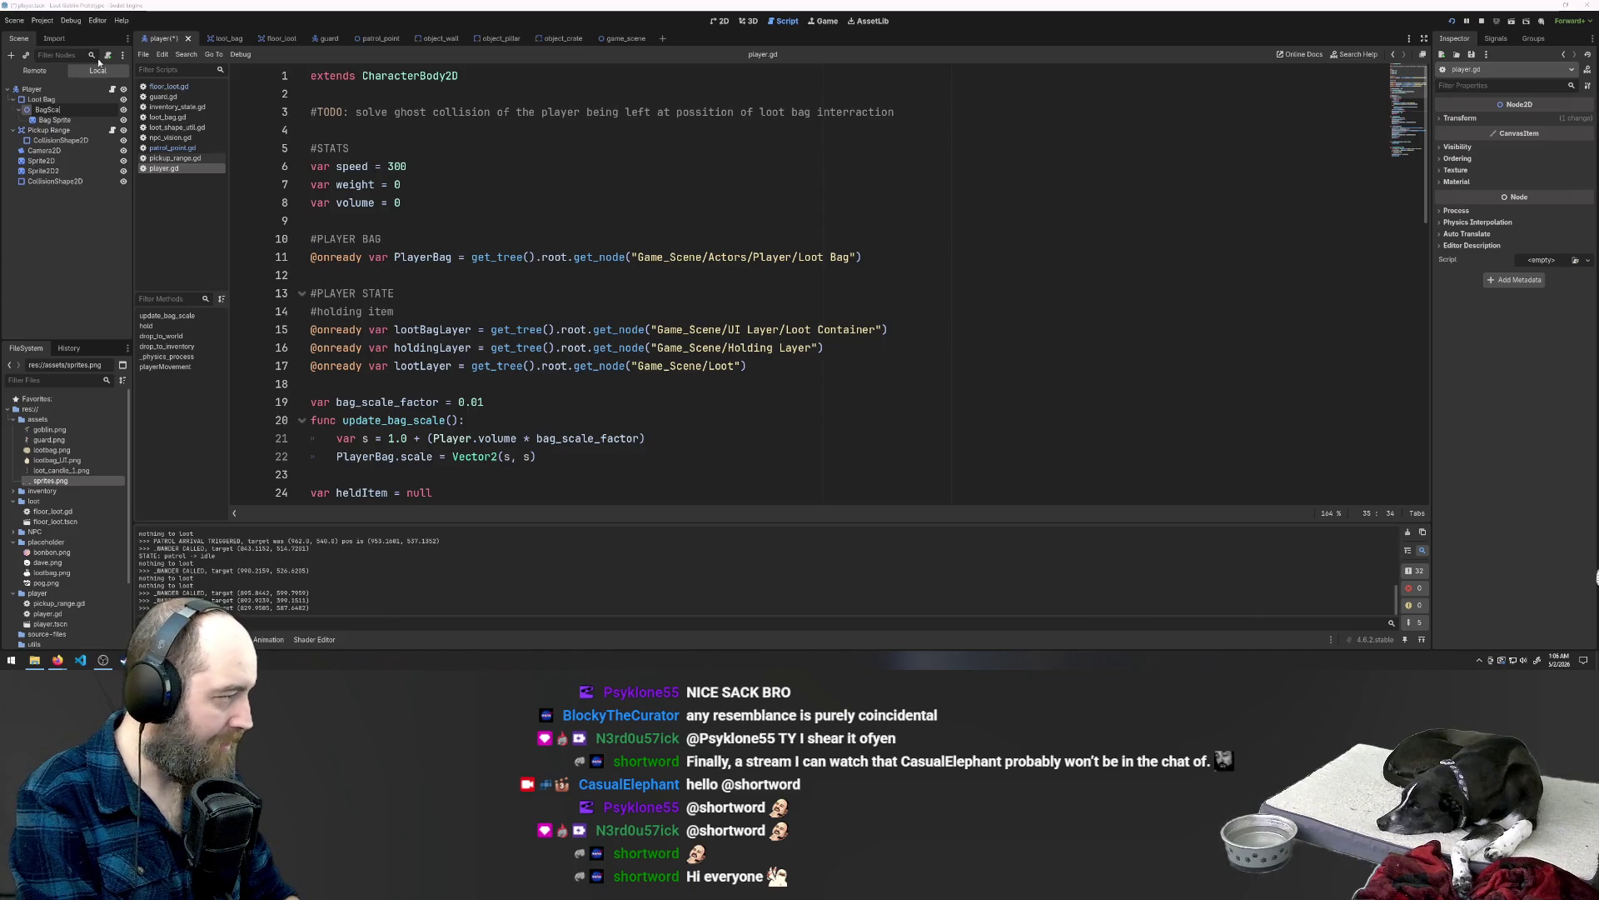
{"action": "type", "text": "e"}
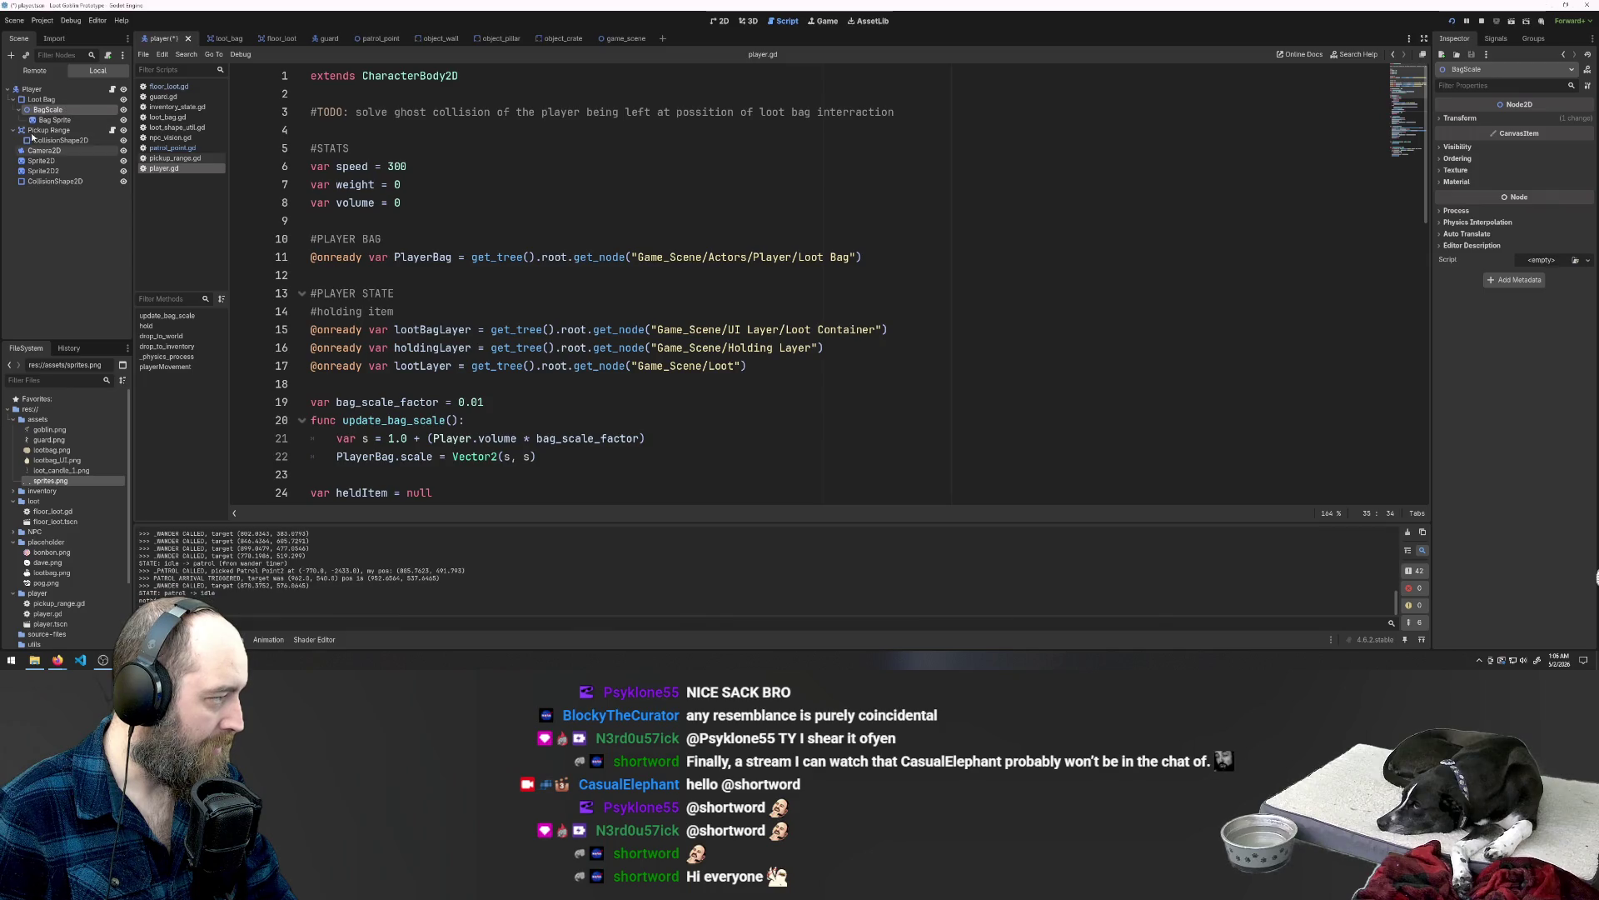
{"action": "mouse_move", "coordinate": [49, 109]}
{"action": "left_mouse_down"}
{"action": "mouse_move", "coordinate": [500, 237]}
{"action": "mouse_move", "coordinate": [778, 240]}
{"action": "left_mouse_up"}
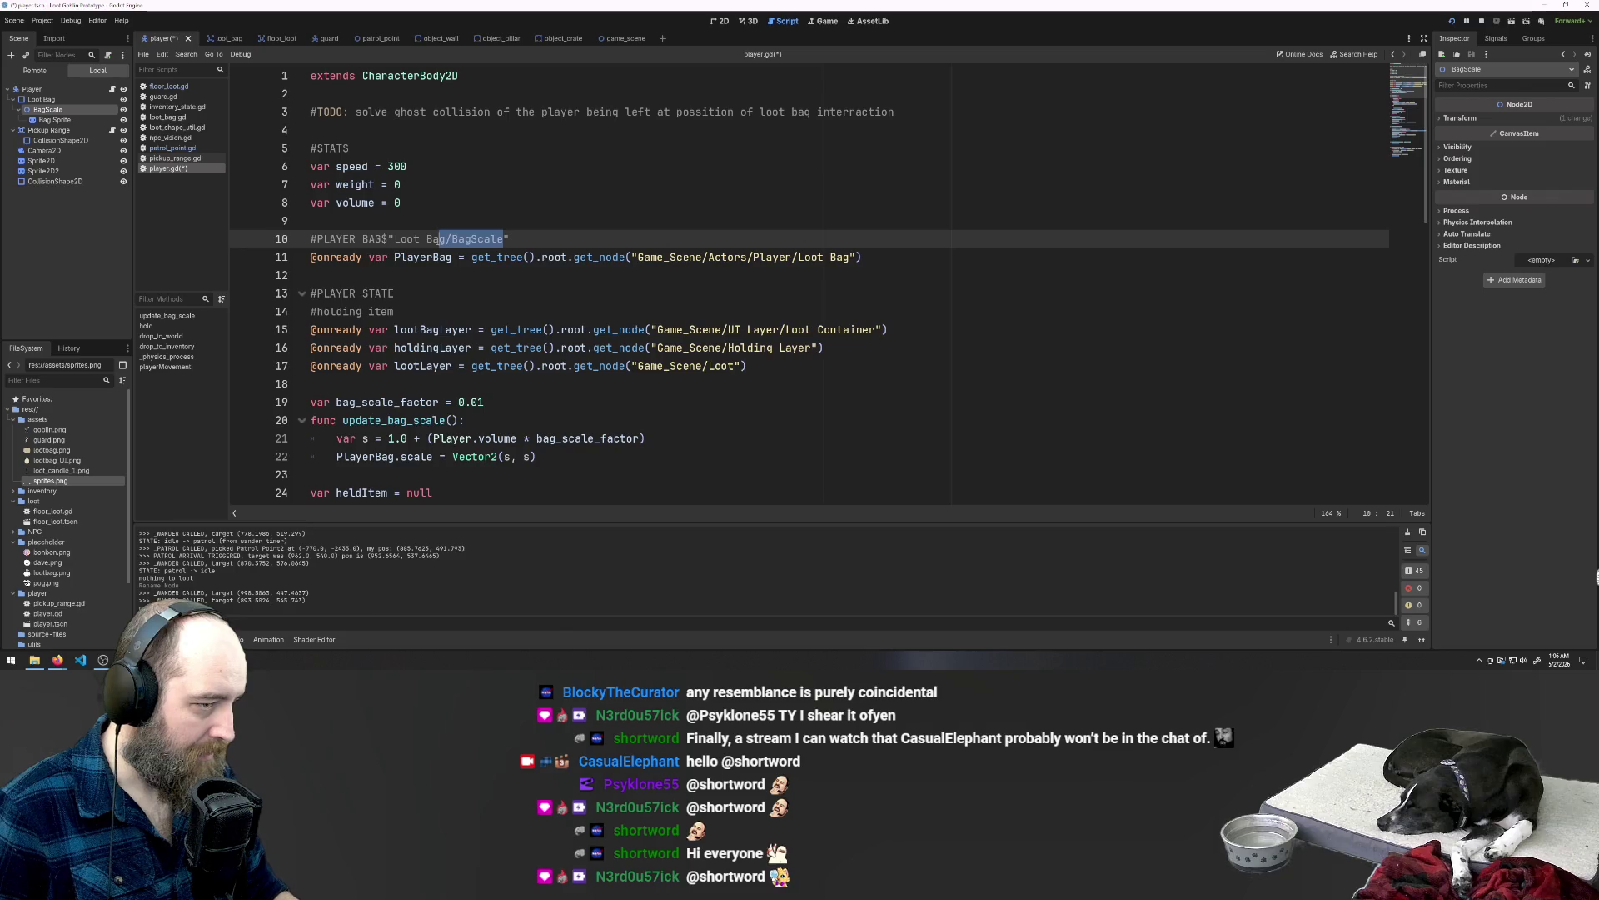
Step: Leave the inserted $"Loot Bag/BagScale" path on line 10, check the Bag Sprite and Loot Bag nodes, and return to 2D
{"action": "key", "text": "shift+Left"}
{"action": "key", "text": "shift+Left"}
{"action": "key", "text": "shift+Left"}
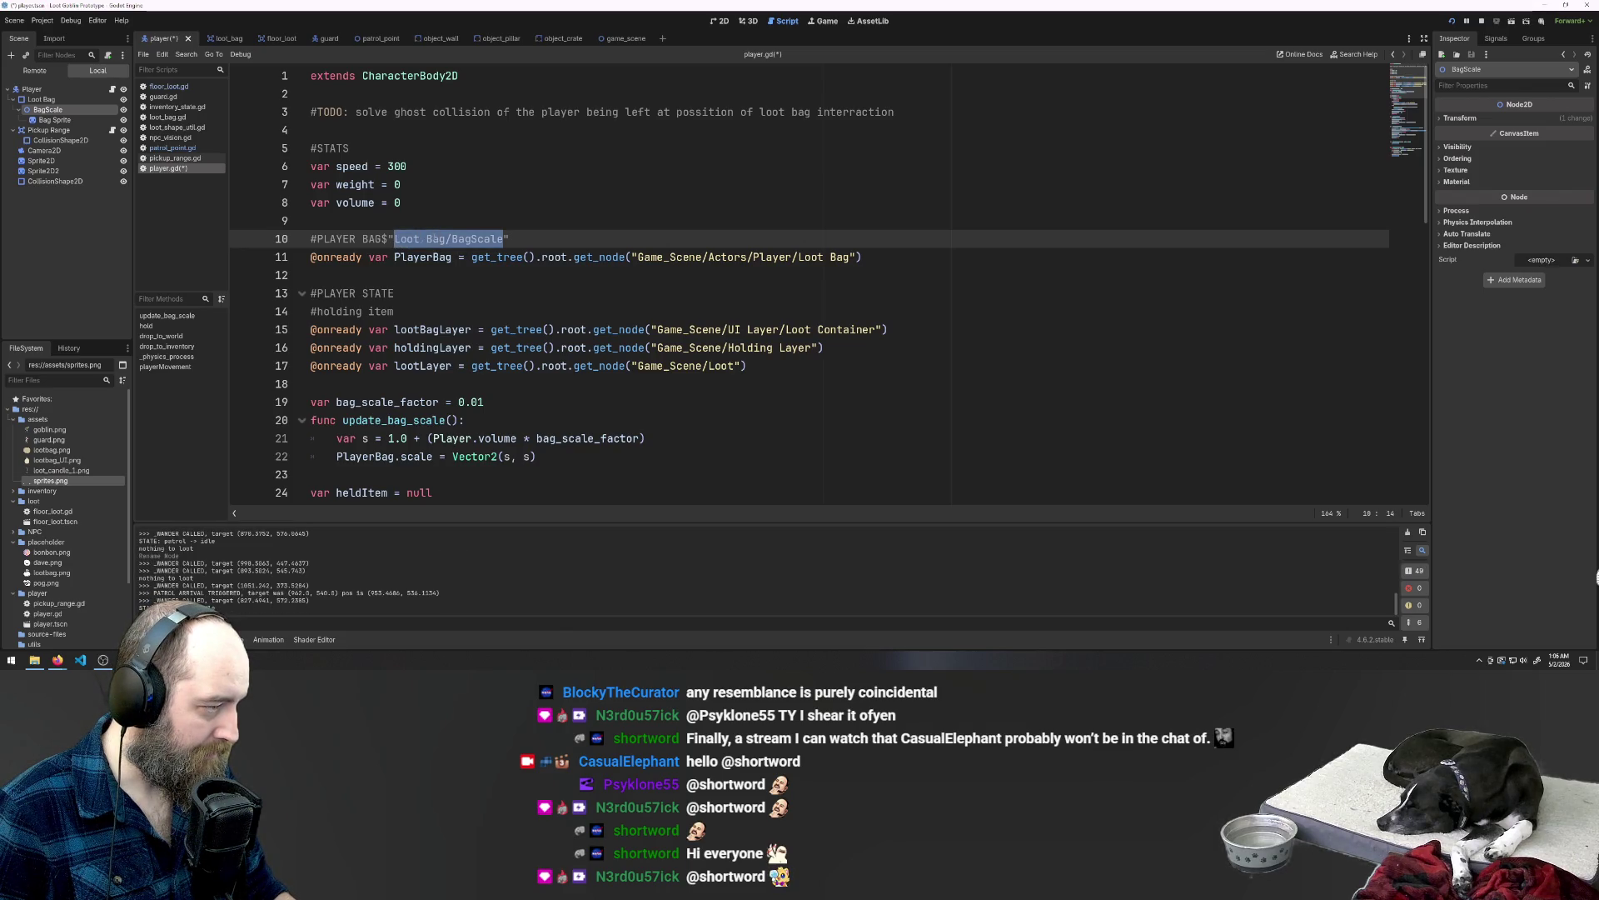
{"action": "left_click", "coordinate": [454, 239]}
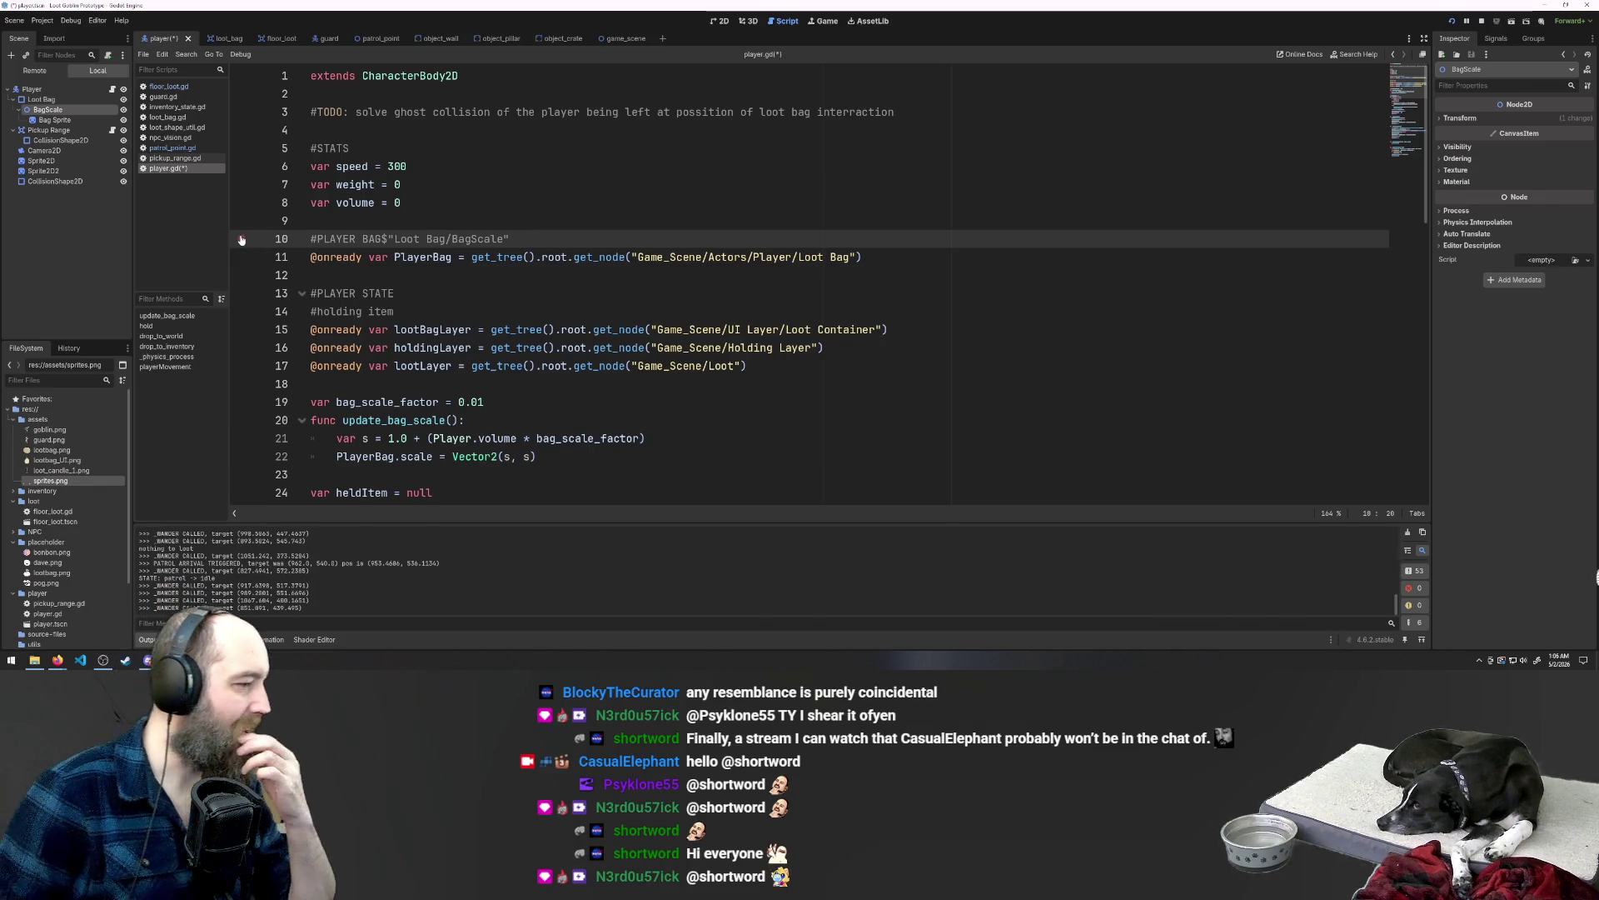
{"action": "left_click", "coordinate": [59, 121]}
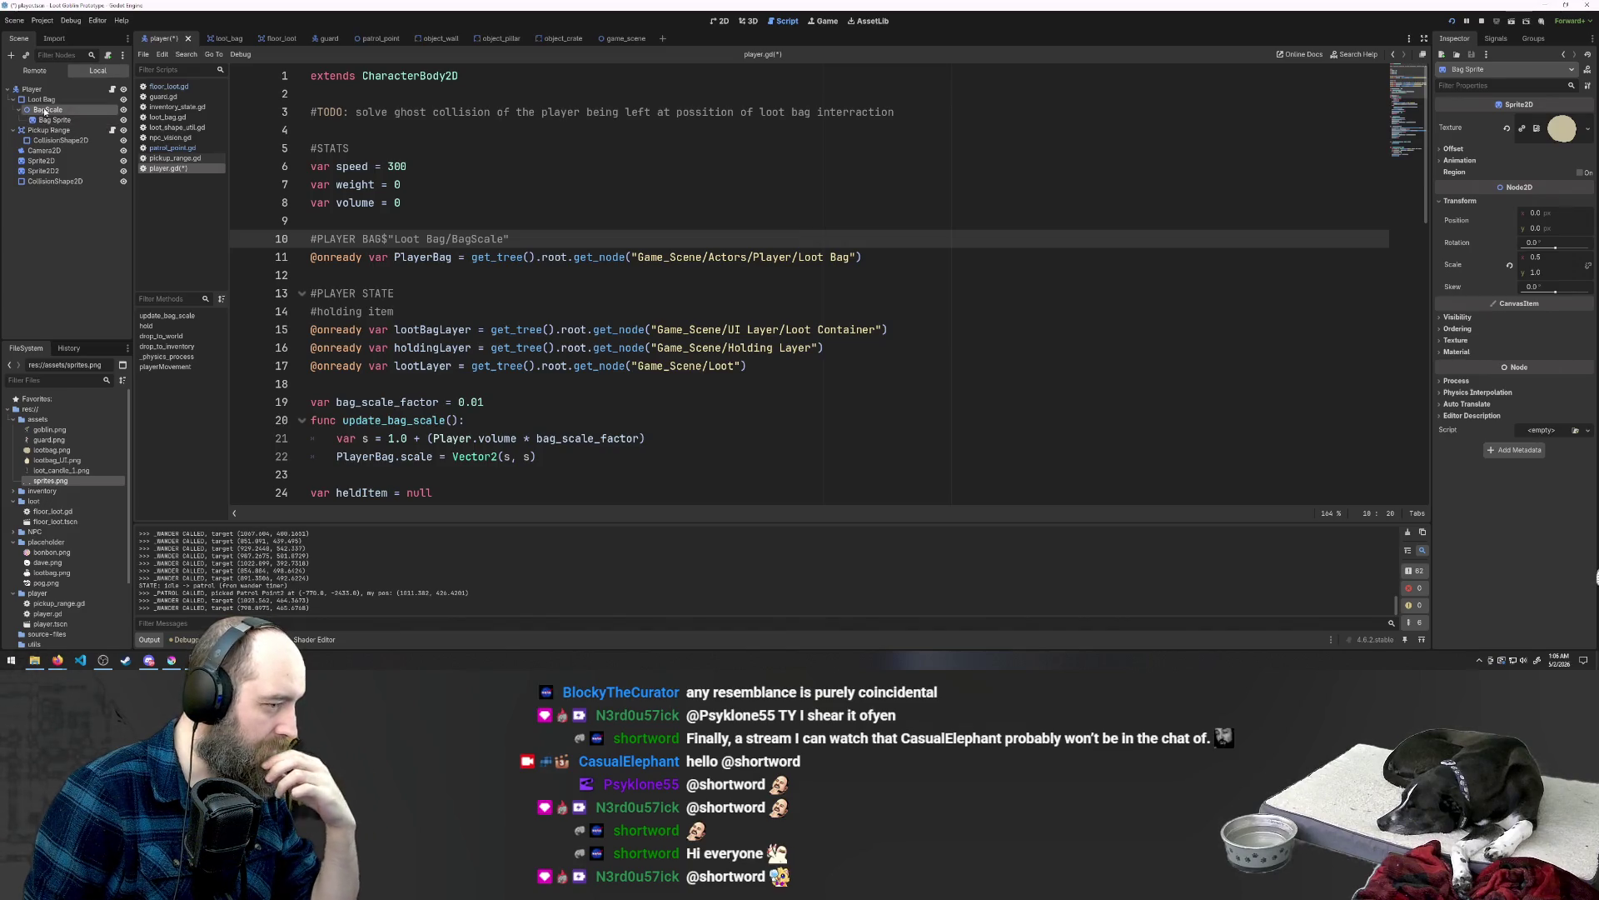
{"action": "left_click", "coordinate": [45, 110]}
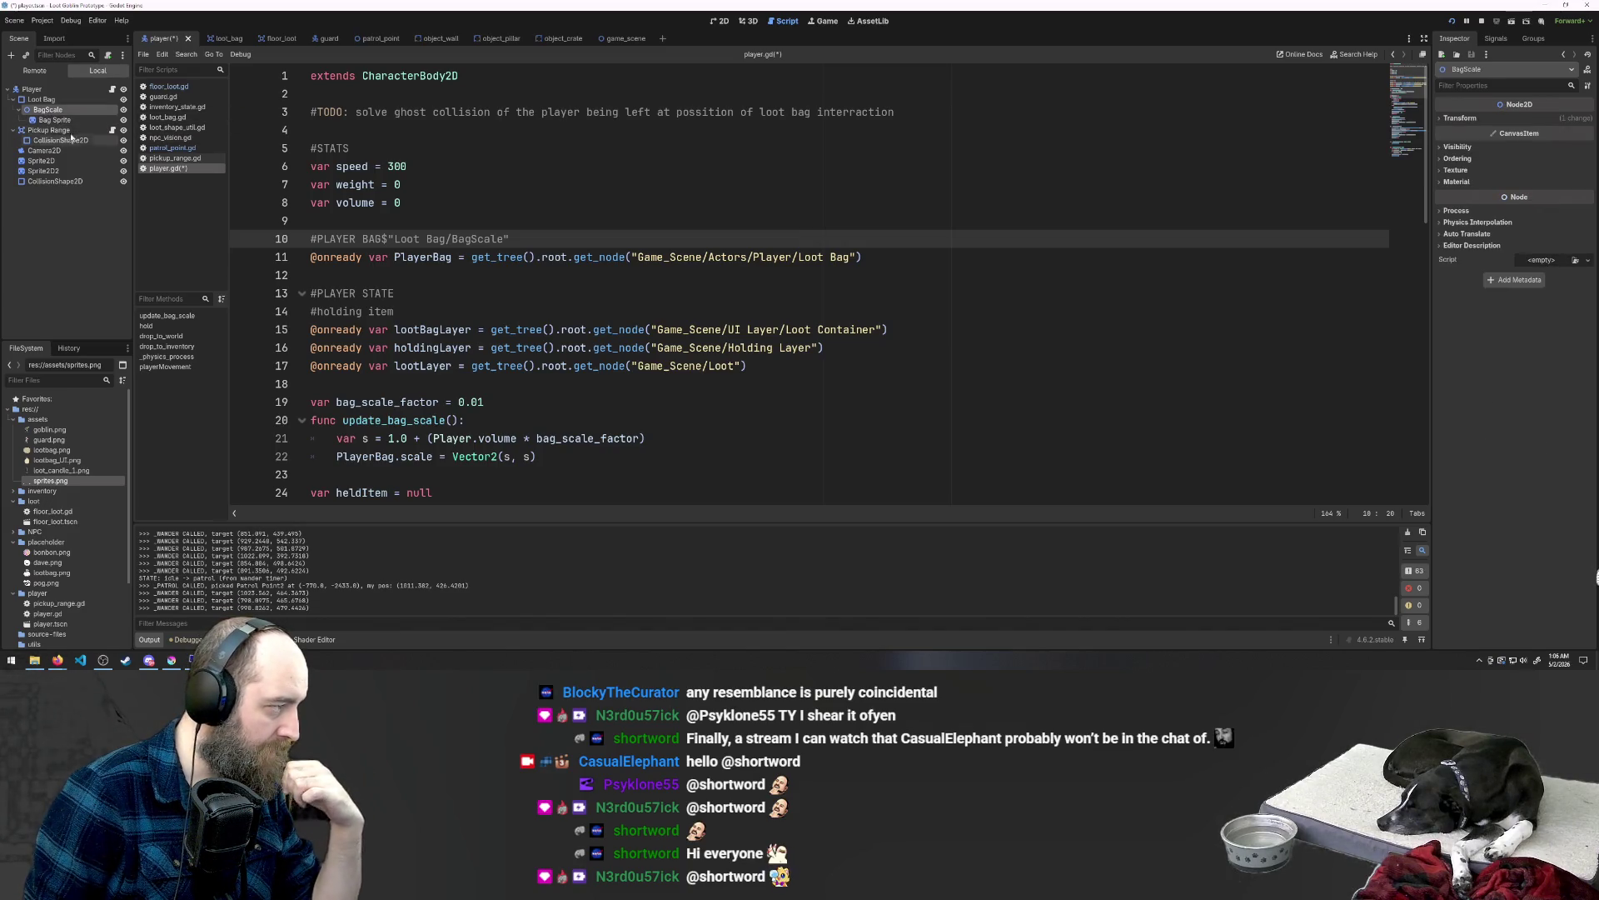
{"action": "left_click", "coordinate": [19, 111]}
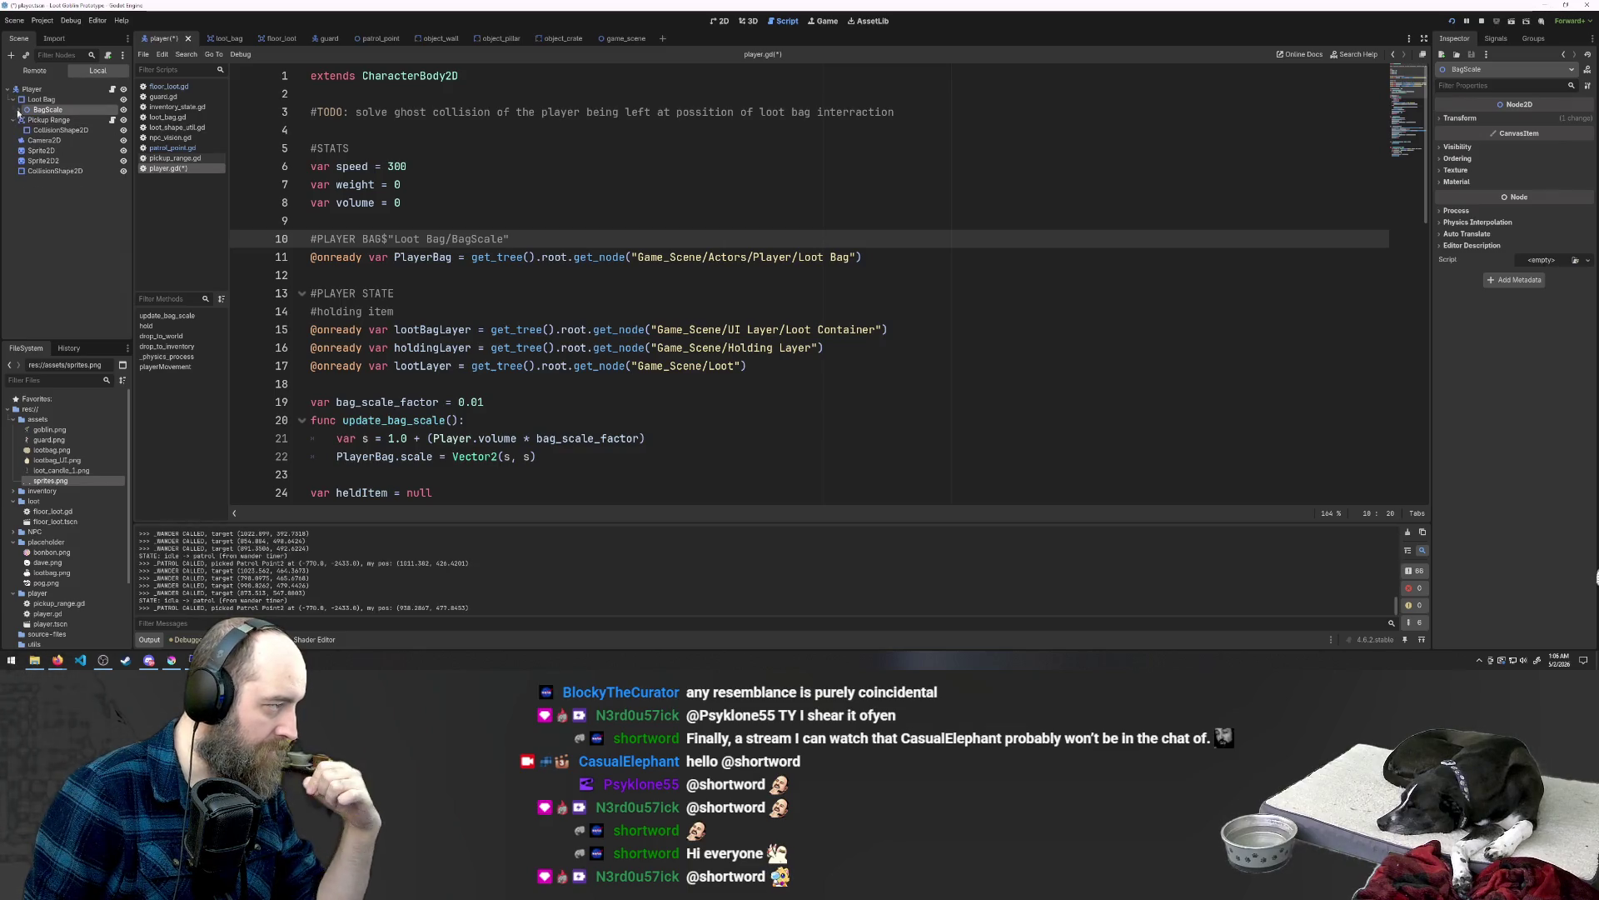
{"action": "left_click", "coordinate": [19, 111]}
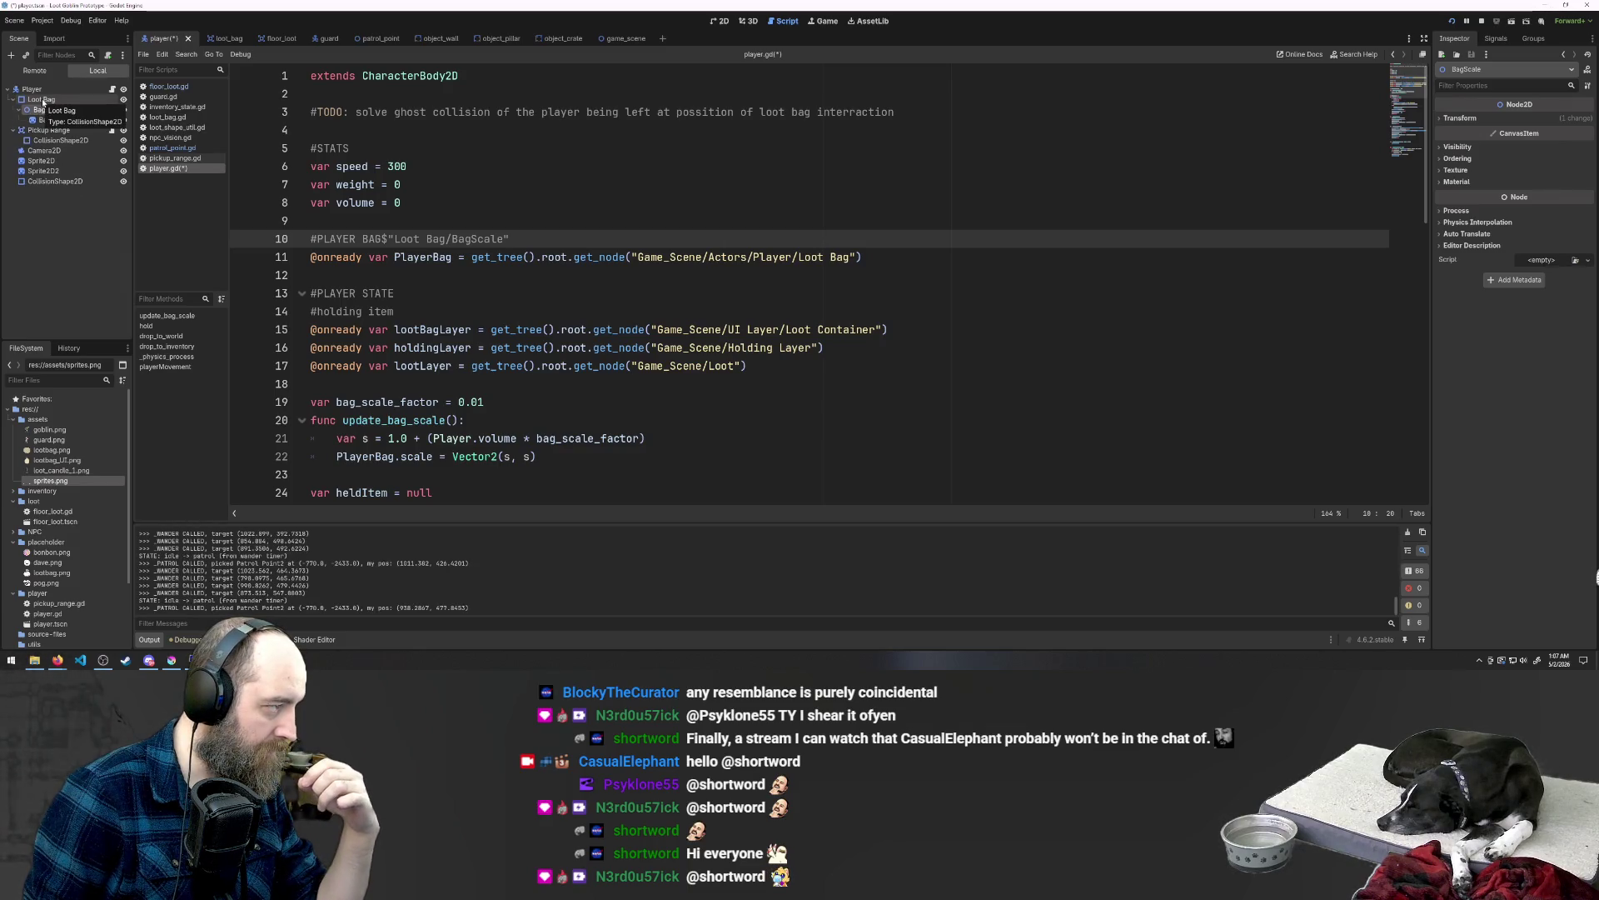
{"action": "left_click", "coordinate": [43, 100]}
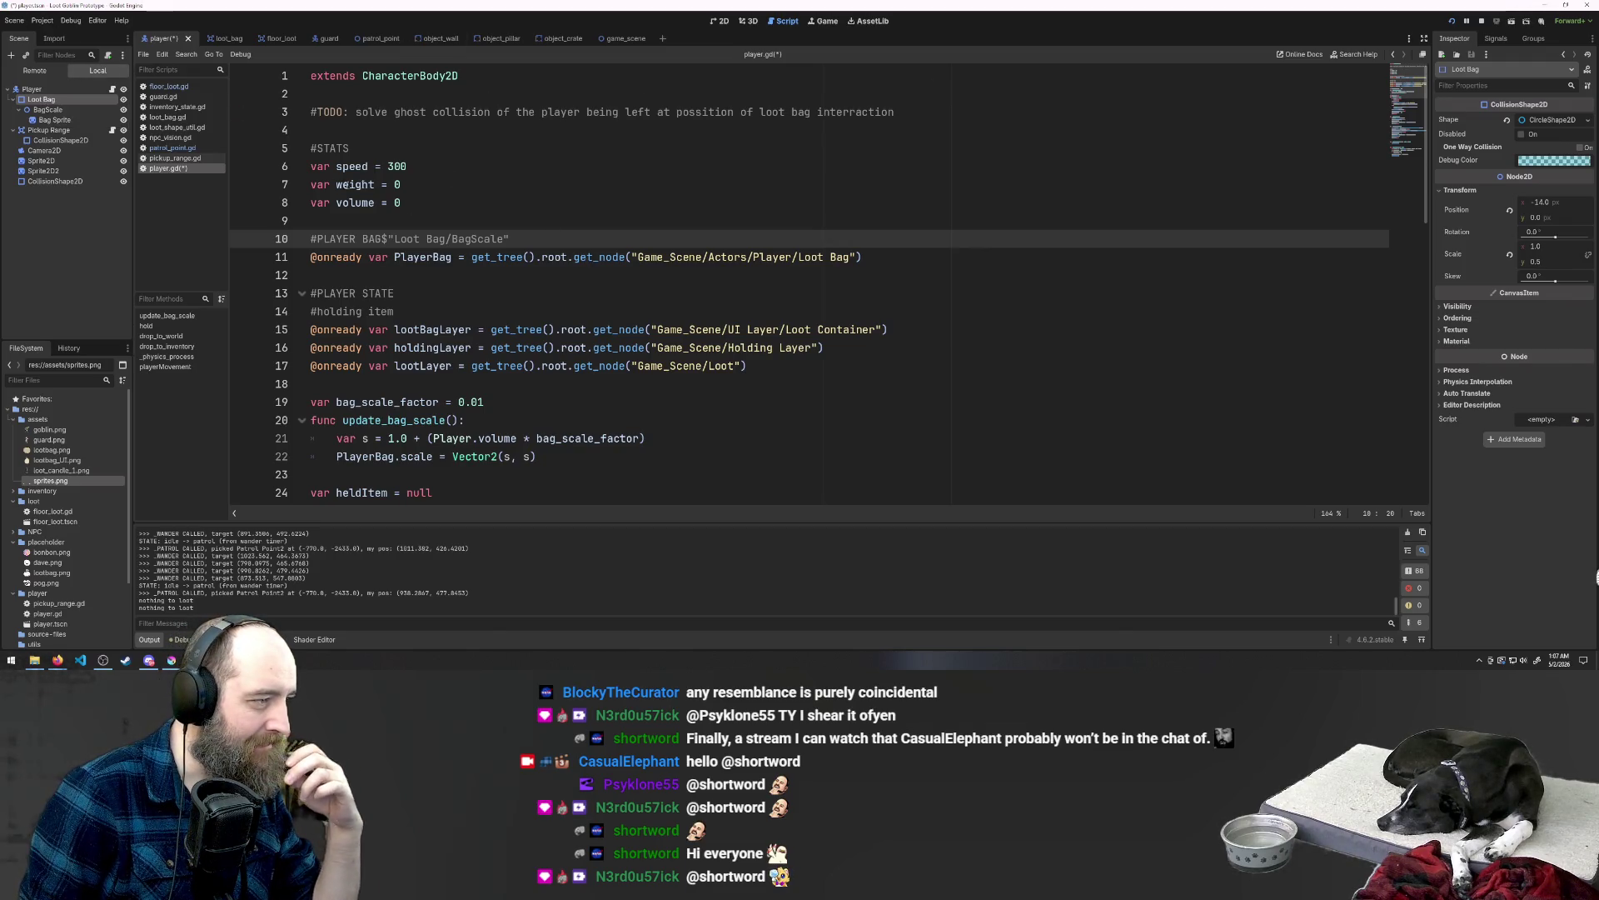
{"action": "left_click", "coordinate": [716, 22]}
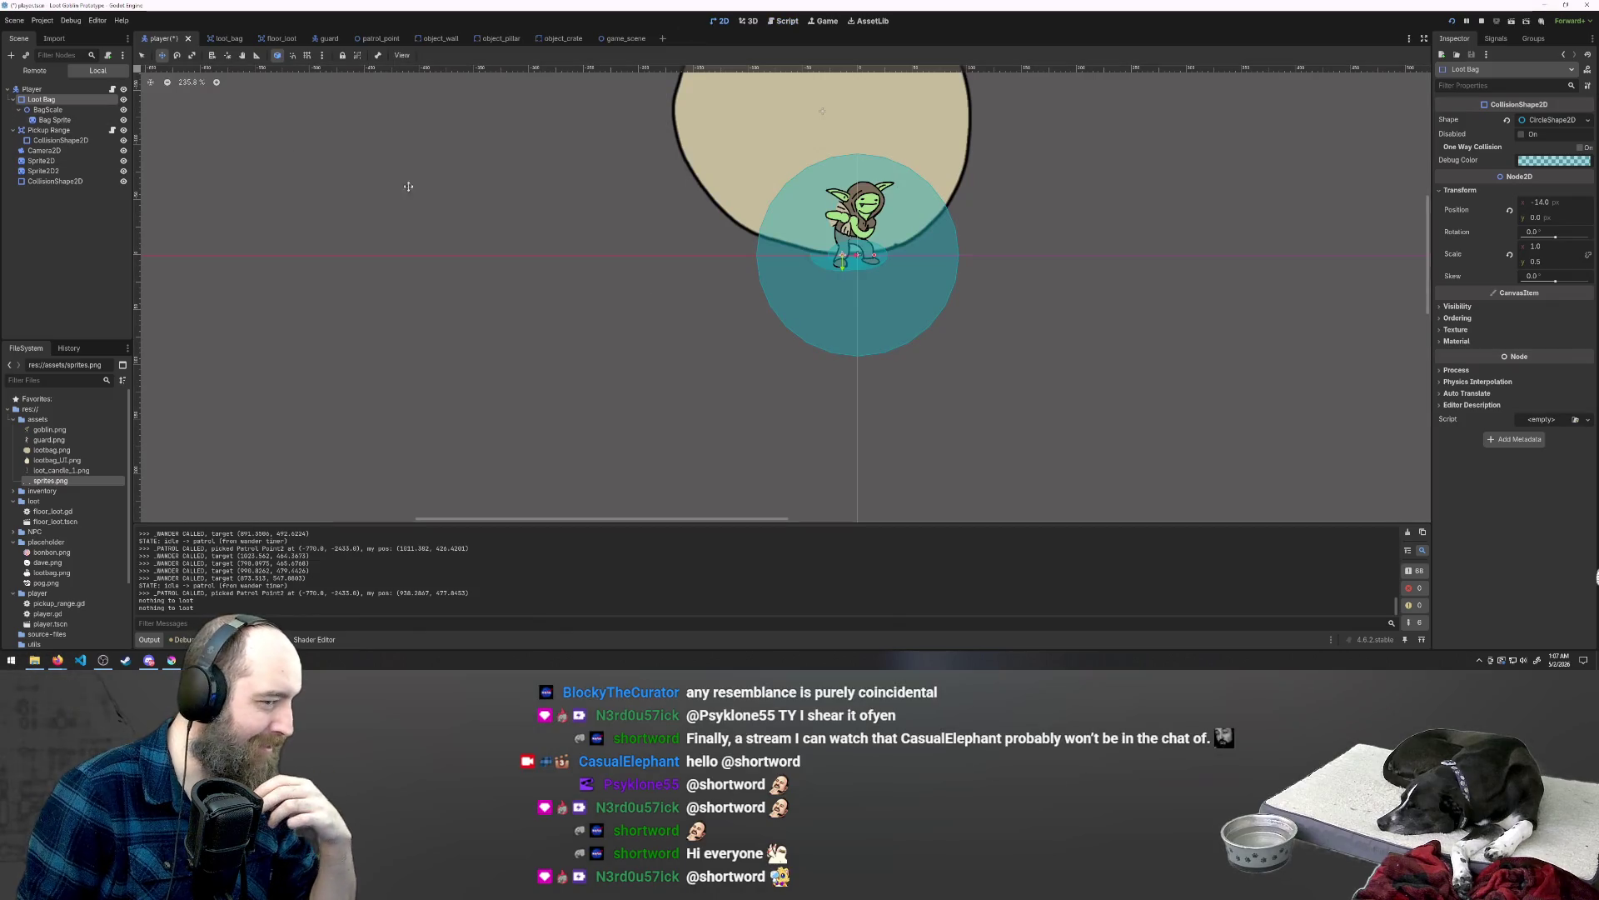
Step: Select the BagScale node in the Scene tree
{"action": "left_click", "coordinate": [48, 109]}
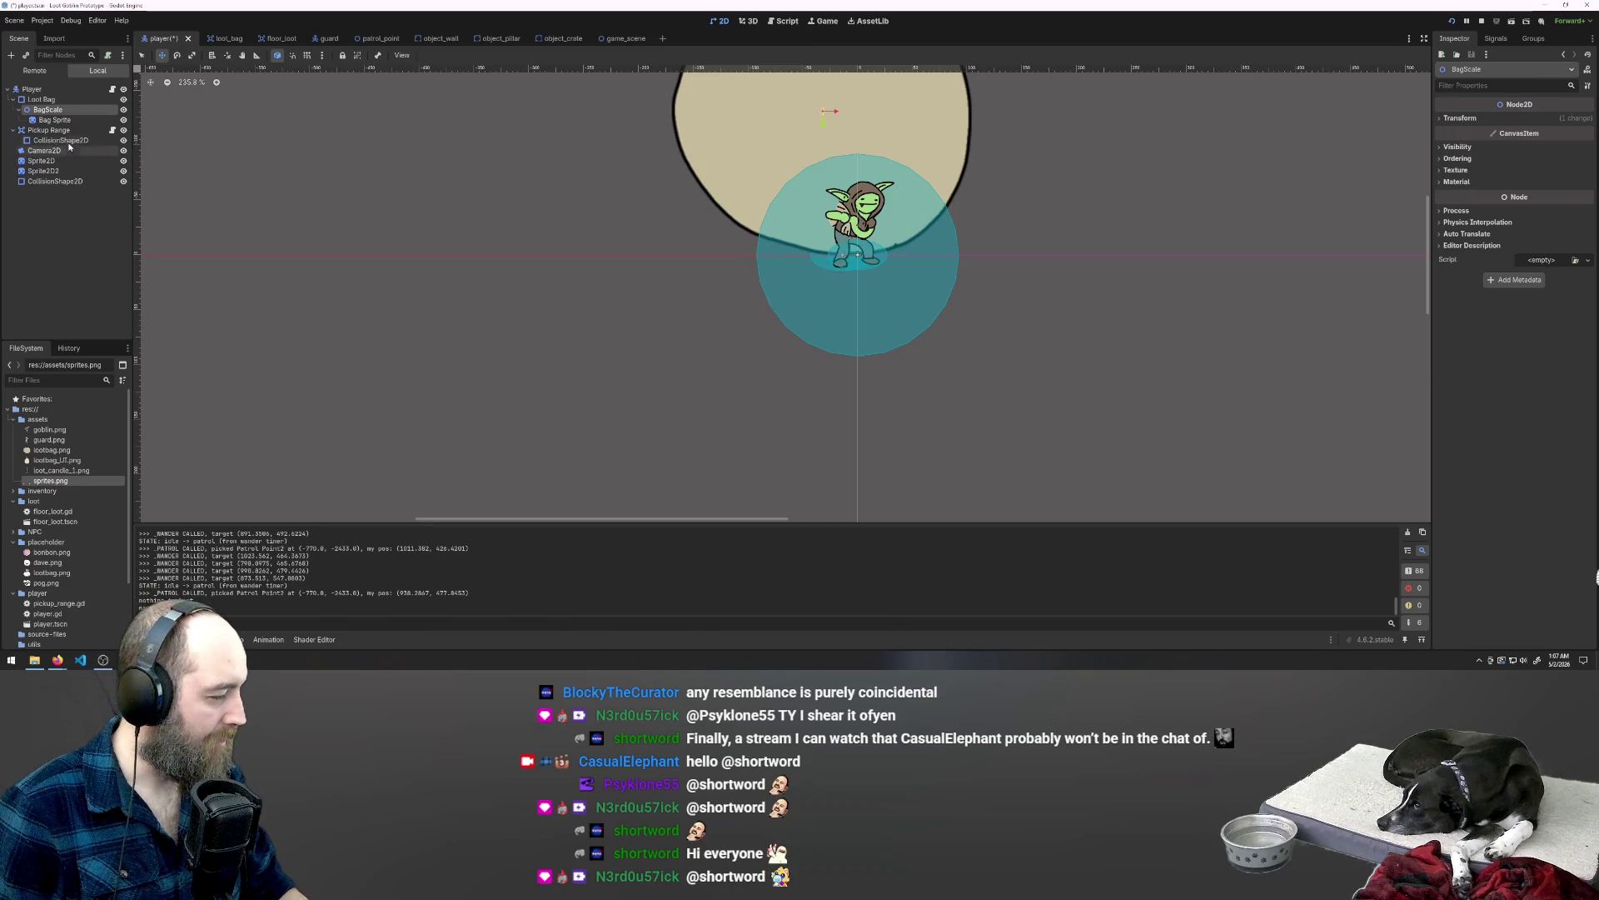
{"action": "scroll", "coordinate": [633, 358], "scroll_direction": "down", "scroll_amount": 1}
{"action": "scroll", "coordinate": [633, 358], "scroll_direction": "down", "scroll_amount": 1}
{"action": "scroll", "coordinate": [896, 250], "scroll_direction": "up", "scroll_amount": 1}
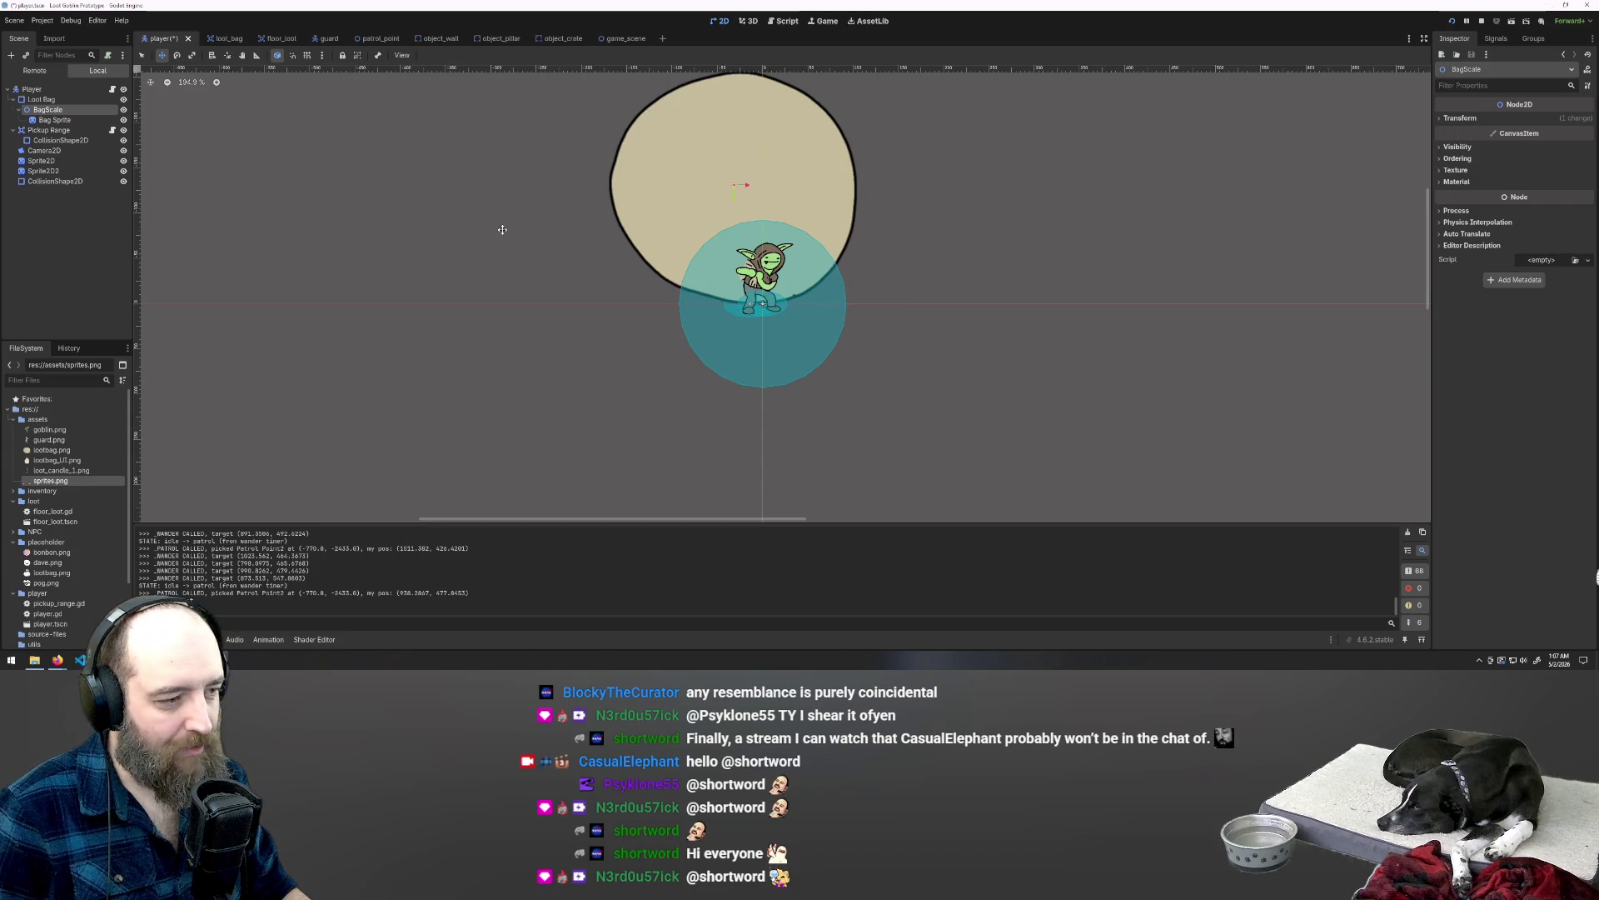
Step: Run the game with F5, walk the goblin around with WASD, restart, then close it
{"action": "key", "text": "F5"}
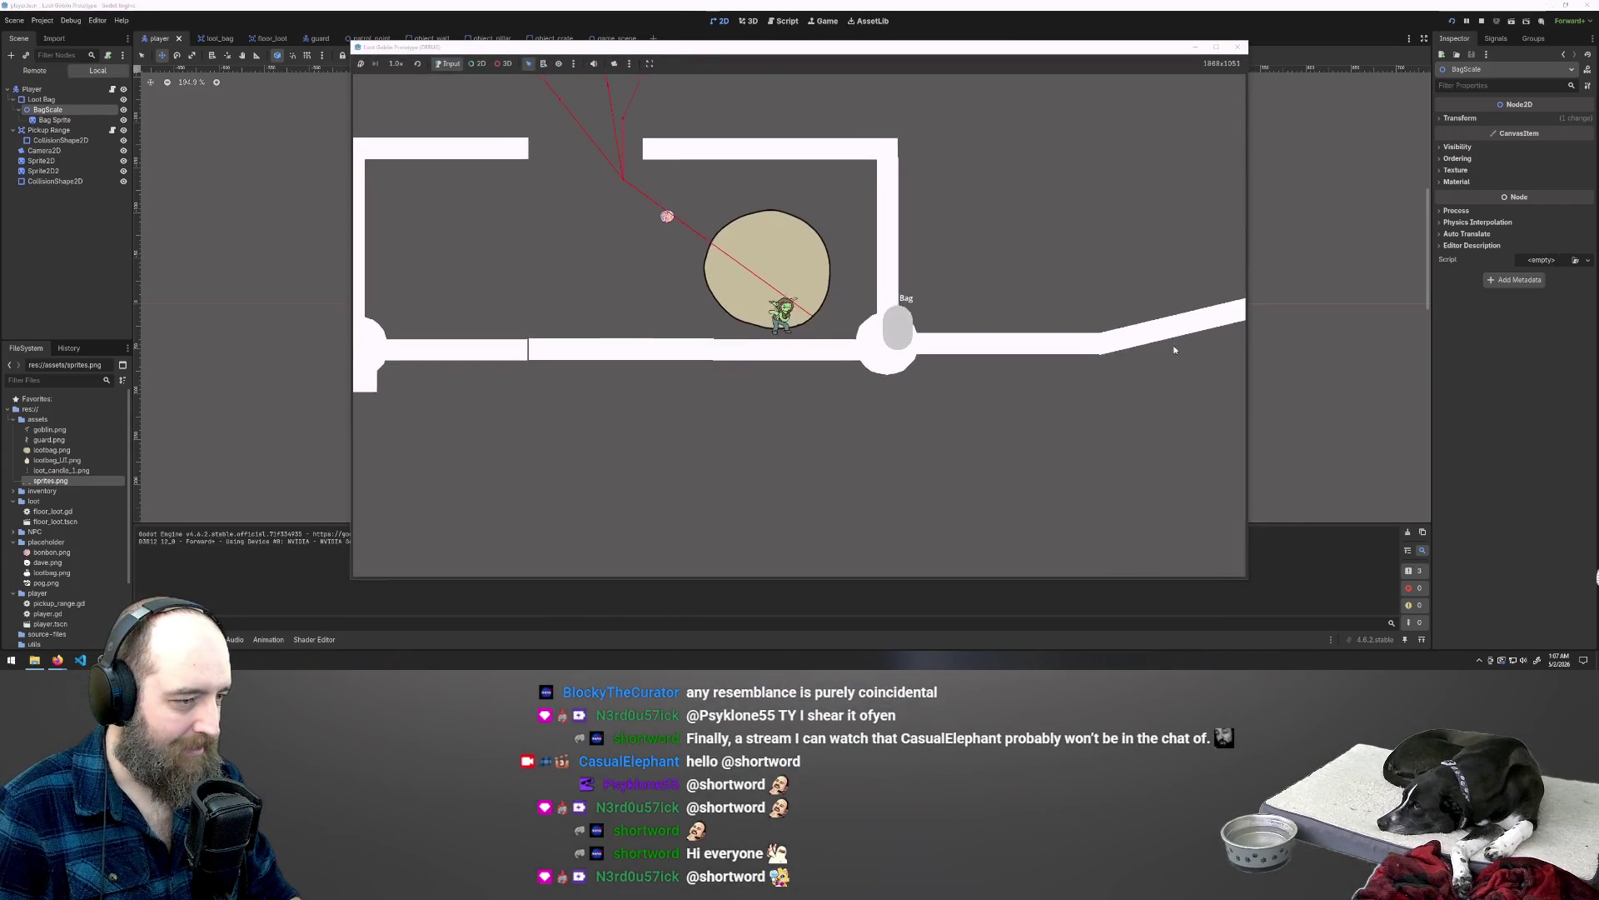
{"action": "key", "text": "a"}
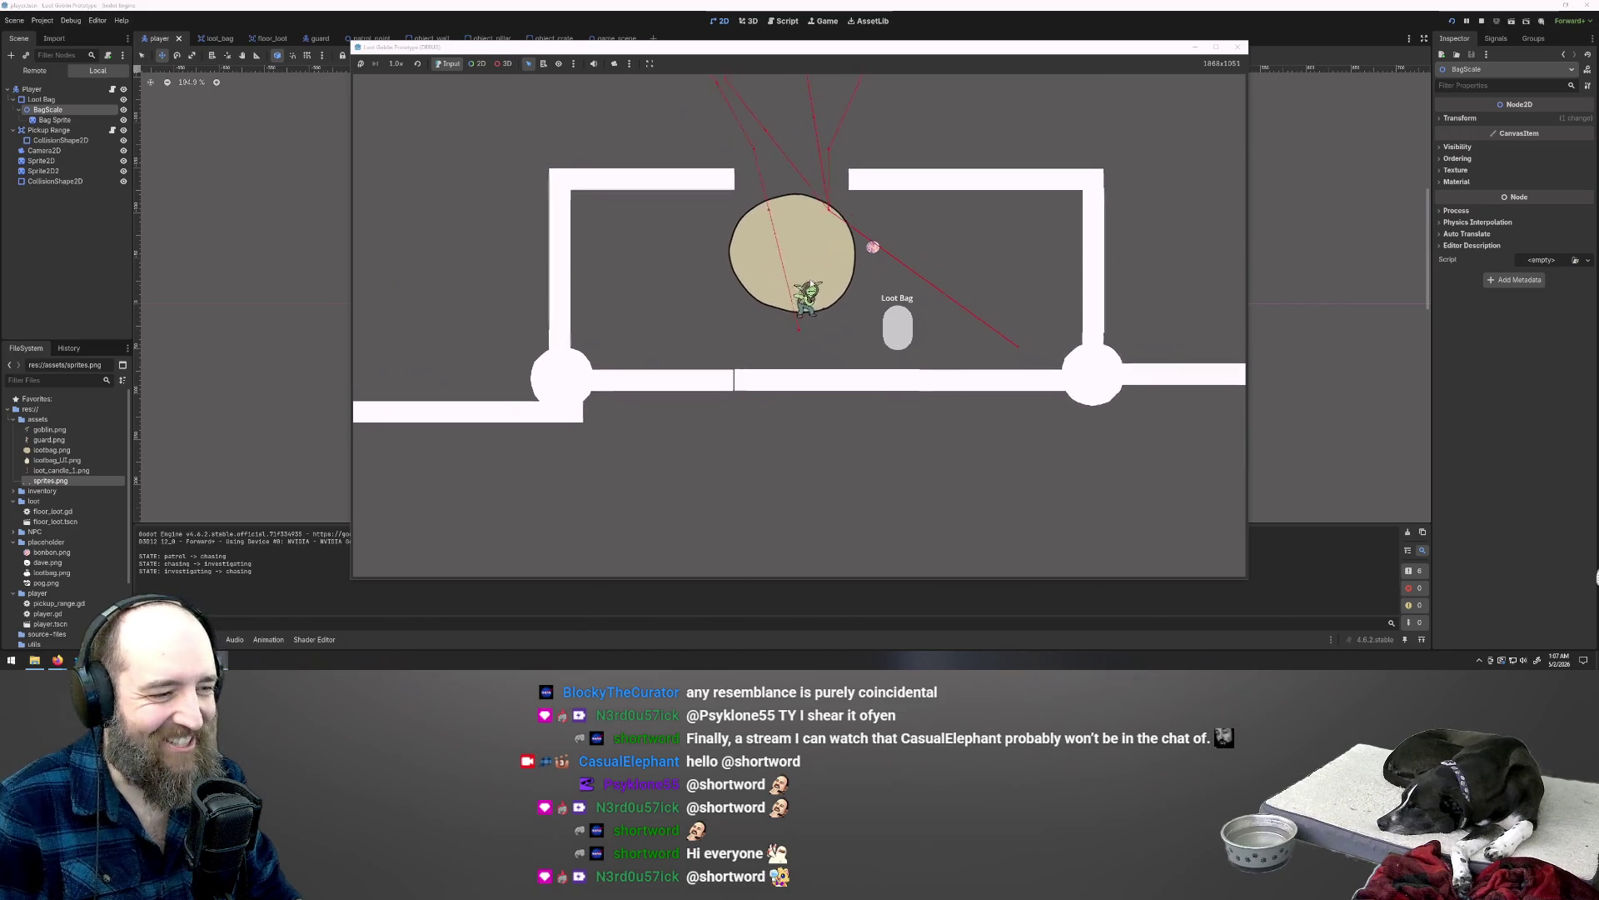
{"action": "key", "text": "w"}
{"action": "key", "text": "s"}
{"action": "key", "text": "d"}
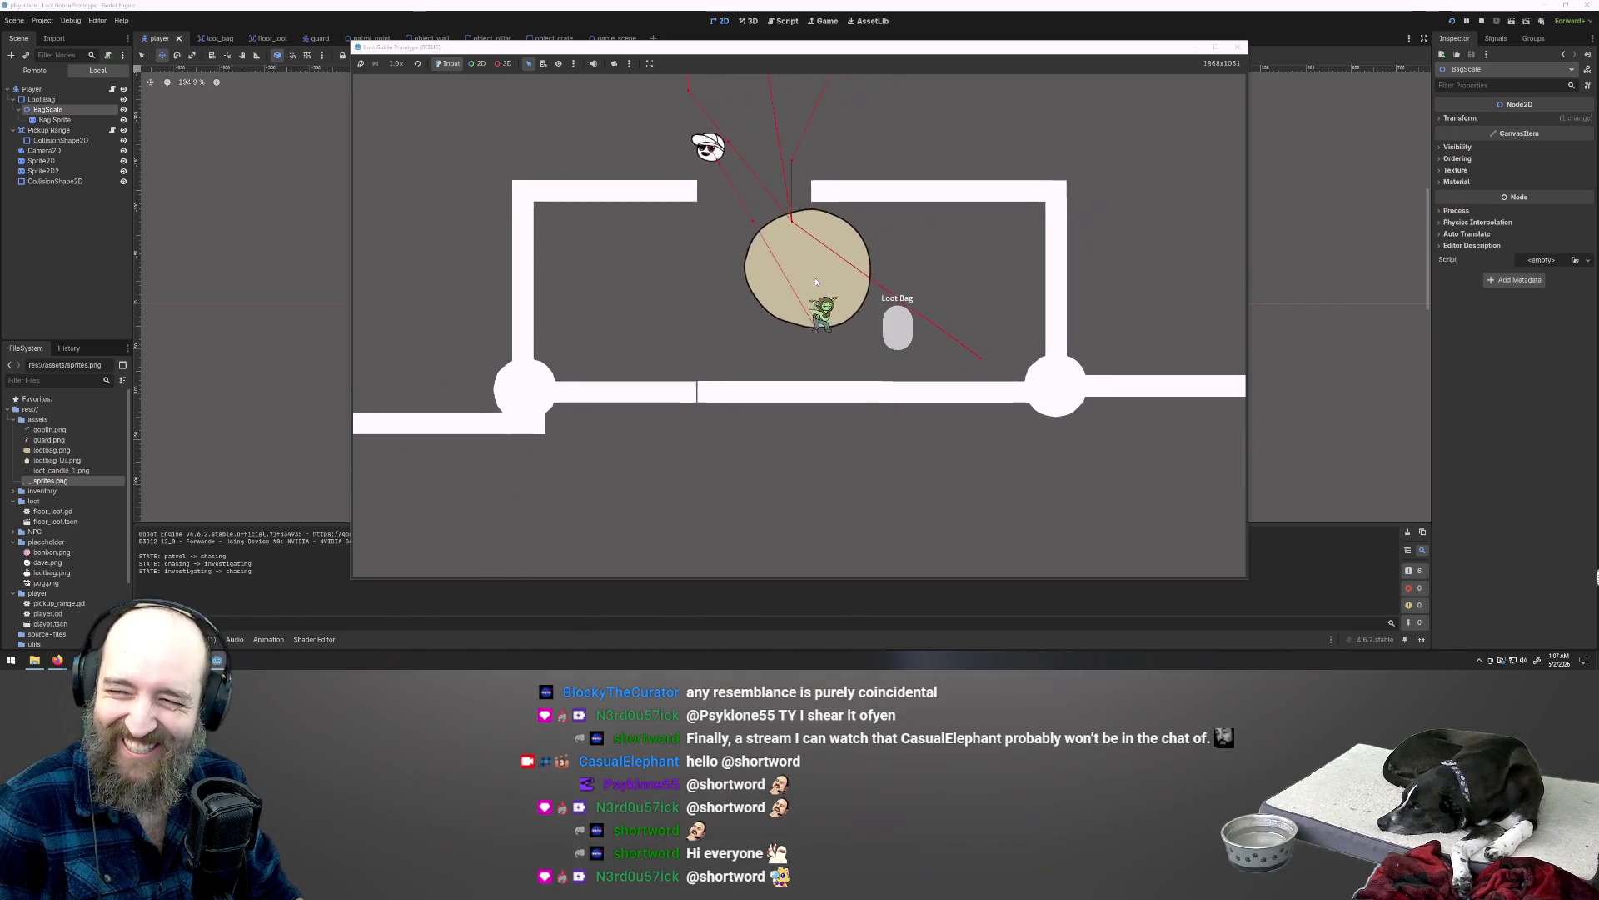
{"action": "key", "text": "a"}
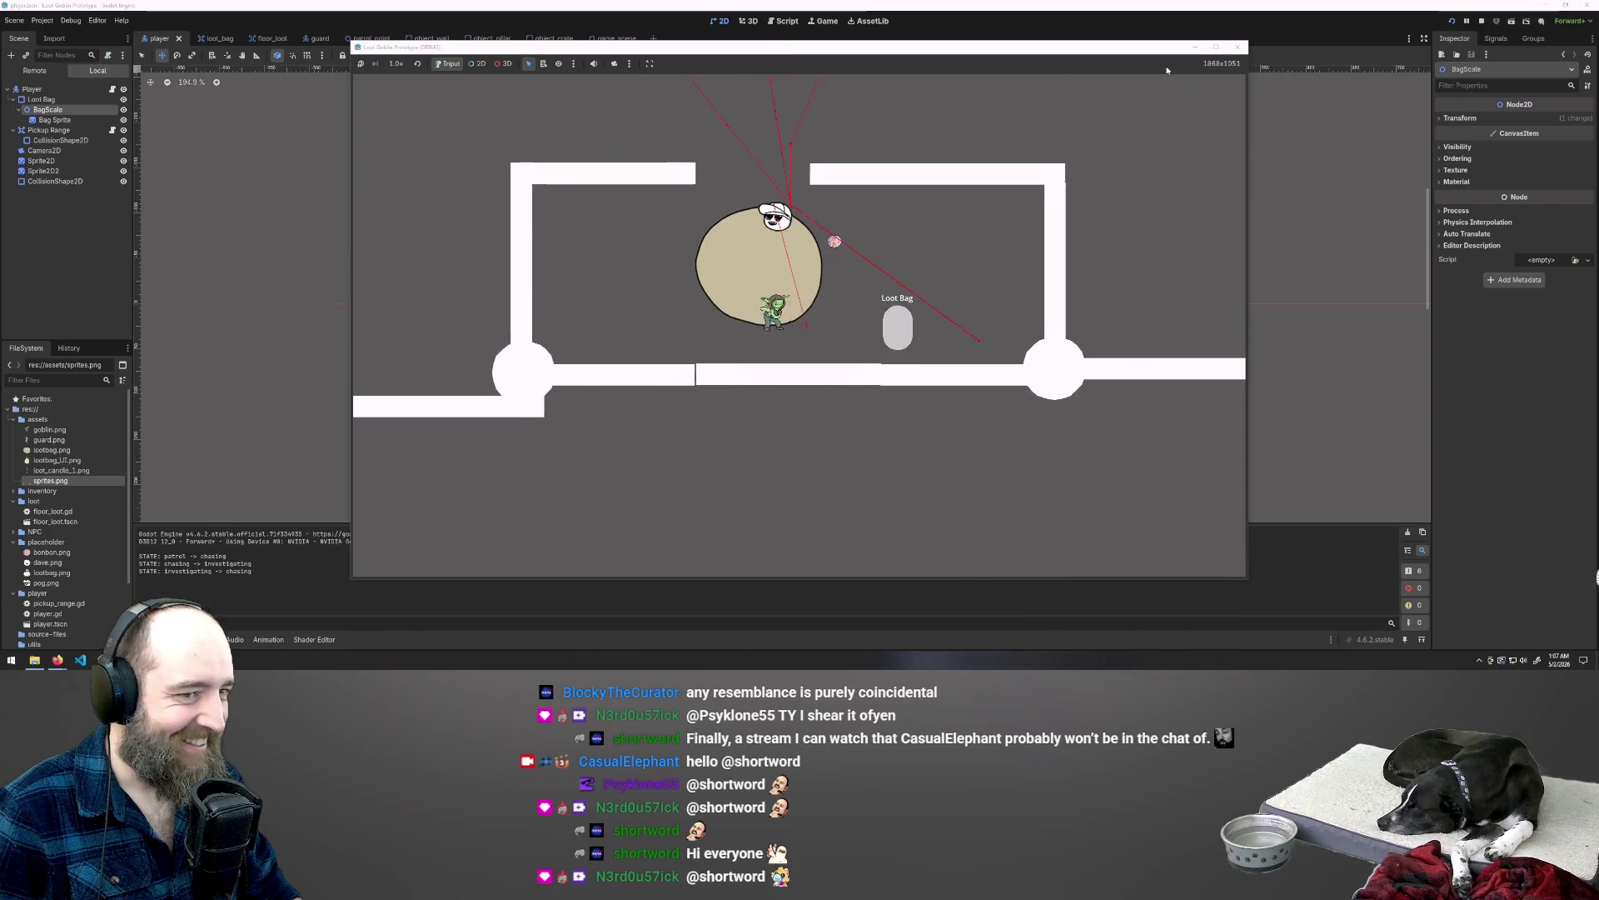
{"action": "key", "text": "d"}
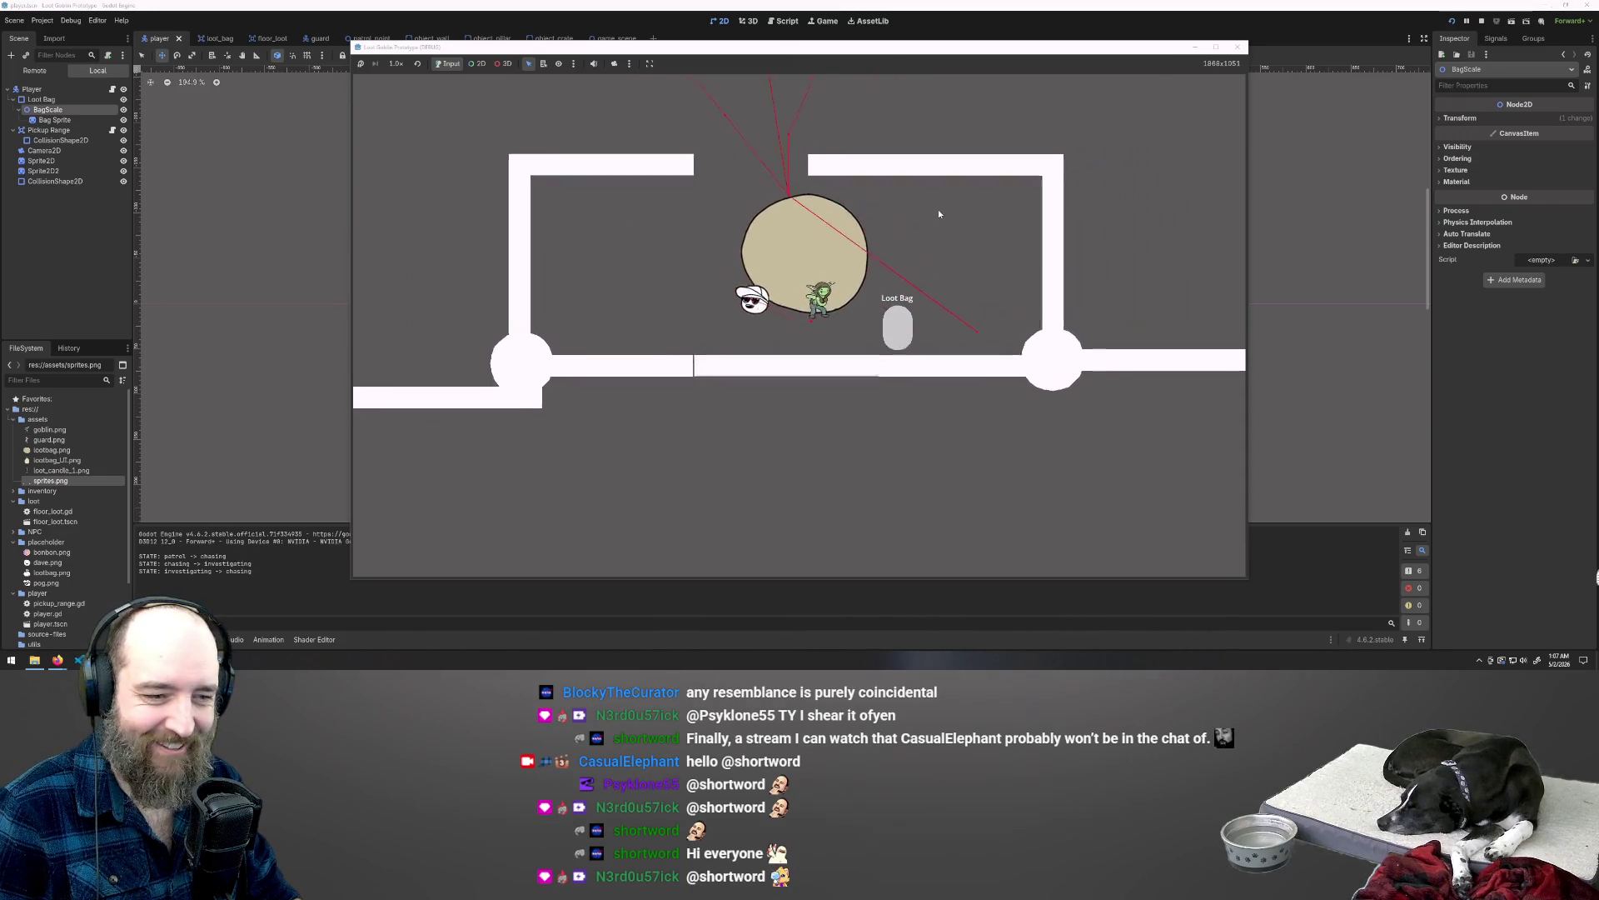
{"action": "key", "text": "a"}
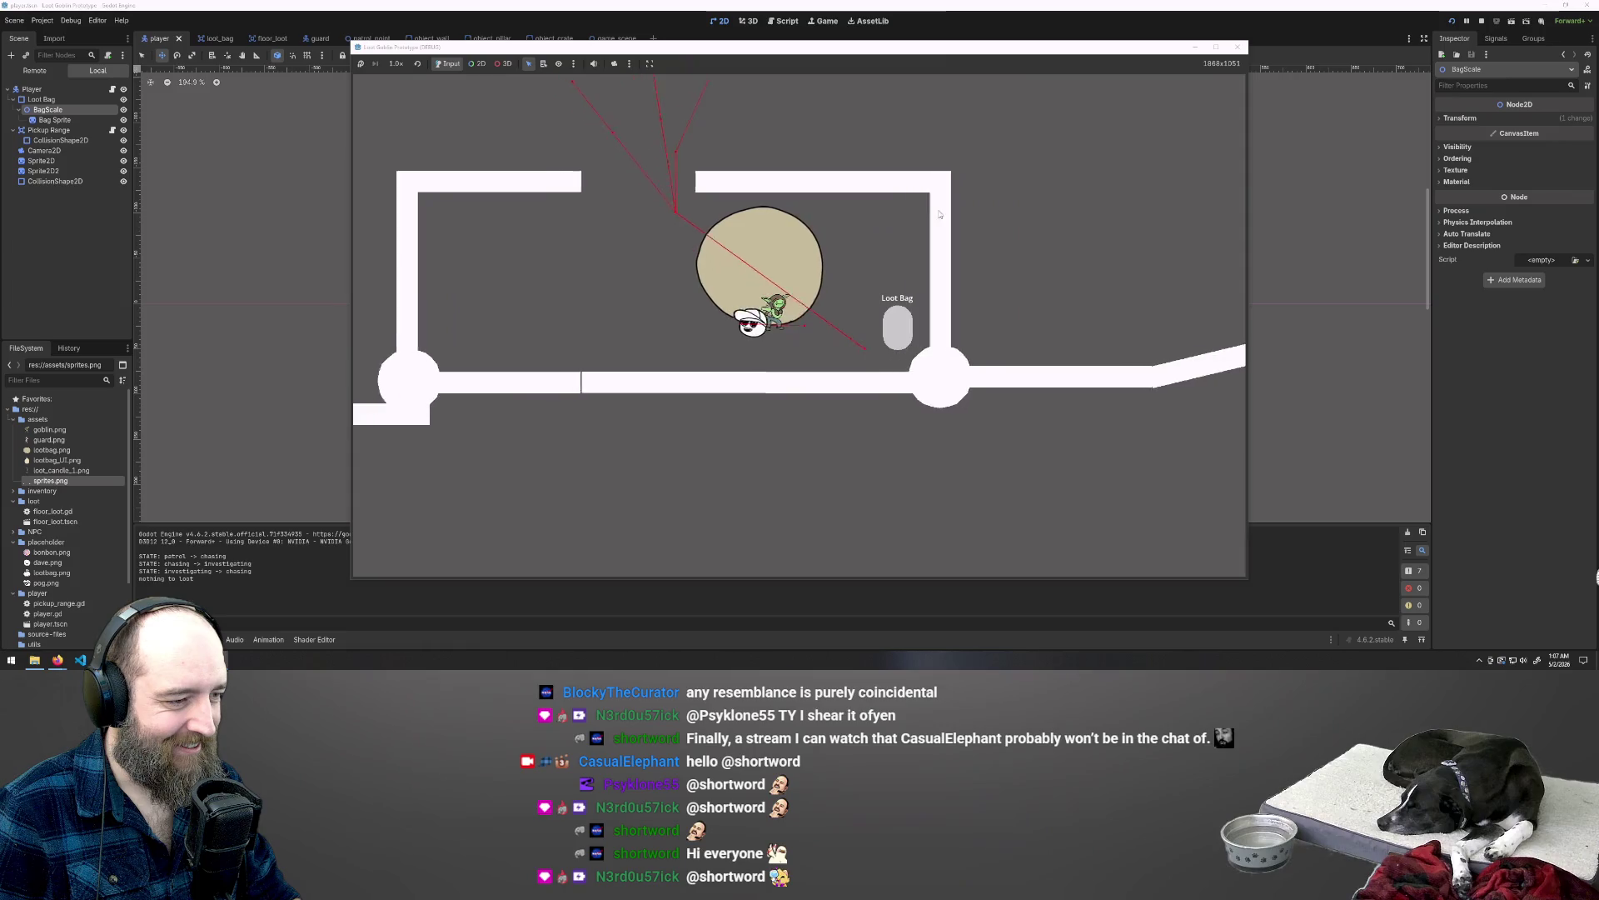
{"action": "key", "text": "w"}
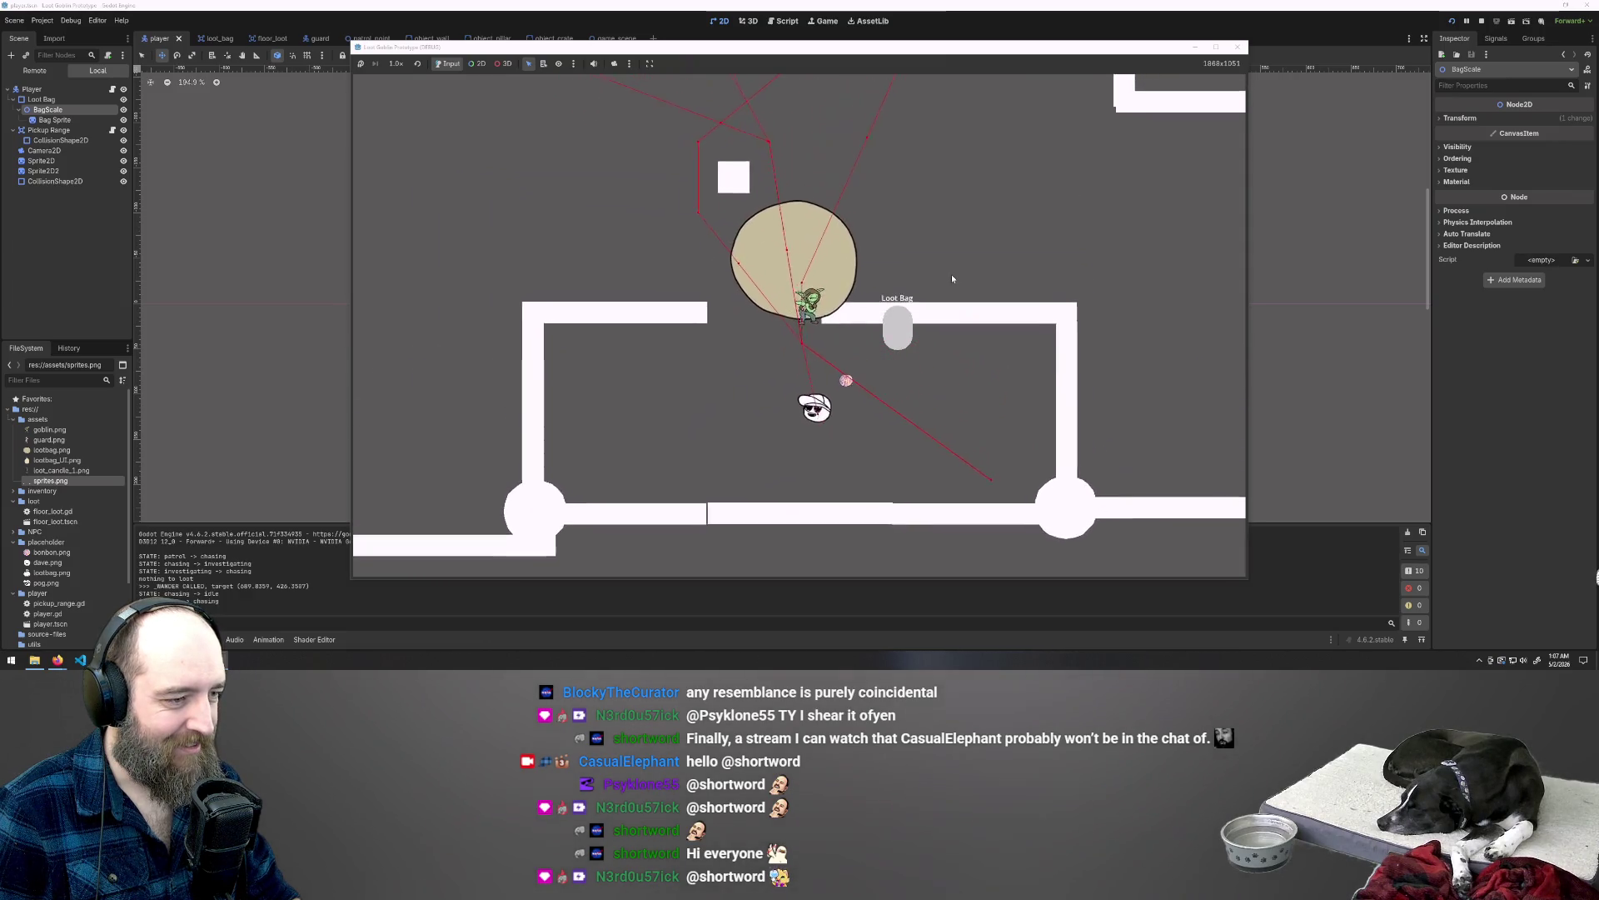
{"action": "key", "text": "a"}
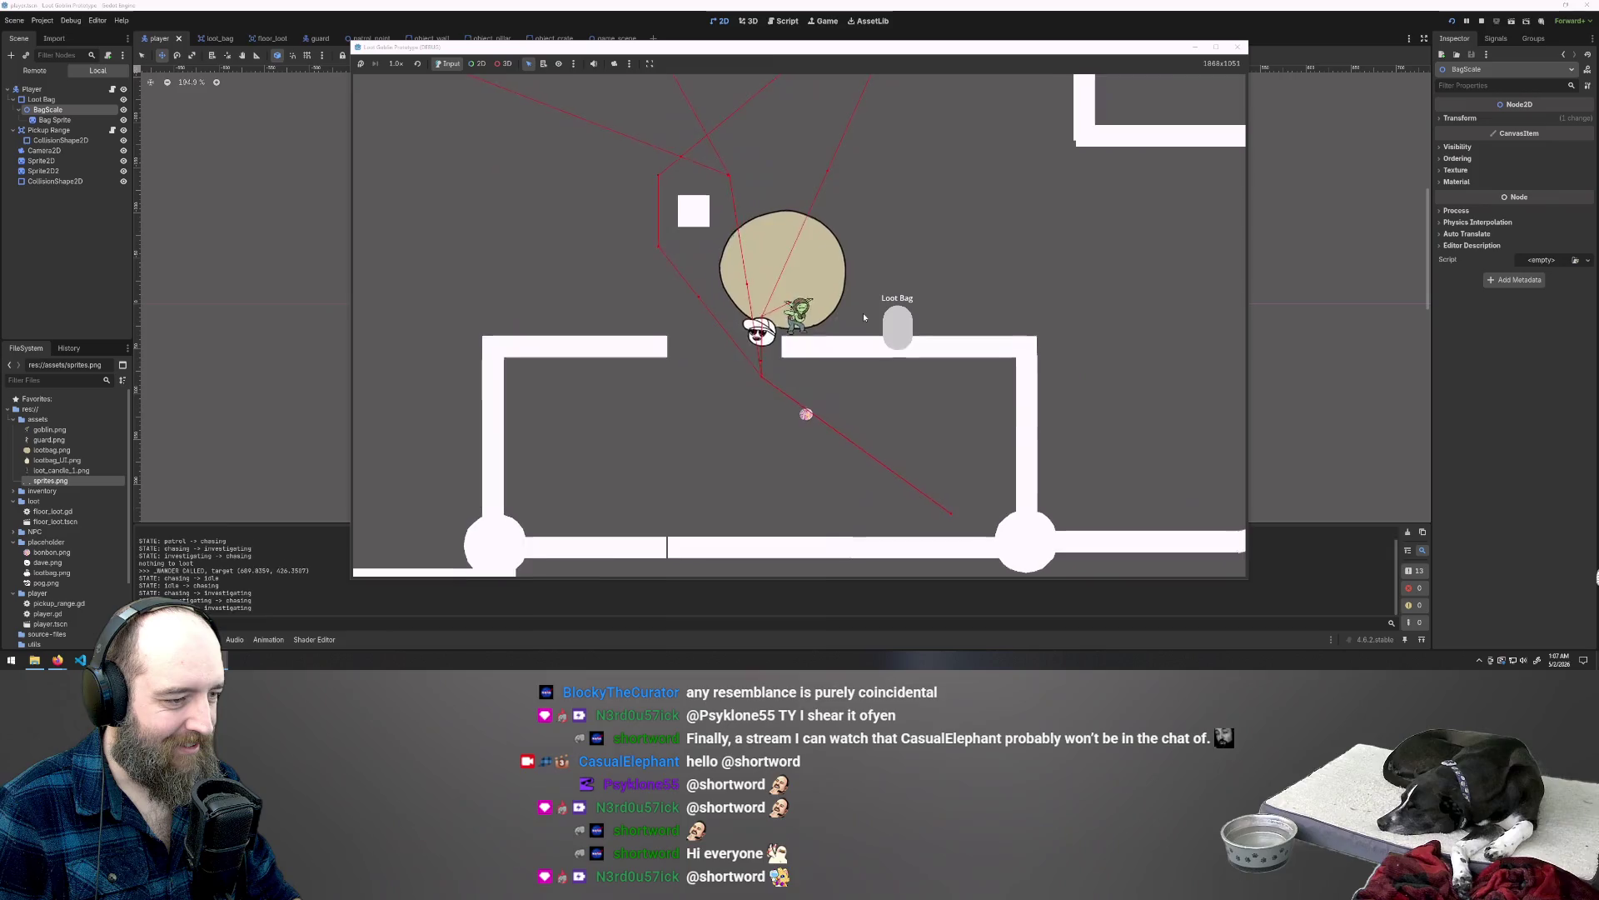
{"action": "key", "text": "s"}
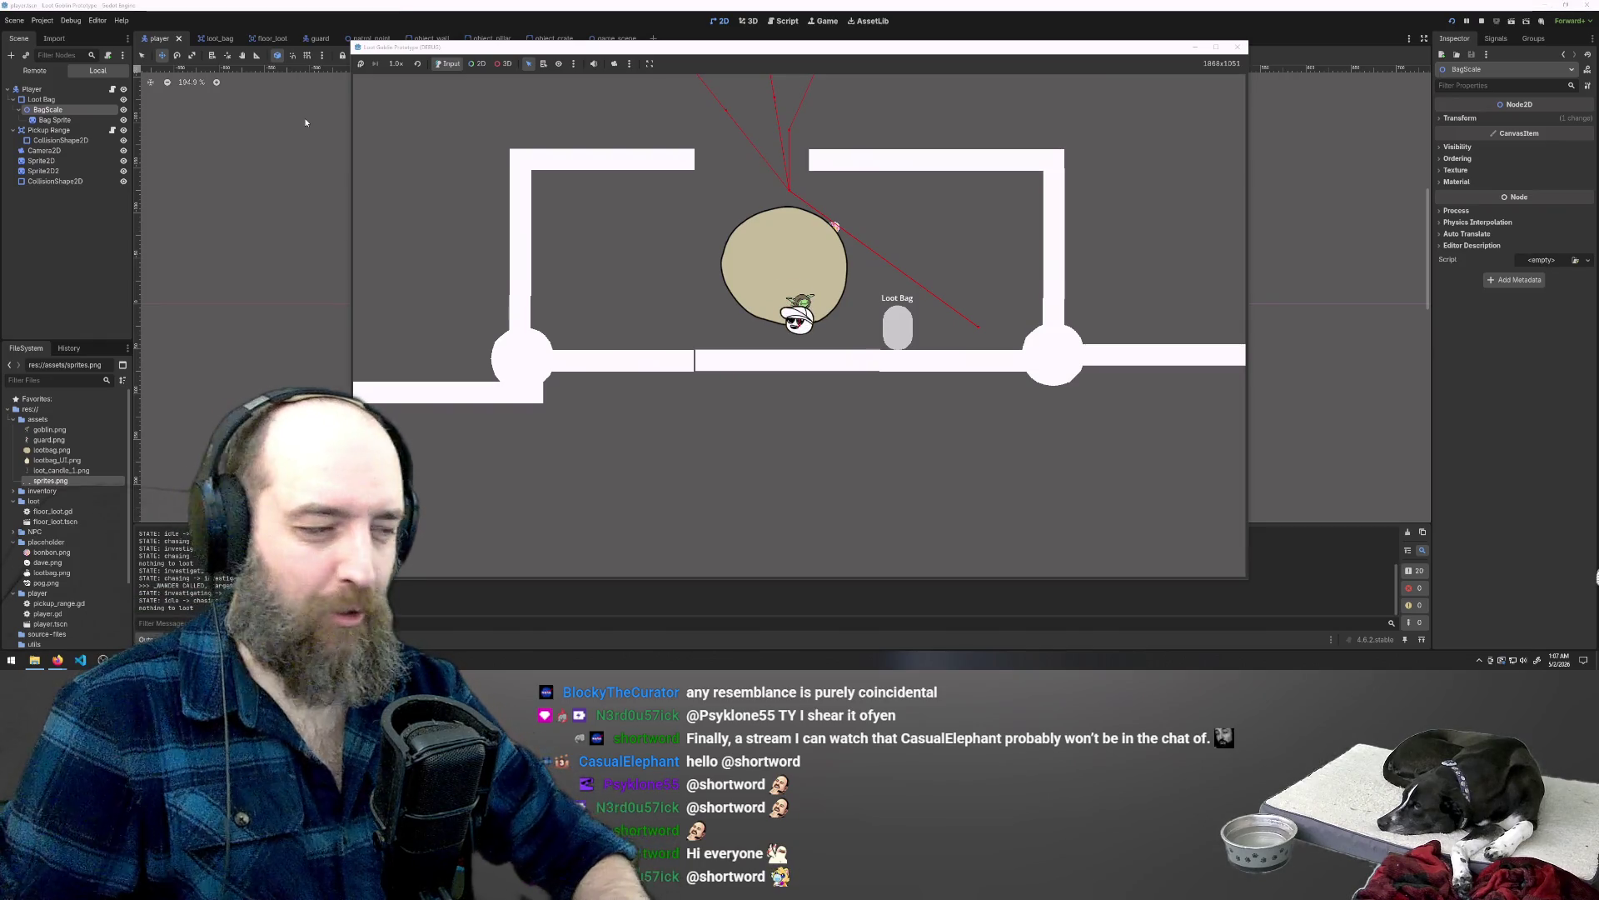
{"action": "key", "text": "F5"}
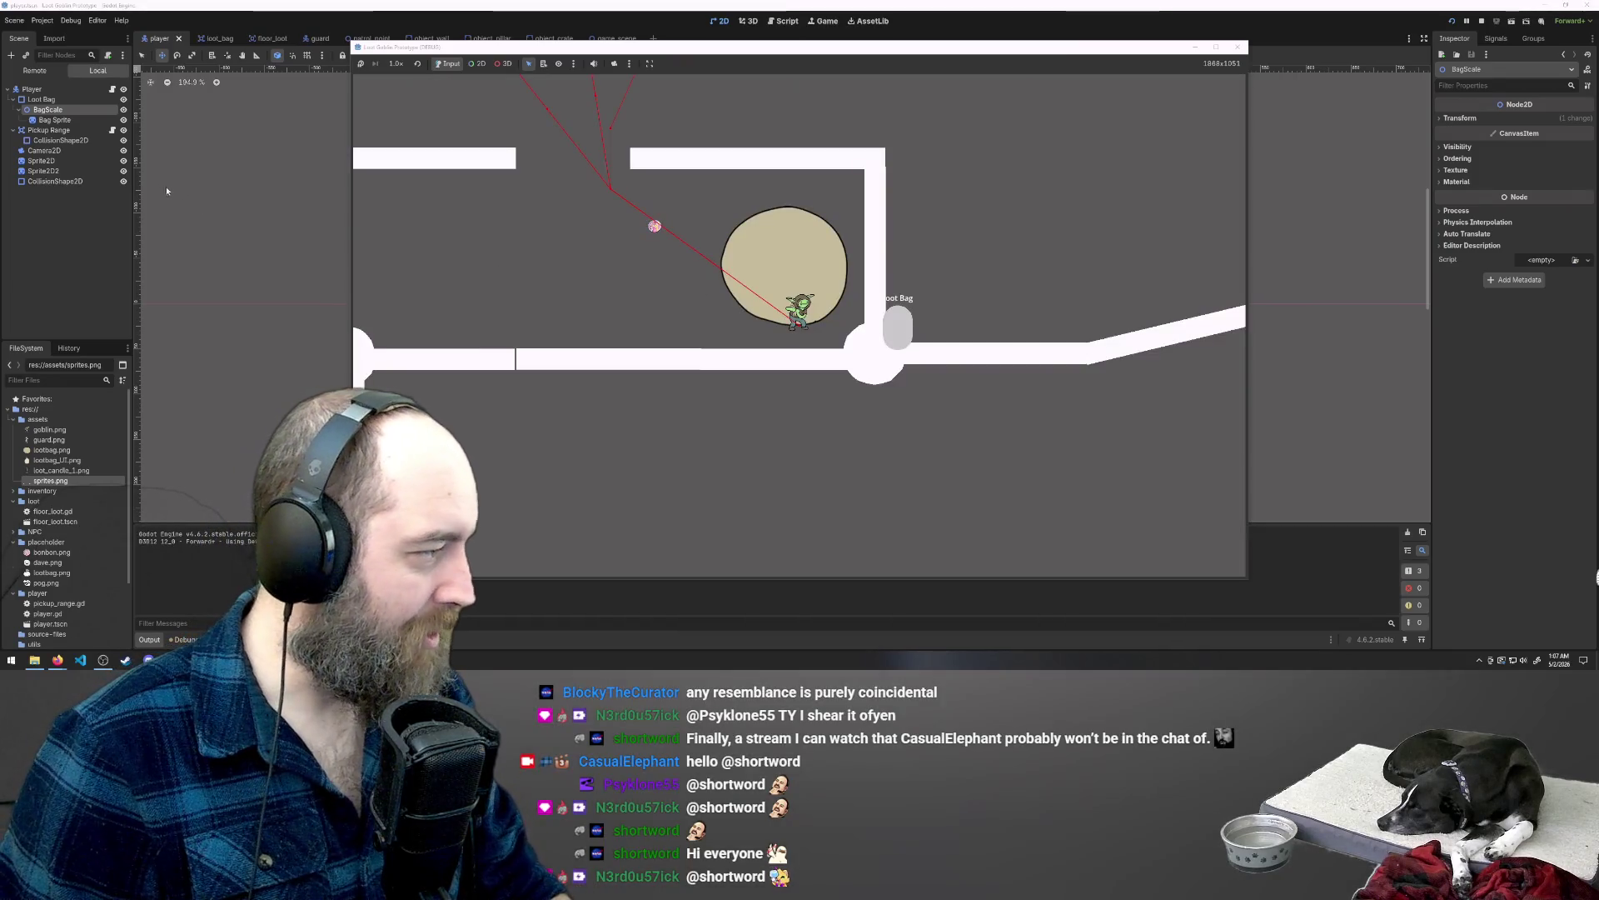
{"action": "left_click", "coordinate": [249, 225]}
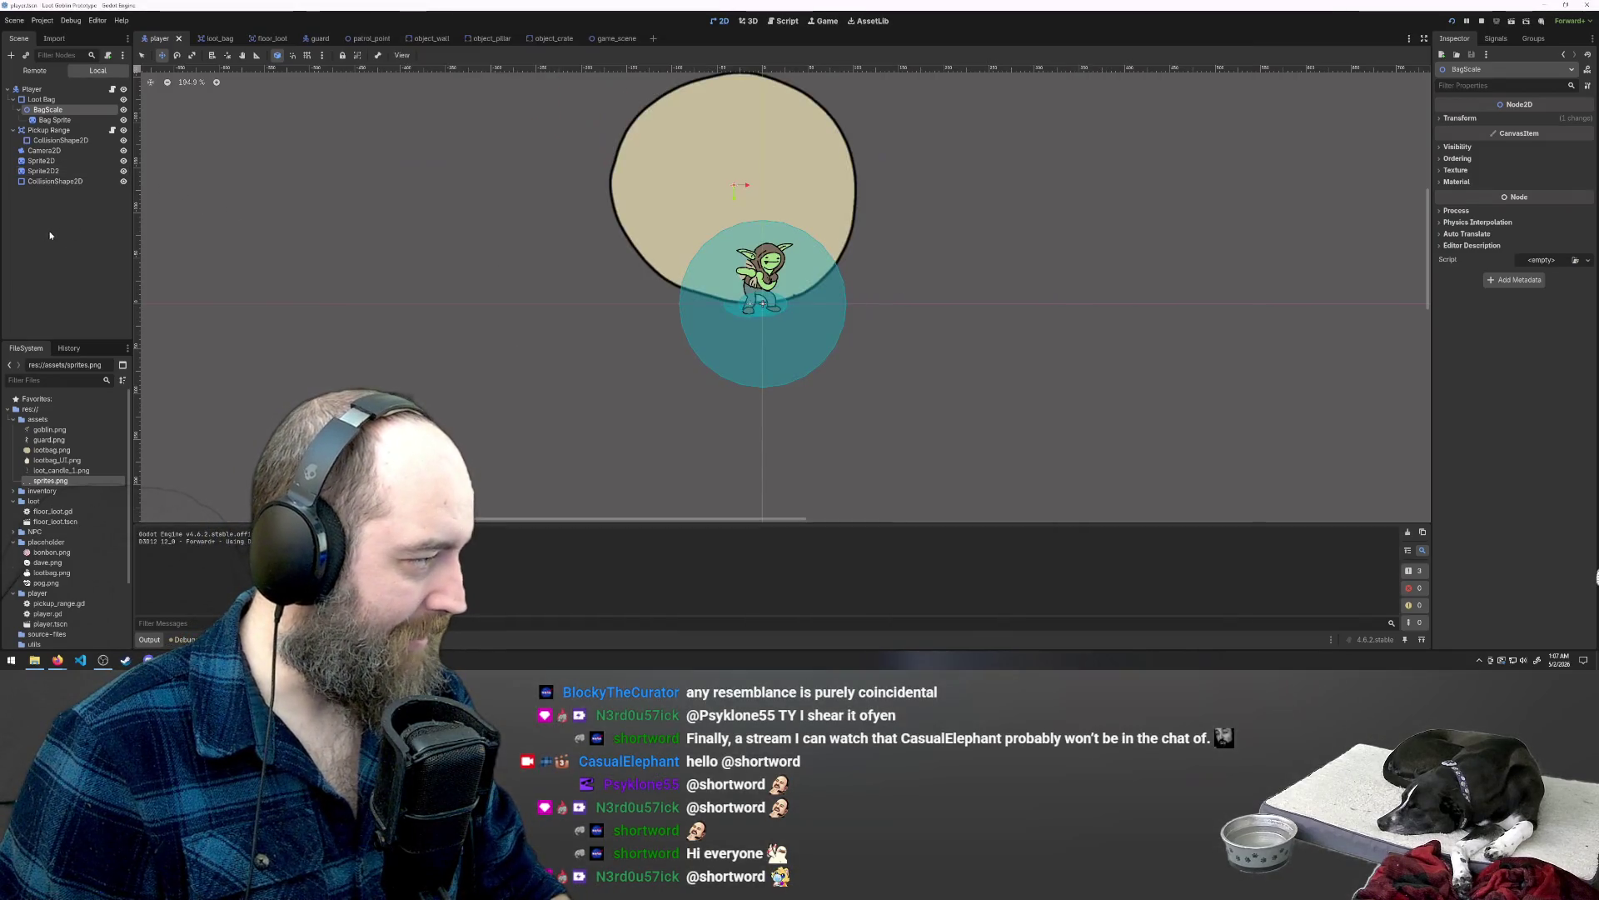
Step: Select the Bag Sprite node and open the player.gd script
{"action": "left_click", "coordinate": [47, 117]}
{"action": "left_click", "coordinate": [53, 120]}
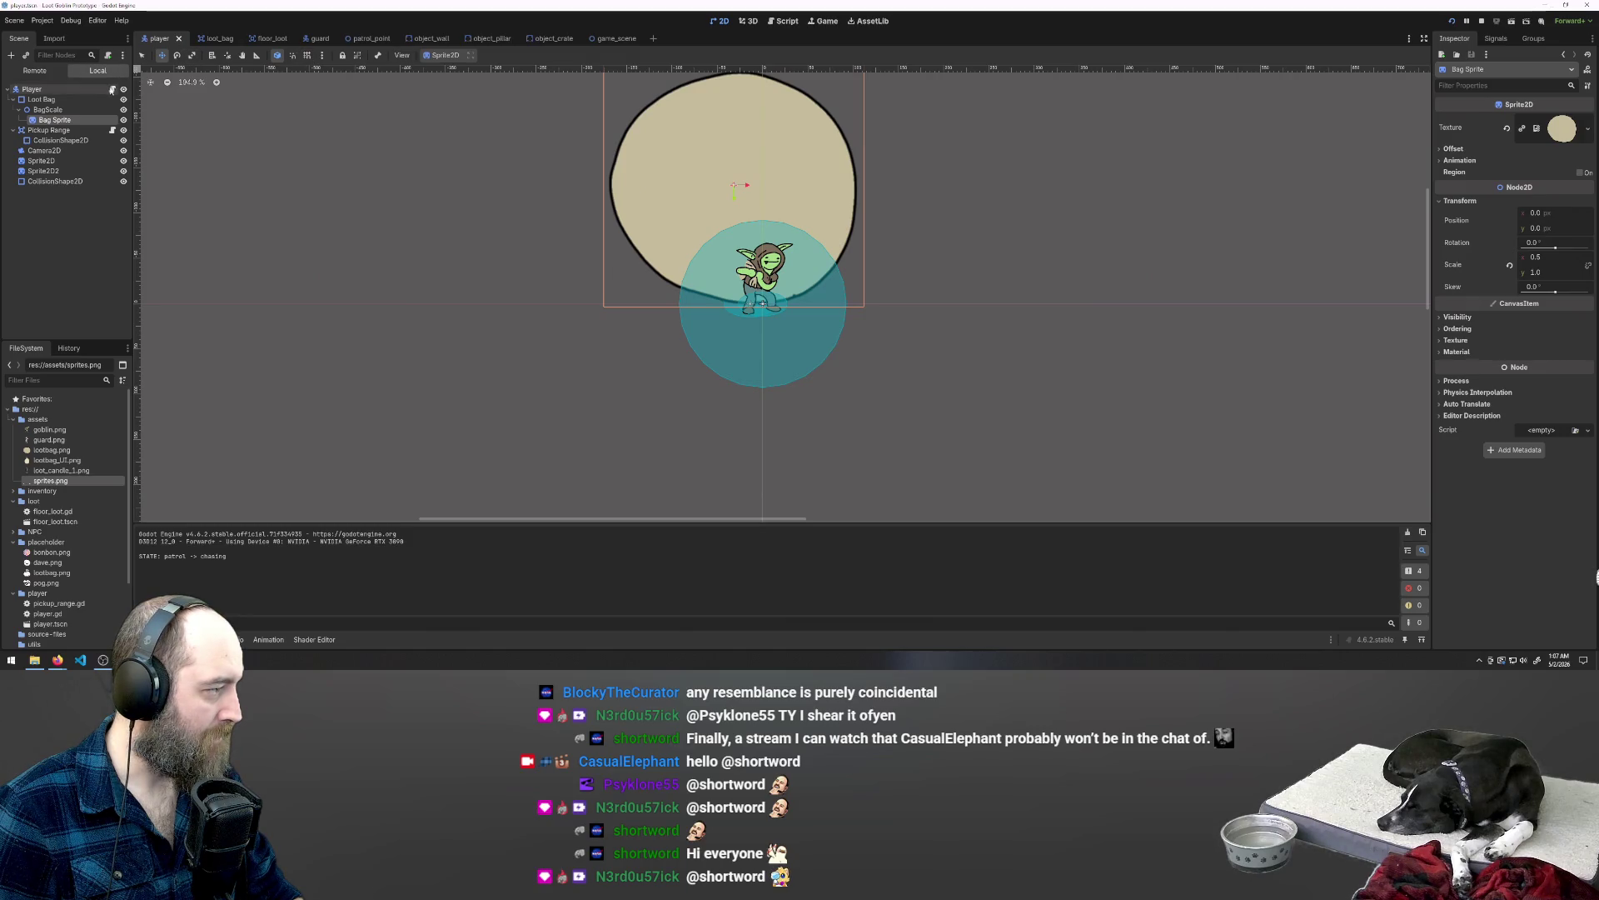
{"action": "left_click", "coordinate": [111, 89]}
{"action": "left_click", "coordinate": [790, 209]}
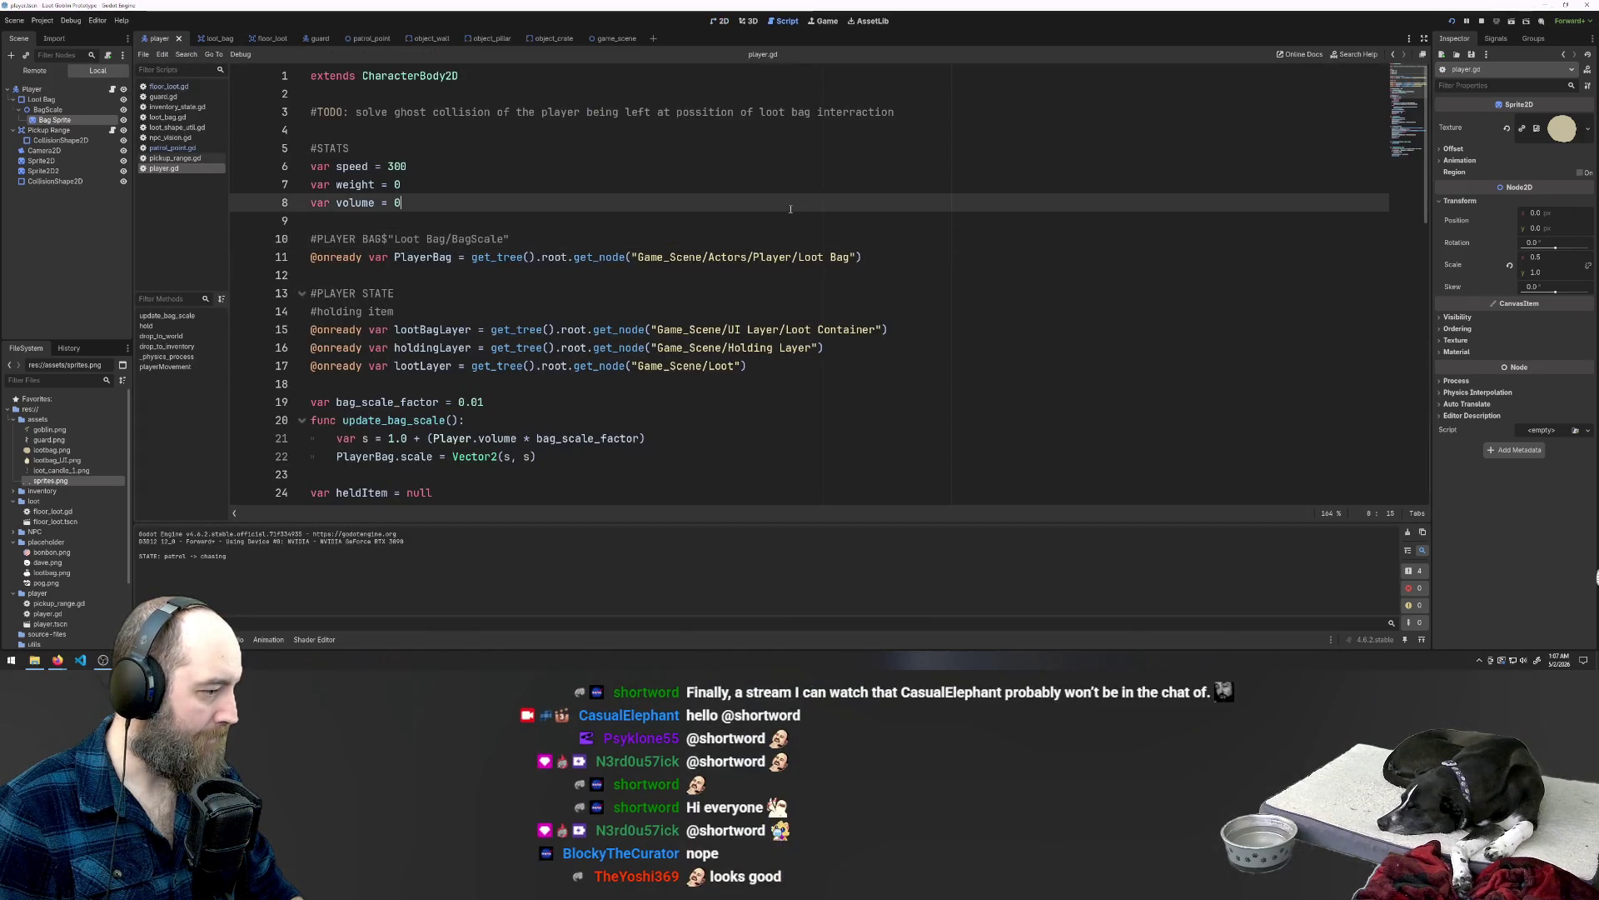
Step: Search player.gd for 'scale' and start editing the first argument of Vector2(s, s) on line 22
{"action": "key", "text": "ctrl+f"}
{"action": "type", "text": "scale"}
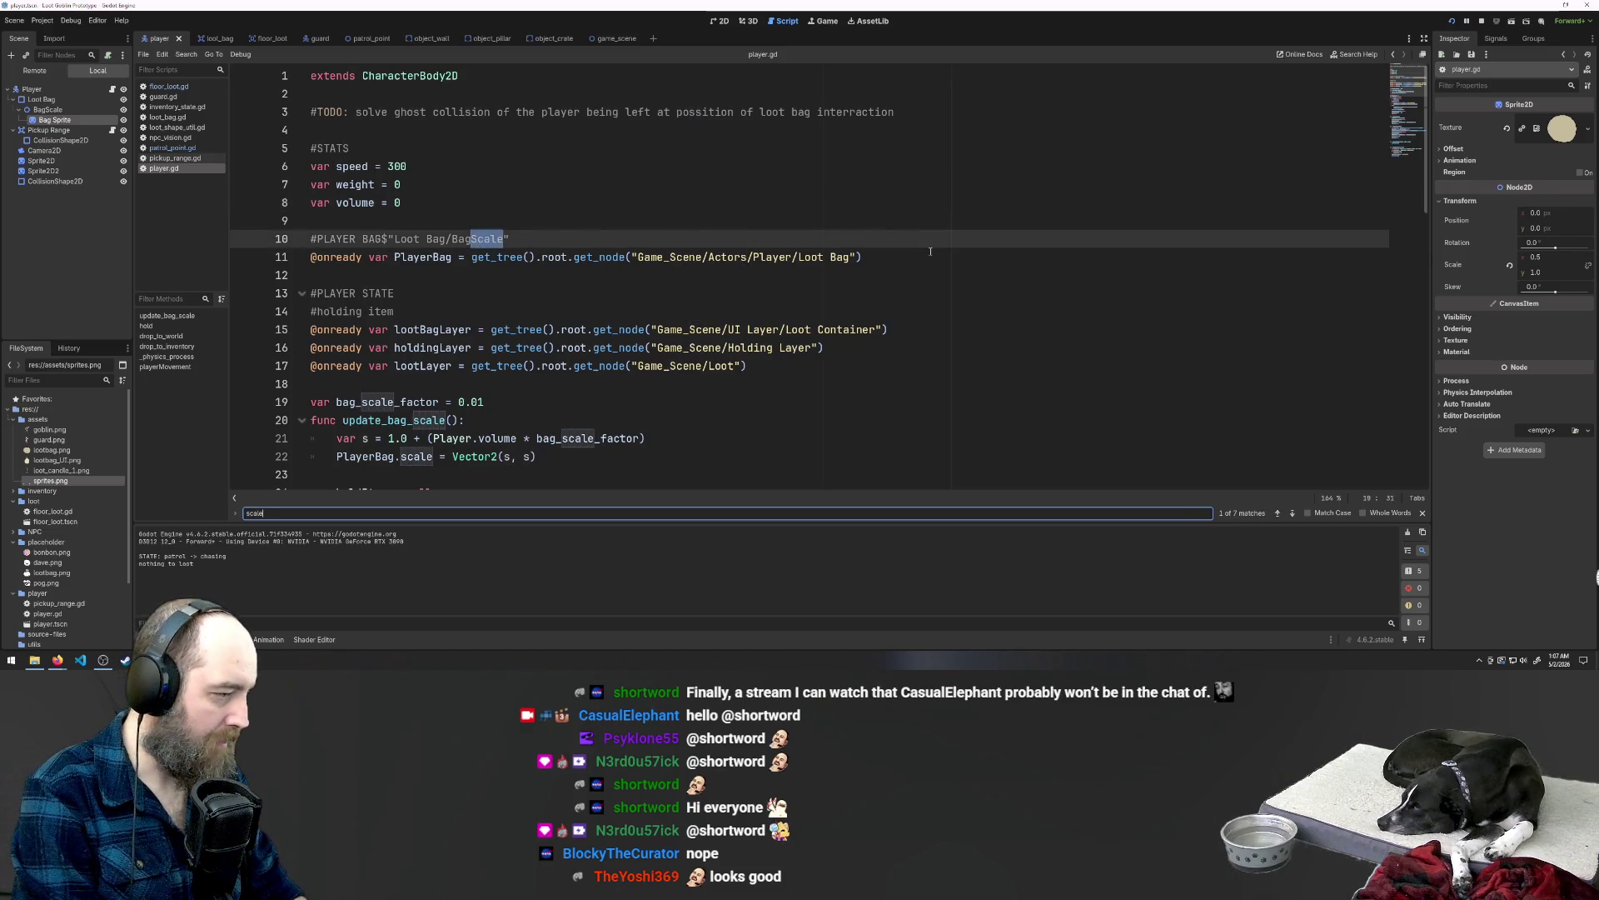
{"action": "key", "text": "Return"}
{"action": "key", "text": "Return"}
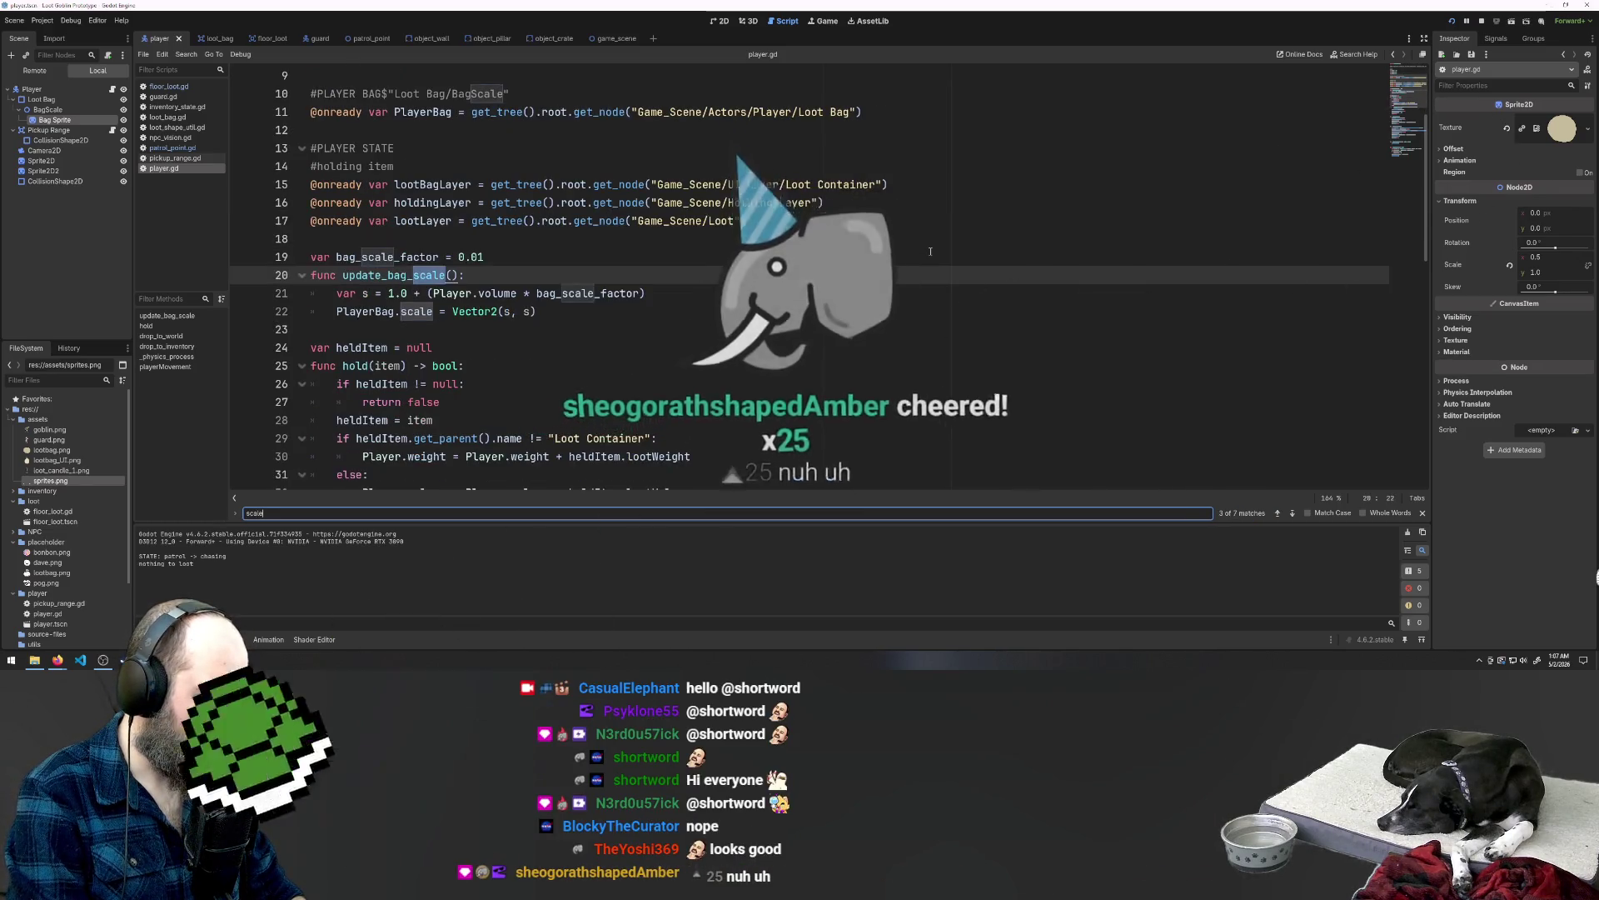
{"action": "key", "text": "Return"}
{"action": "key", "text": "Return"}
{"action": "key", "text": "Return"}
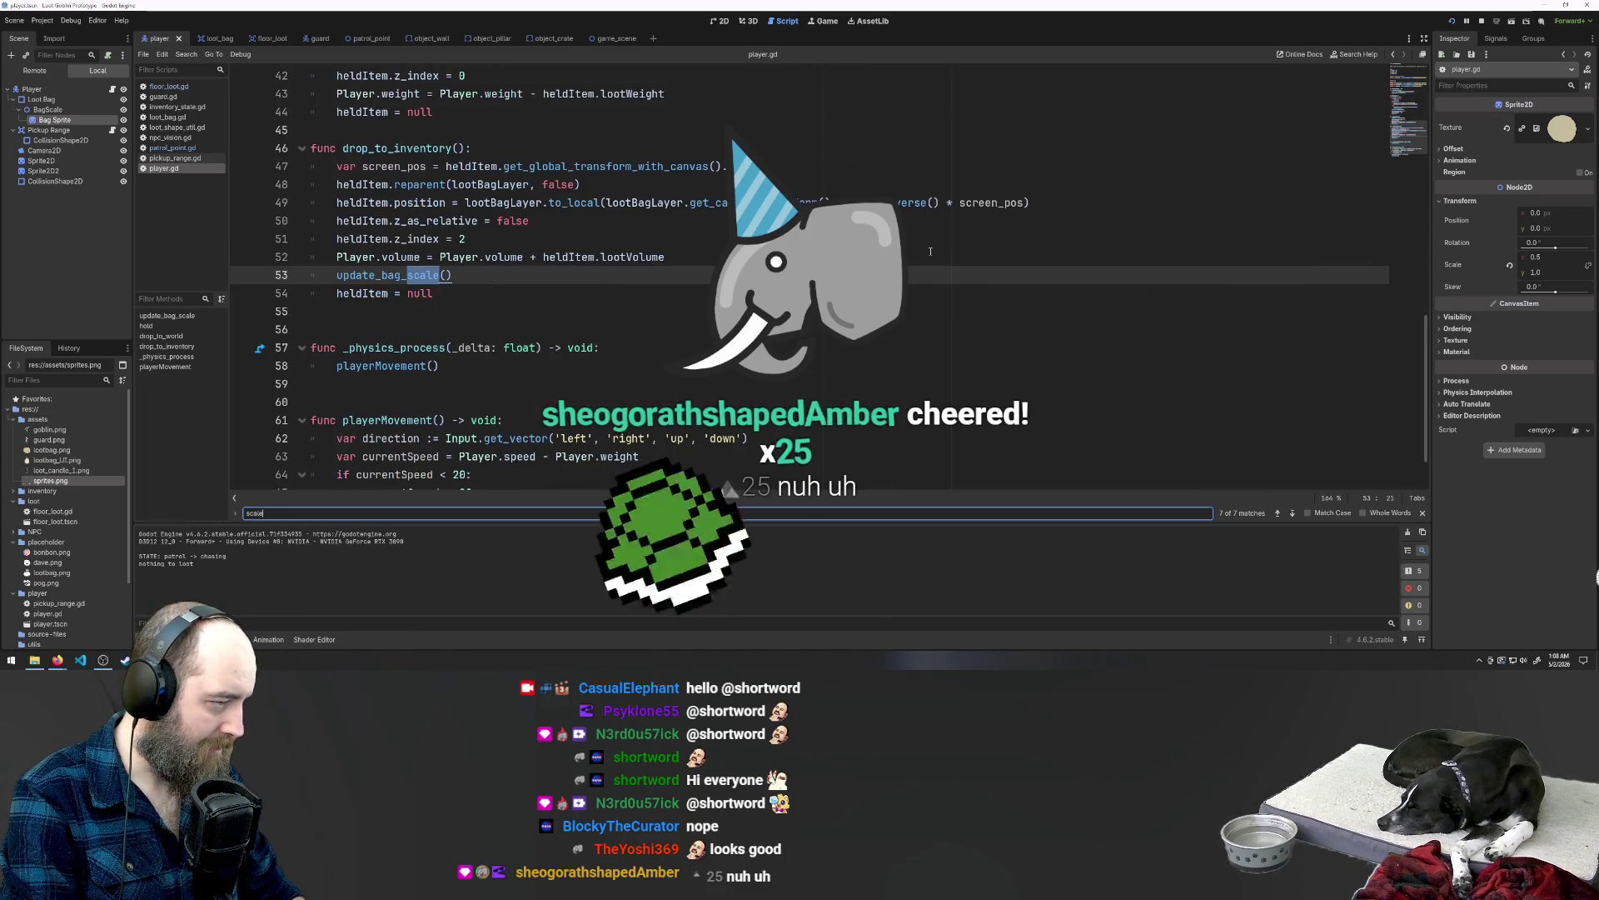
{"action": "key", "text": "Return"}
{"action": "key", "text": "Return"}
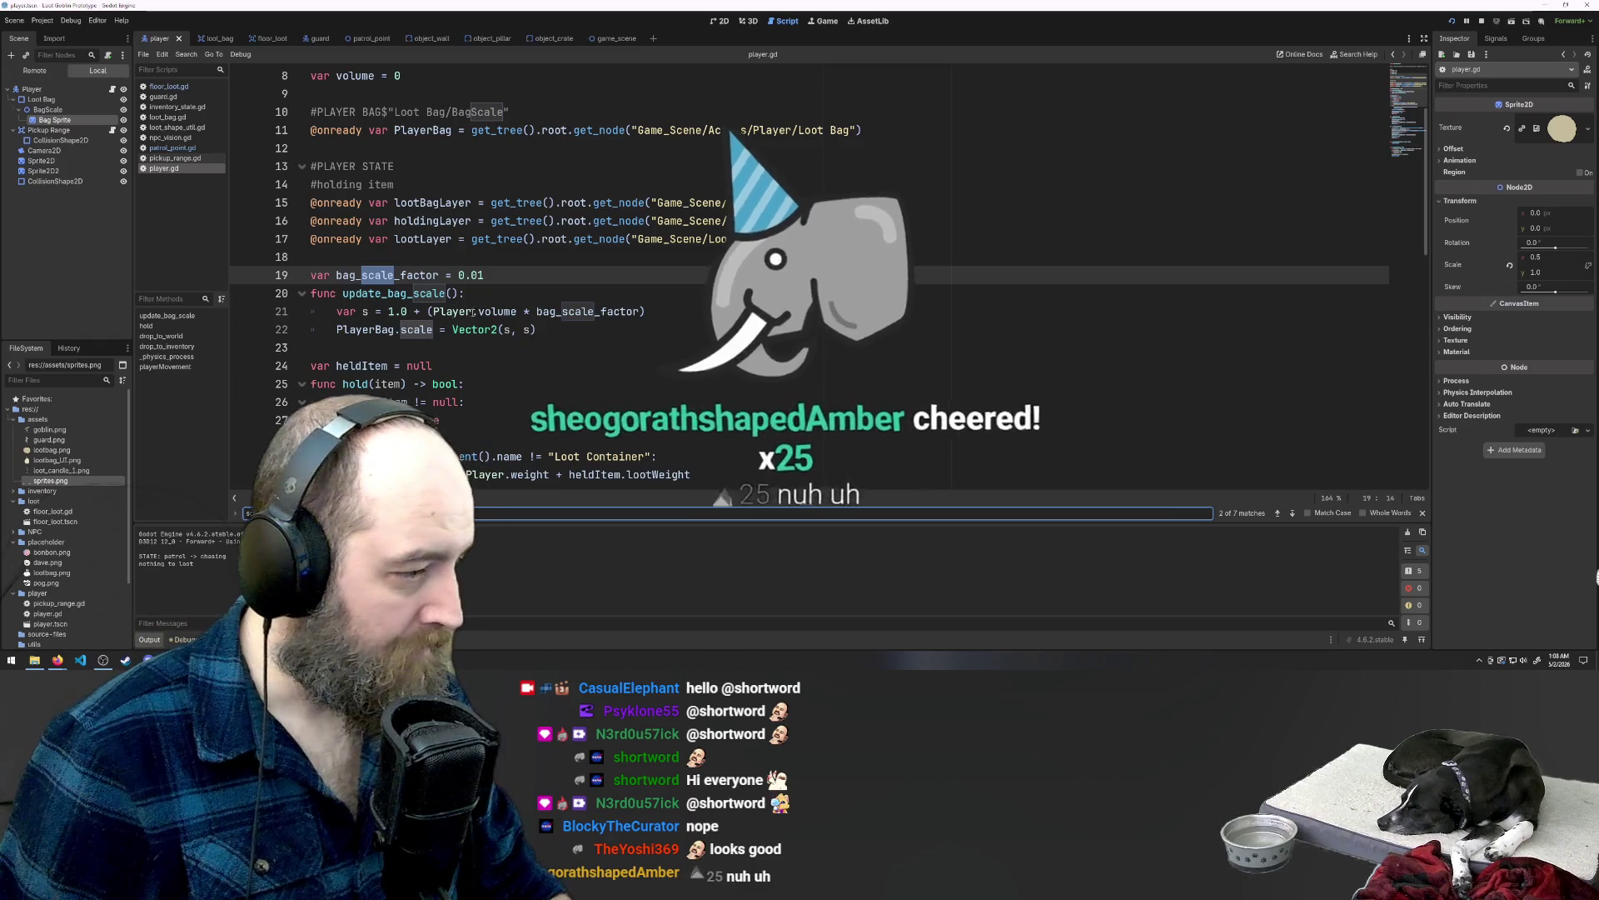
{"action": "left_click", "coordinate": [504, 330]}
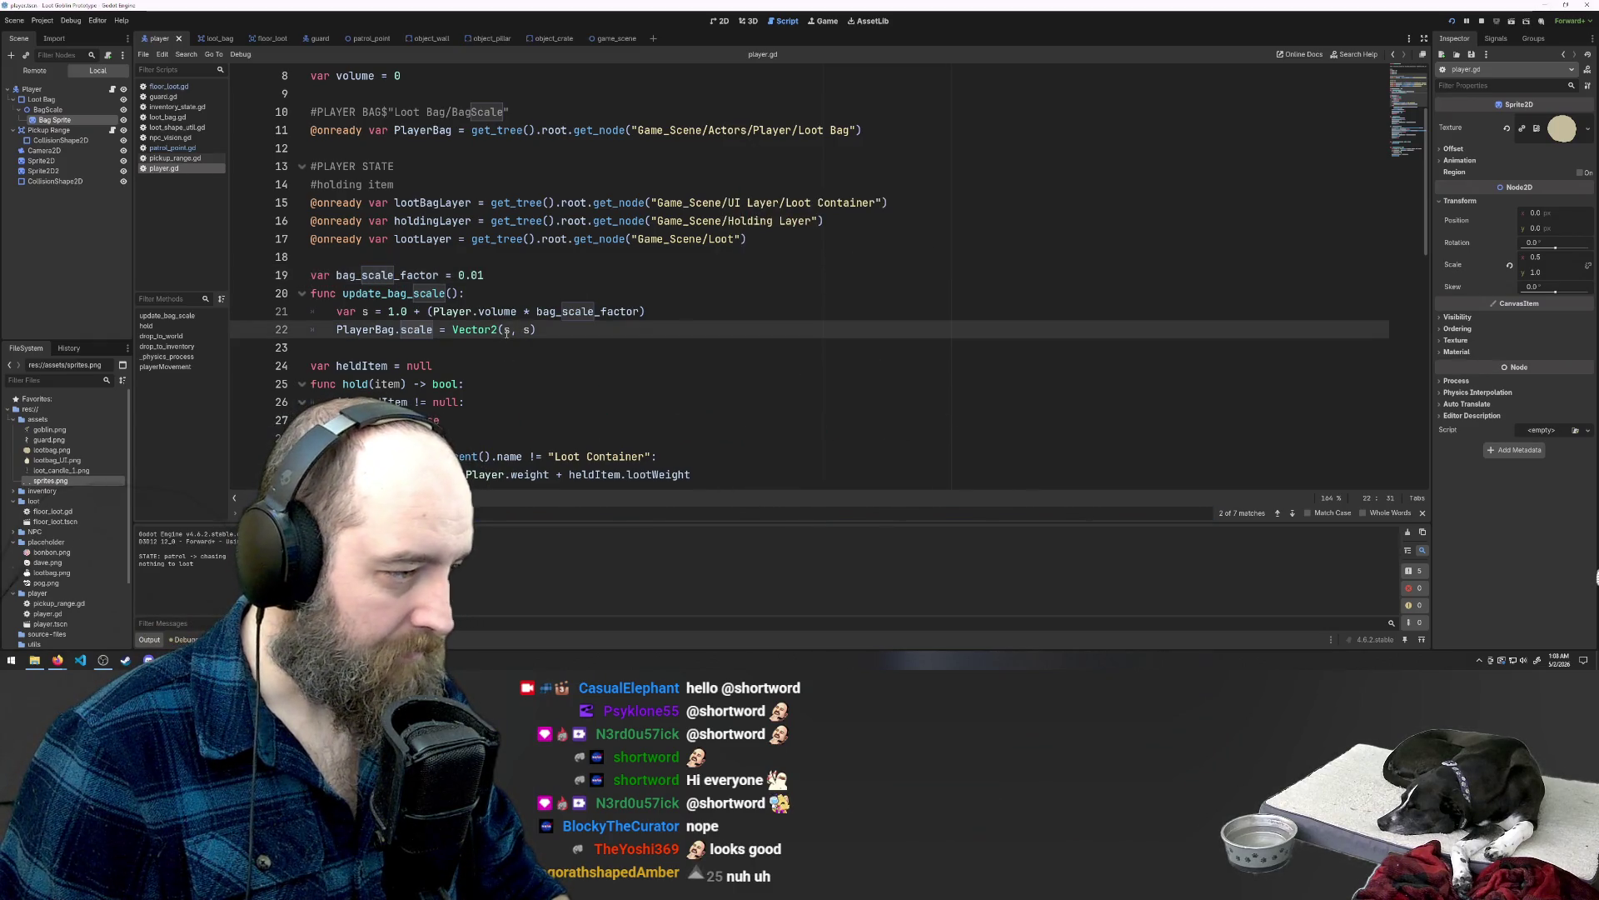
{"action": "key", "text": "Right"}
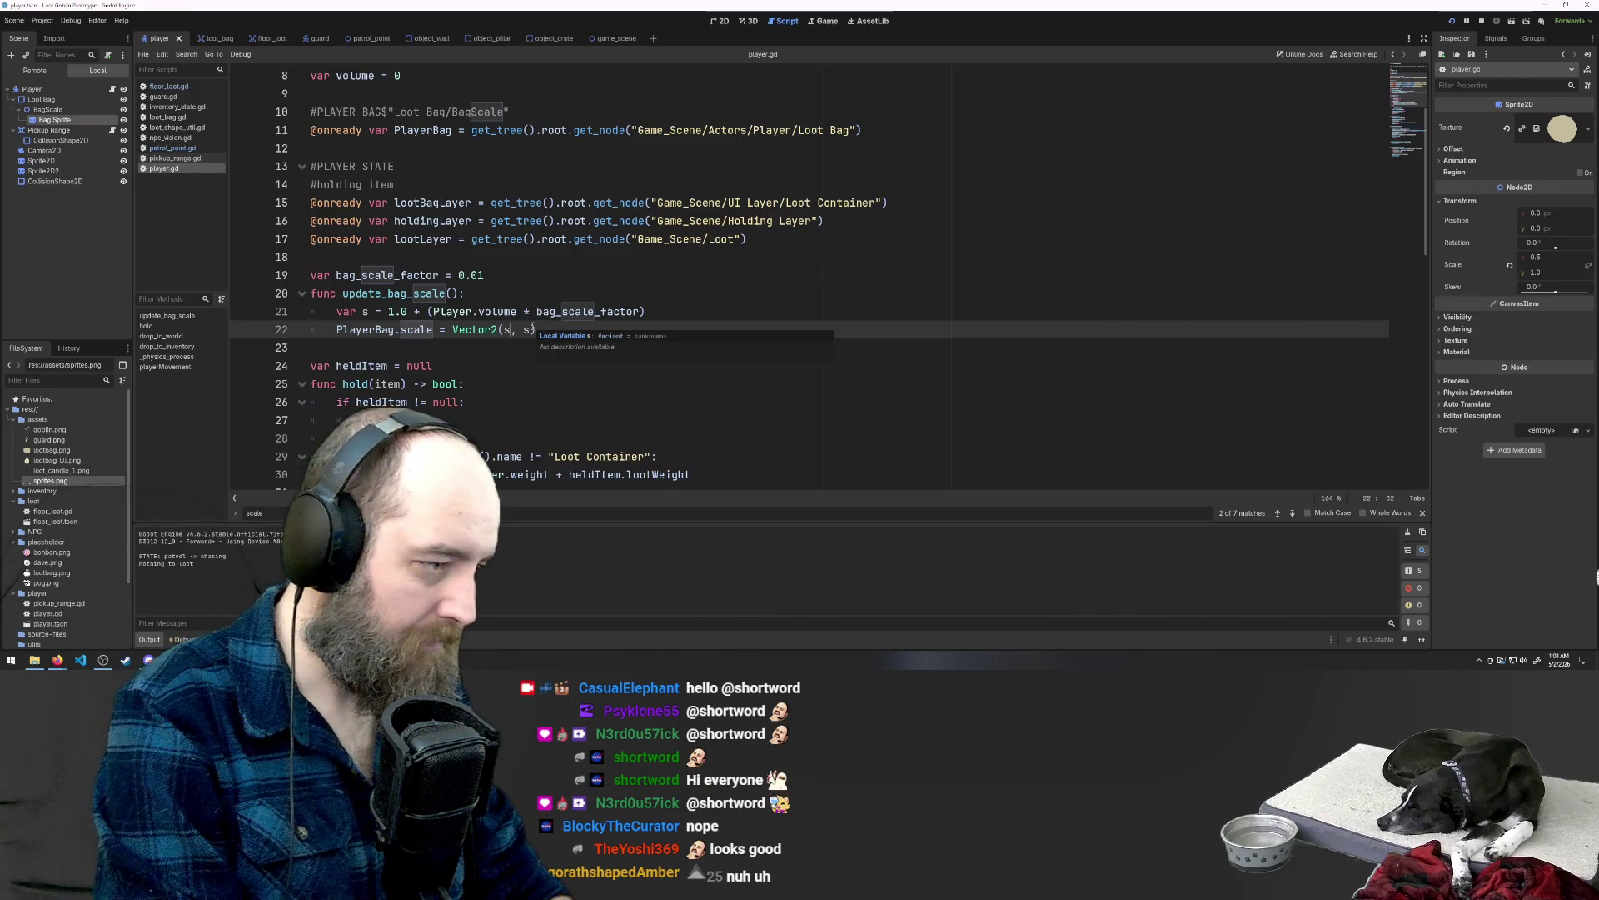
{"action": "key", "text": "BackSpace"}
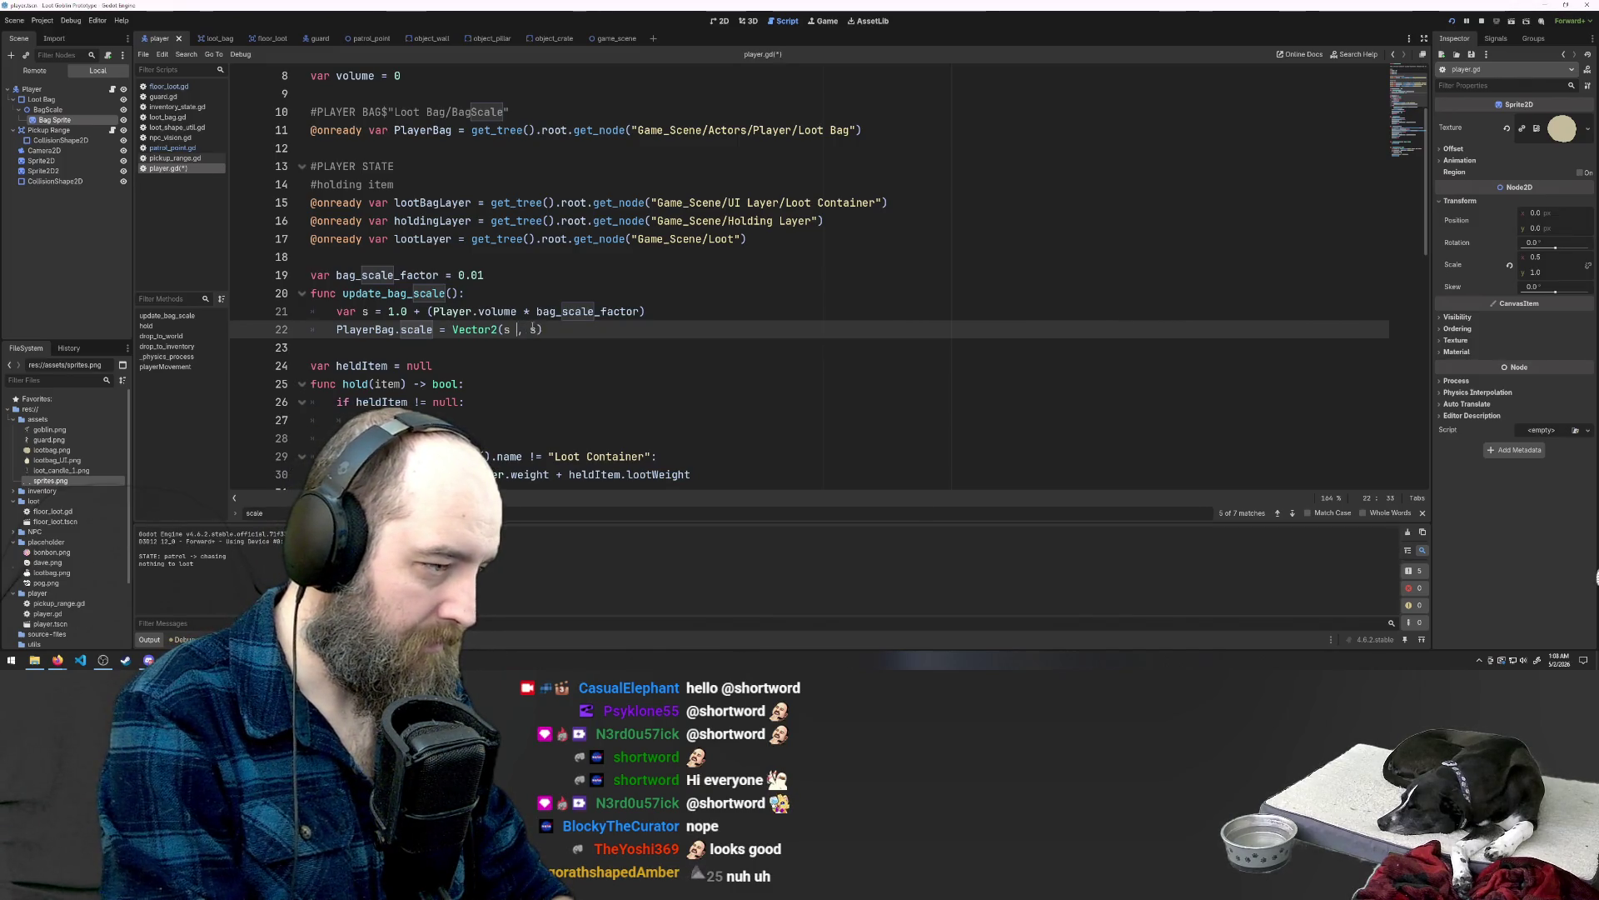
Step: Change line 22 to Vector2(s/2, s), save, and test the bag shape in-game
{"action": "type", "text": "/2"}
{"action": "key", "text": "ctrl+s"}
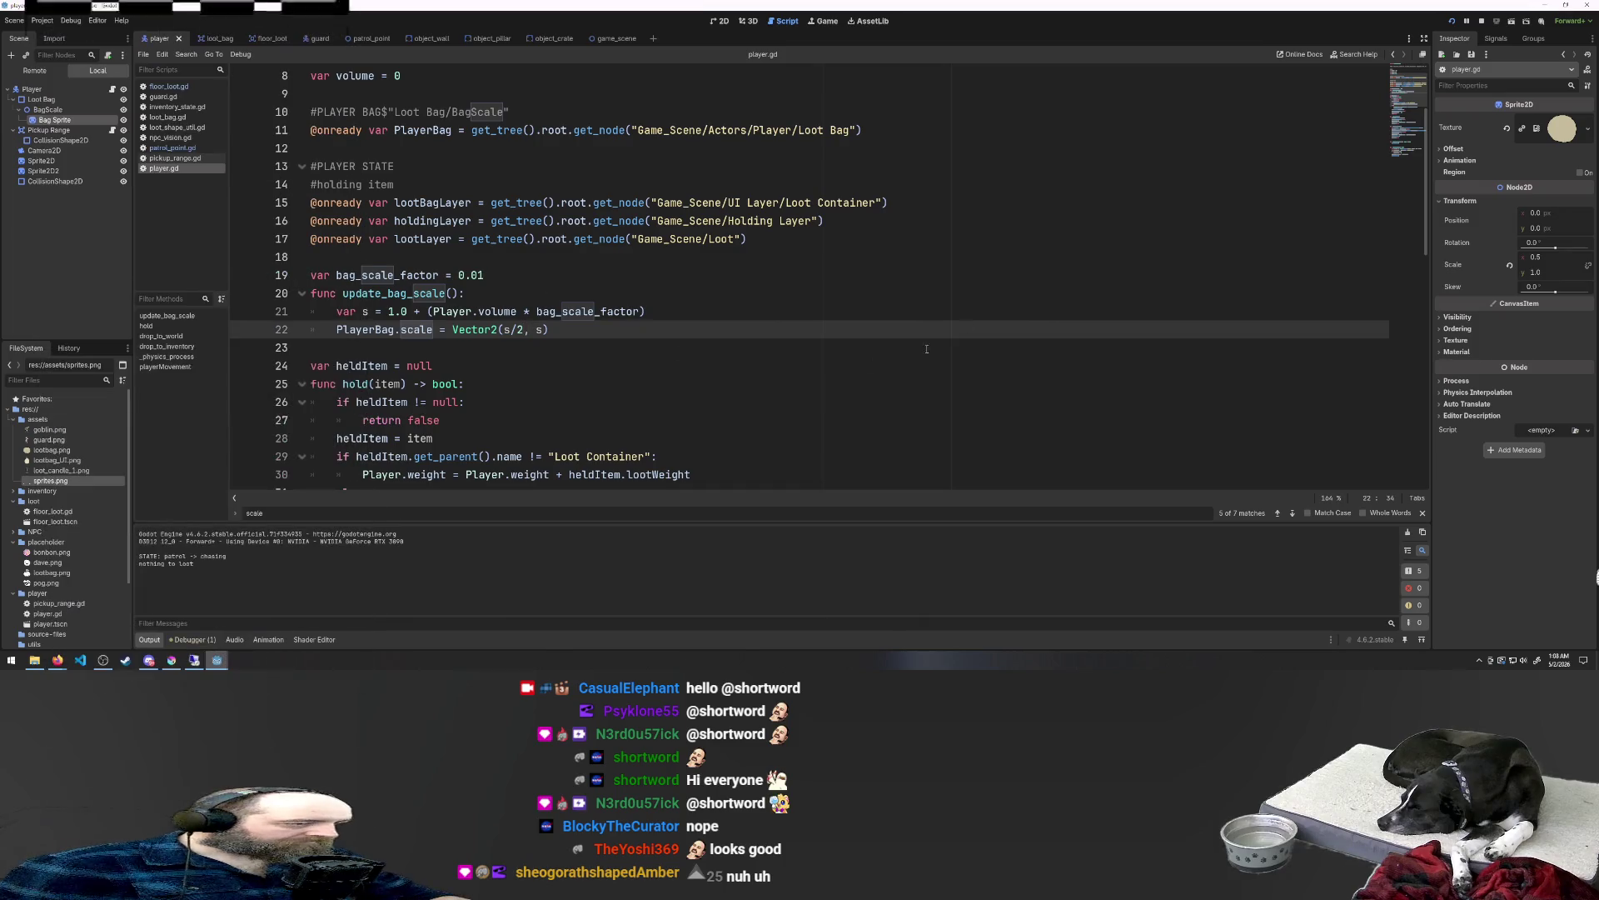
{"action": "left_click", "coordinate": [1012, 255]}
{"action": "key", "text": "F5"}
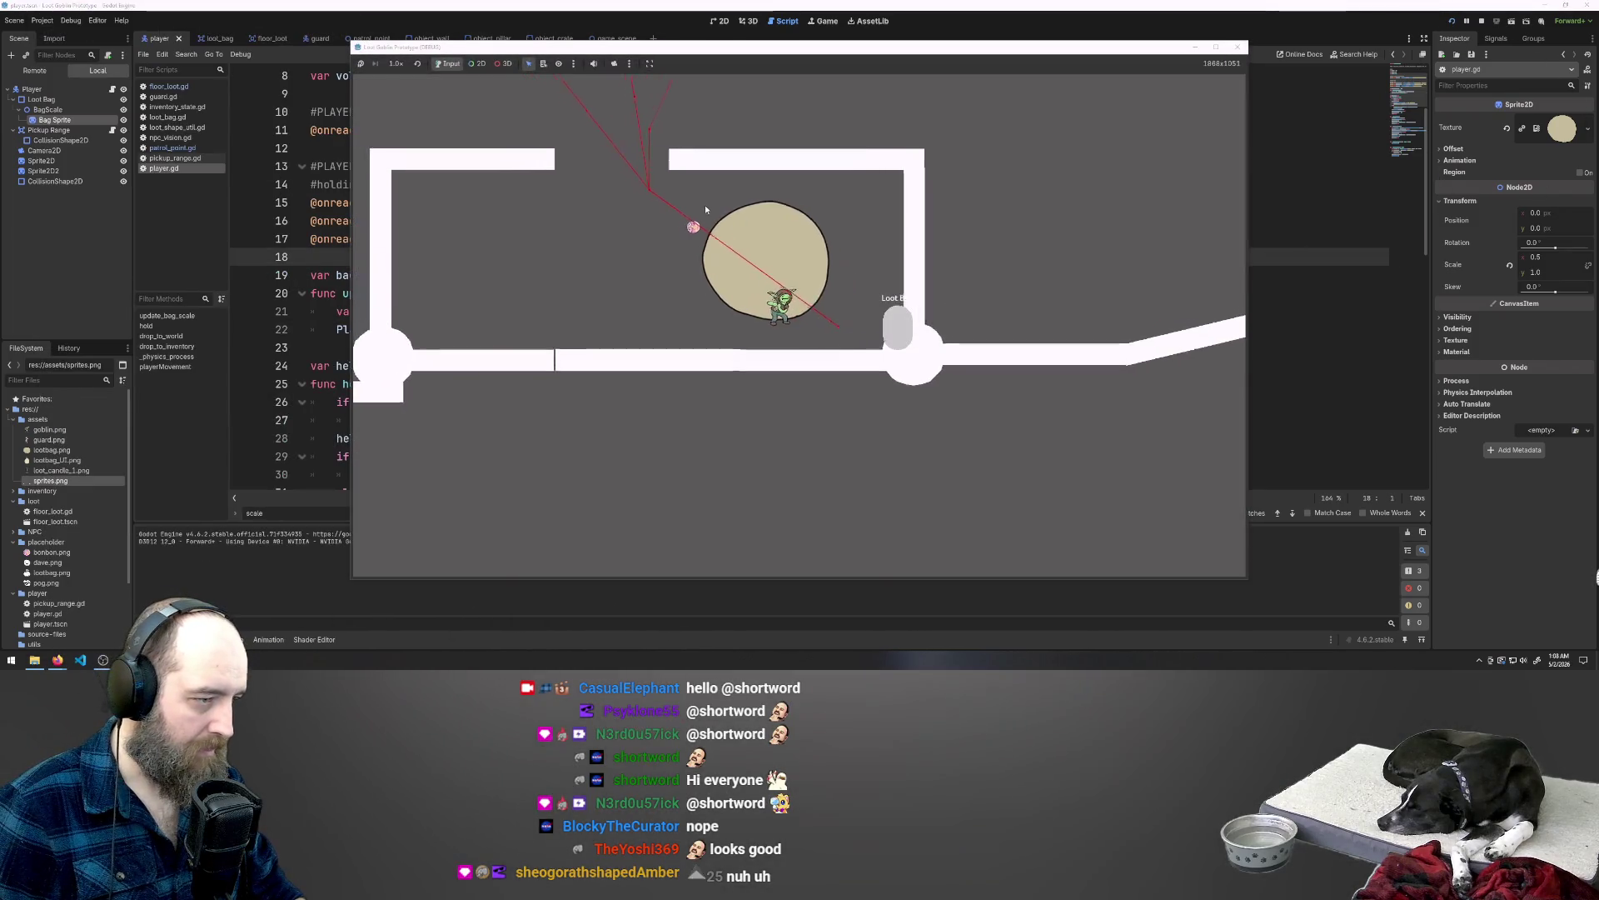
{"action": "key", "text": "w"}
{"action": "key", "text": "a"}
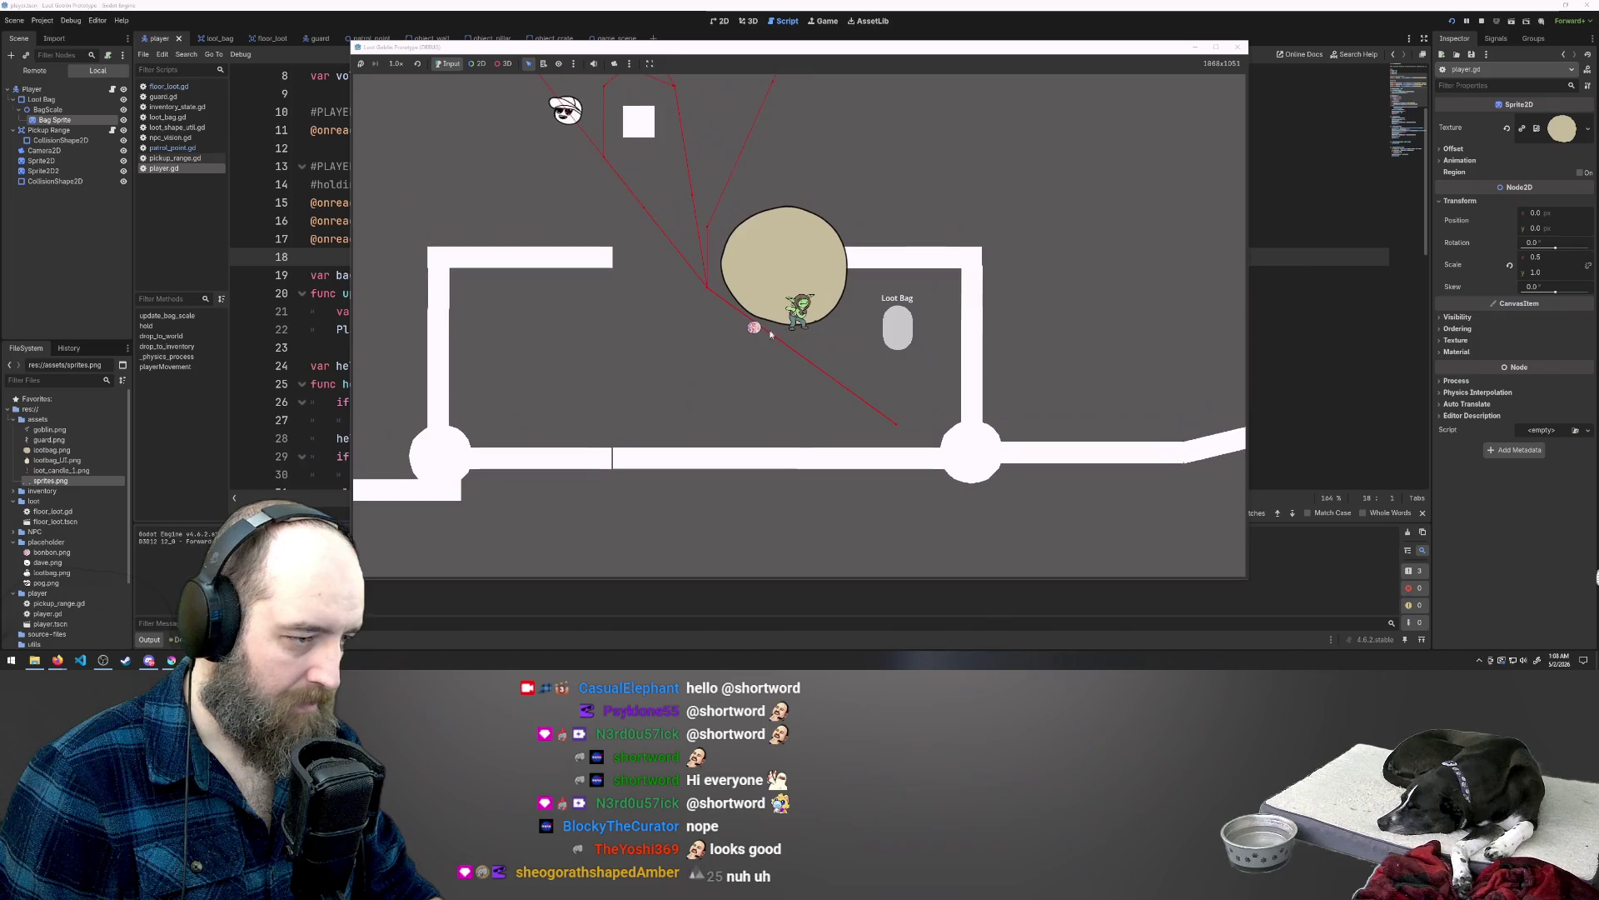
{"action": "left_click", "coordinate": [899, 326]}
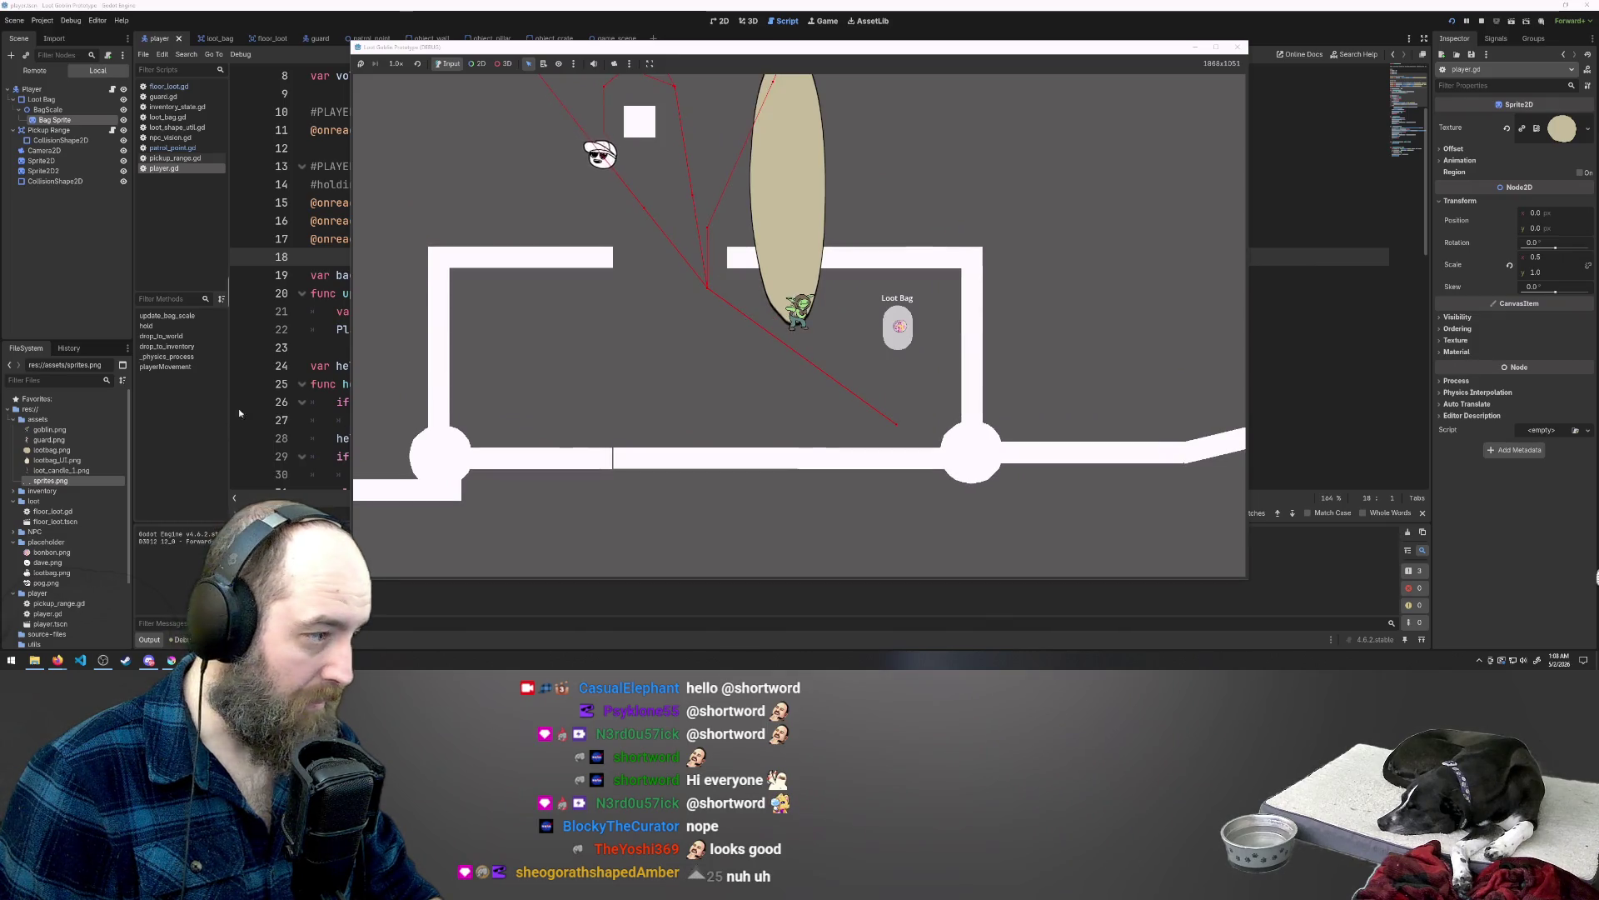
{"action": "key", "text": "F8"}
Step: Change line 22 to Vector2(s*2, s) and run the game again to check the wider bag
{"action": "left_click", "coordinate": [443, 340]}
{"action": "left_click", "coordinate": [515, 329]}
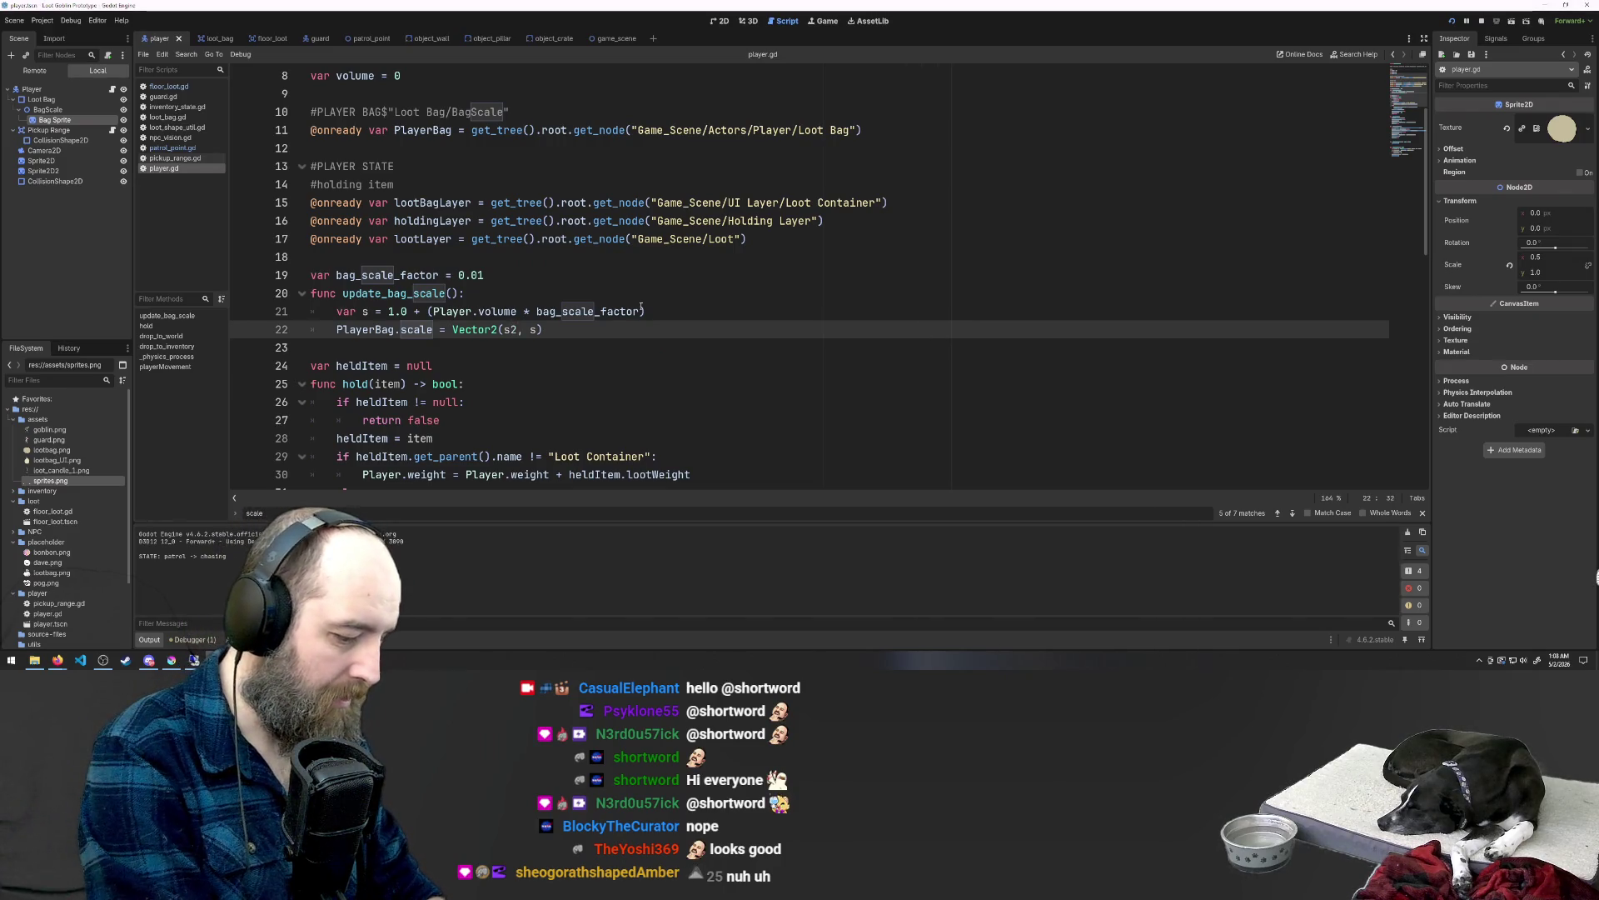
{"action": "left_click", "coordinate": [803, 473]}
{"action": "key", "text": "F5"}
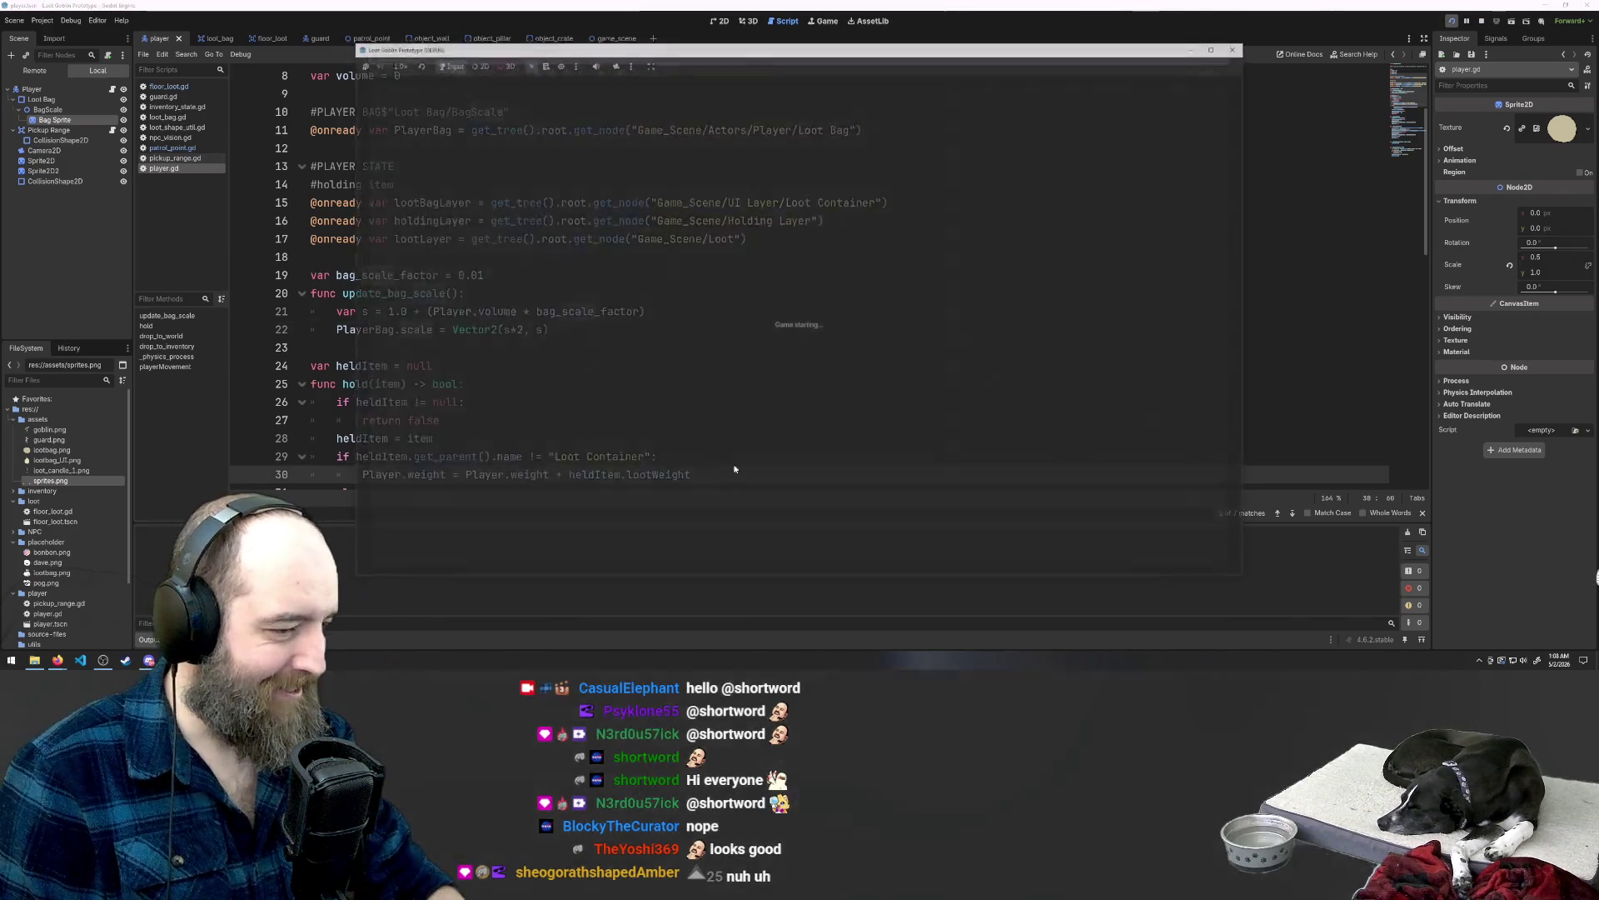
{"action": "key", "text": "w"}
{"action": "key", "text": "a"}
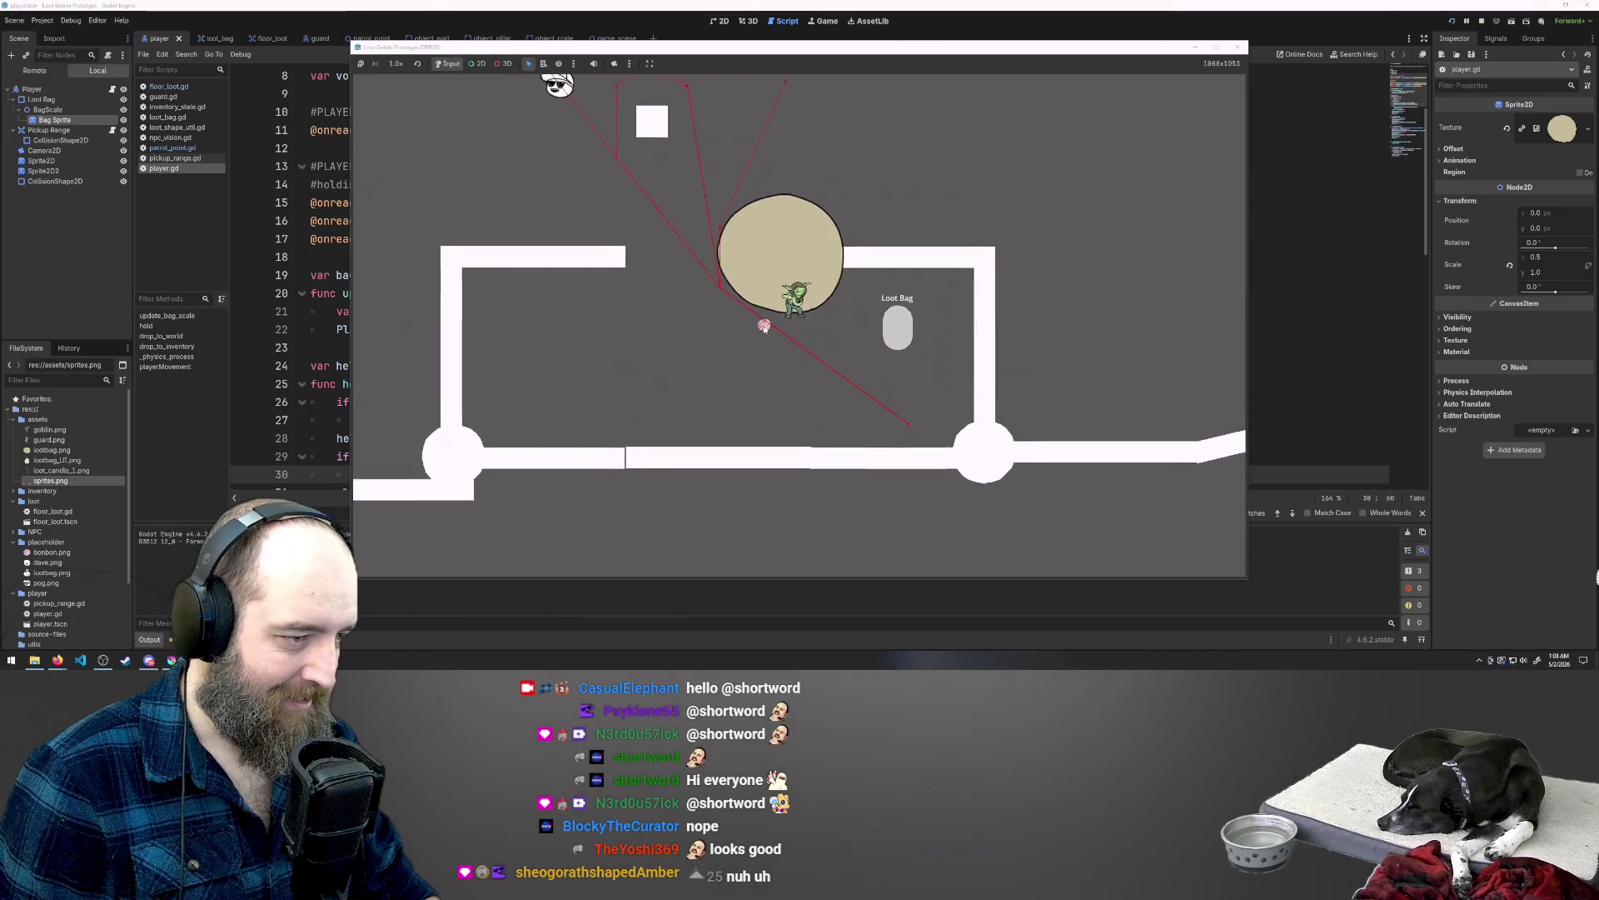
{"action": "left_click", "coordinate": [896, 329]}
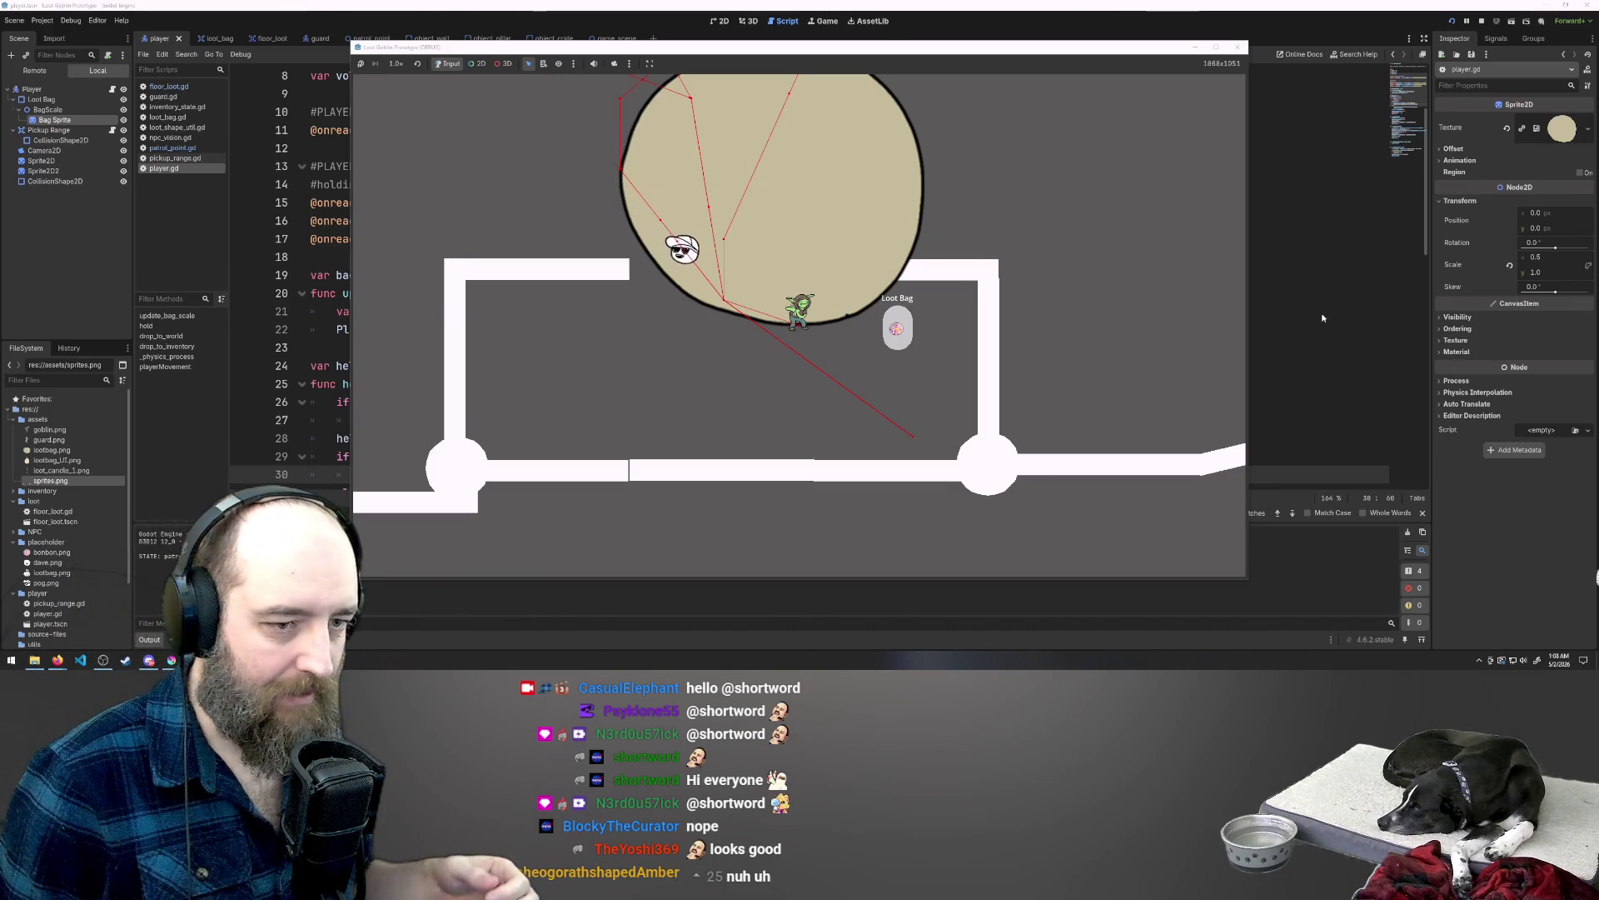
{"action": "key", "text": "F8"}
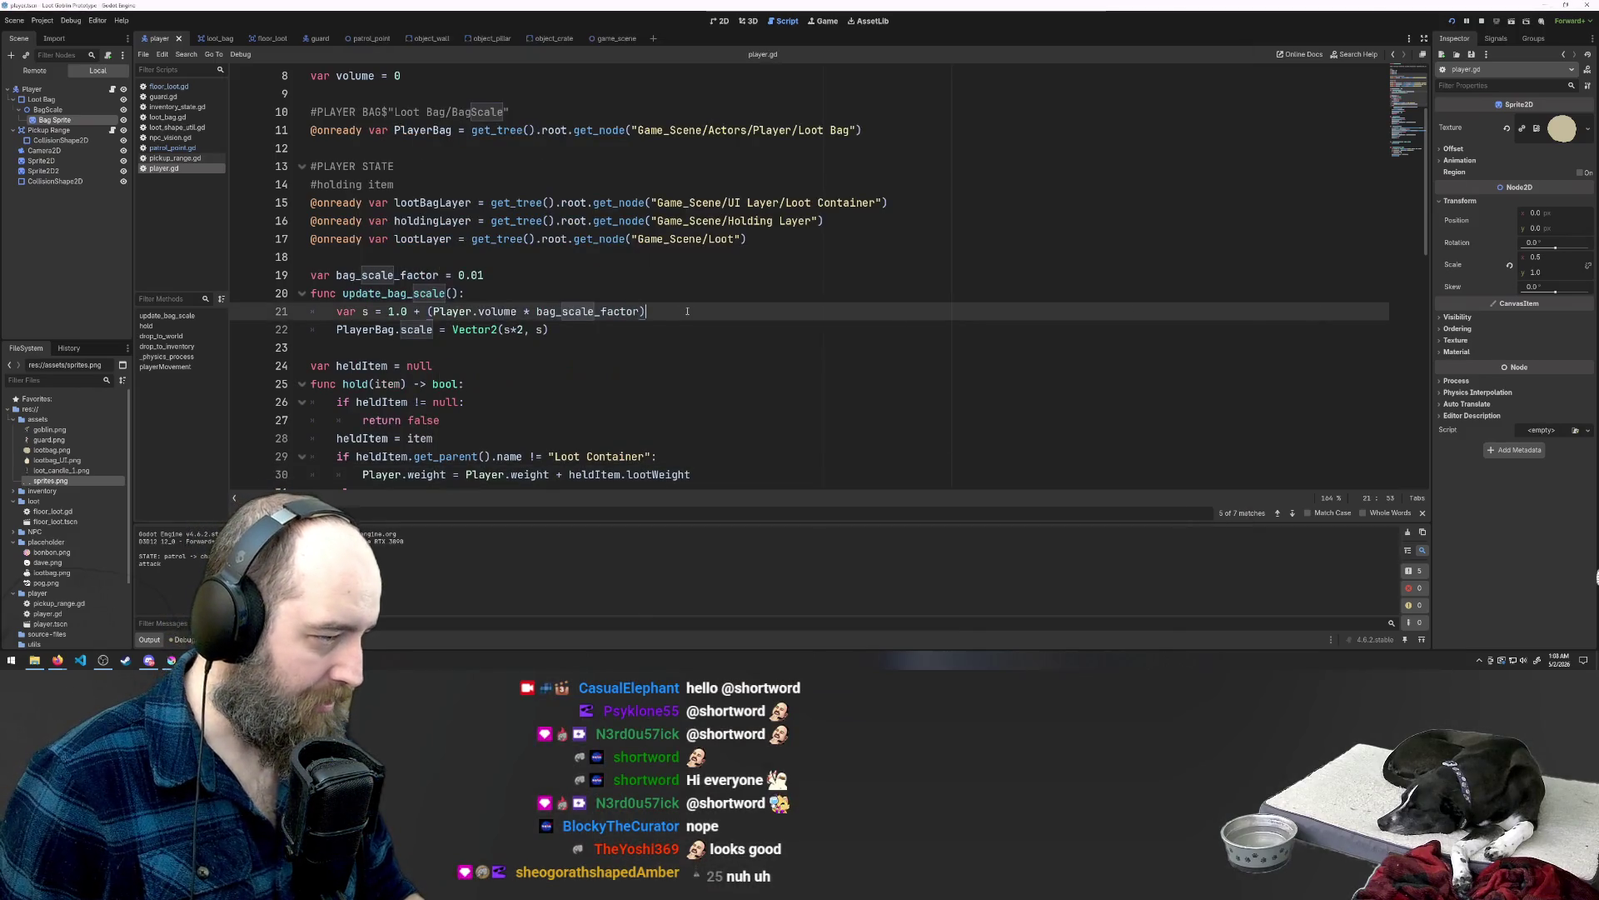
Step: Append a '#scale factor ... isometric scaling' comment to line 22 and save
{"action": "left_click", "coordinate": [631, 330]}
{"action": "type", "text": "#"}
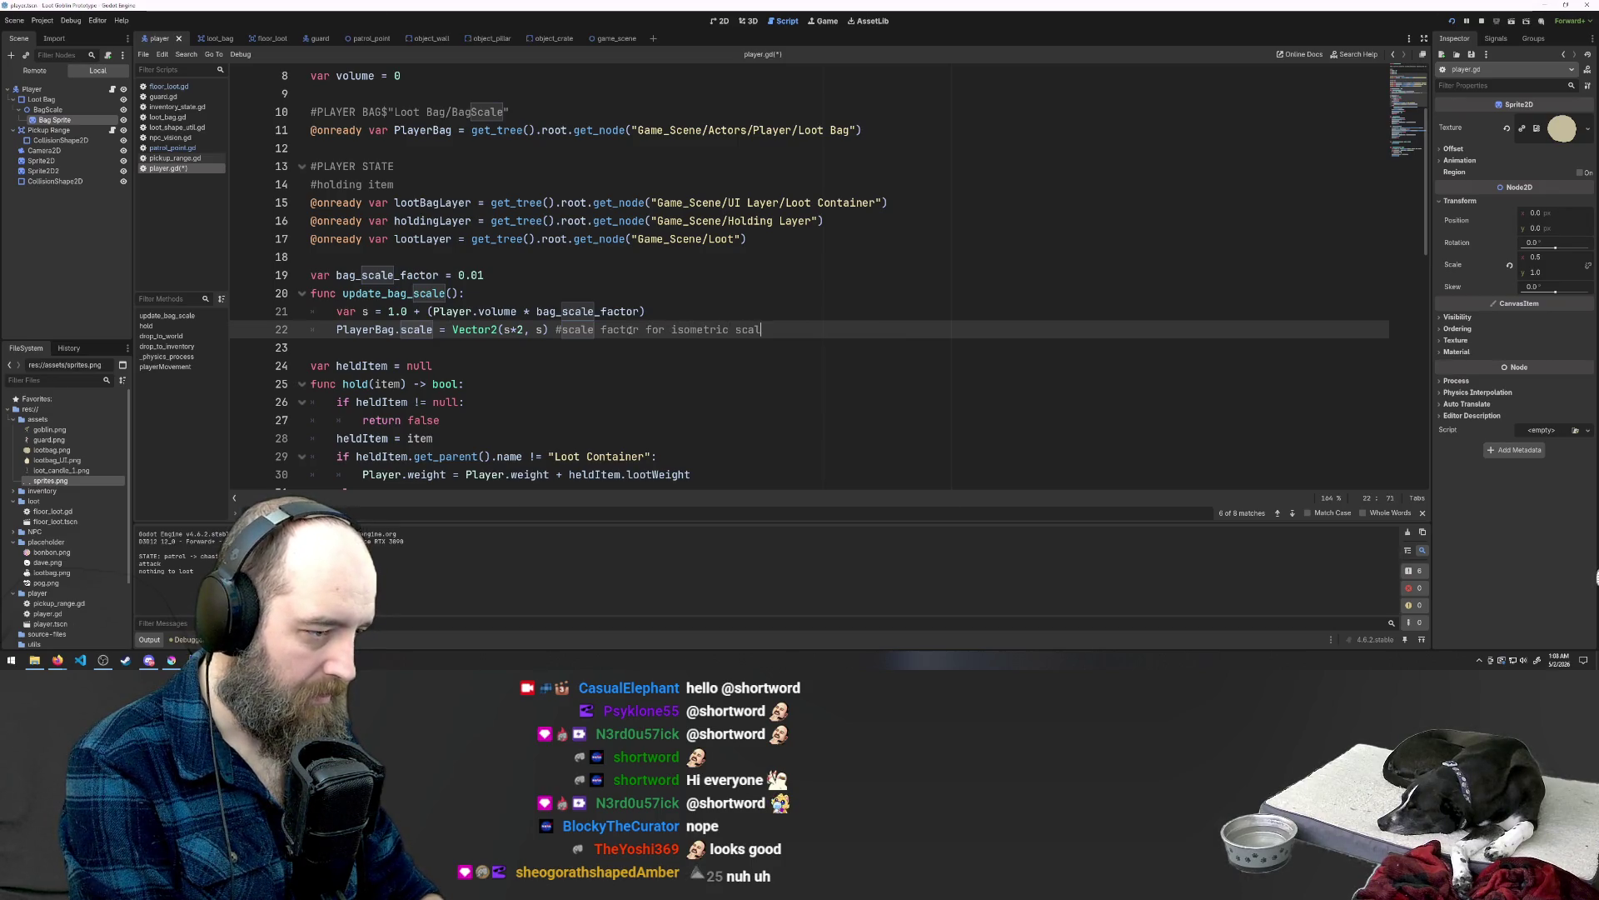
{"action": "key", "text": "Return"}
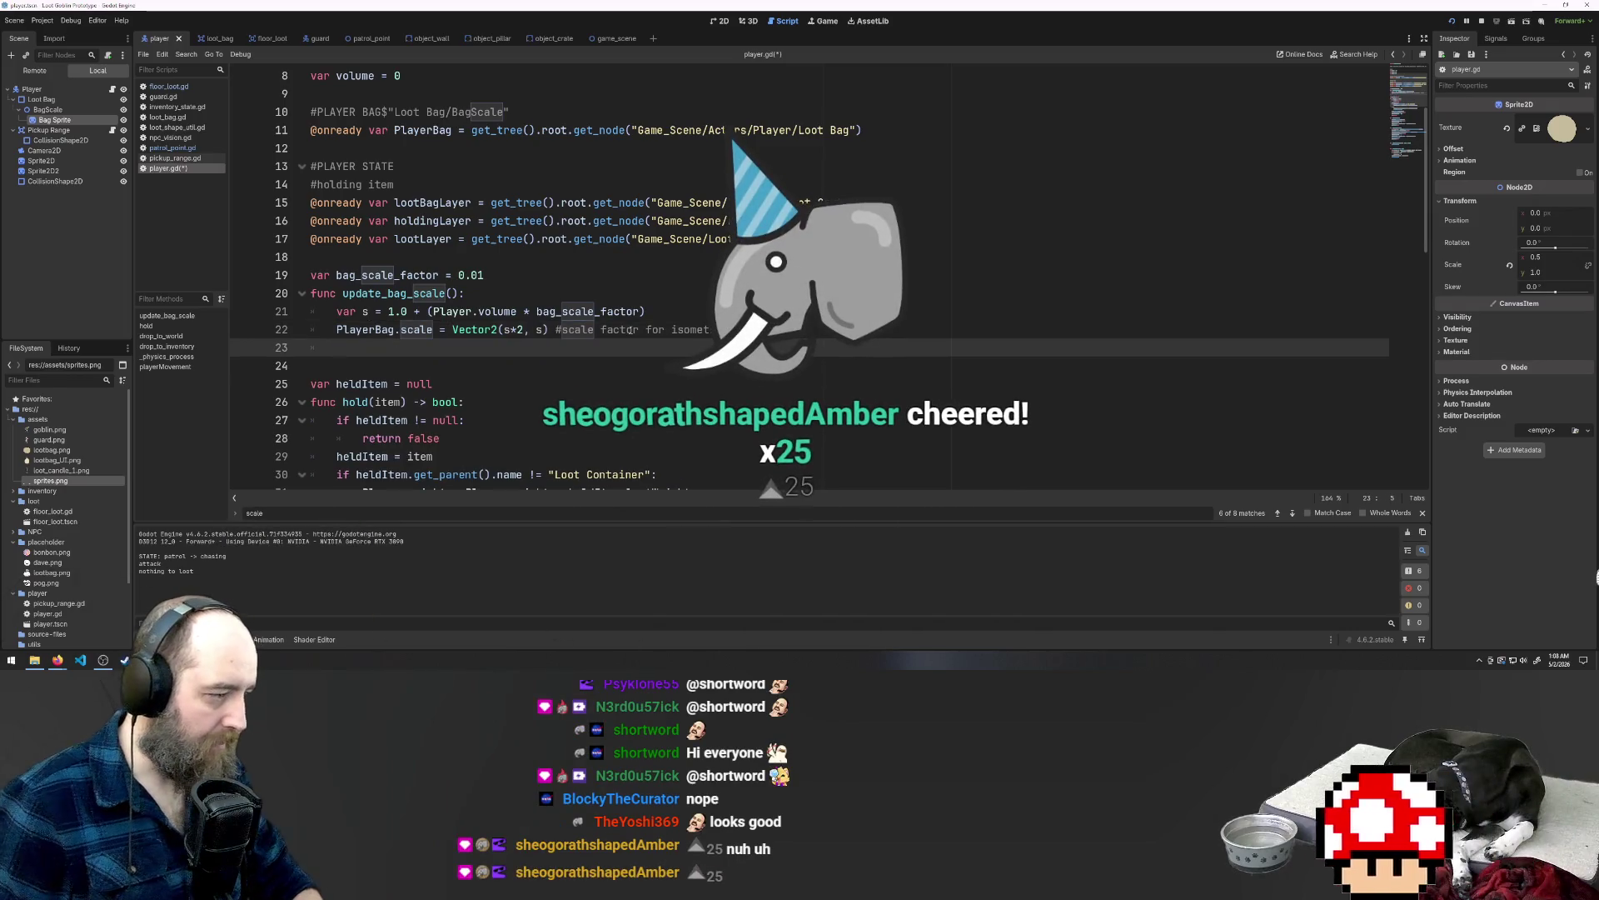
{"action": "key", "text": "BackSpace"}
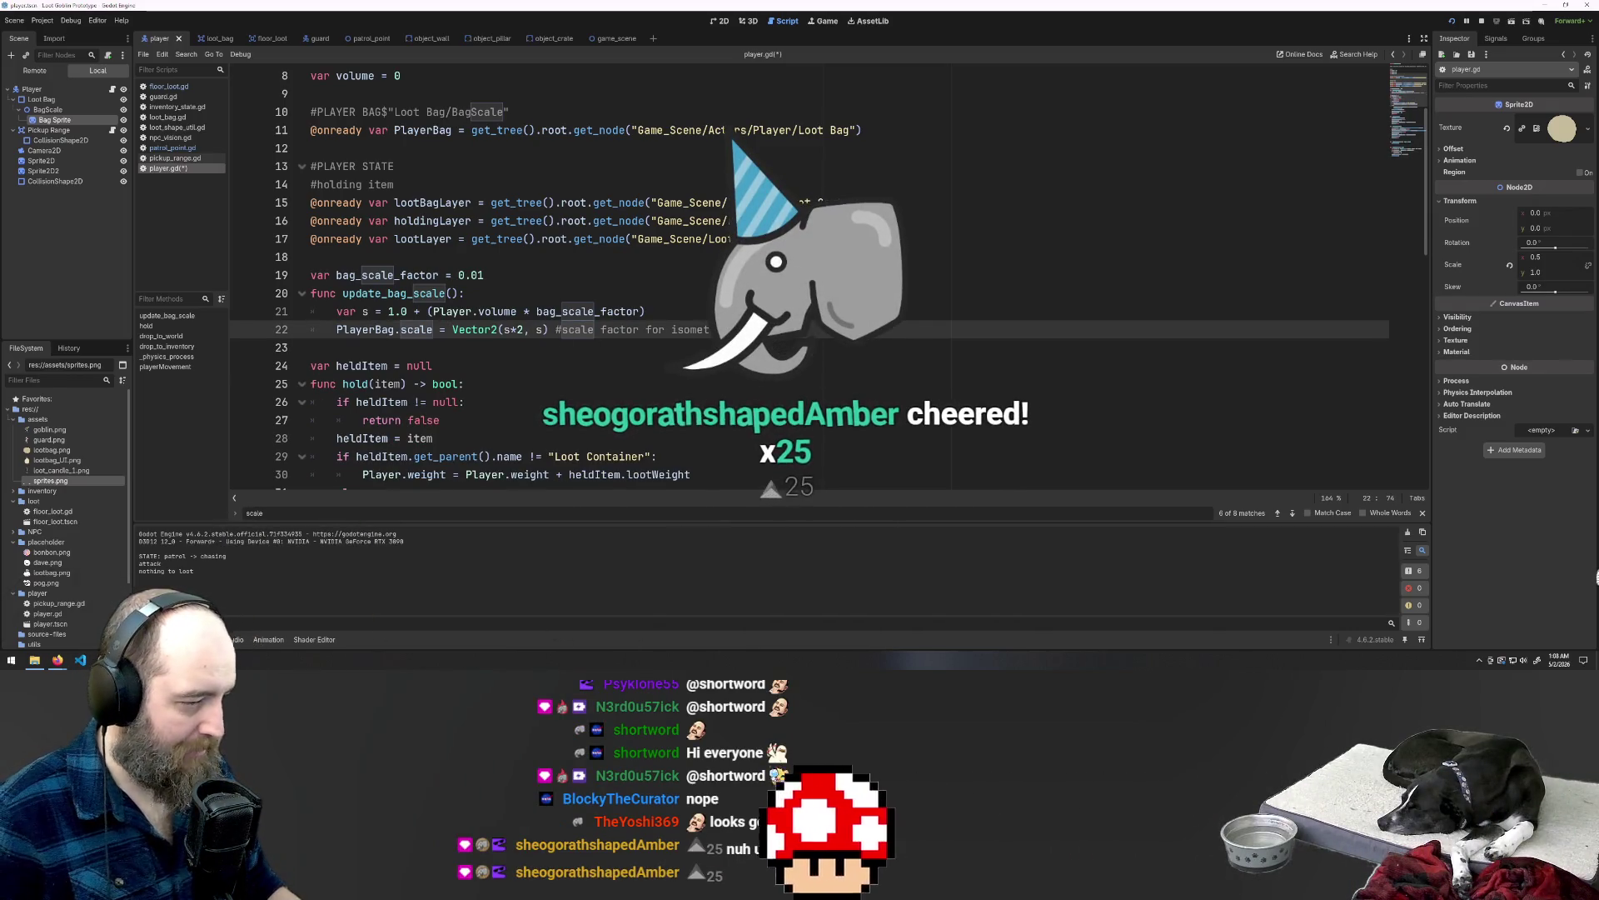
{"action": "key", "text": "ctrl+s"}
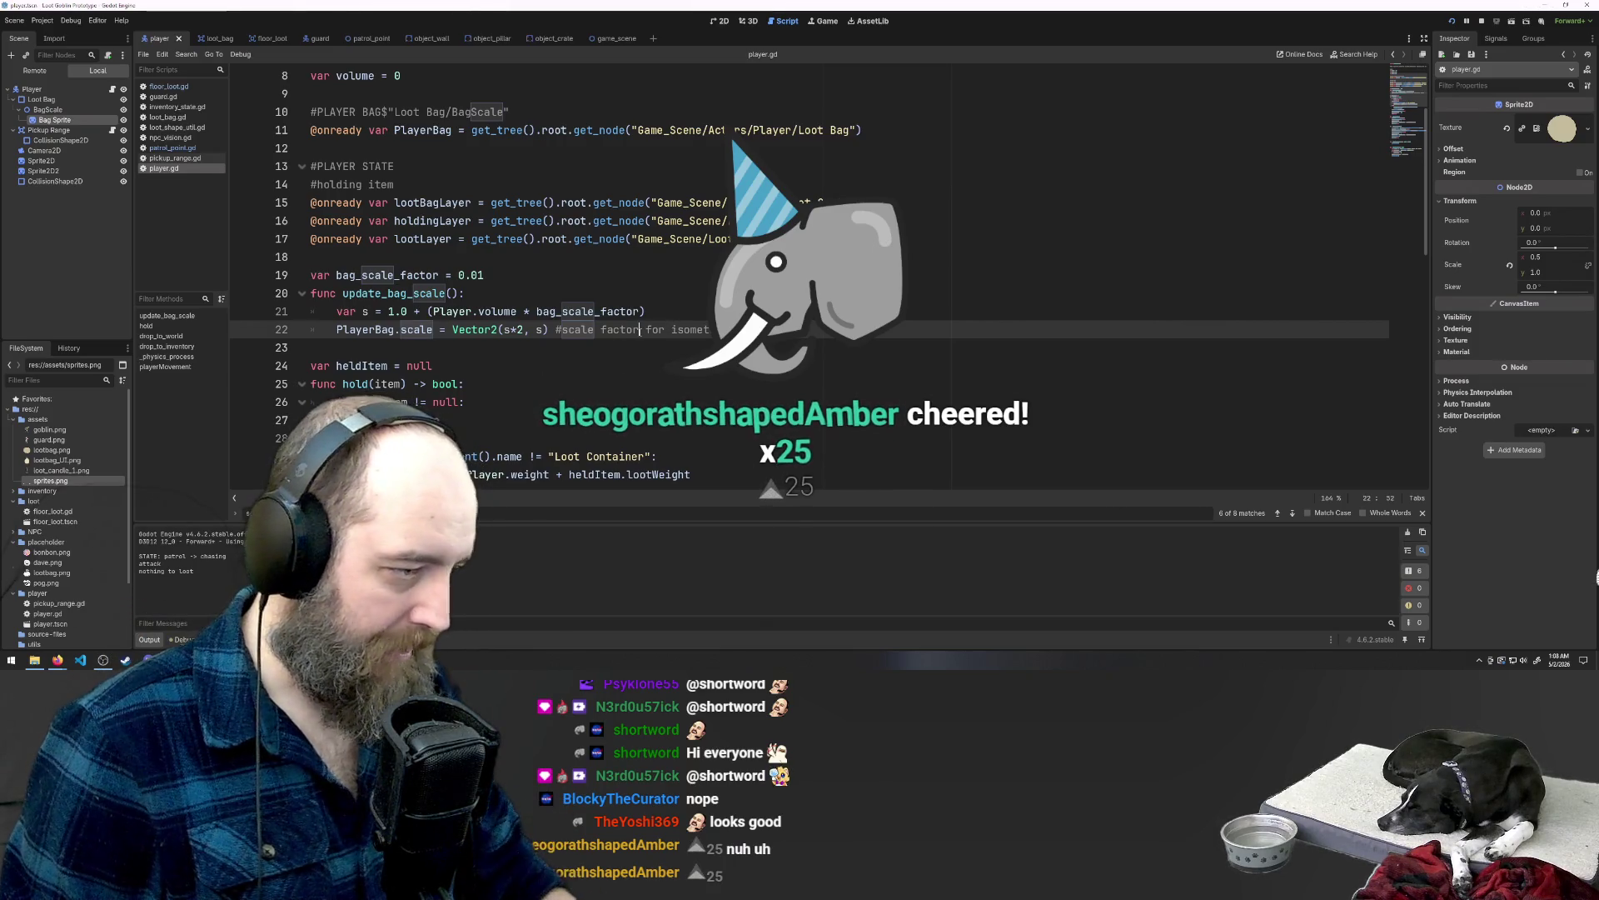
Step: Insert 'doubled' after 'factor' in the comment, then select the BagScale node
{"action": "left_click", "coordinate": [643, 330]}
{"action": "type", "text": "doubled"}
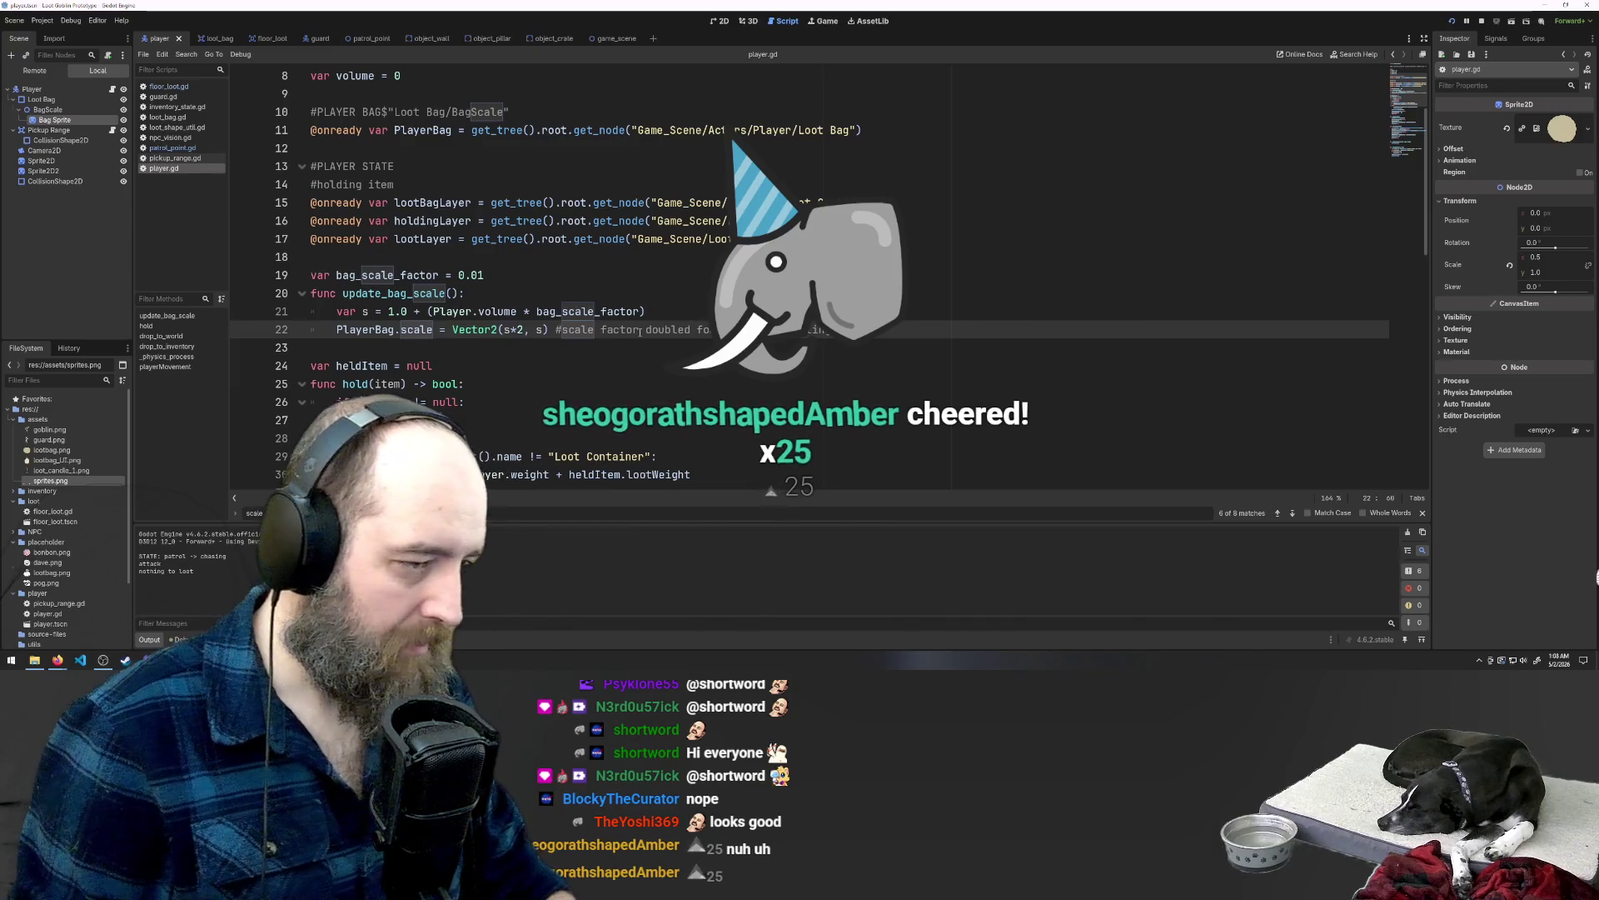
{"action": "left_click", "coordinate": [898, 331]}
{"action": "type", "text": "r isometric scaling shenanigns"}
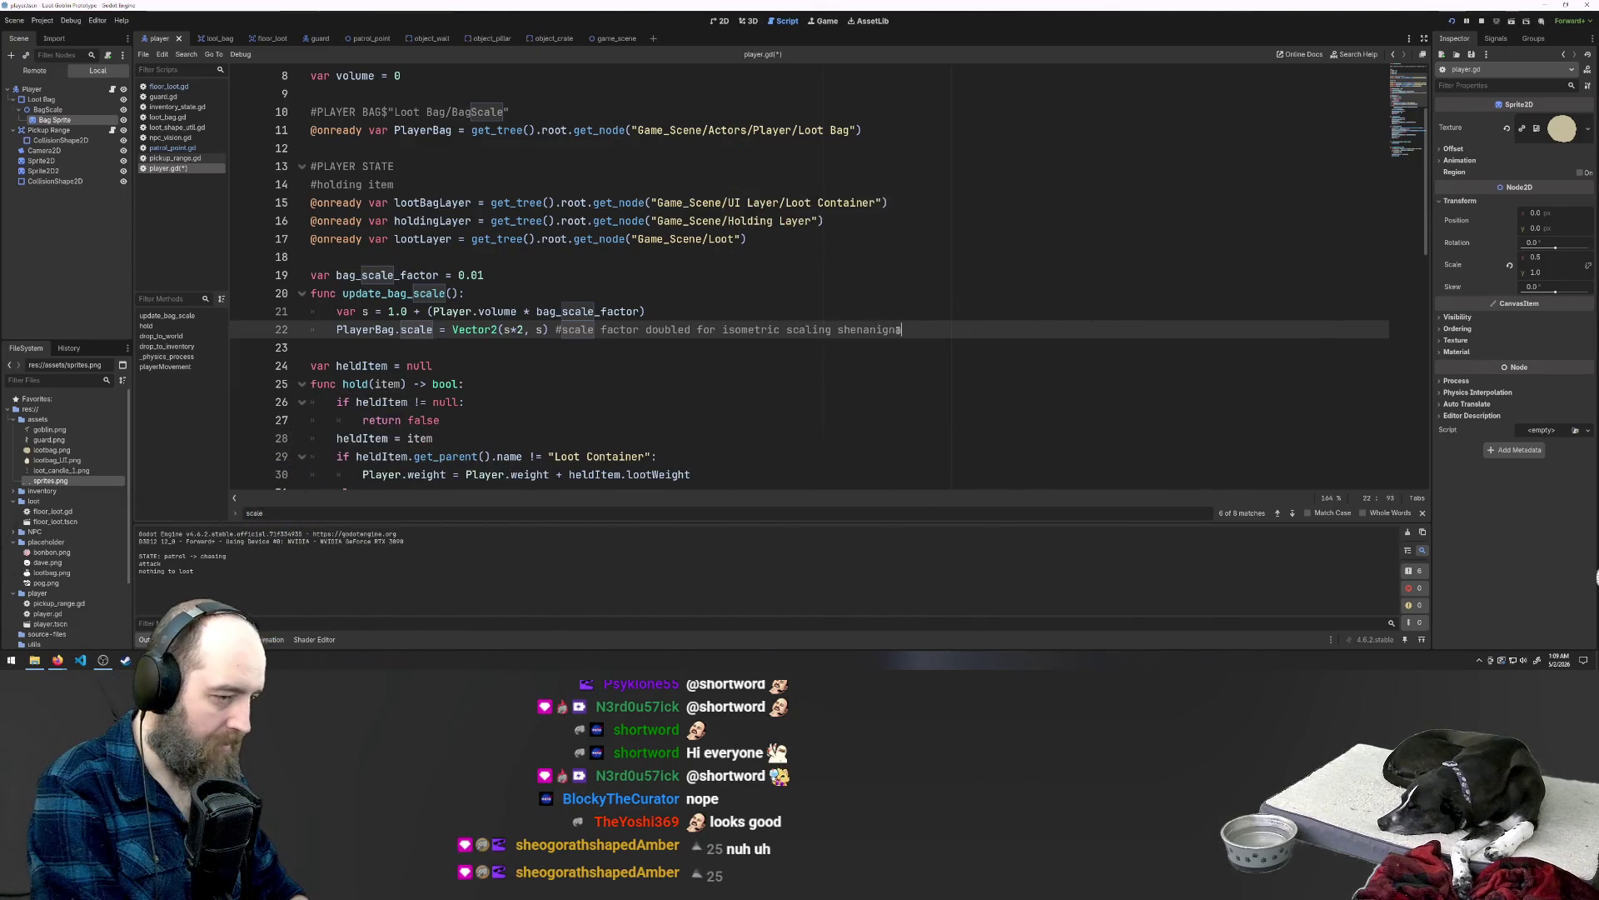
{"action": "key", "text": "Return"}
{"action": "key", "text": "BackSpace"}
{"action": "key", "text": "BackSpace"}
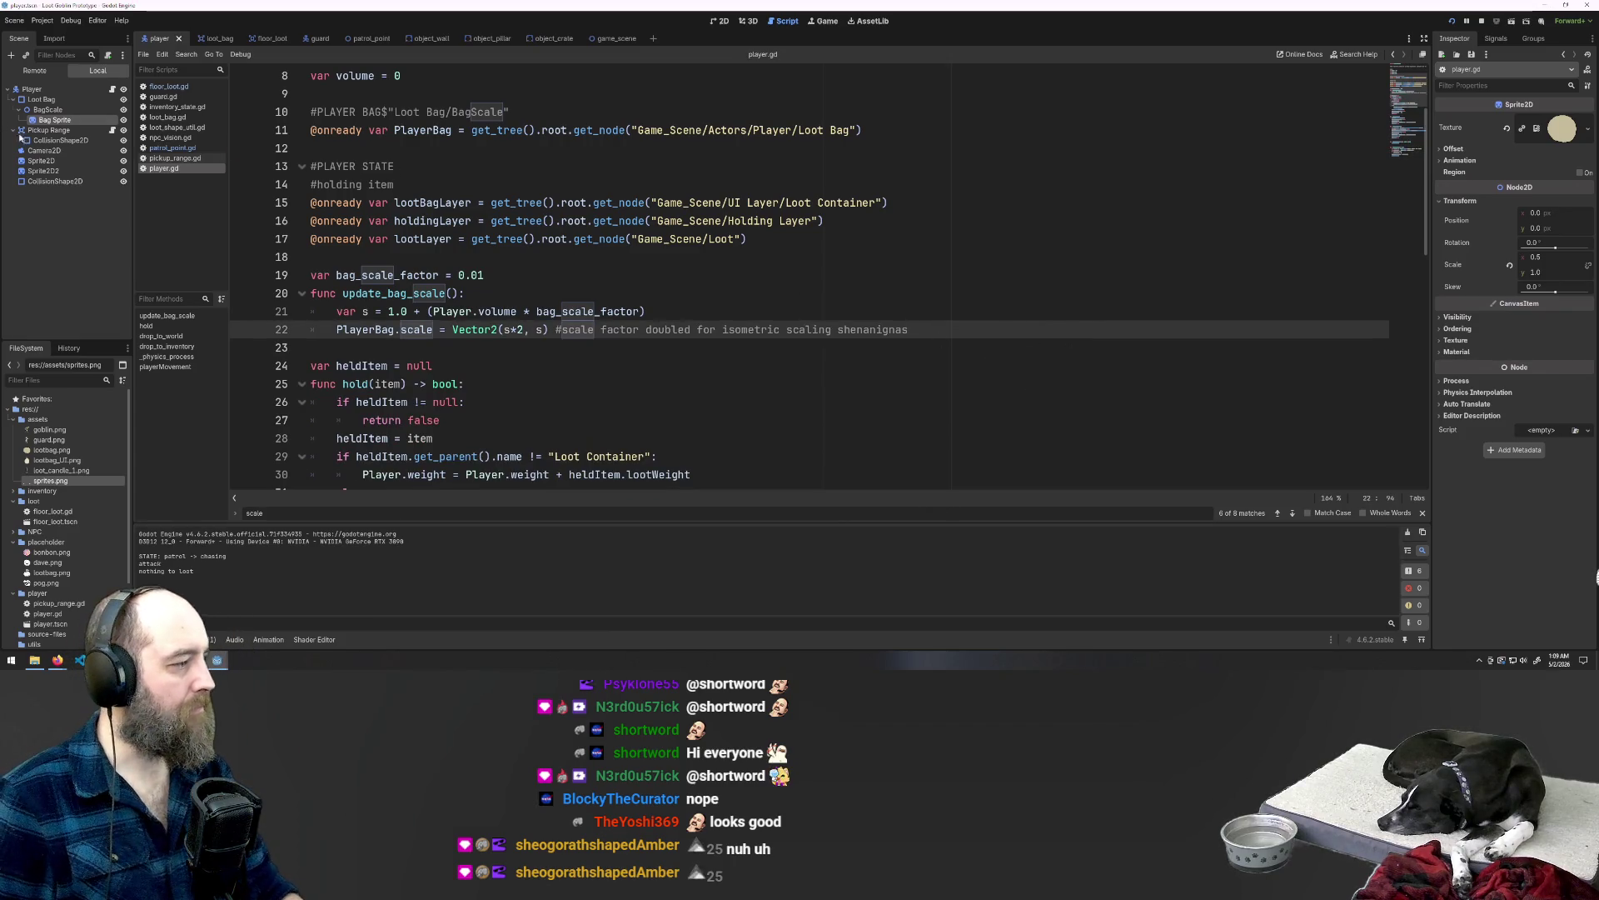
{"action": "left_click", "coordinate": [42, 111]}
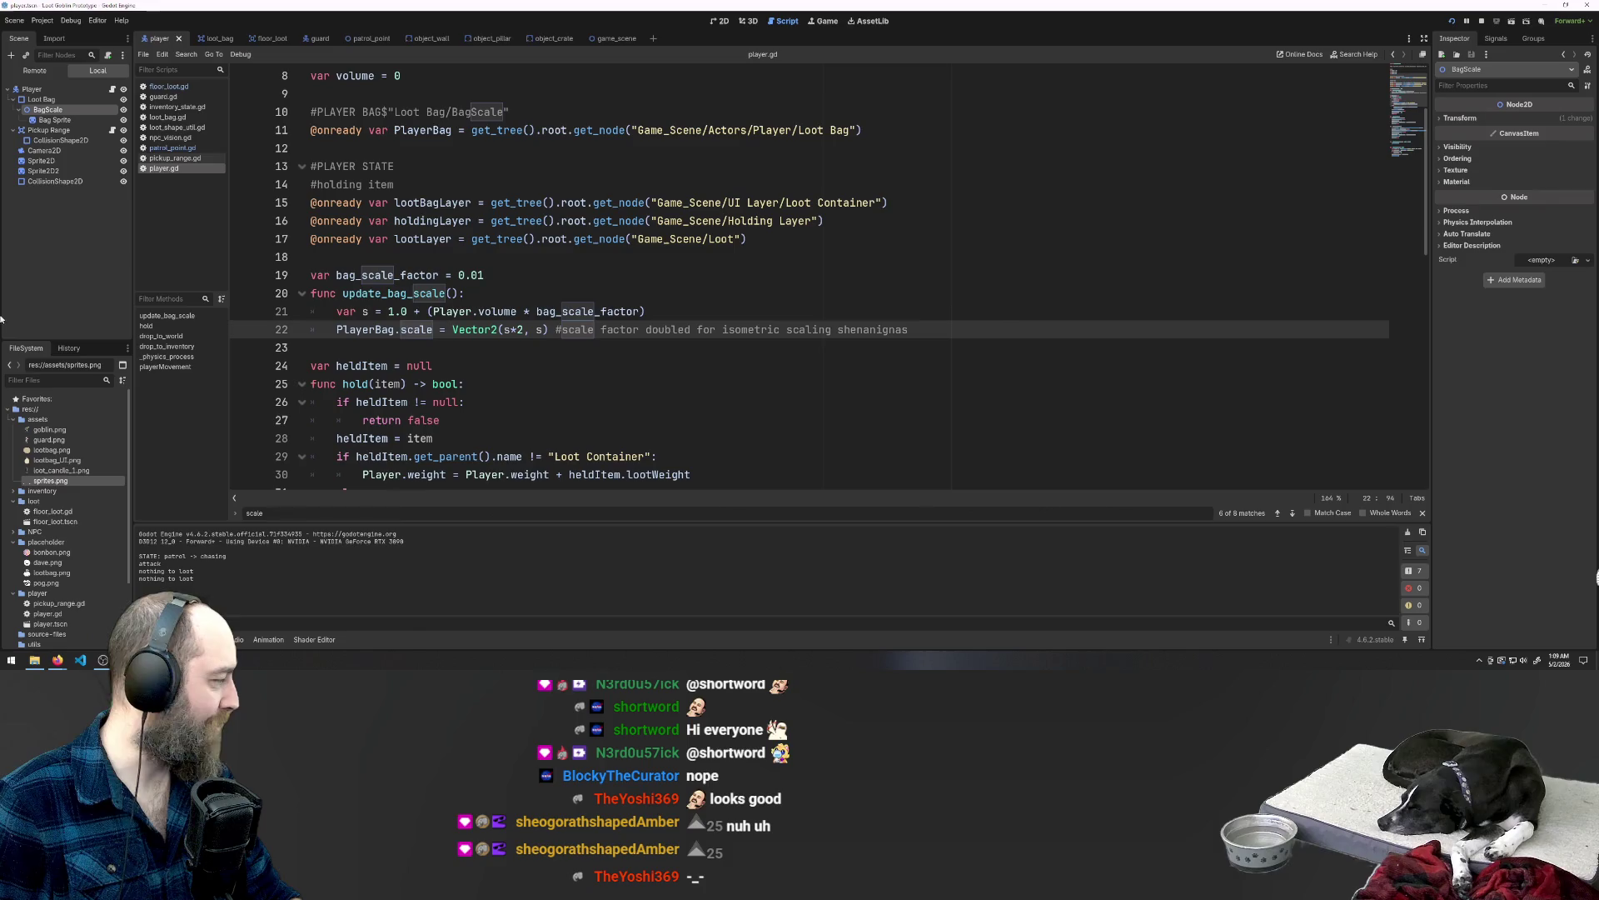
Step: Scroll through player.gd, then switch to the player scene's 2D workspace
{"action": "scroll", "coordinate": [541, 260], "scroll_direction": "up", "scroll_amount": 3}
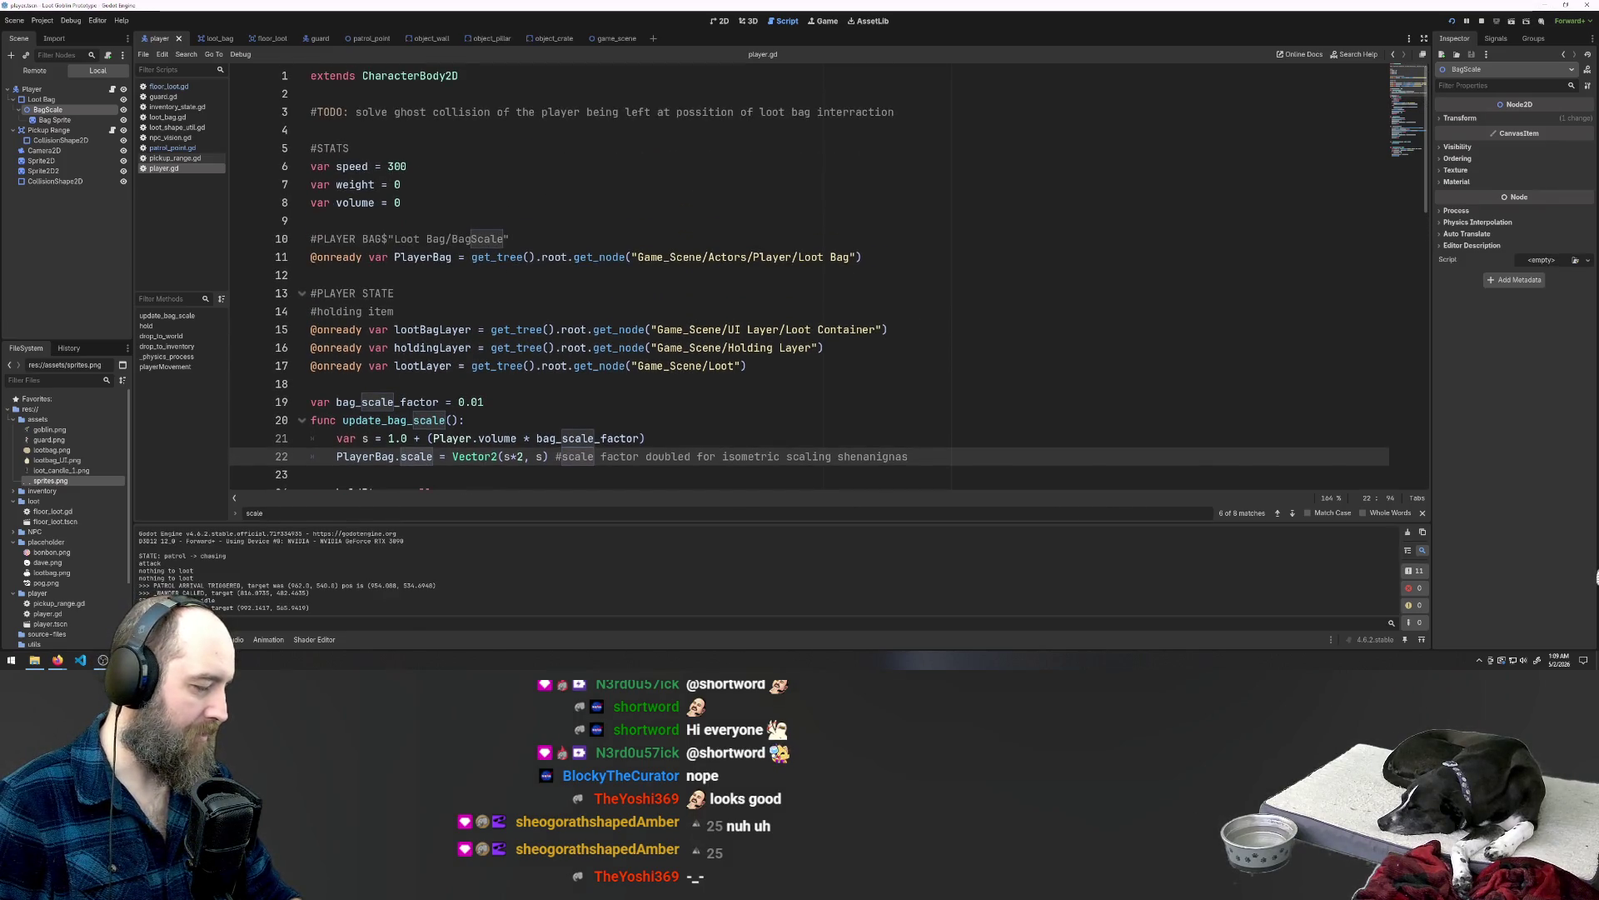
{"action": "scroll", "coordinate": [518, 378], "scroll_direction": "down", "scroll_amount": 6}
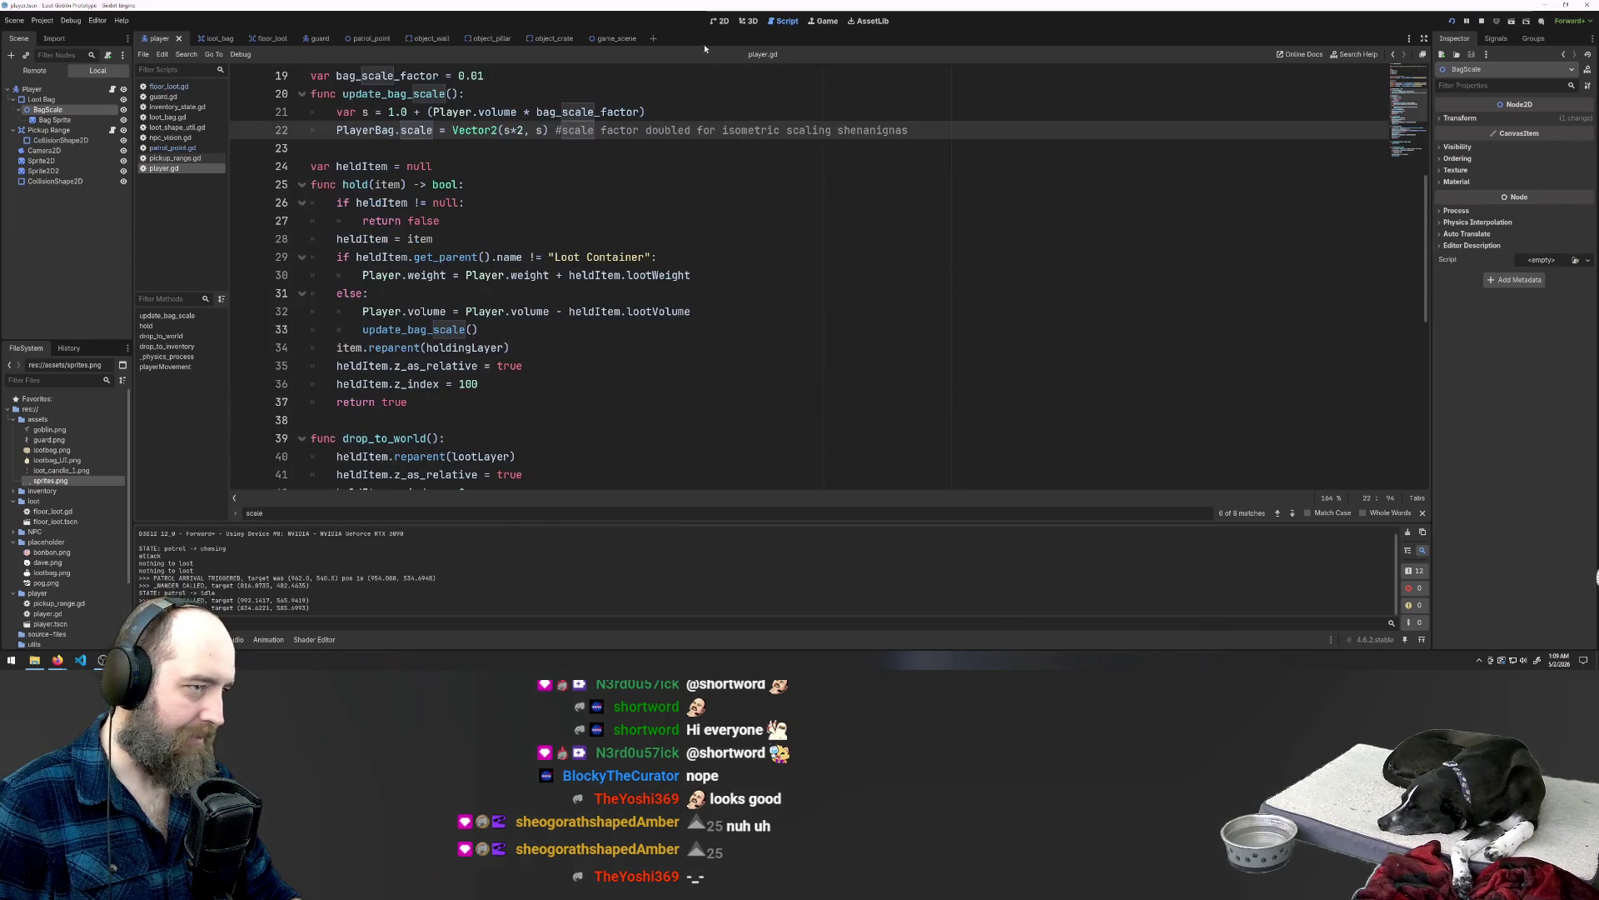
{"action": "left_click", "coordinate": [718, 22]}
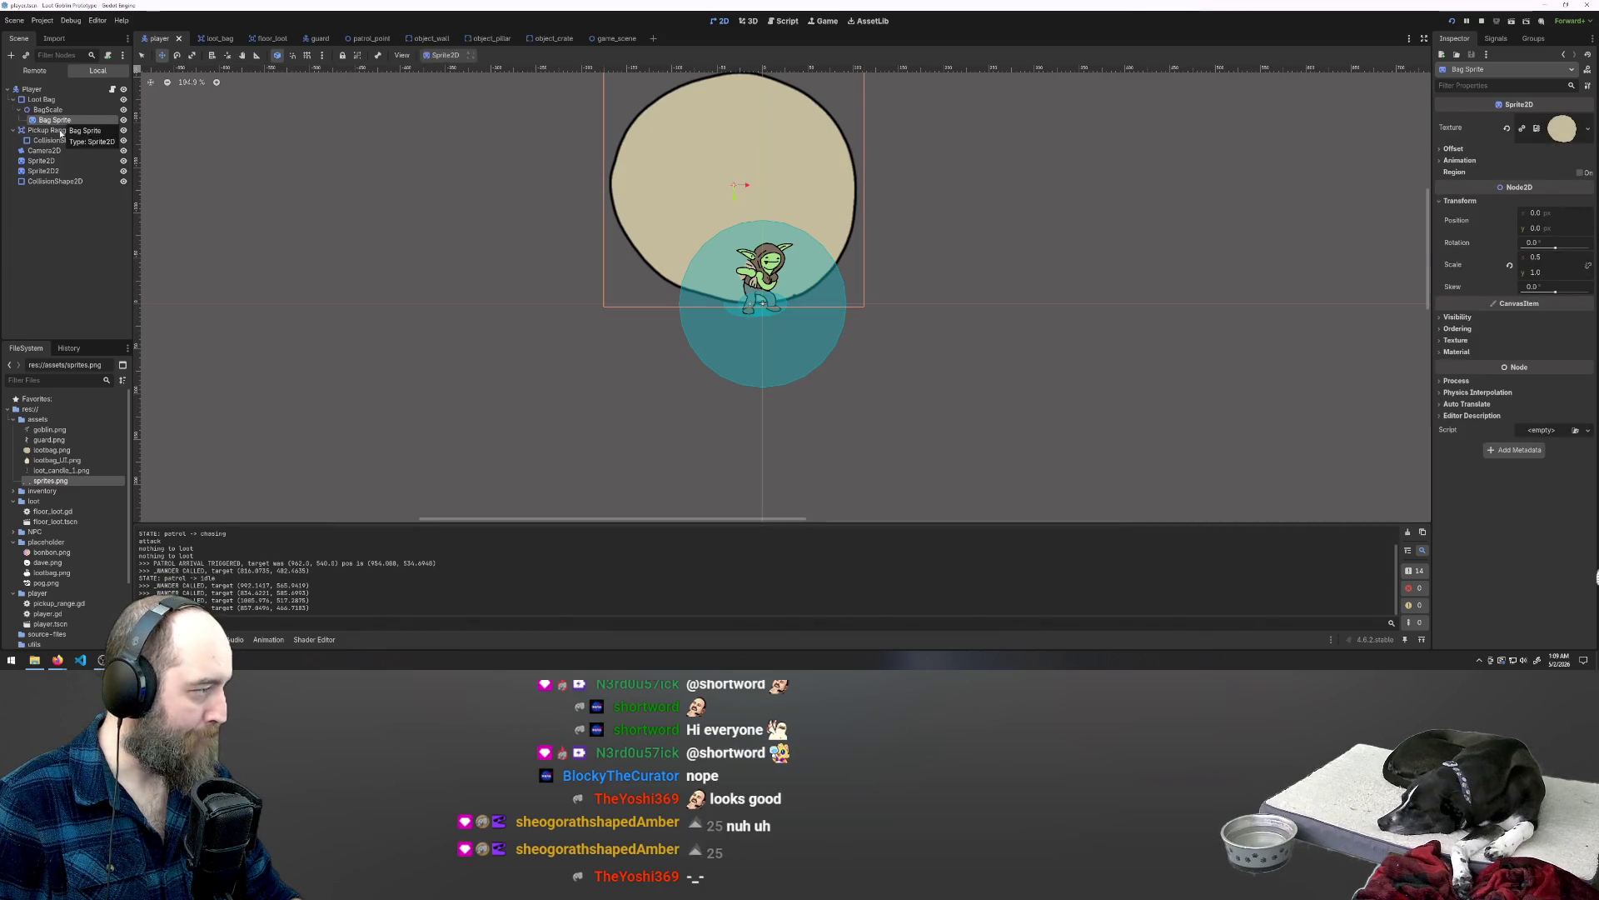
Step: Test-rotate the Bag Sprite twice on the canvas, undoing each rotation to keep zero
{"action": "scroll", "coordinate": [474, 343], "scroll_direction": "up", "scroll_amount": 1}
{"action": "scroll", "coordinate": [654, 475], "scroll_direction": "down", "scroll_amount": 2}
{"action": "scroll", "coordinate": [735, 282], "scroll_direction": "up", "scroll_amount": 1}
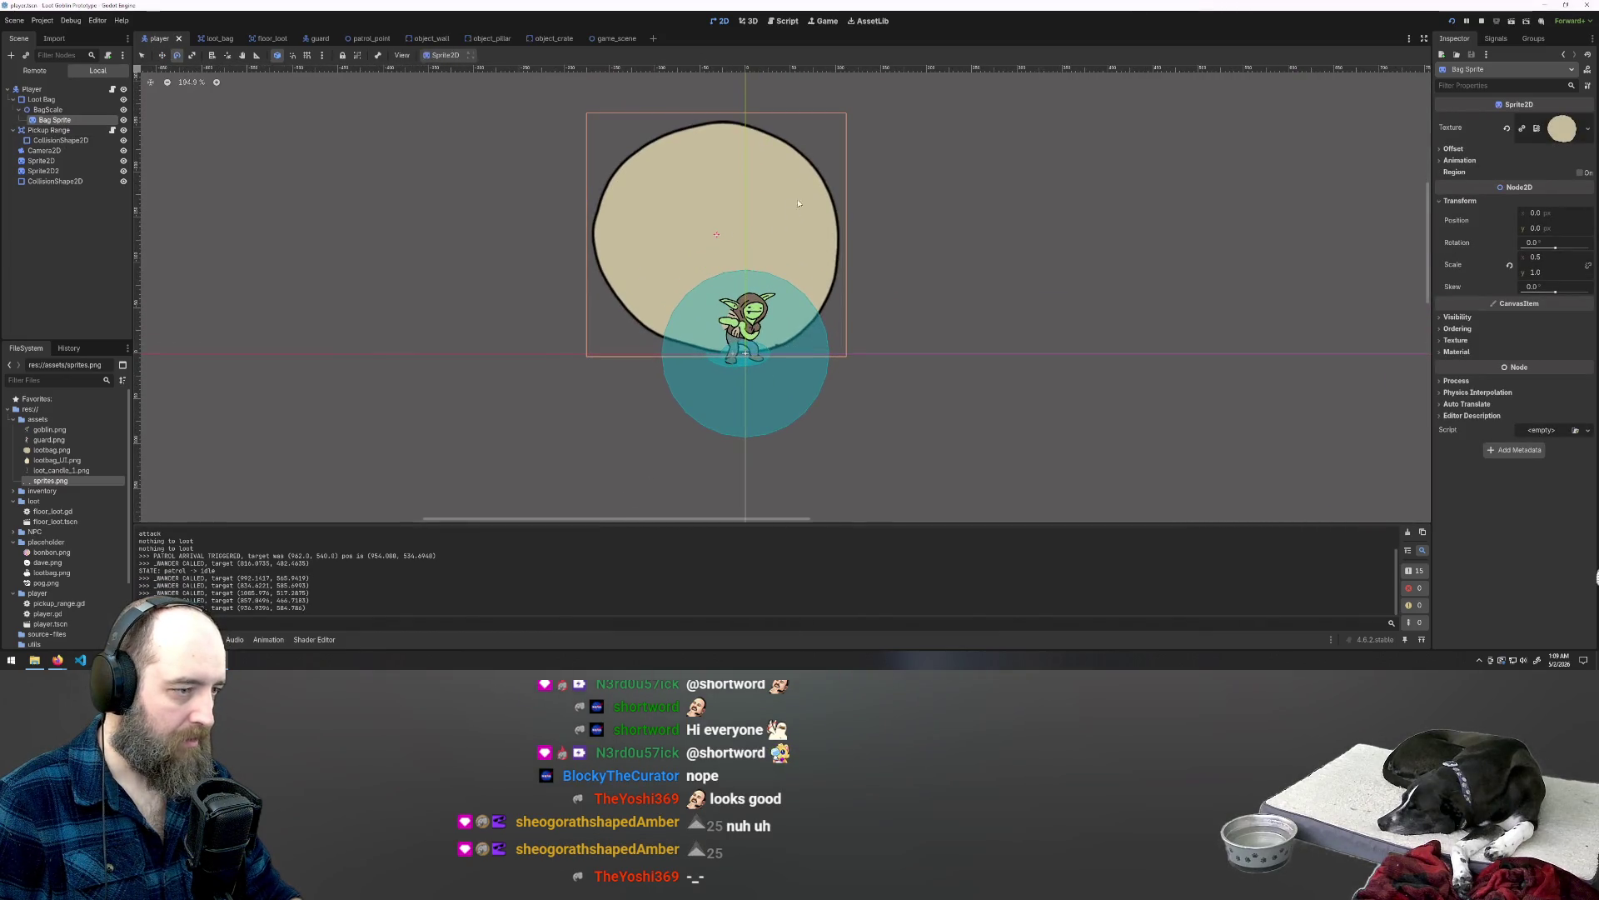
{"action": "left_click_drag", "start_coordinate": [792, 176], "coordinate": [728, 140]}
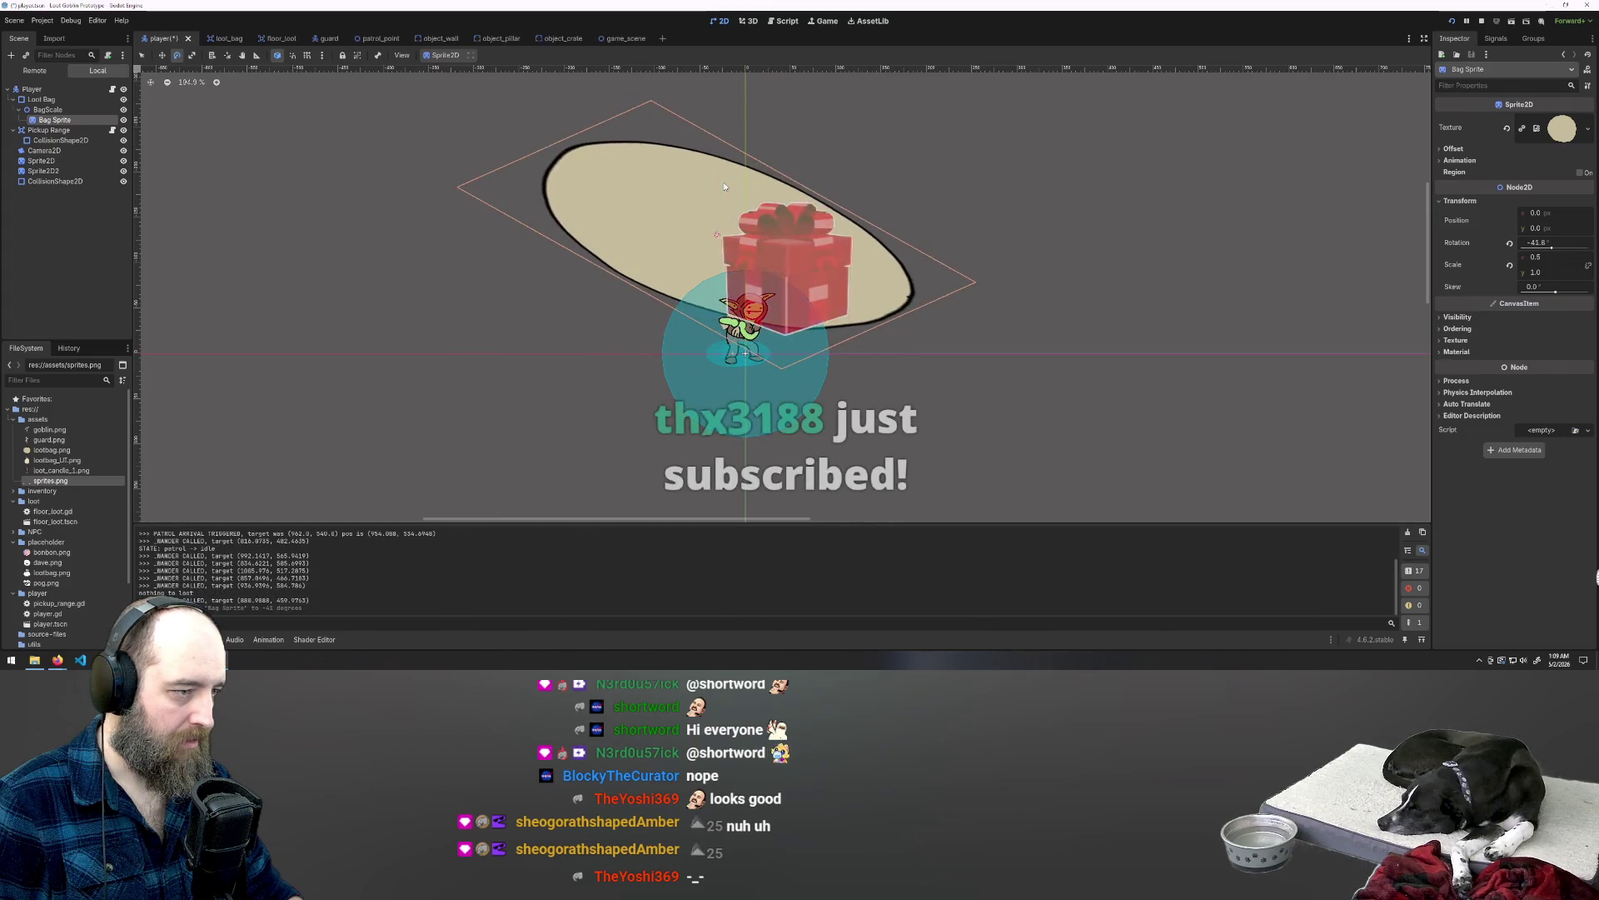
{"action": "key", "text": "ctrl+z"}
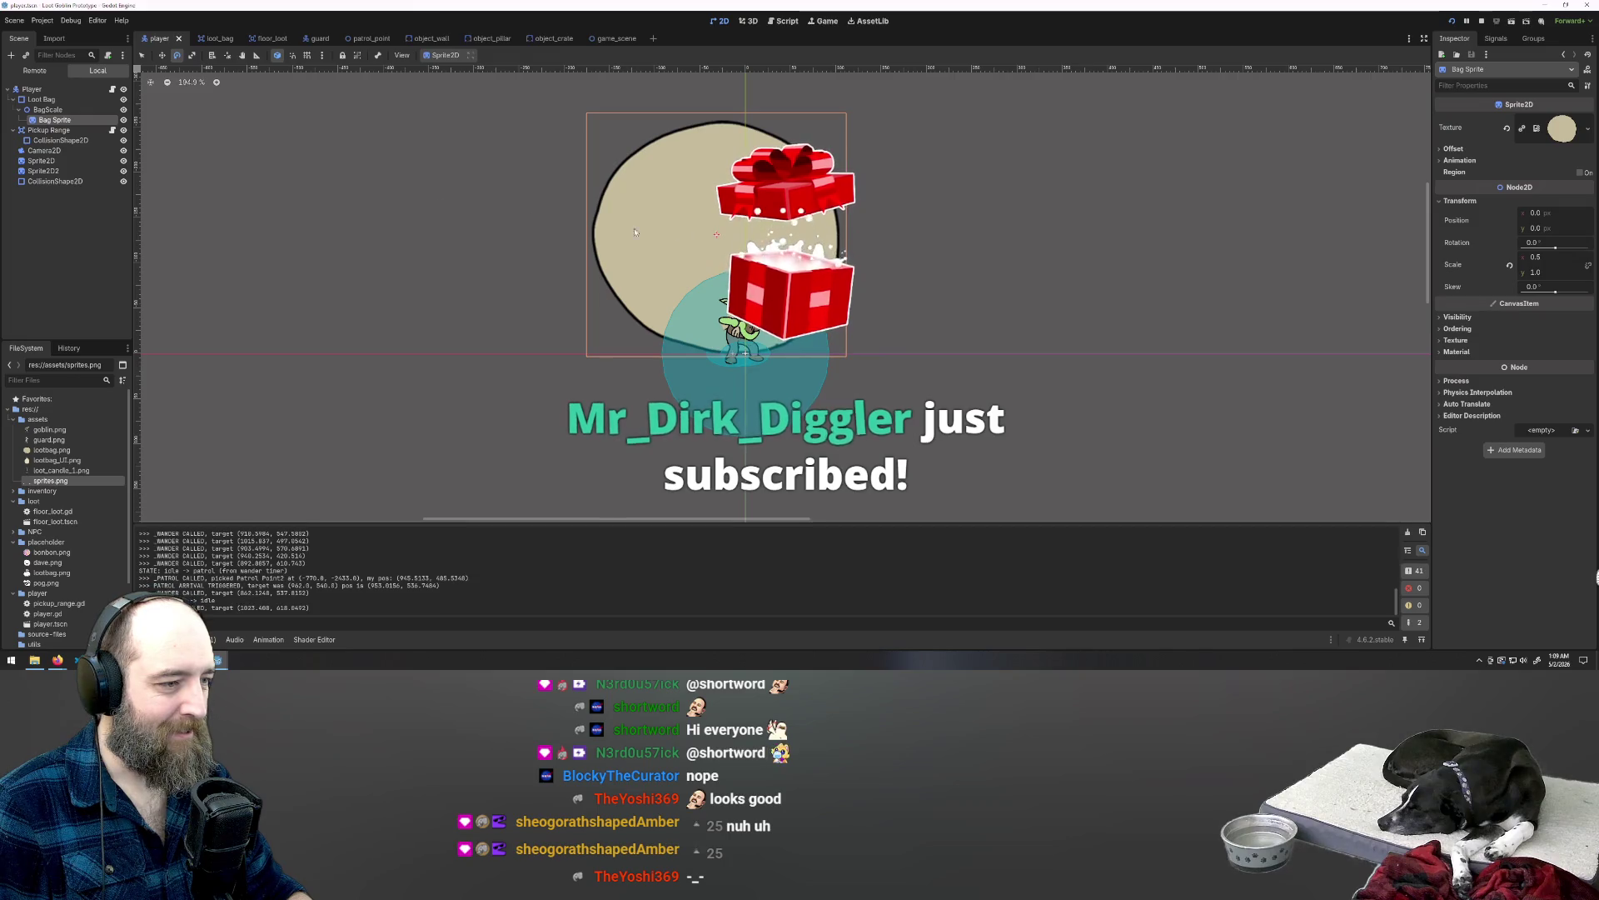
{"action": "left_click", "coordinate": [88, 110]}
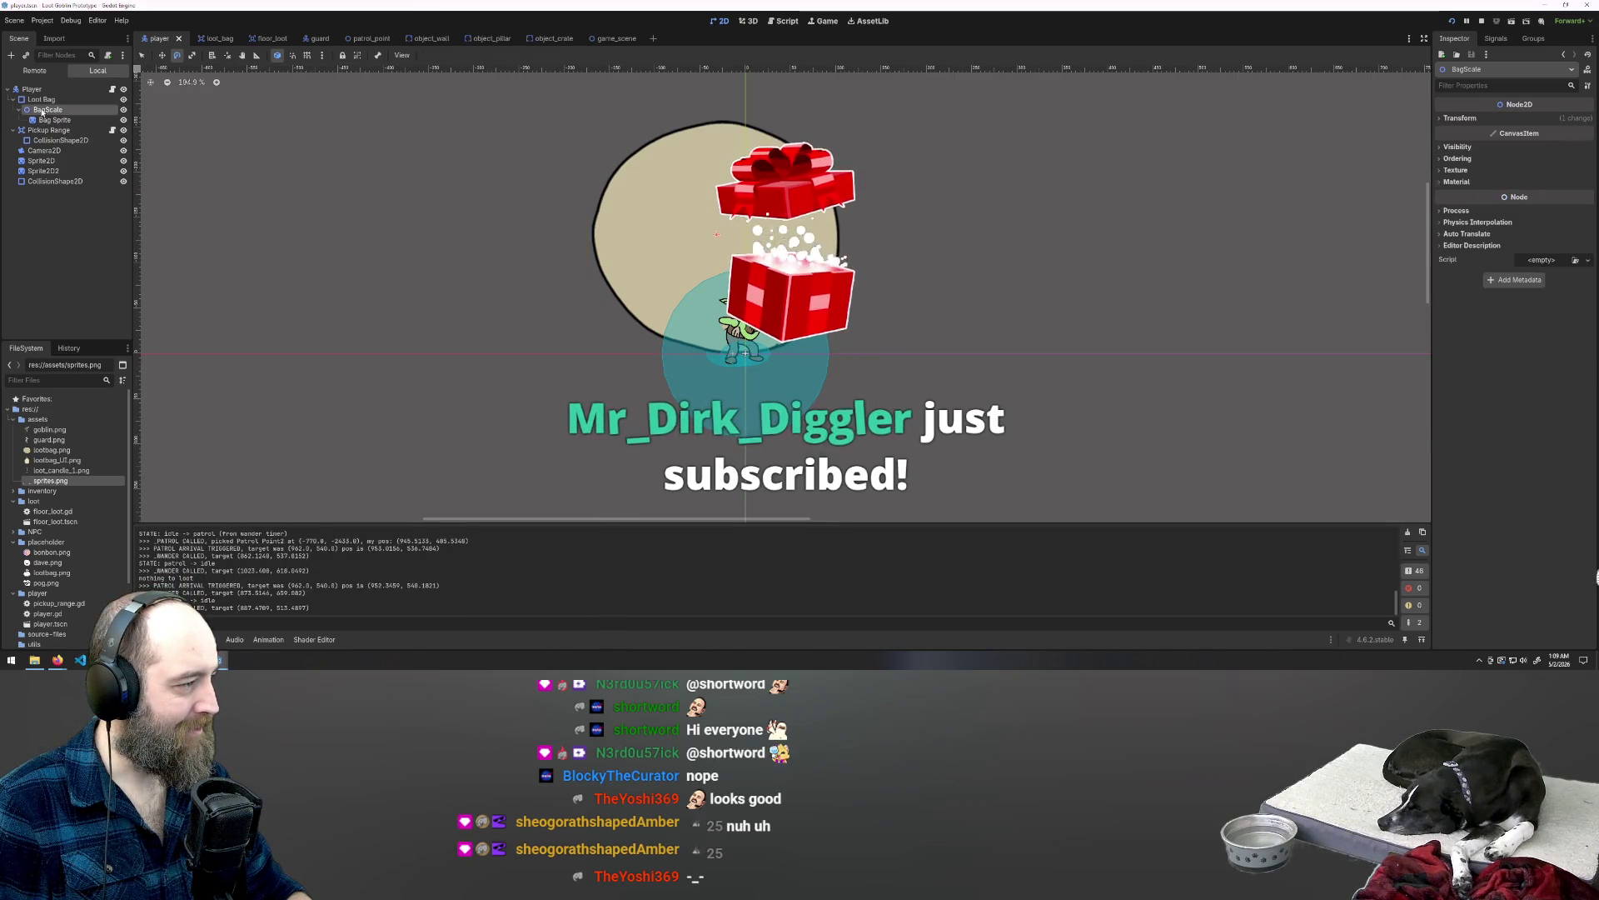
{"action": "left_click", "coordinate": [47, 120]}
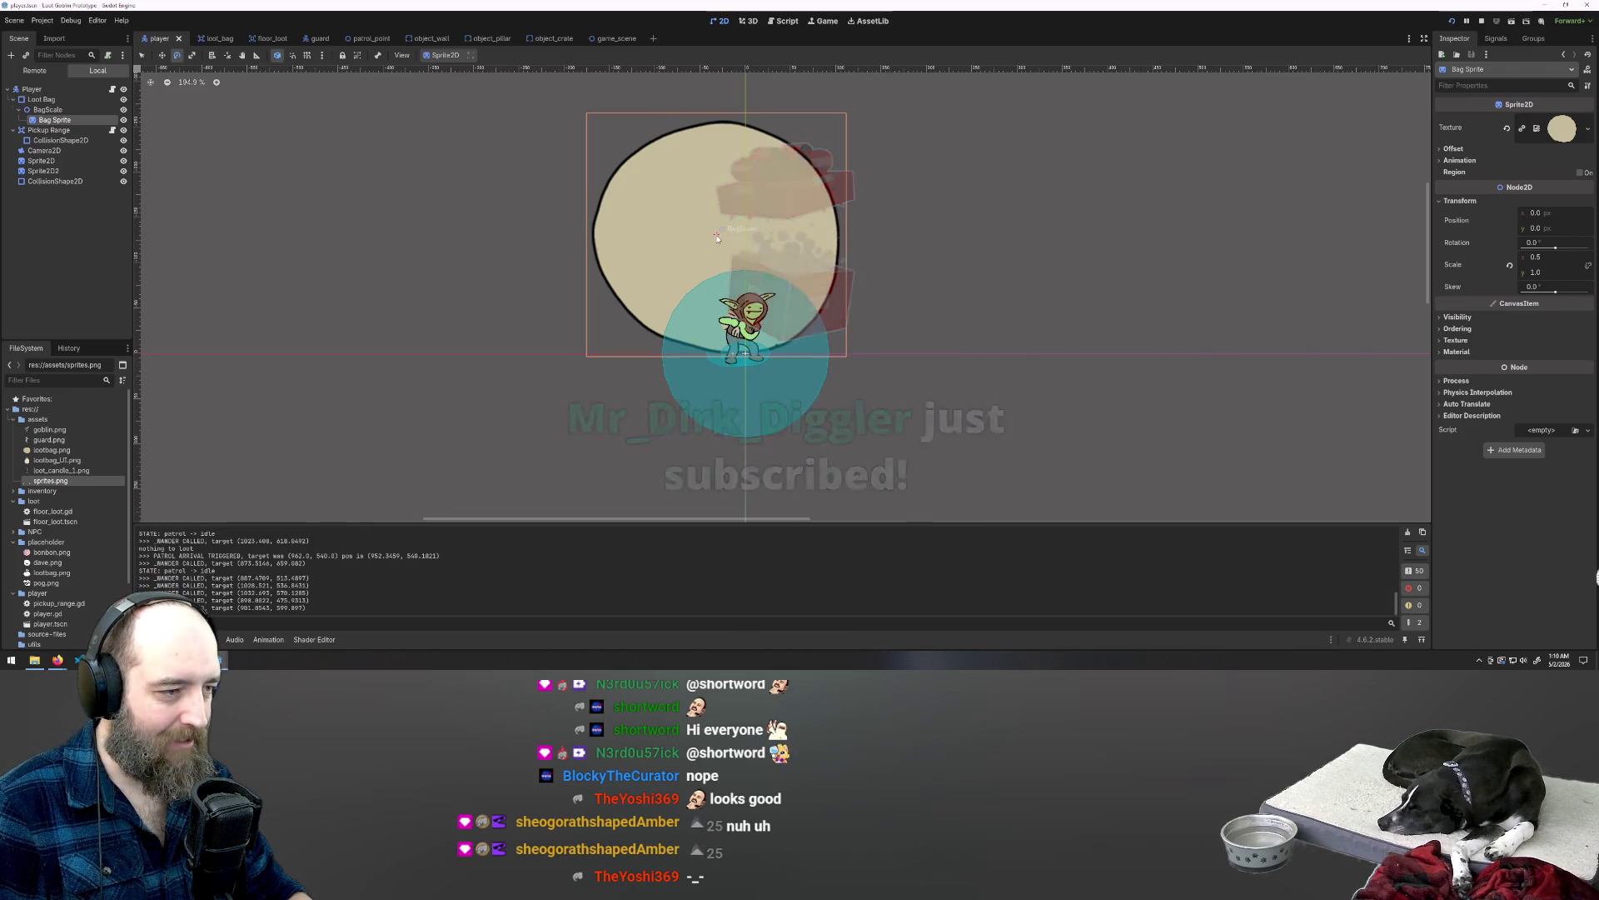
{"action": "left_click_drag", "start_coordinate": [703, 266], "coordinate": [709, 256]}
{"action": "key", "text": "ctrl+z"}
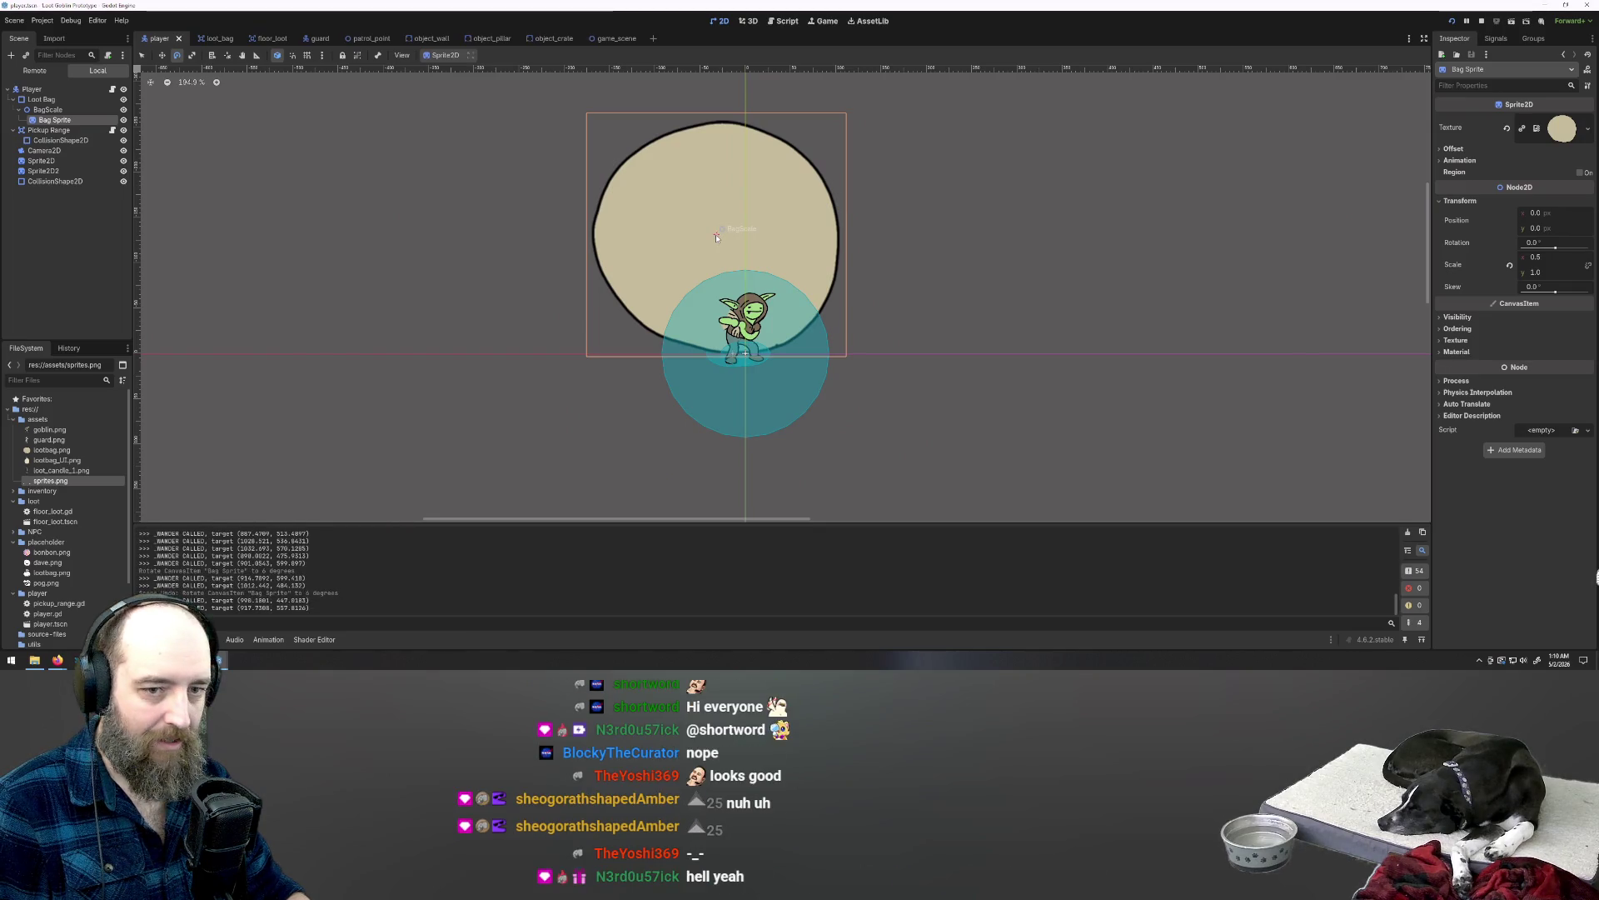
Step: Try Bag Sprite y positions 2, 11 and 36, settling back on 2
{"action": "left_click", "coordinate": [1541, 229]}
{"action": "type", "text": "2"}
{"action": "key", "text": "Return"}
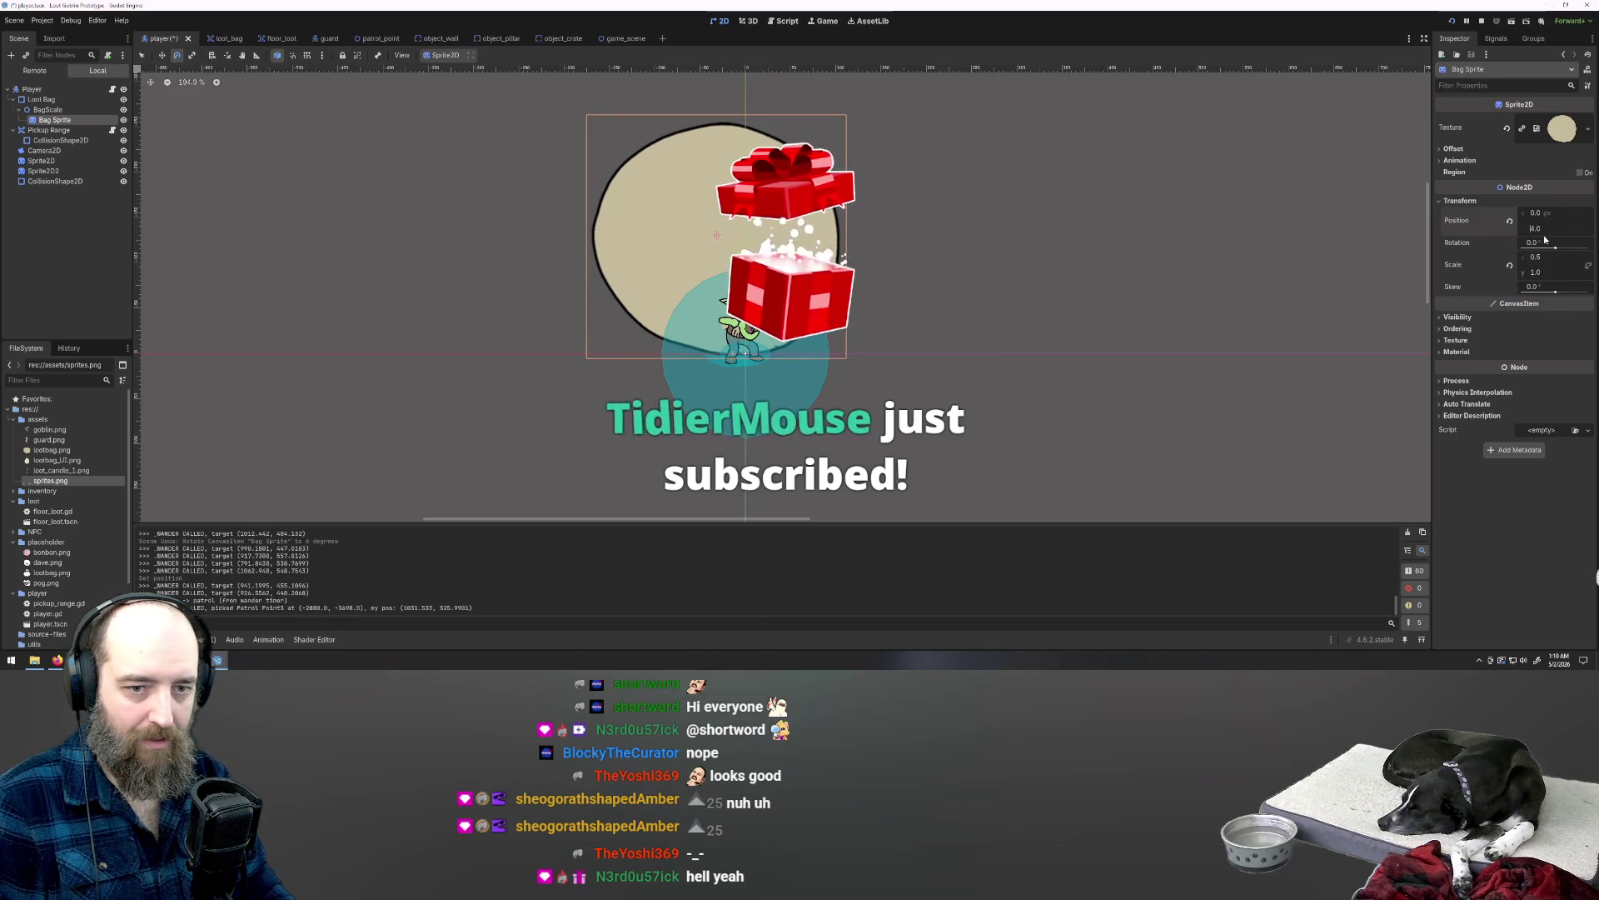
{"action": "type", "text": "11"}
{"action": "key", "text": "Return"}
{"action": "type", "text": "36"}
{"action": "key", "text": "Return"}
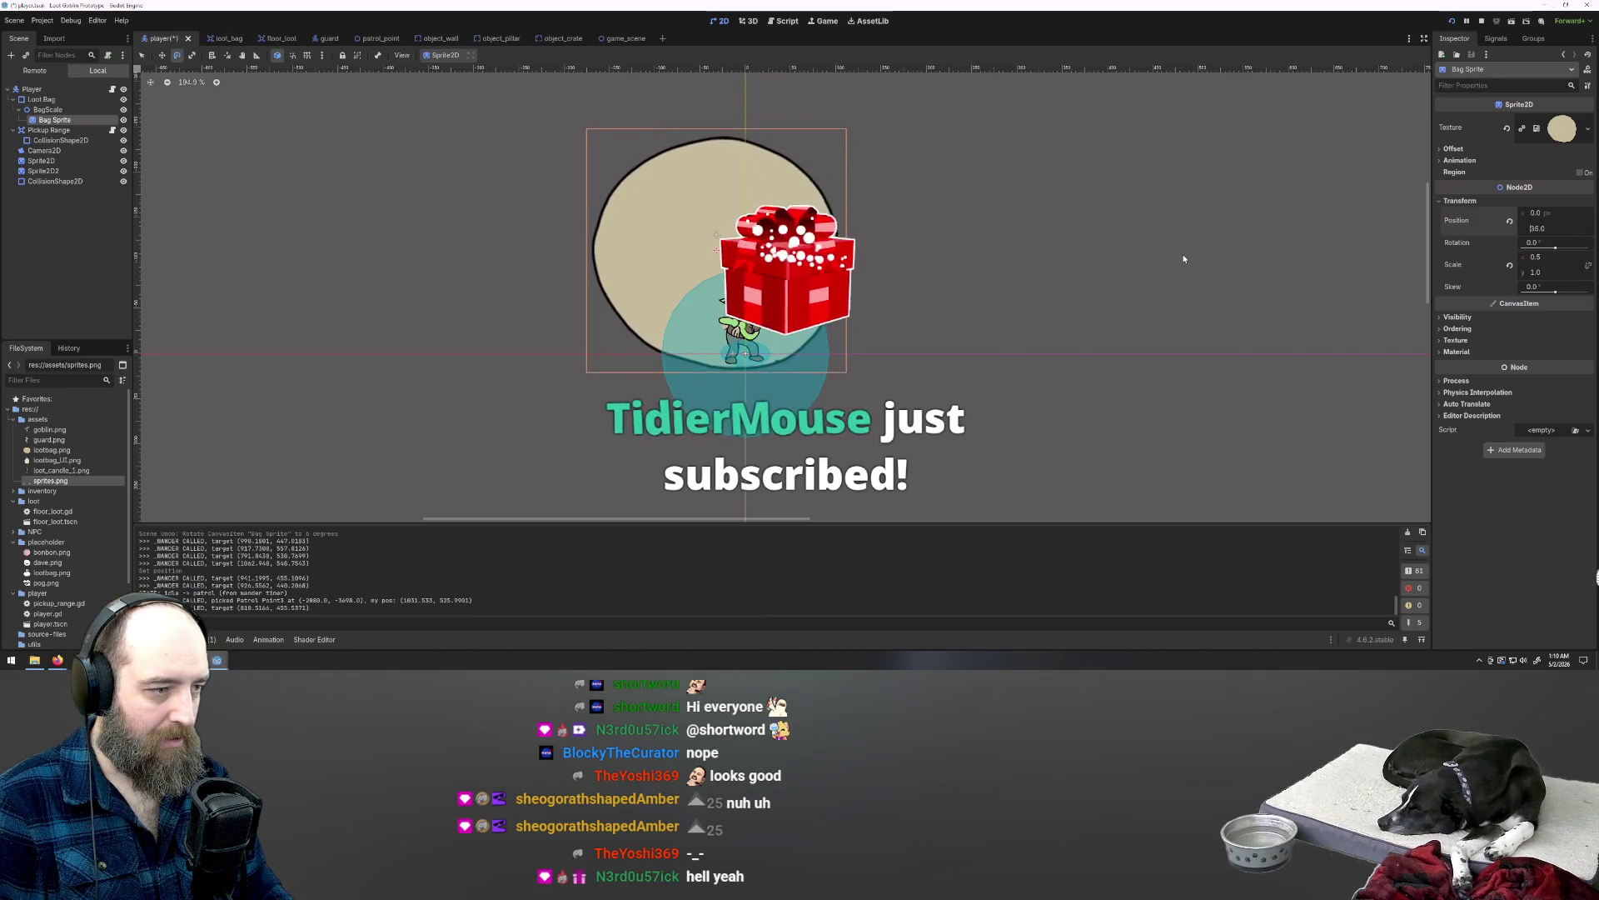
{"action": "key", "text": "ctrl+z"}
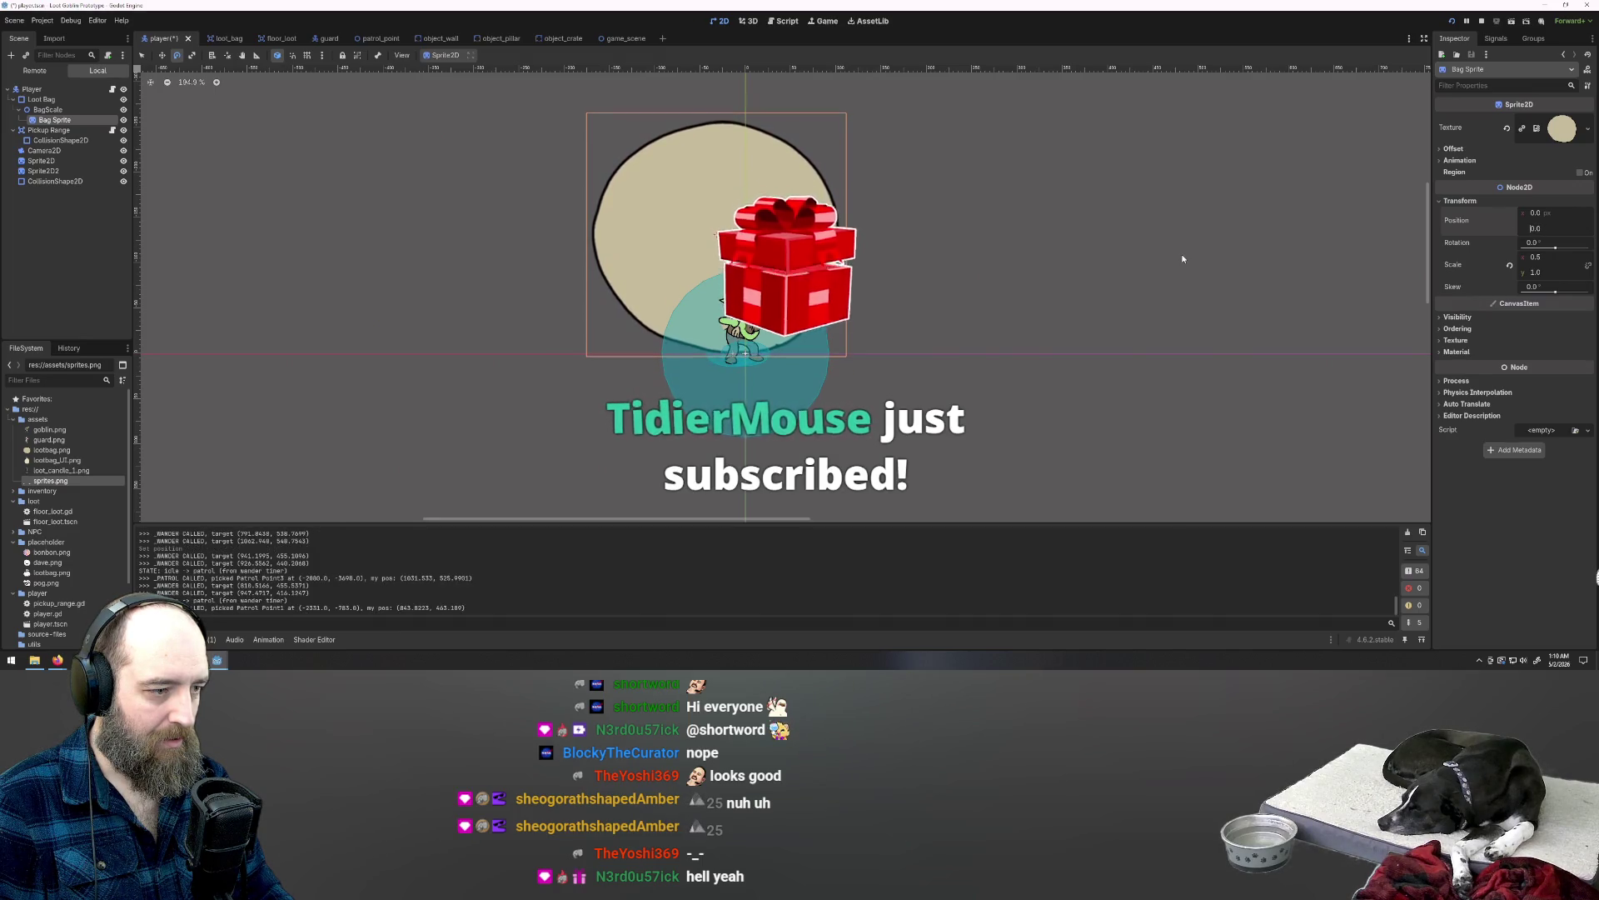
{"action": "left_click", "coordinate": [47, 110]}
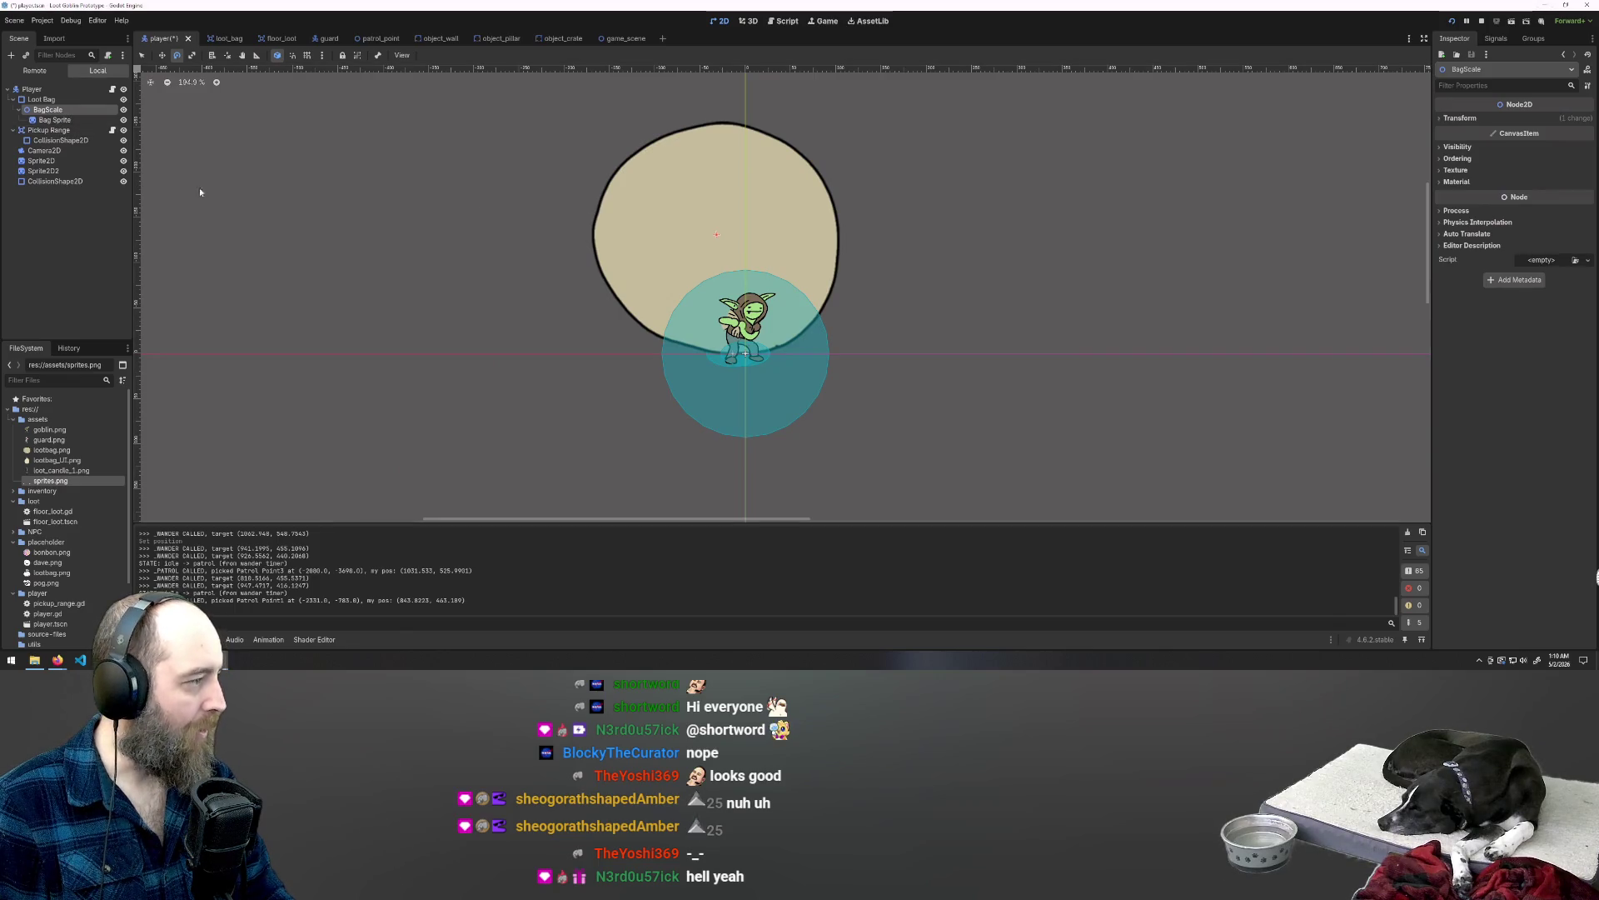
Step: Test-rotate BagScale (undone) and drag the loot bag down onto the goblin
{"action": "left_click", "coordinate": [34, 100]}
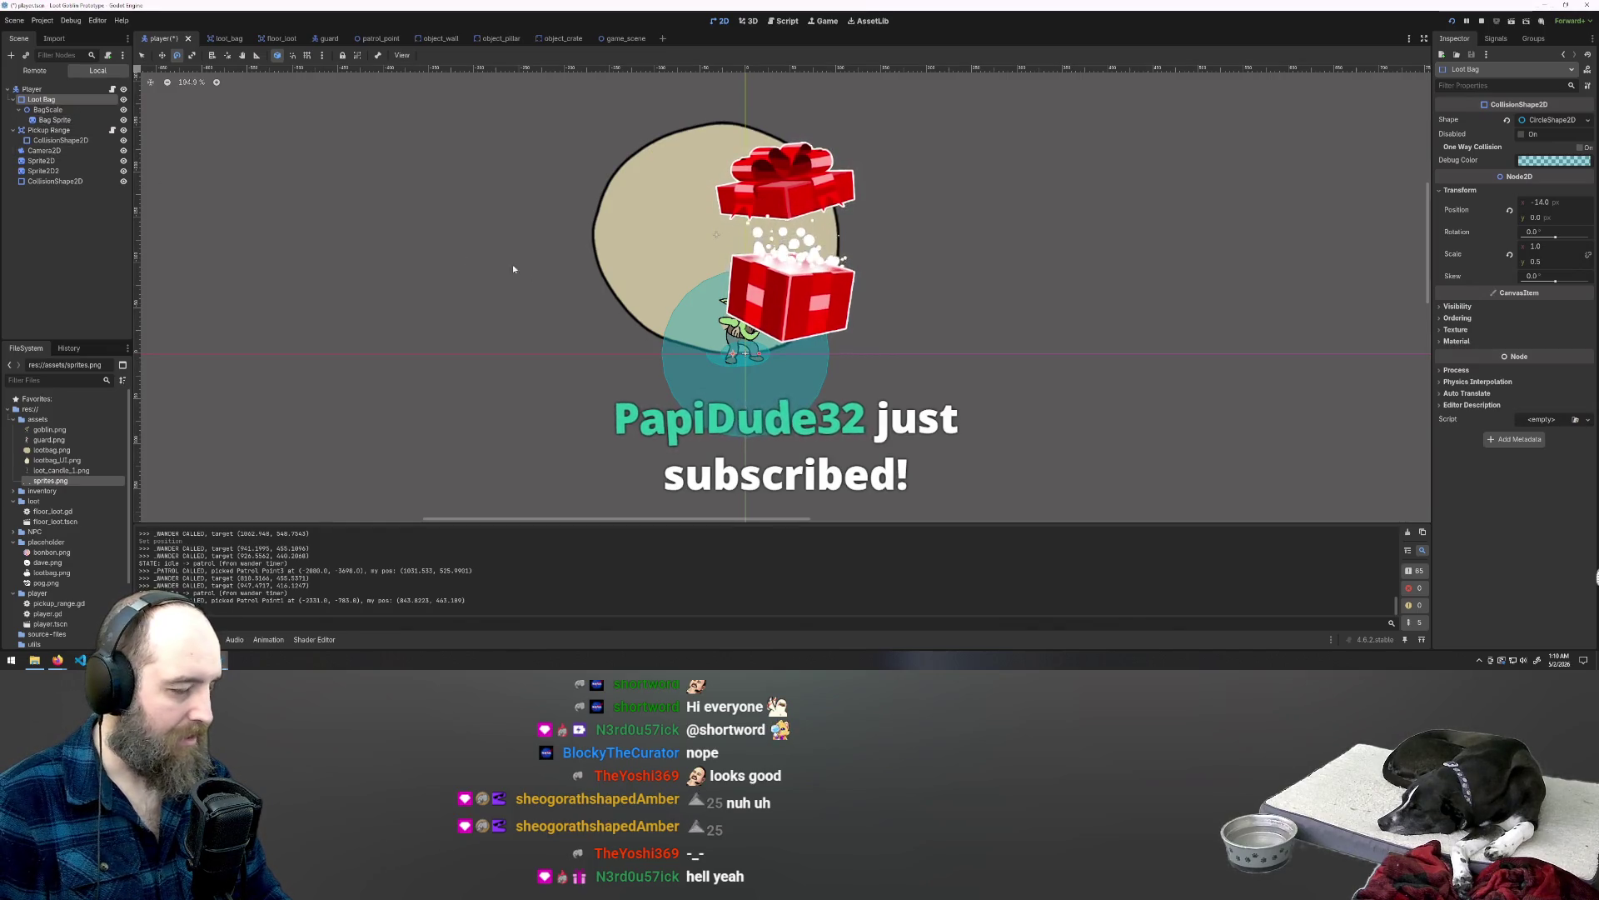
{"action": "left_click", "coordinate": [54, 110]}
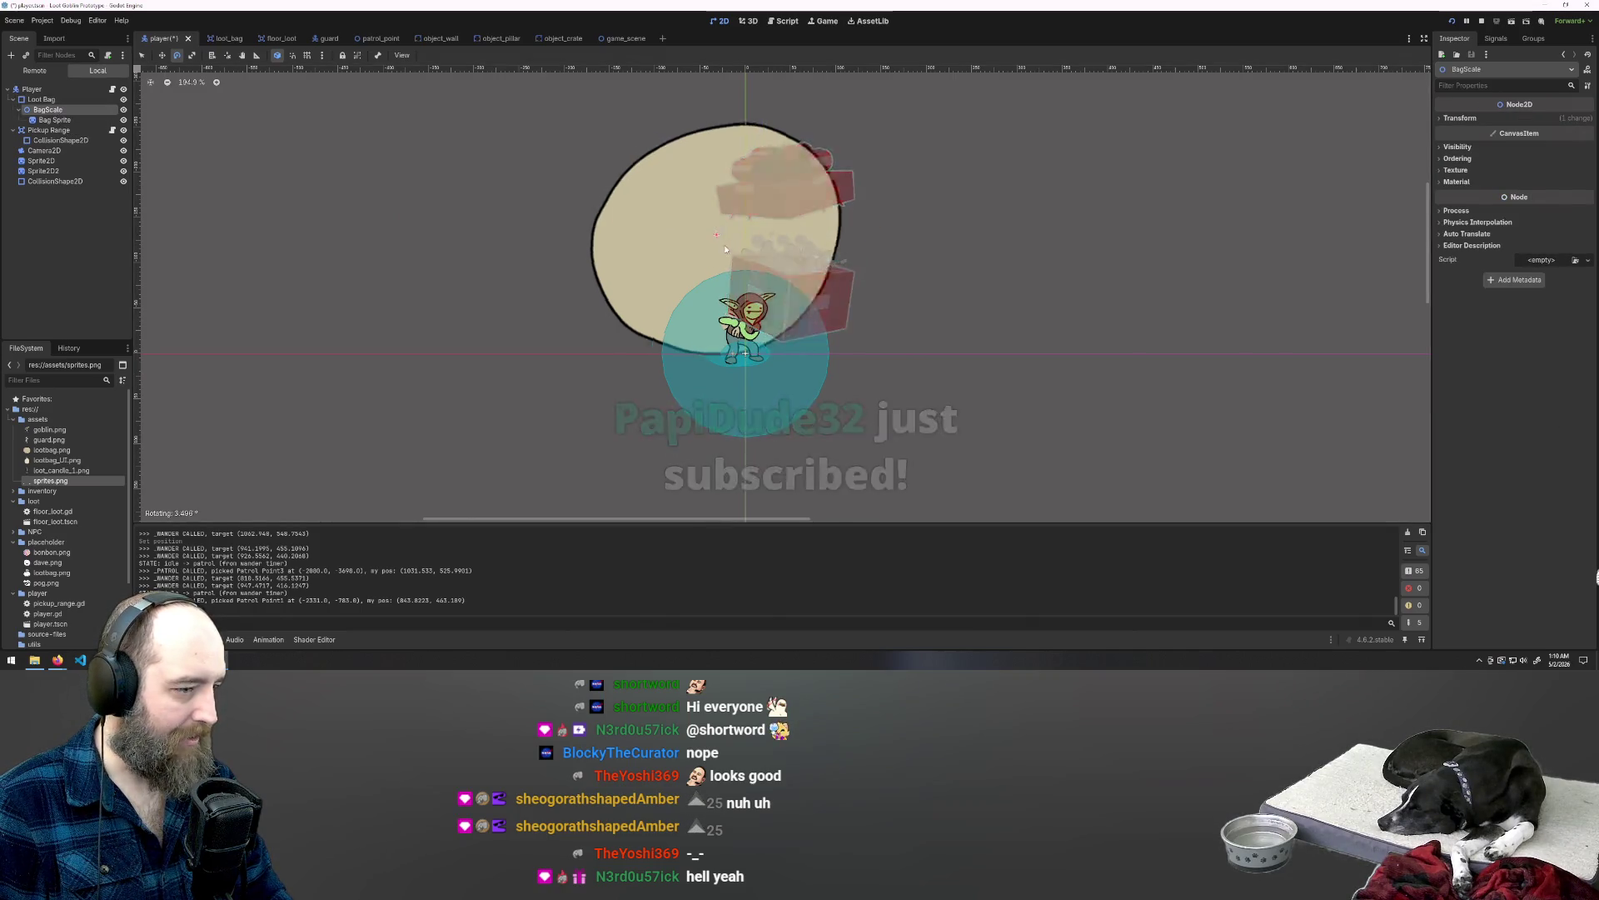
{"action": "left_click_drag", "start_coordinate": [750, 179], "coordinate": [736, 275]}
{"action": "key", "text": "ctrl+z"}
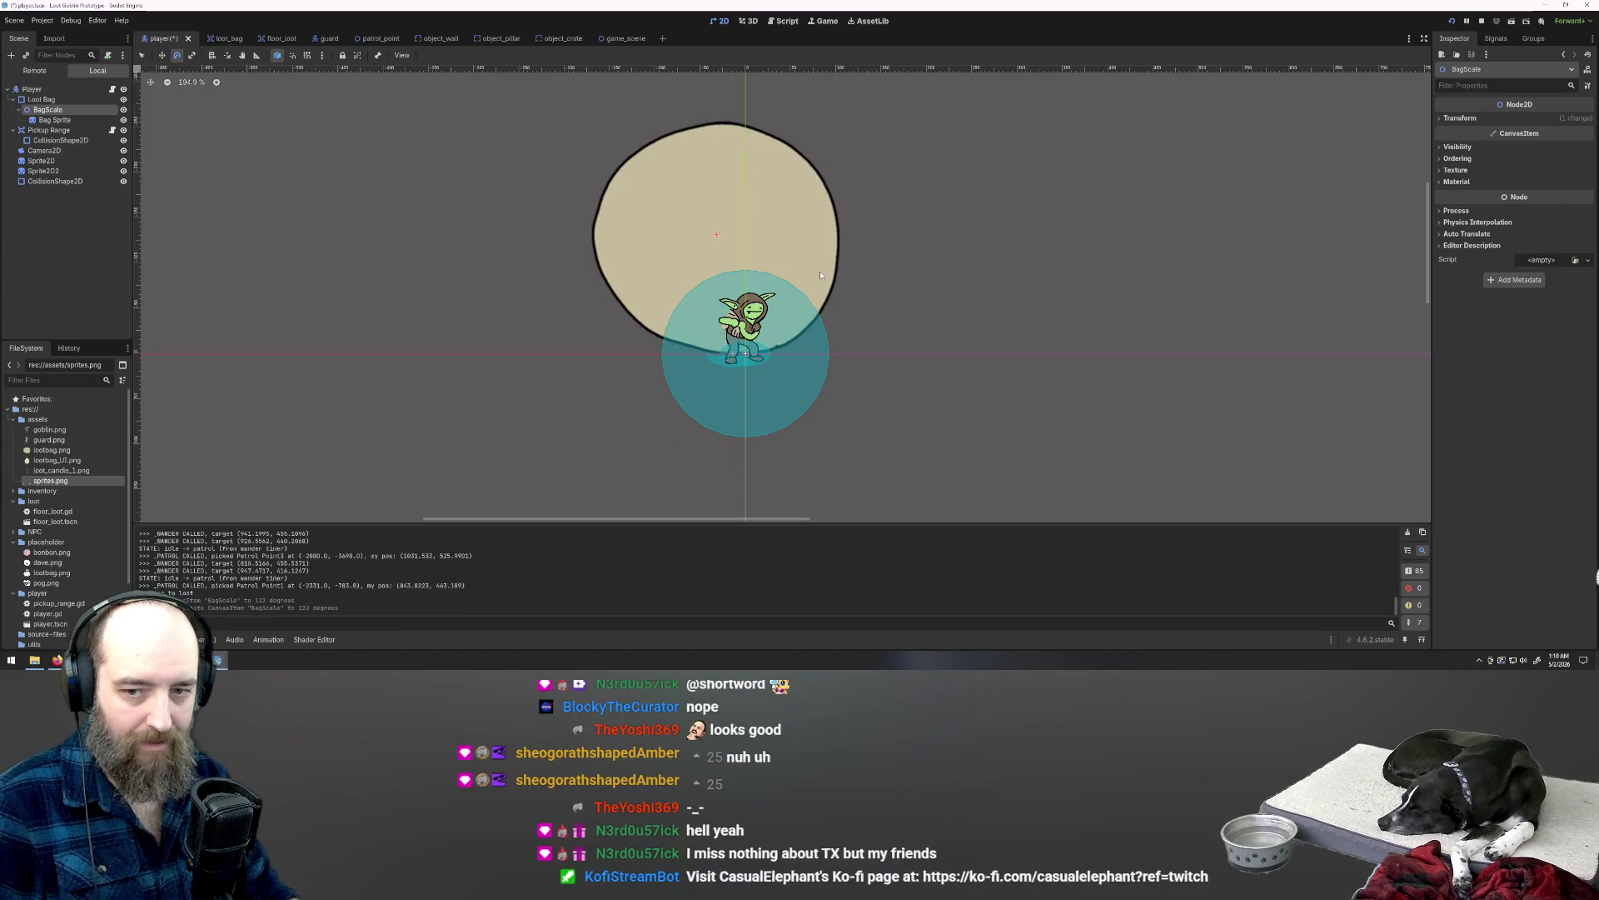
{"action": "key", "text": "w"}
{"action": "mouse_move", "coordinate": [775, 225]}
{"action": "left_mouse_down"}
{"action": "mouse_move", "coordinate": [806, 340]}
{"action": "mouse_move", "coordinate": [796, 331]}
{"action": "left_mouse_up"}
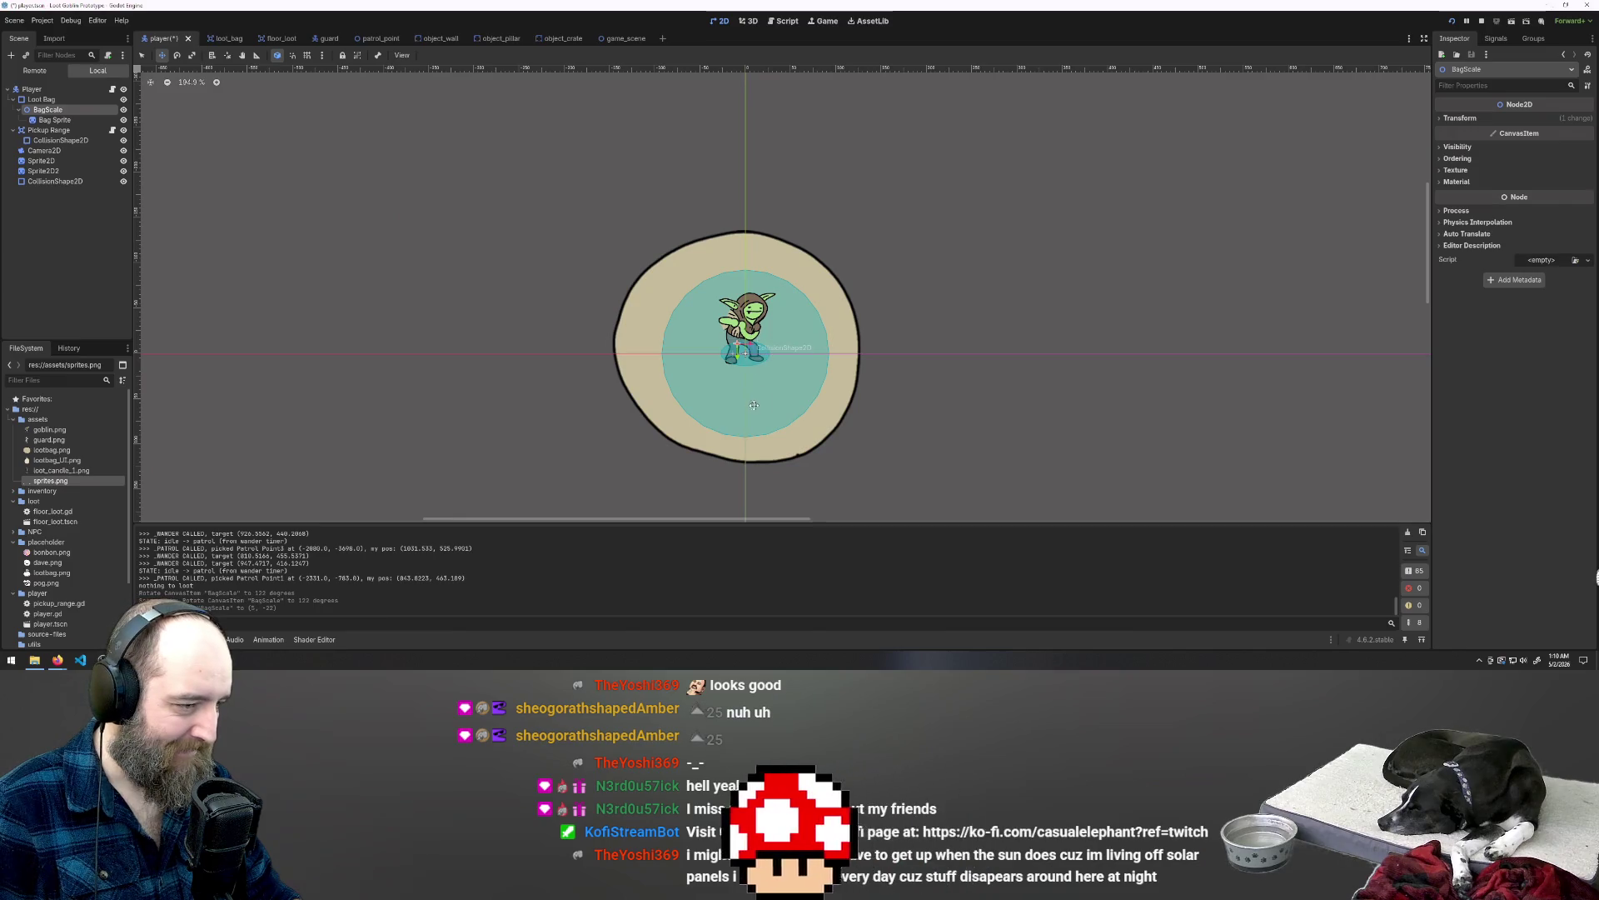
{"action": "scroll", "coordinate": [758, 402], "scroll_direction": "up", "scroll_amount": 5}
{"action": "scroll", "coordinate": [758, 402], "scroll_direction": "down", "scroll_amount": 5}
Step: Move the Loot Bag left, then undo repeatedly until the node is Bag Container again
{"action": "left_click", "coordinate": [42, 99]}
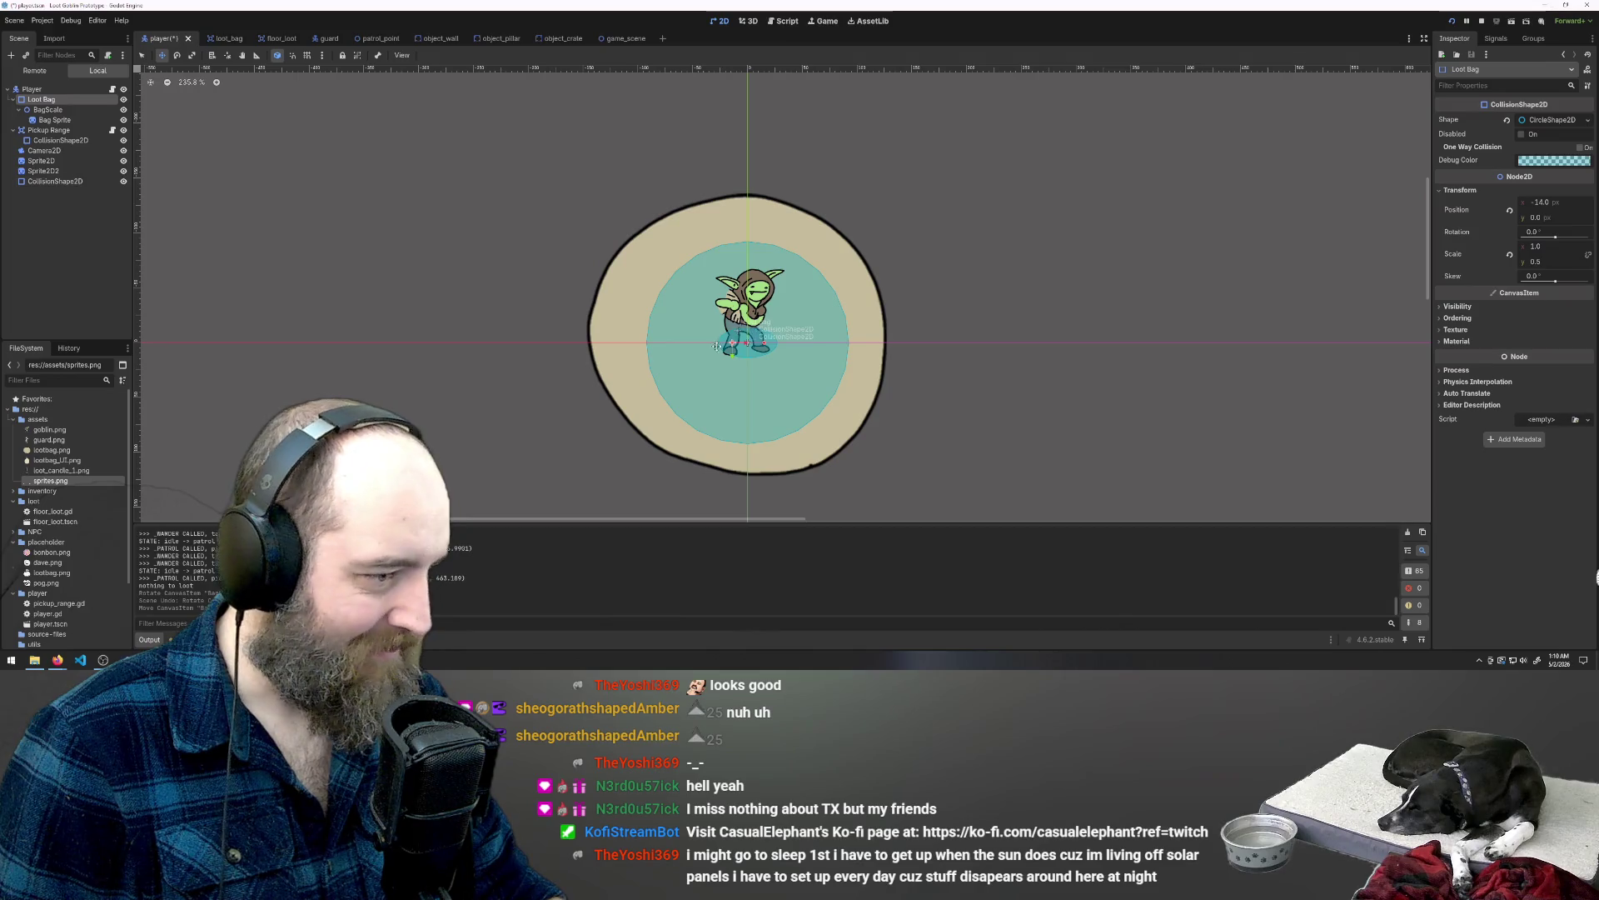
{"action": "left_click_drag", "start_coordinate": [733, 343], "coordinate": [483, 308]}
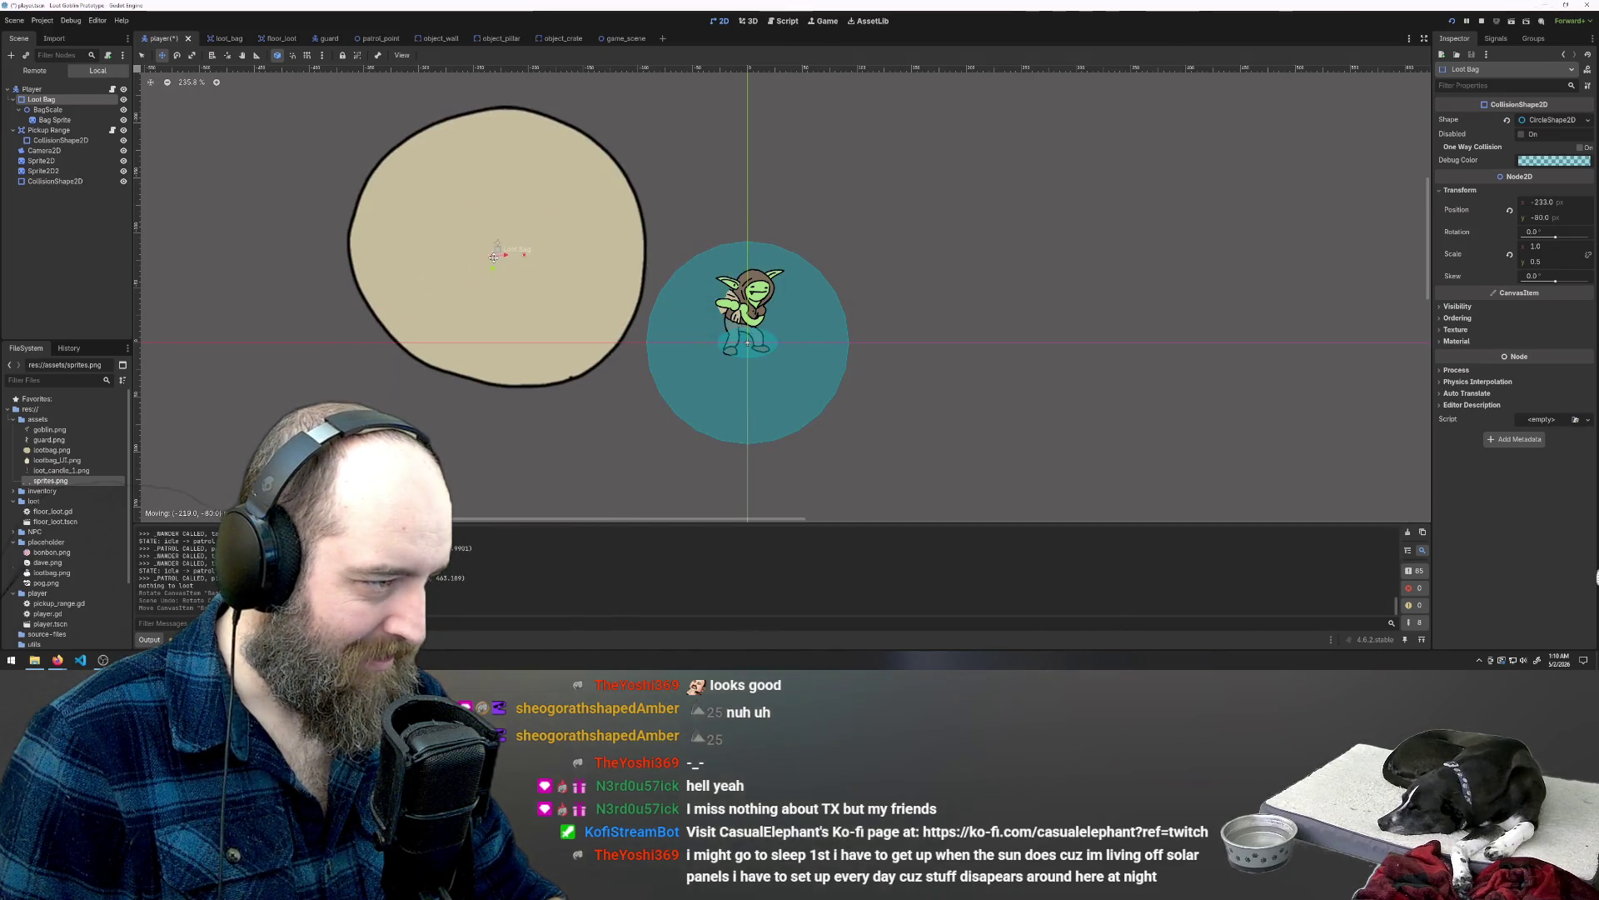
{"action": "key", "text": "ctrl+z"}
{"action": "left_click", "coordinate": [51, 110]}
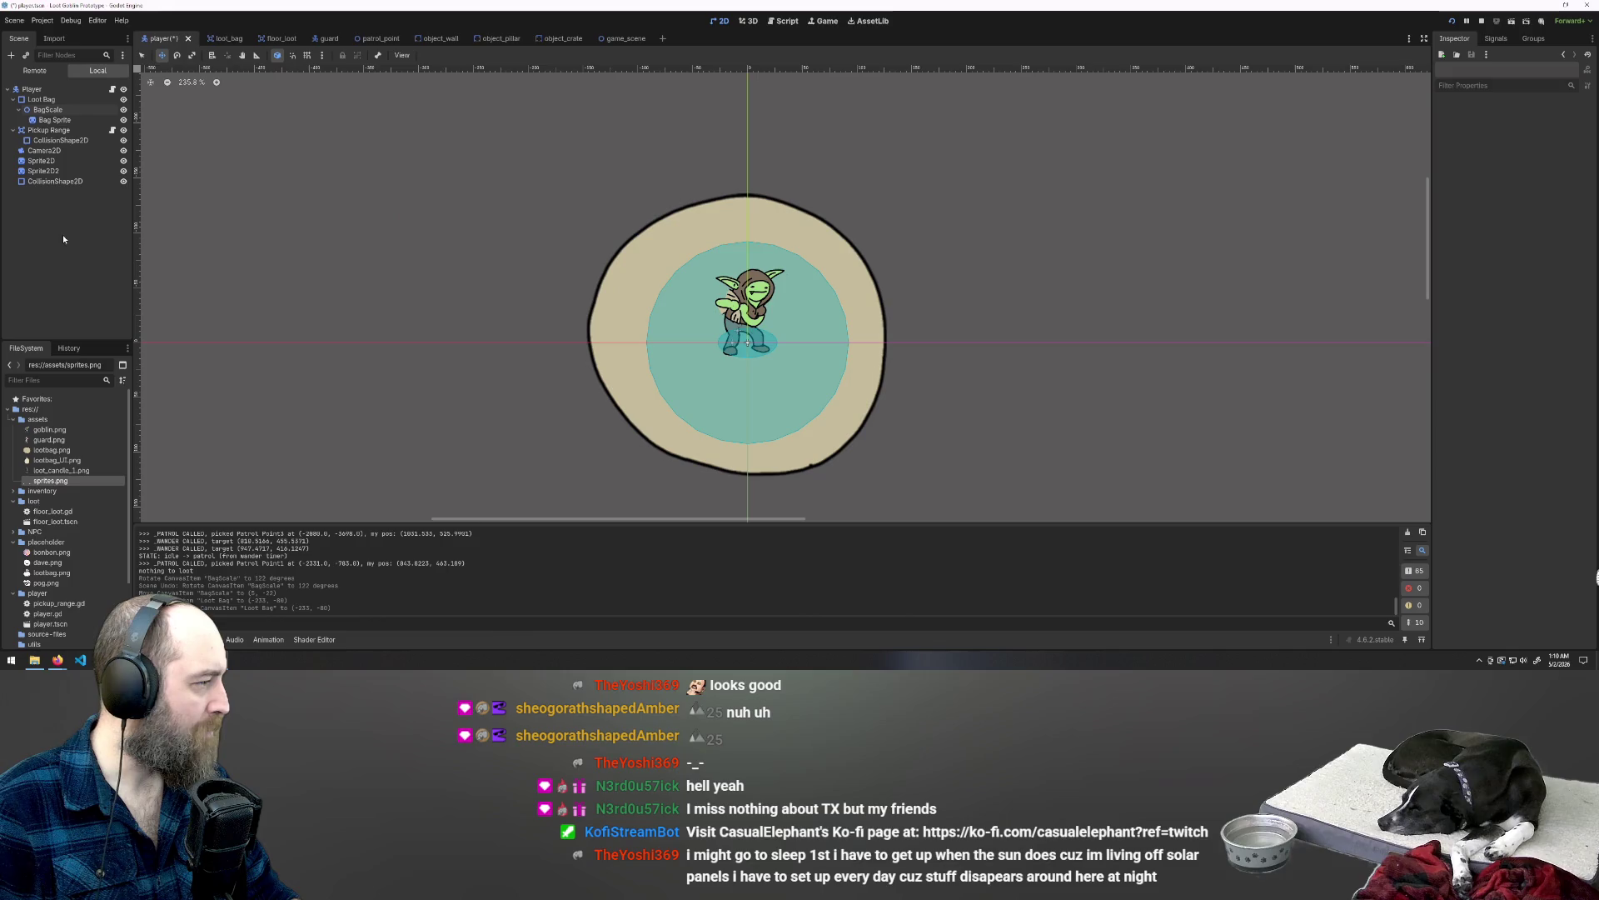
{"action": "key", "text": "ctrl+z"}
{"action": "key", "text": "ctrl+z"}
{"action": "key", "text": "ctrl+z"}
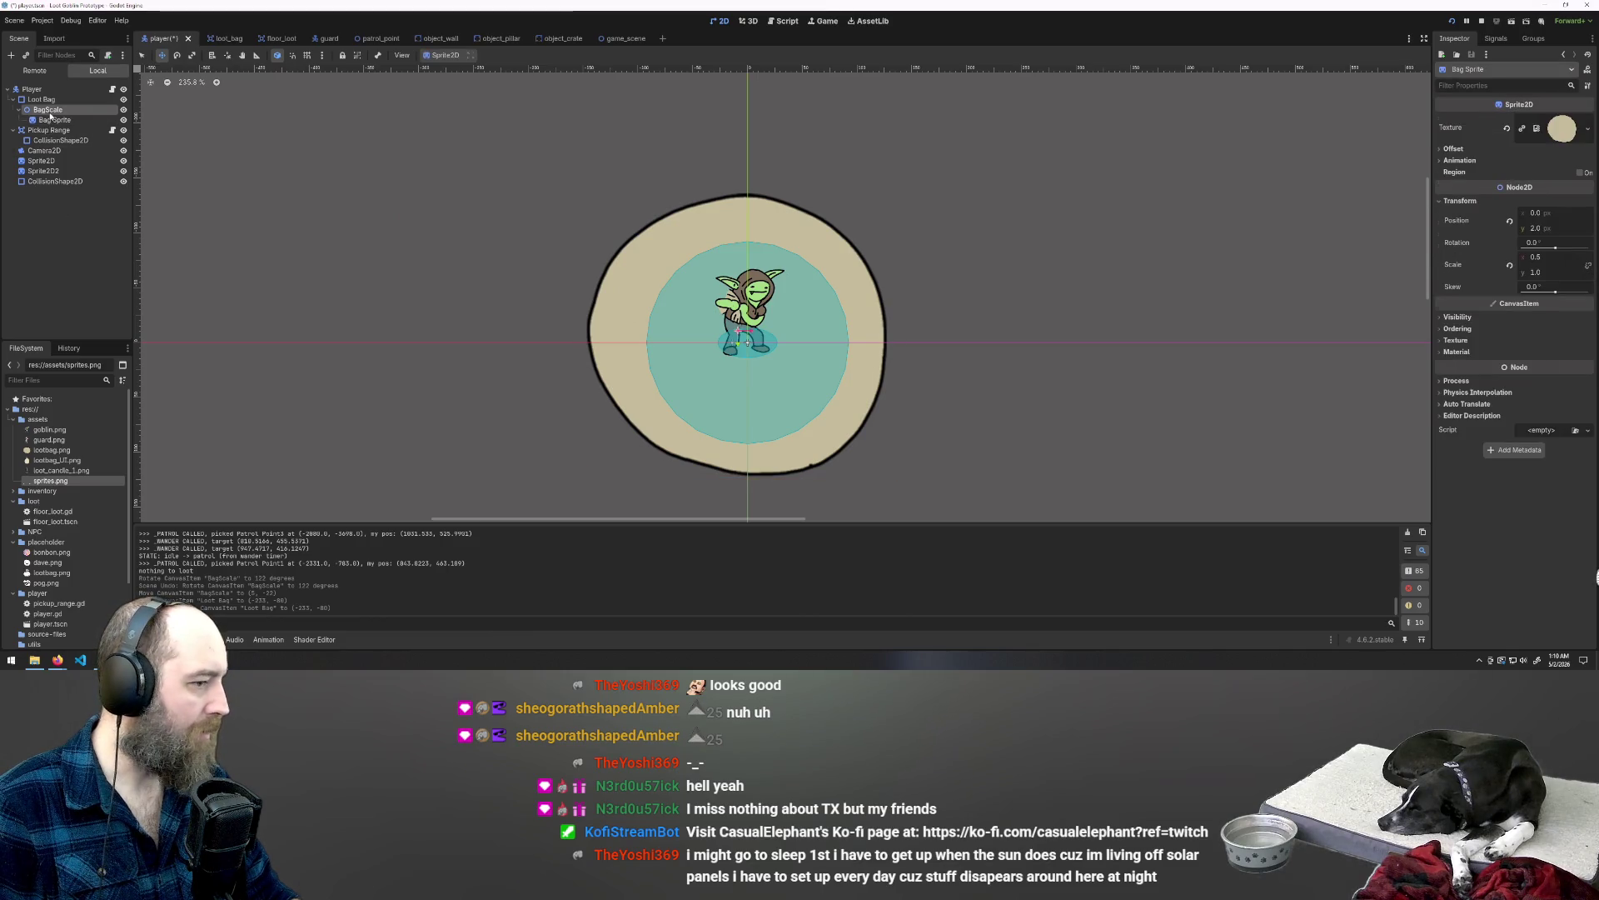
{"action": "key", "text": "ctrl+z"}
{"action": "key", "text": "ctrl+z"}
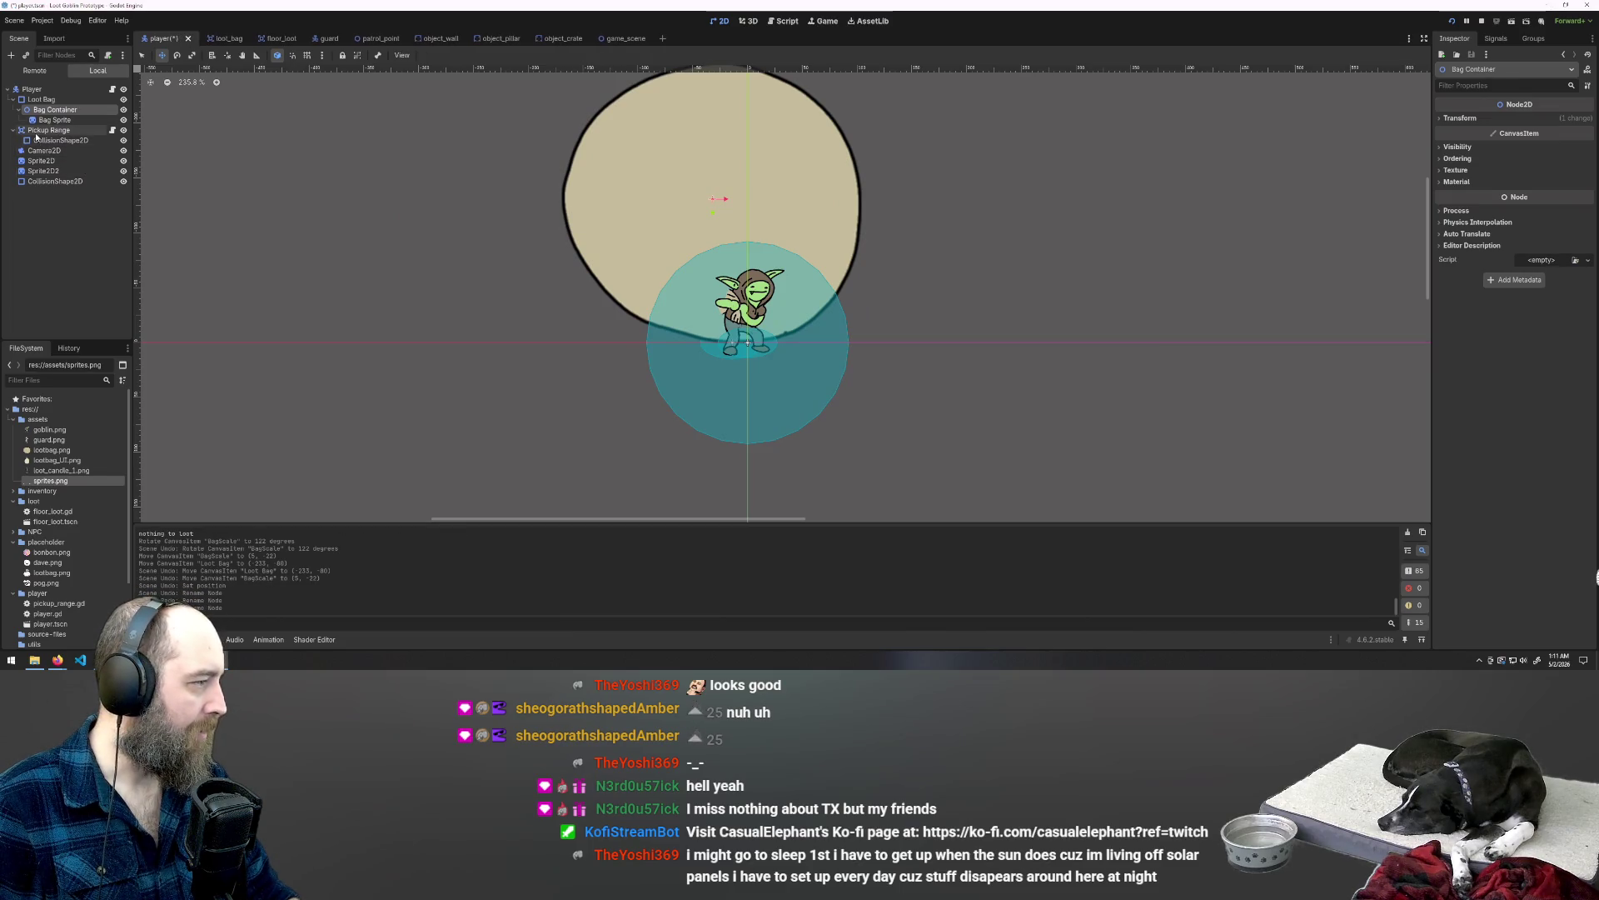
Step: Add a Node2D child under Bag Container, then select the Bag Sprite and new Node2D for renaming
{"action": "right_click", "coordinate": [54, 109]}
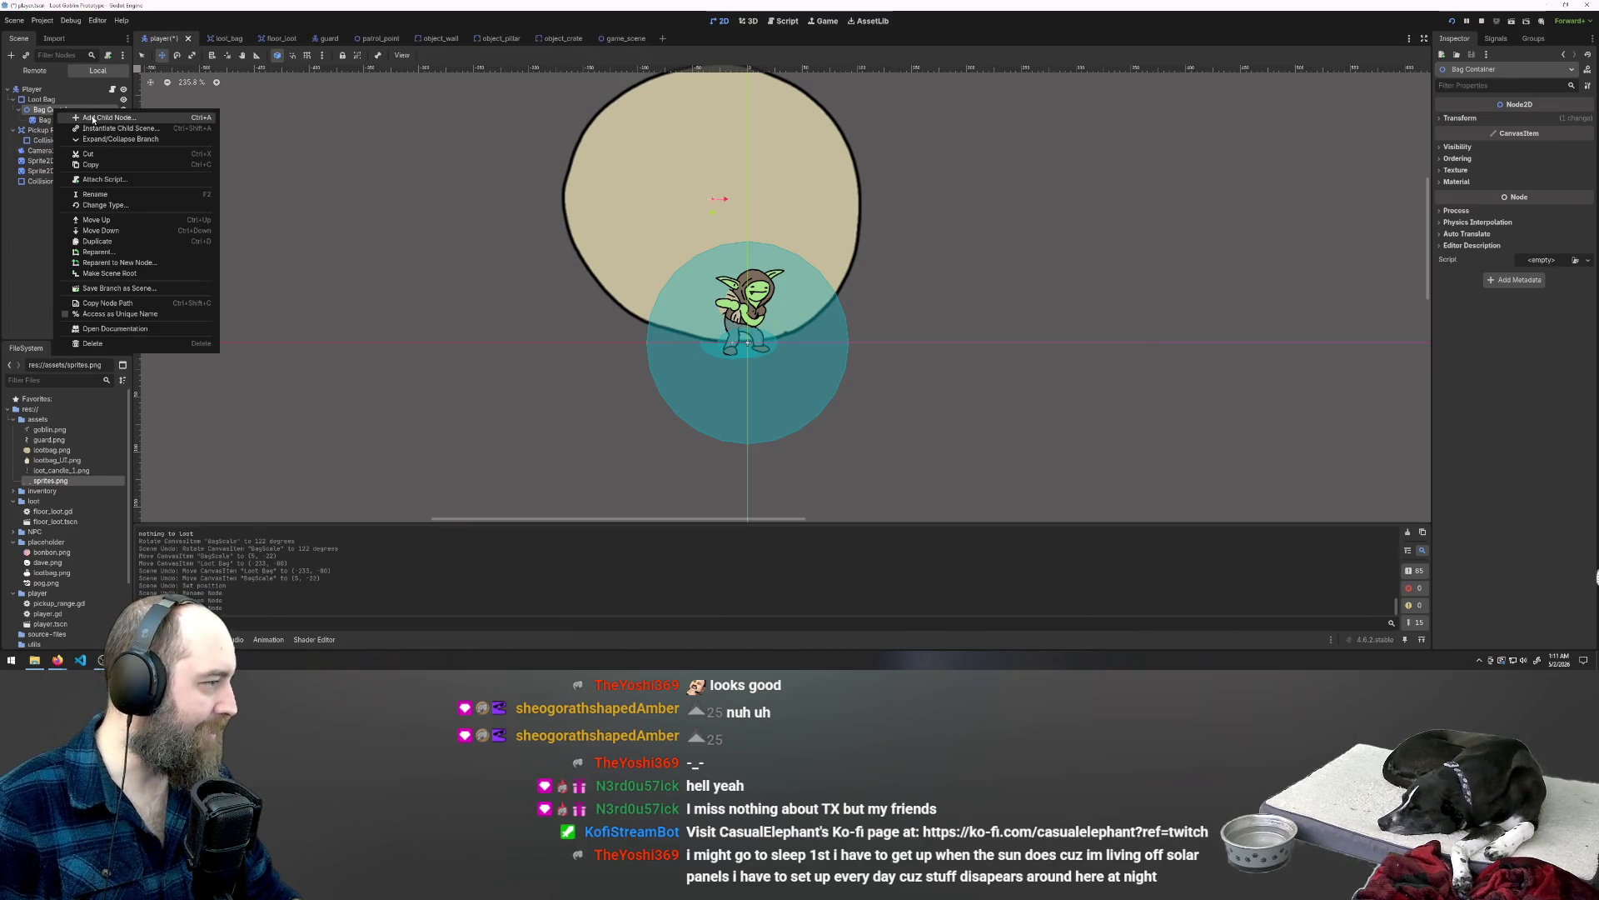
{"action": "left_click", "coordinate": [95, 118]}
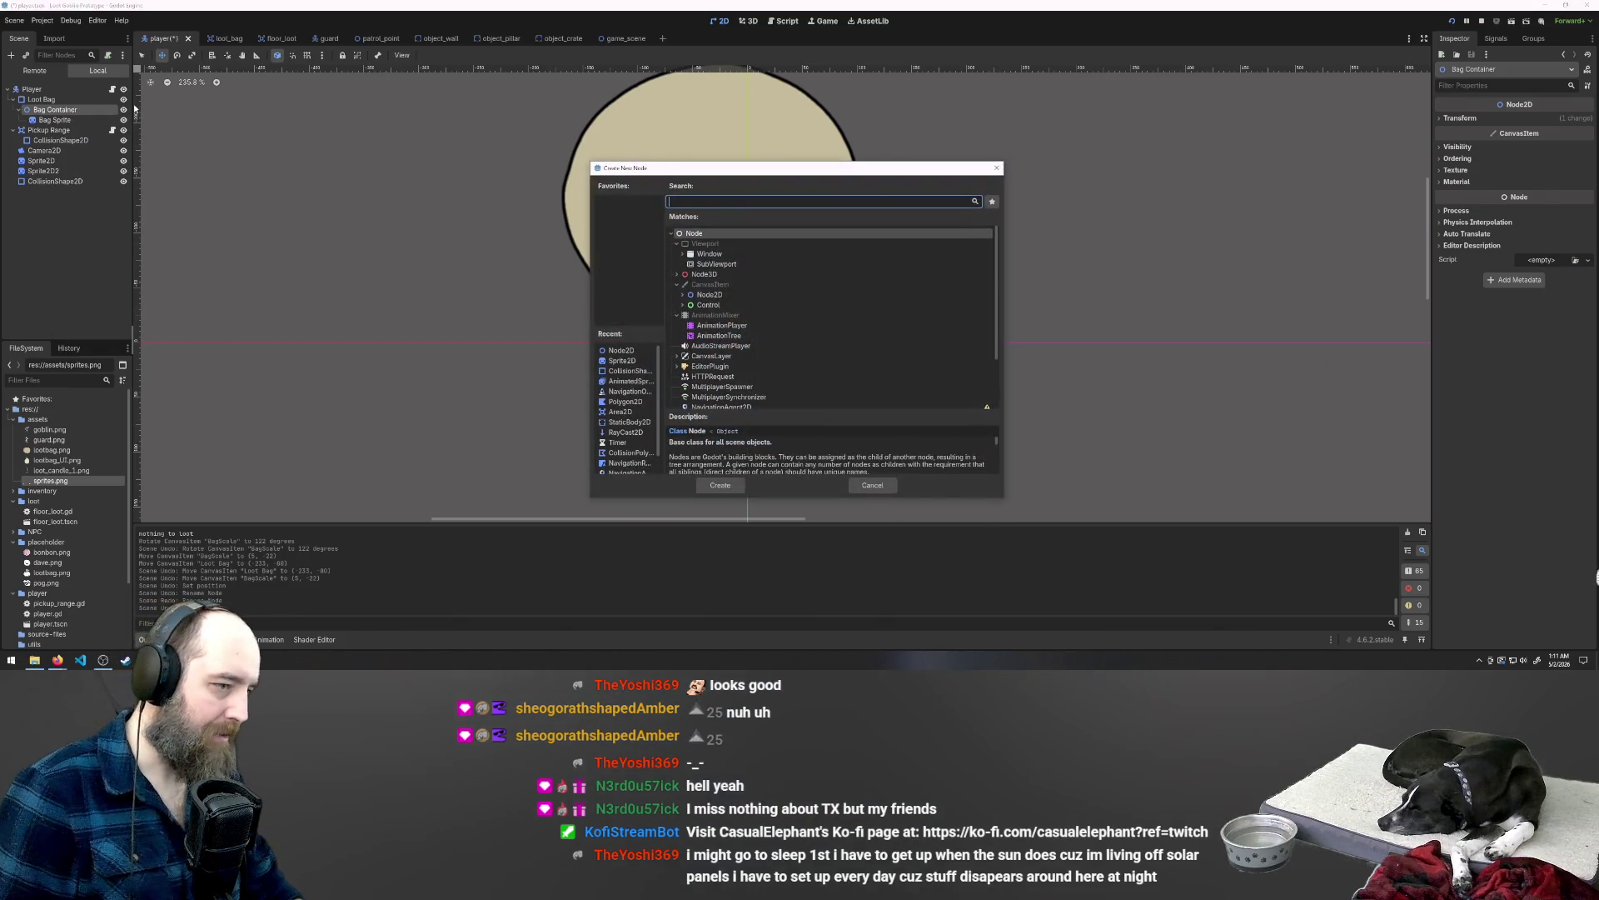
{"action": "double_click", "coordinate": [709, 294]}
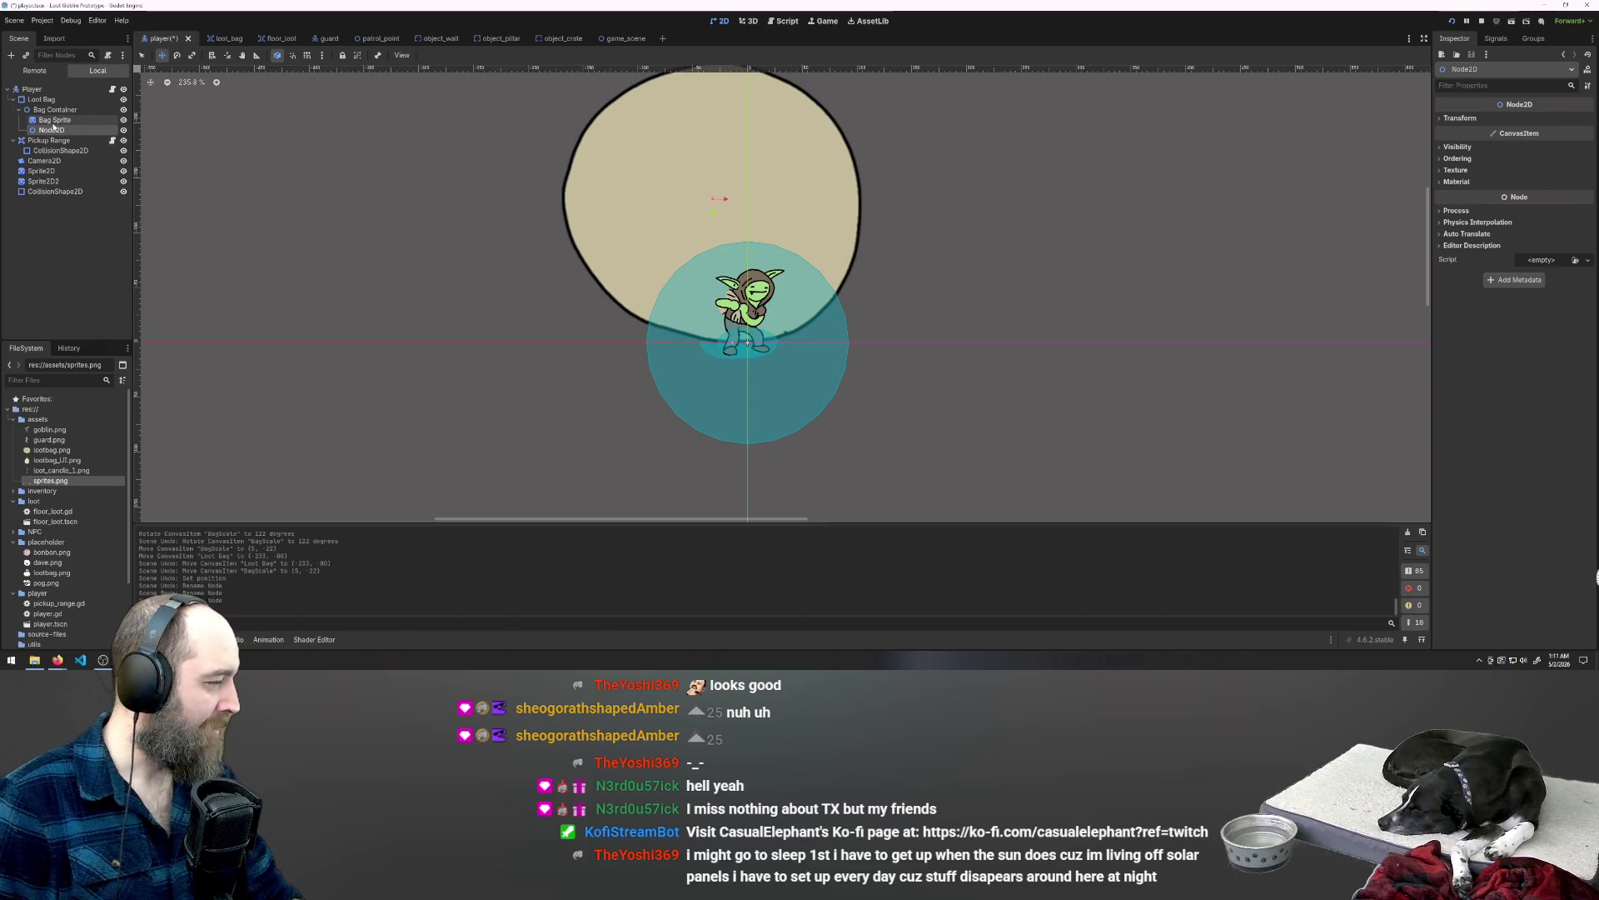
{"action": "left_click", "coordinate": [53, 120]}
{"action": "left_click", "coordinate": [94, 123]}
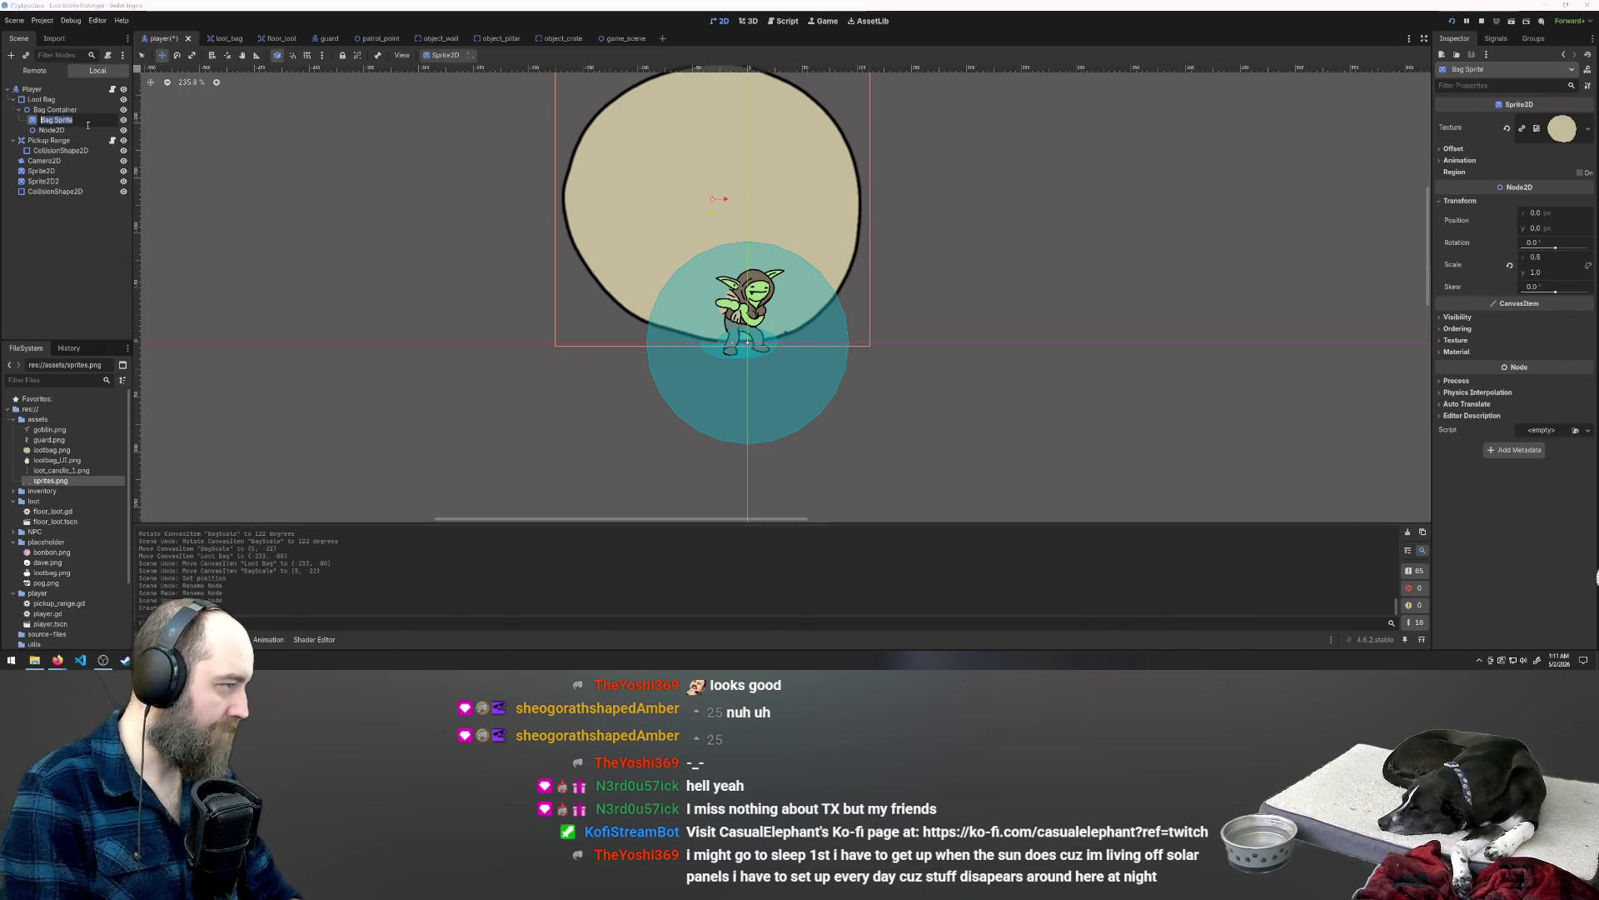
{"action": "left_click", "coordinate": [52, 130]}
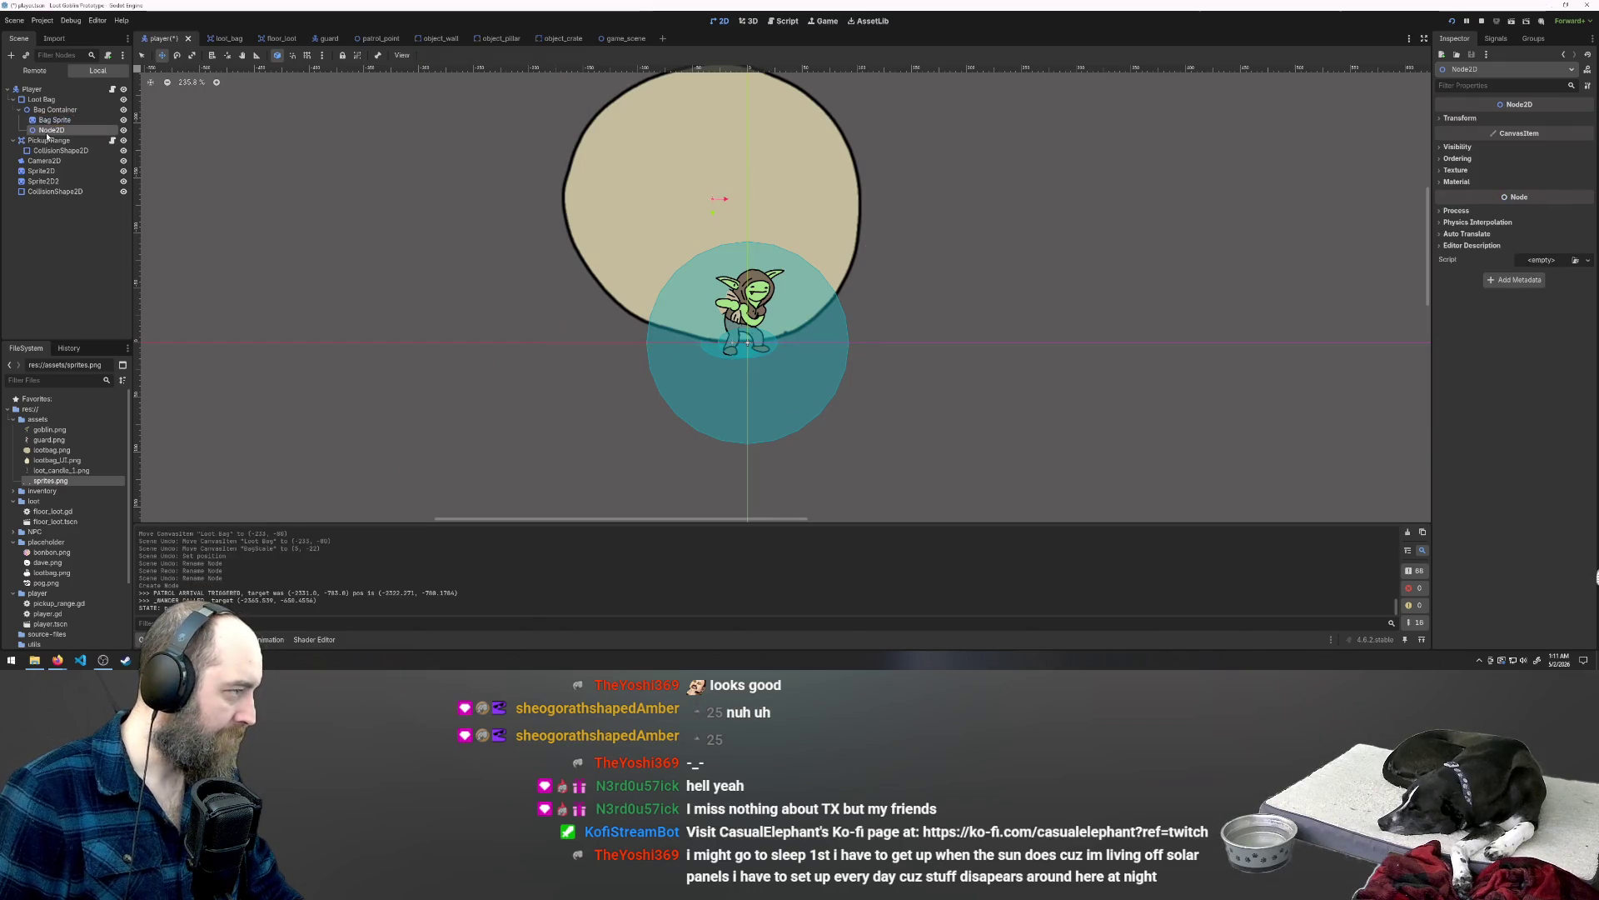
{"action": "left_click", "coordinate": [46, 132]}
{"action": "left_click", "coordinate": [49, 109]}
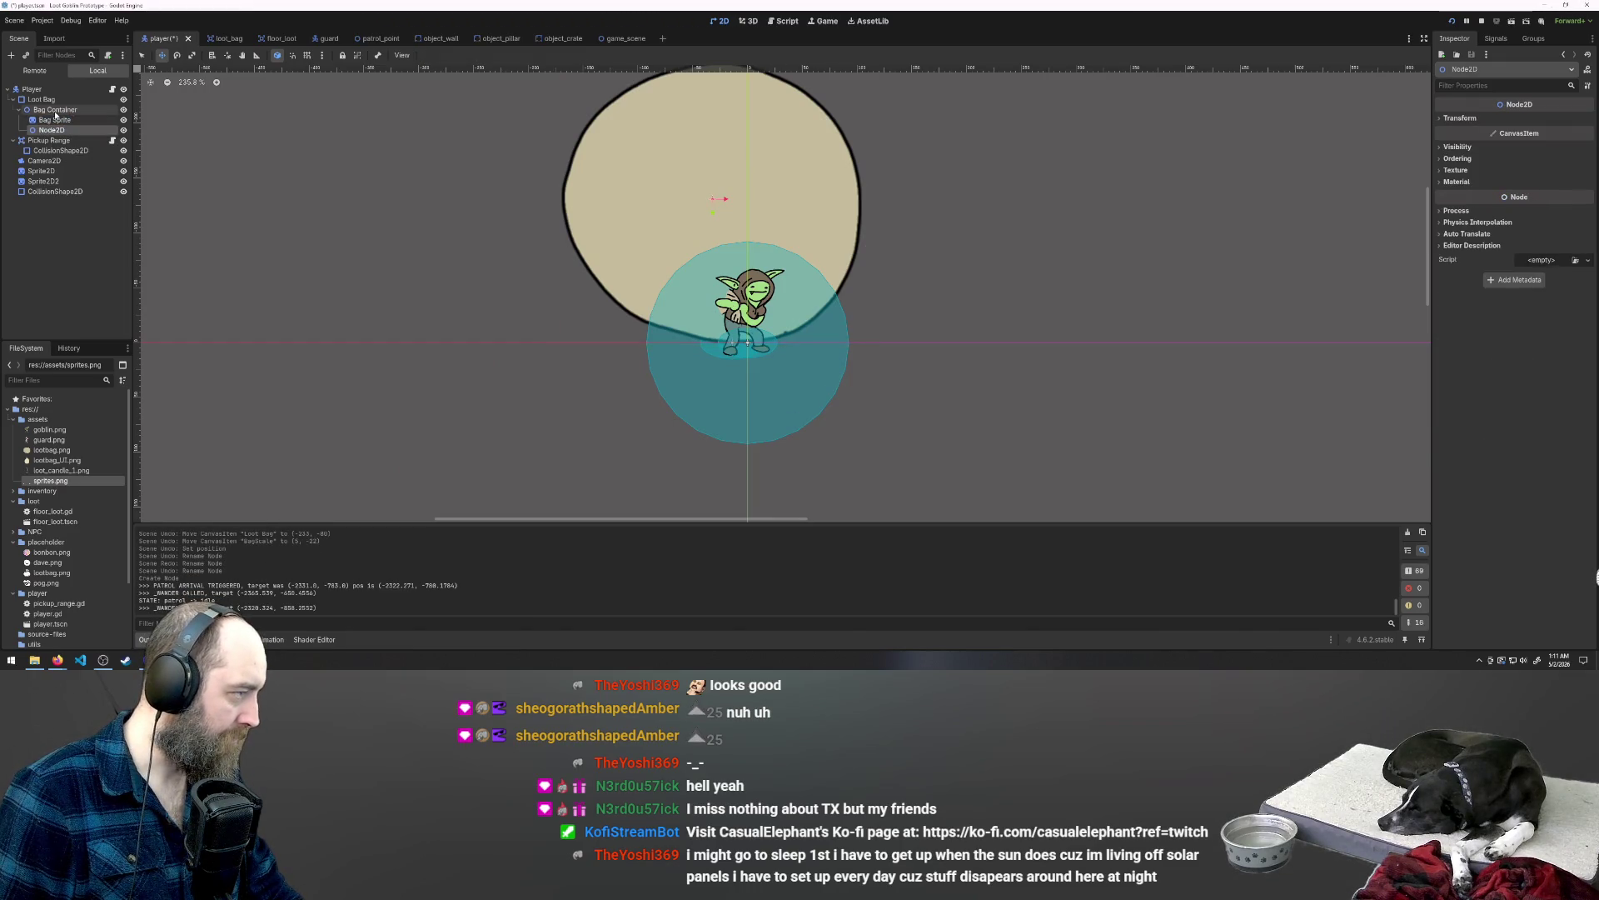
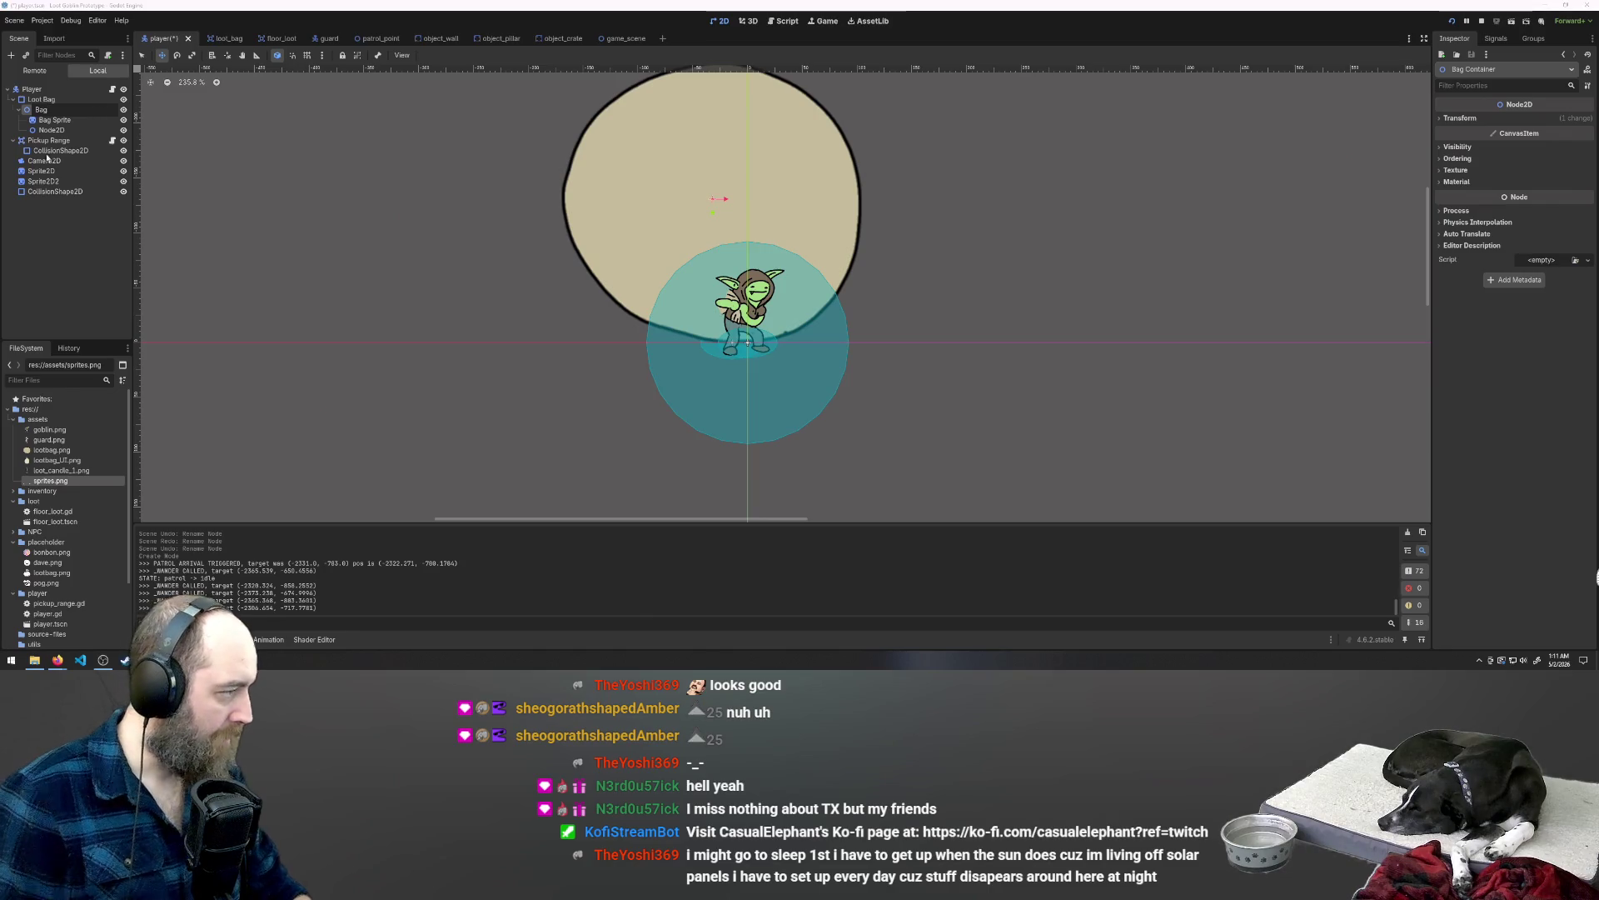
Step: Nest Bag Sprite under a new Node2D renamed 'Scale Container'
{"action": "left_click", "coordinate": [55, 120]}
{"action": "left_click_drag", "start_coordinate": [55, 132], "coordinate": [52, 130]}
{"action": "key", "text": "F2"}
{"action": "type", "text": "Sc"}
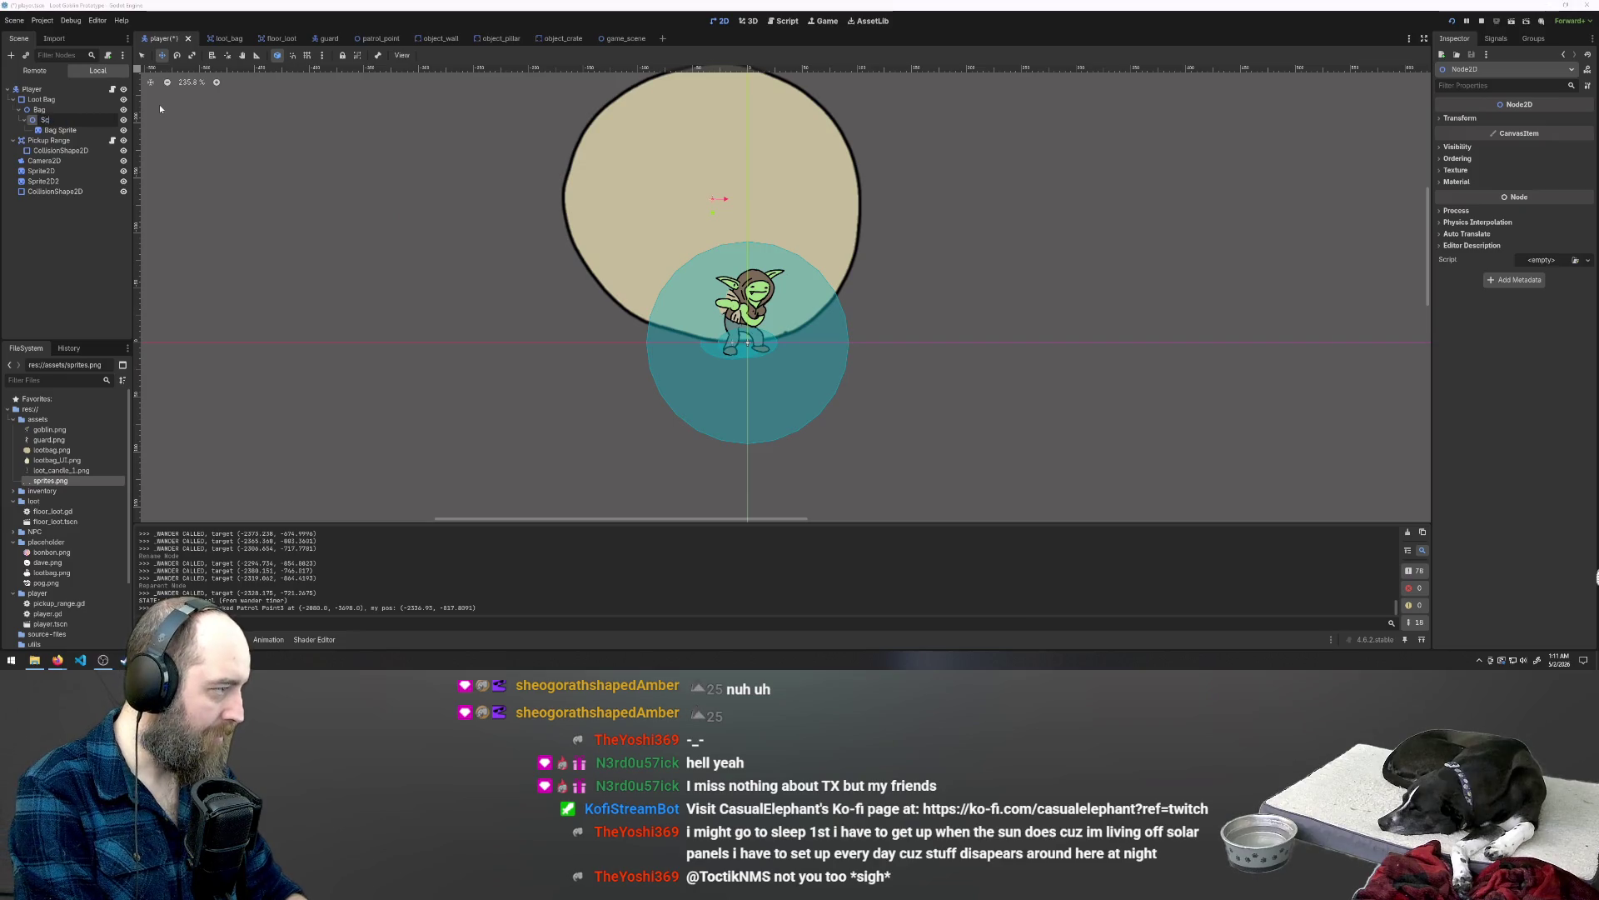
{"action": "type", "text": "ale Container"}
{"action": "key", "text": "Return"}
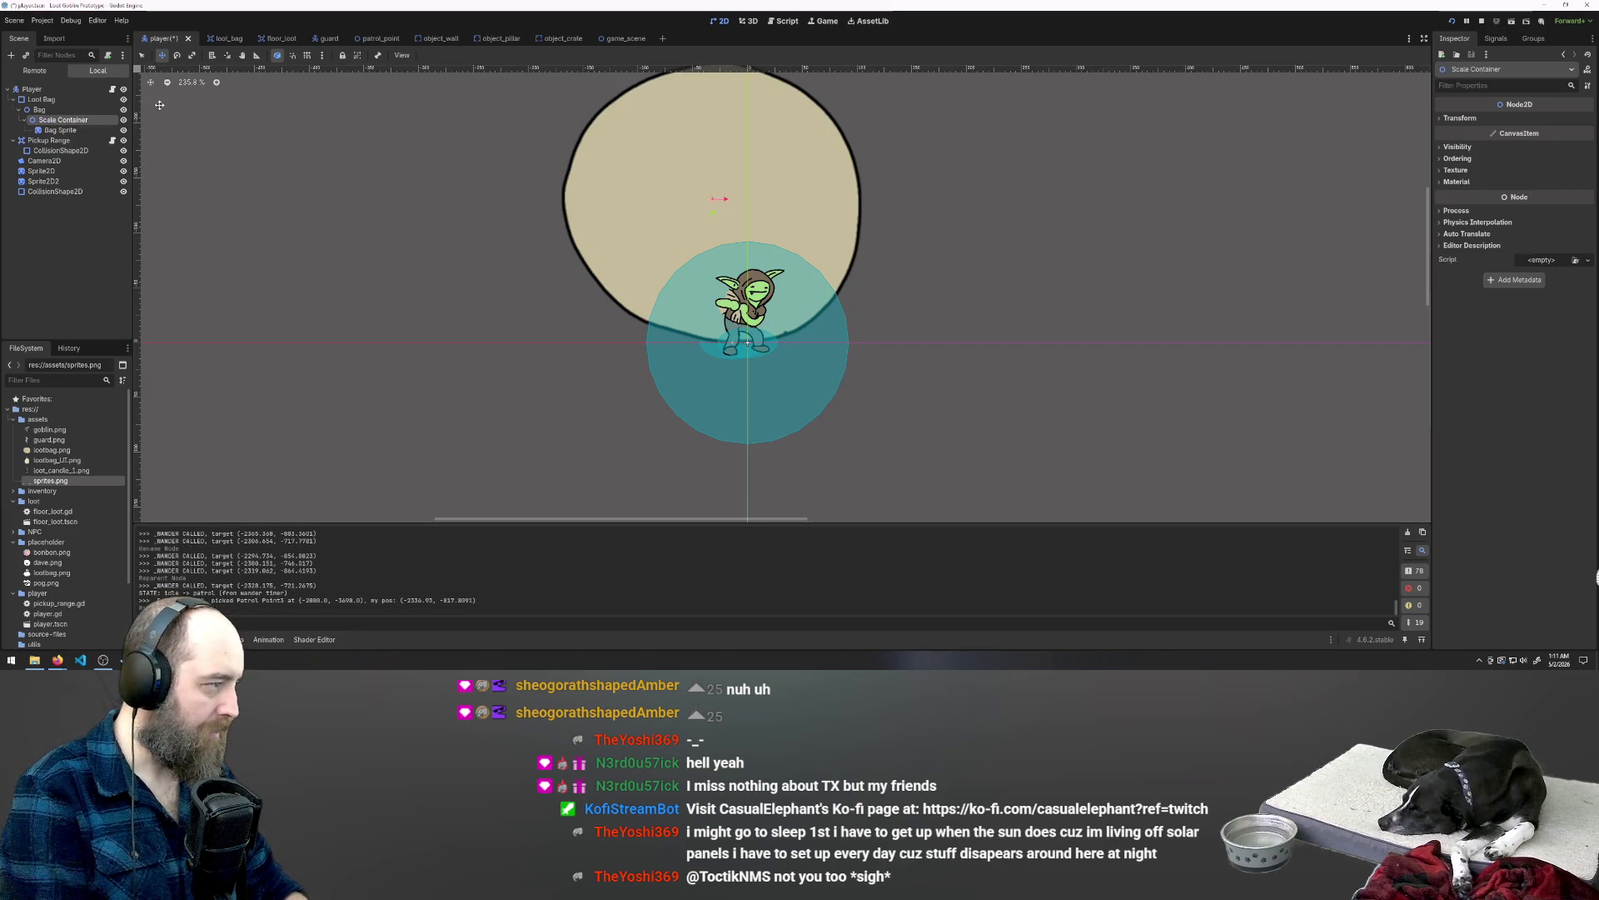
Step: Try moving the bag onto the goblin and then to its left in the viewport
{"action": "left_click", "coordinate": [51, 130]}
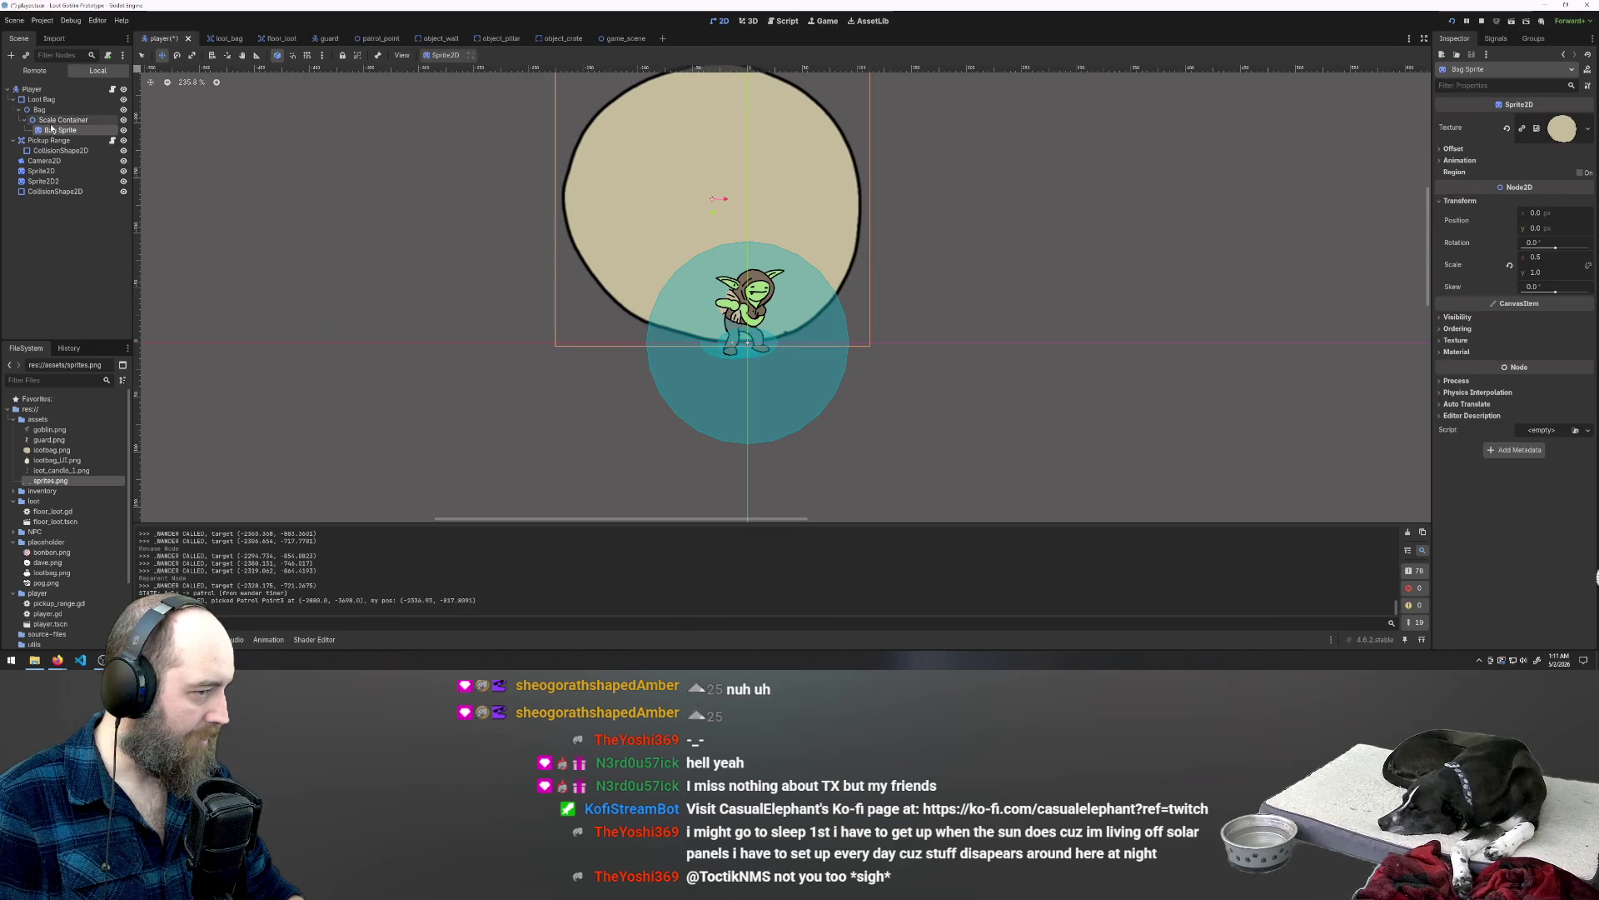
{"action": "left_click", "coordinate": [44, 122]}
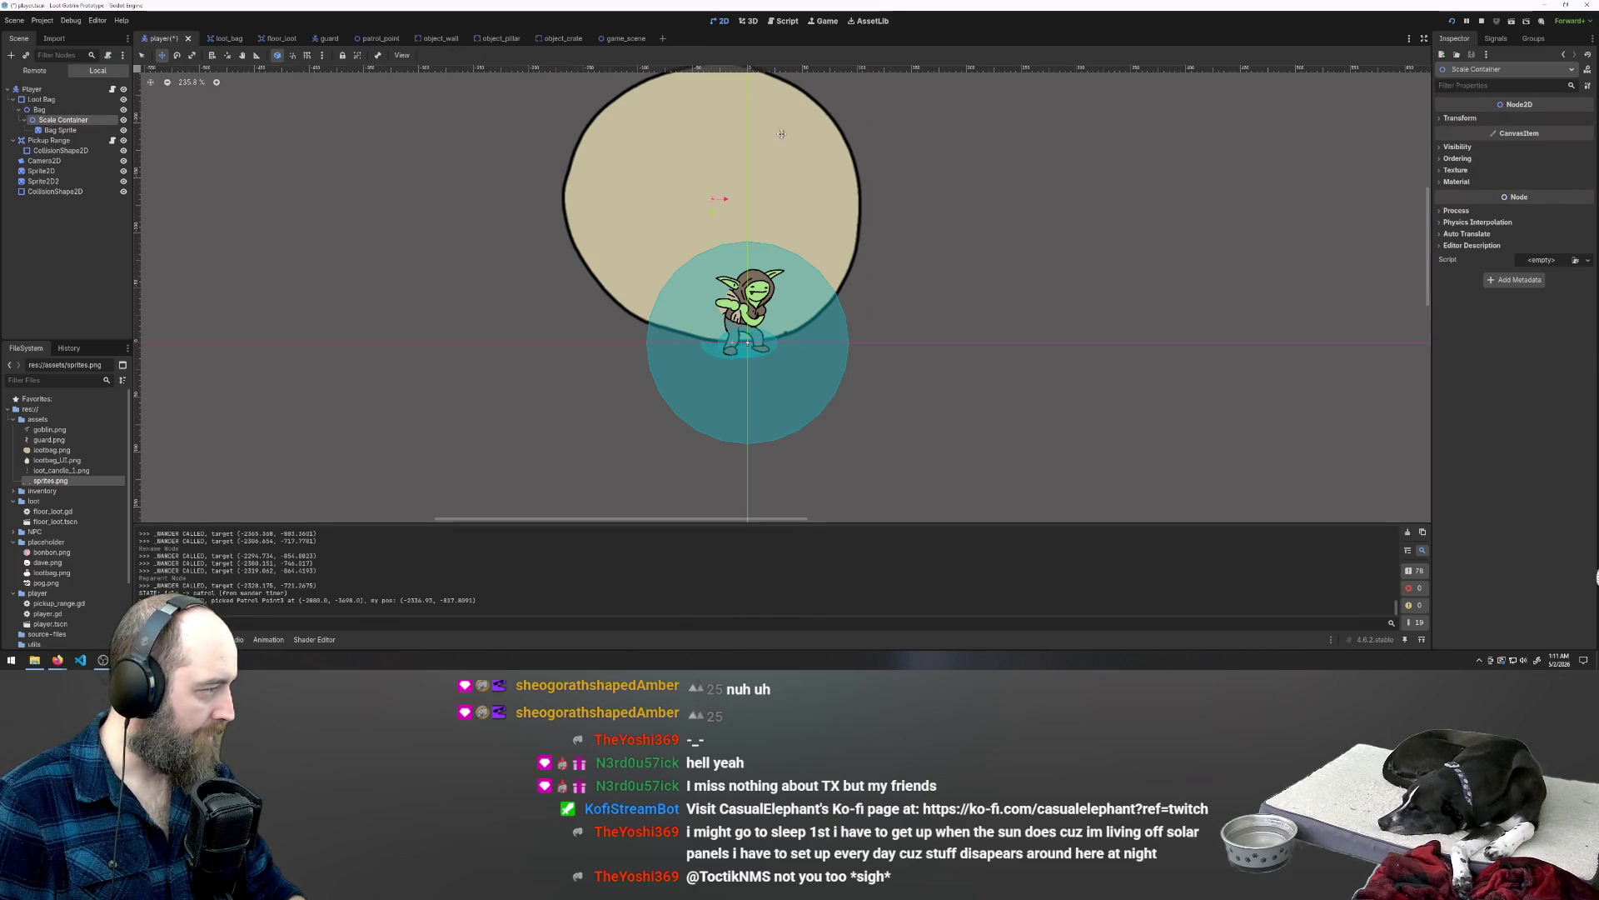
{"action": "left_click_drag", "start_coordinate": [706, 196], "coordinate": [711, 332]}
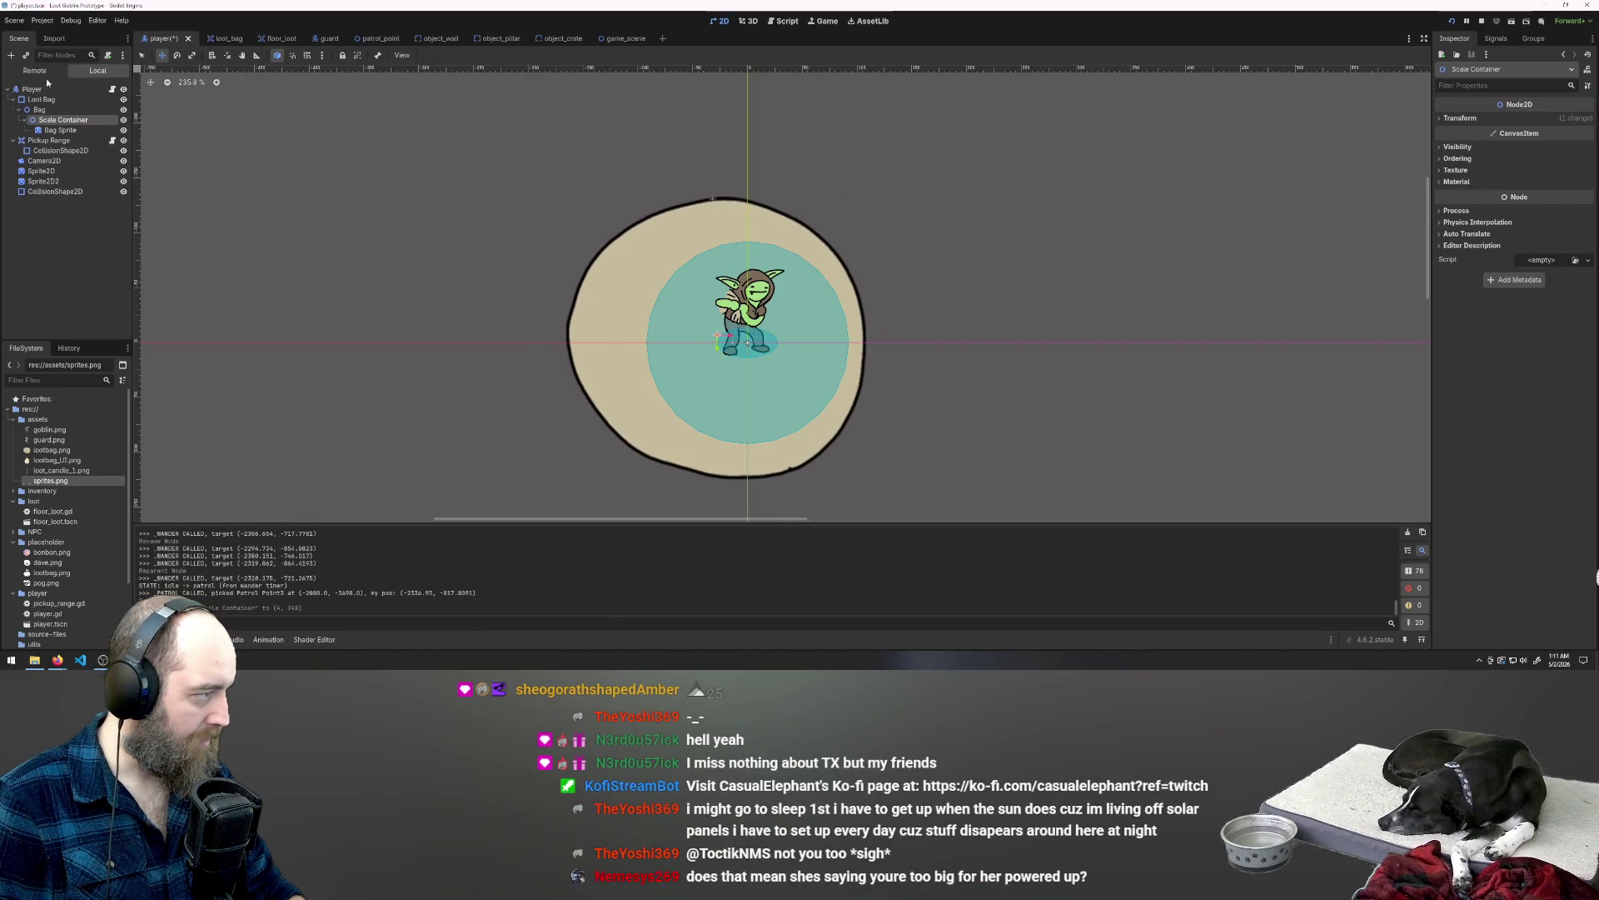
{"action": "left_click", "coordinate": [50, 111]}
{"action": "mouse_move", "coordinate": [759, 205]}
{"action": "left_mouse_down"}
{"action": "mouse_move", "coordinate": [547, 126]}
{"action": "mouse_move", "coordinate": [373, 86]}
{"action": "mouse_move", "coordinate": [814, 95]}
{"action": "mouse_move", "coordinate": [606, 149]}
{"action": "mouse_move", "coordinate": [658, 143]}
{"action": "left_mouse_up"}
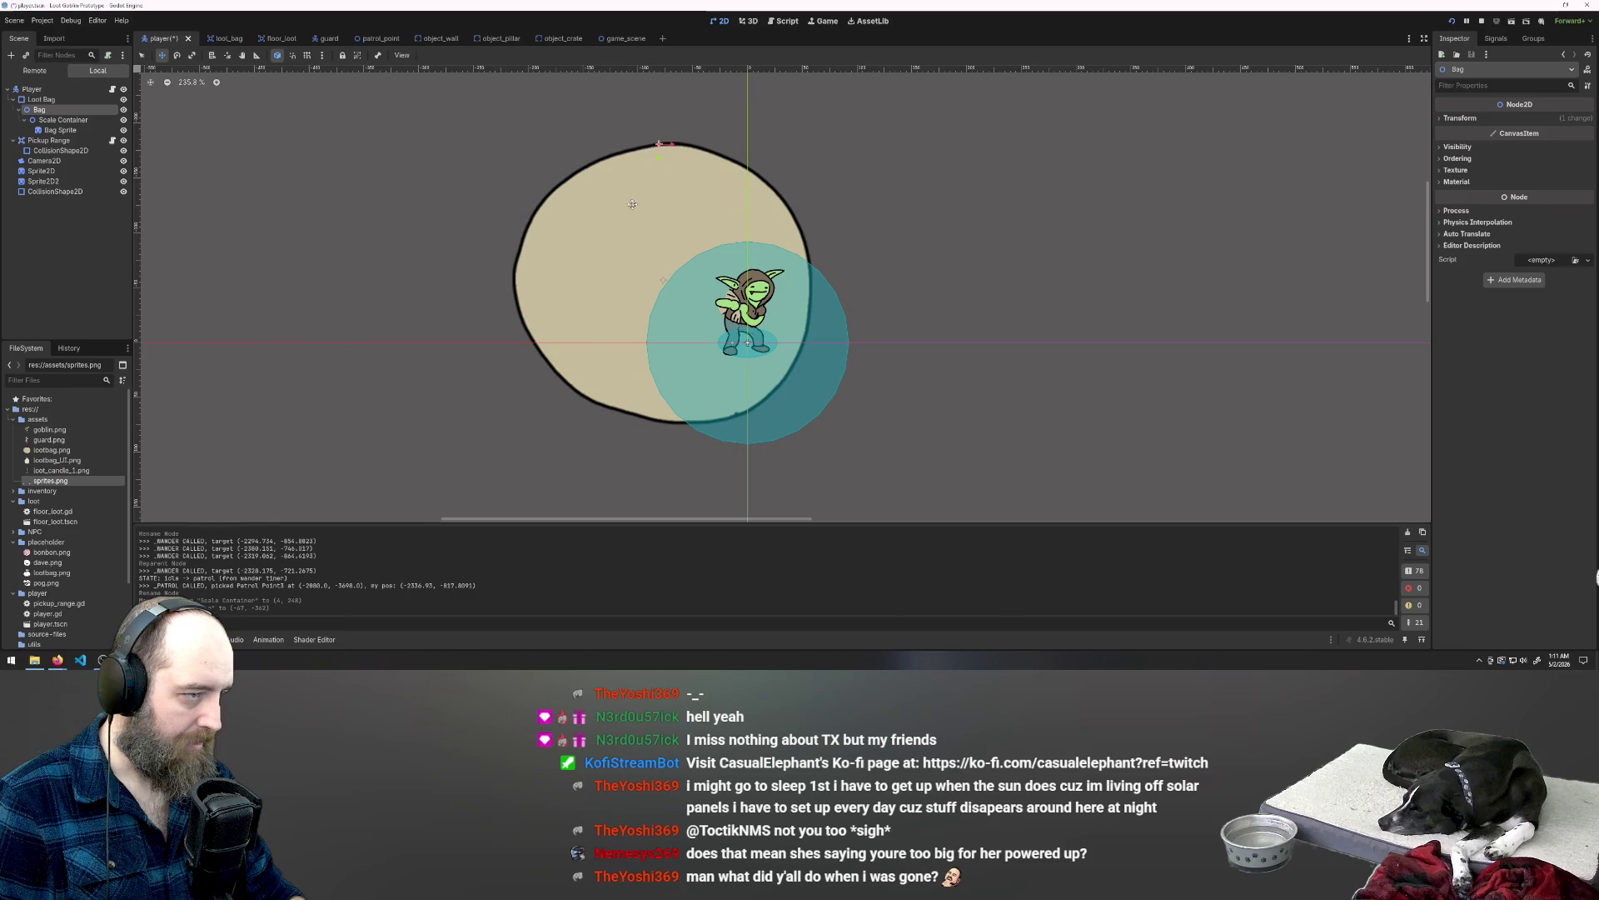
{"action": "mouse_move", "coordinate": [646, 217]}
{"action": "left_mouse_down"}
{"action": "mouse_move", "coordinate": [521, 248]}
{"action": "mouse_move", "coordinate": [512, 433]}
{"action": "mouse_move", "coordinate": [574, 425]}
{"action": "mouse_move", "coordinate": [526, 203]}
{"action": "left_mouse_up"}
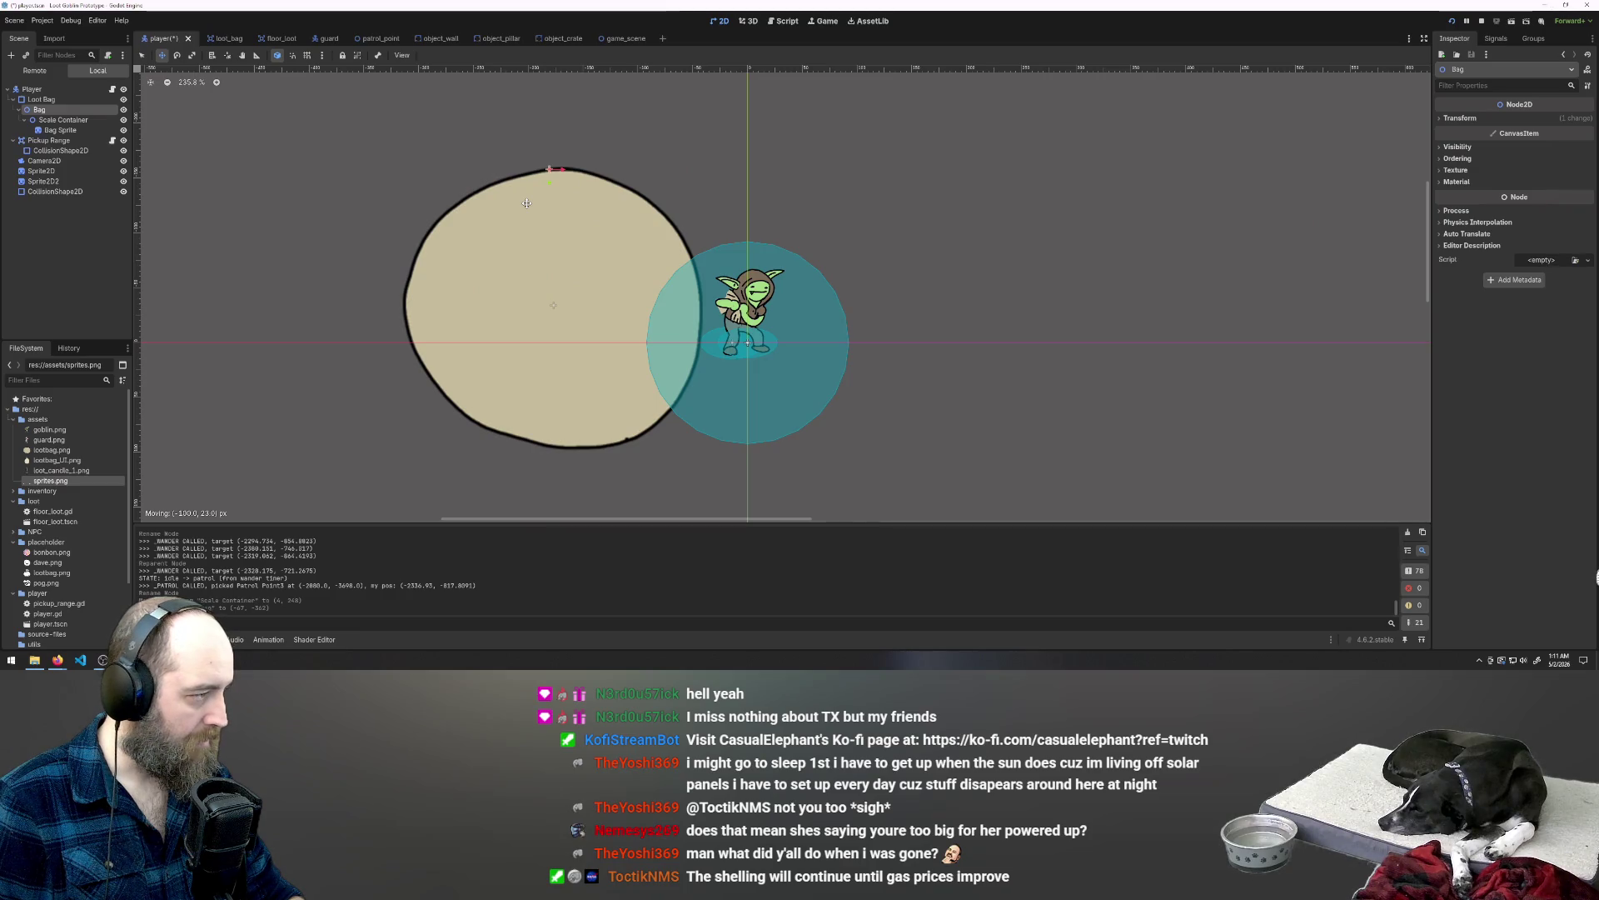
{"action": "left_click_drag", "start_coordinate": [527, 204], "coordinate": [526, 203]}
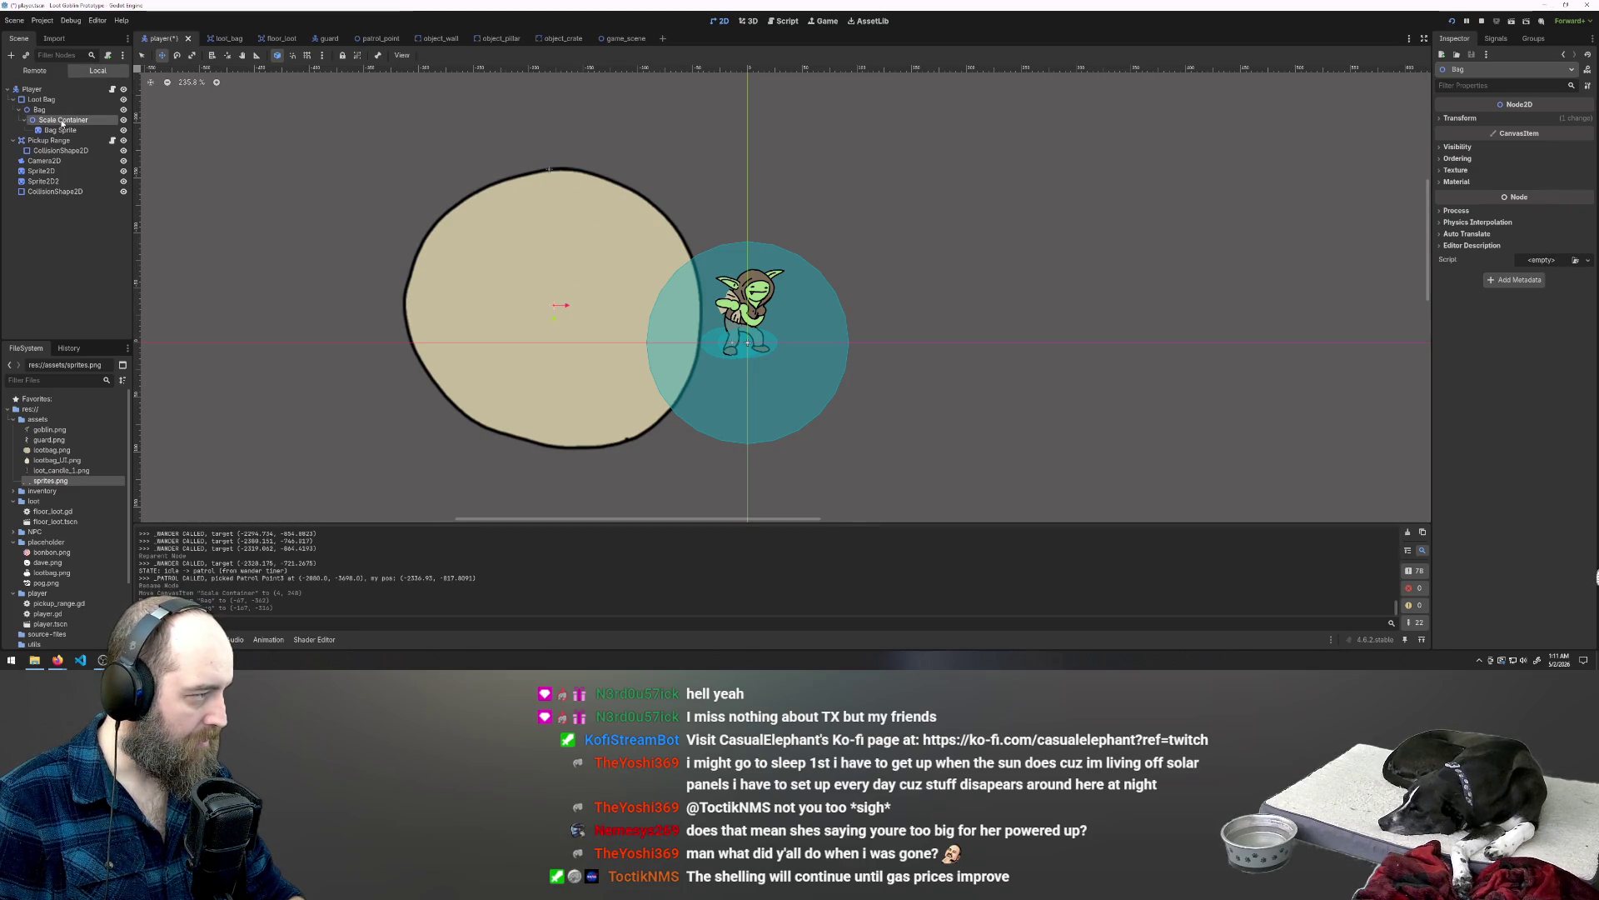
Step: Keep the node name Bag and undo the recent bag moves
{"action": "double_click", "coordinate": [38, 110]}
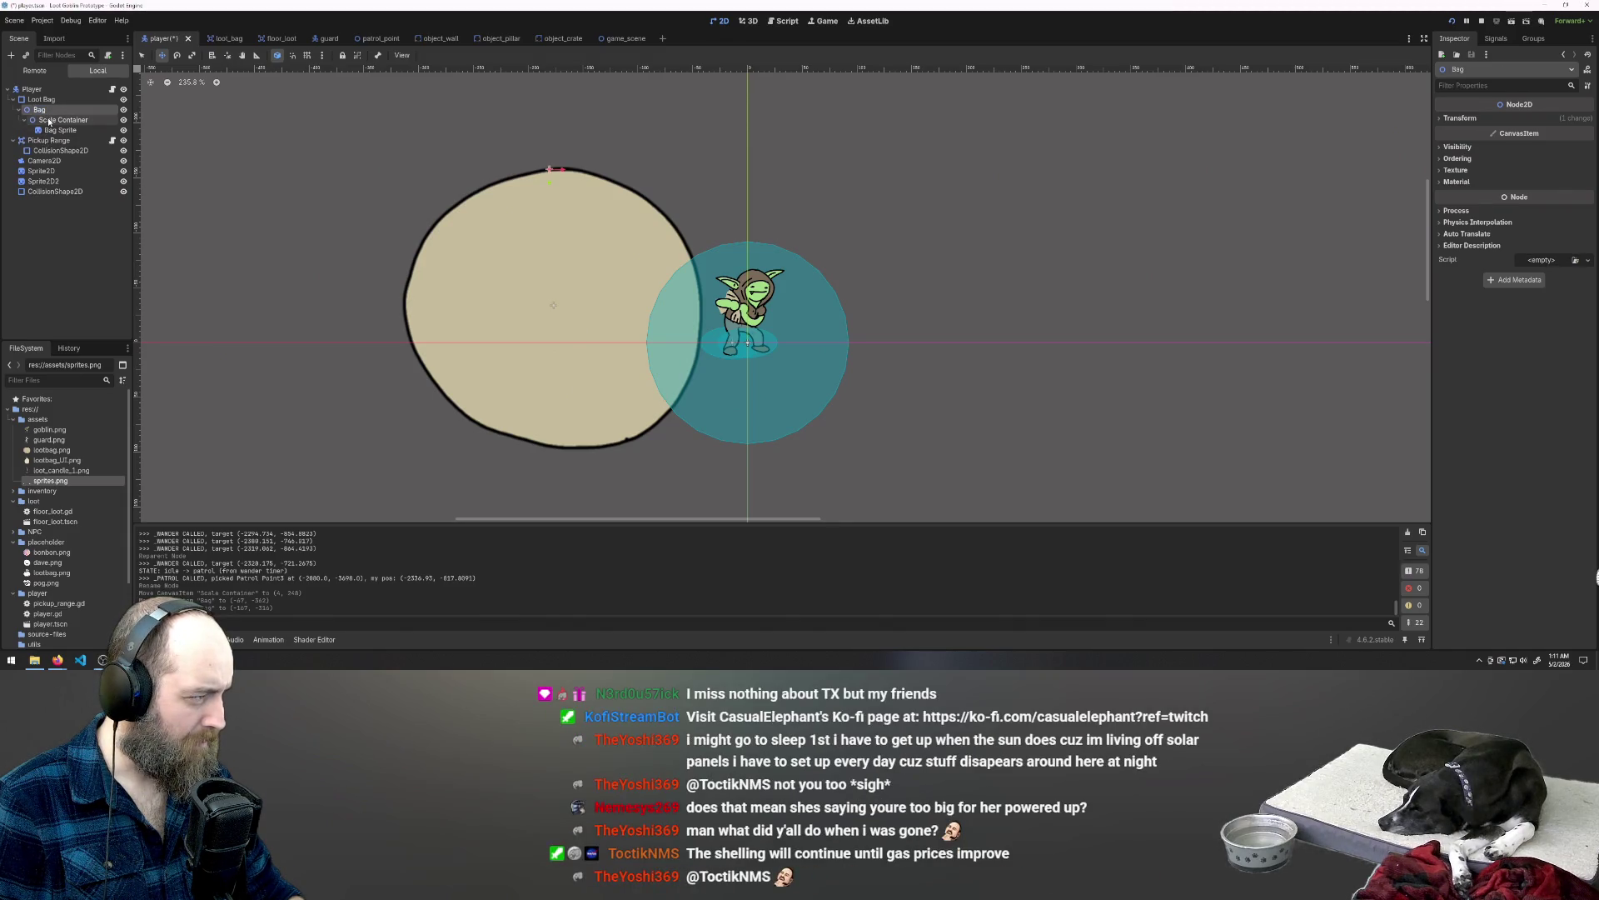
{"action": "key", "text": "Return"}
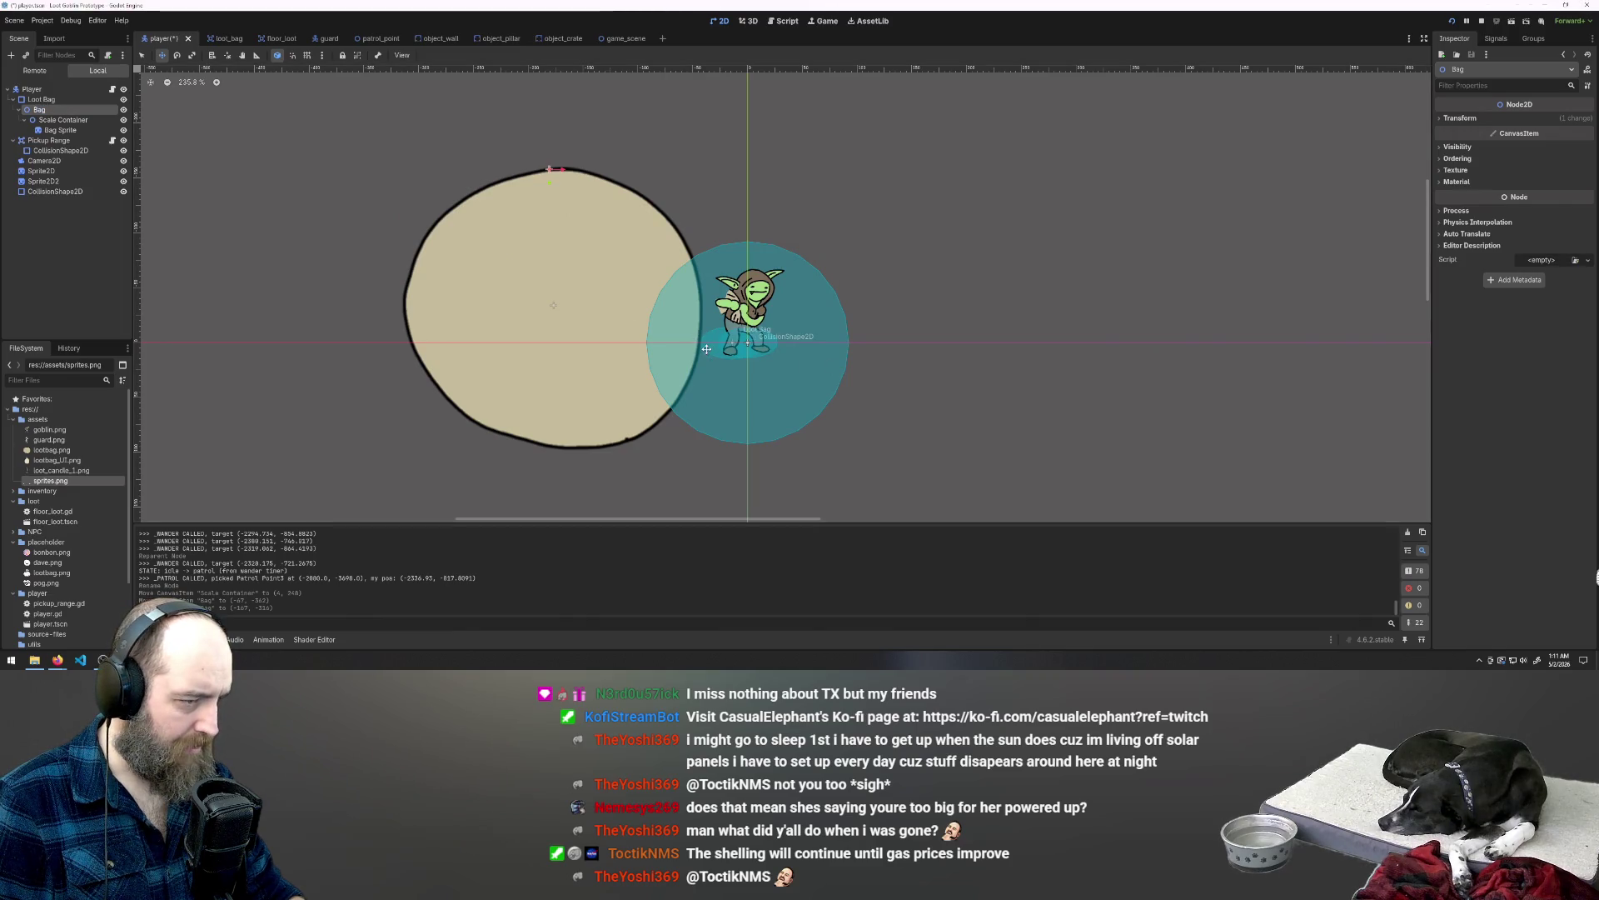
{"action": "left_click", "coordinate": [33, 98]}
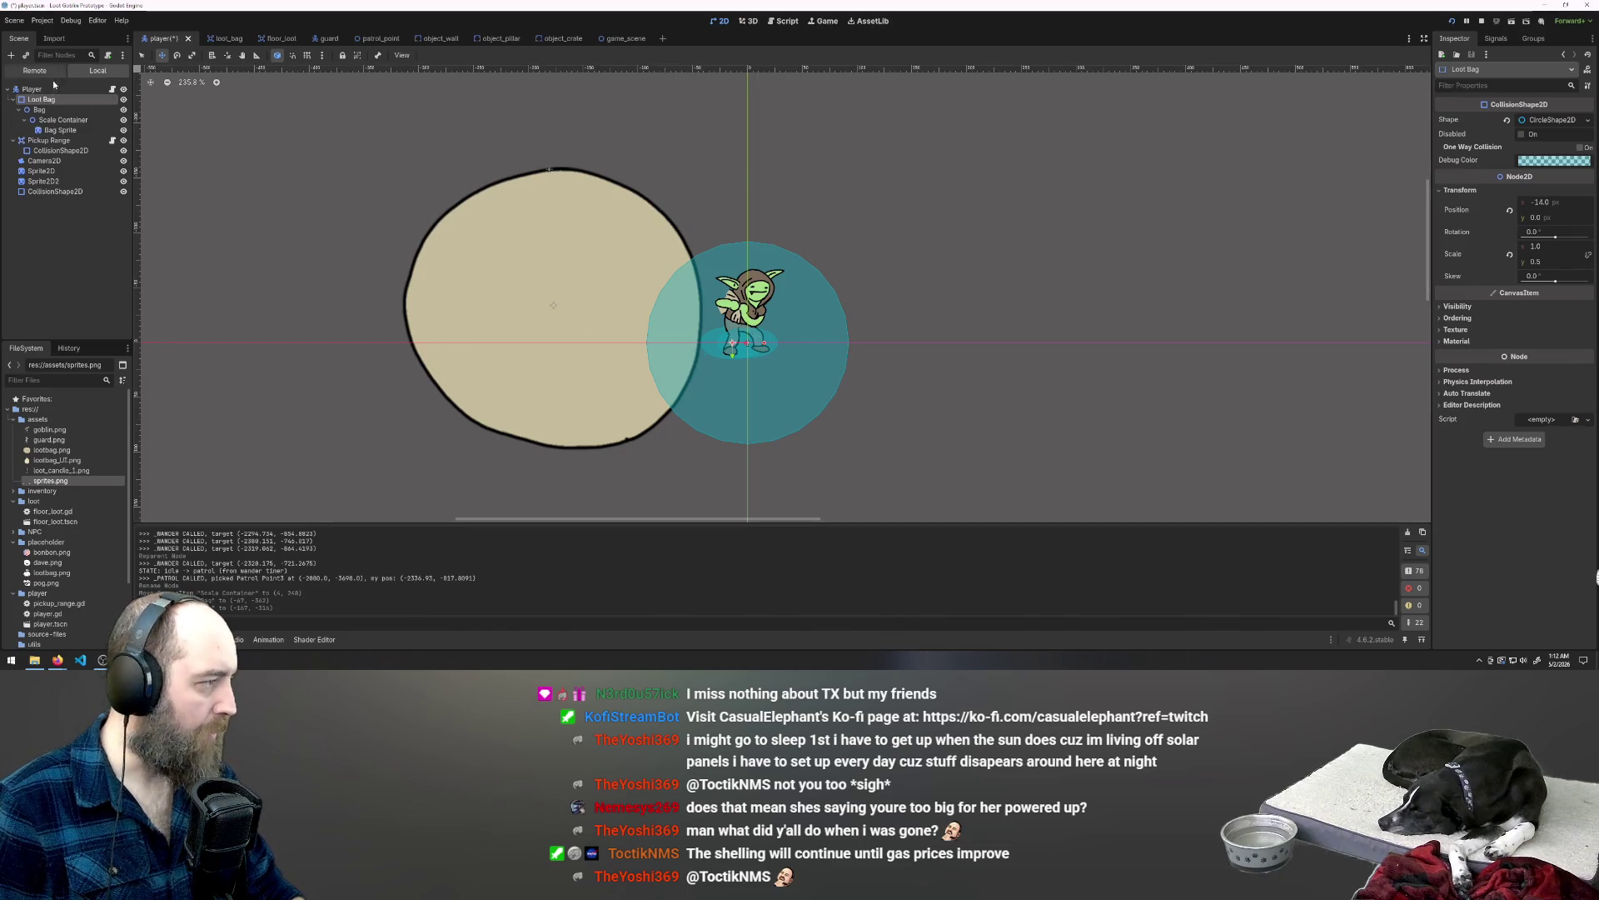
{"action": "key", "text": "ctrl+z"}
{"action": "key", "text": "ctrl+z"}
{"action": "key", "text": "ctrl+z"}
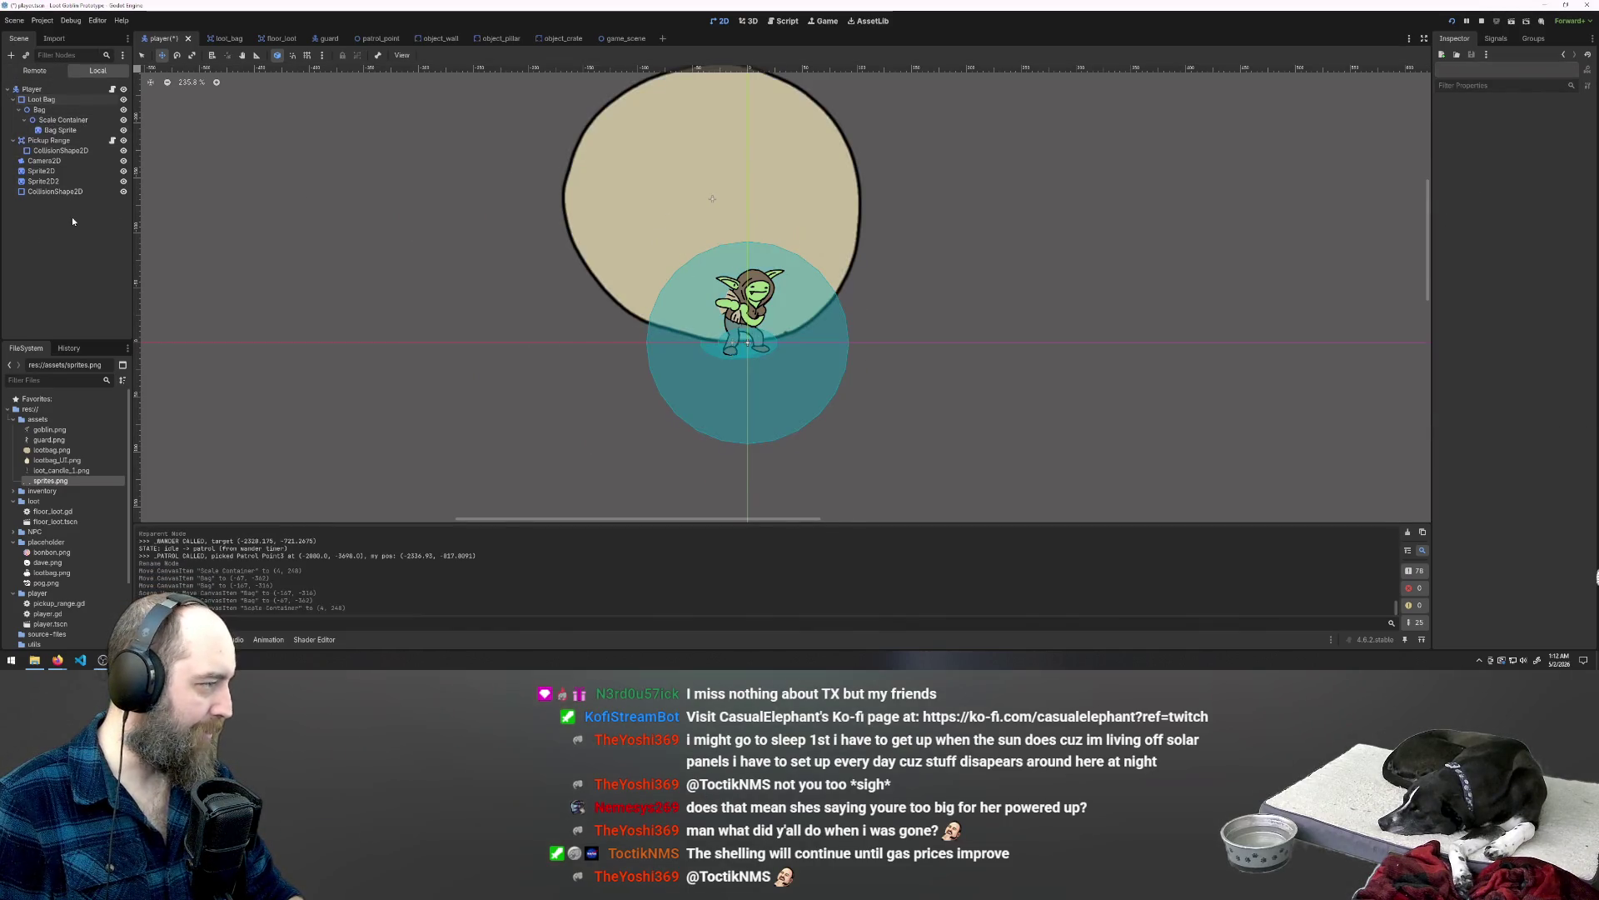
Step: Undo the Scale Container reparent and restore the Bag Container rename
{"action": "key", "text": "ctrl+z"}
{"action": "key", "text": "ctrl+z"}
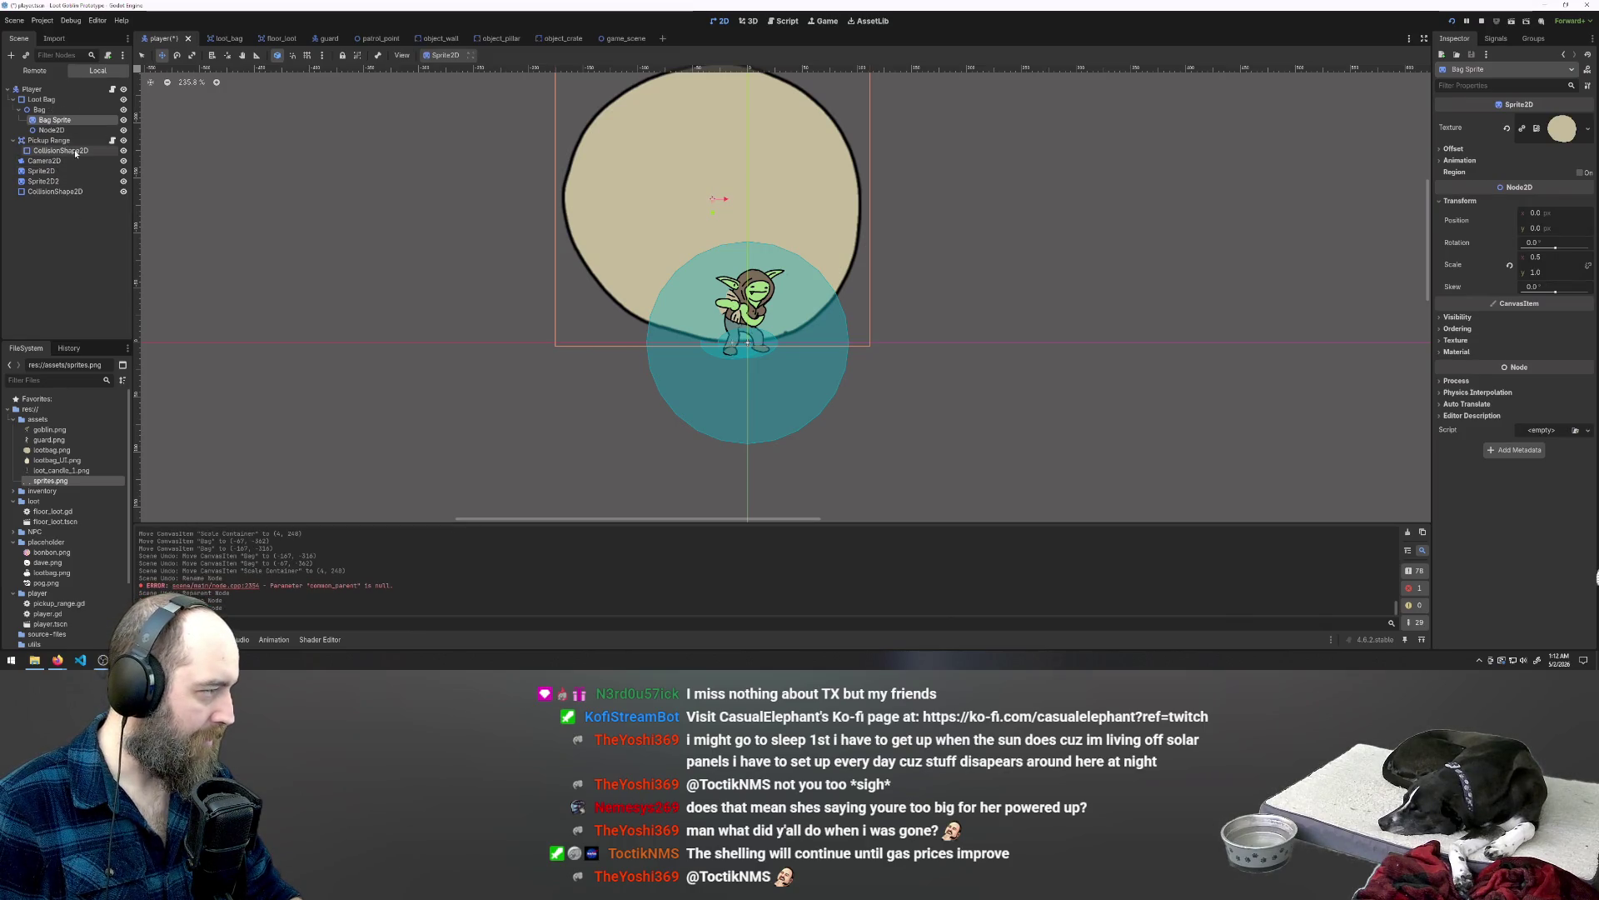
{"action": "key", "text": "ctrl+z"}
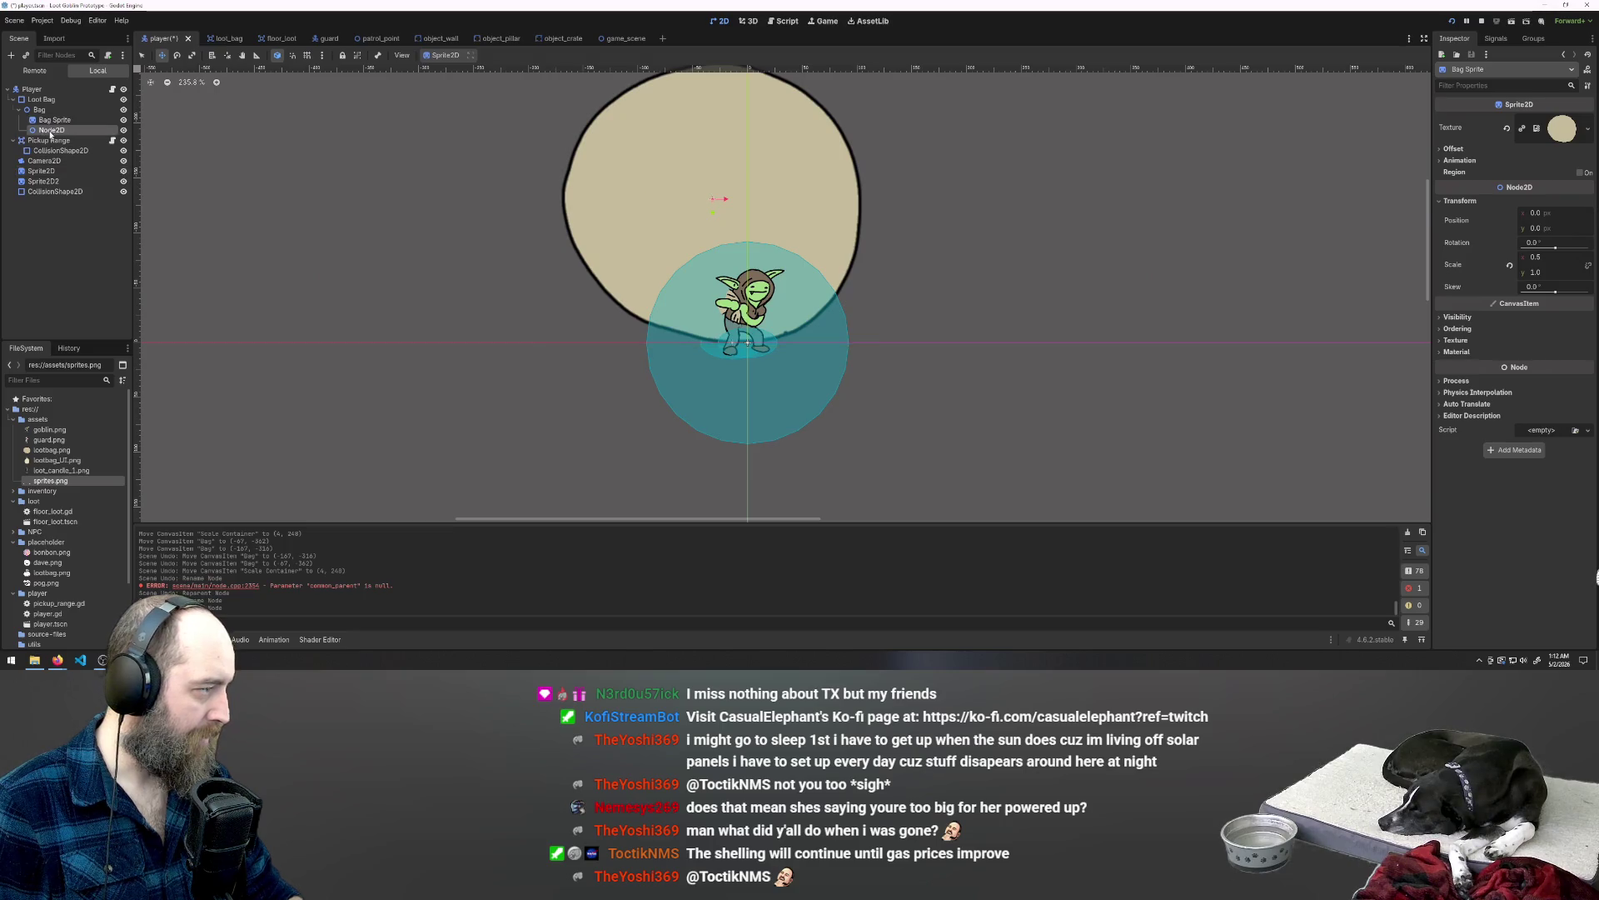
{"action": "key", "text": "ctrl+shift+z"}
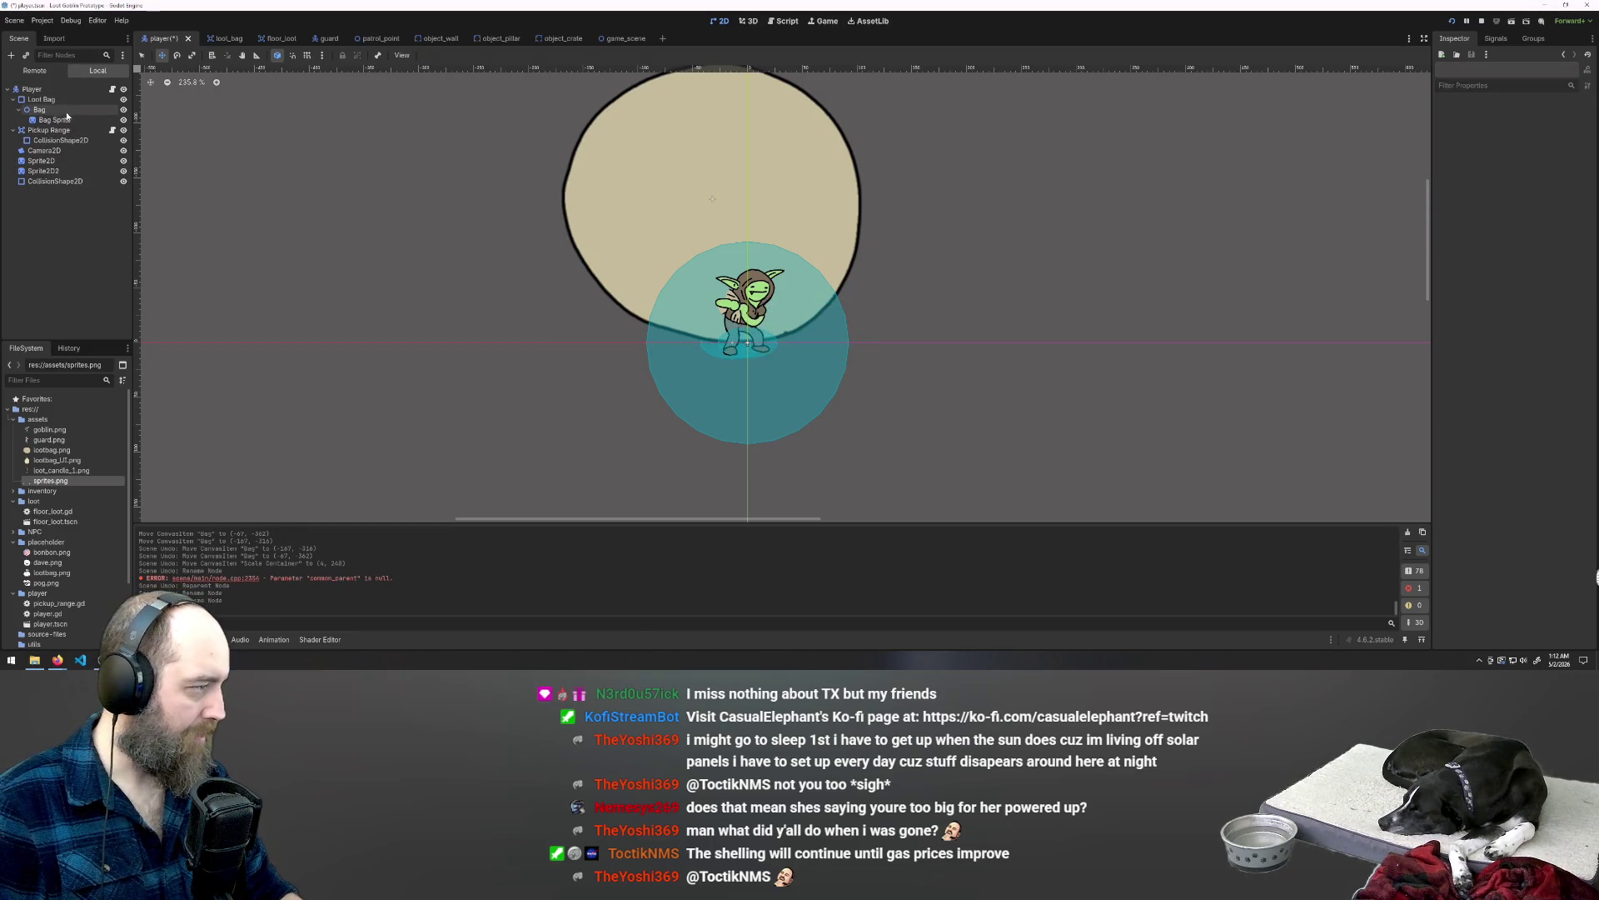
{"action": "left_click", "coordinate": [54, 109]}
{"action": "key", "text": "ctrl+shift+z"}
{"action": "key", "text": "ctrl+z"}
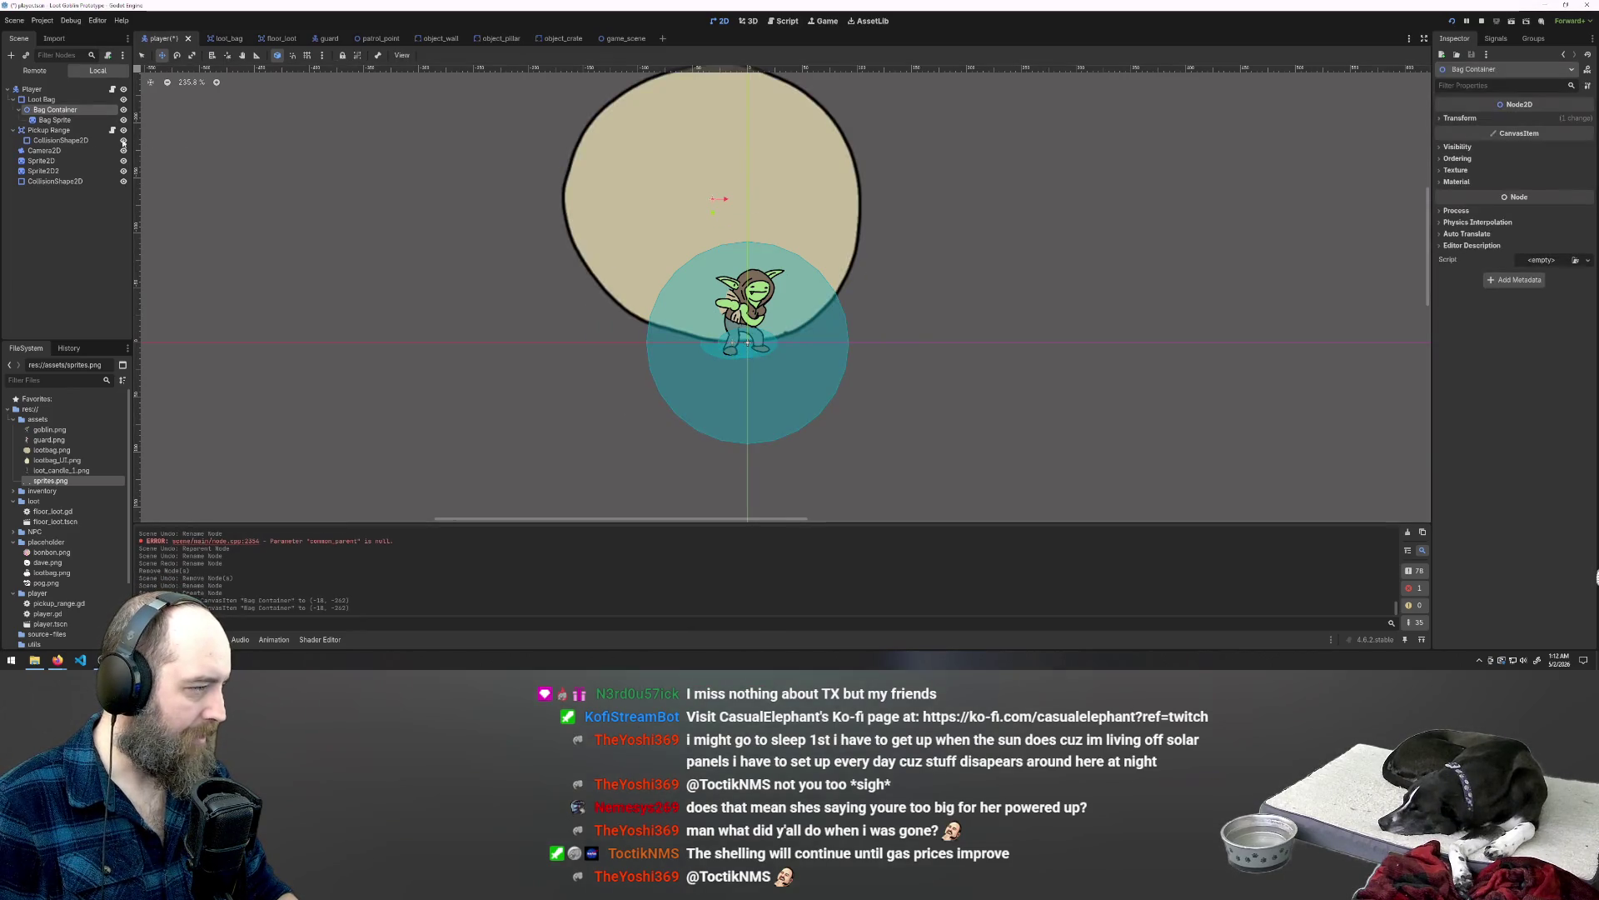
Step: Place Bag Sprite at (-7, -62) behind the goblin, scaled down to 0.07 × 0.141
{"action": "left_click", "coordinate": [51, 120]}
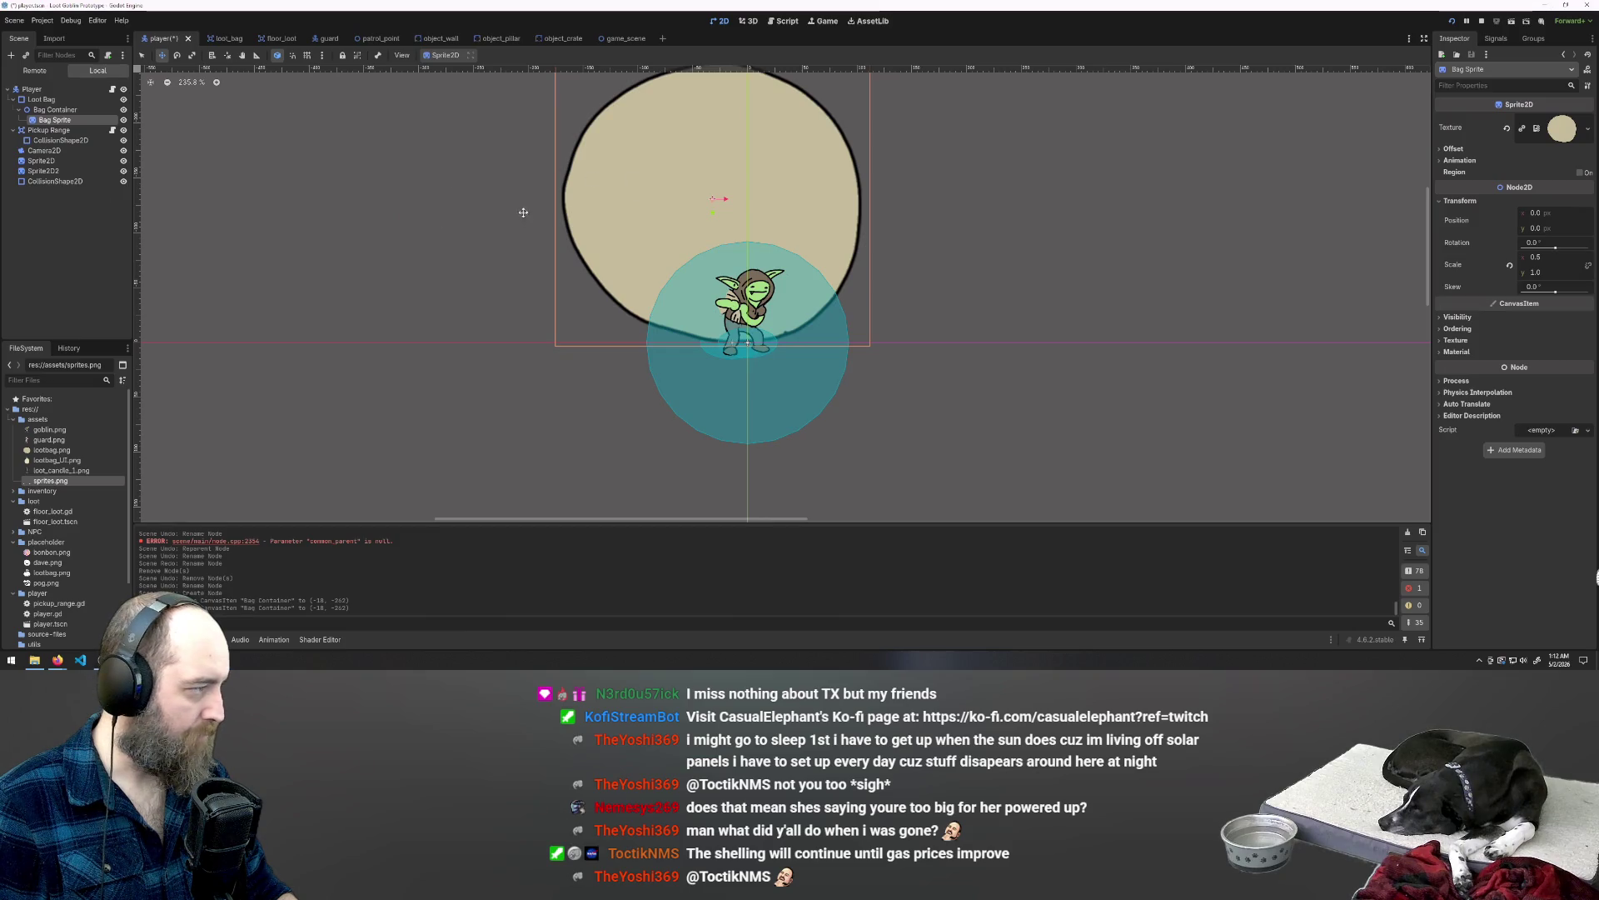
{"action": "mouse_move", "coordinate": [611, 185]}
{"action": "left_mouse_down"}
{"action": "mouse_move", "coordinate": [599, 259]}
{"action": "mouse_move", "coordinate": [350, 275]}
{"action": "left_mouse_up"}
{"action": "left_click", "coordinate": [56, 112]}
{"action": "mouse_move", "coordinate": [693, 201]}
{"action": "left_mouse_down"}
{"action": "mouse_move", "coordinate": [689, 356]}
{"action": "mouse_move", "coordinate": [707, 363]}
{"action": "mouse_move", "coordinate": [712, 344]}
{"action": "left_mouse_up"}
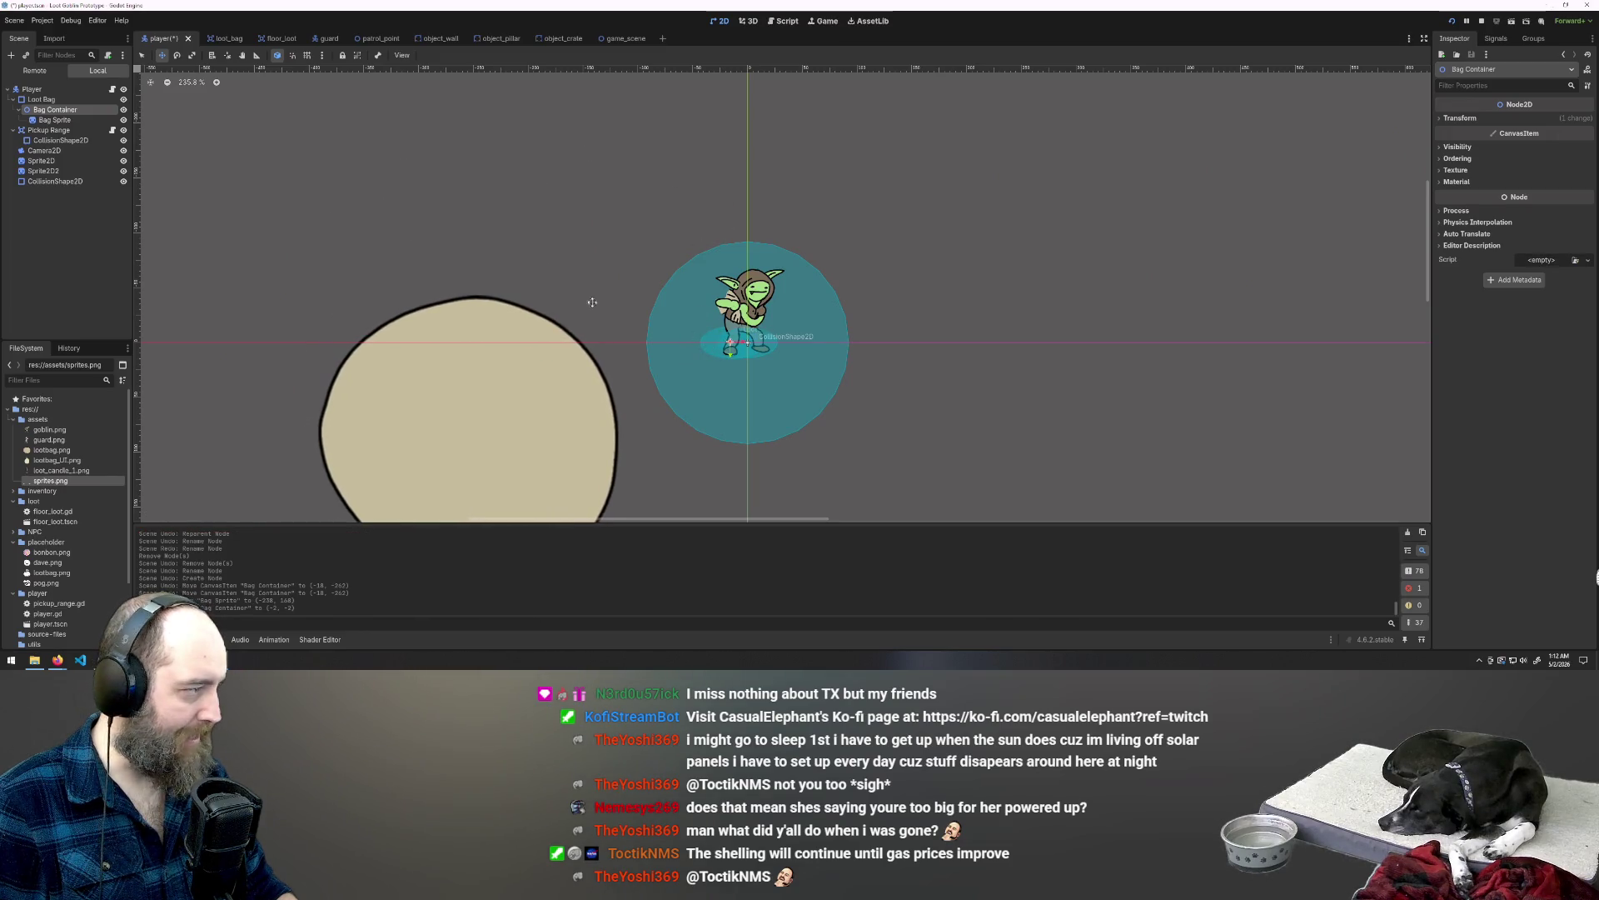
{"action": "left_click", "coordinate": [63, 120]}
{"action": "mouse_move", "coordinate": [518, 436]}
{"action": "left_mouse_down"}
{"action": "mouse_move", "coordinate": [703, 207]}
{"action": "mouse_move", "coordinate": [781, 229]}
{"action": "left_mouse_up"}
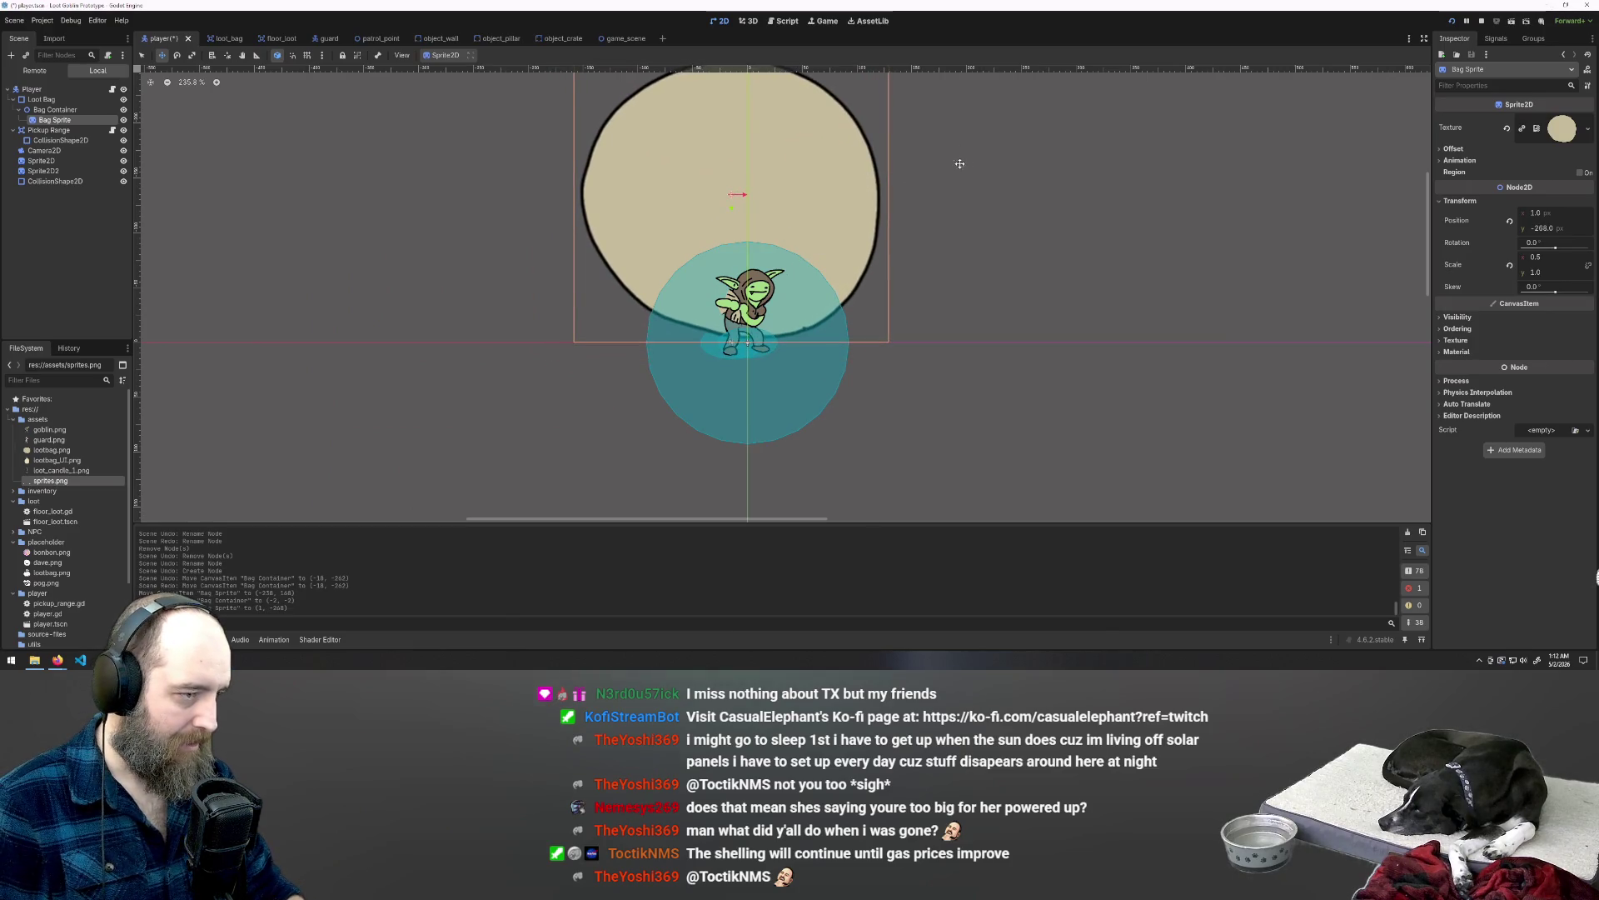
{"action": "key", "text": "s"}
{"action": "mouse_move", "coordinate": [892, 183]}
{"action": "left_mouse_down"}
{"action": "mouse_move", "coordinate": [791, 198]}
{"action": "mouse_move", "coordinate": [731, 314]}
{"action": "left_mouse_up"}
{"action": "scroll", "coordinate": [700, 347], "scroll_direction": "up", "scroll_amount": 8}
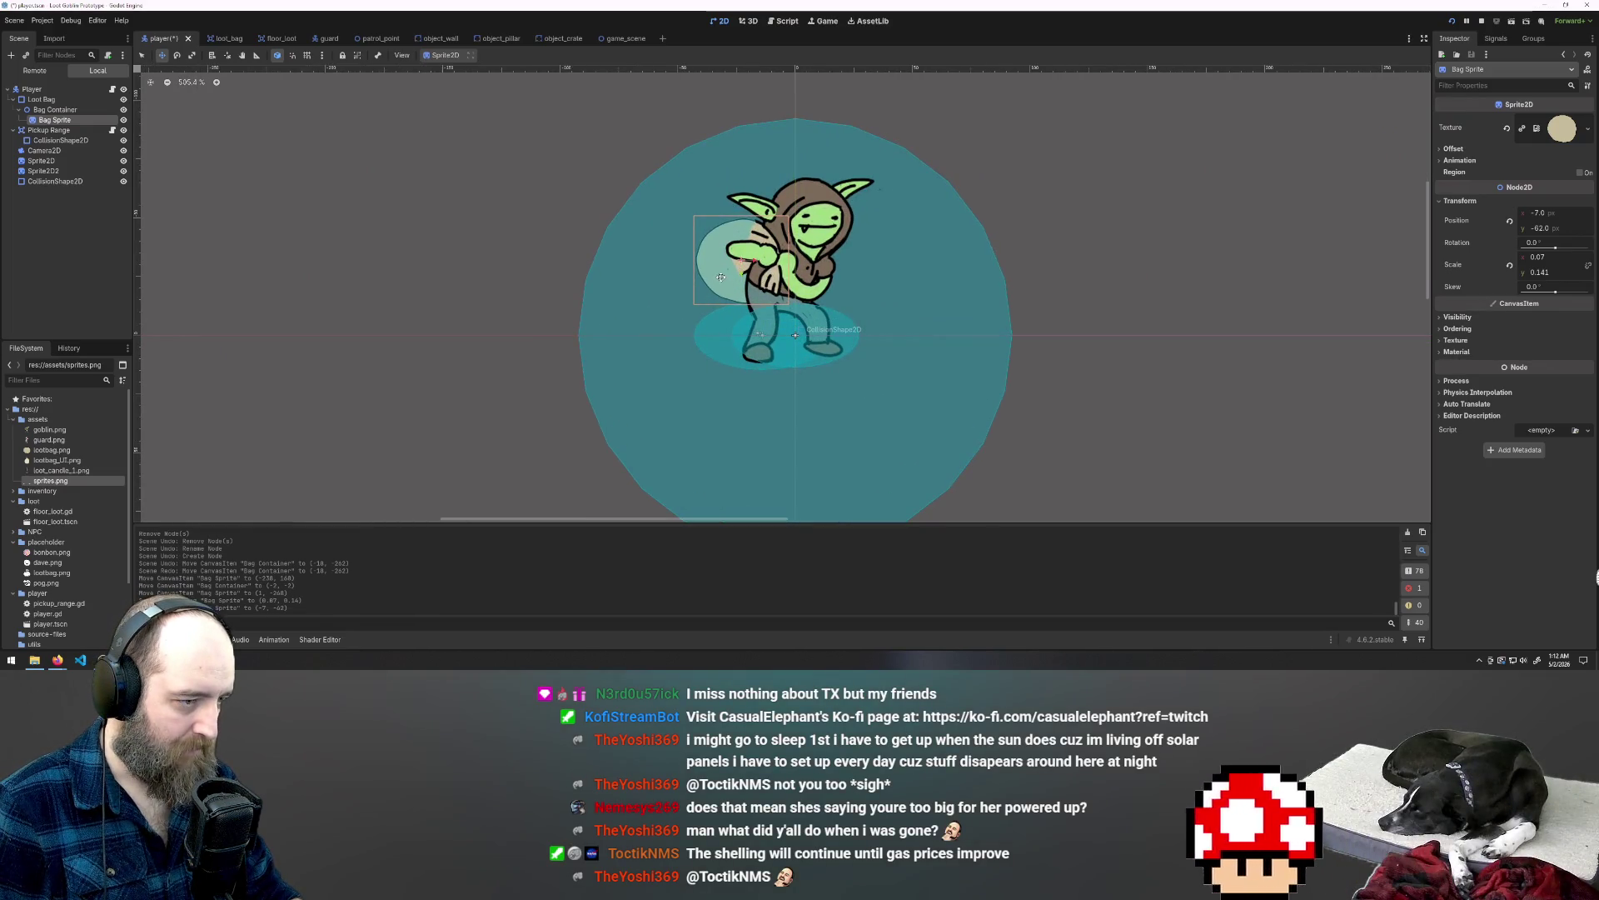
Step: Nudge the Loot Bag shape left and reposition Bag Sprite on the goblin's back
{"action": "left_click", "coordinate": [42, 99]}
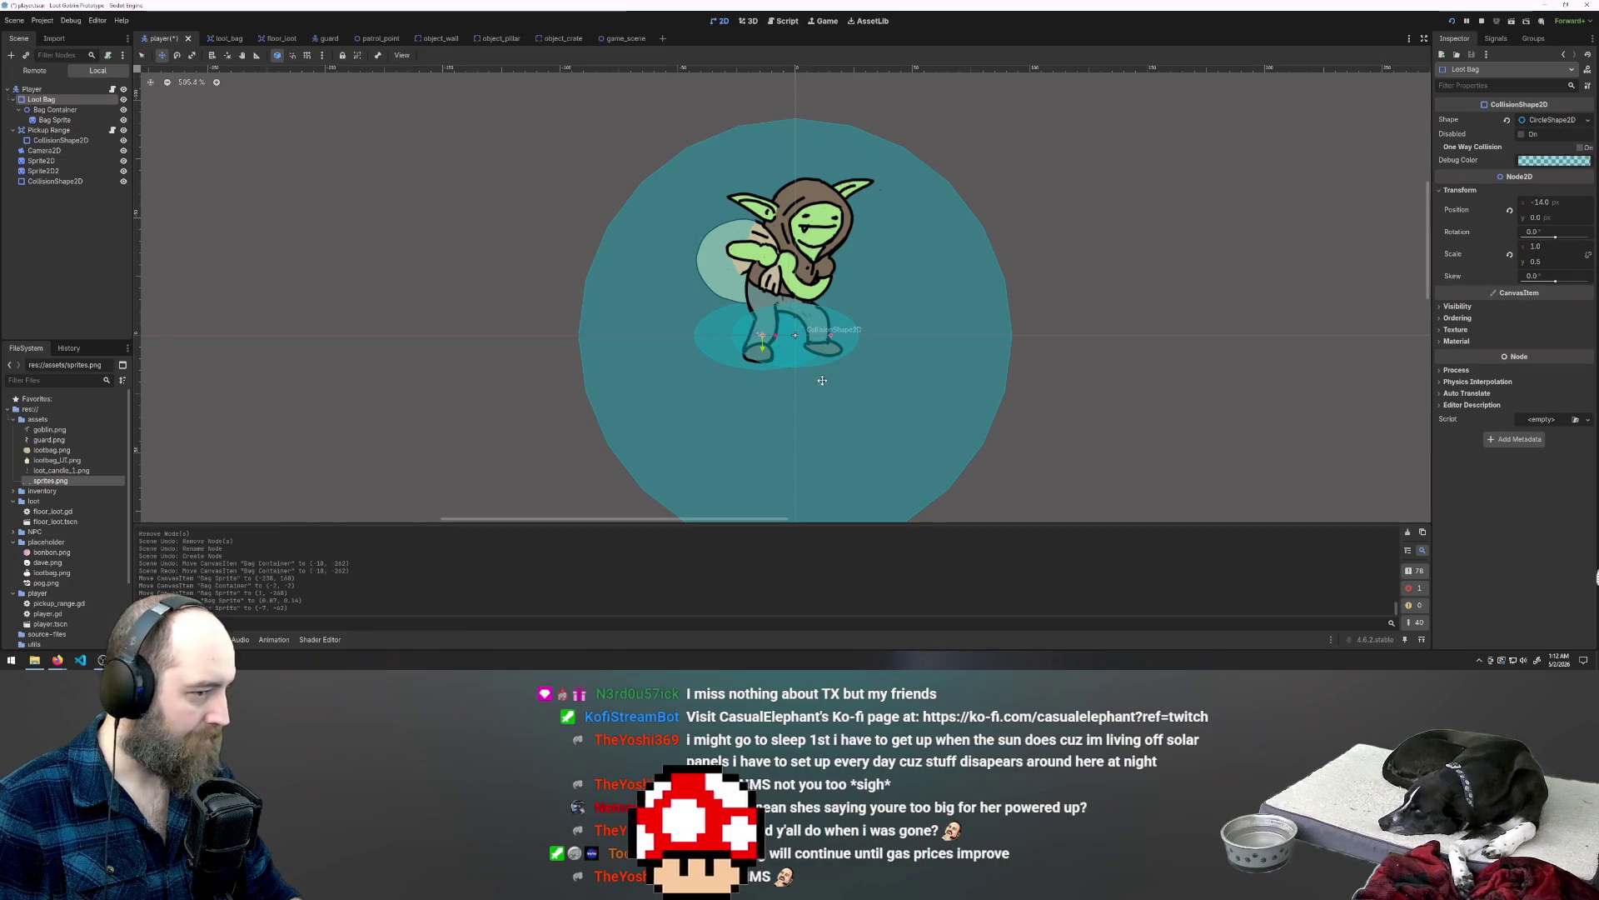
{"action": "left_click_drag", "start_coordinate": [732, 351], "coordinate": [710, 350]}
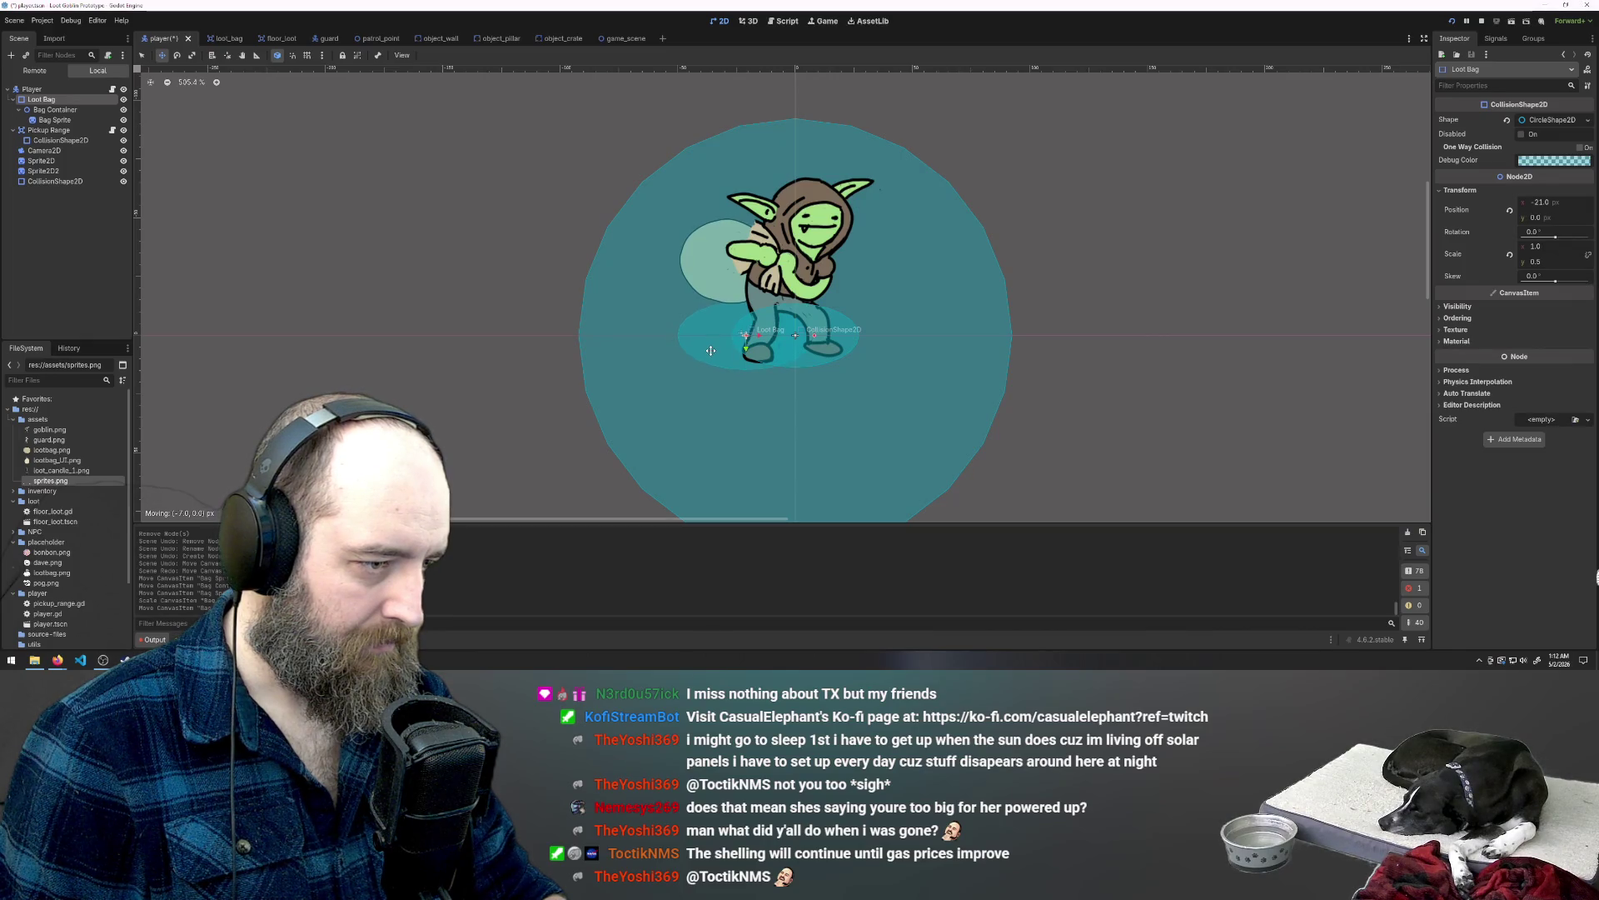
{"action": "left_click", "coordinate": [55, 120]}
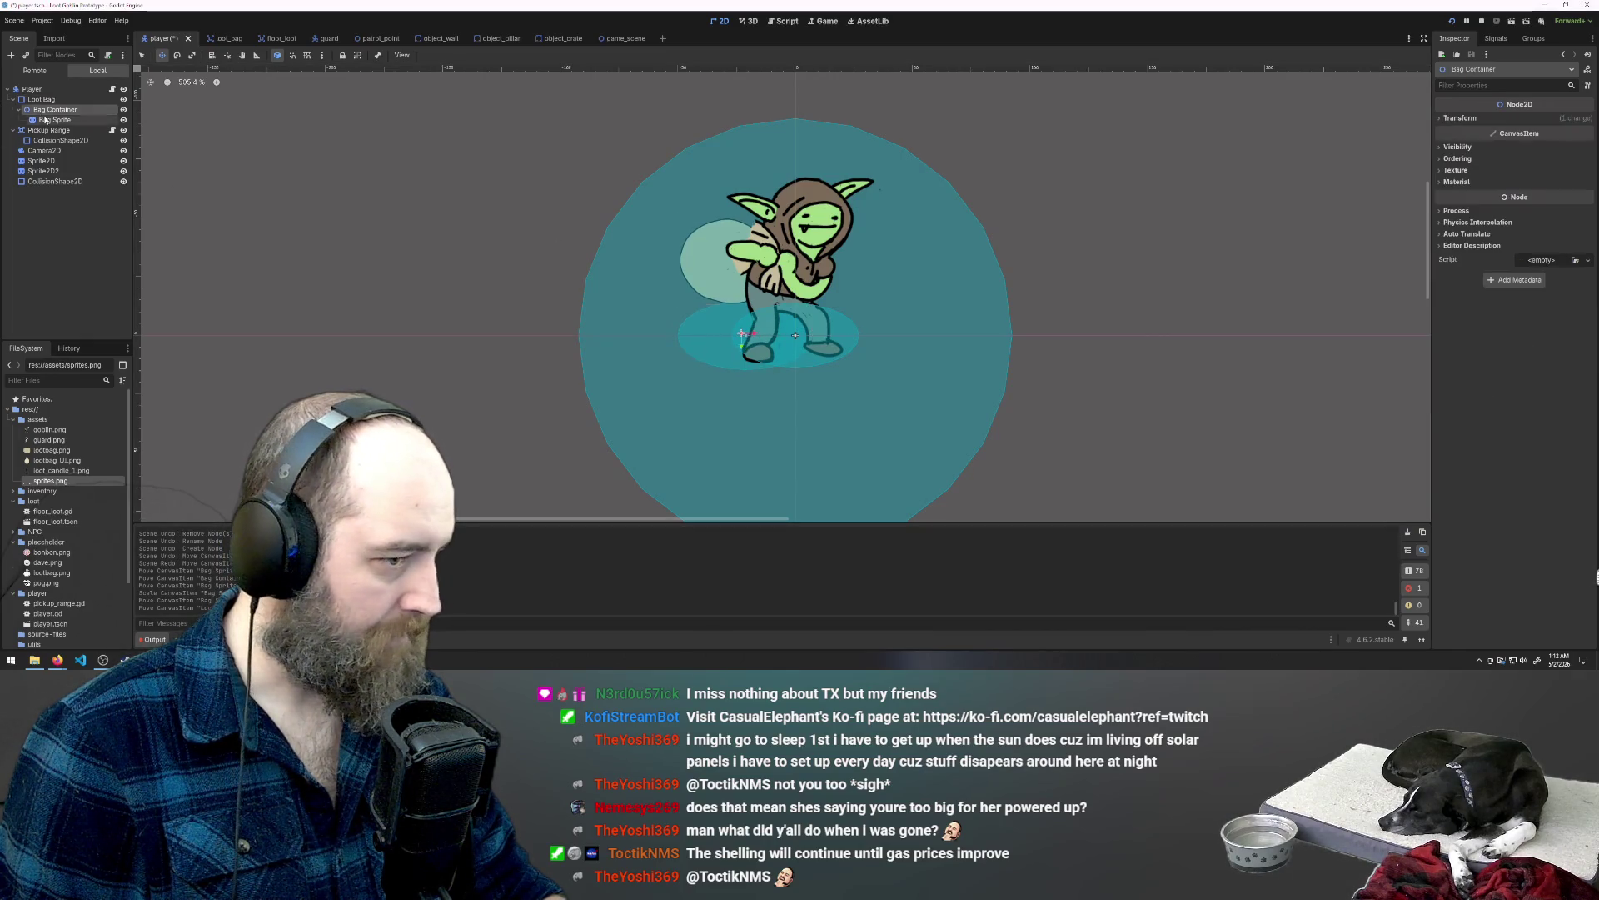
{"action": "left_click_drag", "start_coordinate": [727, 277], "coordinate": [753, 259]}
{"action": "key", "text": "s"}
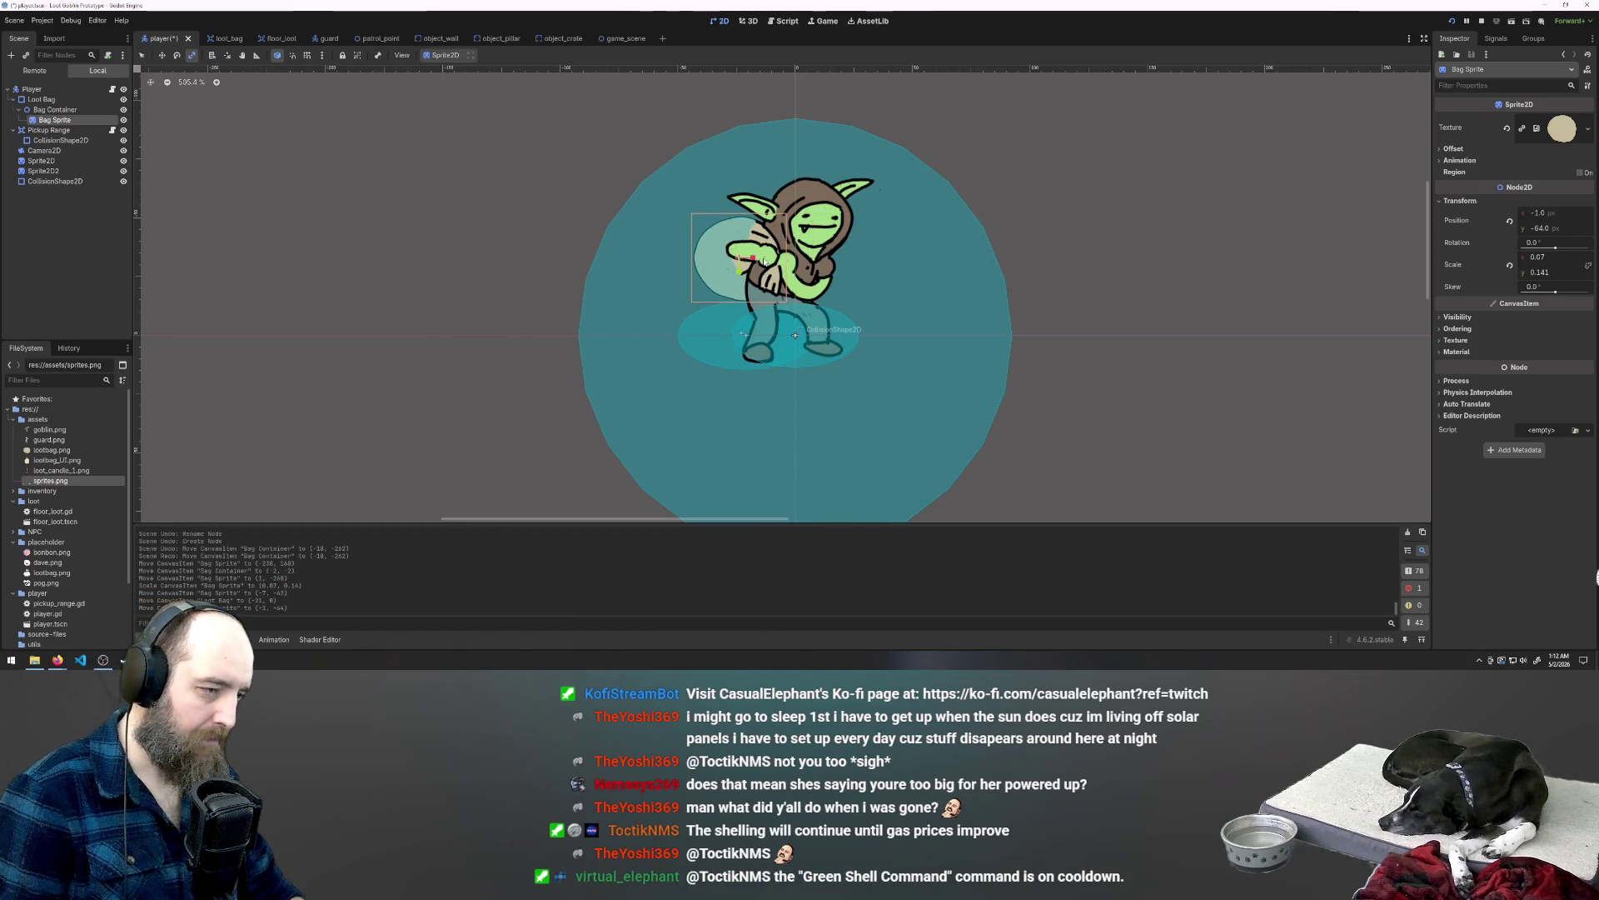
Step: Narrow the Loot Bag ellipse and raise the enlarged bag (about -0.128 × -0.257) higher
{"action": "left_click", "coordinate": [62, 101]}
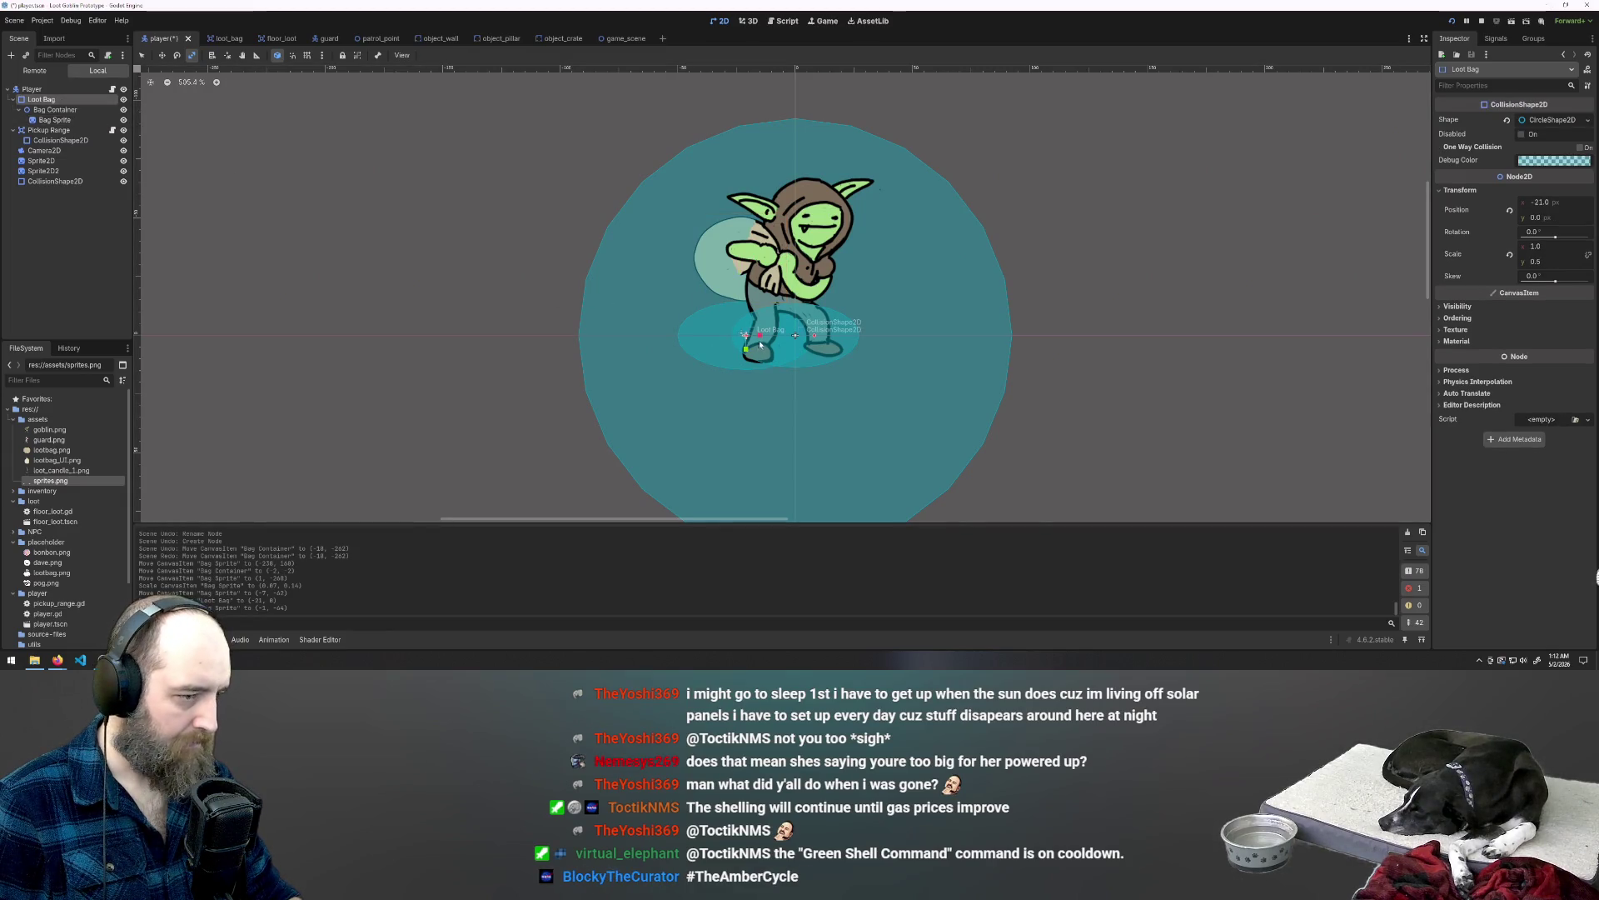
{"action": "left_click_drag", "start_coordinate": [759, 341], "coordinate": [756, 341]}
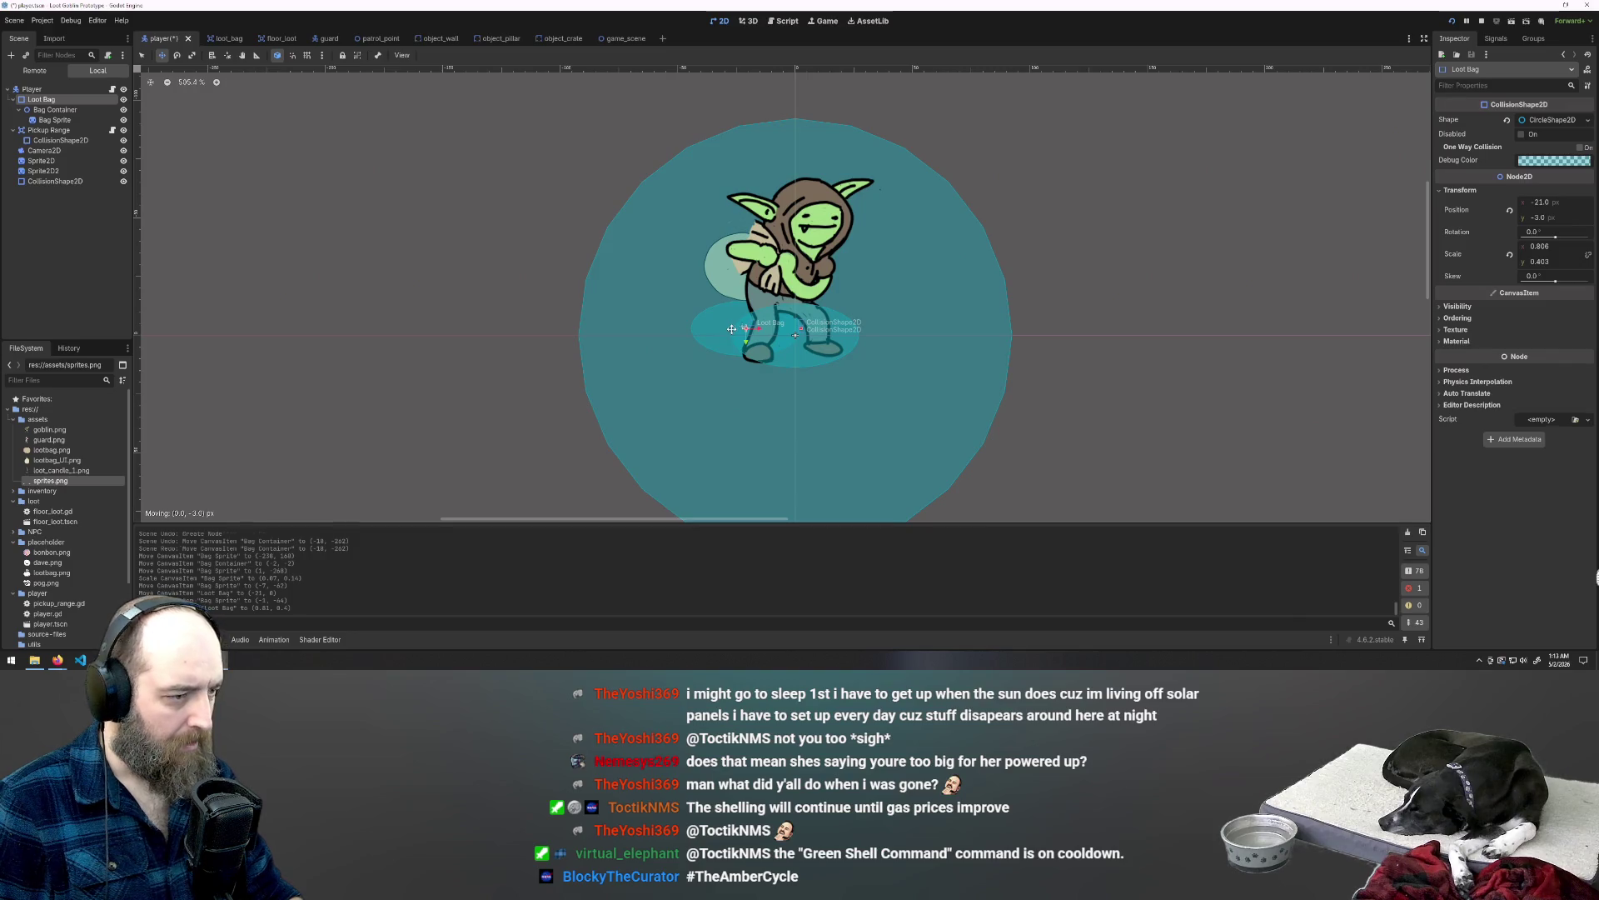
{"action": "left_click_drag", "start_coordinate": [731, 329], "coordinate": [731, 329]}
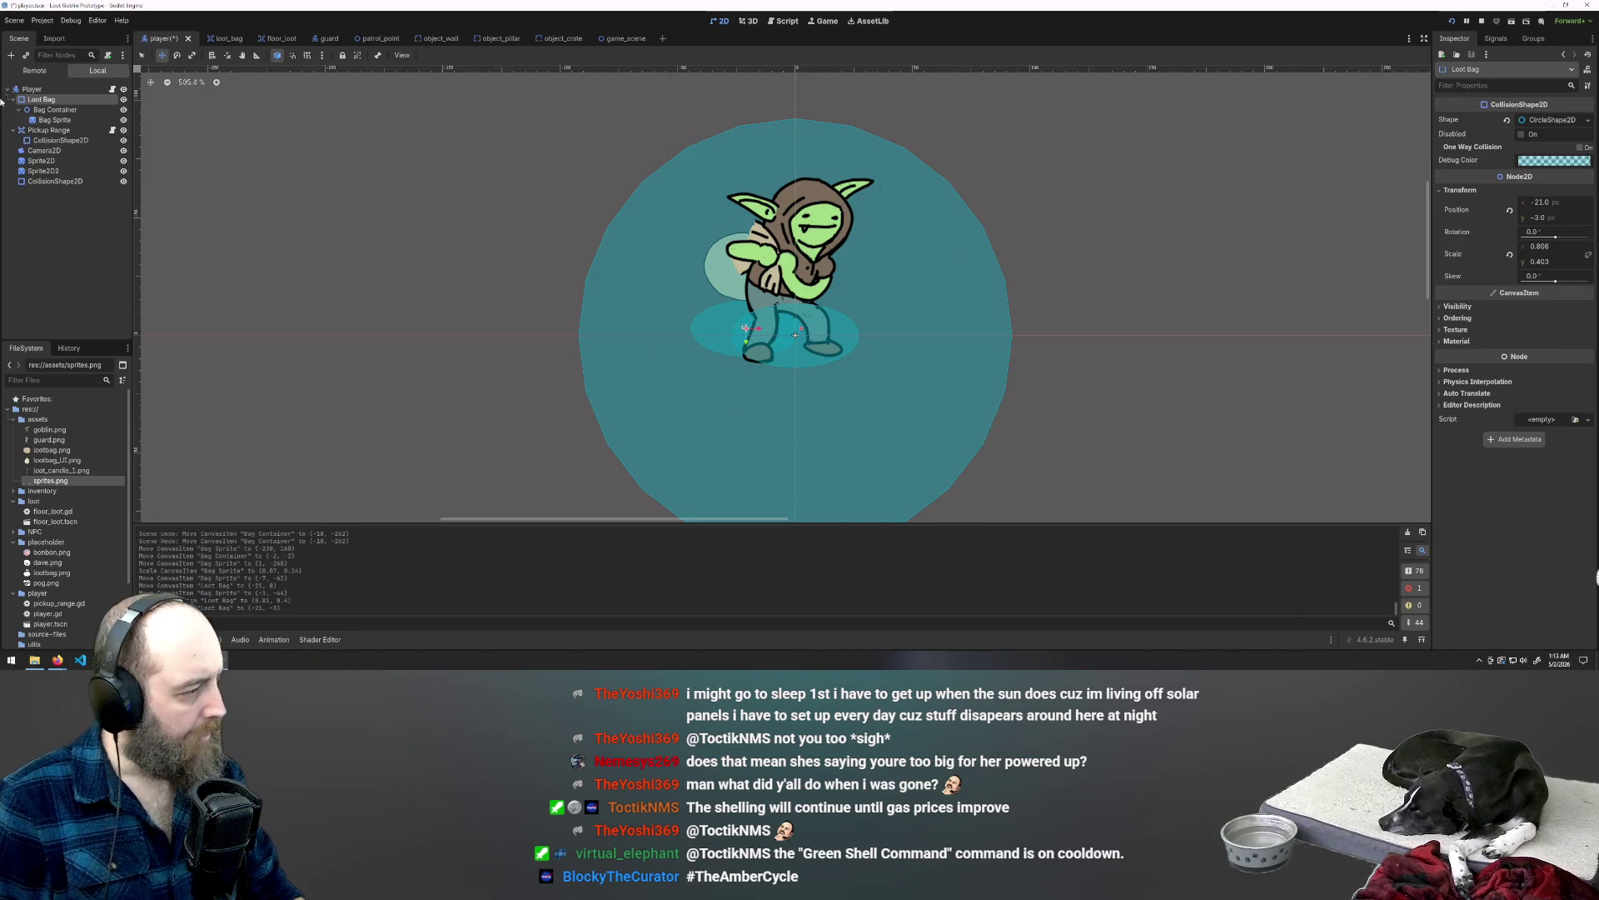
{"action": "left_click", "coordinate": [50, 111]}
{"action": "left_click", "coordinate": [55, 120]}
{"action": "left_click_drag", "start_coordinate": [736, 283], "coordinate": [752, 265]}
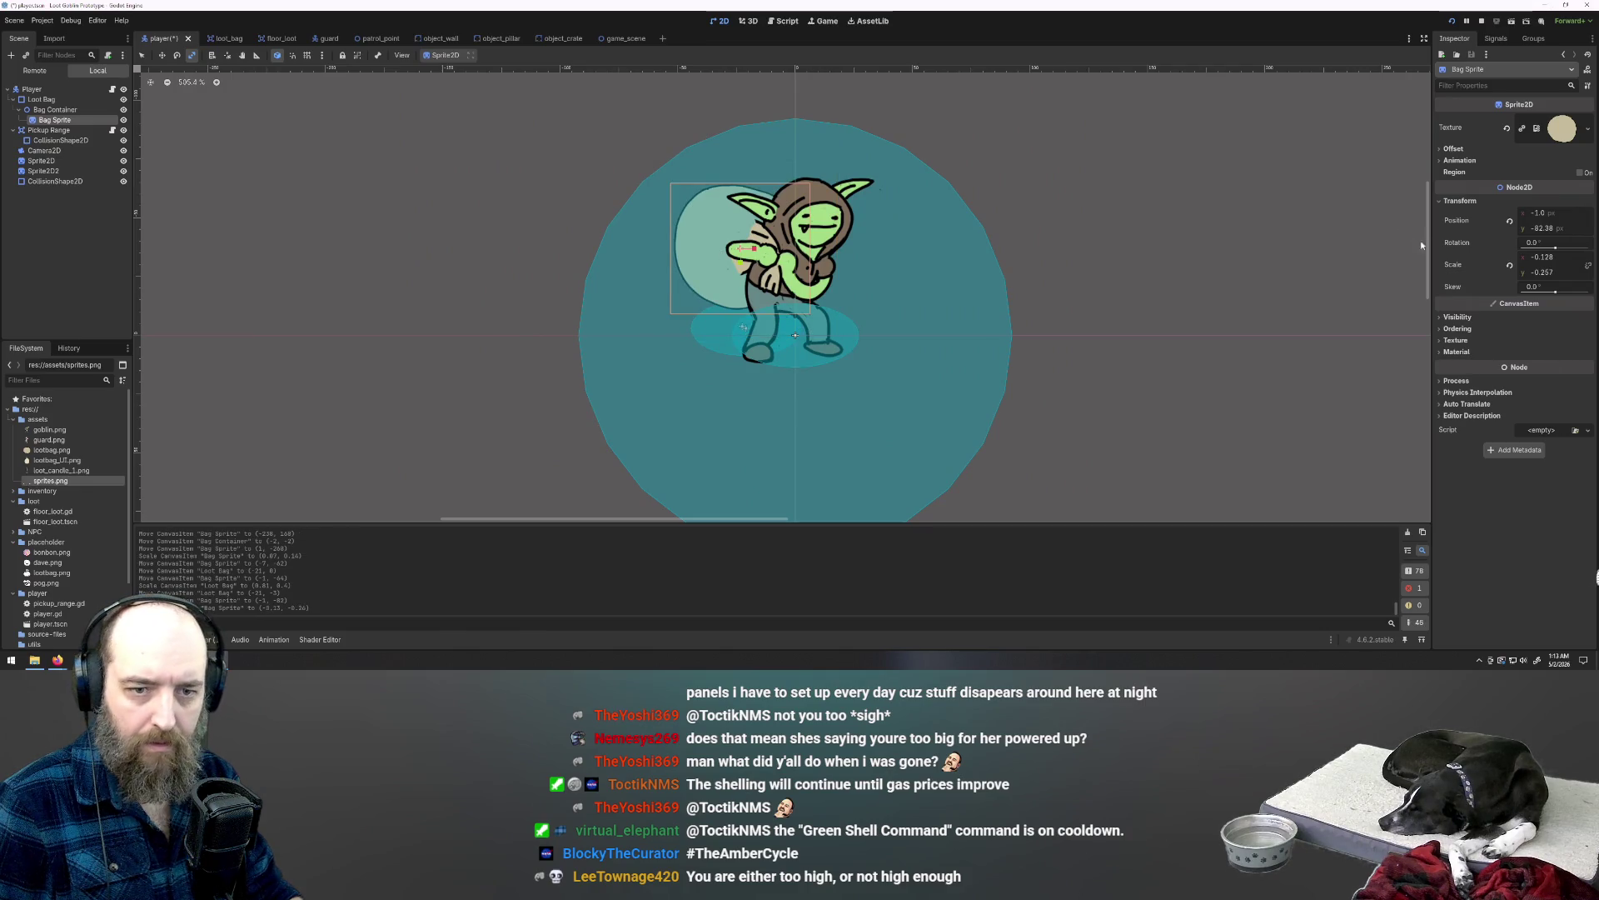
Step: Shrink Bag Sprite's horizontal scale in the Inspector
{"action": "left_click", "coordinate": [1549, 271]}
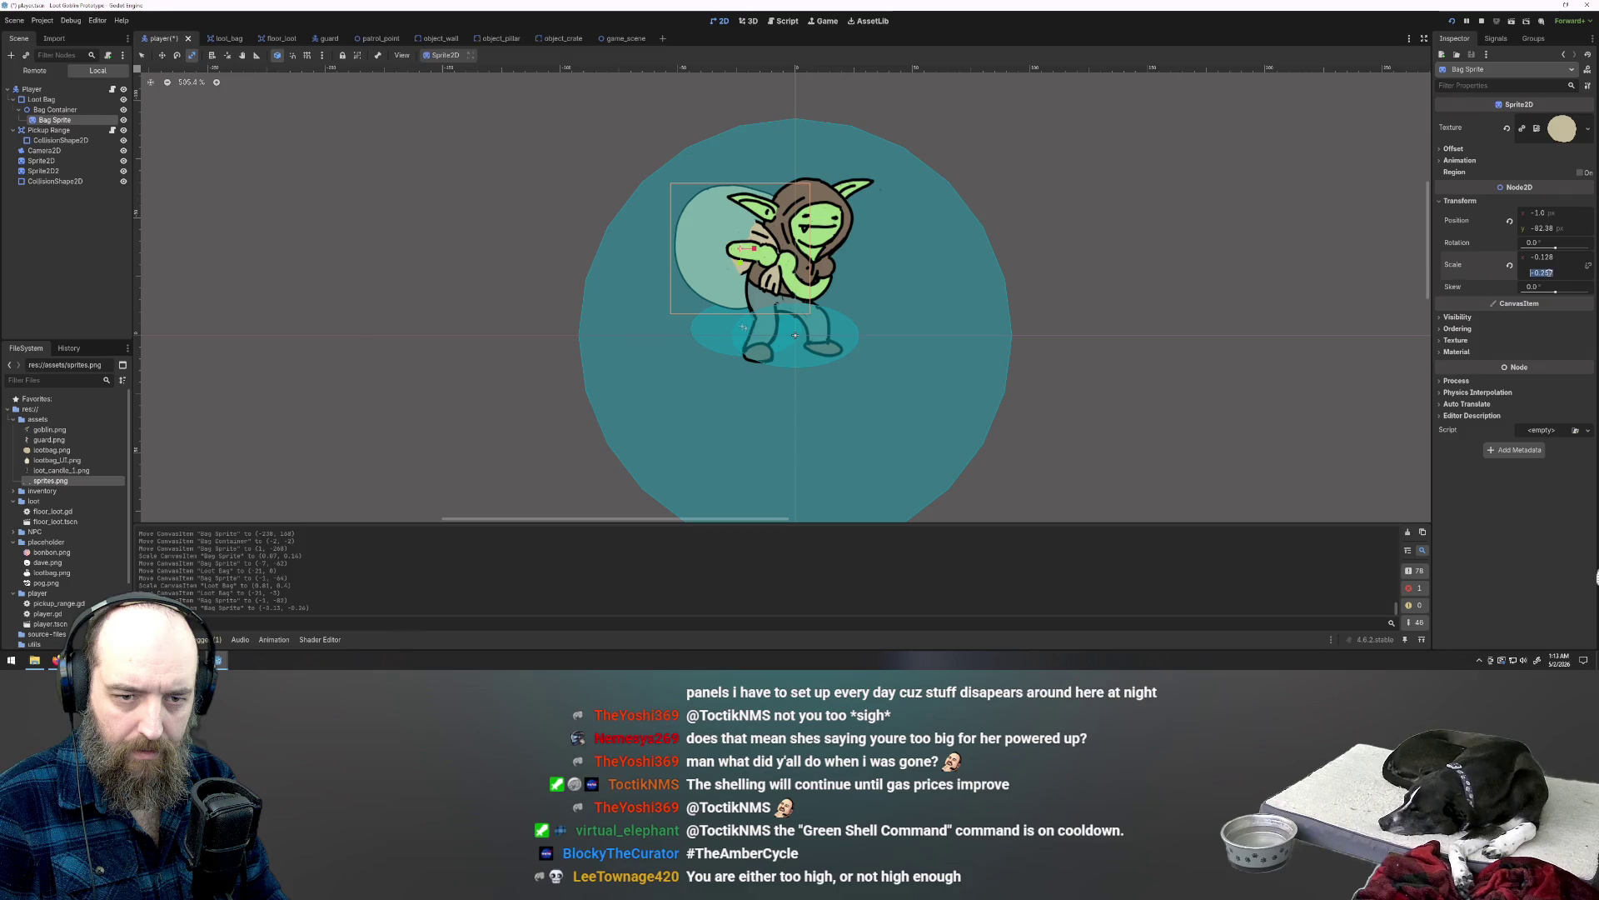
{"action": "left_click", "coordinate": [1541, 273]}
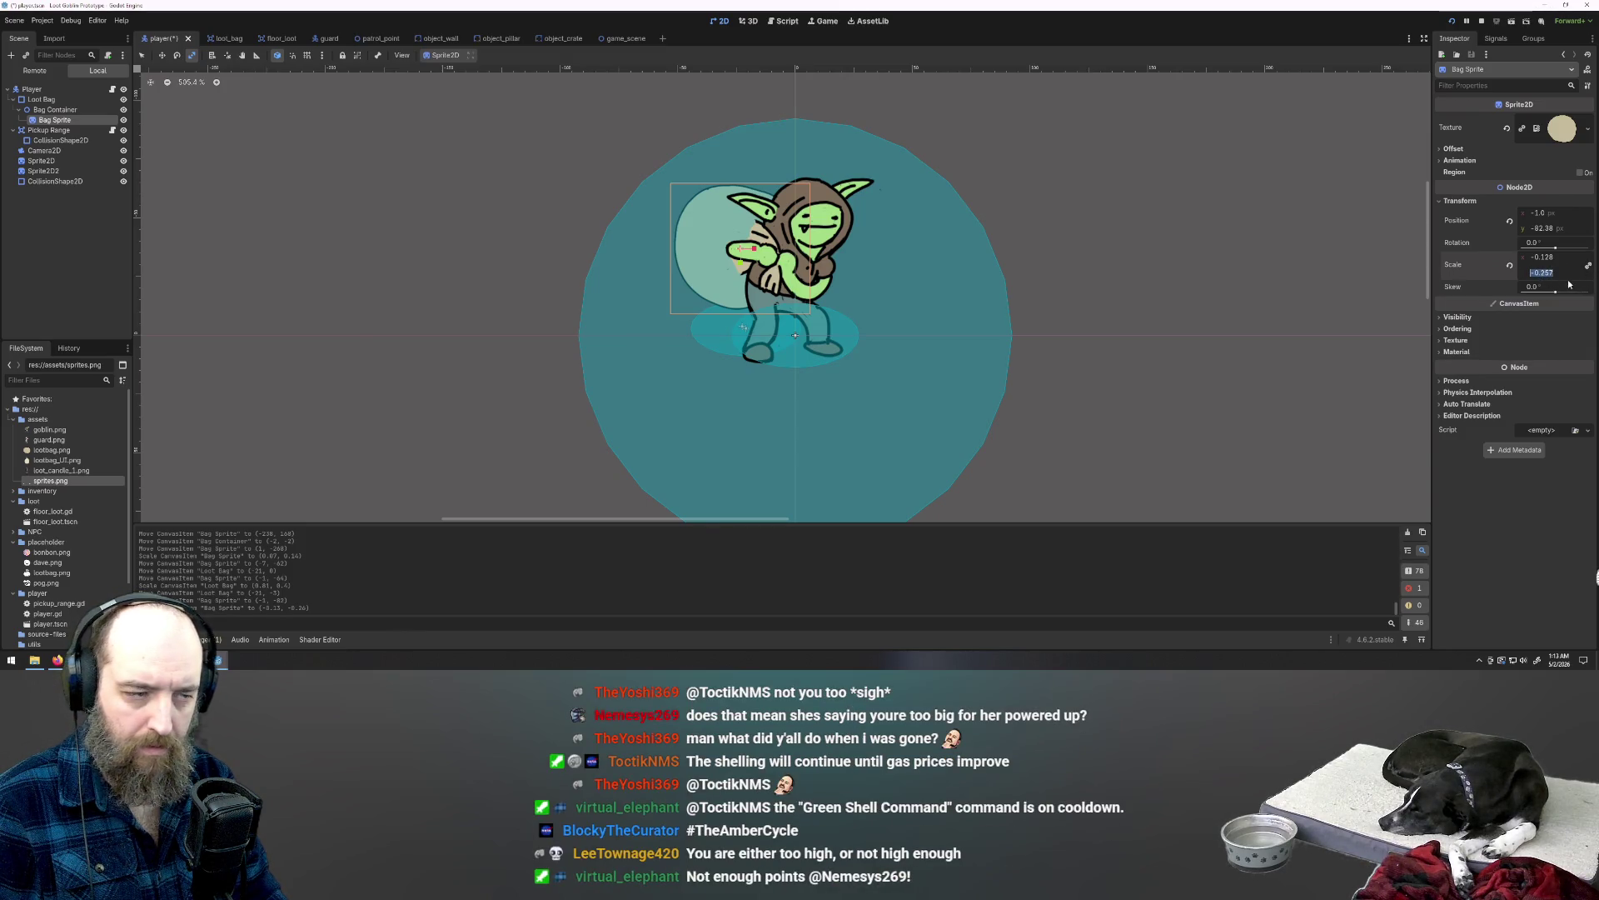
{"action": "key", "text": "ctrl+z"}
{"action": "key", "text": "ctrl+shift+z"}
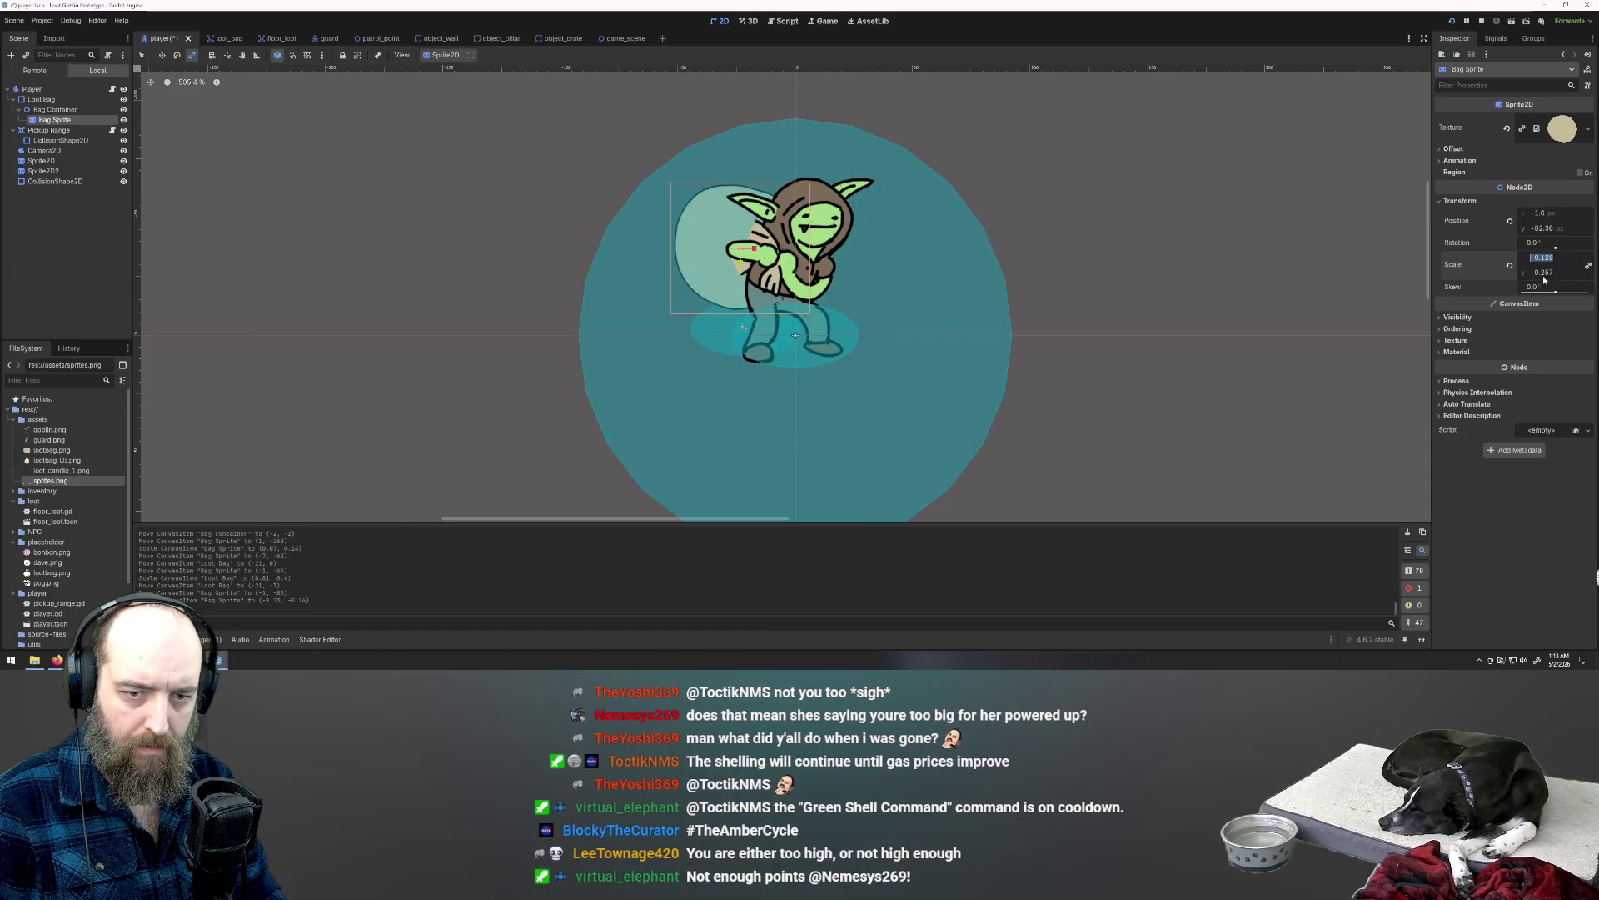
{"action": "left_click", "coordinate": [1554, 258]}
{"action": "key", "text": "BackSpace"}
{"action": "key", "text": "BackSpace"}
{"action": "key", "text": "Return"}
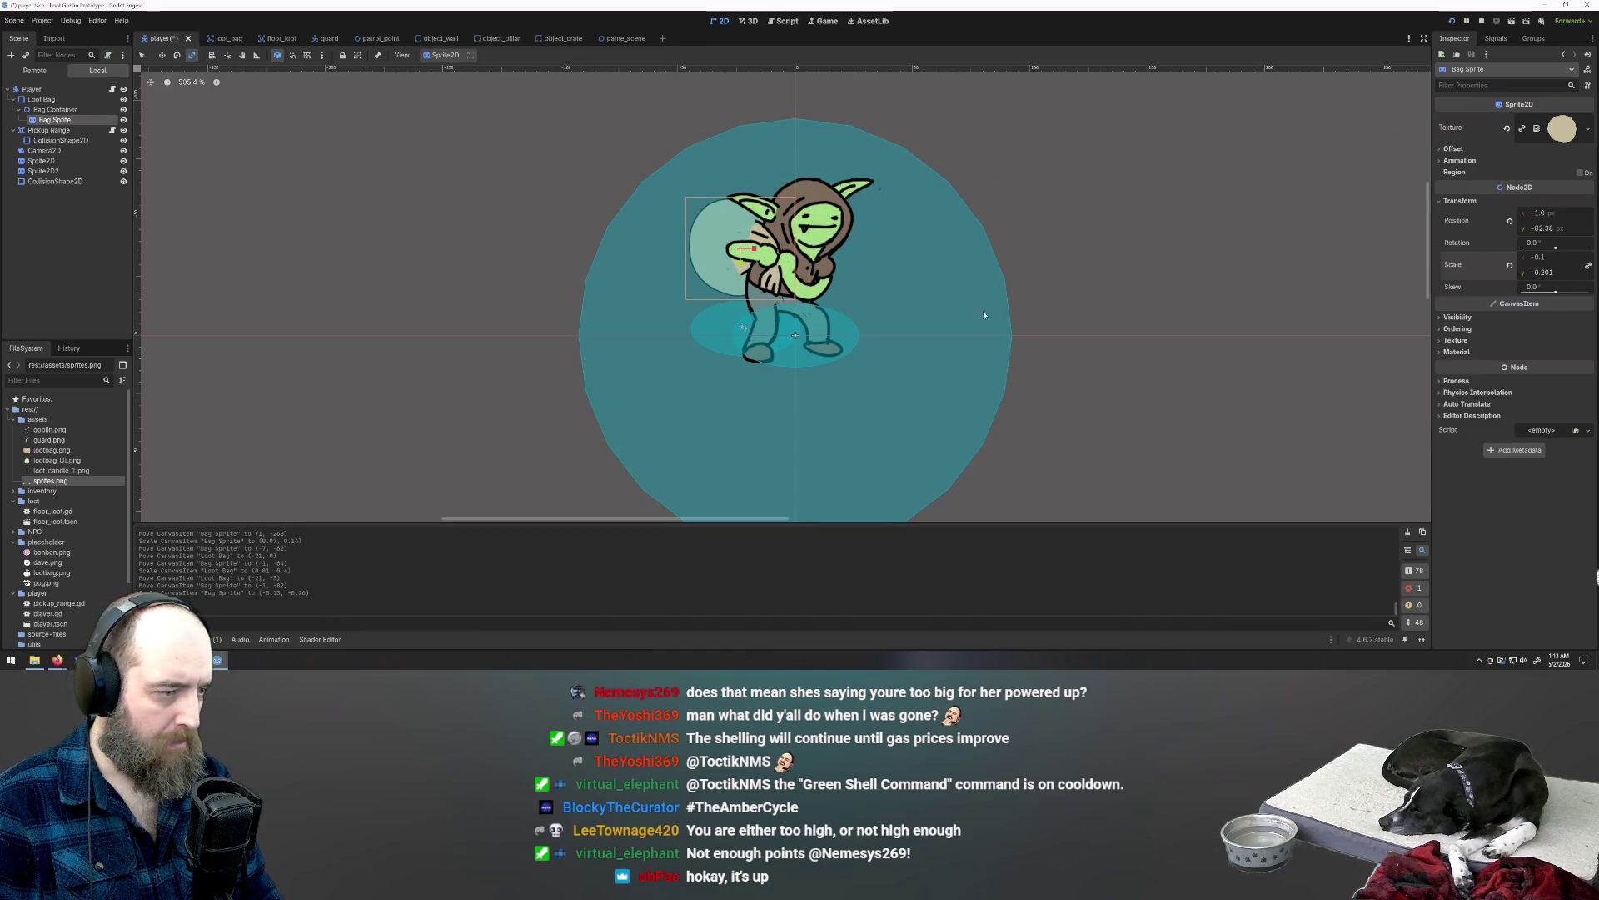
Step: Undo an accidental stretch and tilt, then move the bag onto the goblin's shoulder
{"action": "mouse_move", "coordinate": [724, 250]}
{"action": "left_mouse_down"}
{"action": "mouse_move", "coordinate": [704, 275]}
{"action": "mouse_move", "coordinate": [697, 257]}
{"action": "left_mouse_up"}
{"action": "key", "text": "ctrl+z"}
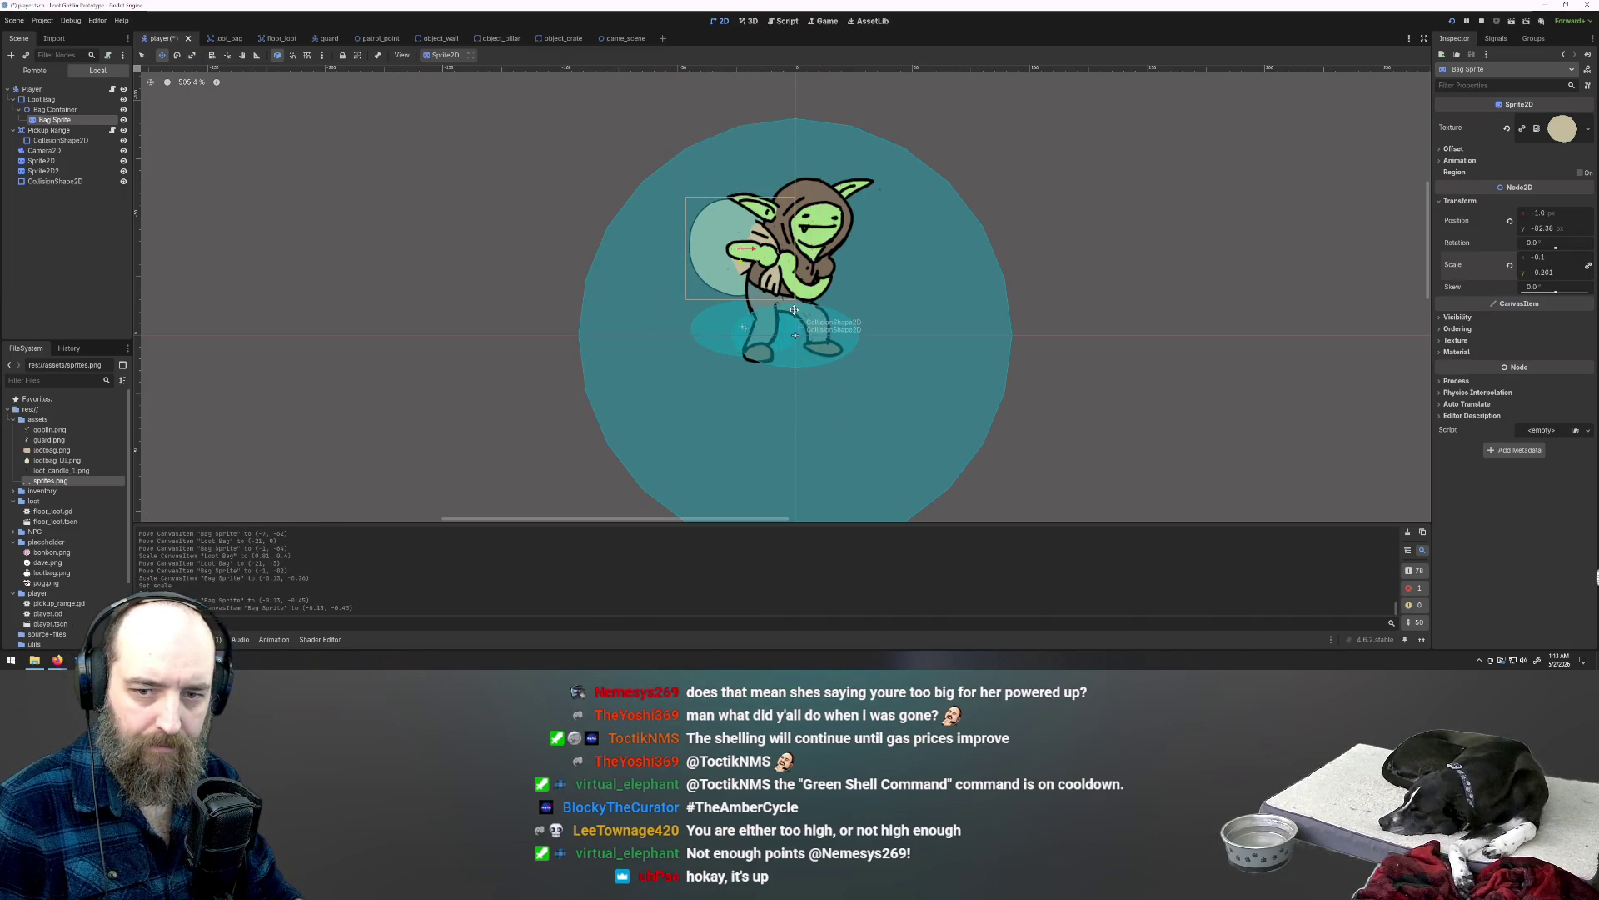
{"action": "mouse_move", "coordinate": [768, 271]}
{"action": "left_mouse_down"}
{"action": "mouse_move", "coordinate": [716, 257]}
{"action": "mouse_move", "coordinate": [717, 275]}
{"action": "left_mouse_up"}
{"action": "key", "text": "ctrl+z"}
{"action": "key", "text": "w"}
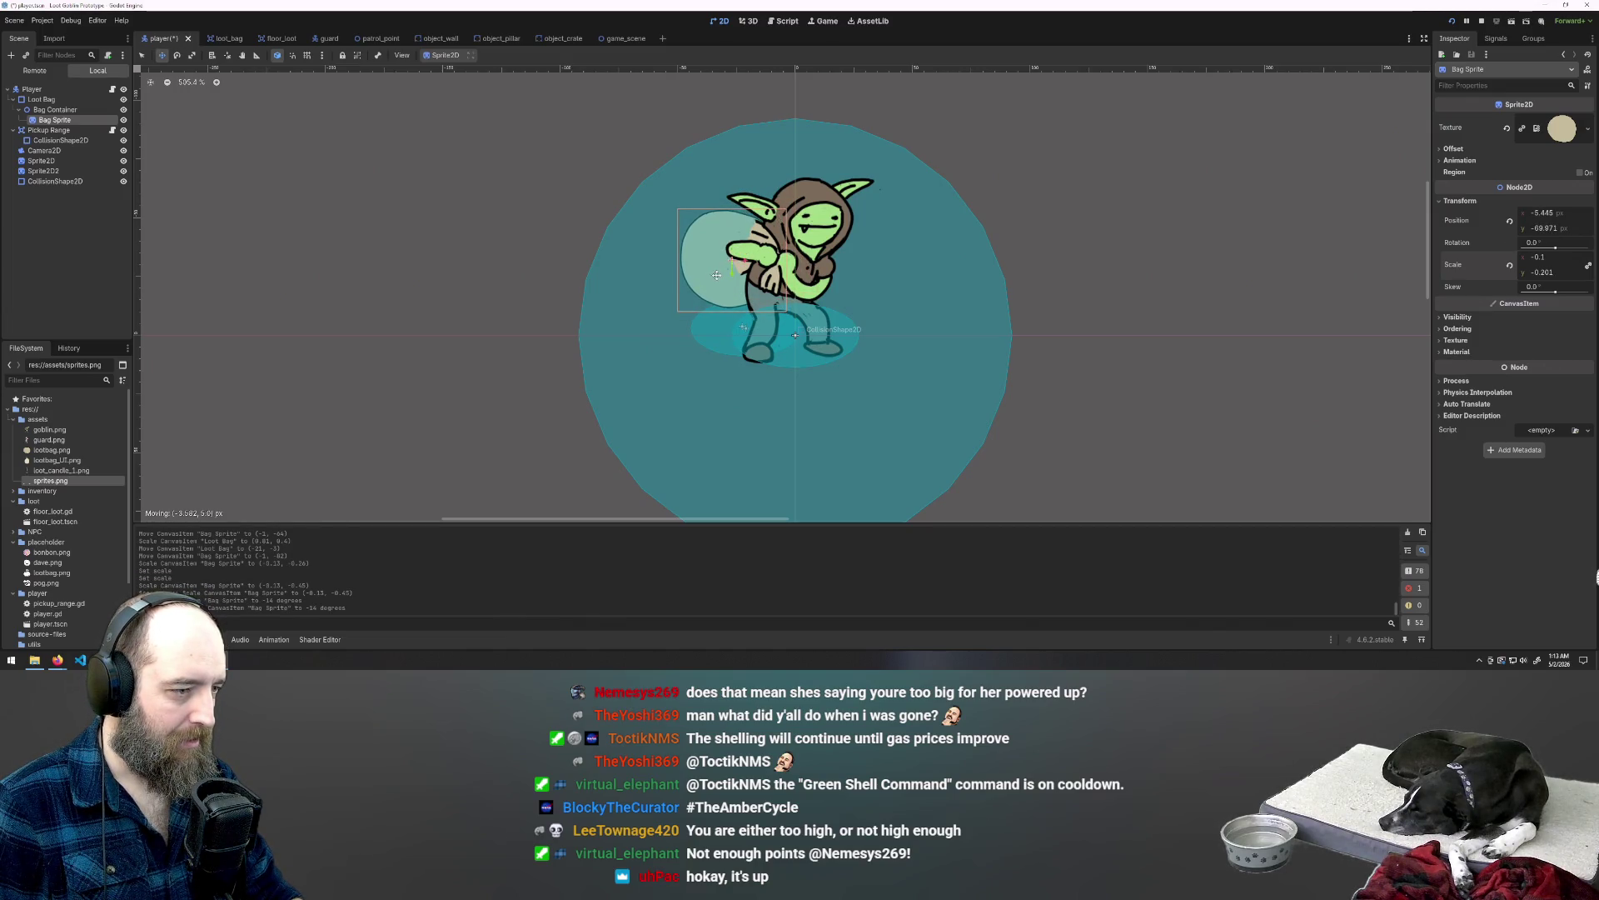
{"action": "left_click_drag", "start_coordinate": [716, 275], "coordinate": [716, 274]}
Step: Rescale the bag into a small sack of about 0.164 × 0.221 at (0.77, -60.6)
{"action": "key", "text": "s"}
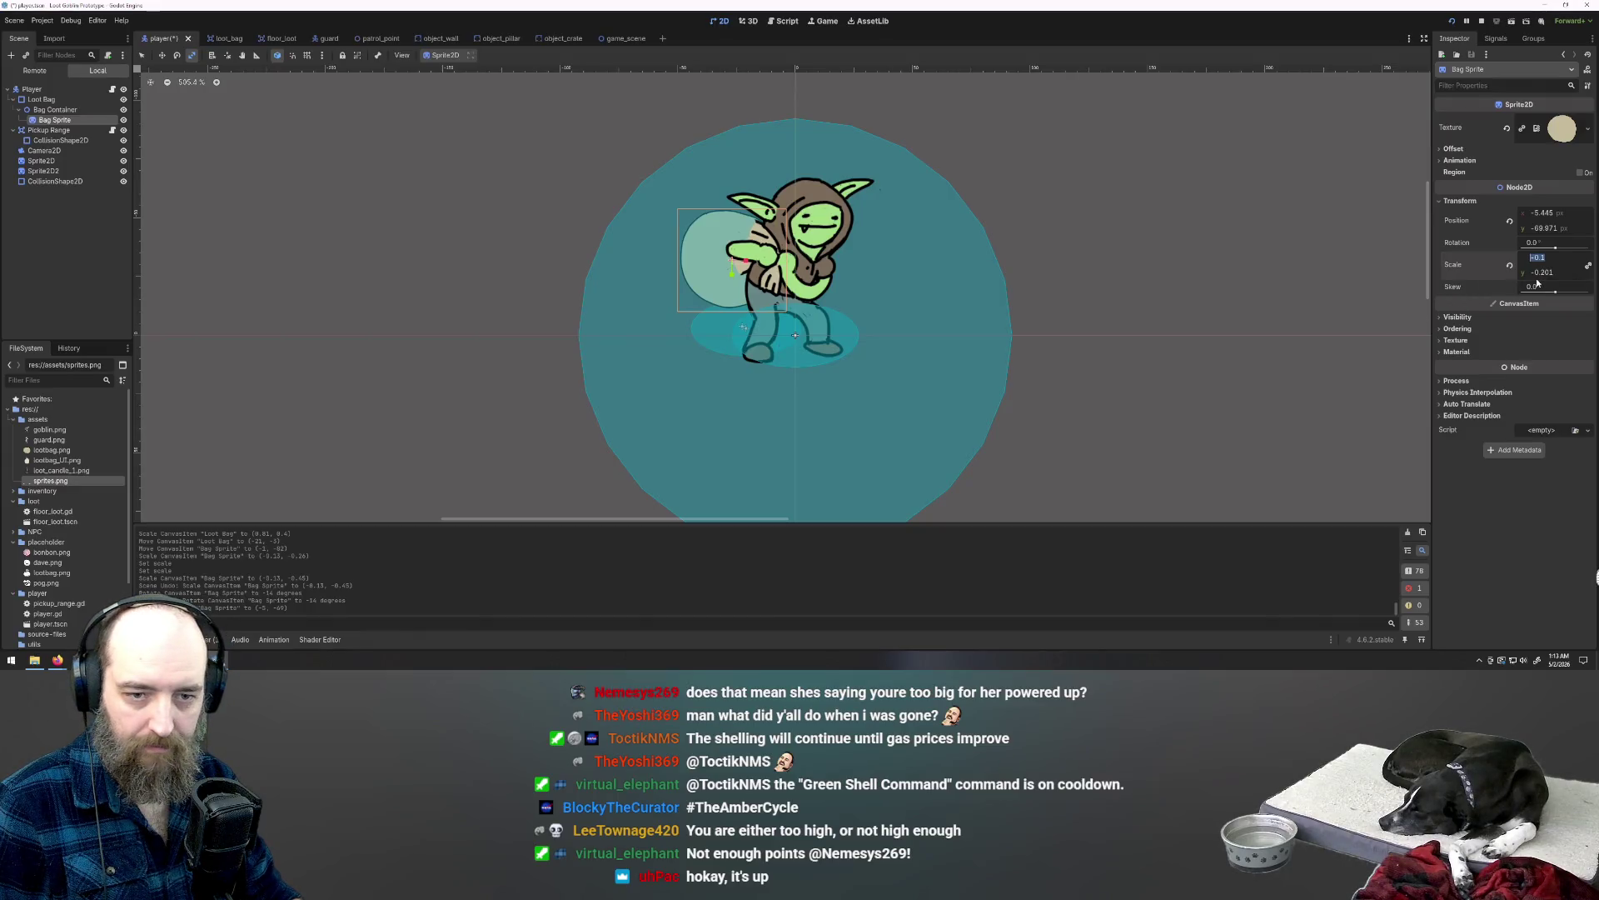
{"action": "type", "text": "-1.1"}
{"action": "key", "text": "Return"}
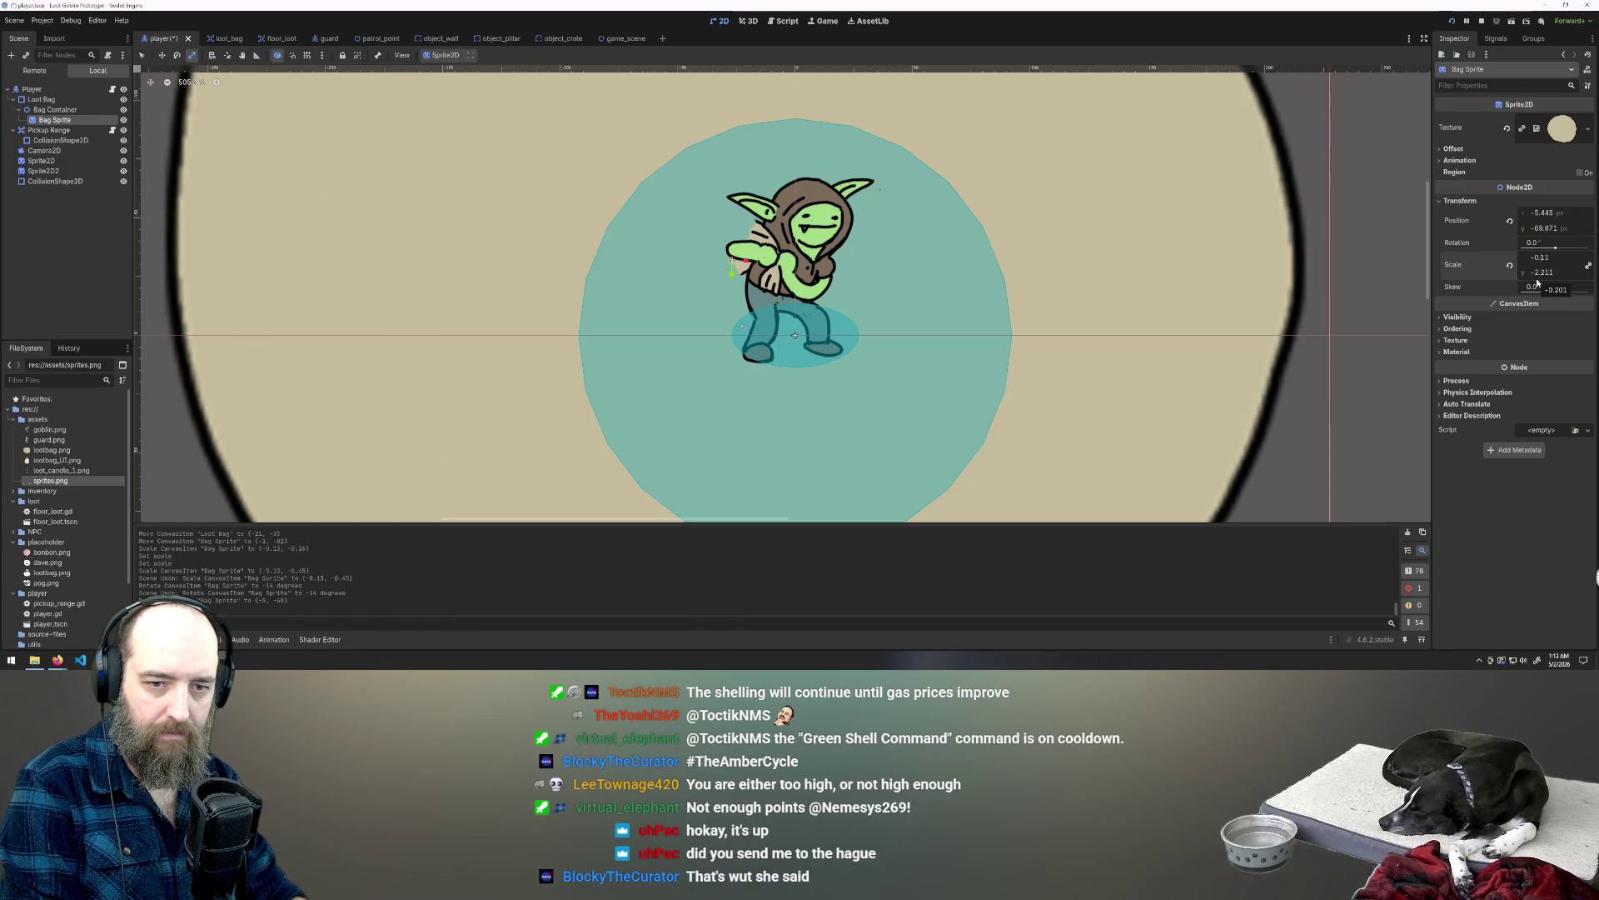
{"action": "key", "text": "Return"}
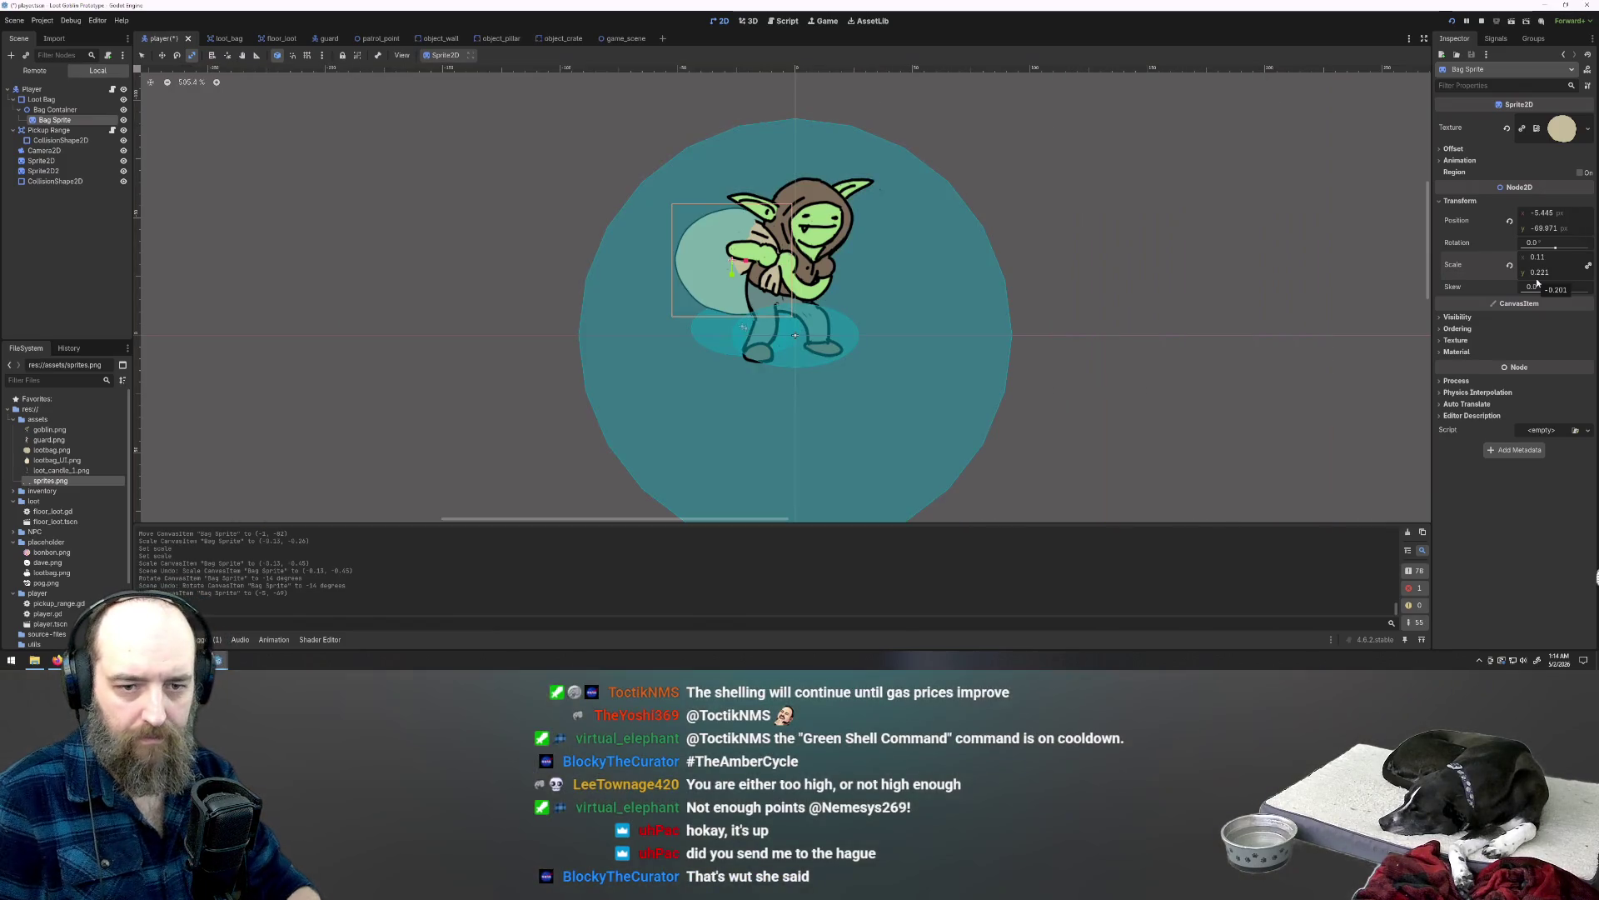
{"action": "left_click_drag", "start_coordinate": [697, 264], "coordinate": [721, 270]}
{"action": "key", "text": "w"}
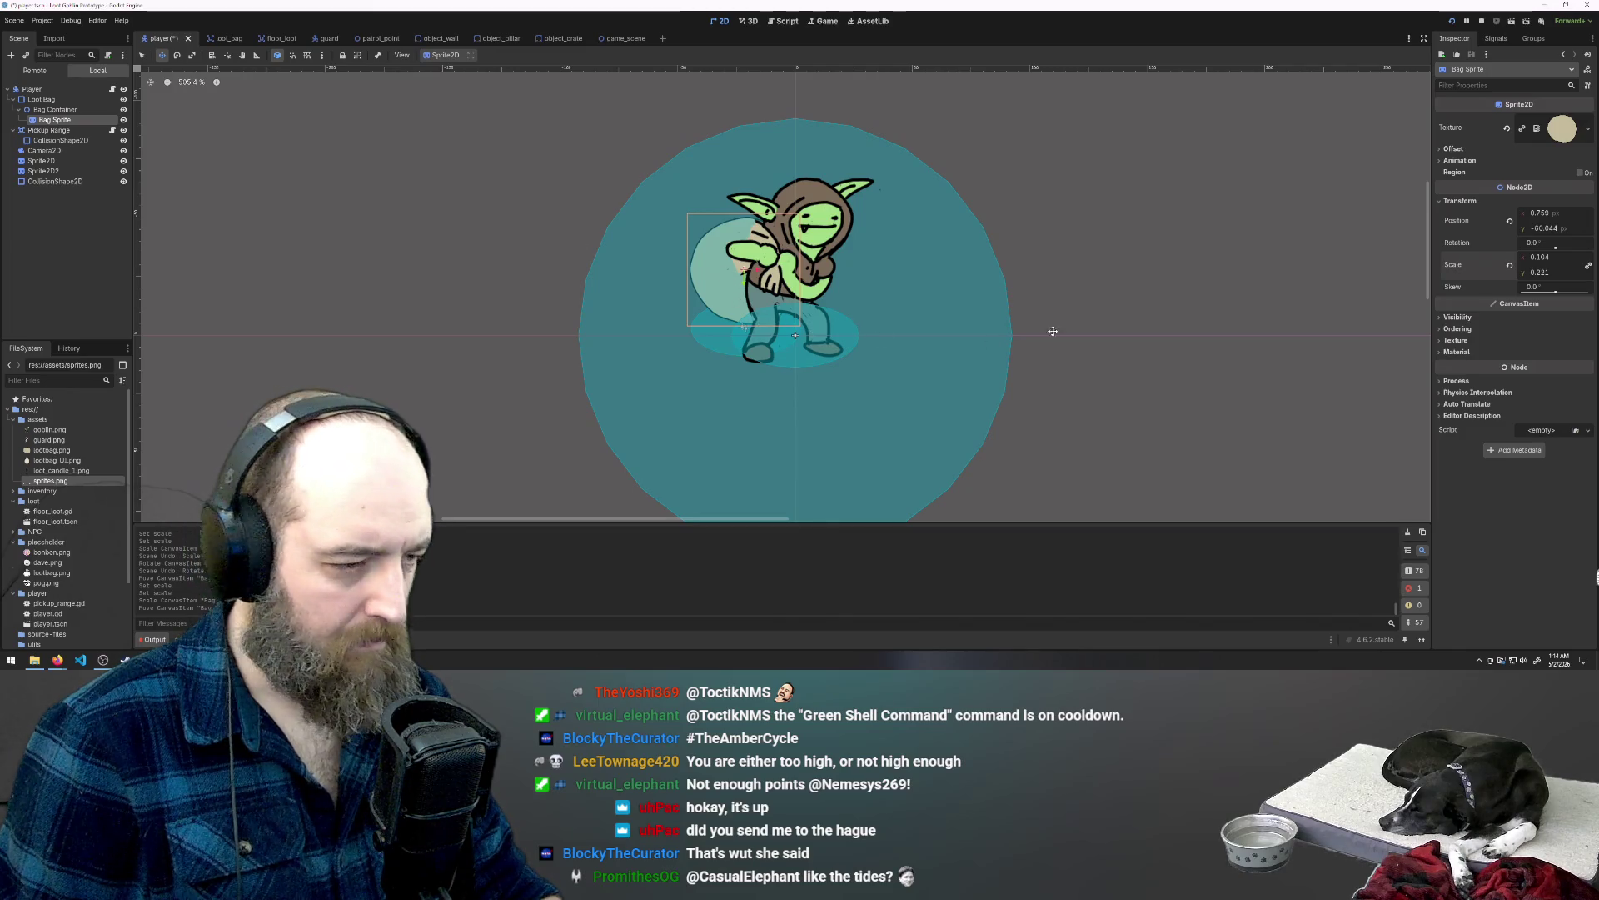
Step: Select the Loot Bag node and run the game with F5
{"action": "left_click", "coordinate": [48, 109]}
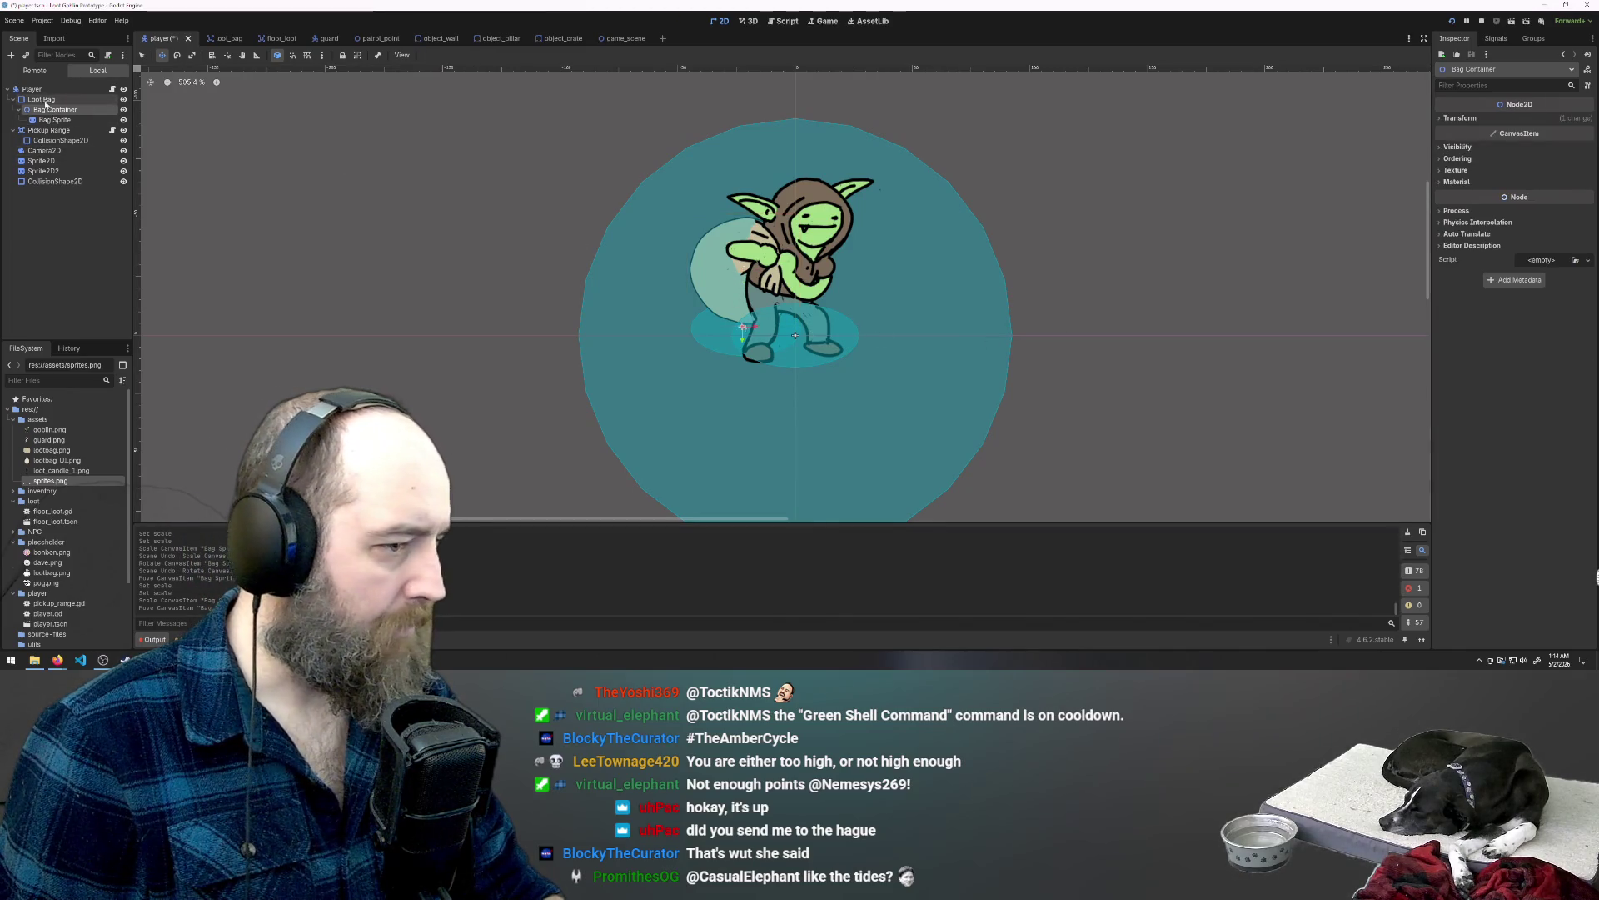
{"action": "left_click", "coordinate": [44, 100]}
{"action": "key", "text": "F5"}
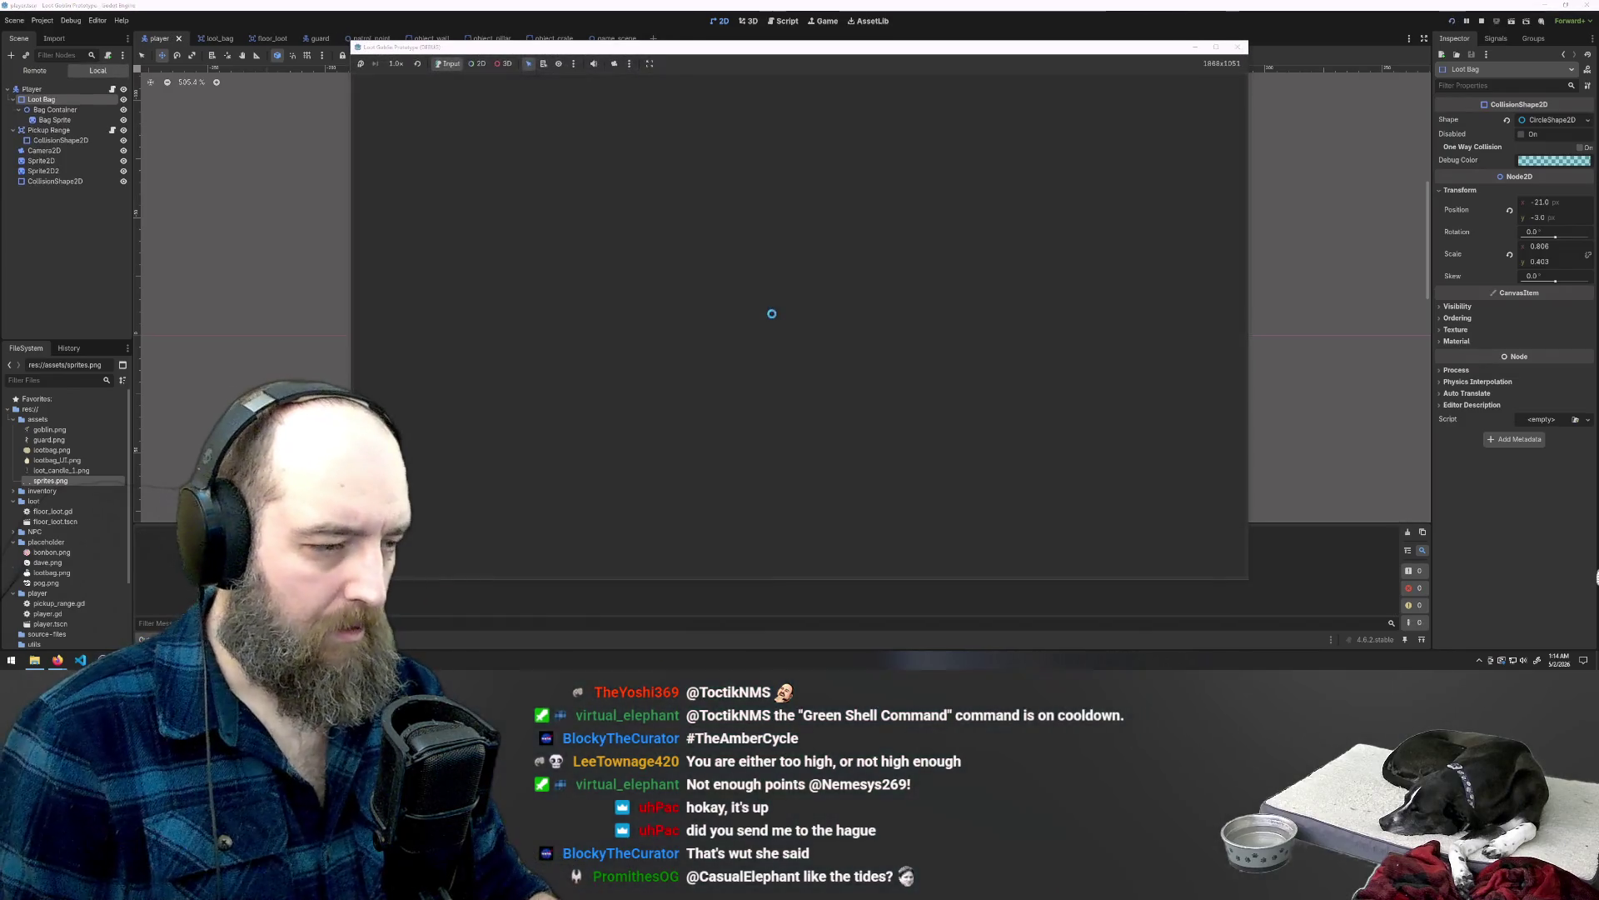
Step: Walk the goblin left and up to grab the pink loot item into the bag
{"action": "key", "text": "a"}
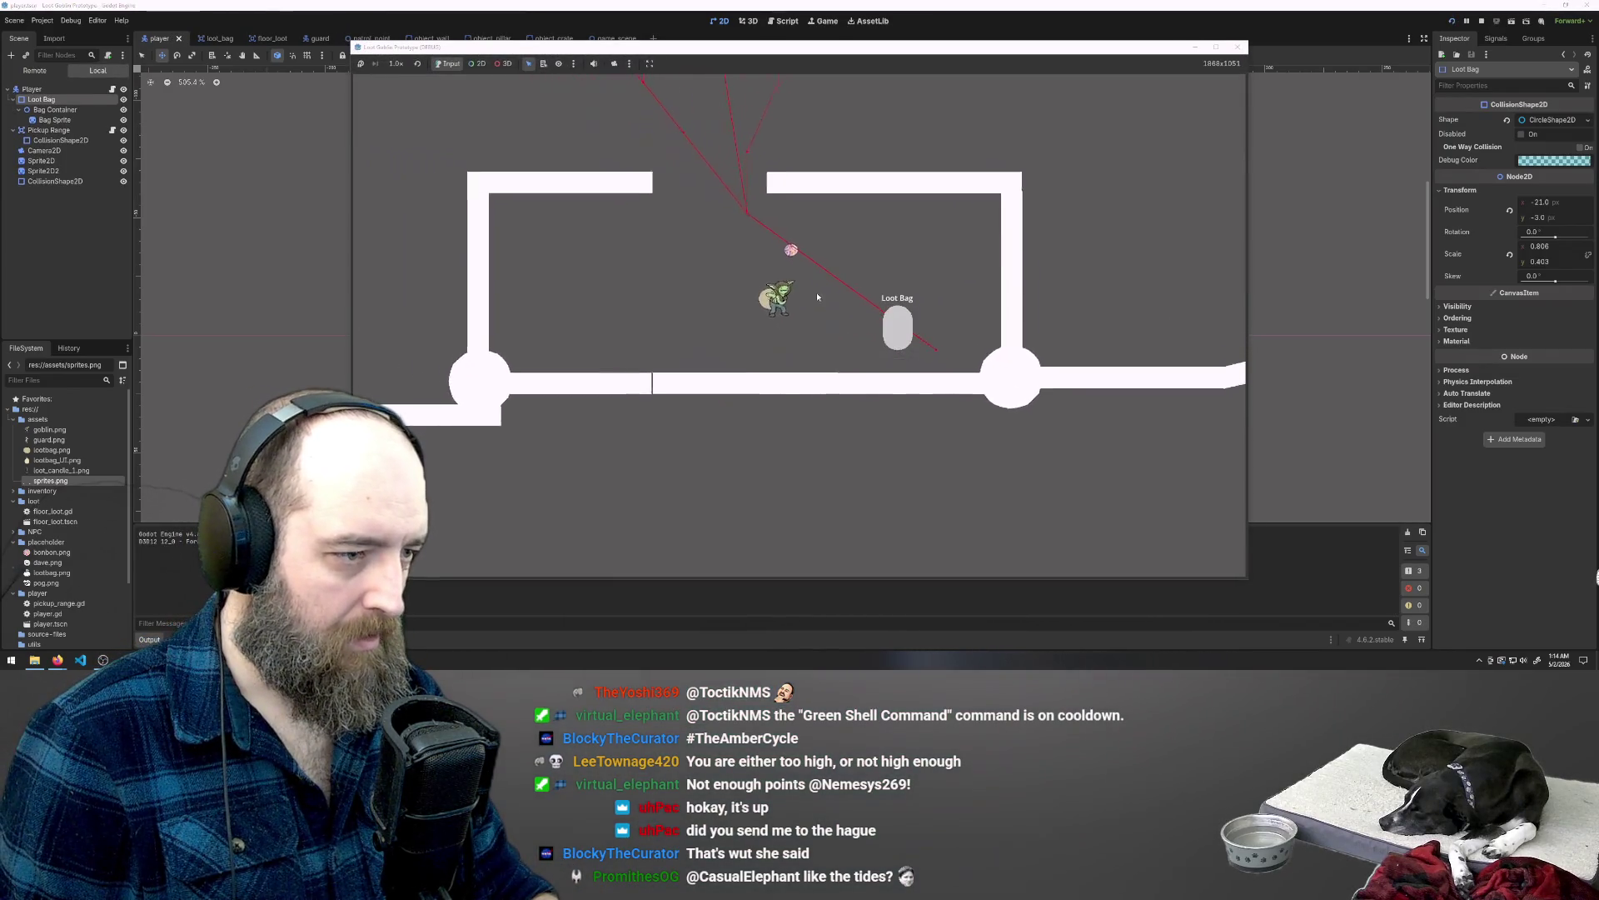
{"action": "key", "text": "w"}
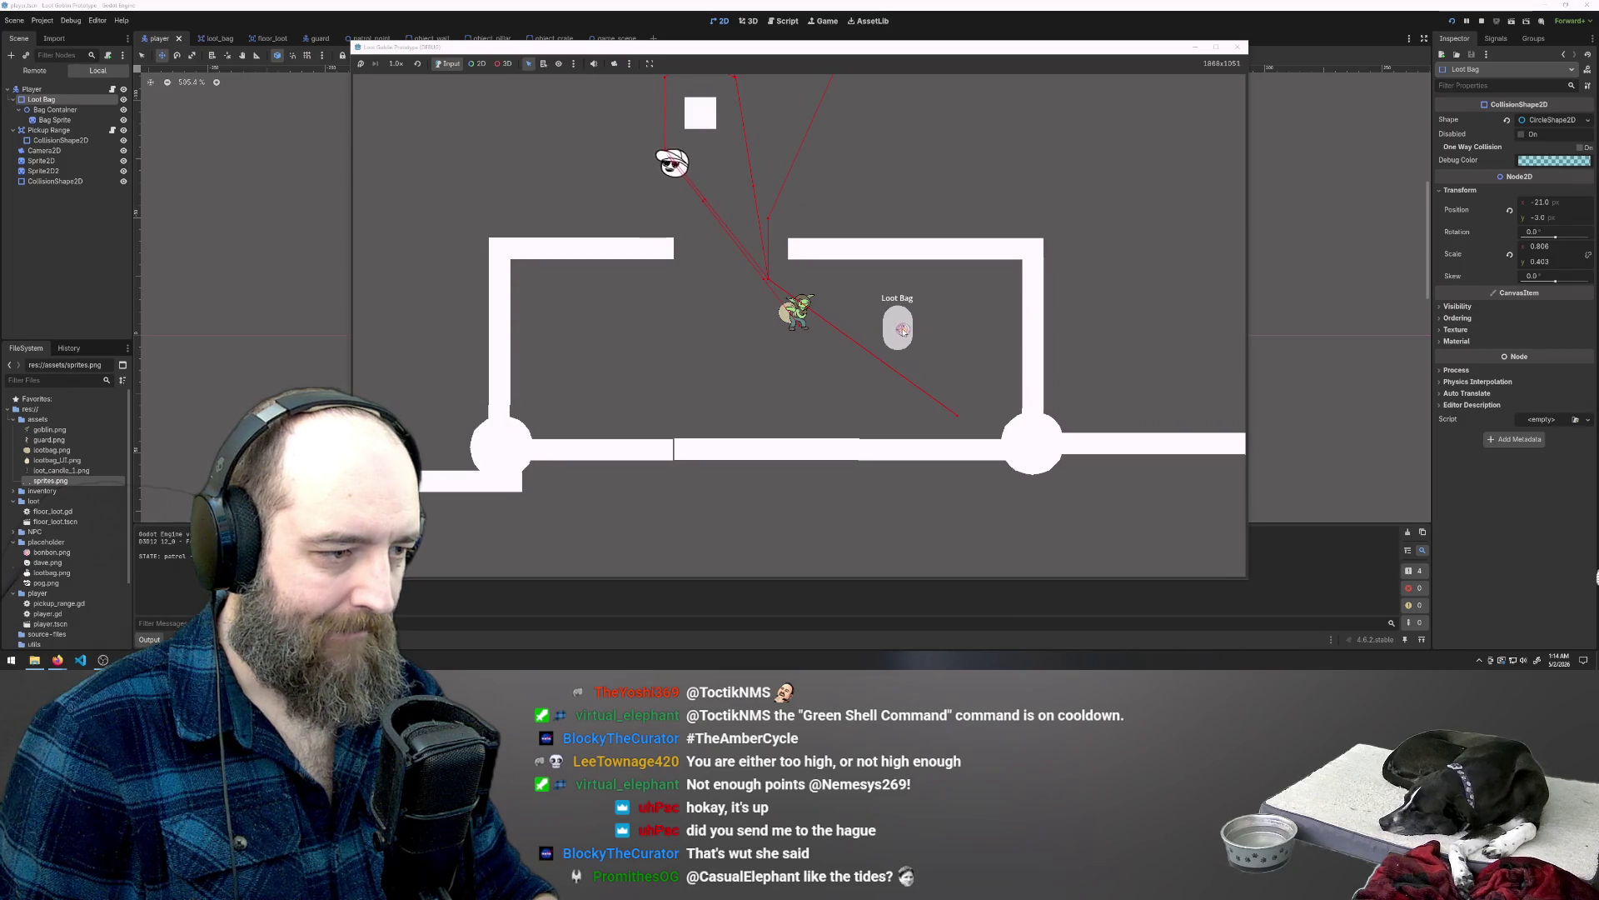
{"action": "left_click", "coordinate": [903, 329]}
Step: Run the goblin up and around away from the guards, then stop the game
{"action": "key", "text": "w"}
{"action": "key", "text": "a"}
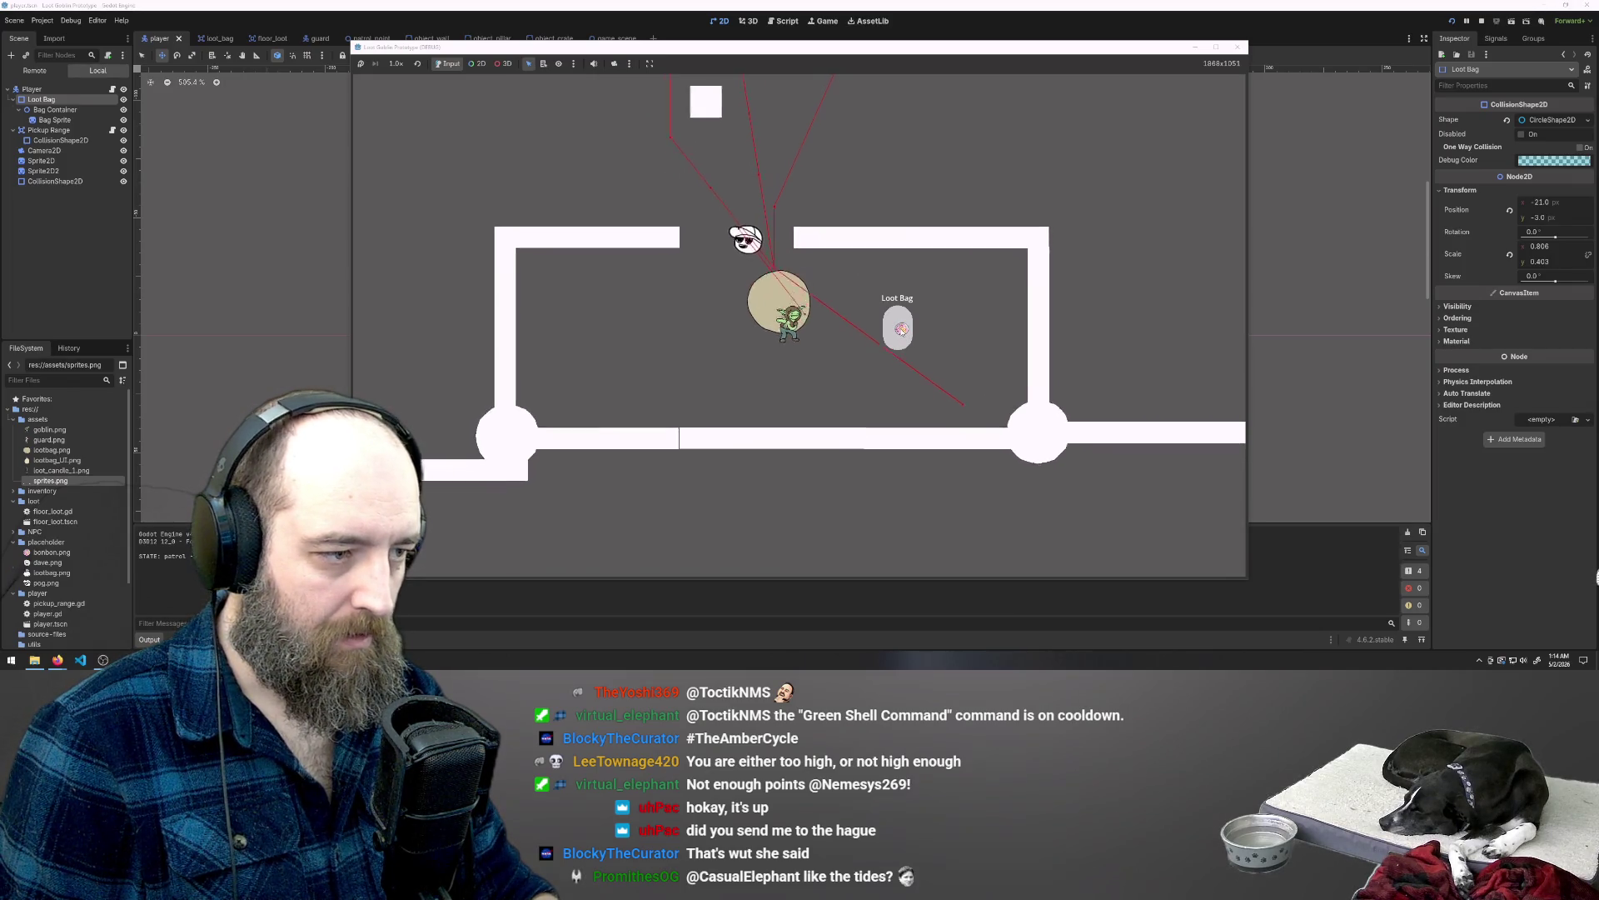
{"action": "key", "text": "w"}
{"action": "key", "text": "d"}
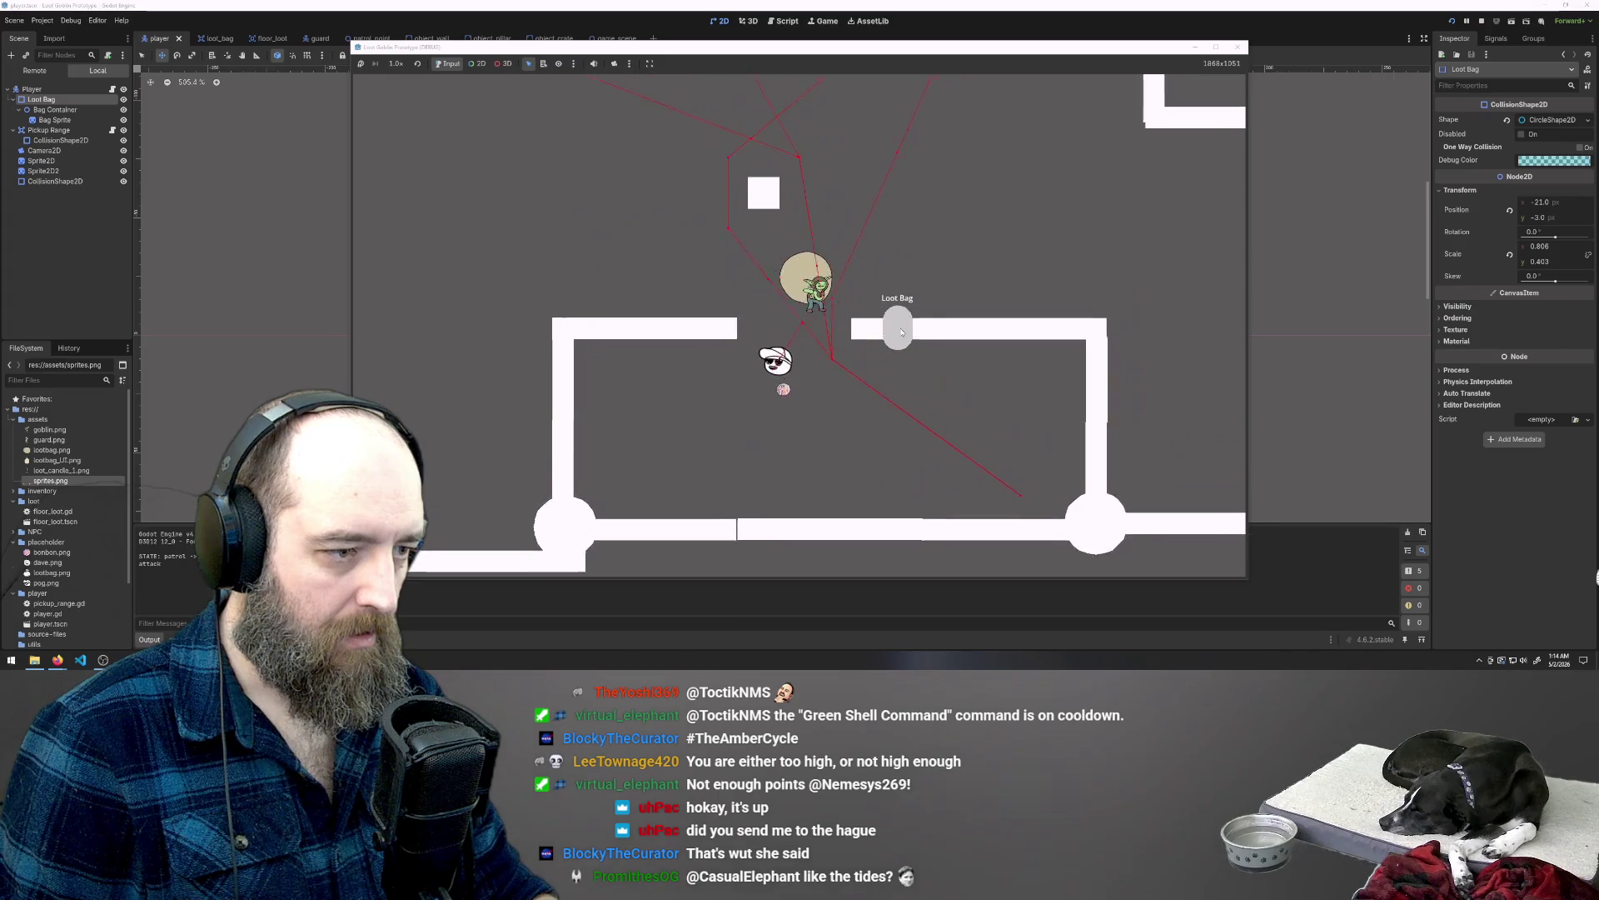
{"action": "key", "text": "w"}
{"action": "key", "text": "d"}
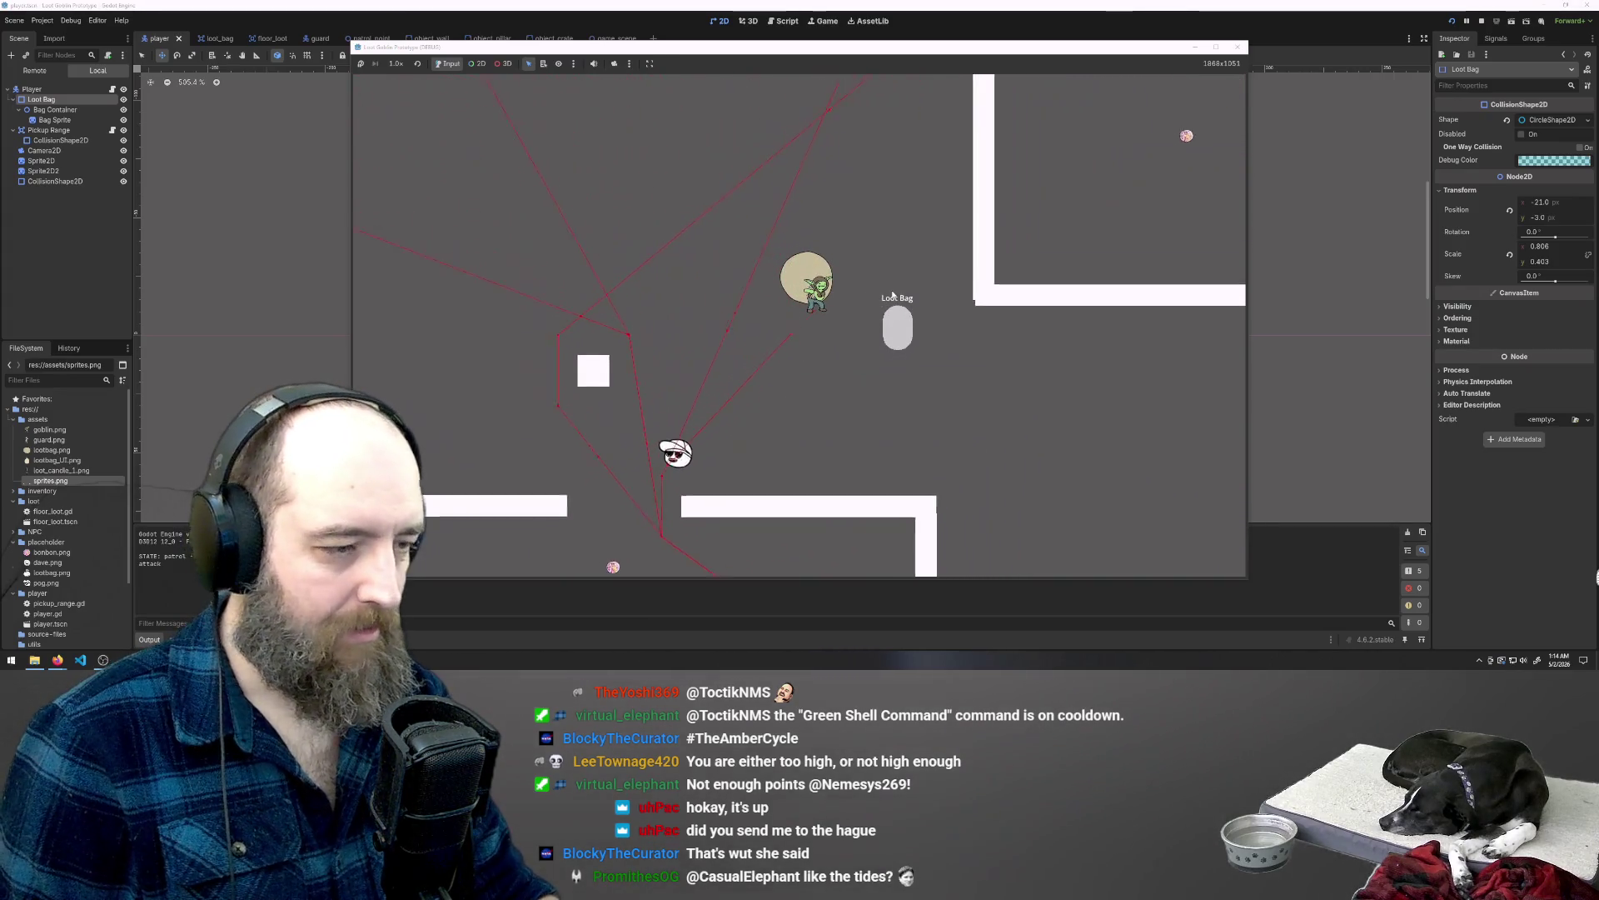
{"action": "key", "text": "w"}
{"action": "key", "text": "d"}
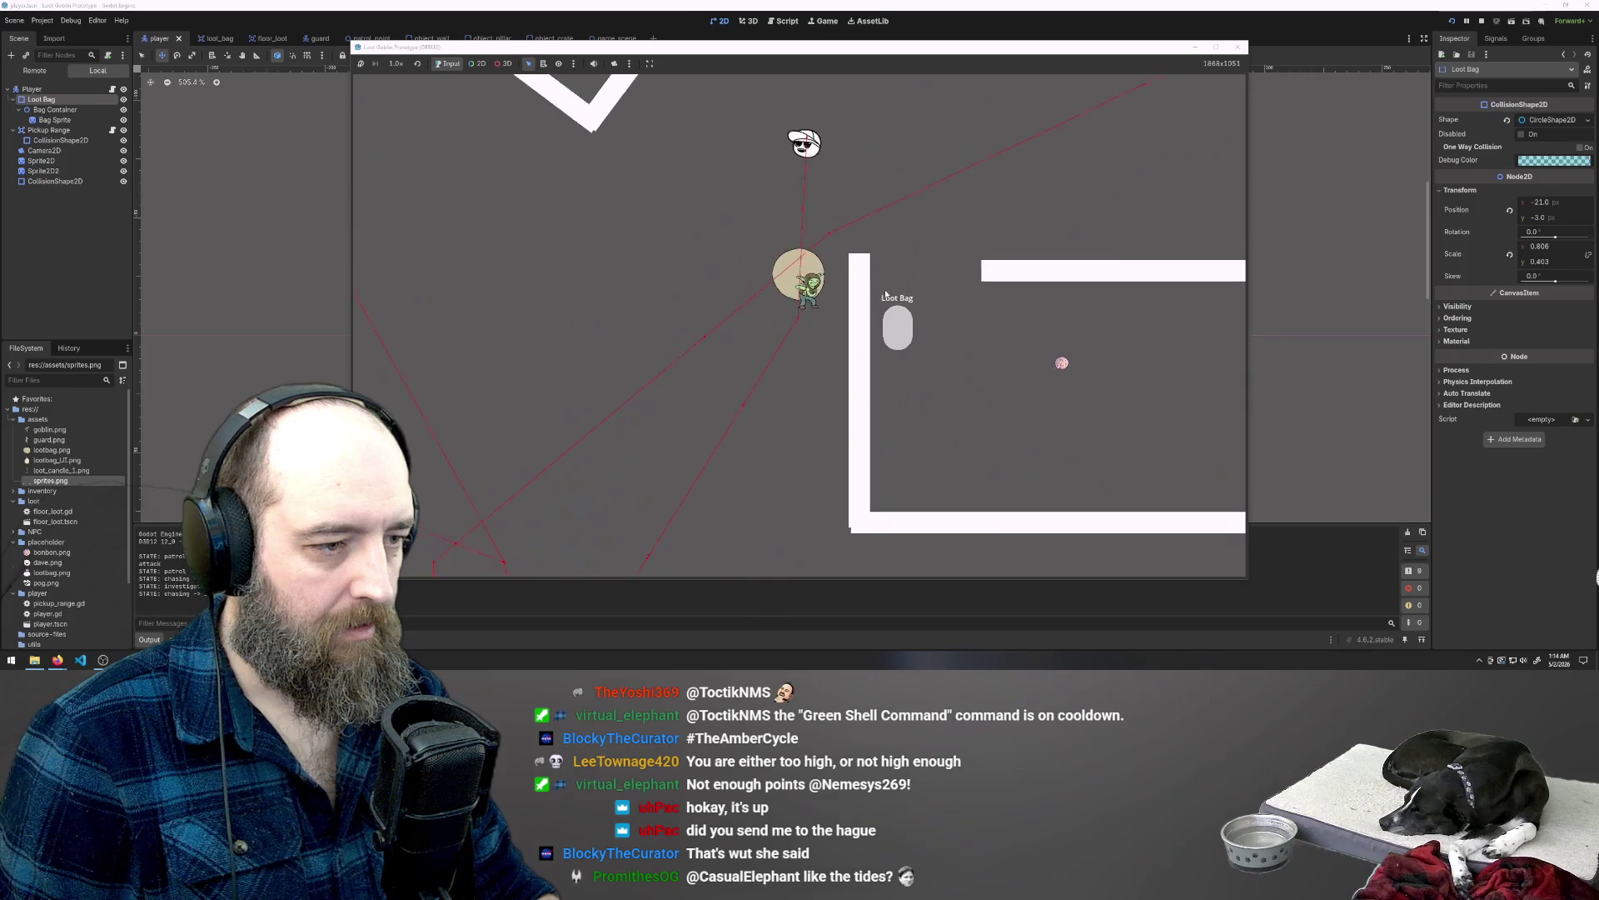
{"action": "key", "text": "s"}
{"action": "key", "text": "d"}
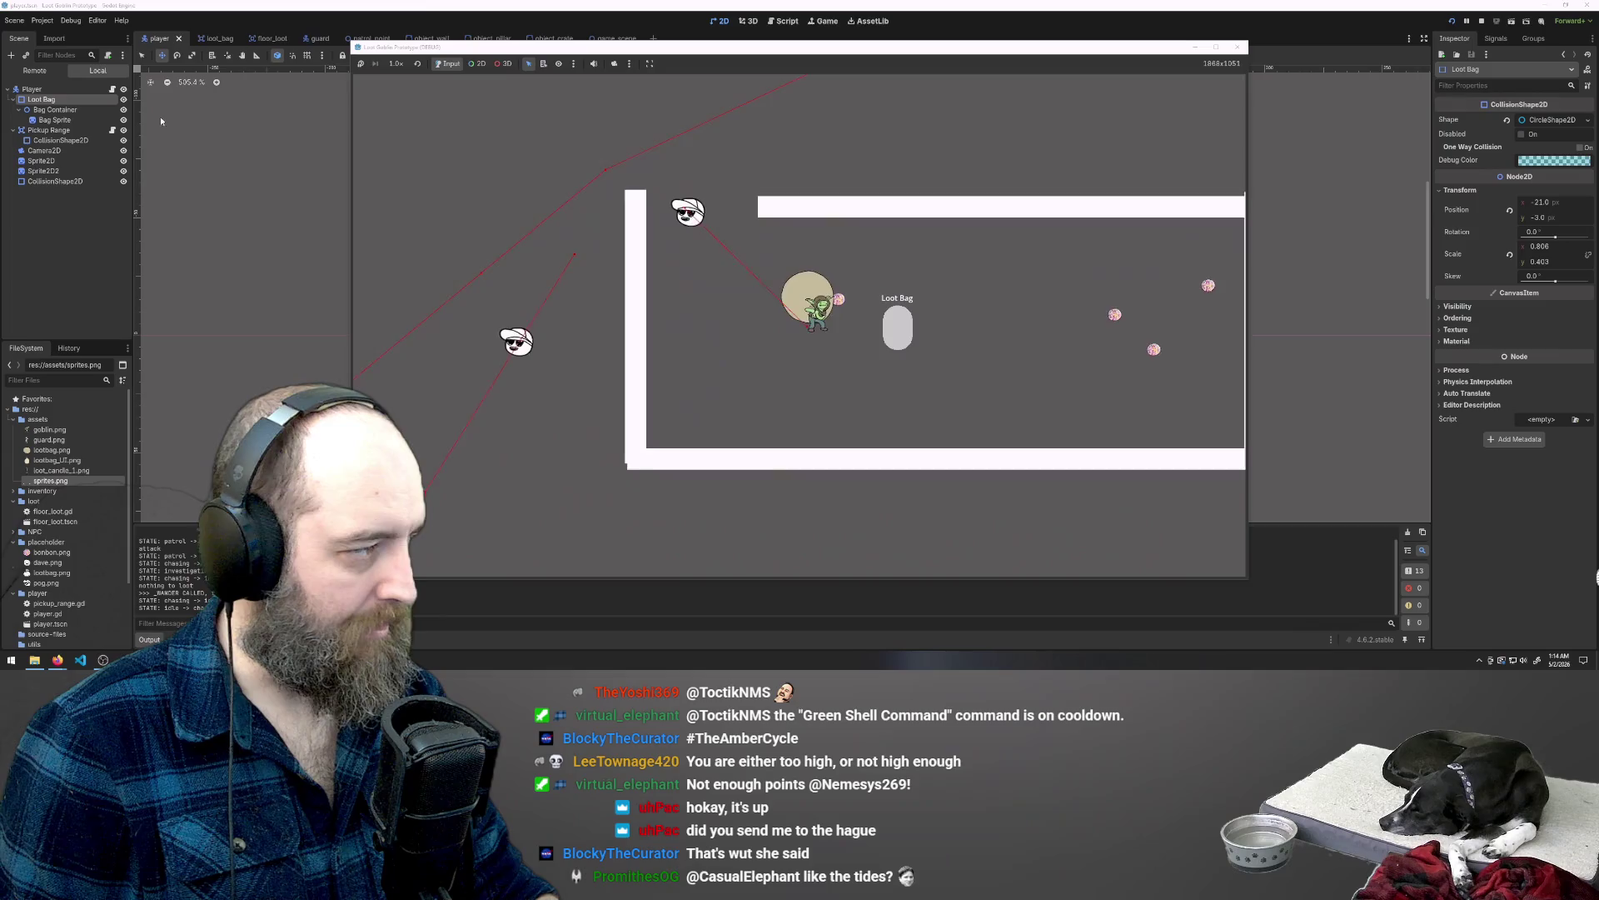
{"action": "key", "text": "F8"}
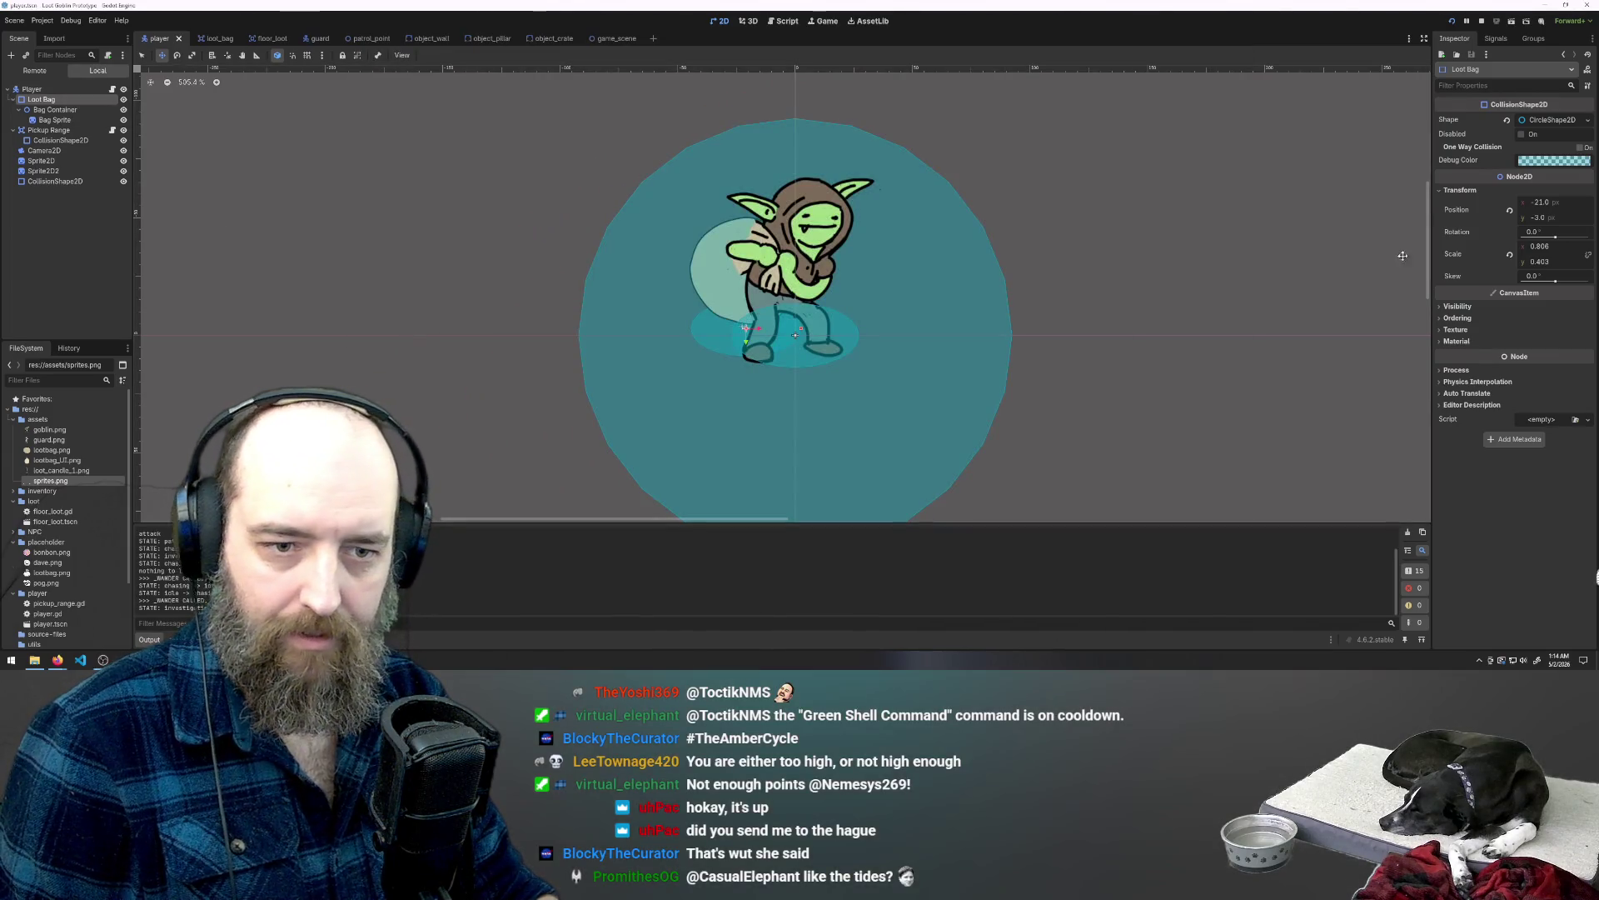
Step: Set the Loot Bag's scale to 1.0 × 1.0
{"action": "left_click", "coordinate": [66, 253]}
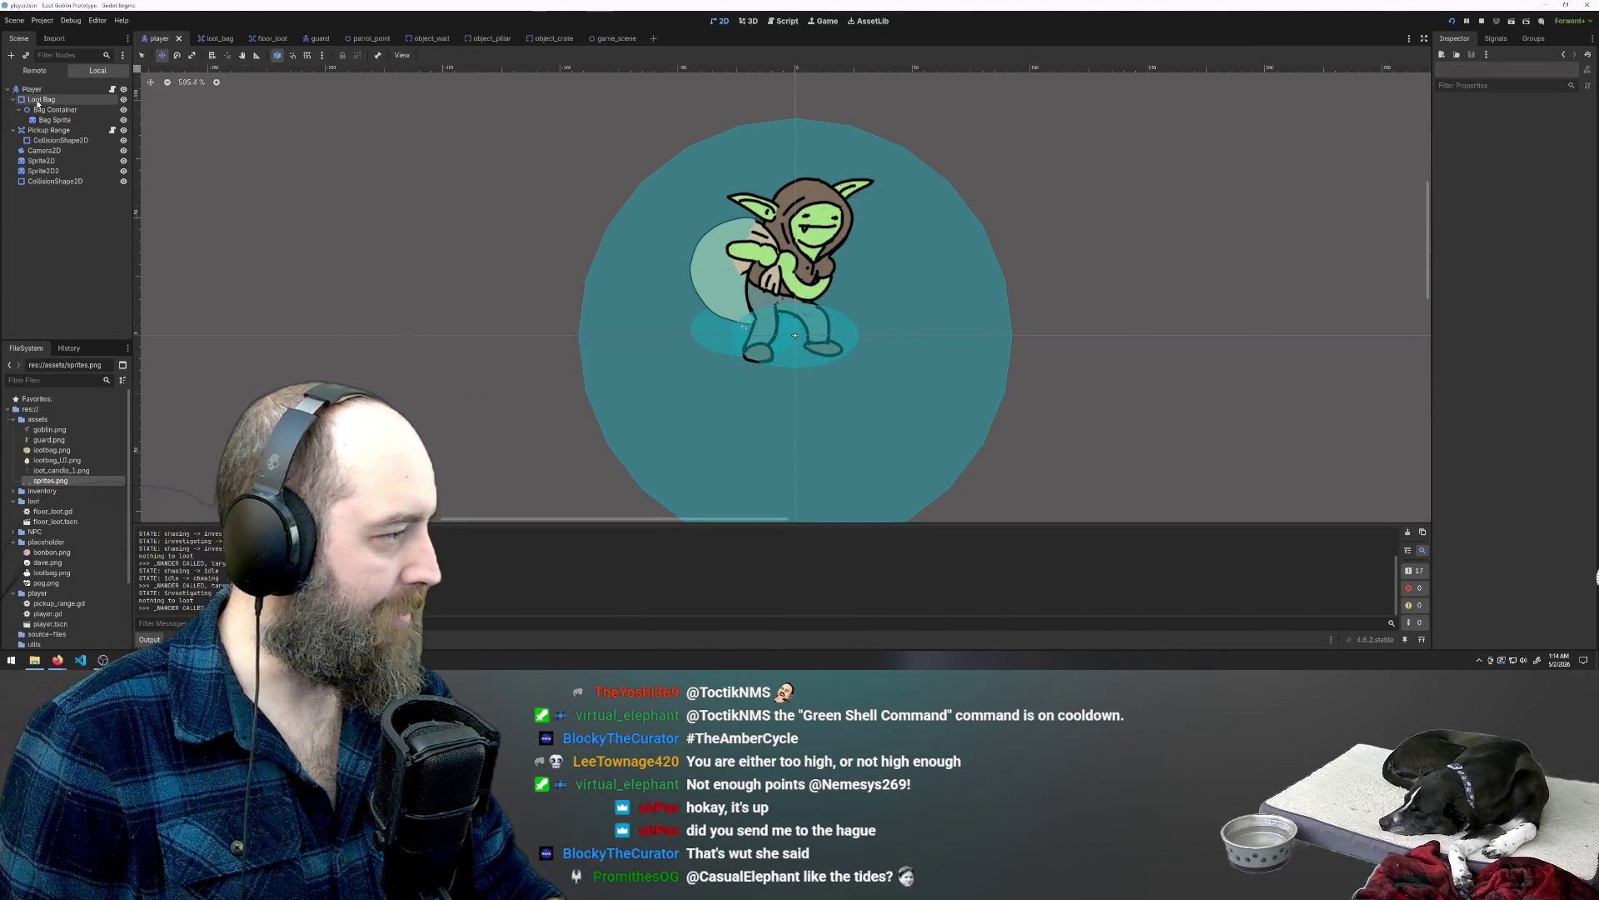
{"action": "left_click", "coordinate": [39, 100]}
{"action": "type", "text": "1"}
{"action": "key", "text": "Tab"}
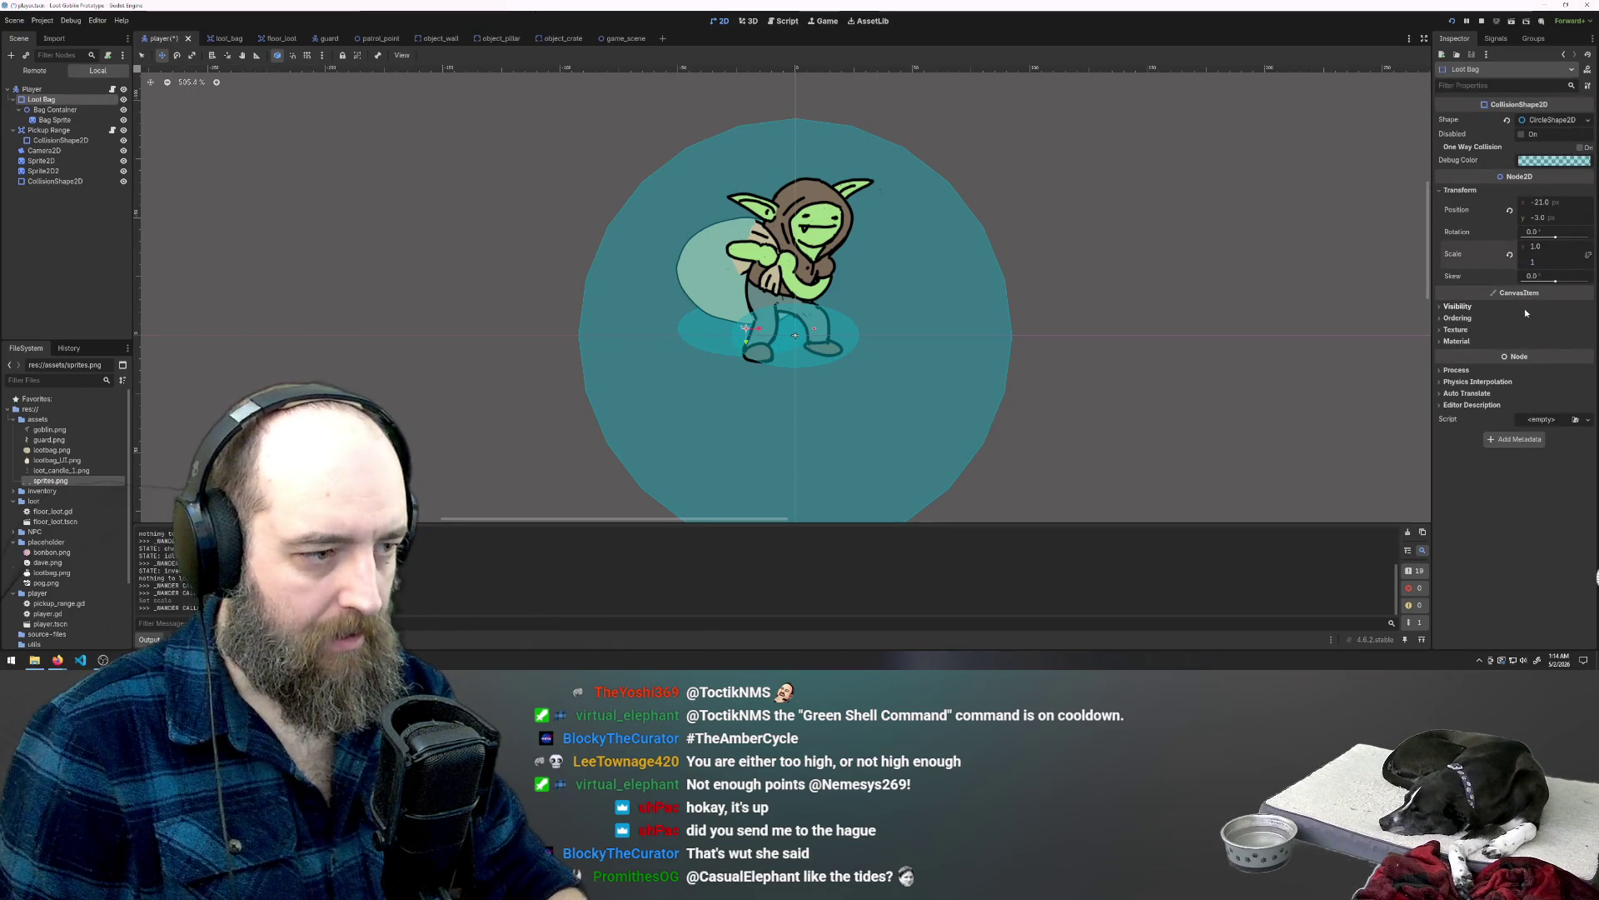
{"action": "key", "text": "Return"}
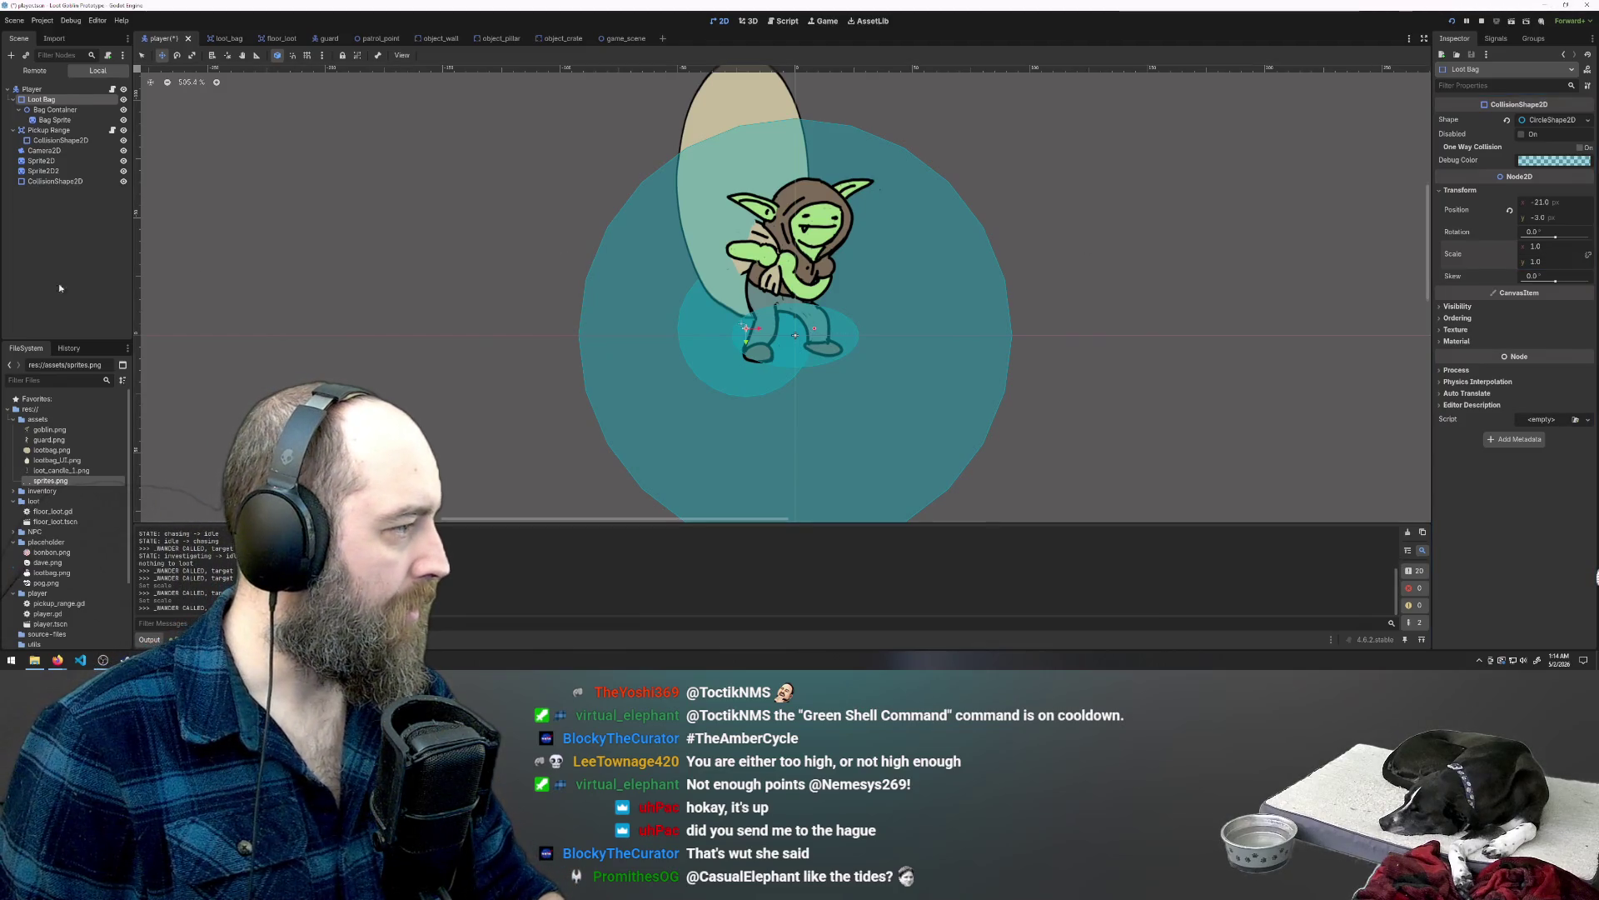
Step: Set Bag Sprite's horizontal and vertical scale to 0.1
{"action": "left_click", "coordinate": [59, 113]}
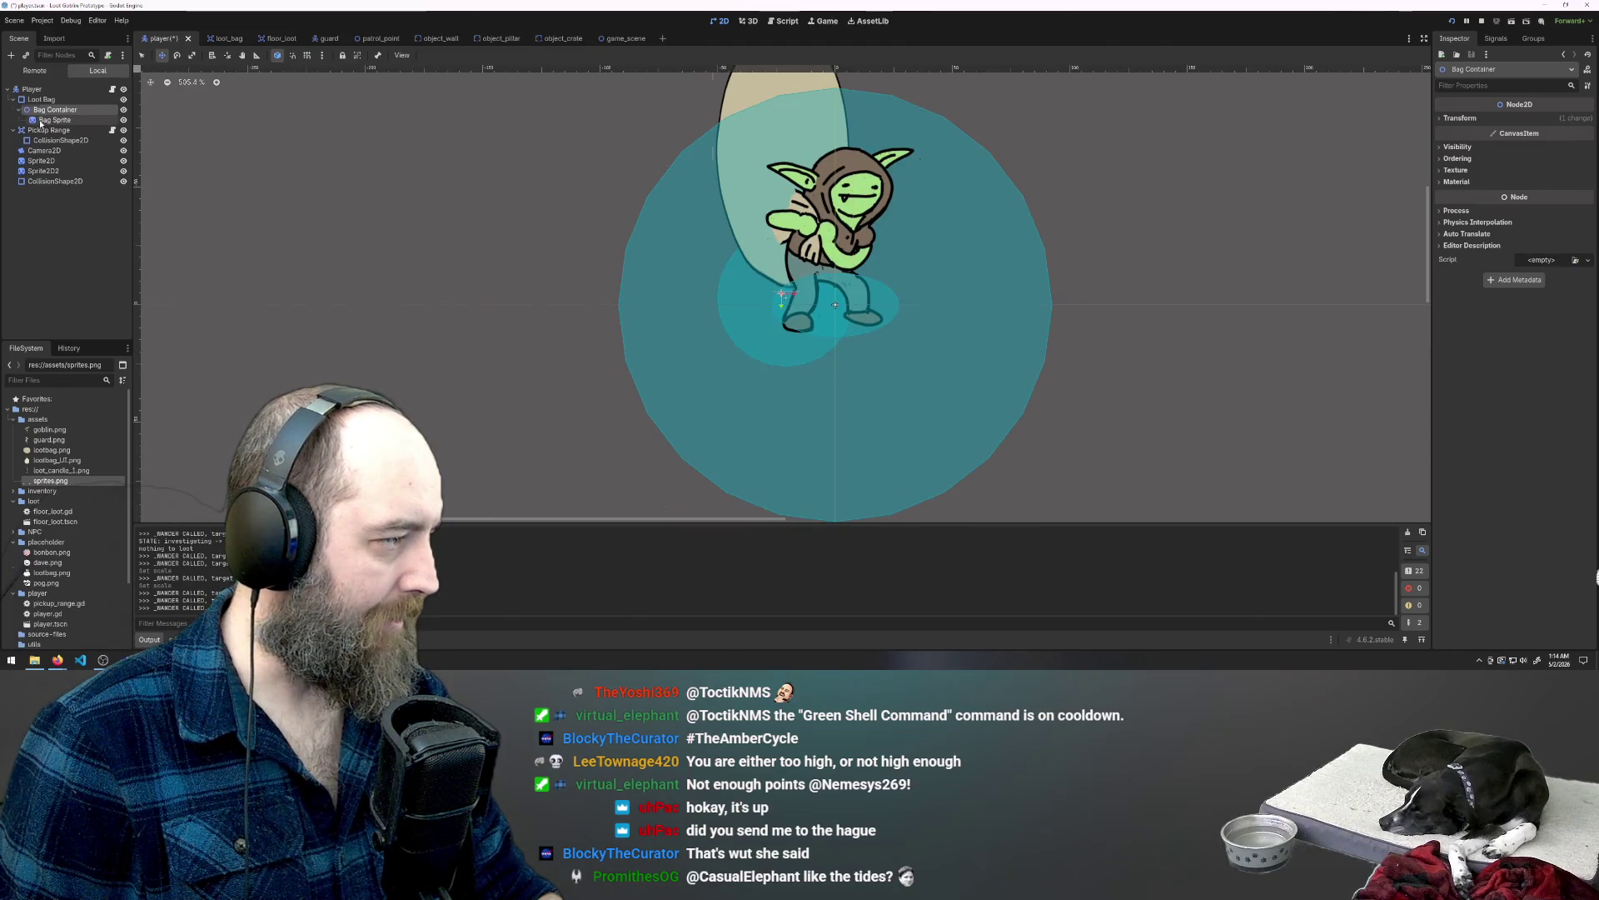
{"action": "left_click", "coordinate": [50, 120]}
{"action": "left_click", "coordinate": [1545, 258]}
{"action": "left_click", "coordinate": [1545, 273]}
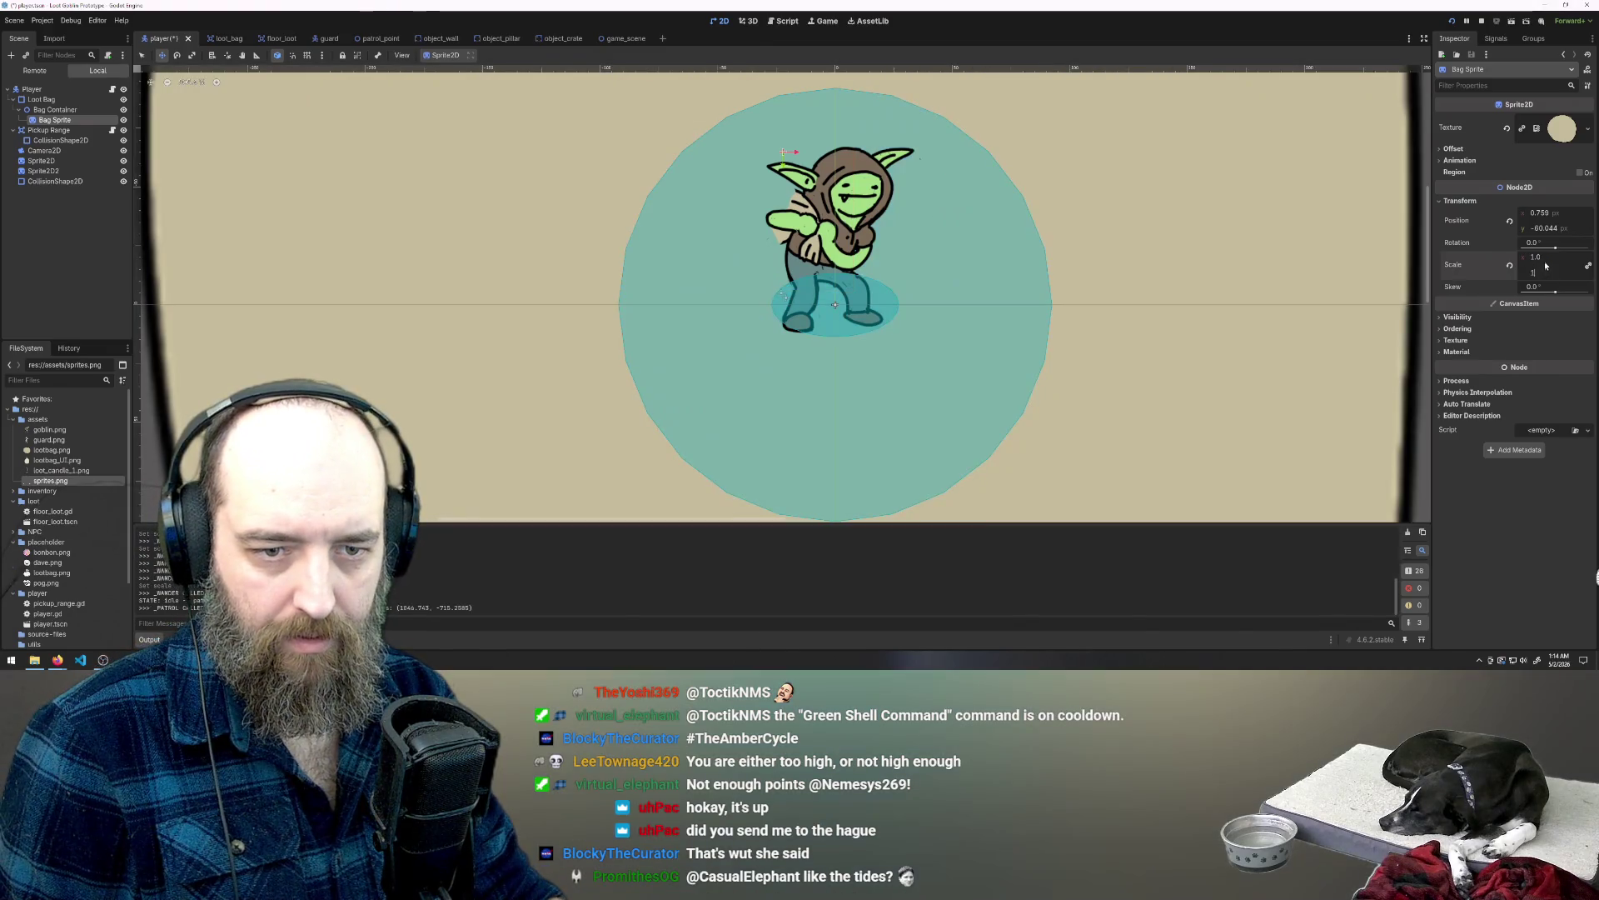
{"action": "left_click_drag", "start_coordinate": [1549, 259], "coordinate": [1524, 258]}
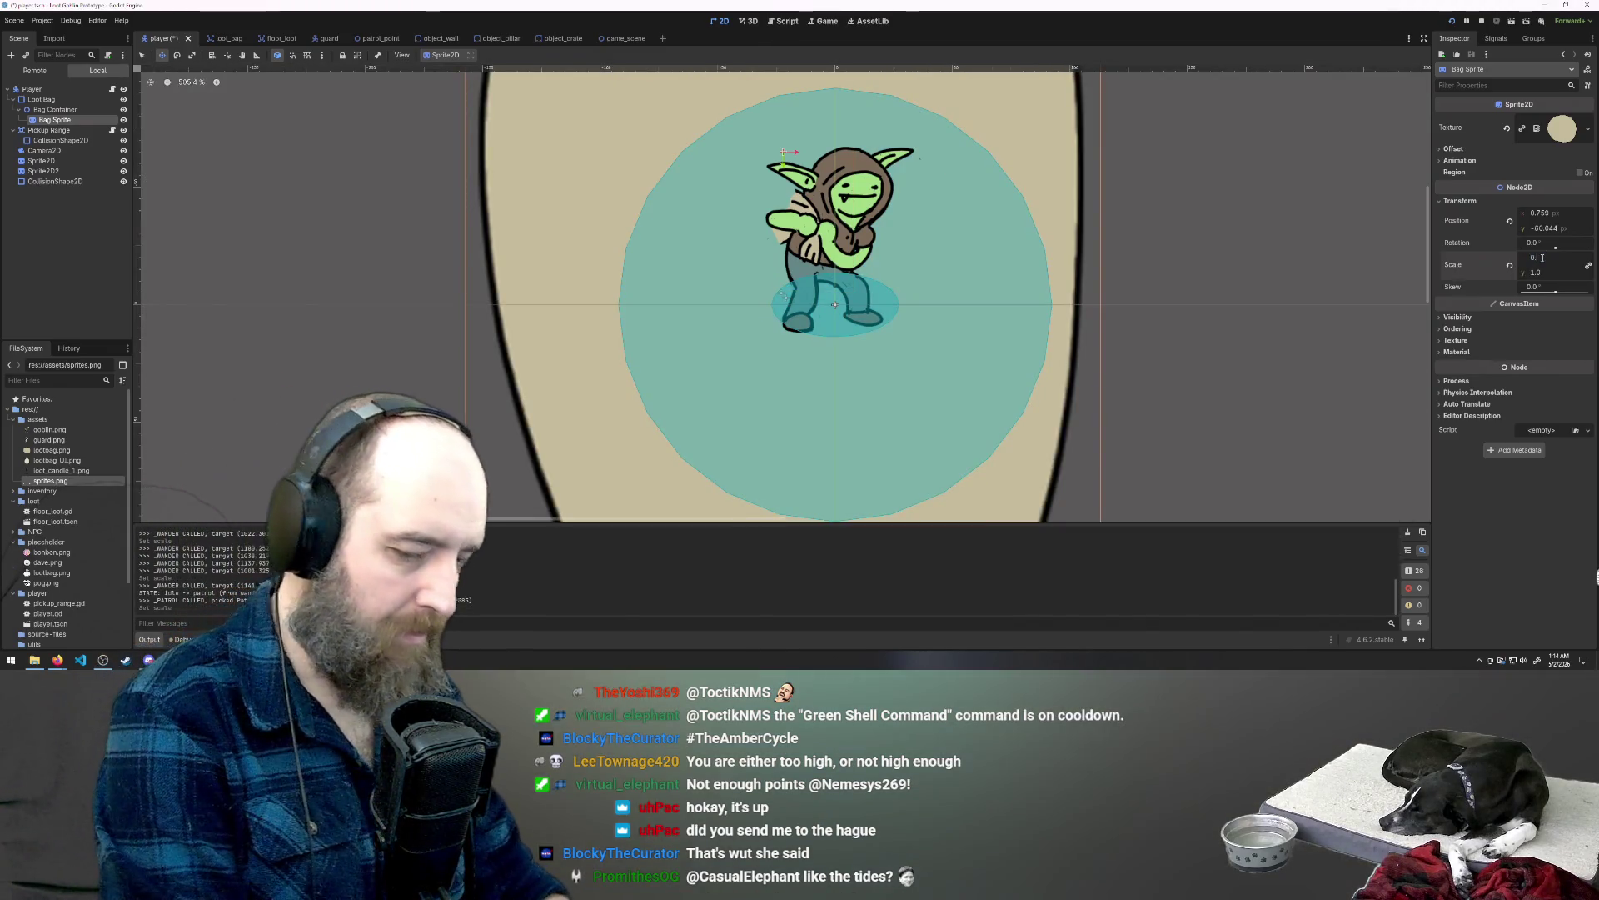
{"action": "type", "text": "1"}
{"action": "key", "text": "Return"}
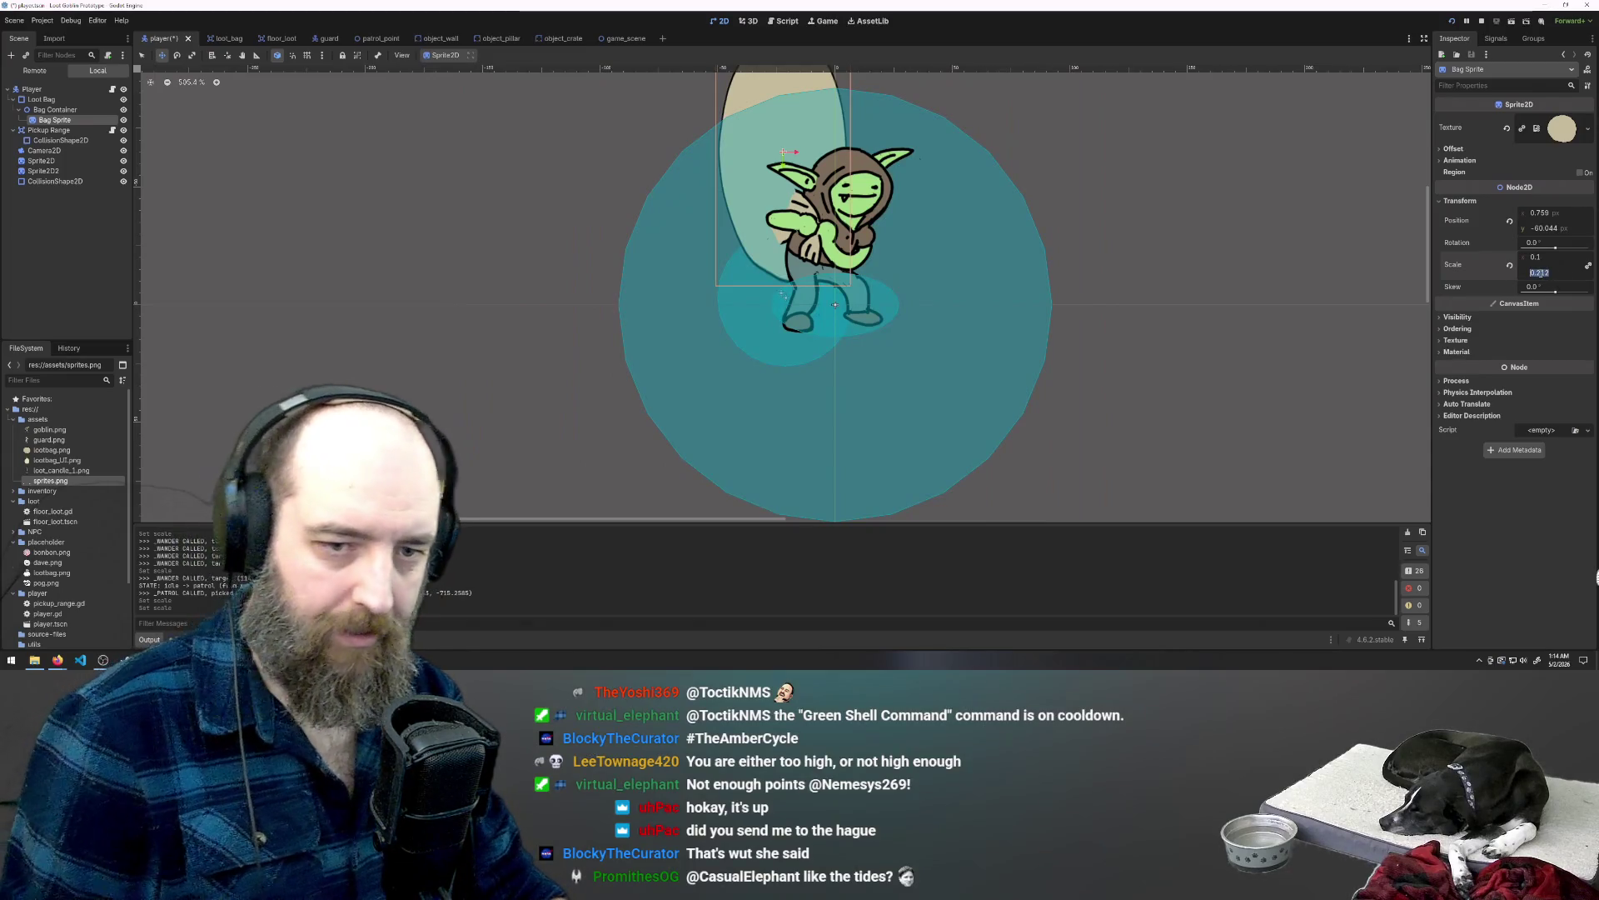
{"action": "type", "text": "0.1"}
{"action": "key", "text": "Return"}
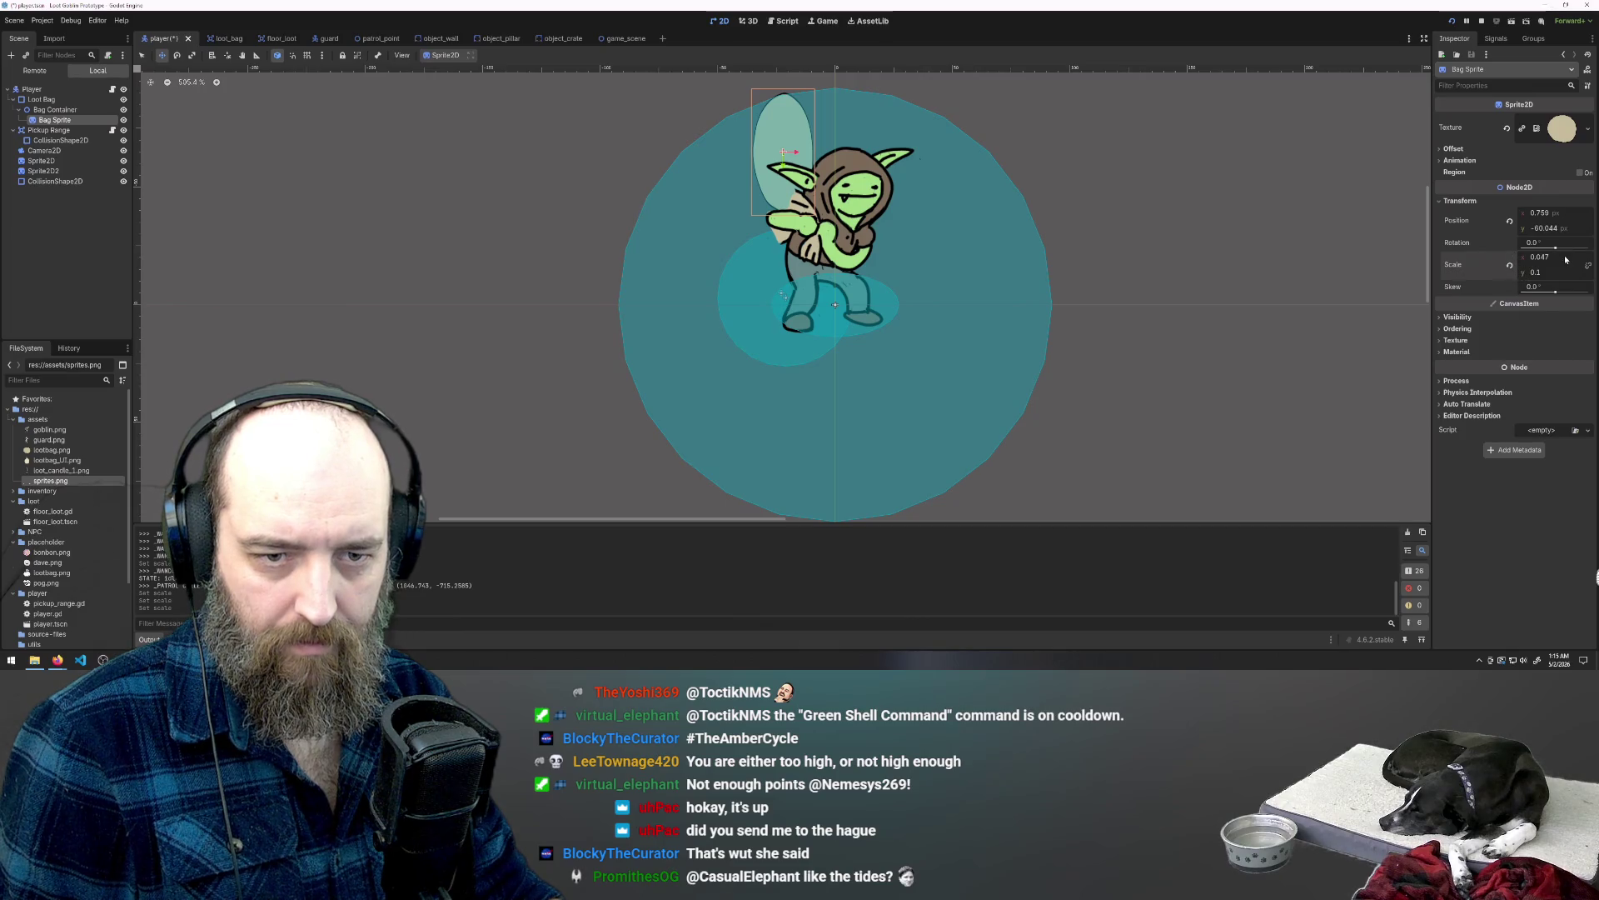
Step: Re-enter 0.1 for Bag Sprite's horizontal scale after it reverted to 1.0
{"action": "left_click_drag", "start_coordinate": [1565, 260], "coordinate": [1541, 260]}
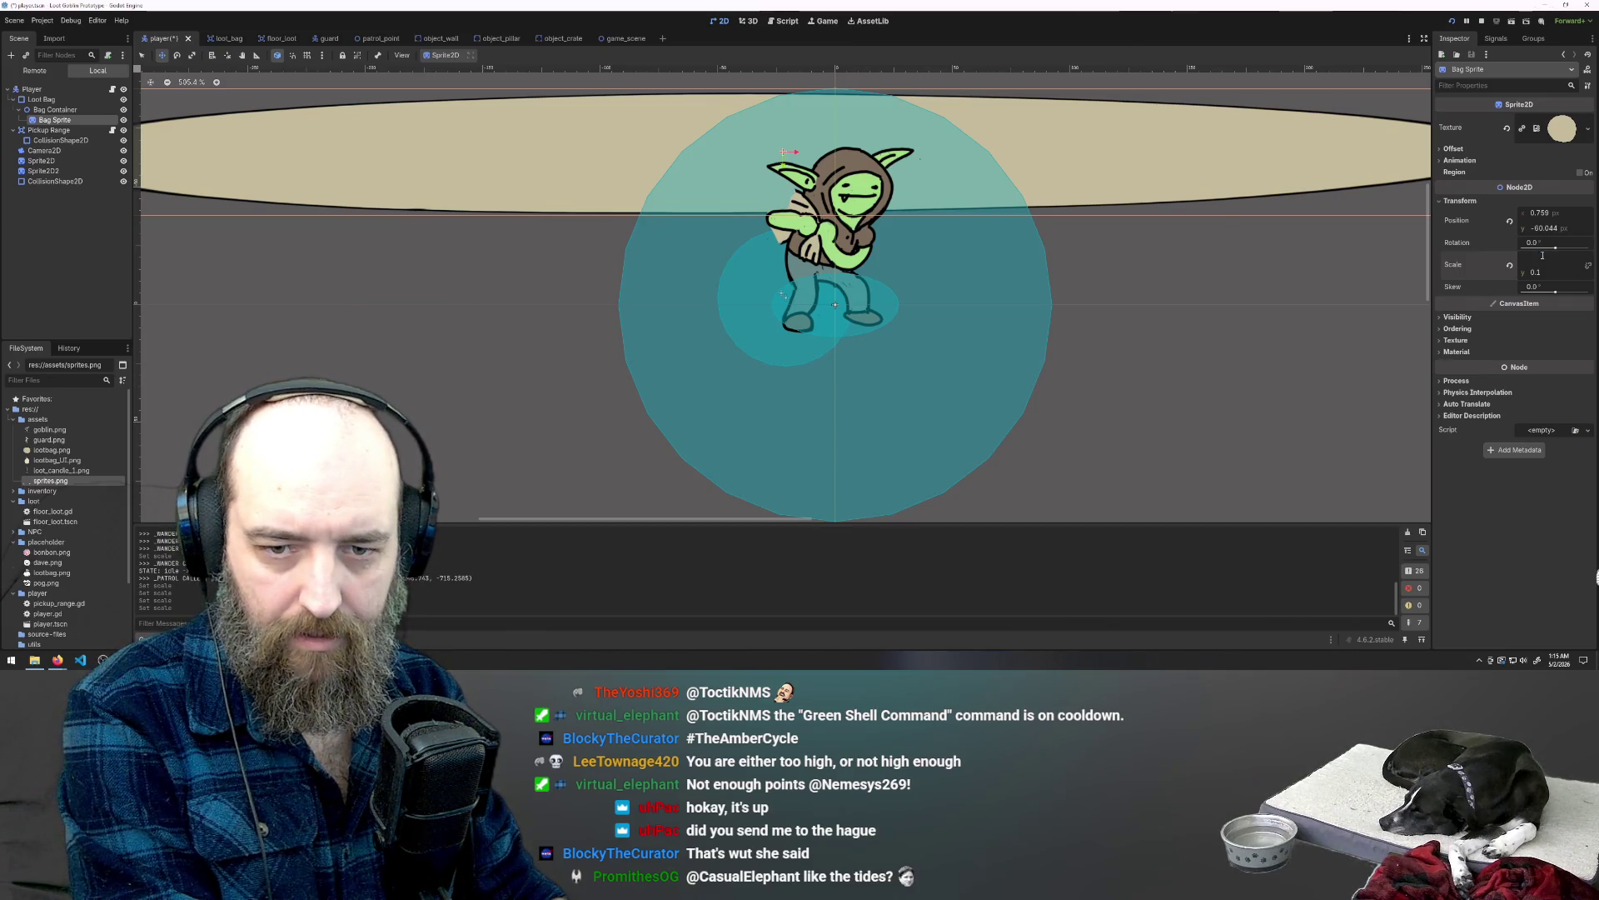
{"action": "key", "text": "Return"}
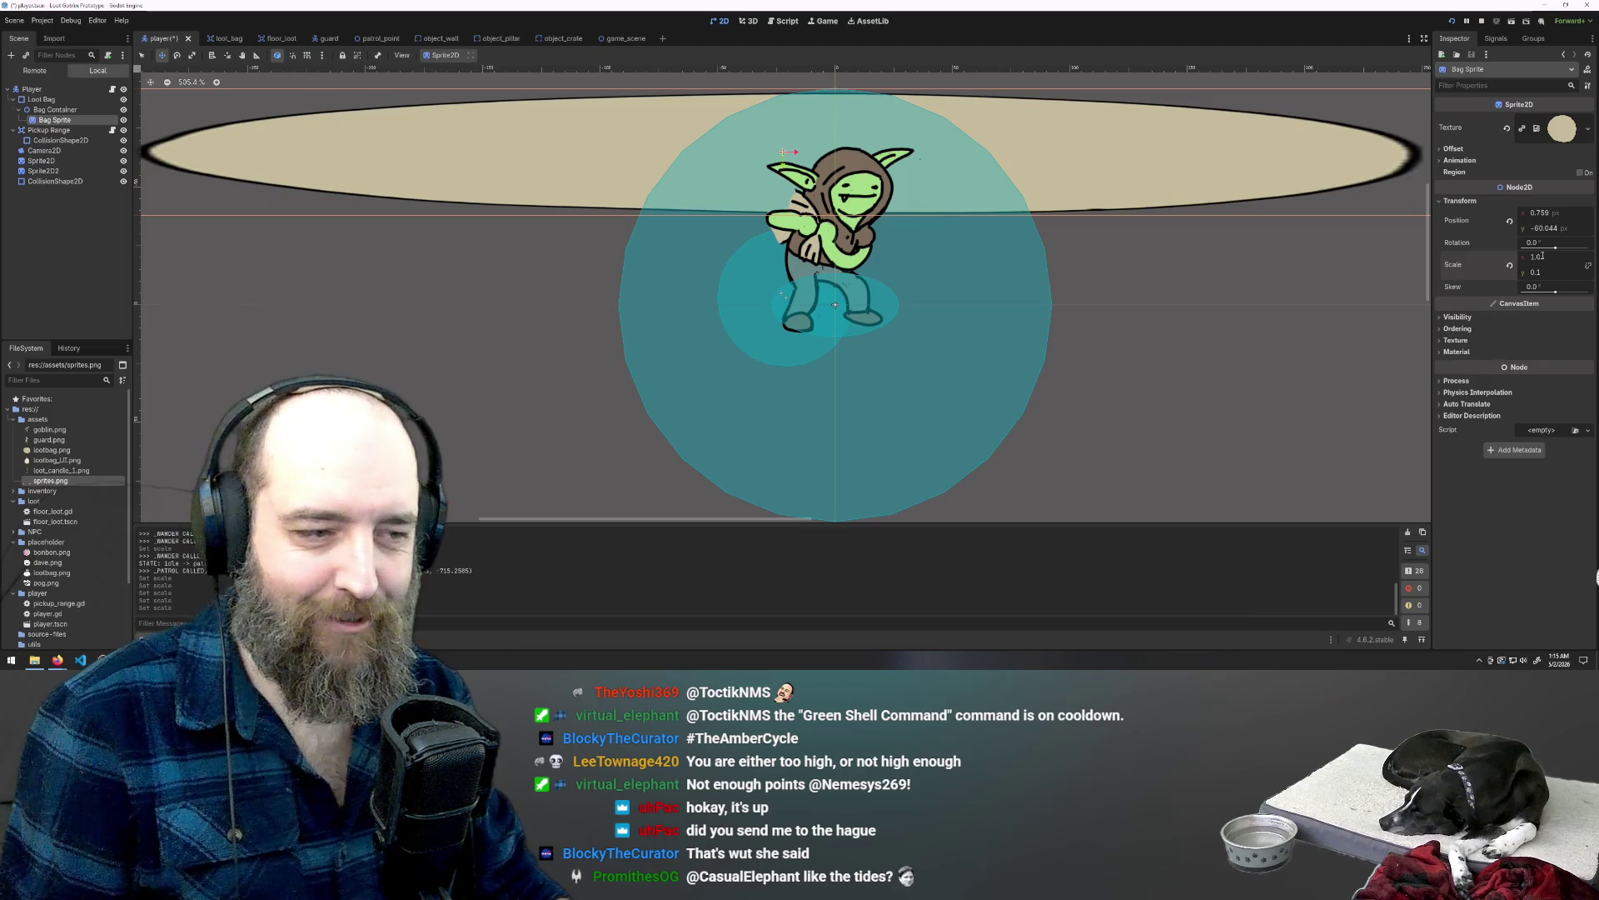
{"action": "left_click", "coordinate": [1541, 257]}
{"action": "type", "text": "0.1"}
{"action": "key", "text": "Return"}
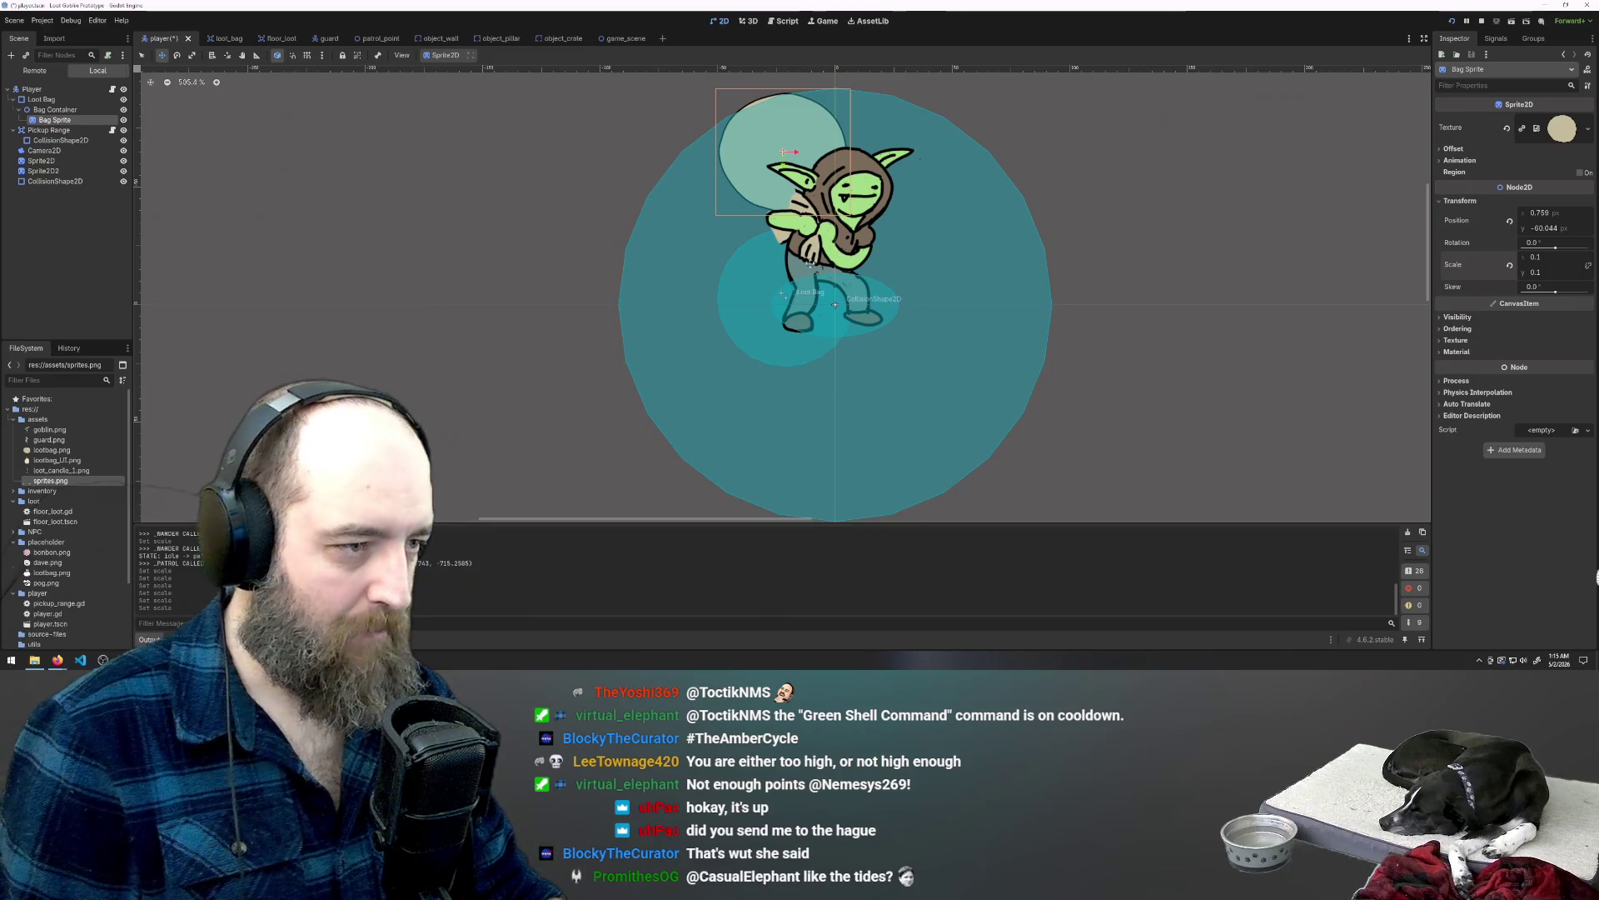
Step: Squash the Loot Bag collision shape to half height with scale y 0.5
{"action": "left_click_drag", "start_coordinate": [788, 146], "coordinate": [767, 235]}
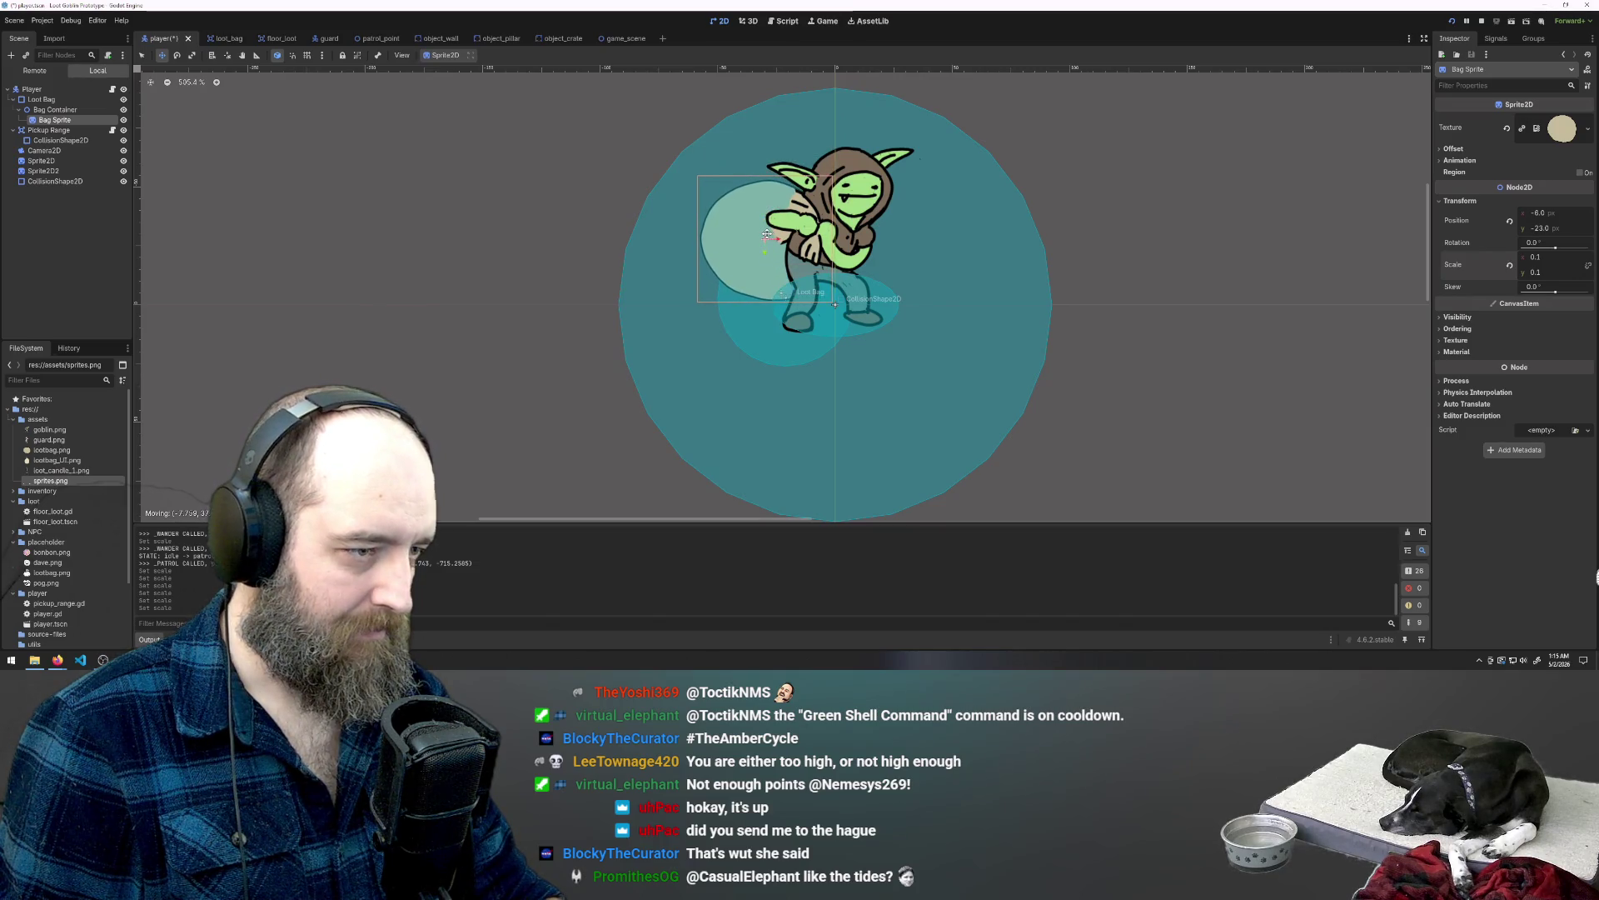
{"action": "left_click", "coordinate": [39, 100]}
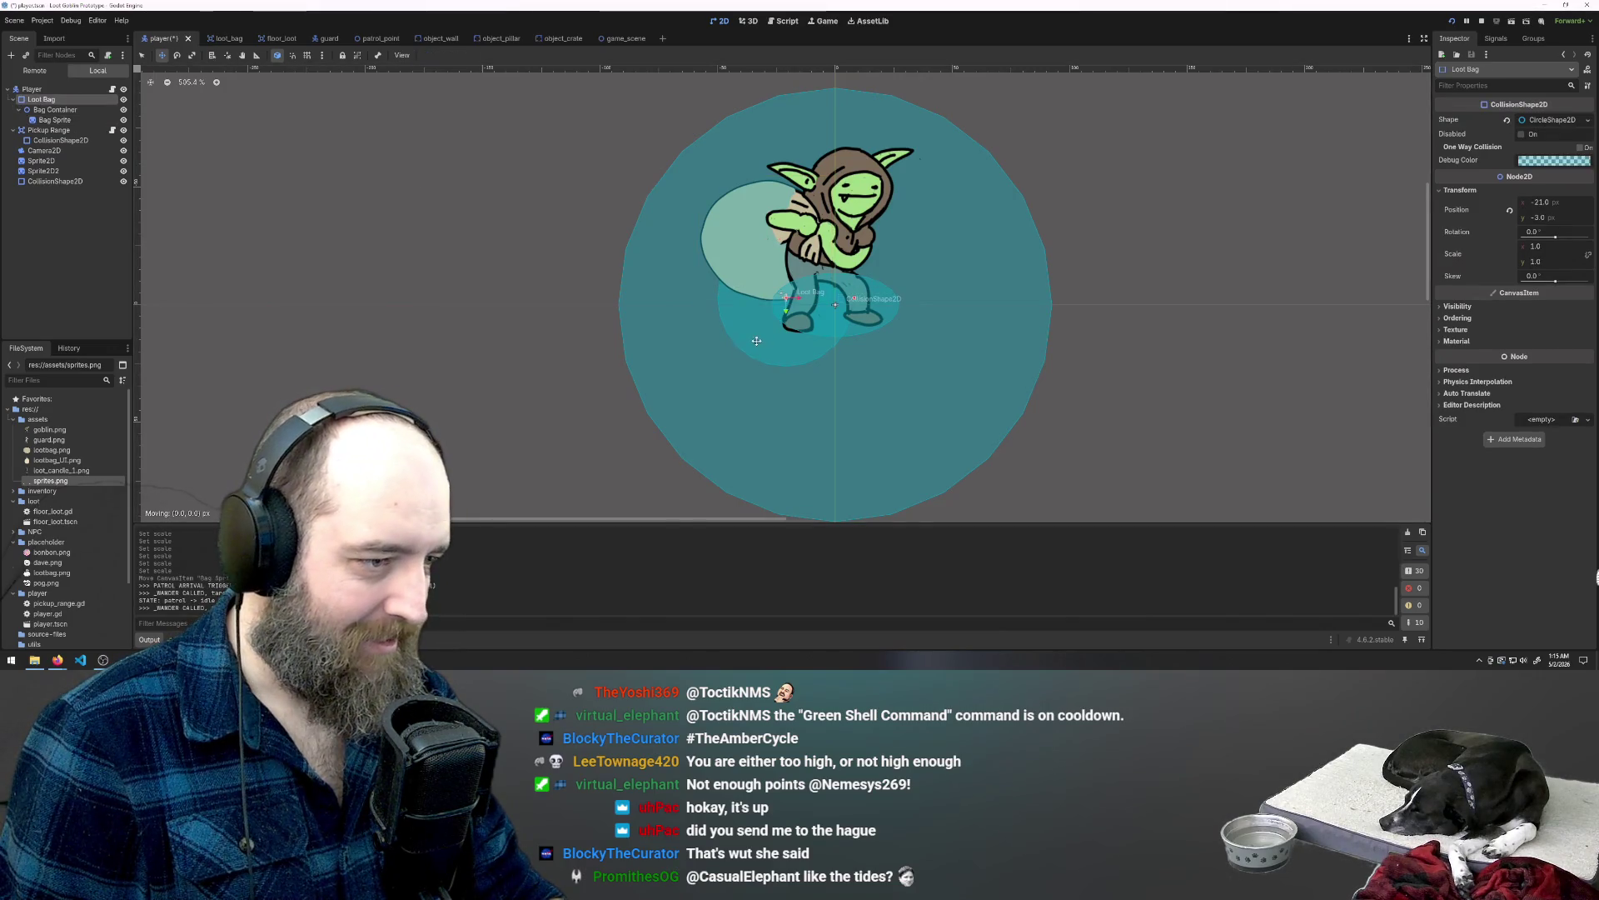
{"action": "left_click_drag", "start_coordinate": [758, 341], "coordinate": [748, 340]}
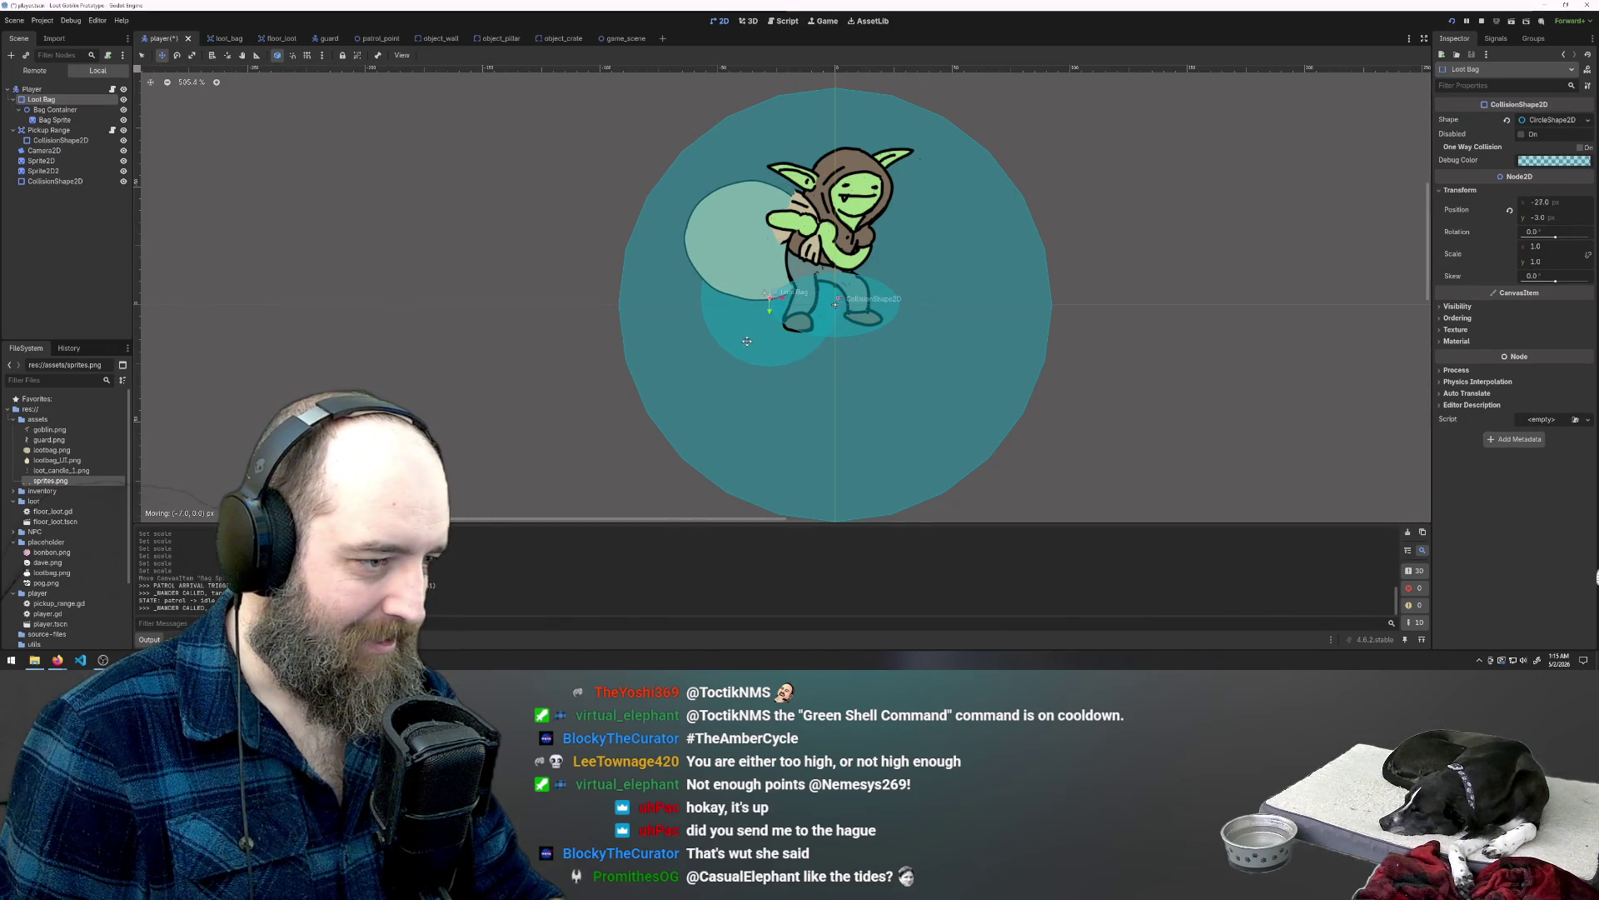
{"action": "left_click", "coordinate": [60, 110]}
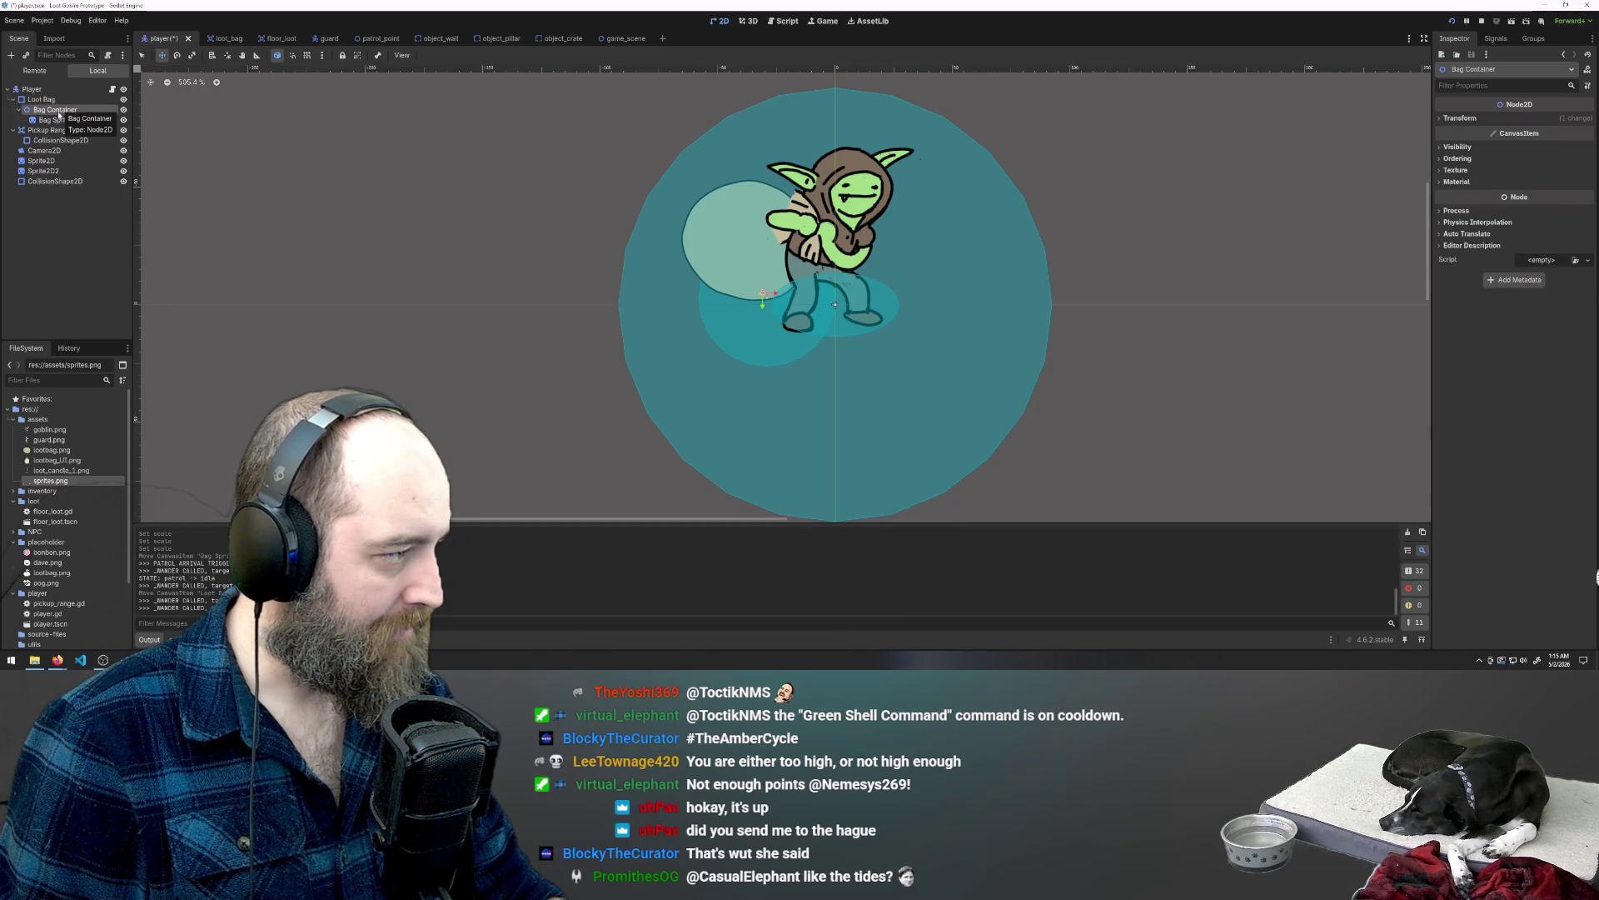
{"action": "left_click", "coordinate": [53, 101]}
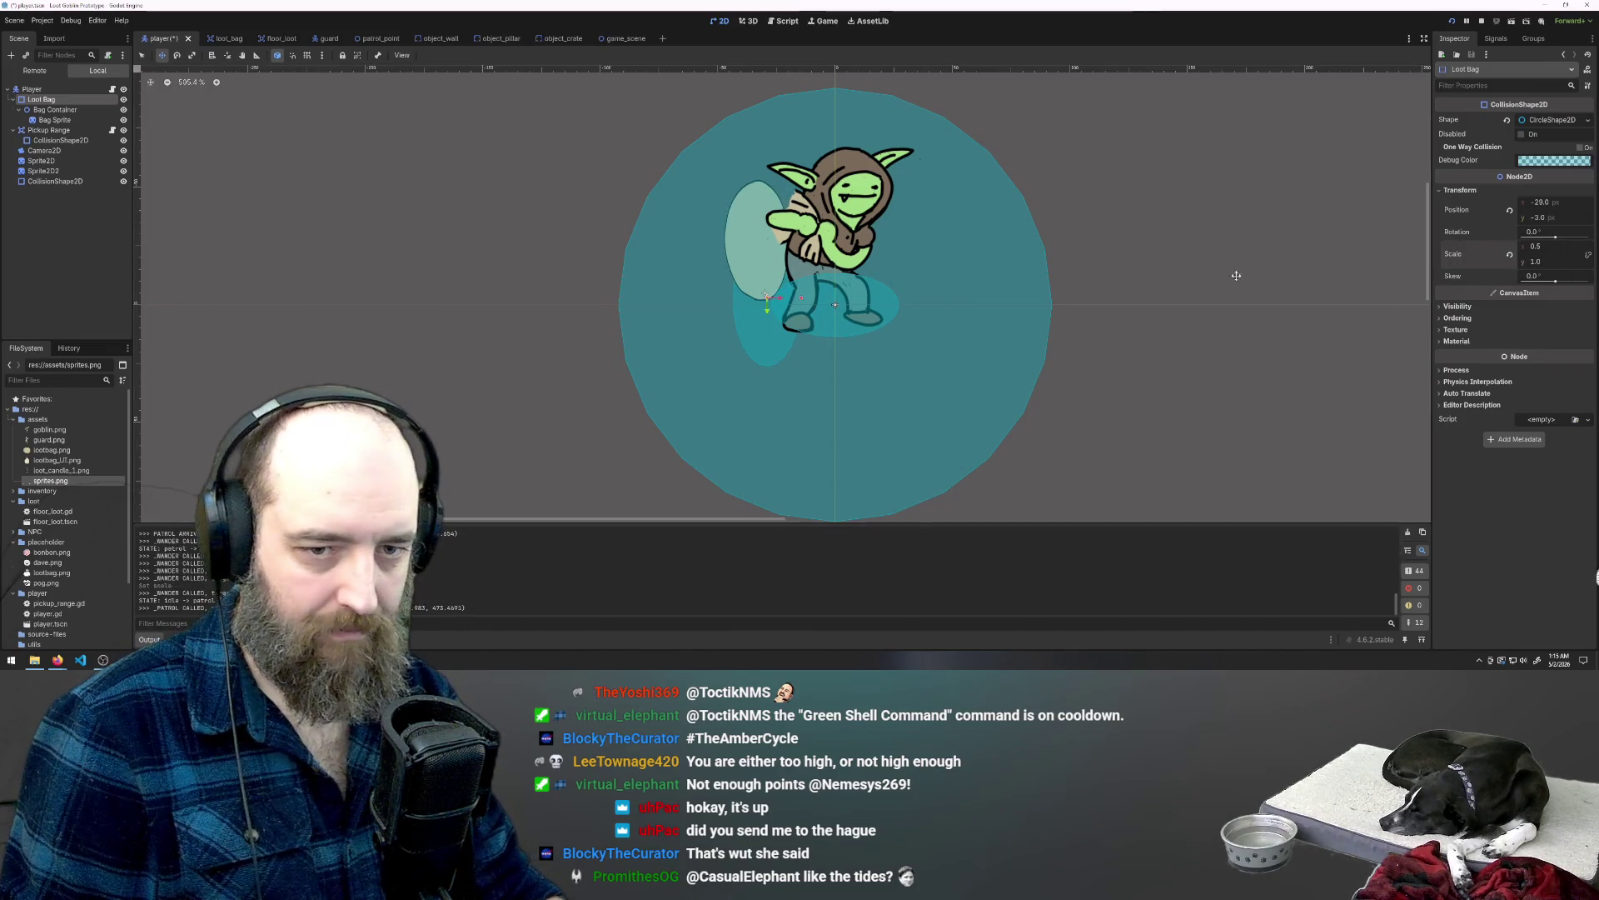
{"action": "key", "text": "ctrl+z"}
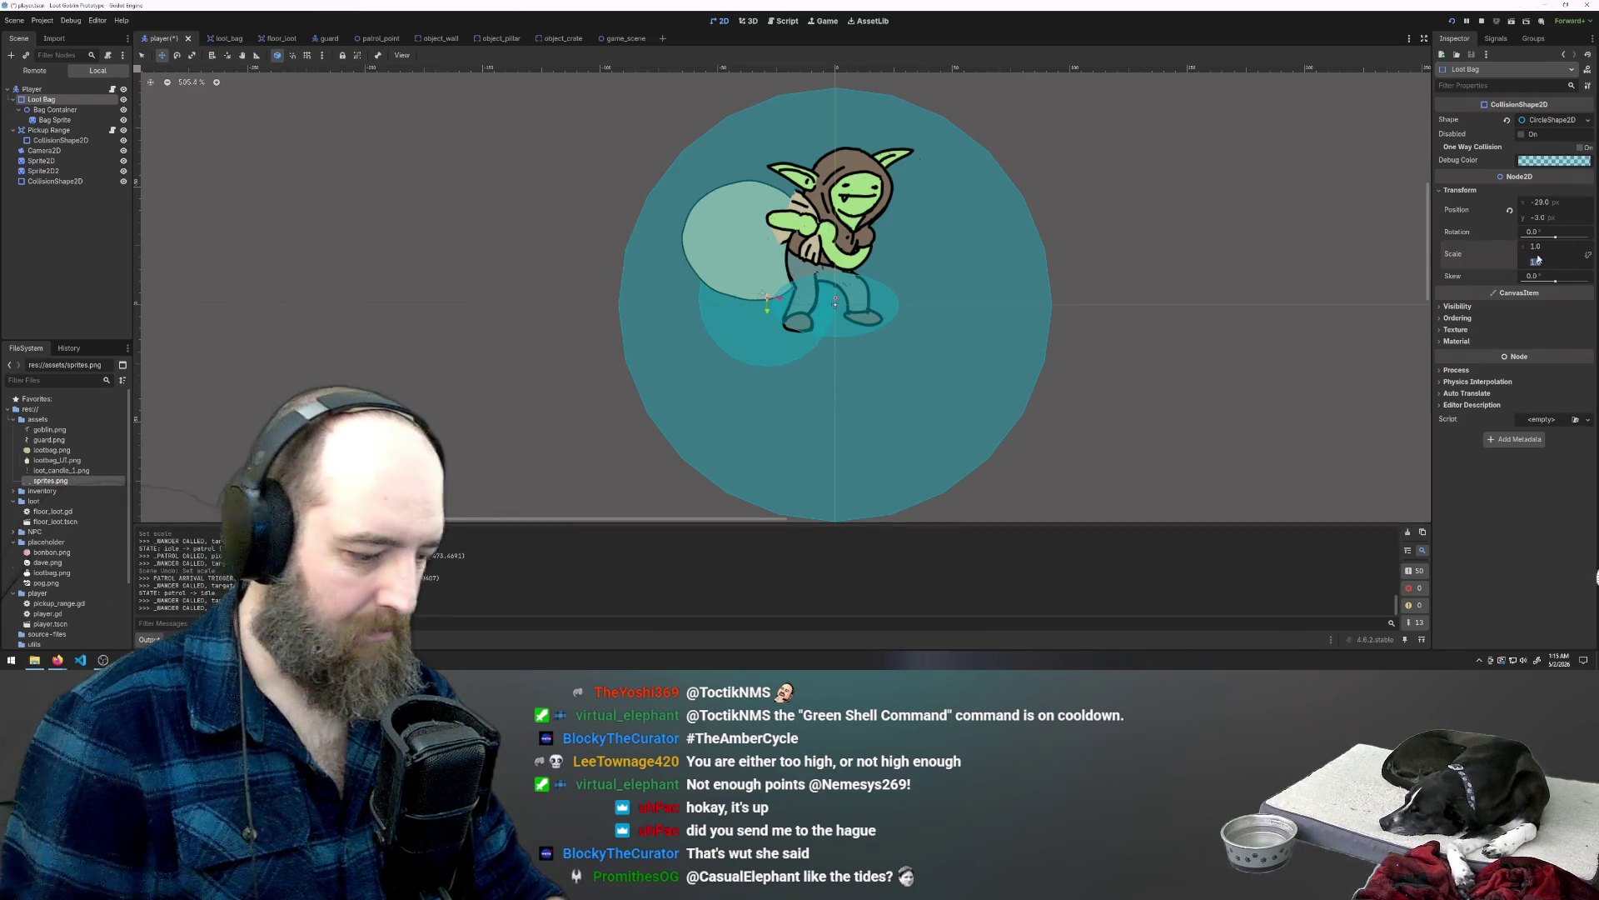
{"action": "type", "text": "0.5"}
{"action": "key", "text": "Return"}
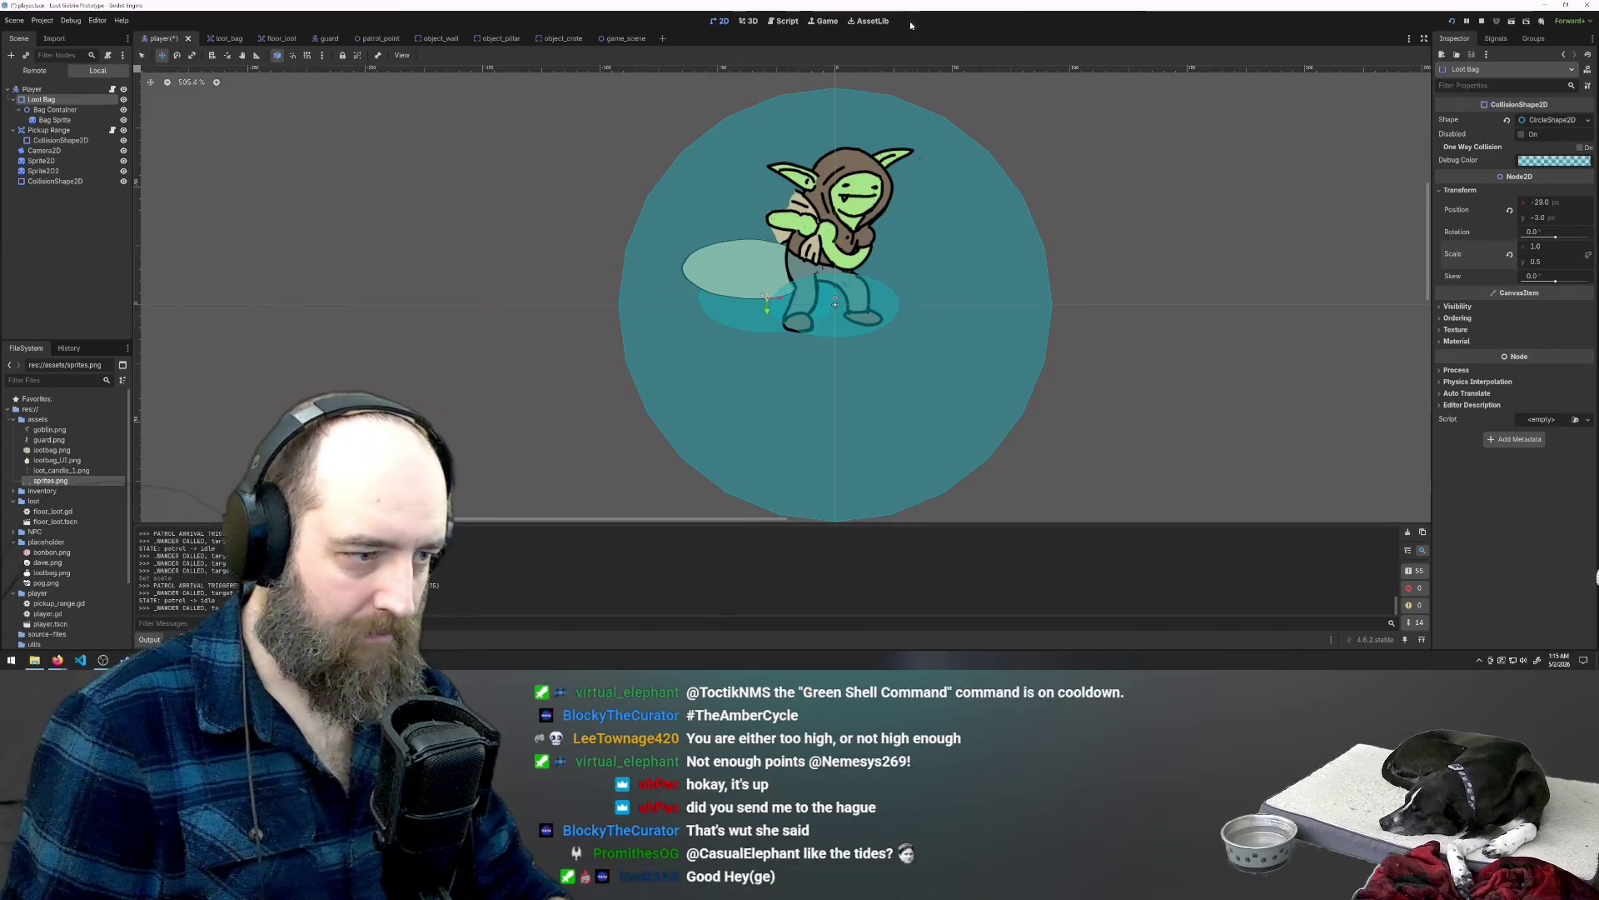
Step: Set Bag Container's scale y to 2 so the bag stays round
{"action": "left_click", "coordinate": [53, 110]}
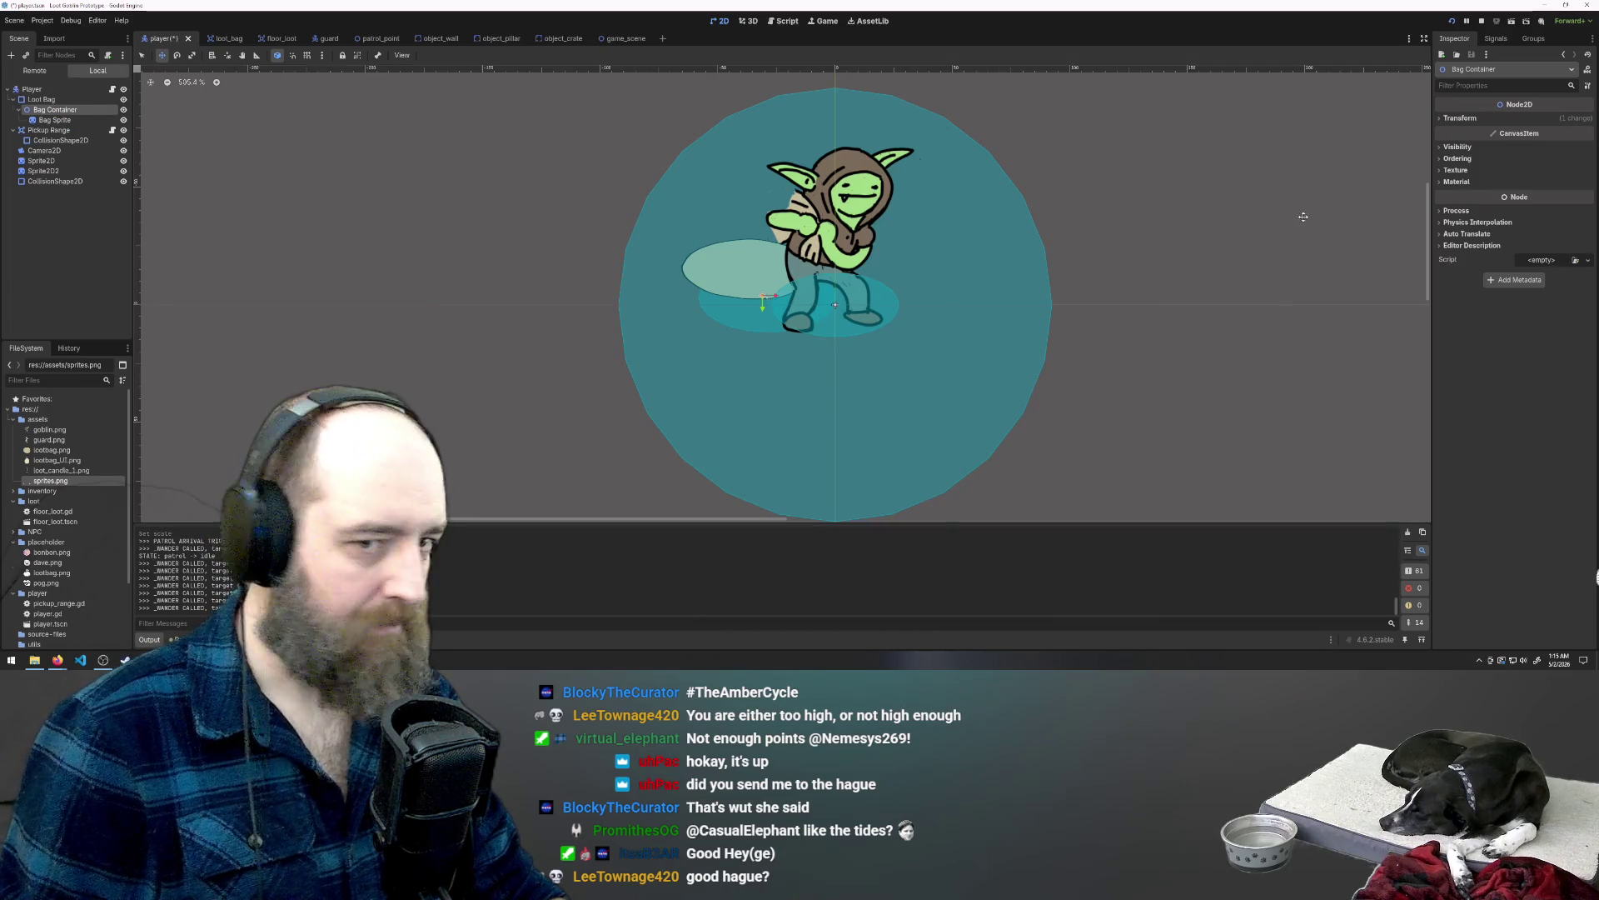
{"action": "left_click", "coordinate": [1459, 118]}
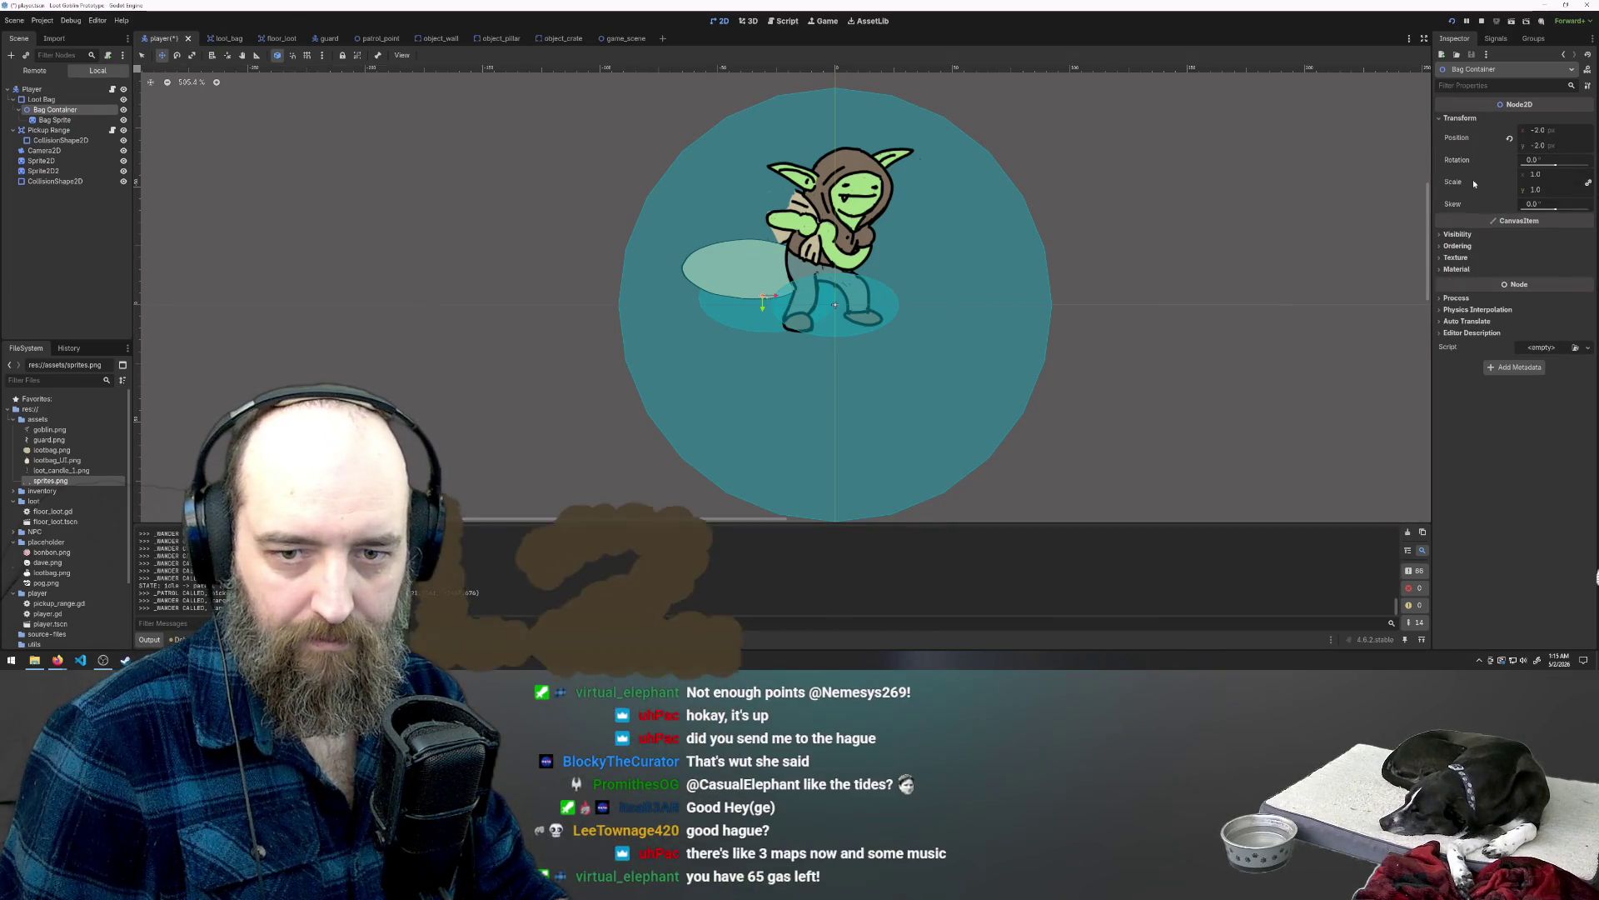
{"action": "mouse_move", "coordinate": [1458, 202]}
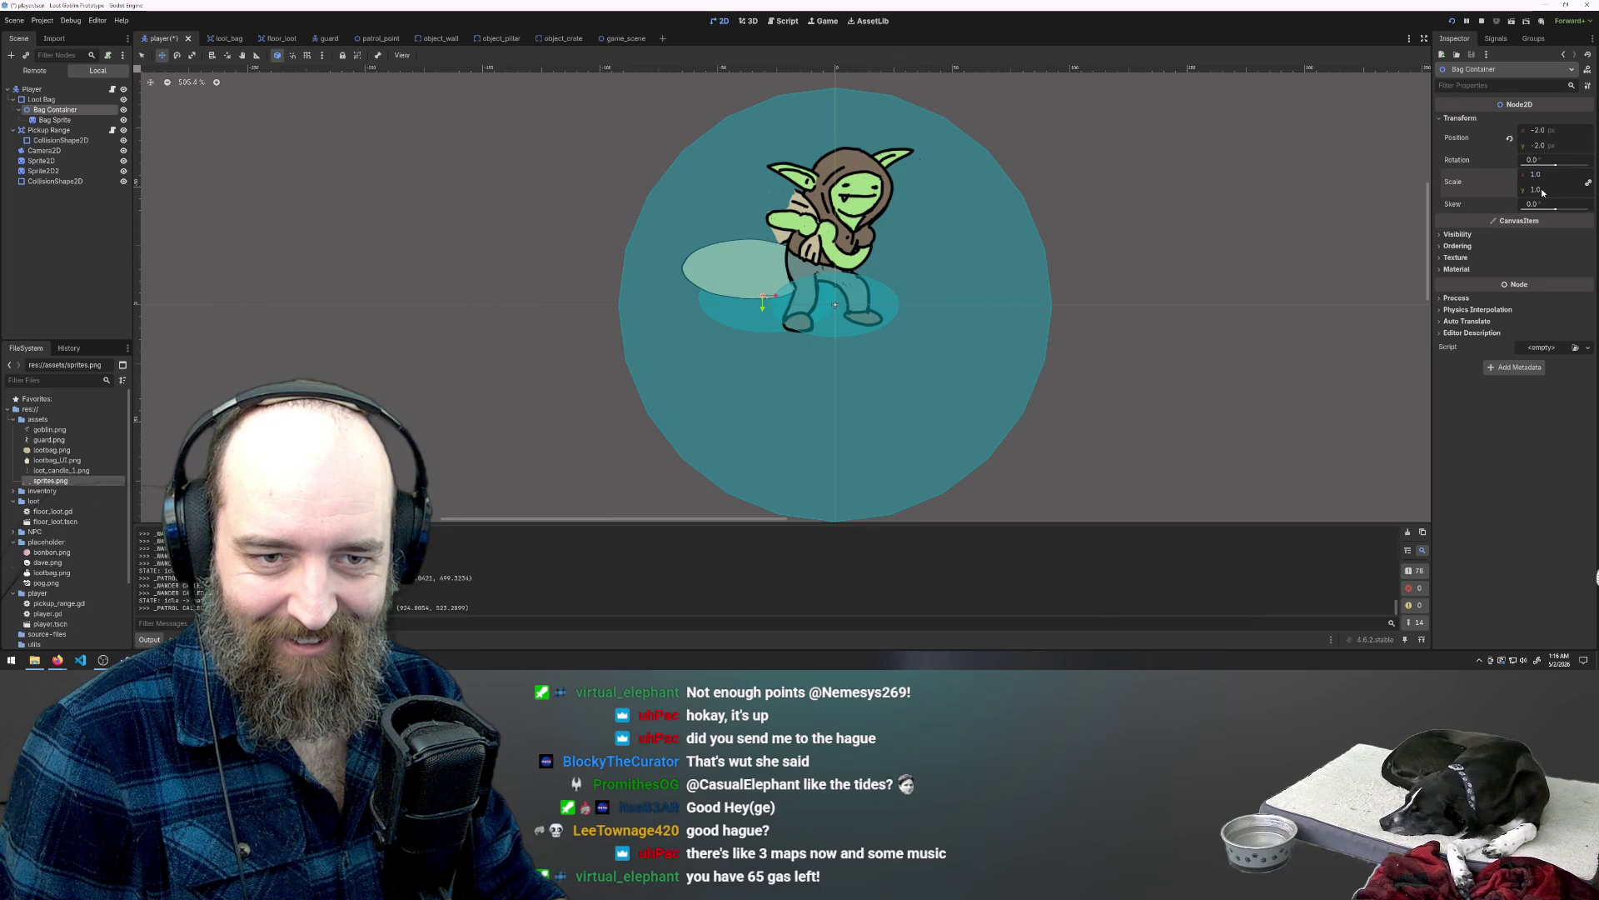
{"action": "type", "text": "2"}
{"action": "key", "text": "Return"}
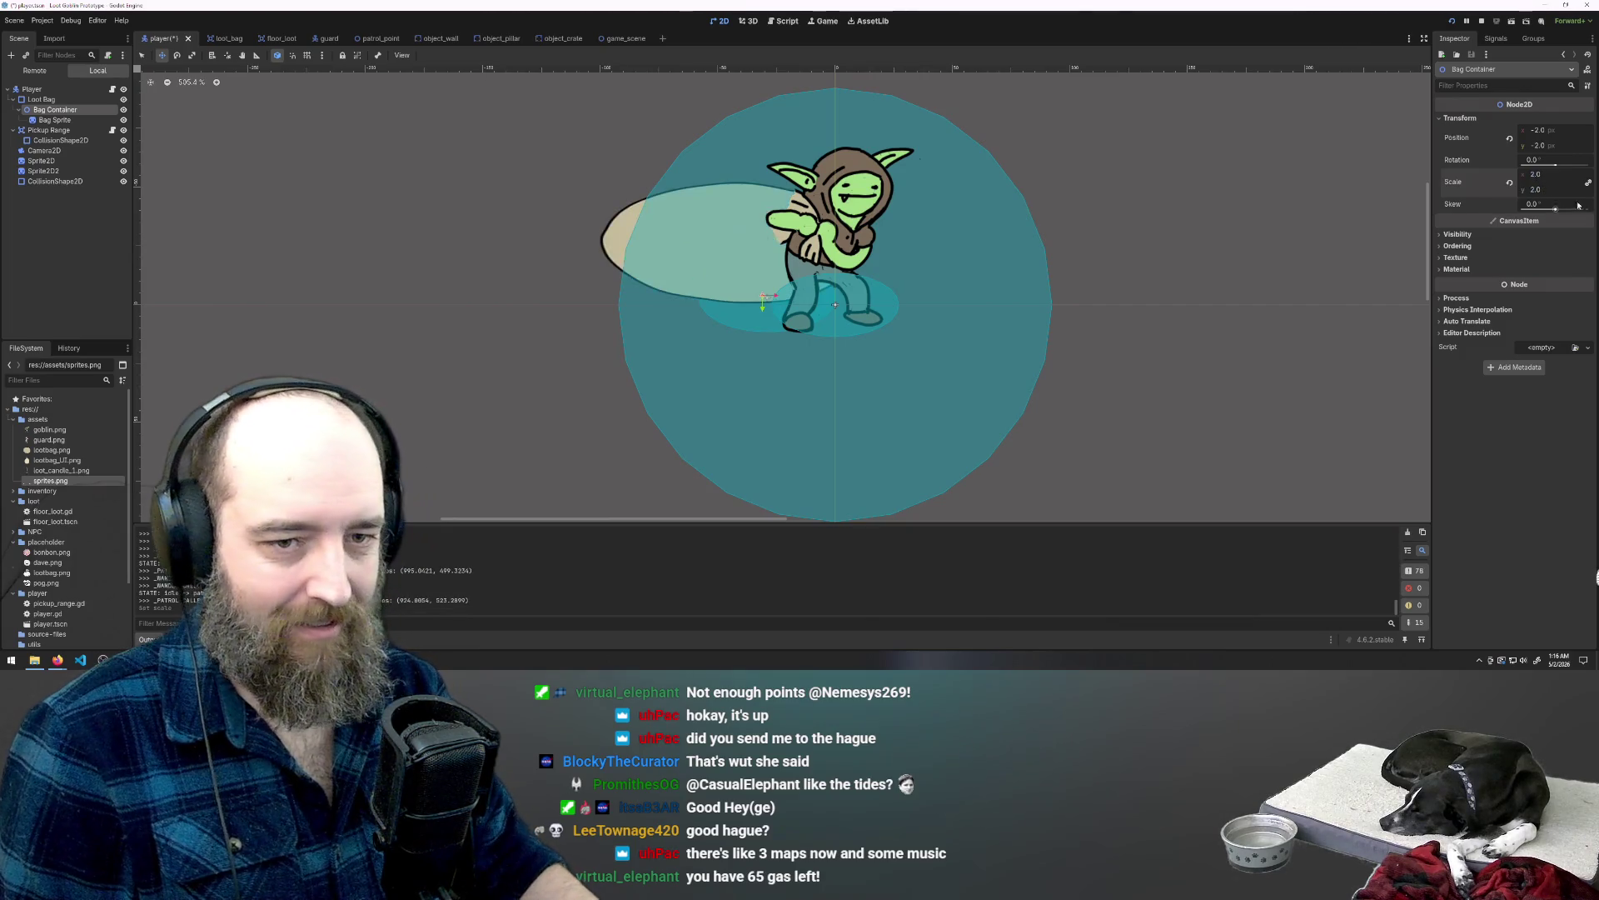
{"action": "key", "text": "ctrl+z"}
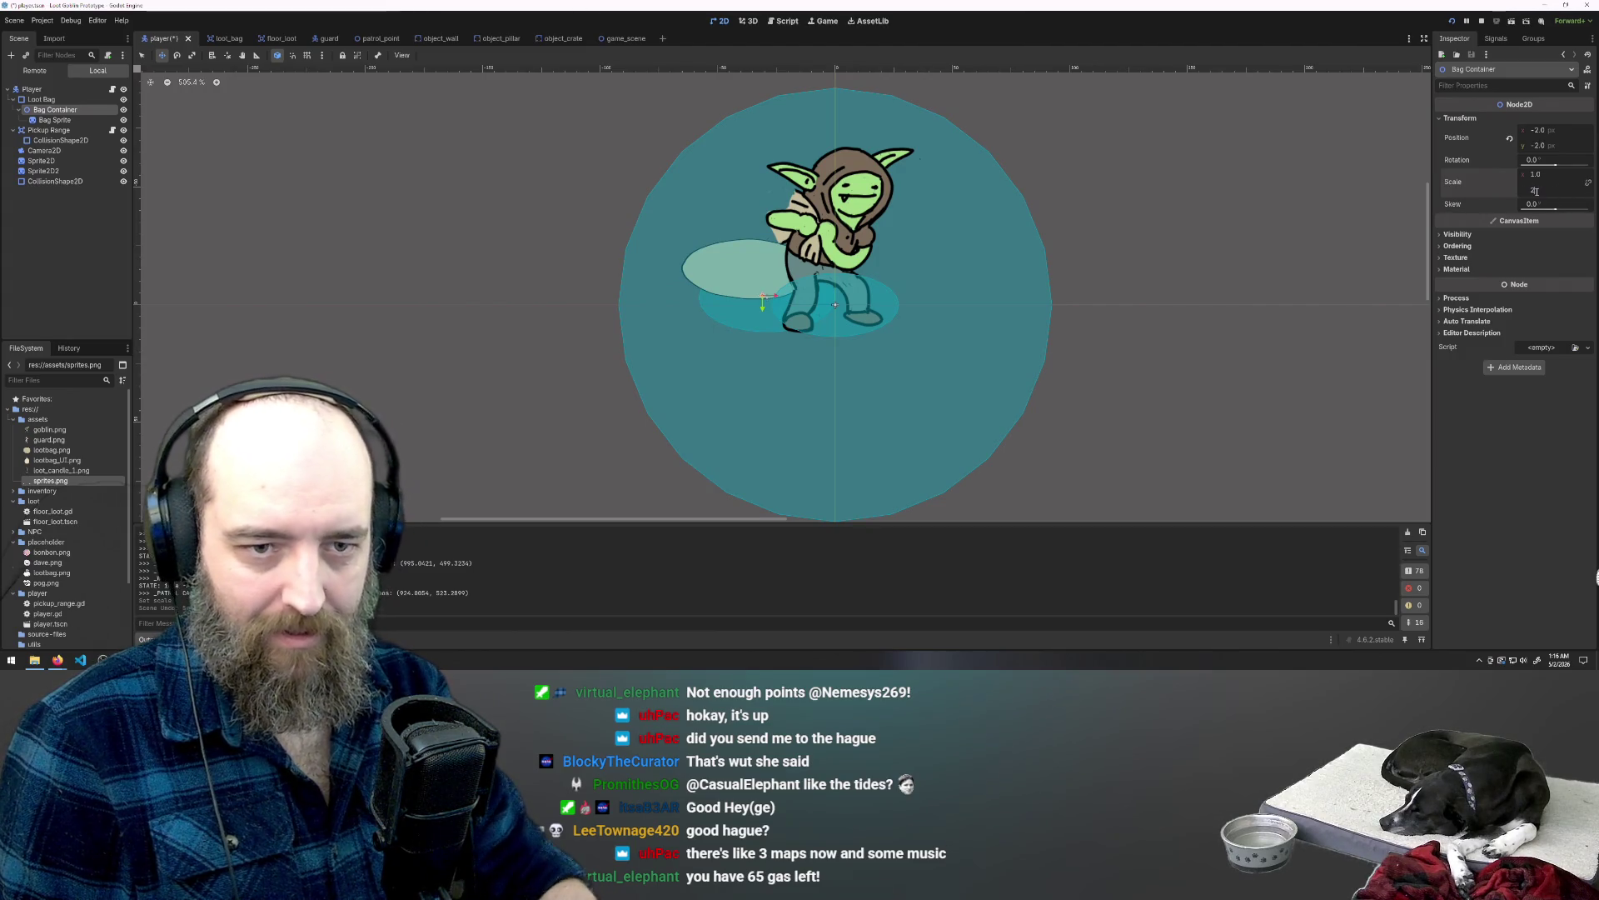
{"action": "key", "text": "Return"}
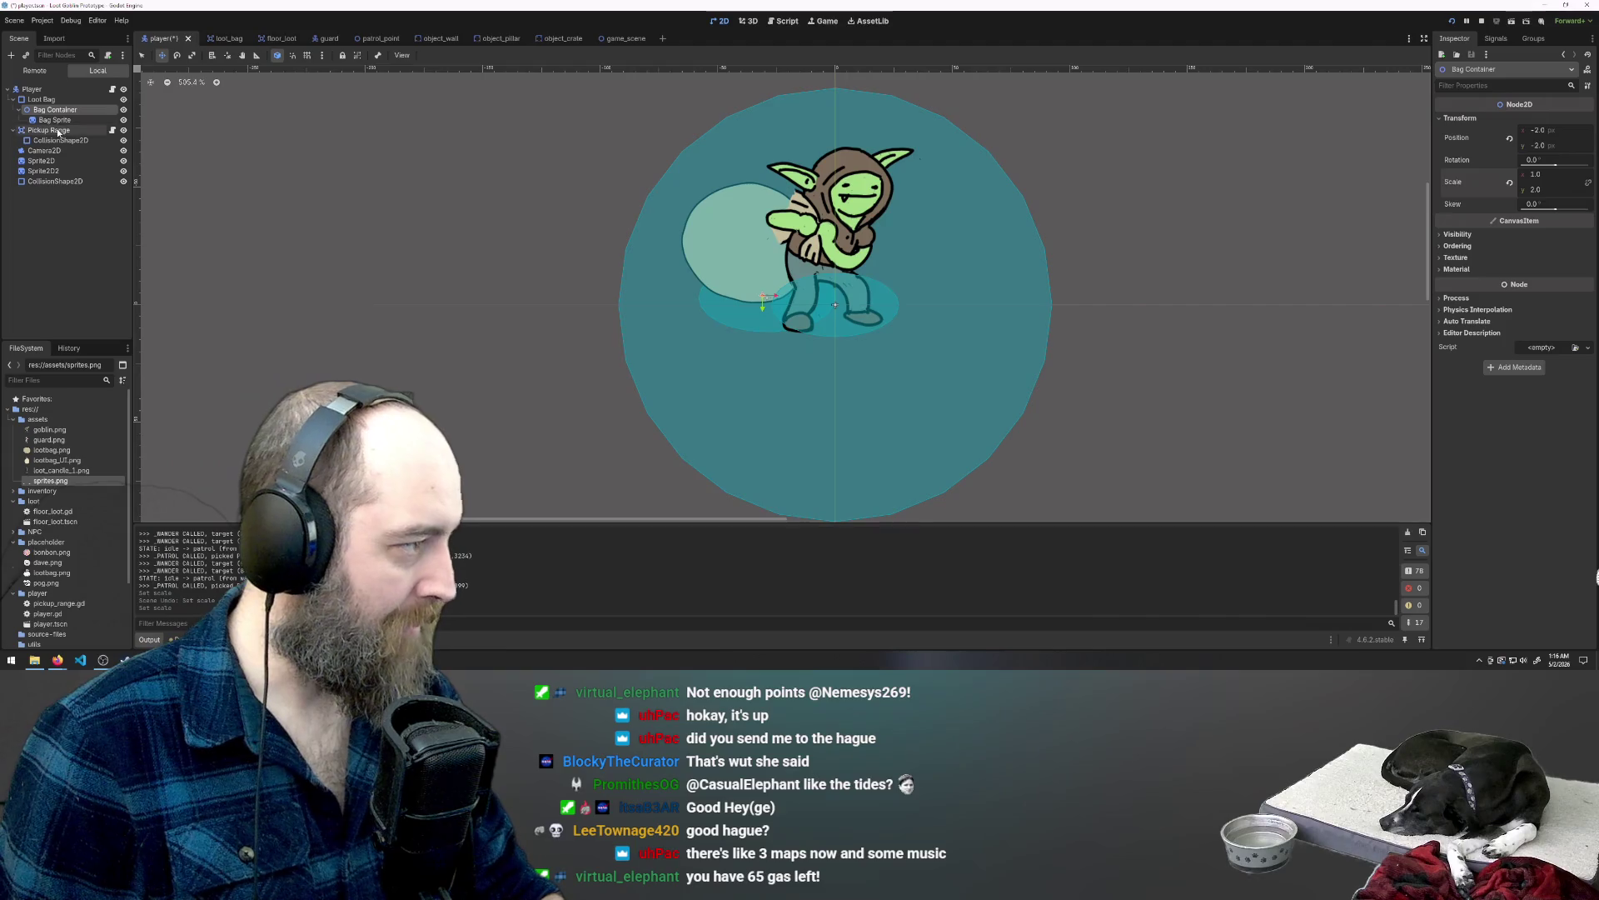
Step: Nudge Bag Sprite right to about (1.0, -24), then save and run the game
{"action": "left_click", "coordinate": [55, 120]}
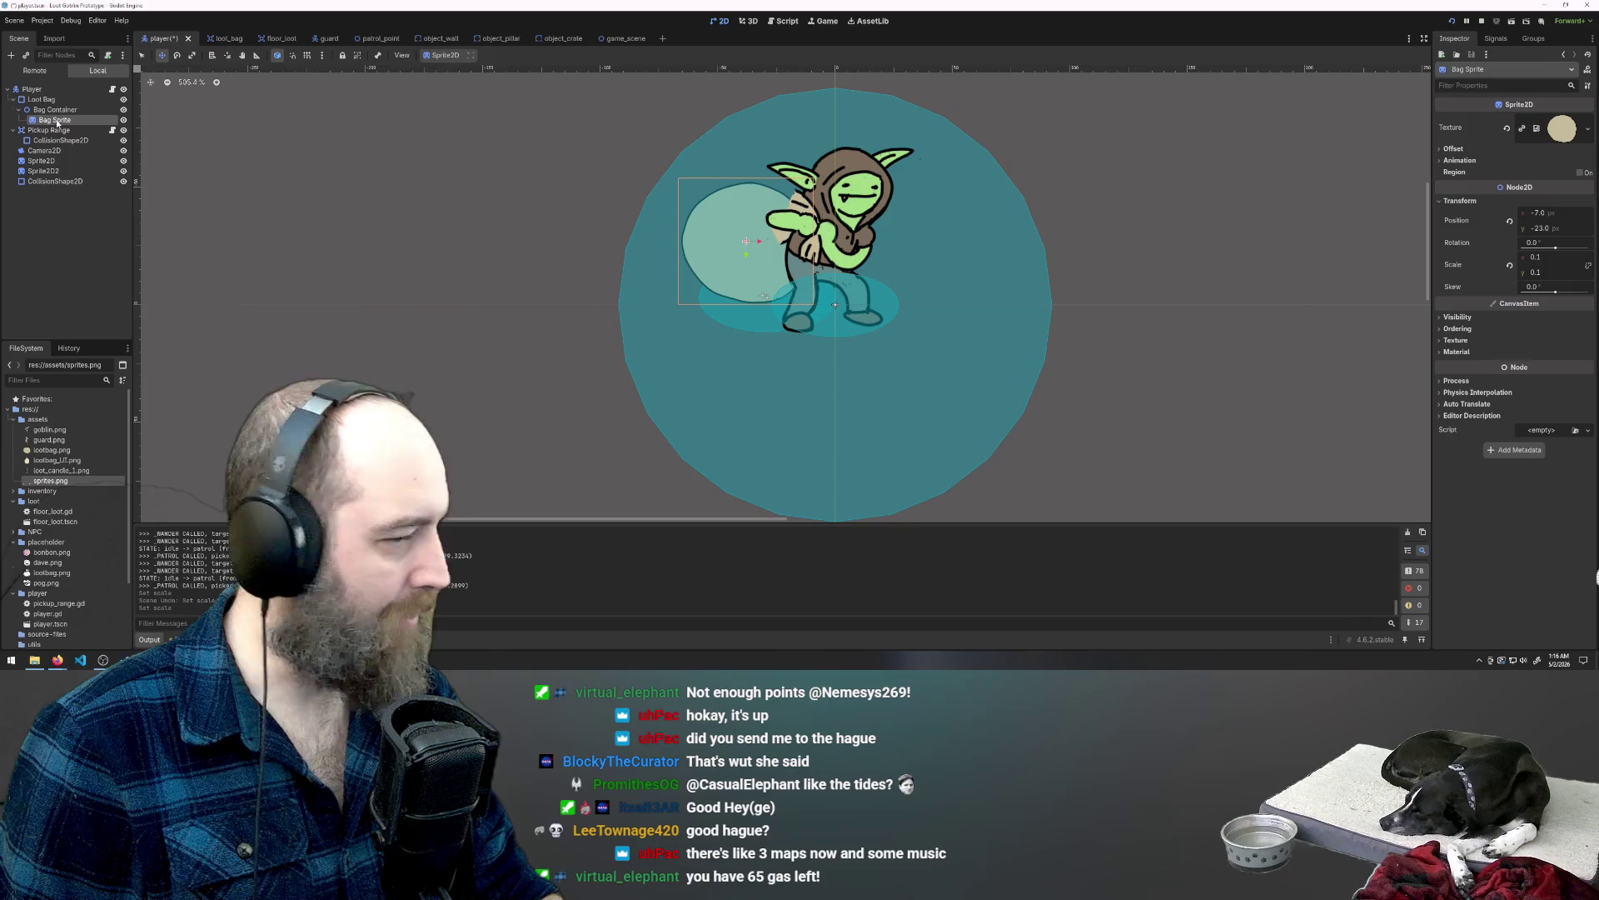
{"action": "double_click", "coordinate": [58, 120]}
{"action": "left_click_drag", "start_coordinate": [710, 243], "coordinate": [730, 241]}
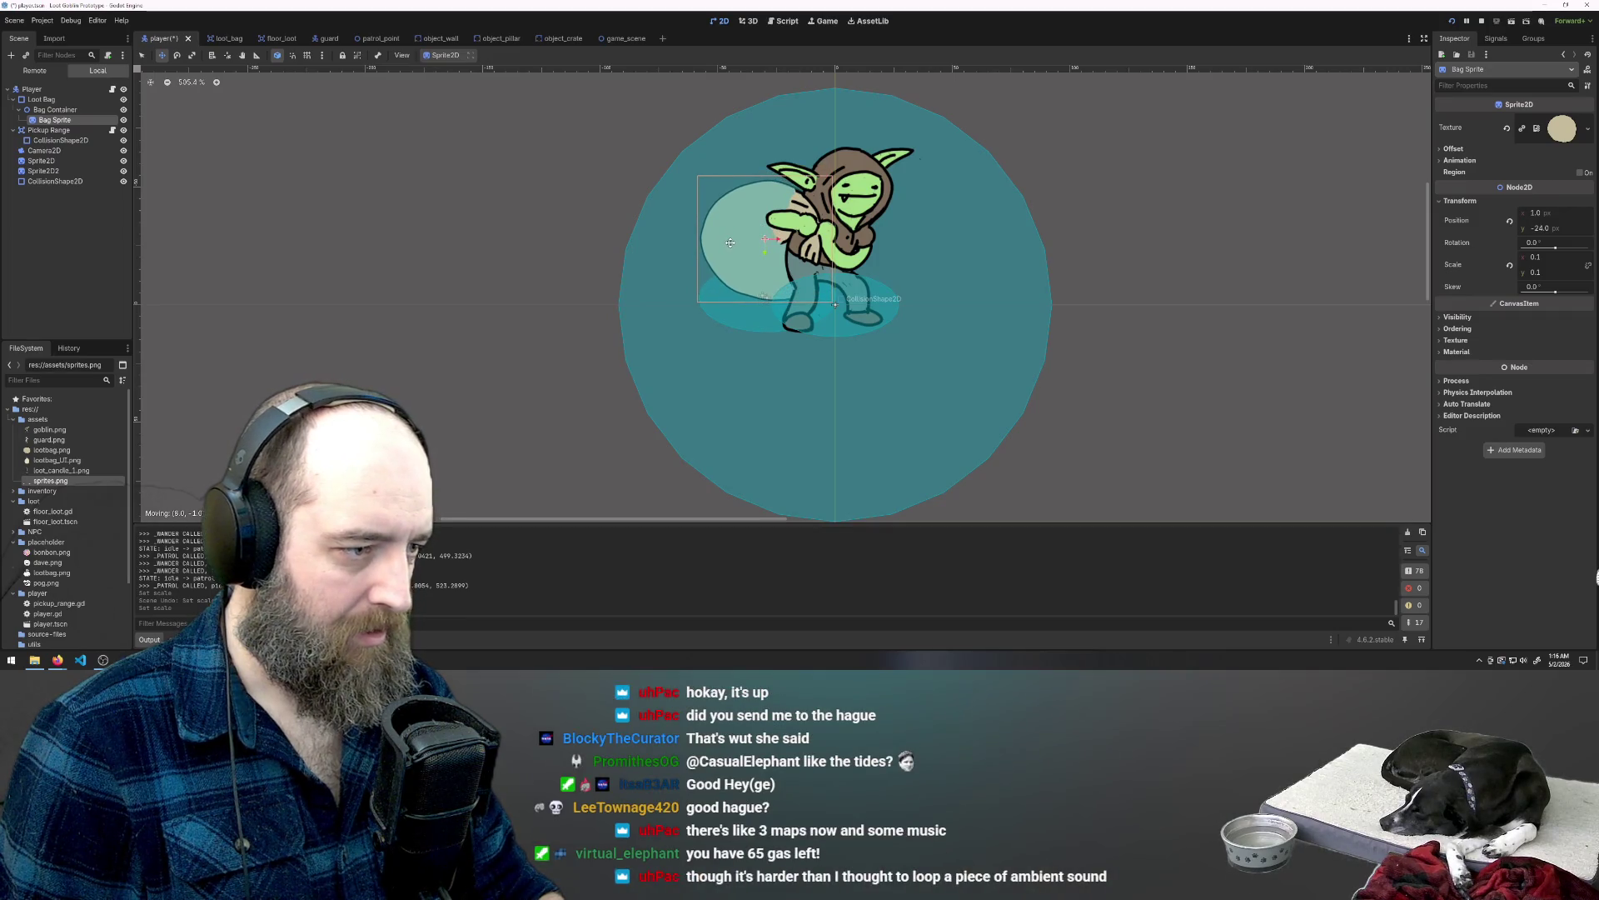
{"action": "key", "text": "F5"}
Step: Walk the goblin up past the guard and then right into the walled room
{"action": "key", "text": "w+a"}
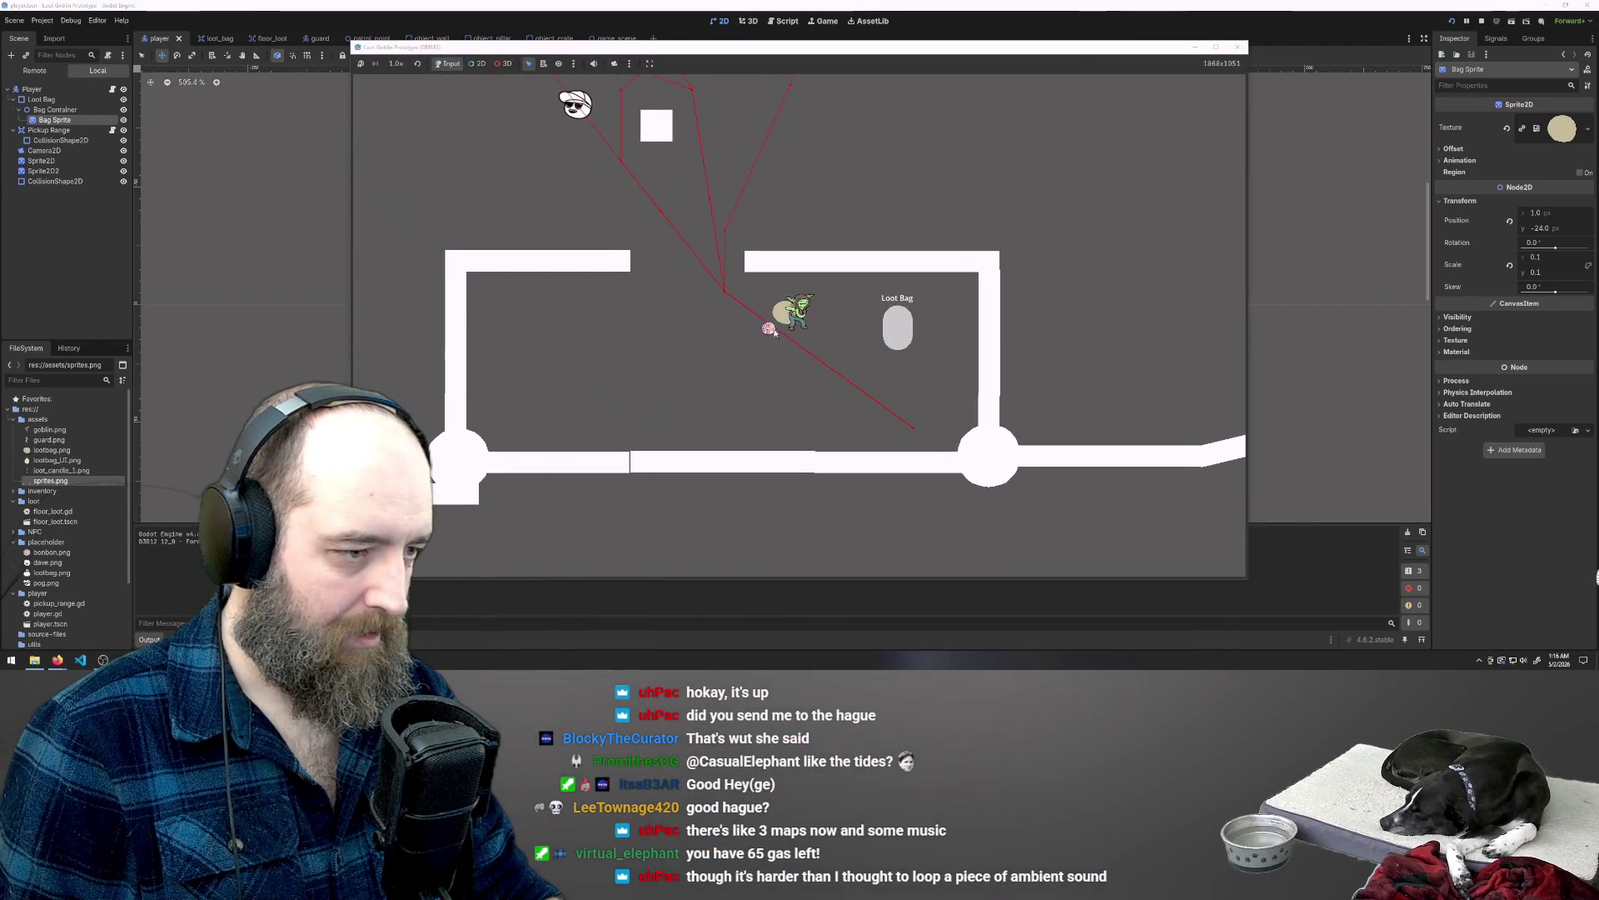
{"action": "key", "text": "a"}
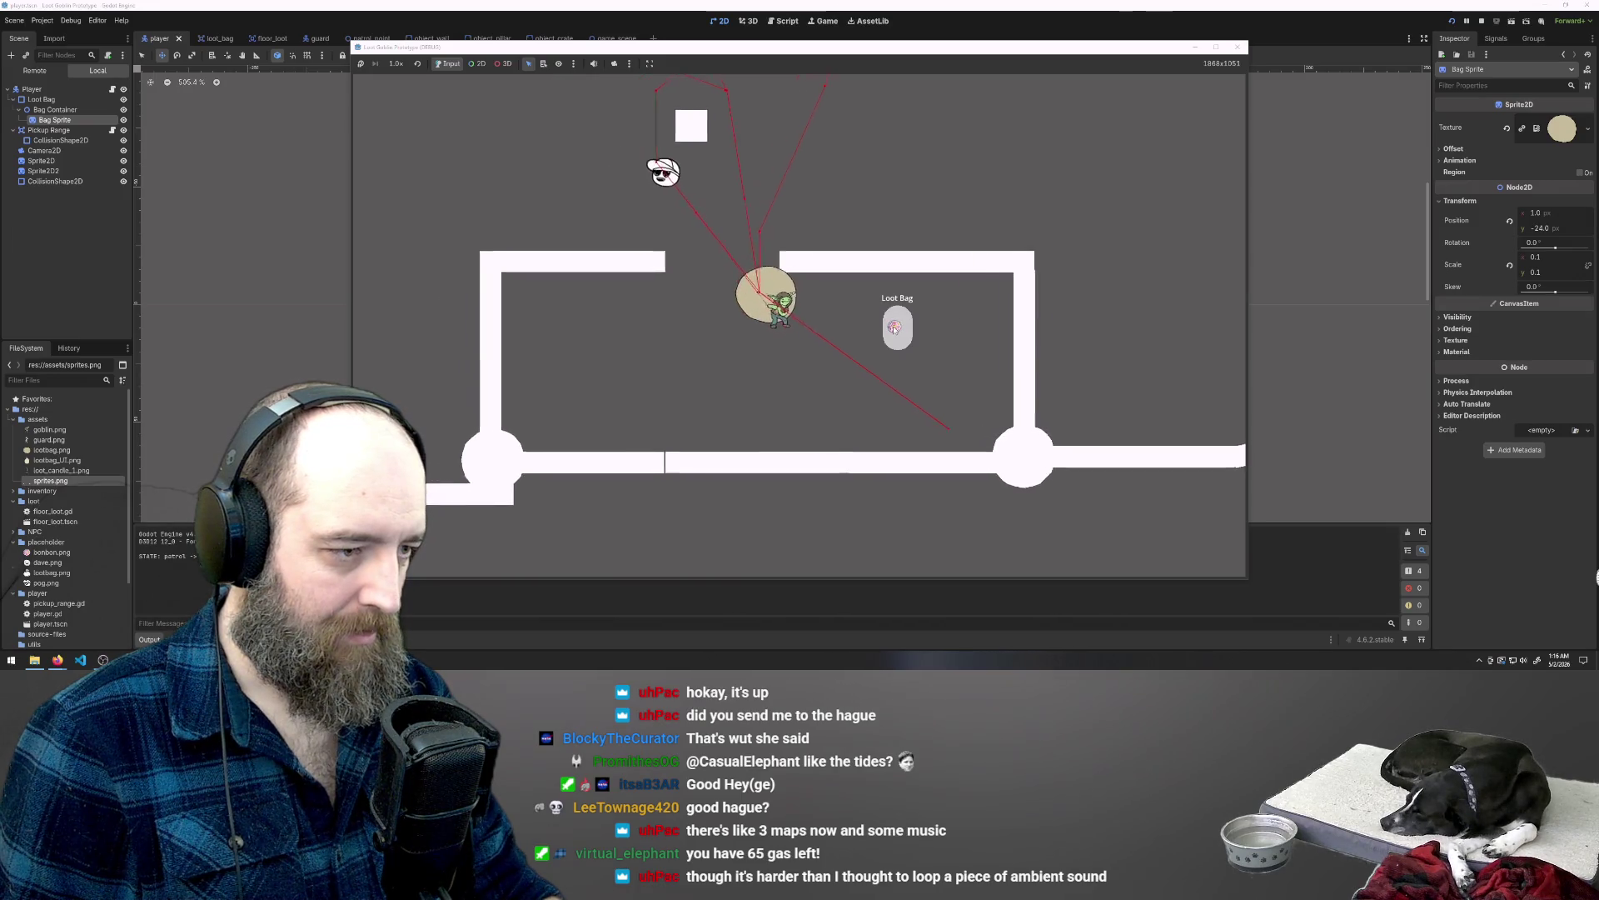
{"action": "key", "text": "w"}
{"action": "key", "text": "w+d"}
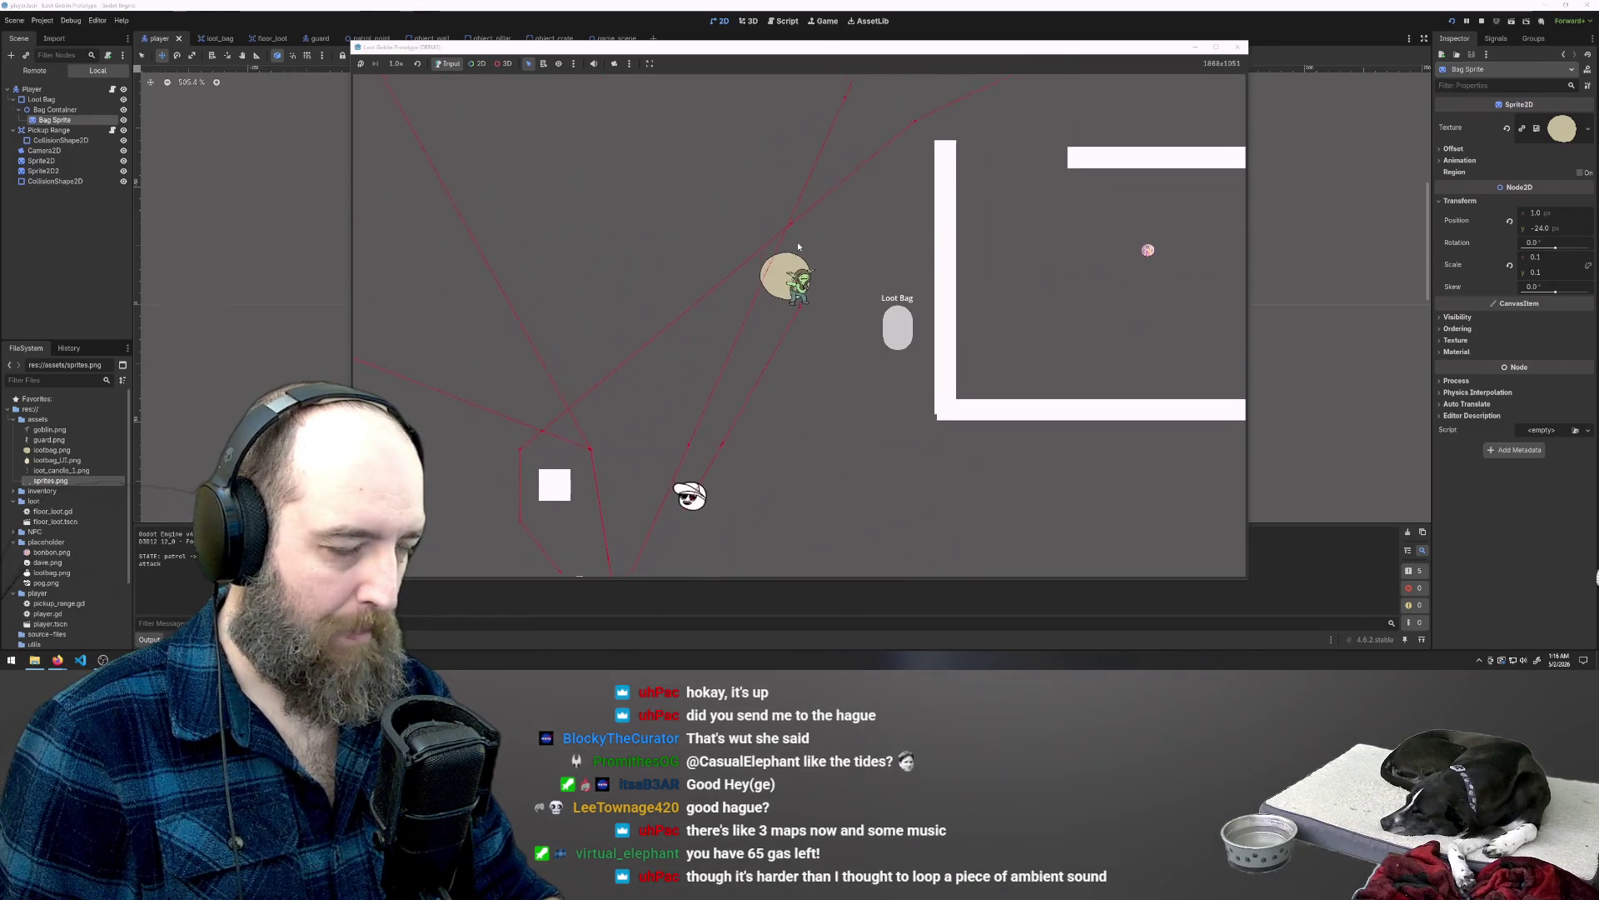
{"action": "key", "text": "w+d"}
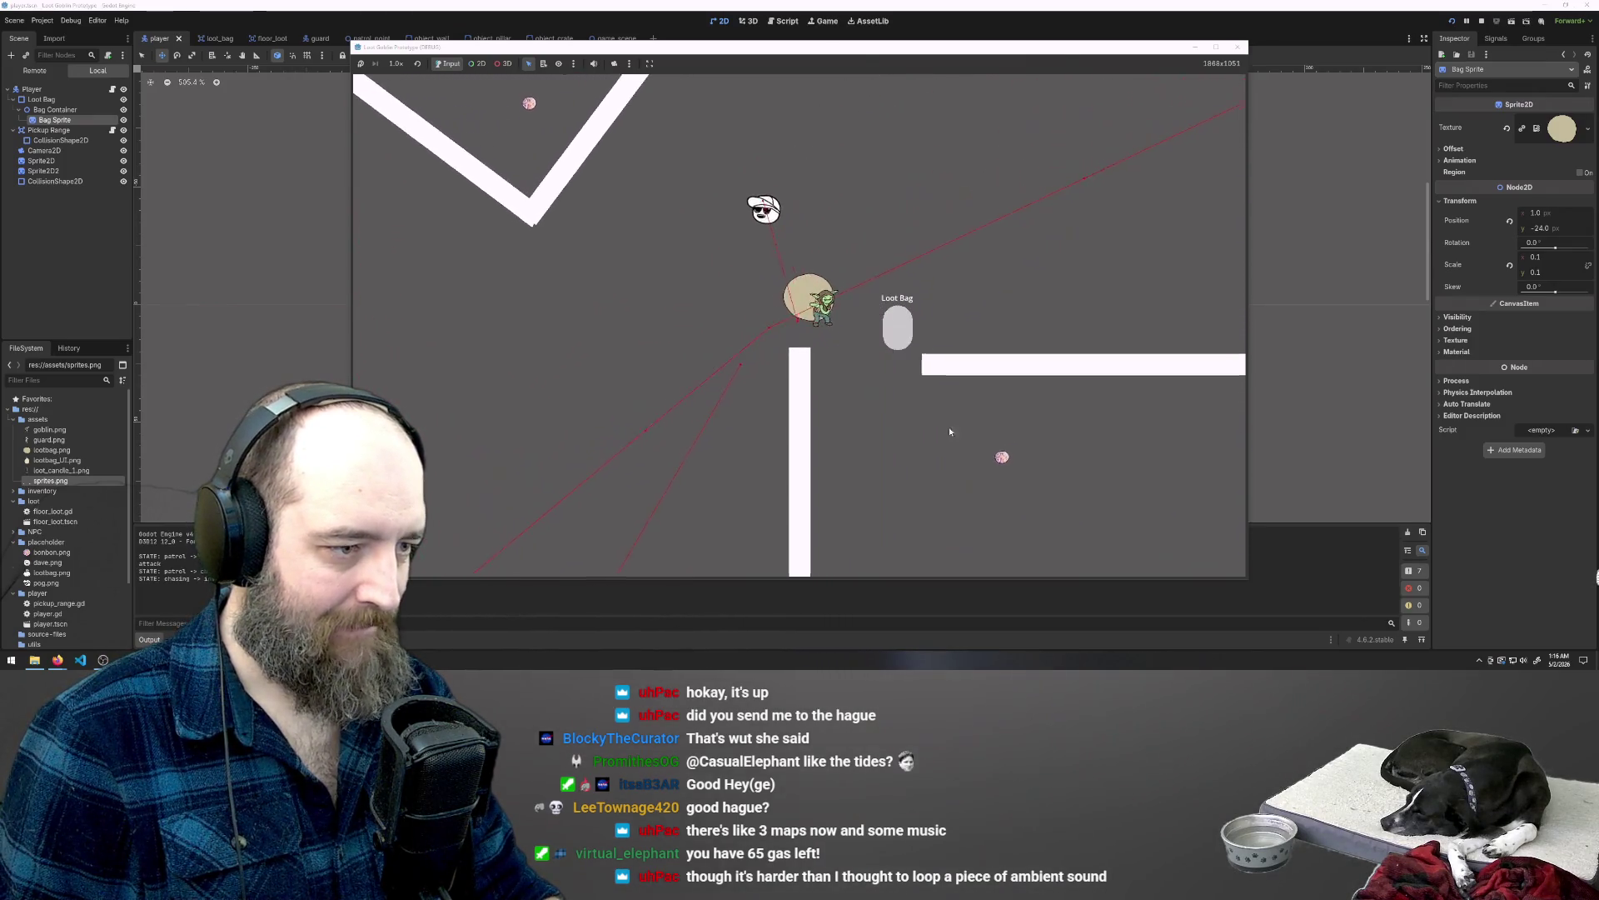
{"action": "key", "text": "s+d"}
{"action": "key", "text": "d"}
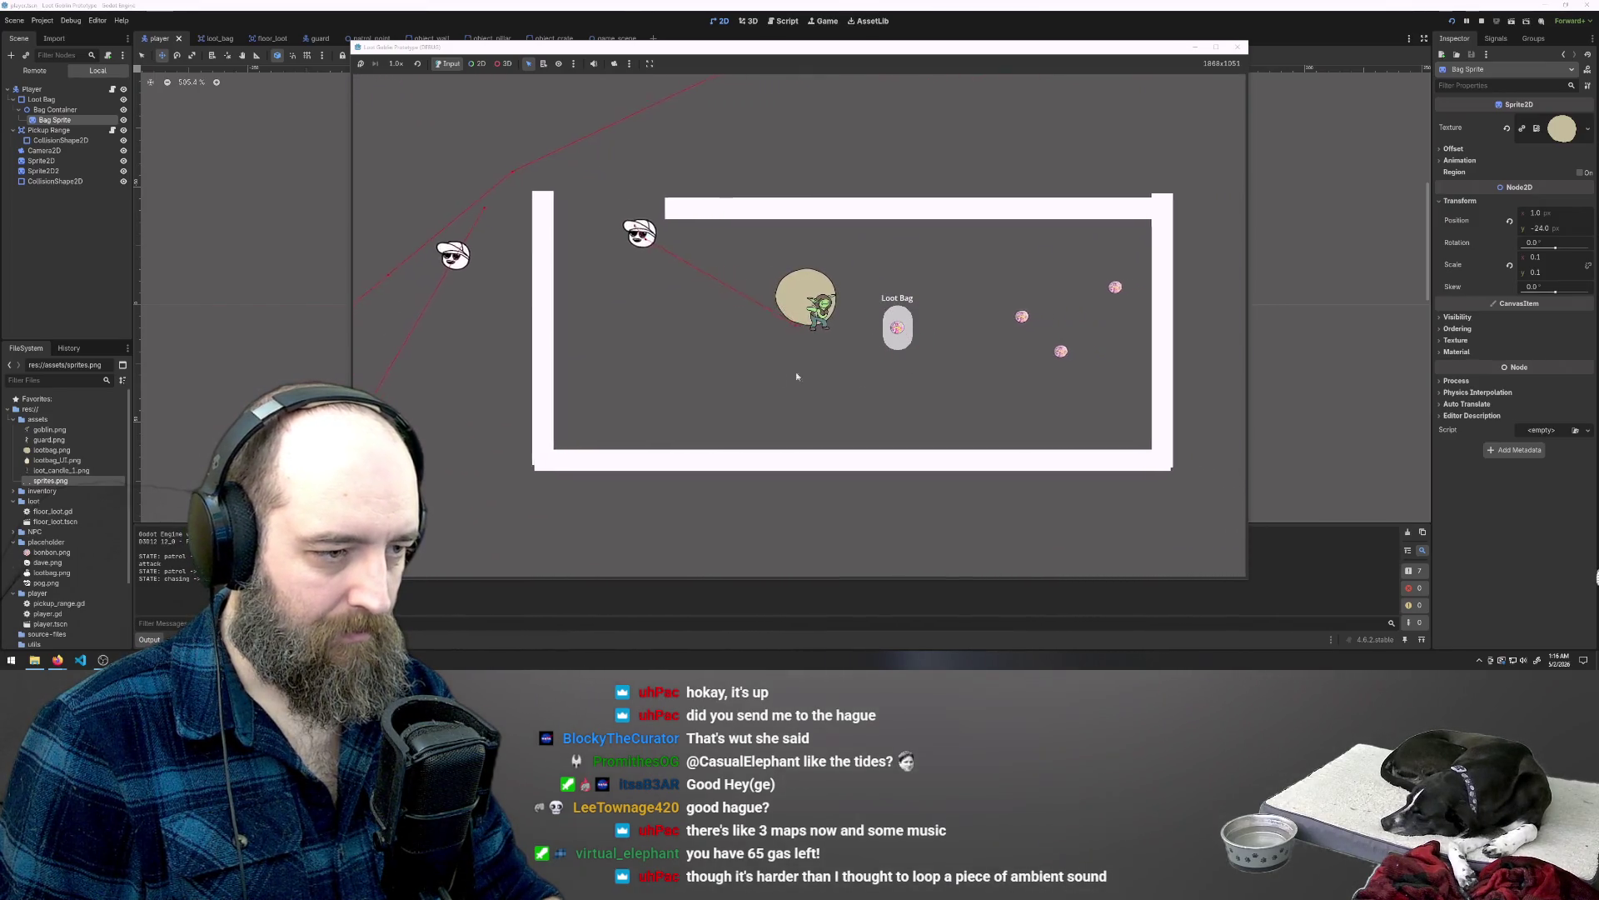
{"action": "key", "text": "d"}
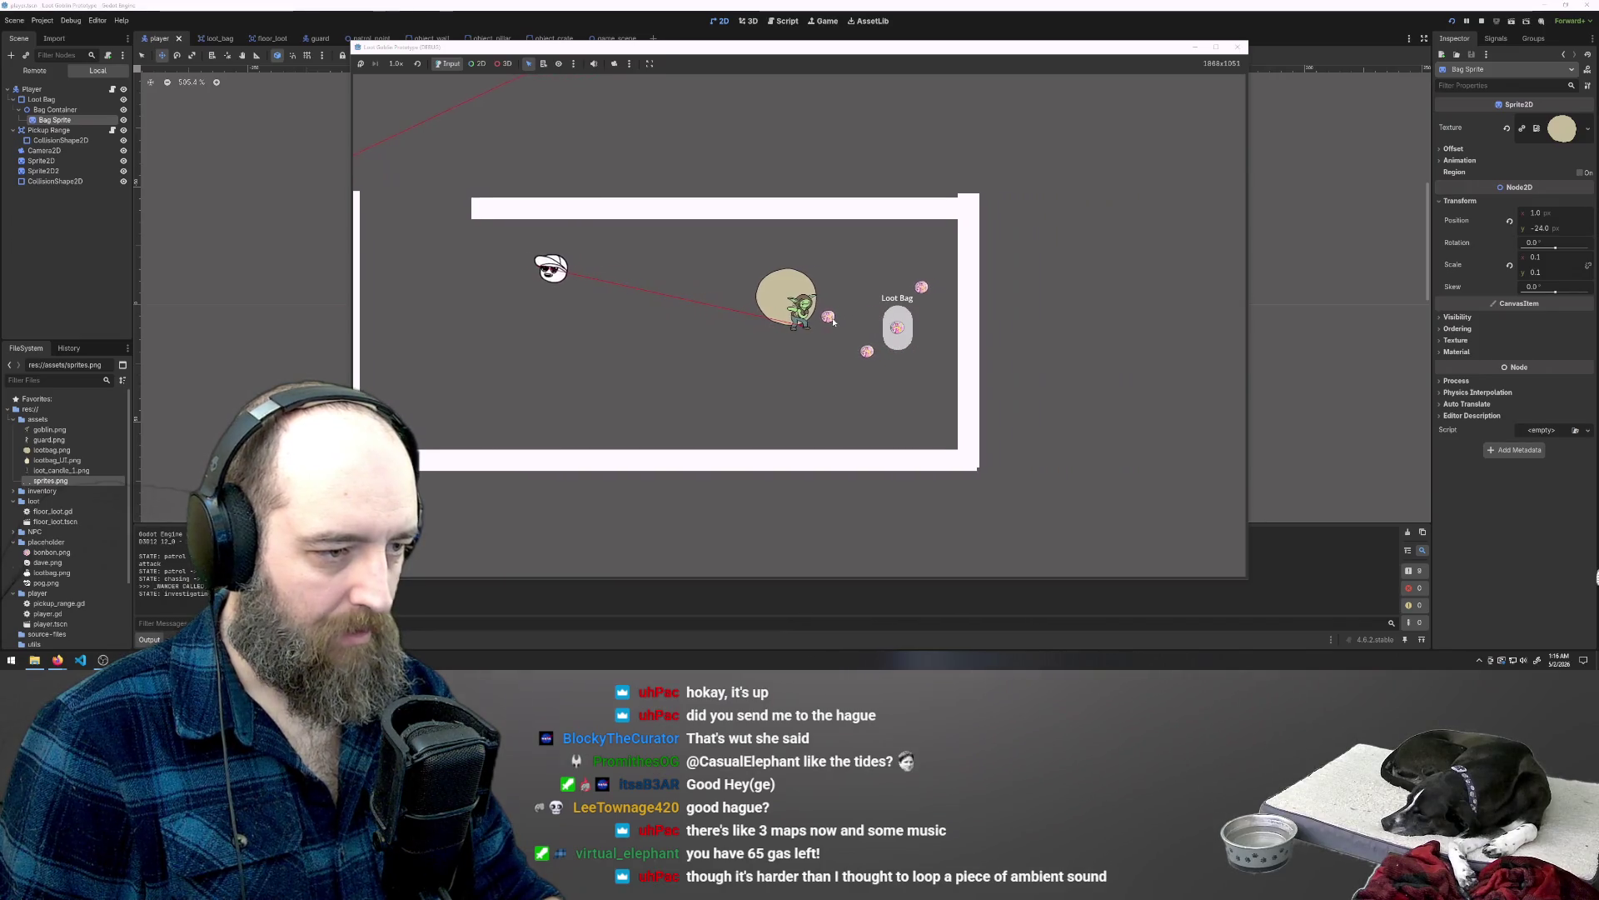
Step: Circle the goblin around the room, dodging the guard chasing it
{"action": "key", "text": "s"}
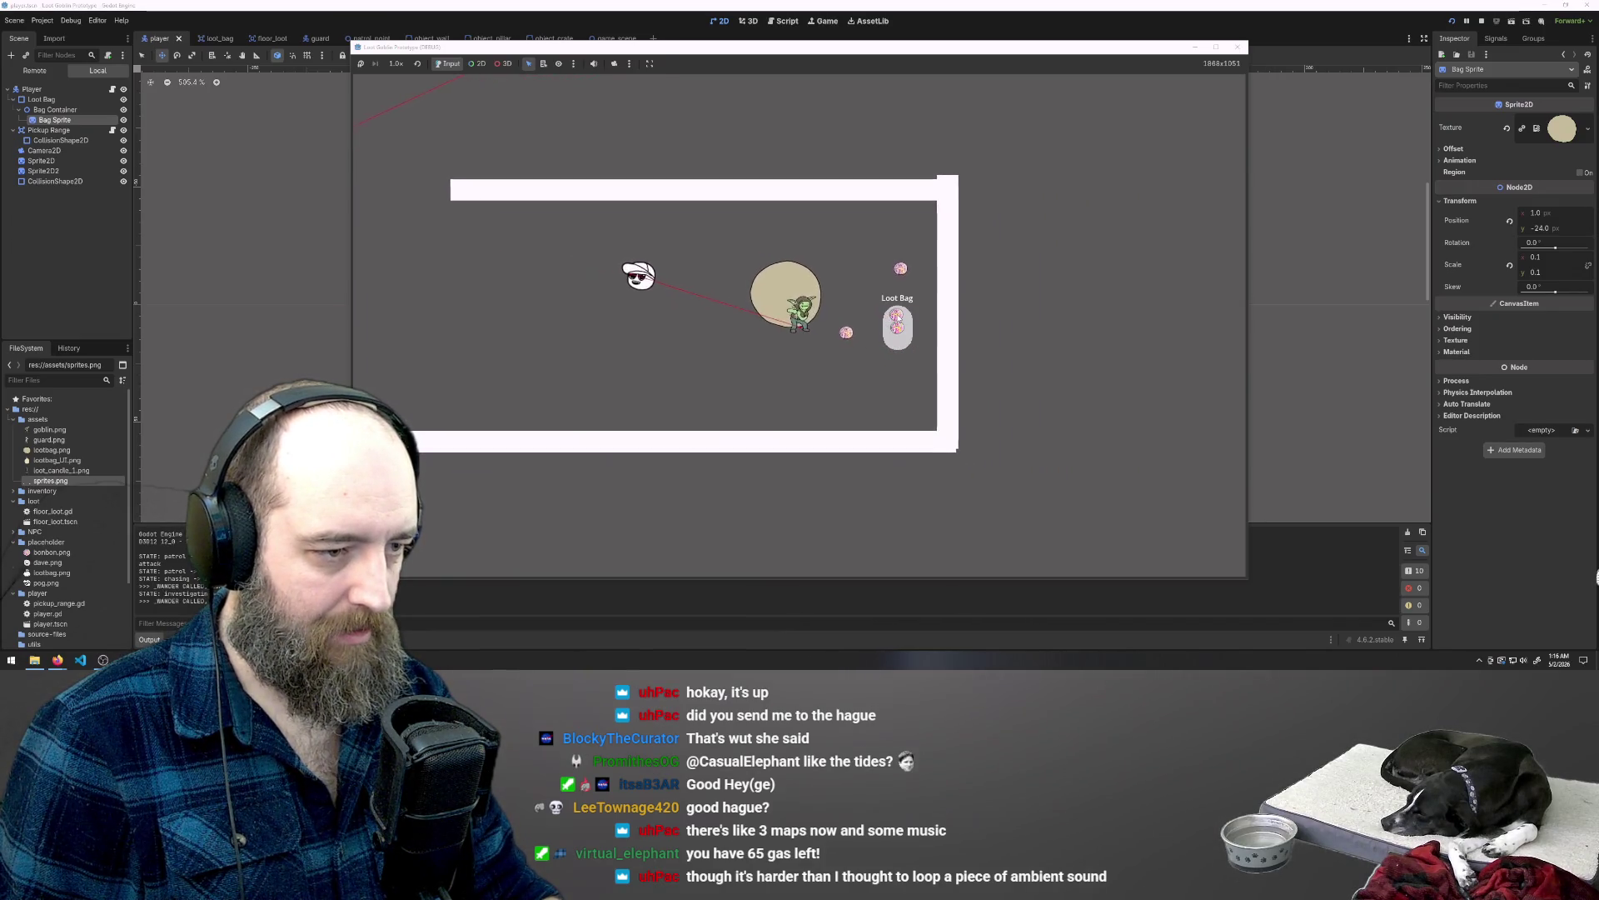
{"action": "key", "text": "a"}
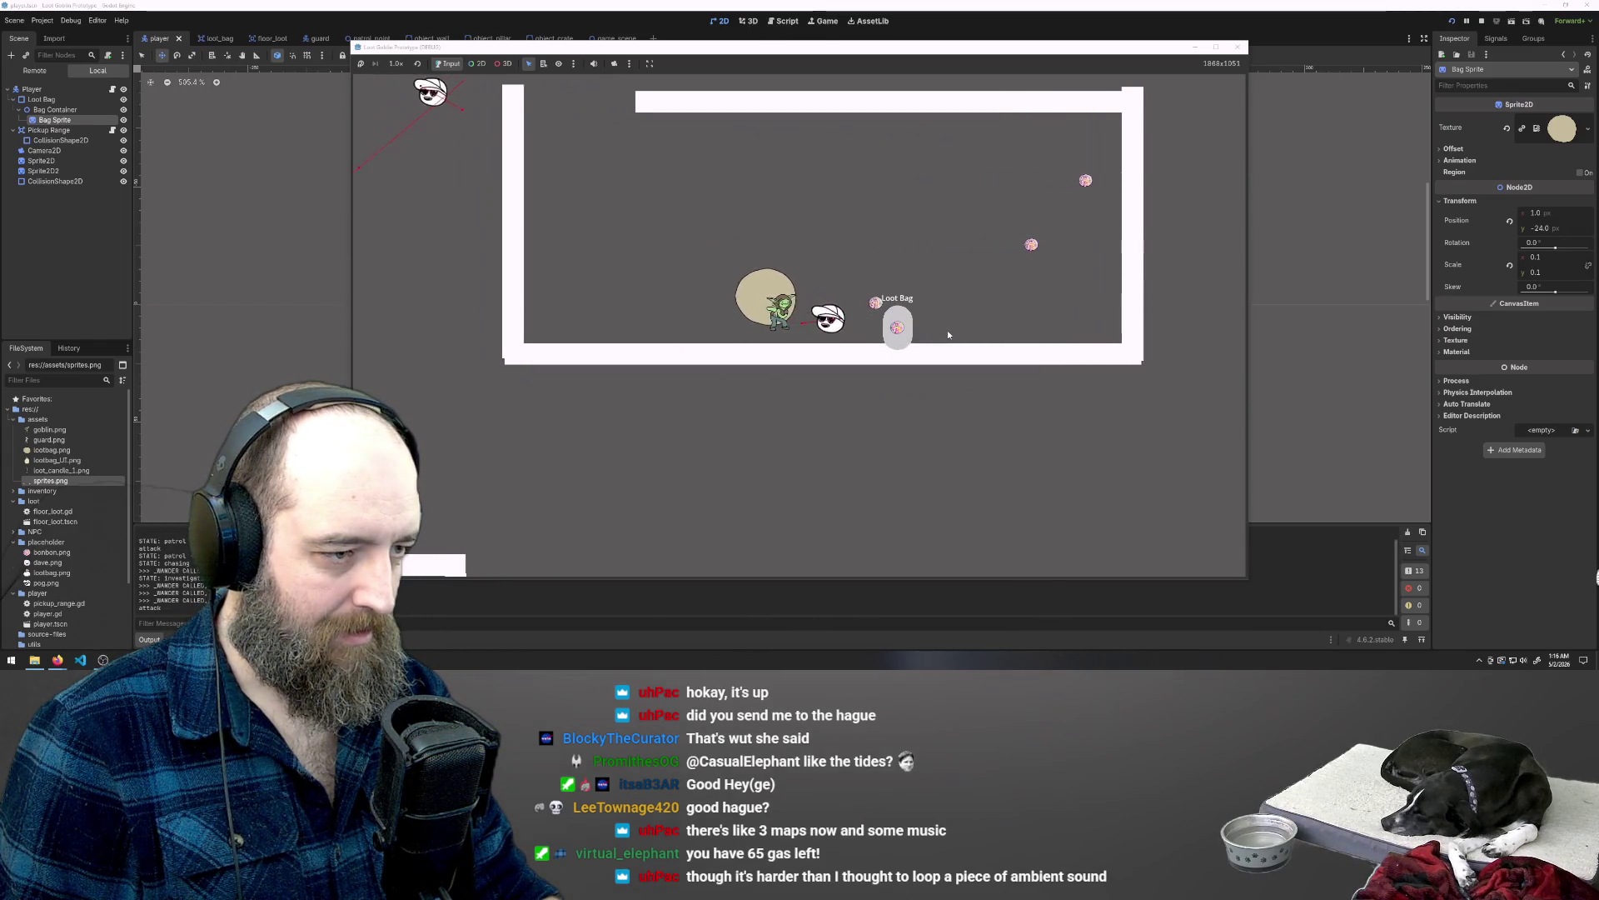
{"action": "key", "text": "w"}
{"action": "key", "text": "d"}
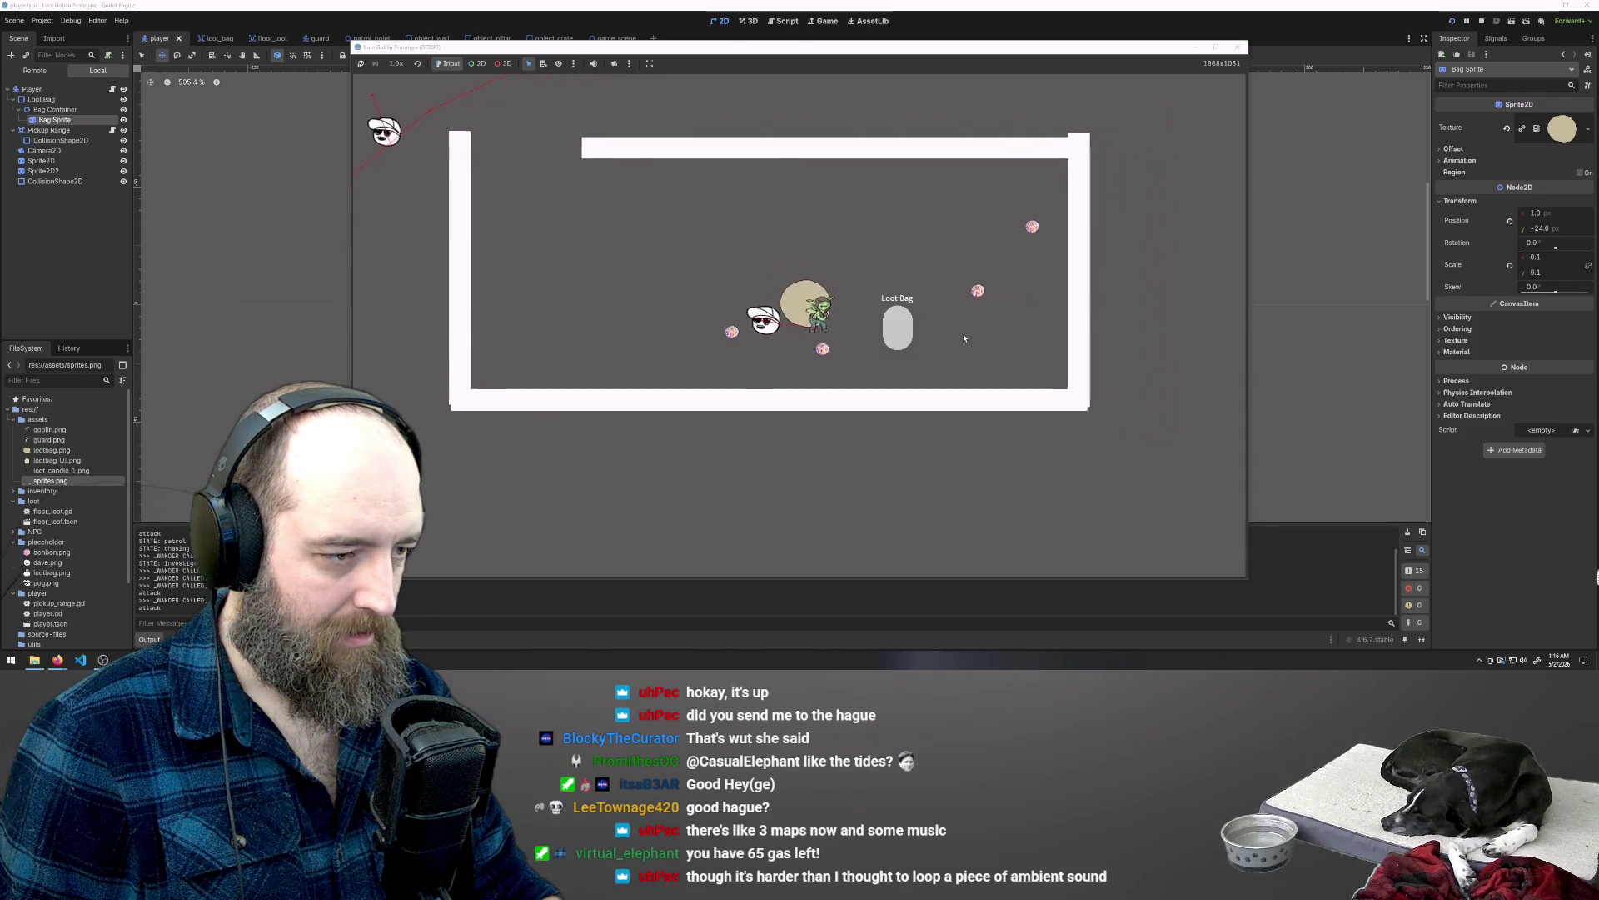
{"action": "key", "text": "d"}
{"action": "key", "text": "s"}
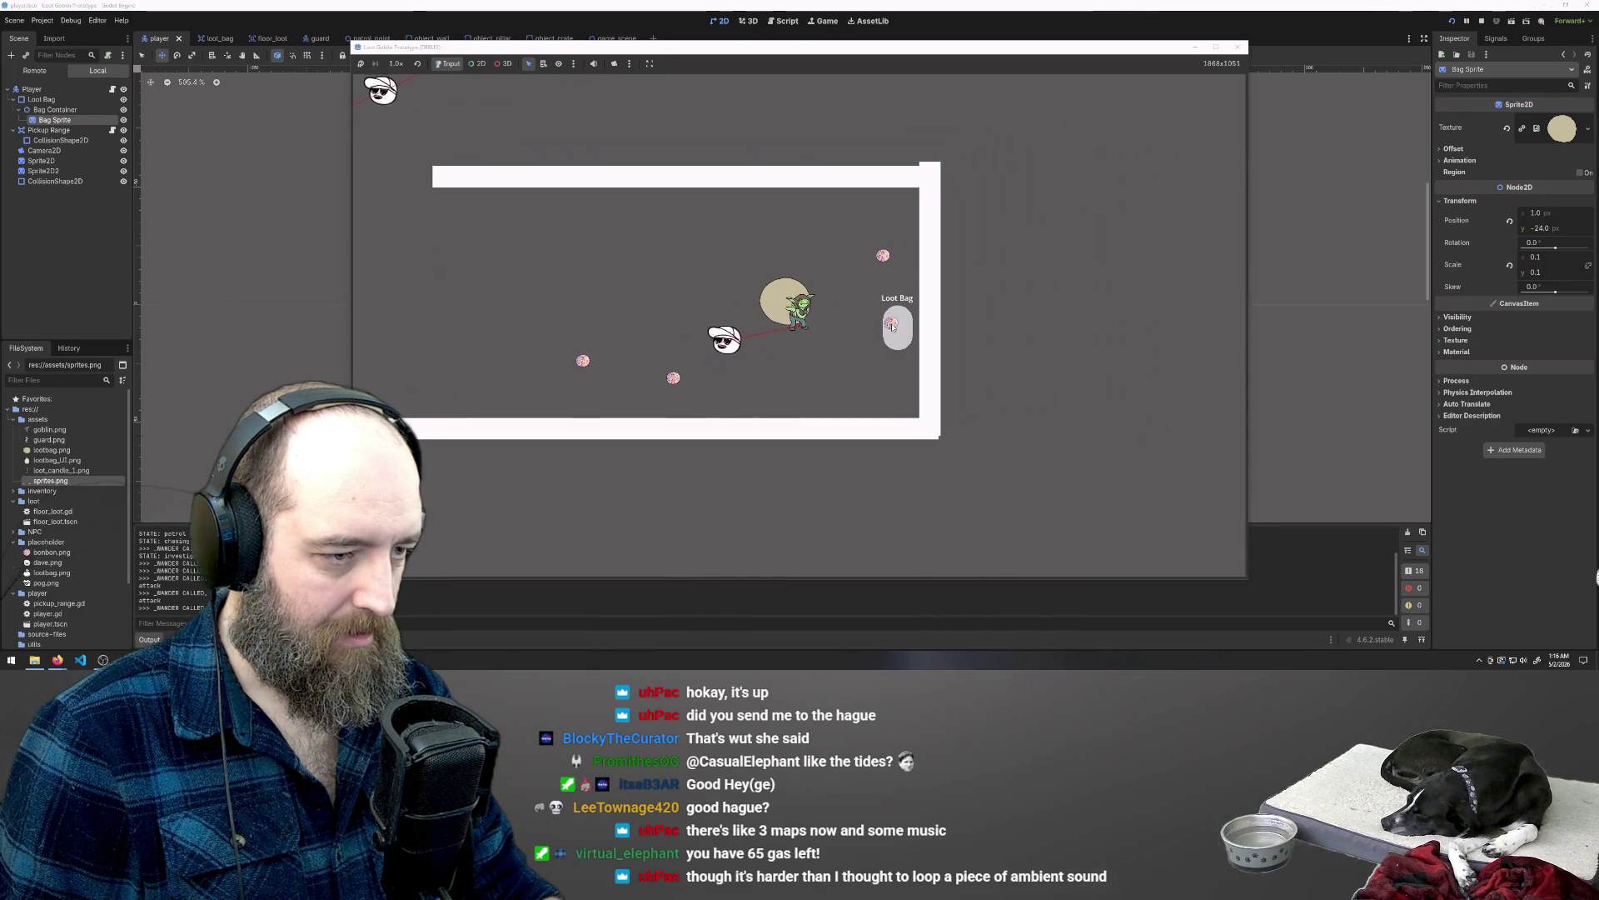
{"action": "key", "text": "a"}
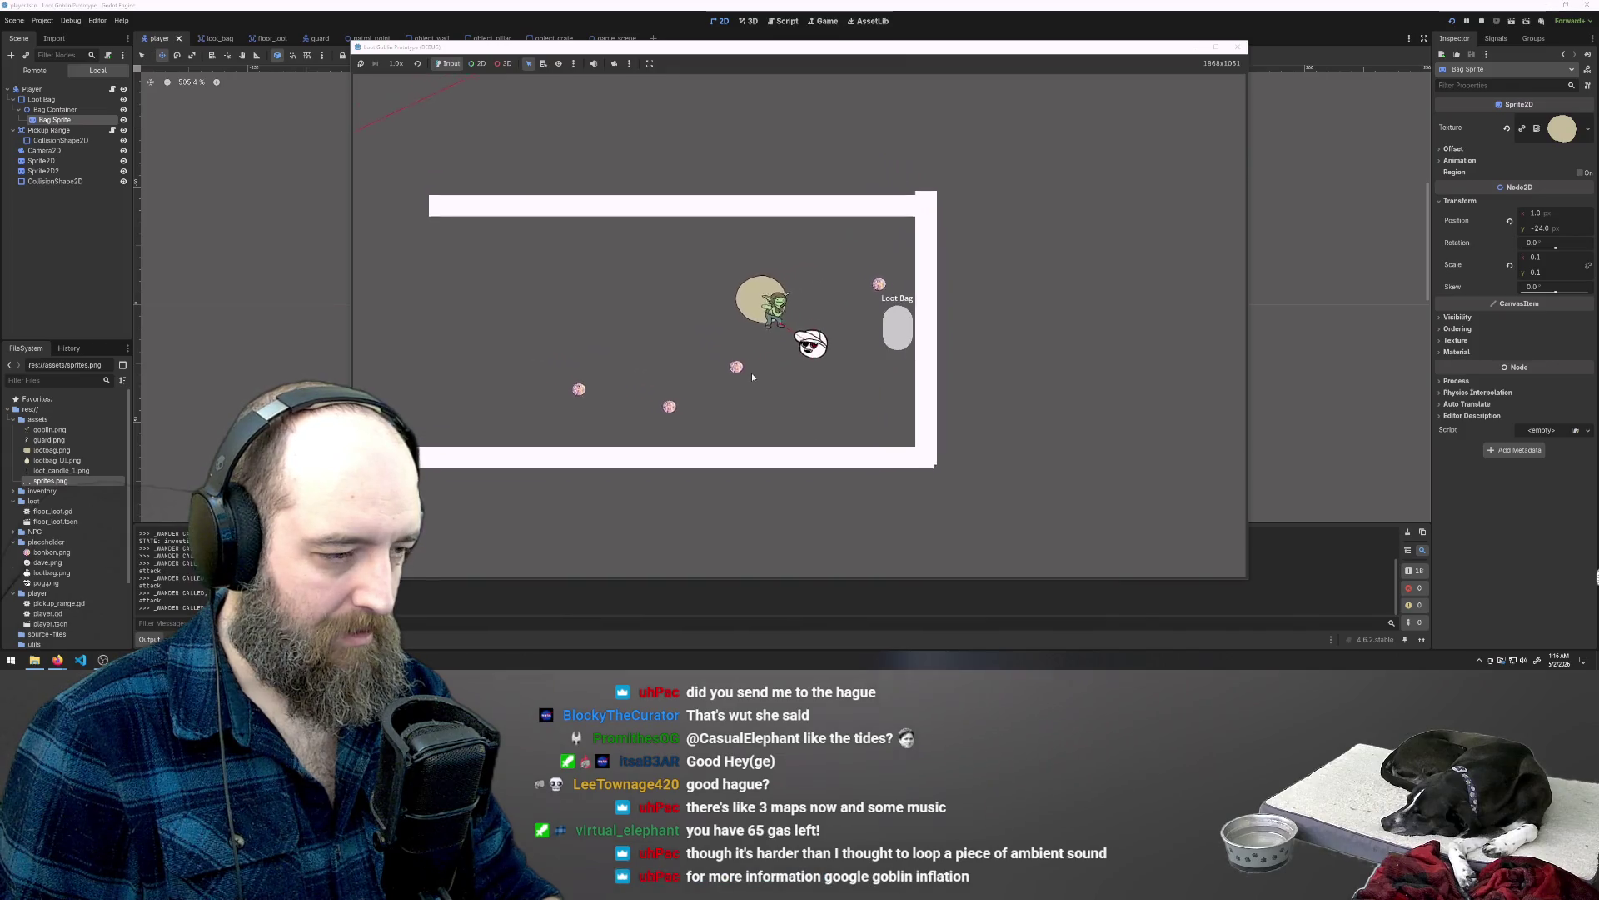
{"action": "key", "text": "a"}
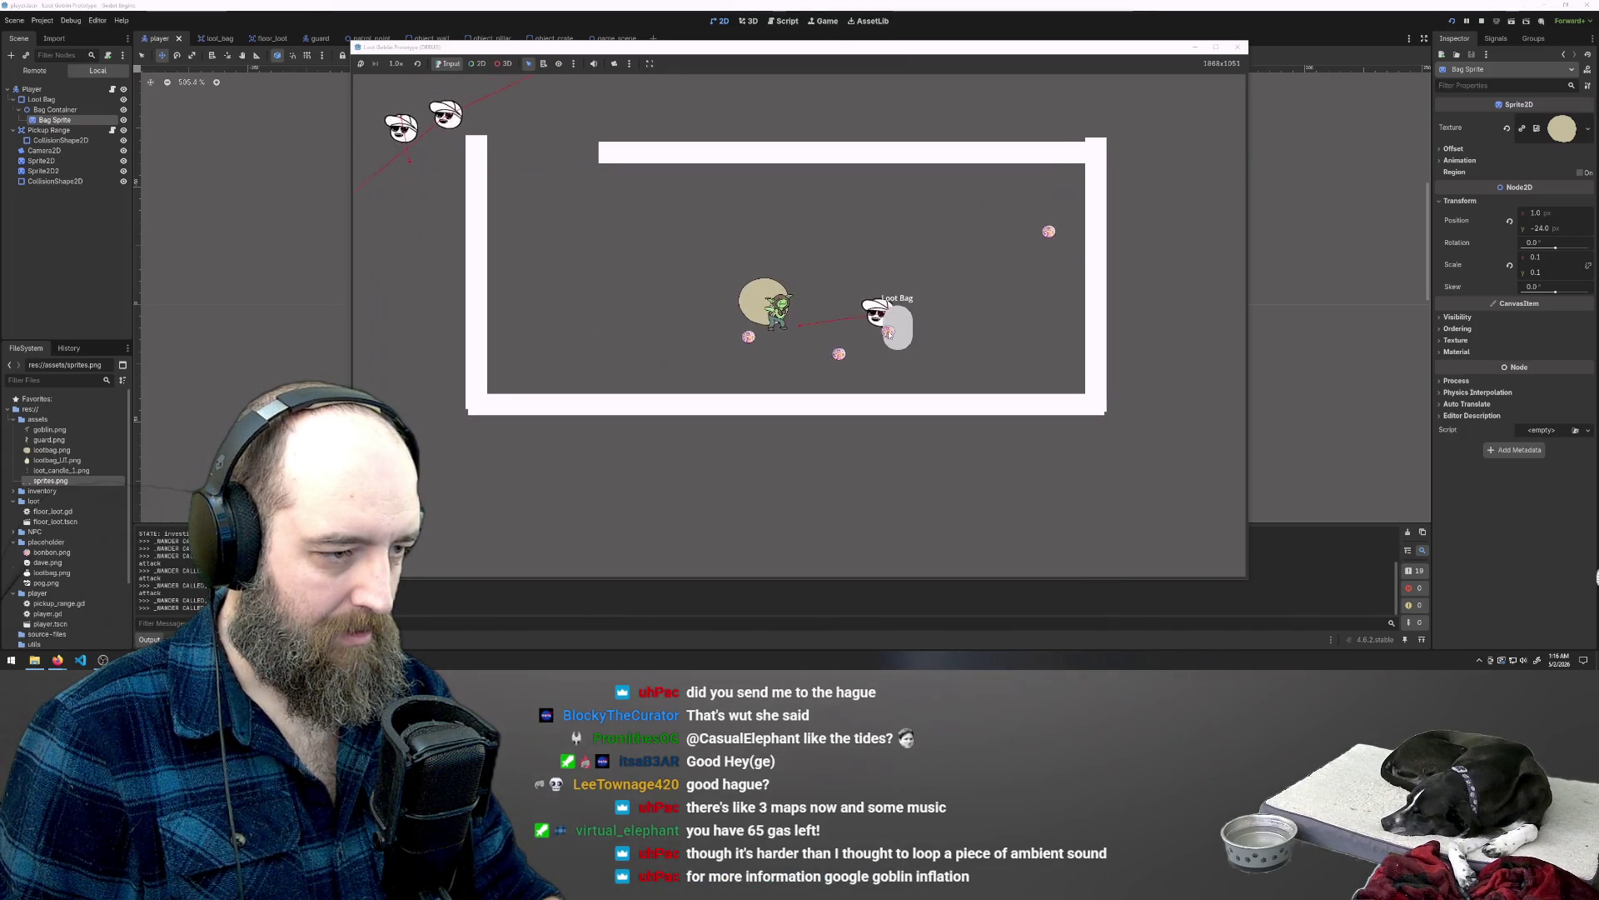
{"action": "key", "text": "w"}
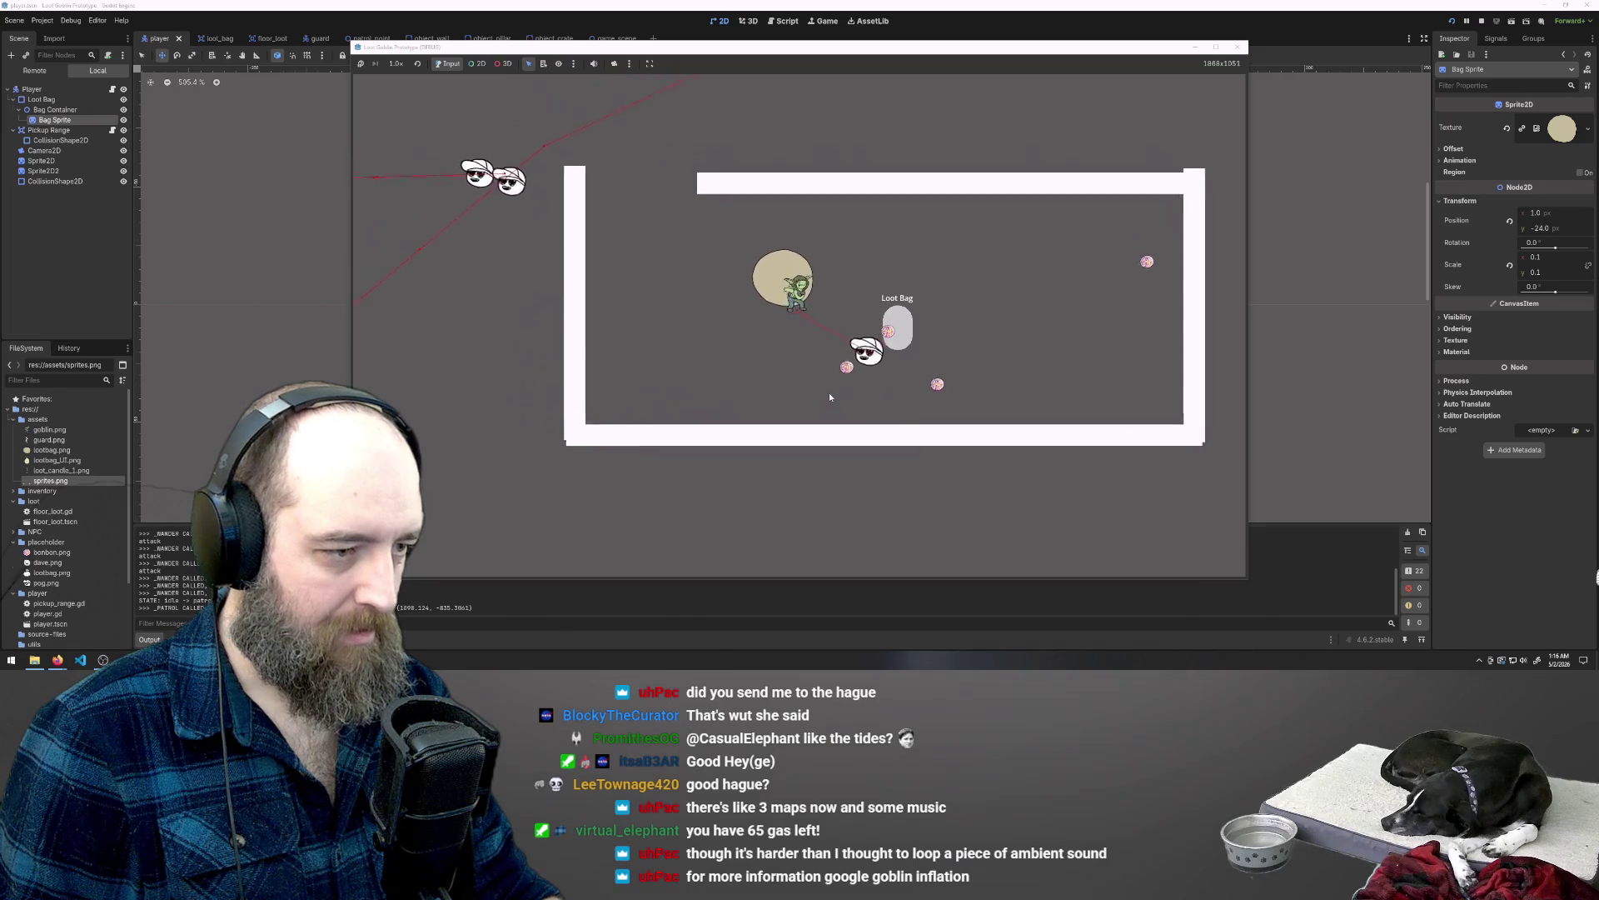
{"action": "key", "text": "d"}
{"action": "key", "text": "s"}
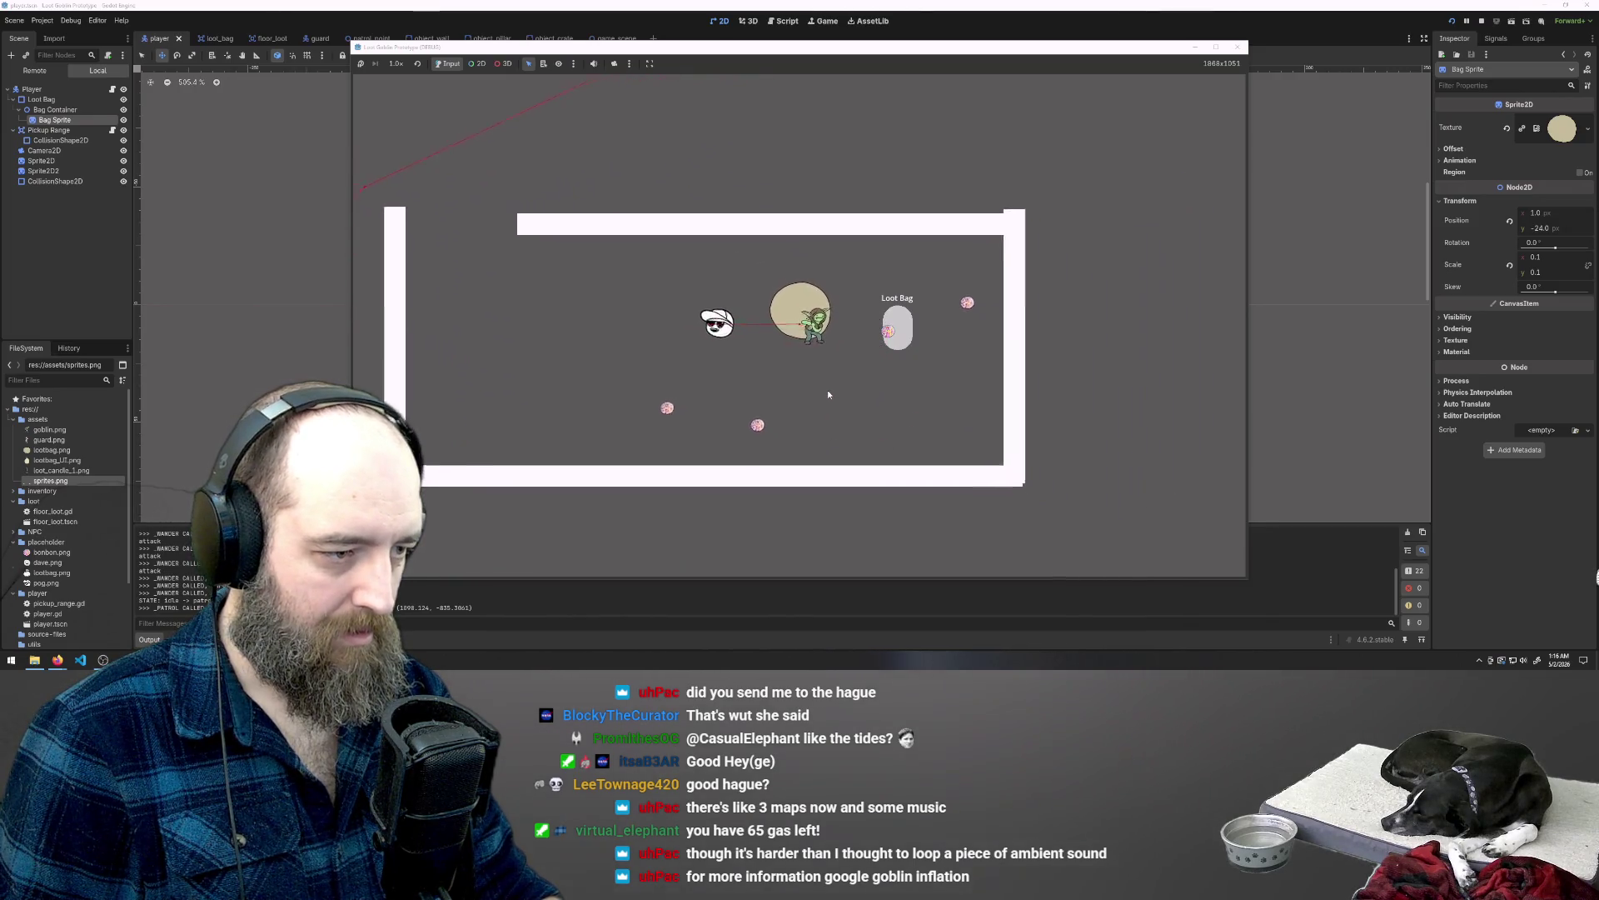
Step: Flee the guard up and to the left, then stop the game with F8
{"action": "key", "text": "w"}
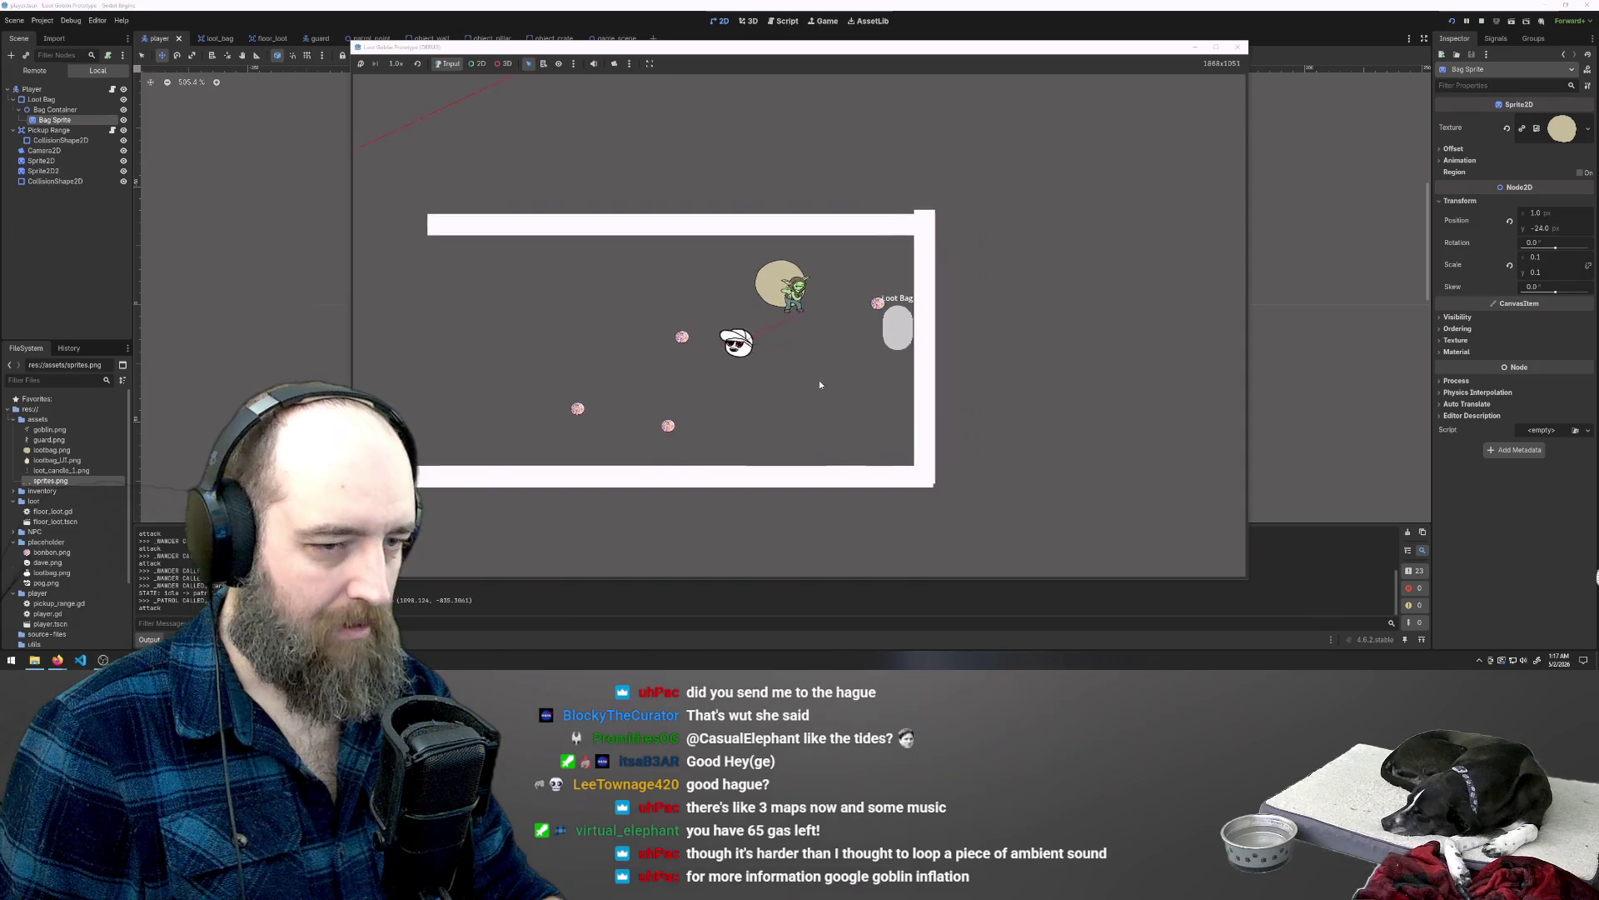
{"action": "key", "text": "a"}
{"action": "key", "text": "s"}
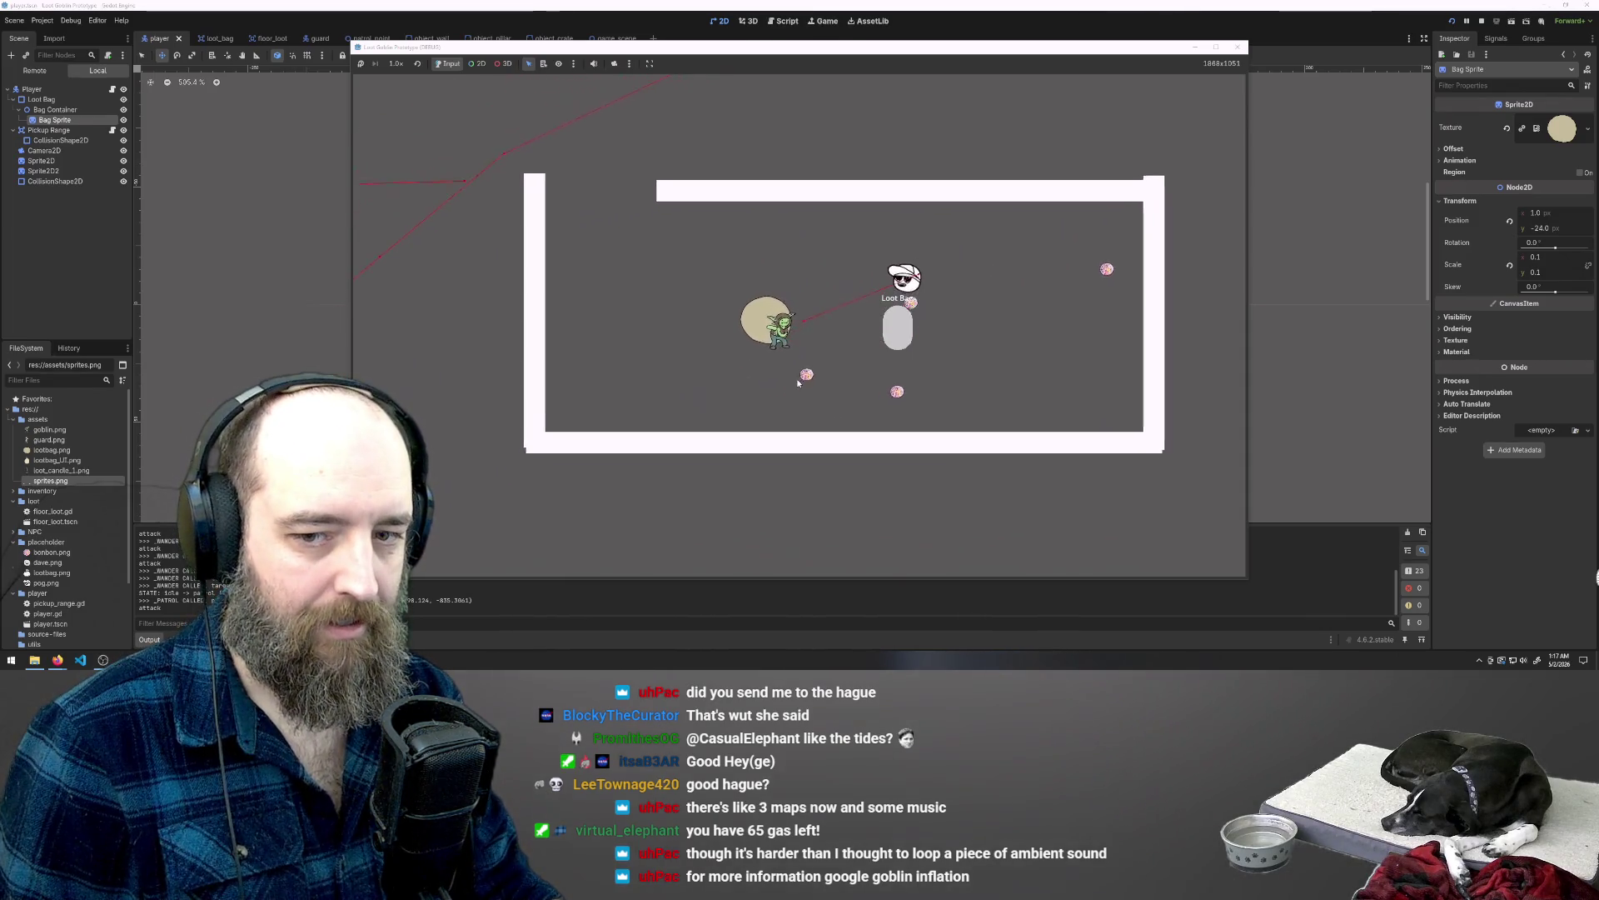
{"action": "key", "text": "w"}
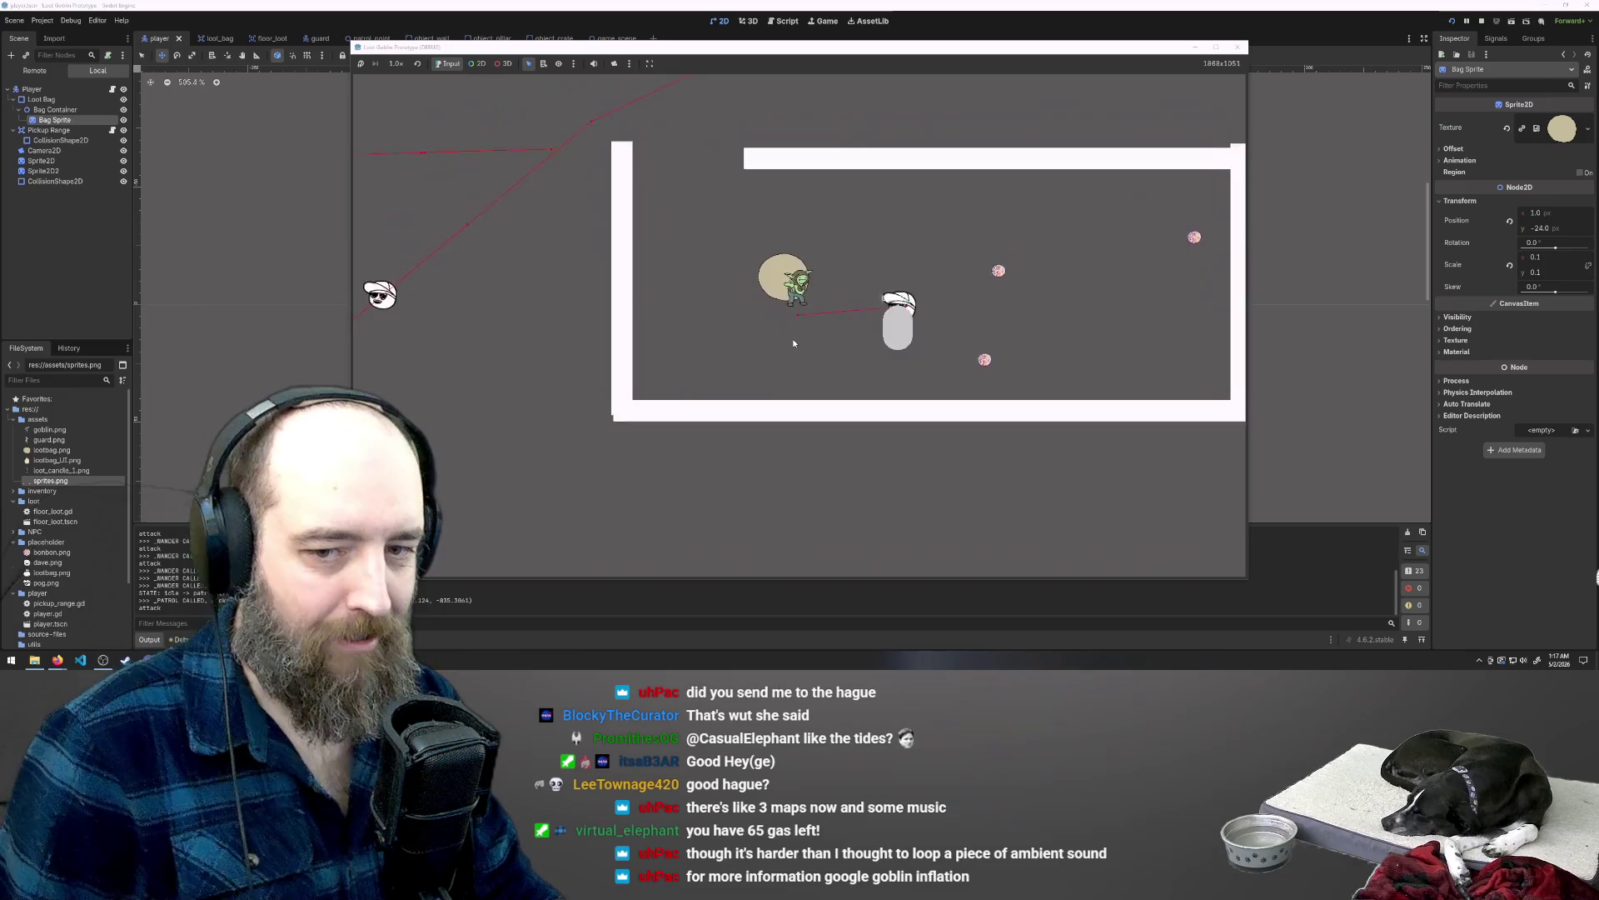
{"action": "key", "text": "w"}
{"action": "key", "text": "a"}
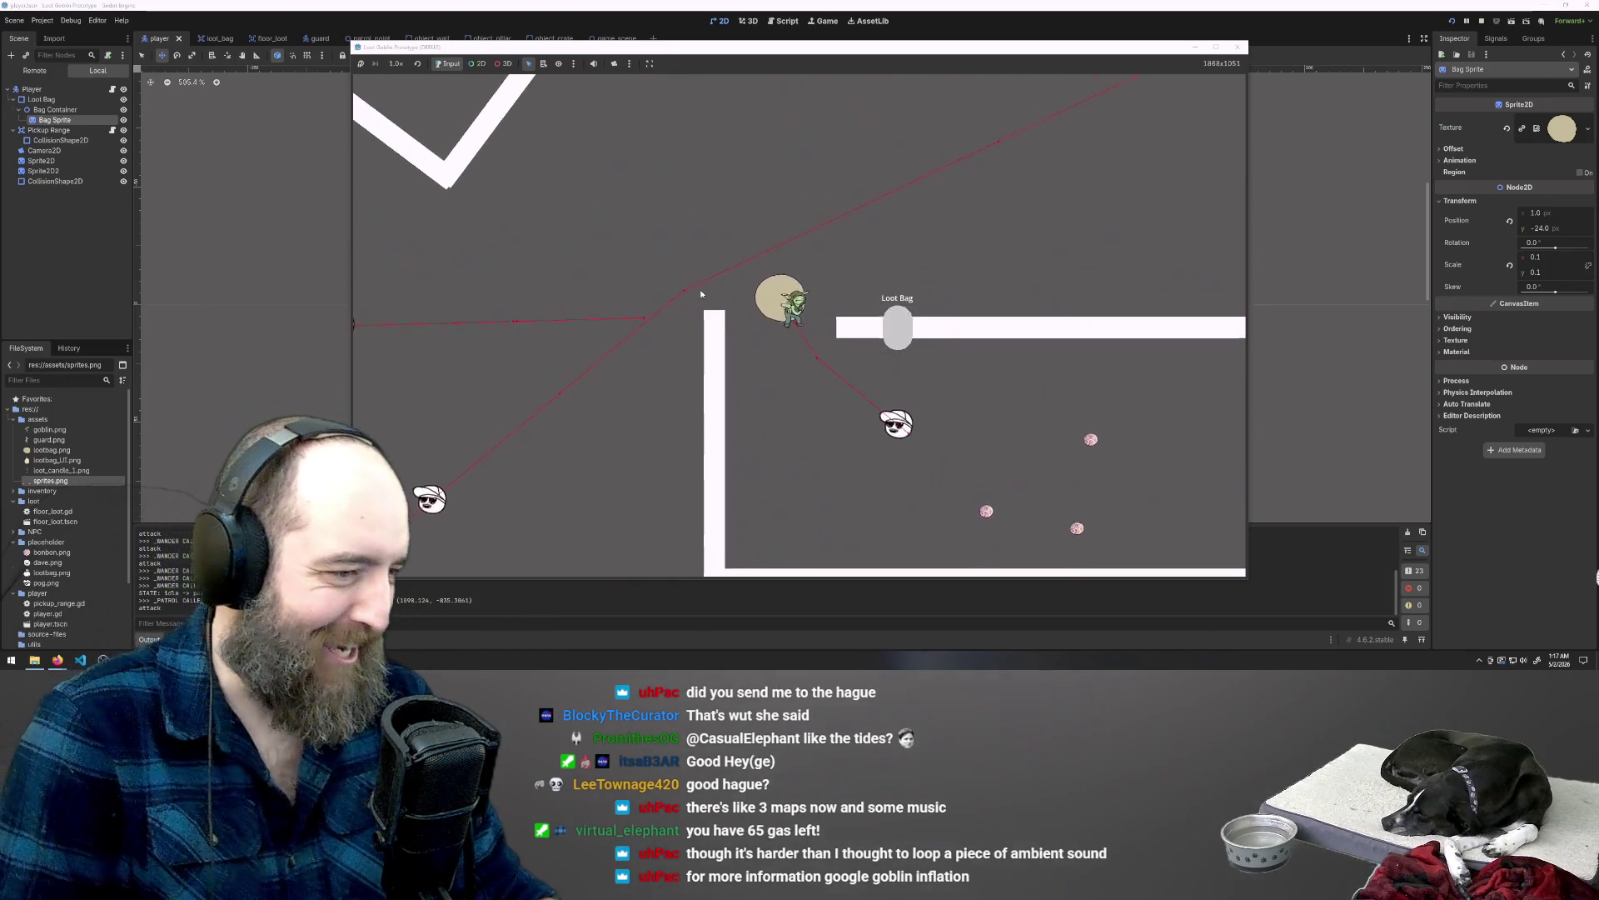
{"action": "key", "text": "F8"}
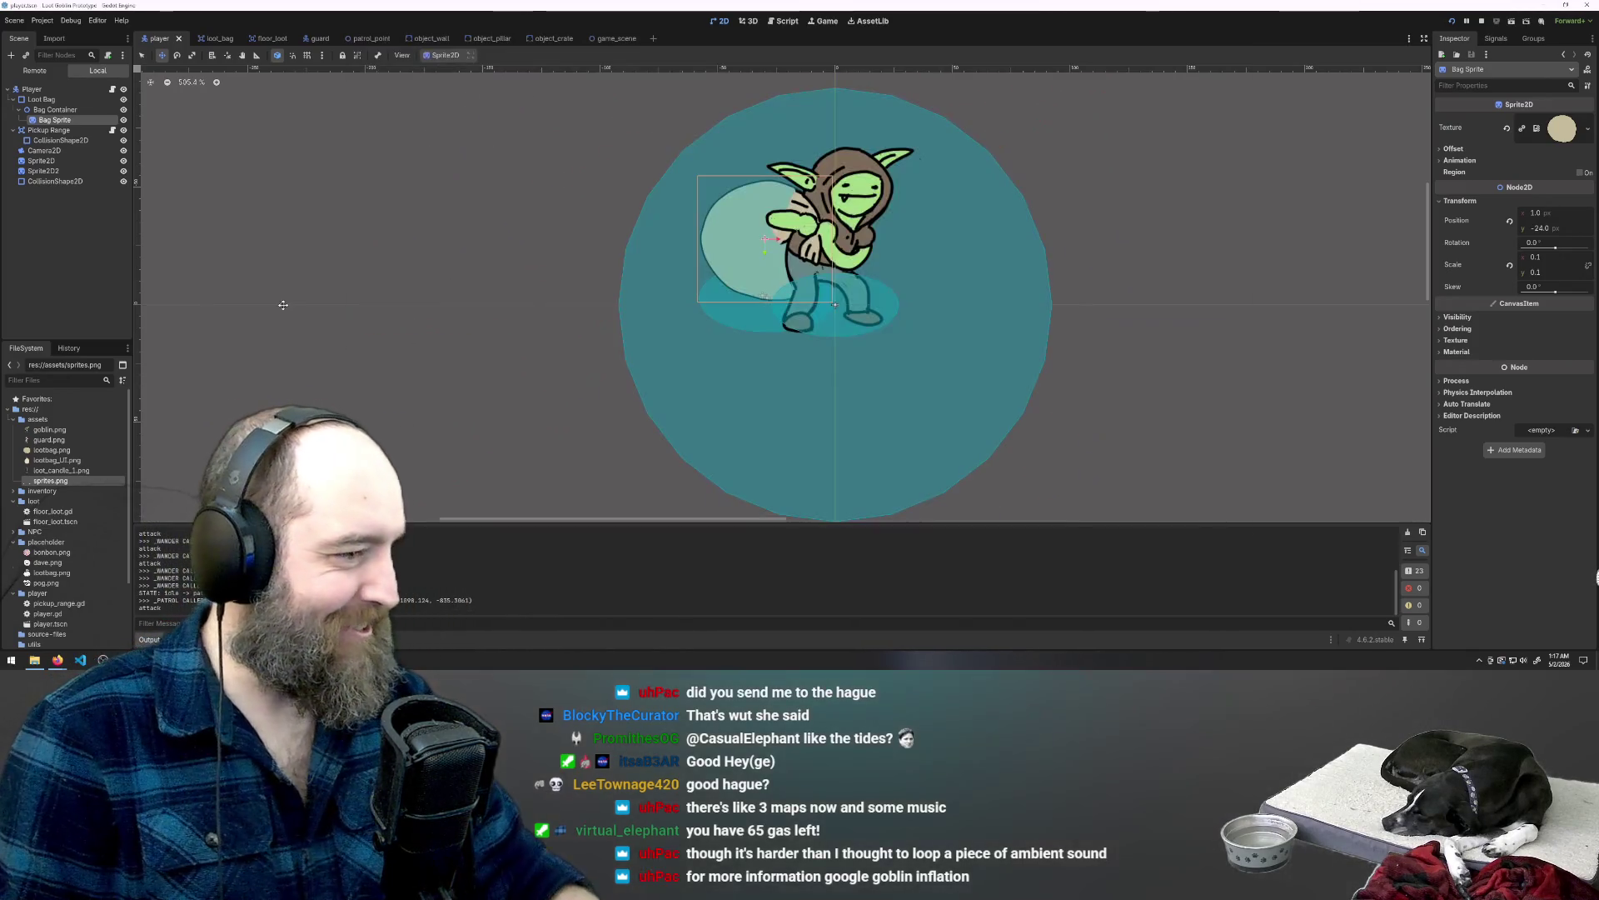
Step: Relaunch the game, select the Loot Bag node and open player.gd in the Script editor
{"action": "key", "text": "F5"}
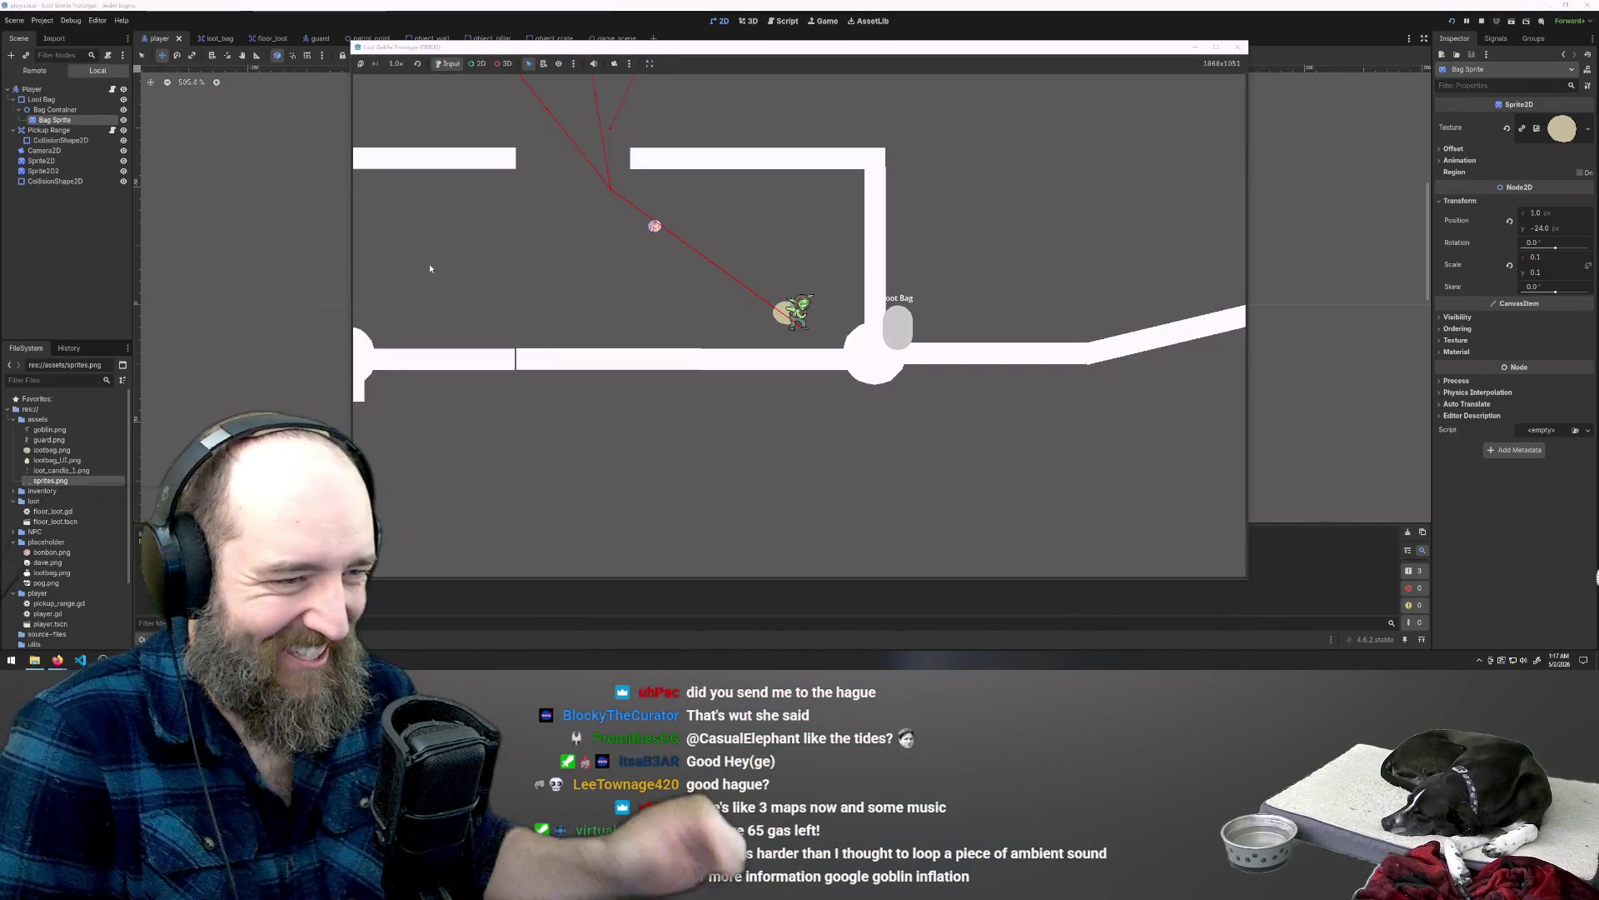
{"action": "left_click", "coordinate": [71, 111]}
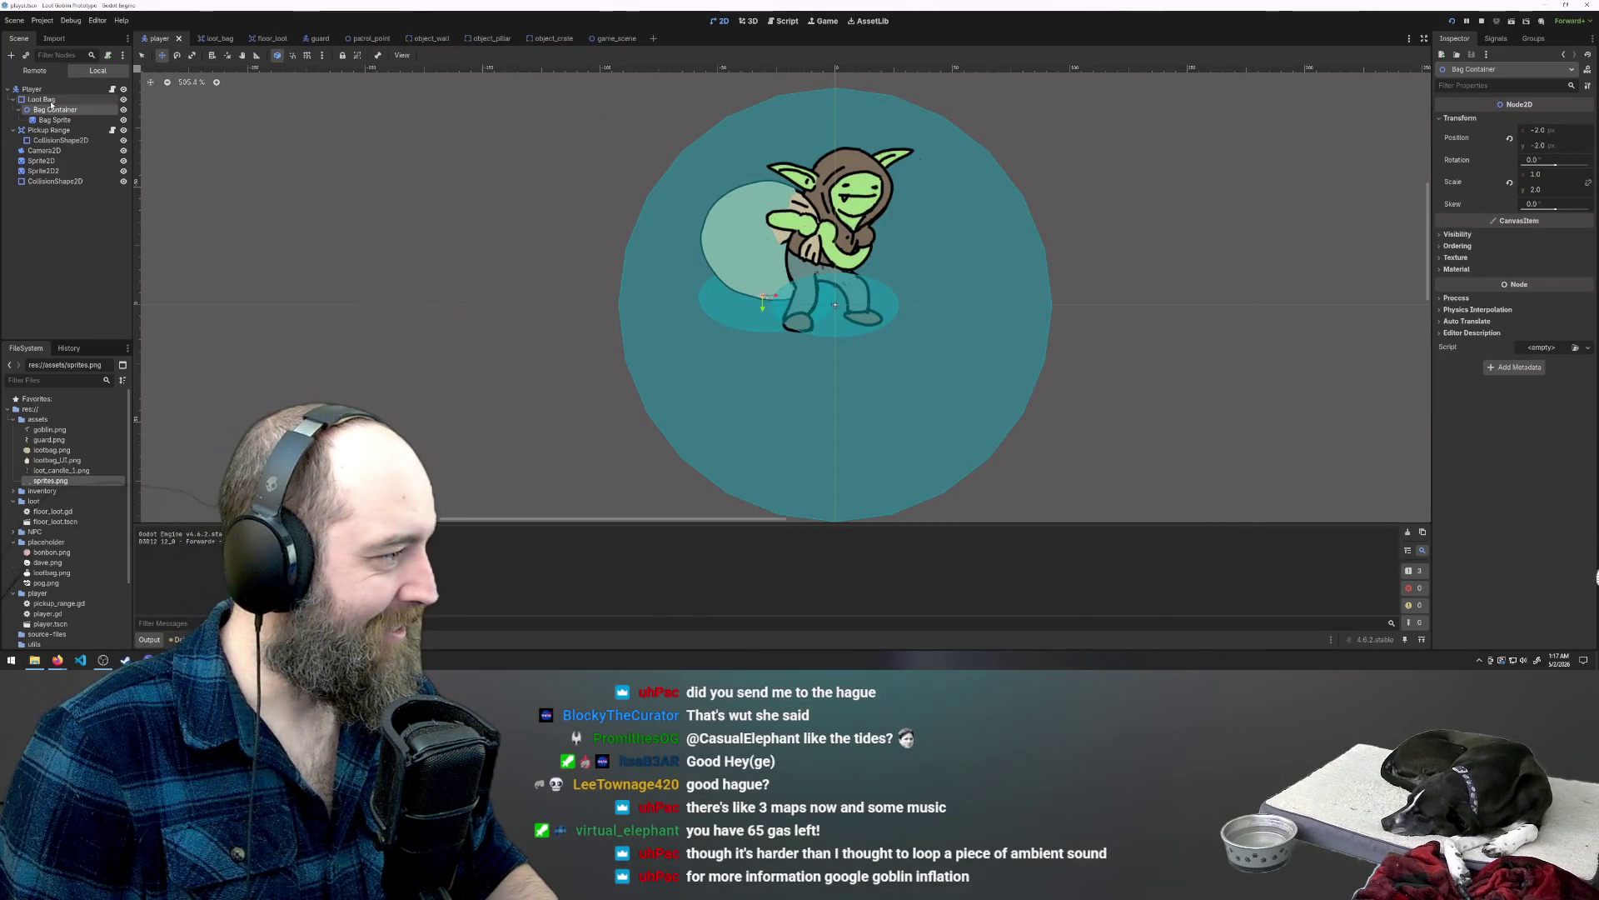
{"action": "left_click", "coordinate": [51, 101]}
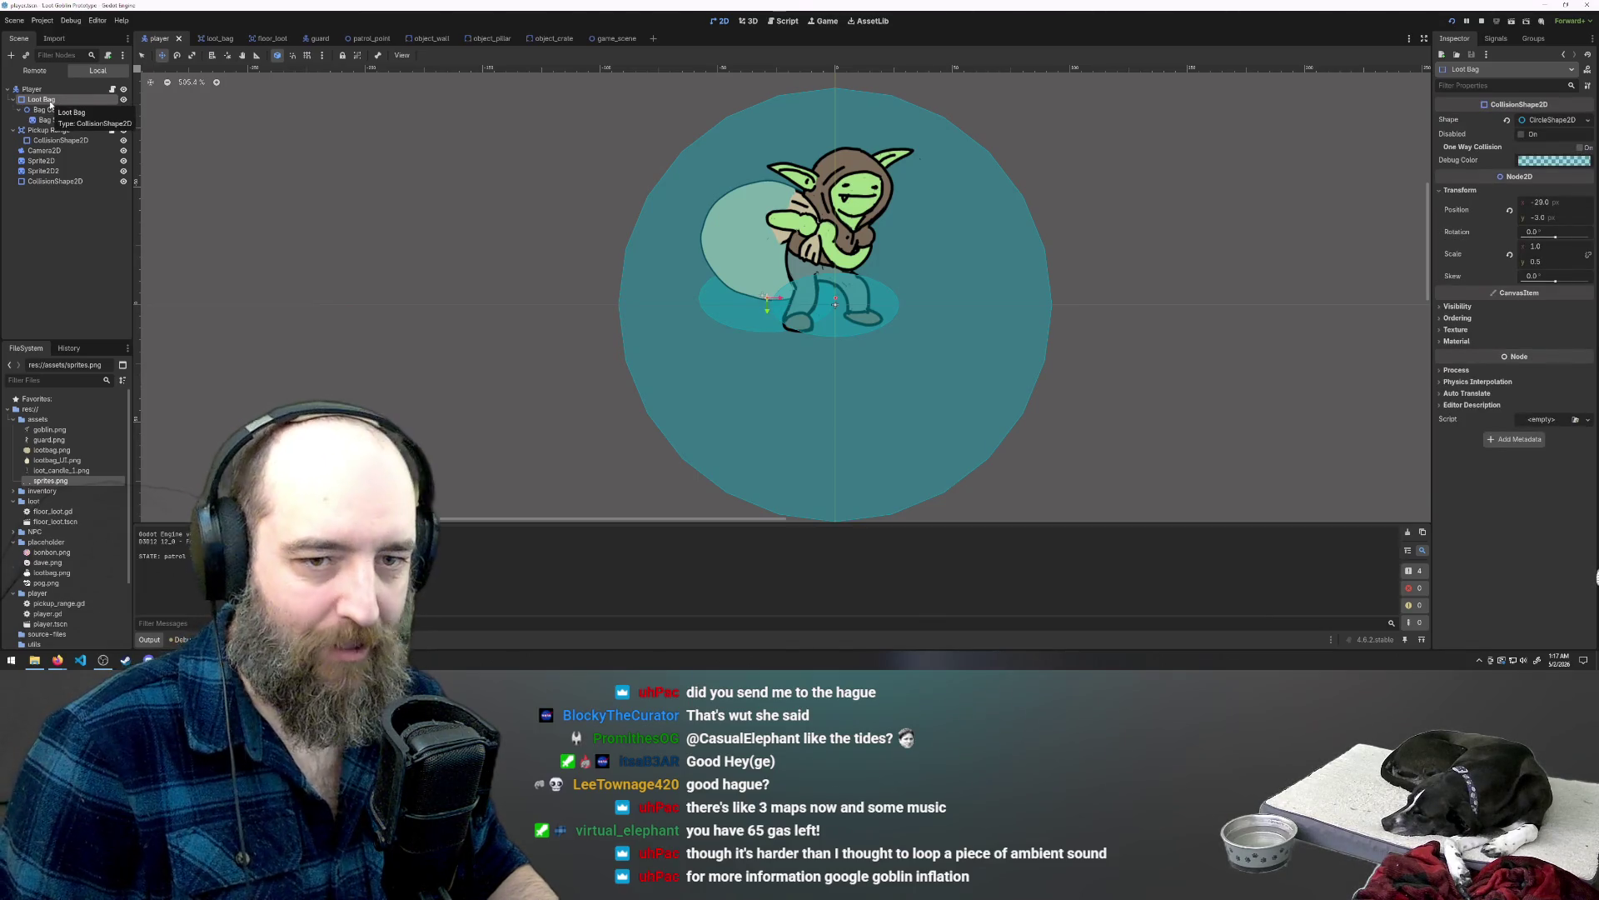
{"action": "left_click", "coordinate": [114, 89]}
{"action": "left_click", "coordinate": [660, 112]}
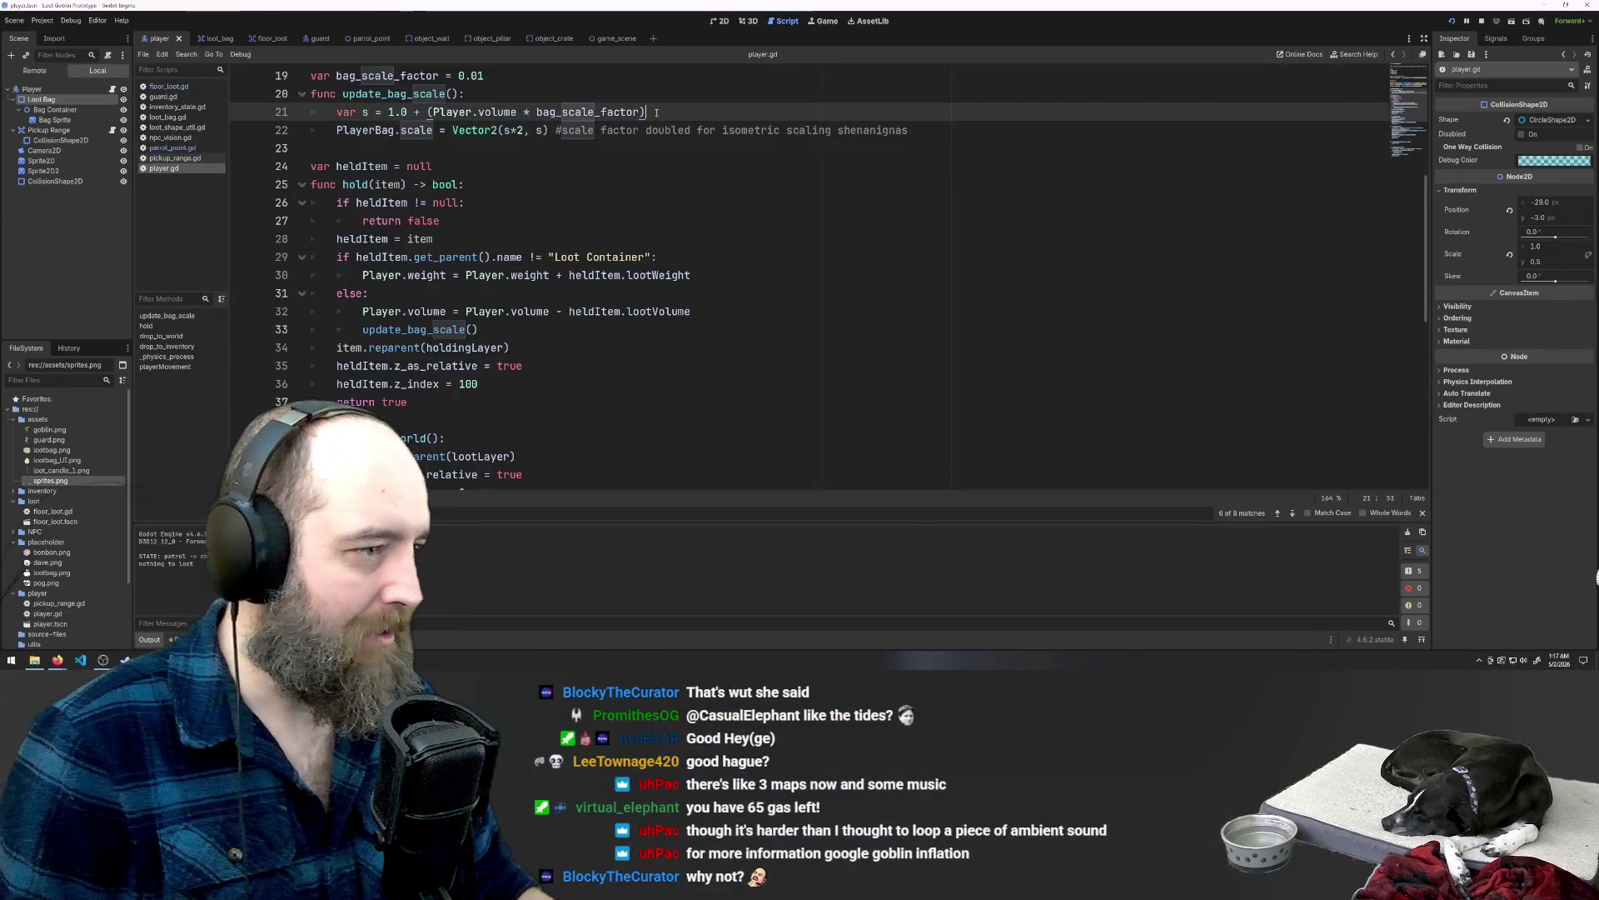
Step: Trim the comment's last word, undo it, and save player.gd
{"action": "scroll", "coordinate": [716, 166], "scroll_direction": "up", "scroll_amount": 6}
{"action": "key", "text": "Down"}
{"action": "key", "text": "End"}
{"action": "key", "text": "ctrl+BackSpace"}
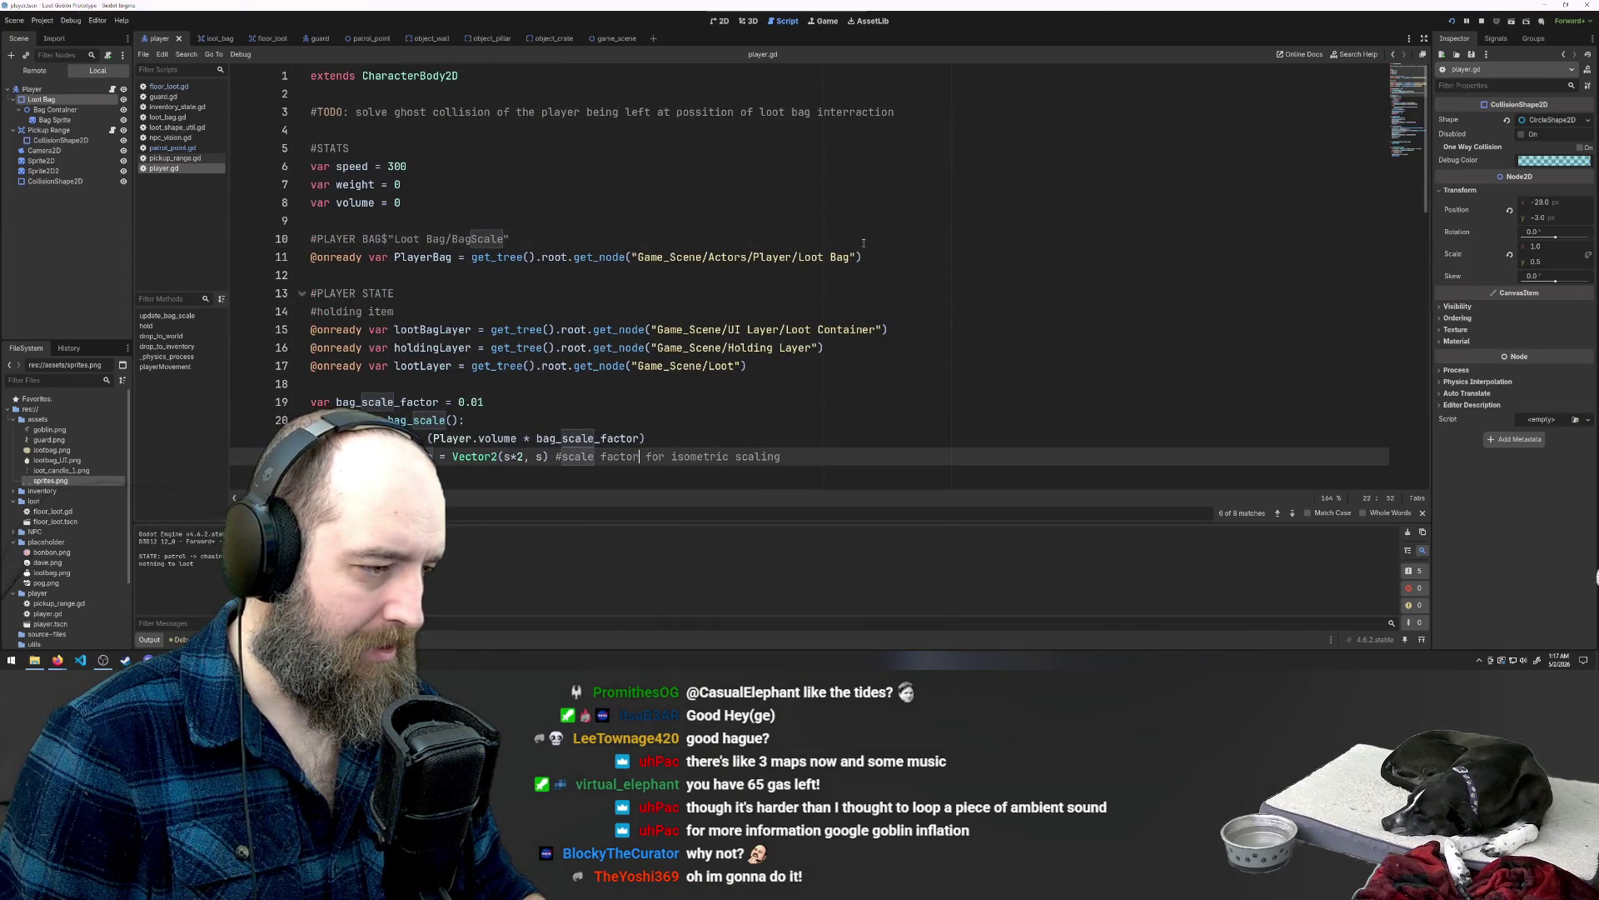
{"action": "key", "text": "ctrl+z"}
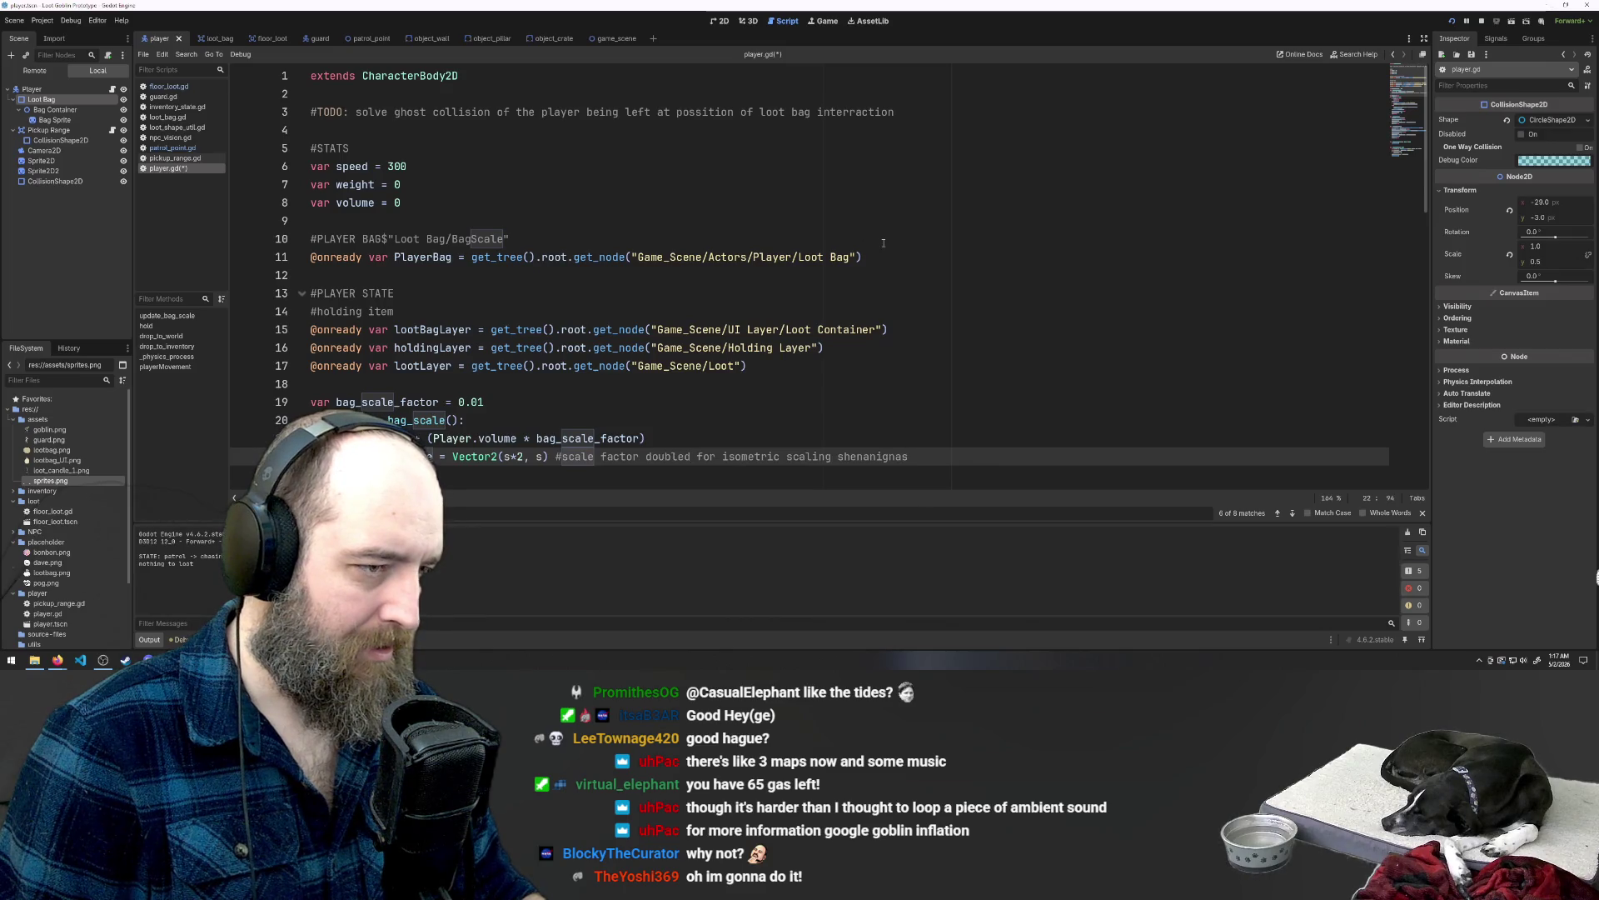
{"action": "key", "text": "ctrl+s"}
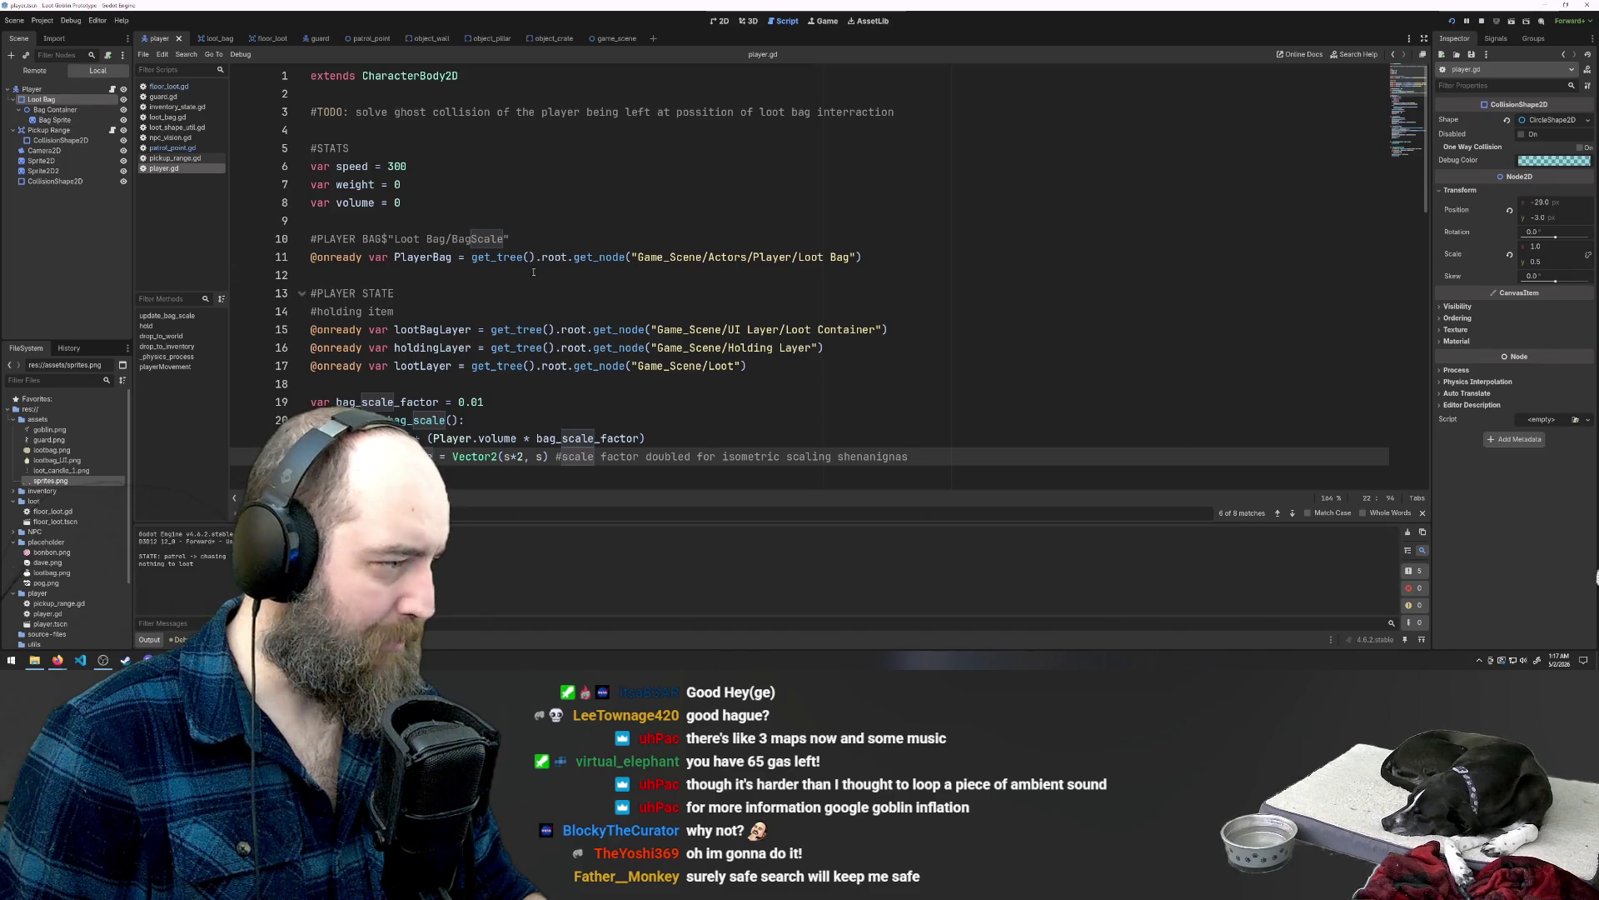
Step: Change bag_scale_factor on line 19 to 0.001 and run the game with F5
{"action": "left_click", "coordinate": [430, 261]}
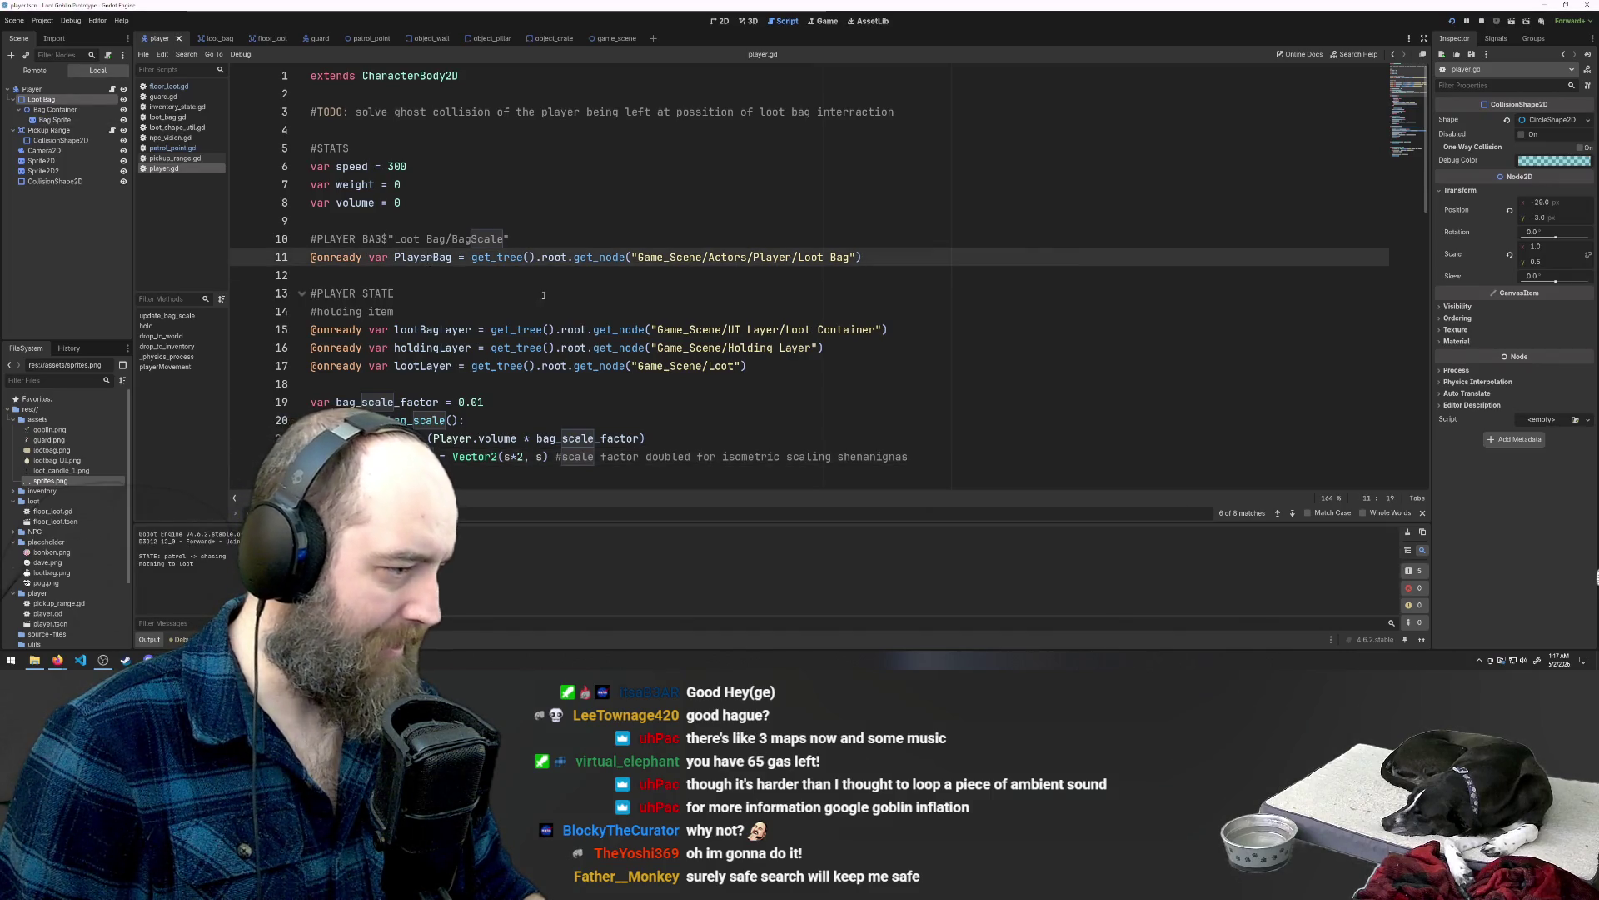
{"action": "scroll", "coordinate": [543, 295], "scroll_direction": "down", "scroll_amount": 2}
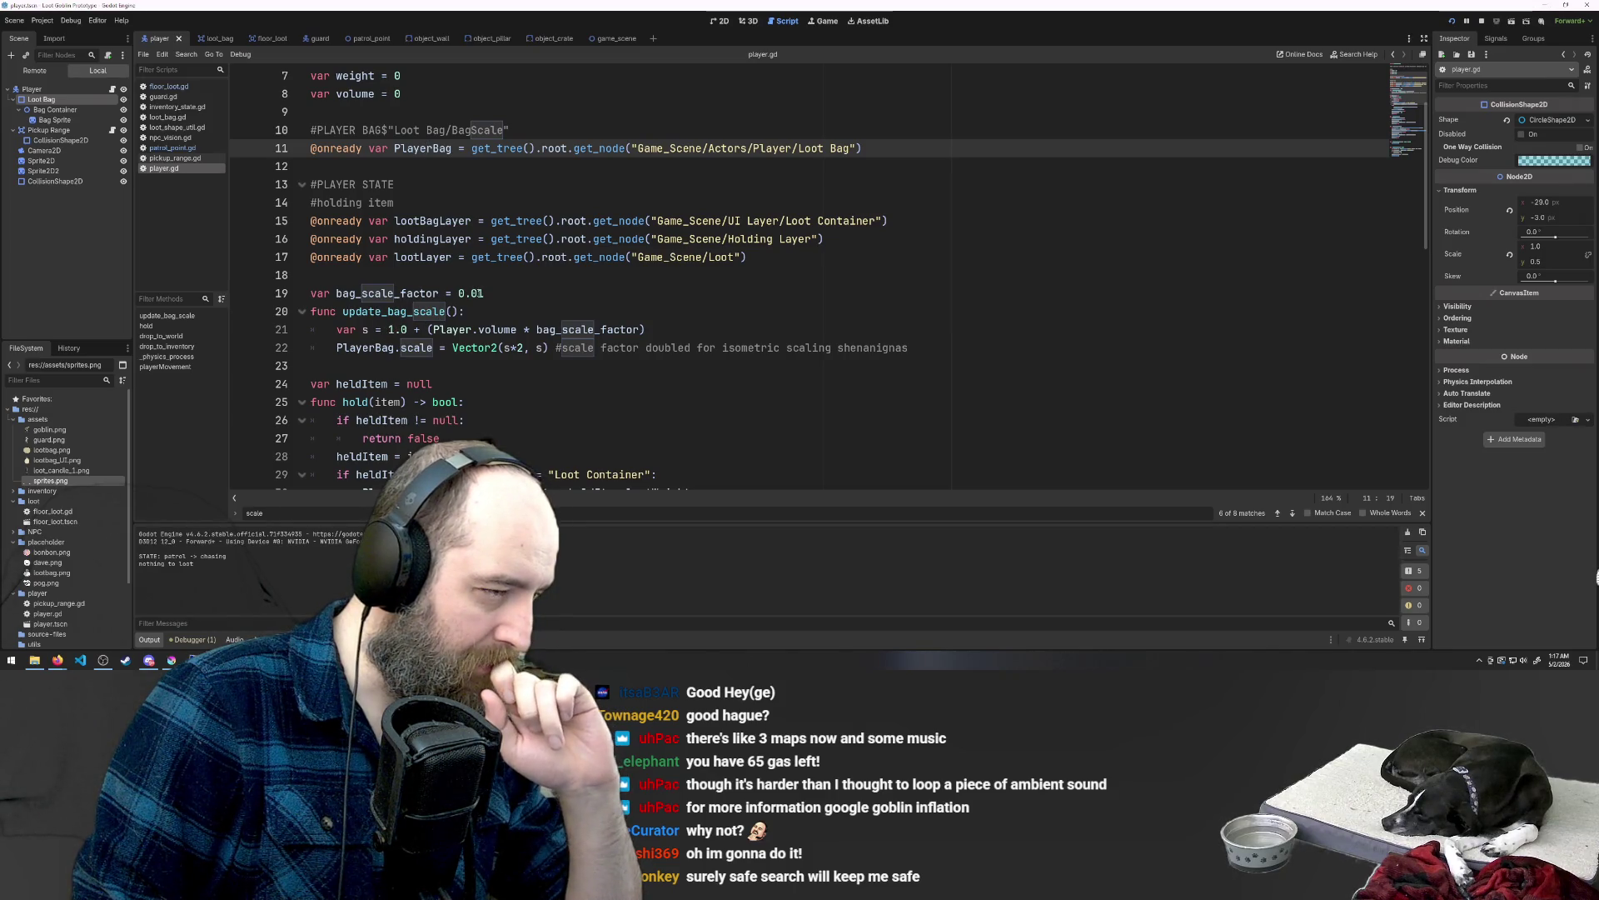
{"action": "left_click", "coordinate": [486, 293]}
{"action": "type", "text": "0"}
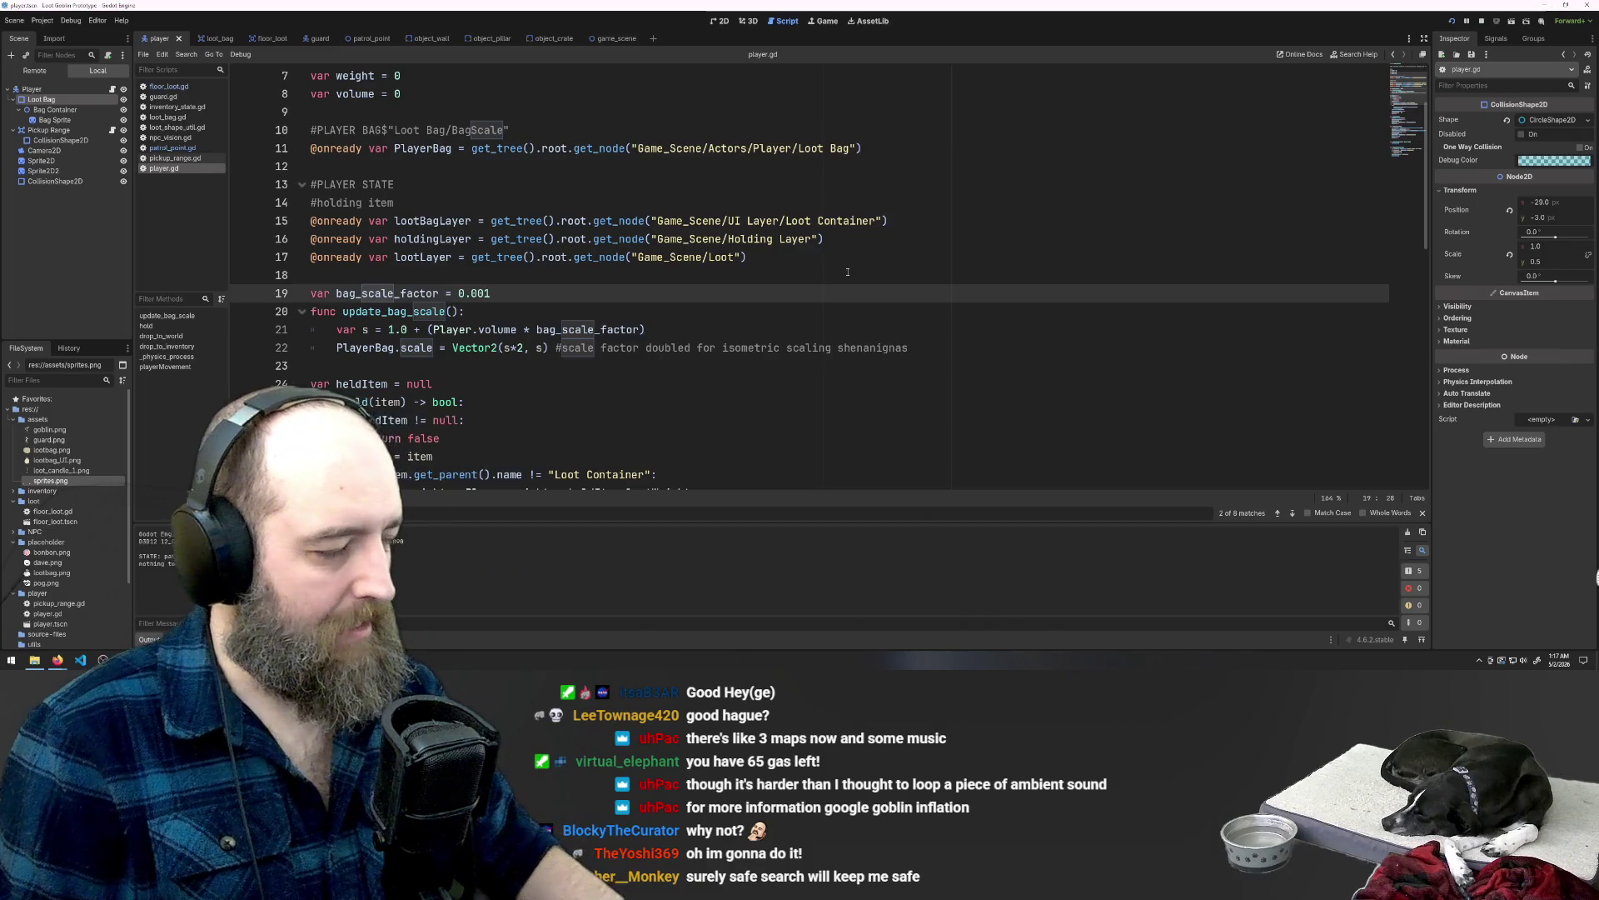
{"action": "left_click", "coordinate": [608, 281]}
{"action": "key", "text": "F5"}
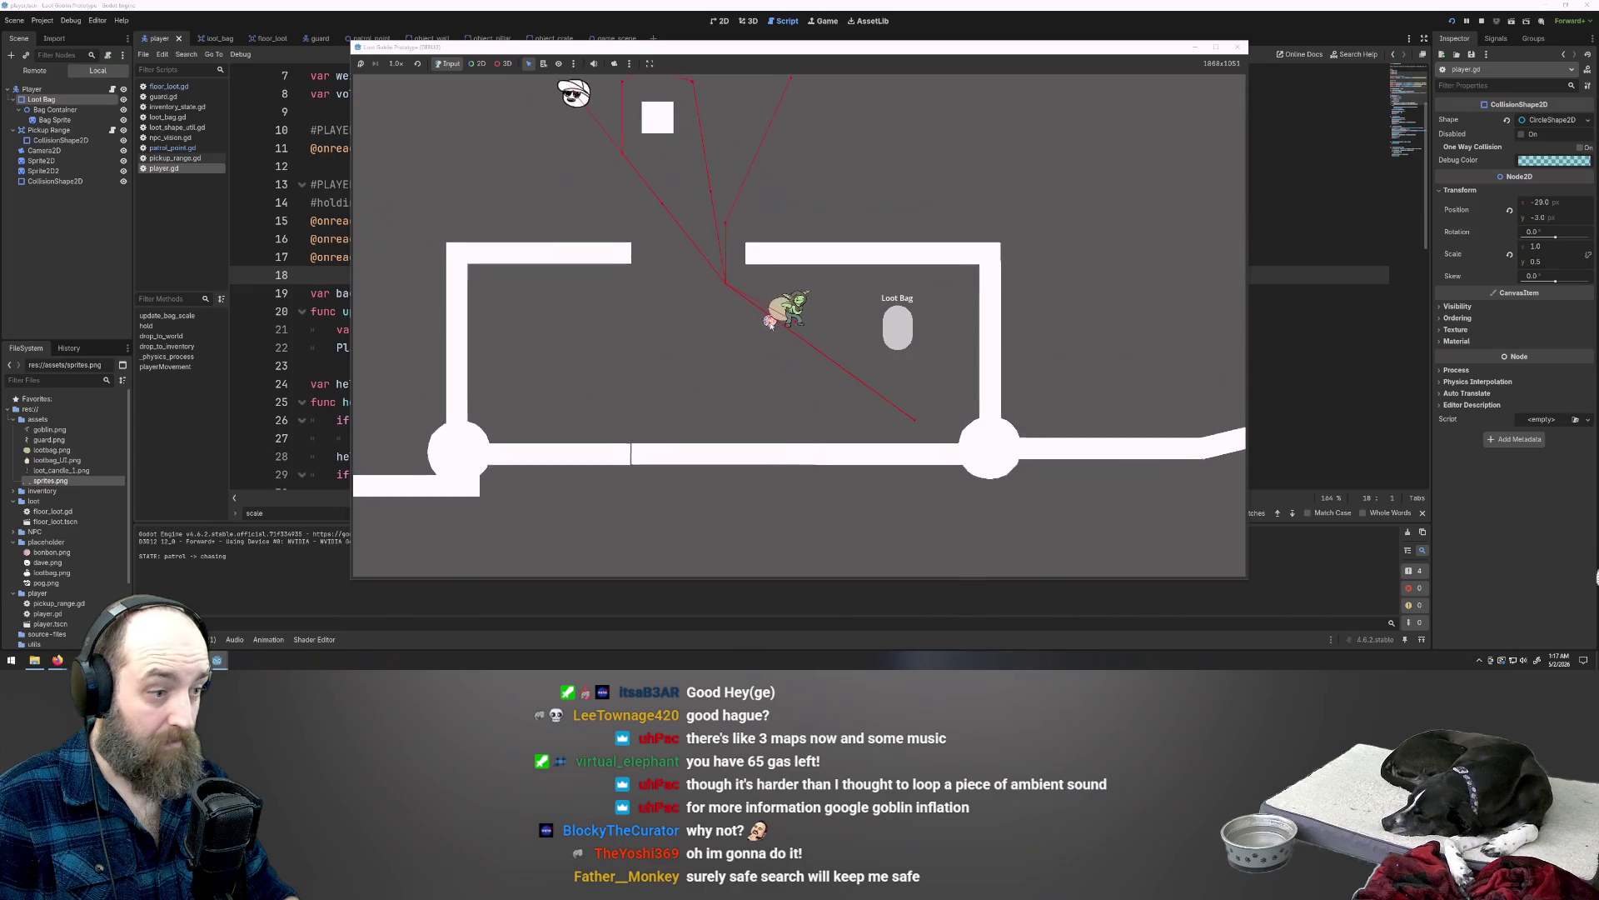
Step: Walk the goblin left, down, then up through the wall gap
{"action": "key", "text": "a"}
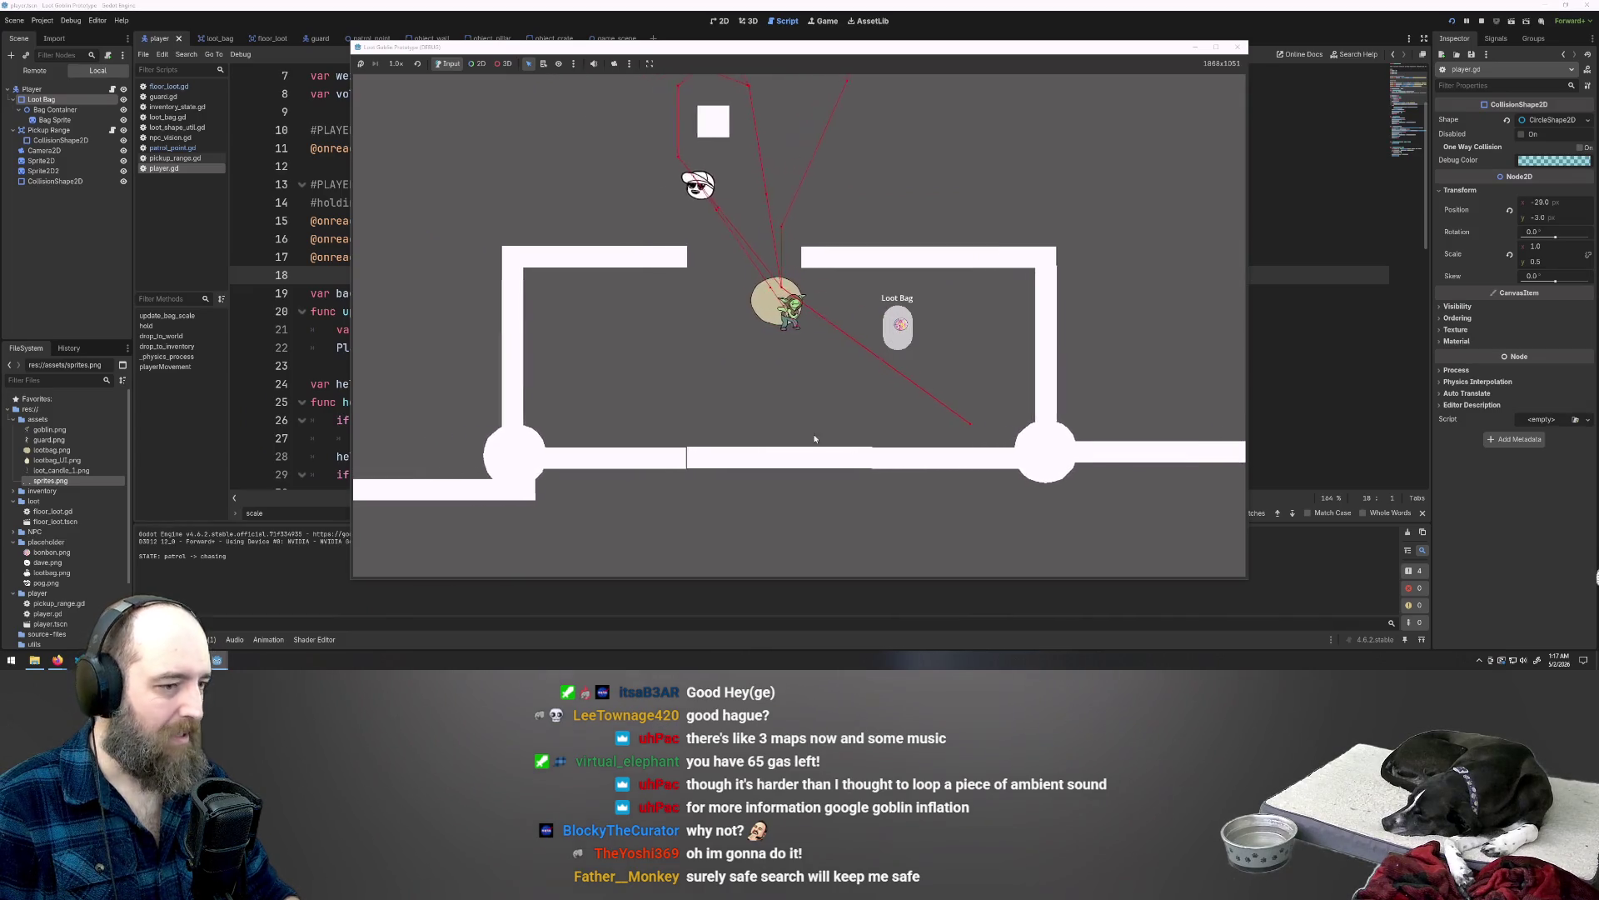
{"action": "key", "text": "s"}
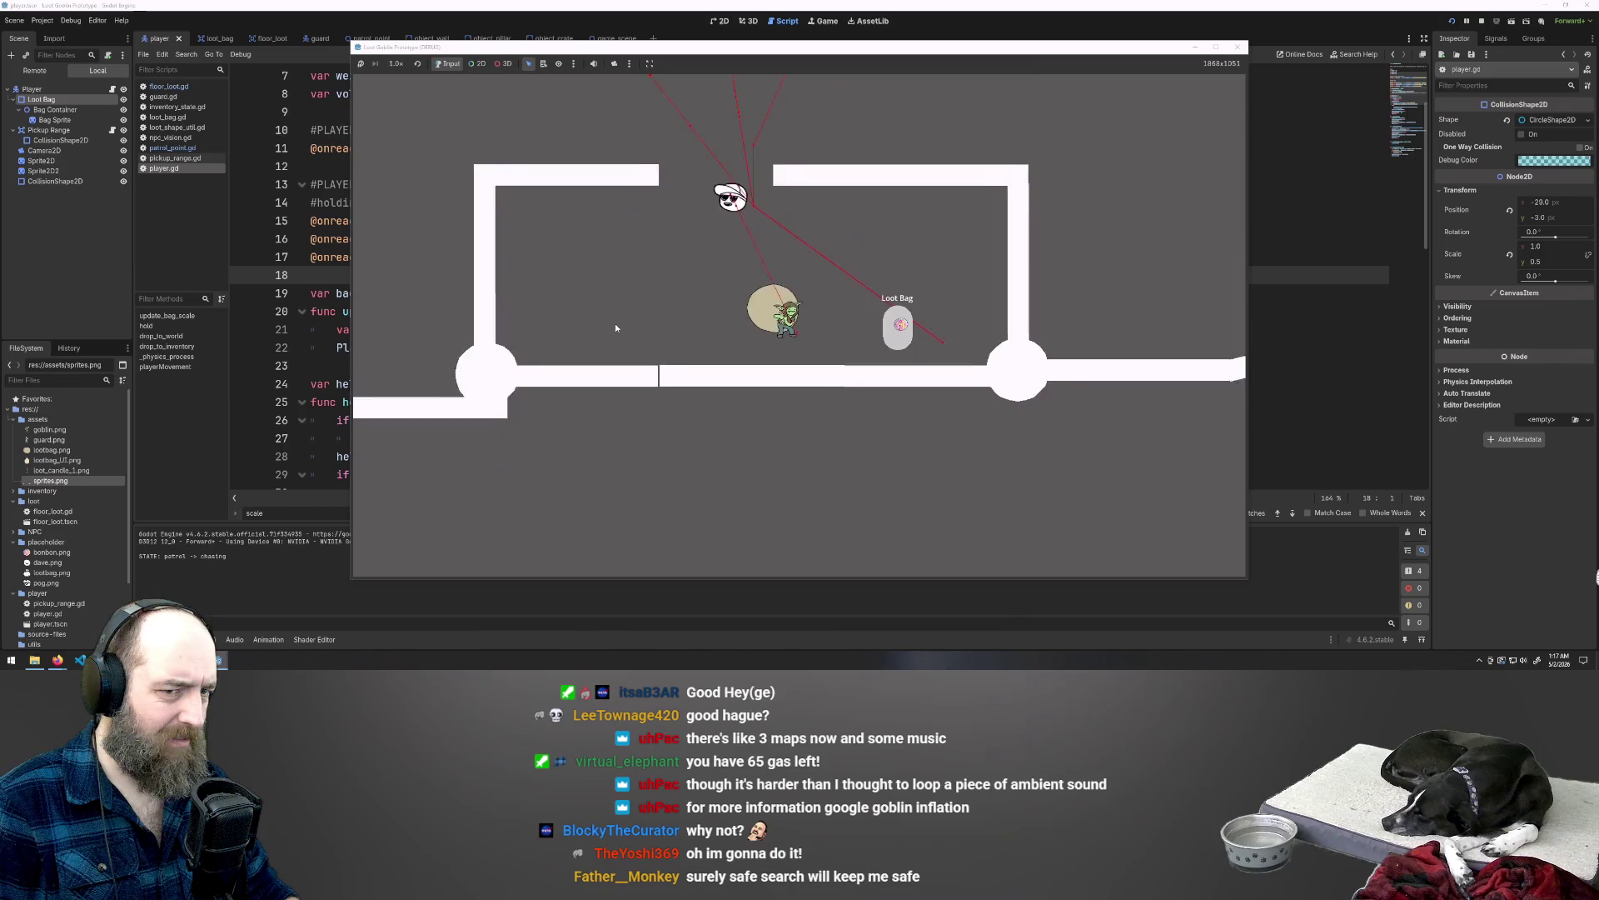
{"action": "key", "text": "a"}
{"action": "key", "text": "w"}
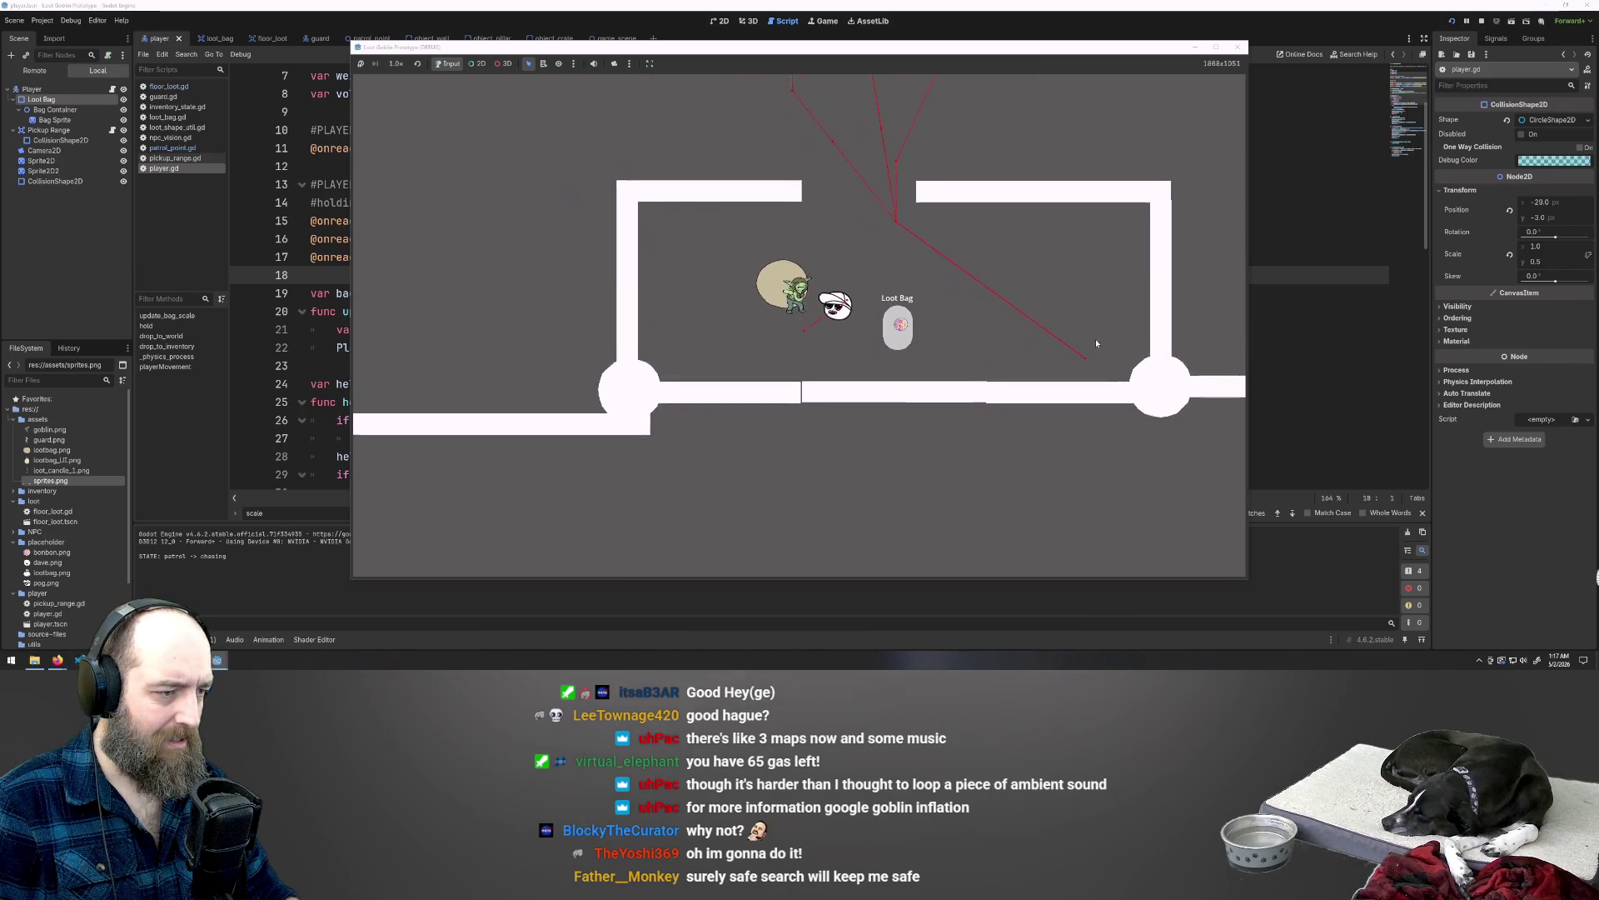
{"action": "key", "text": "d"}
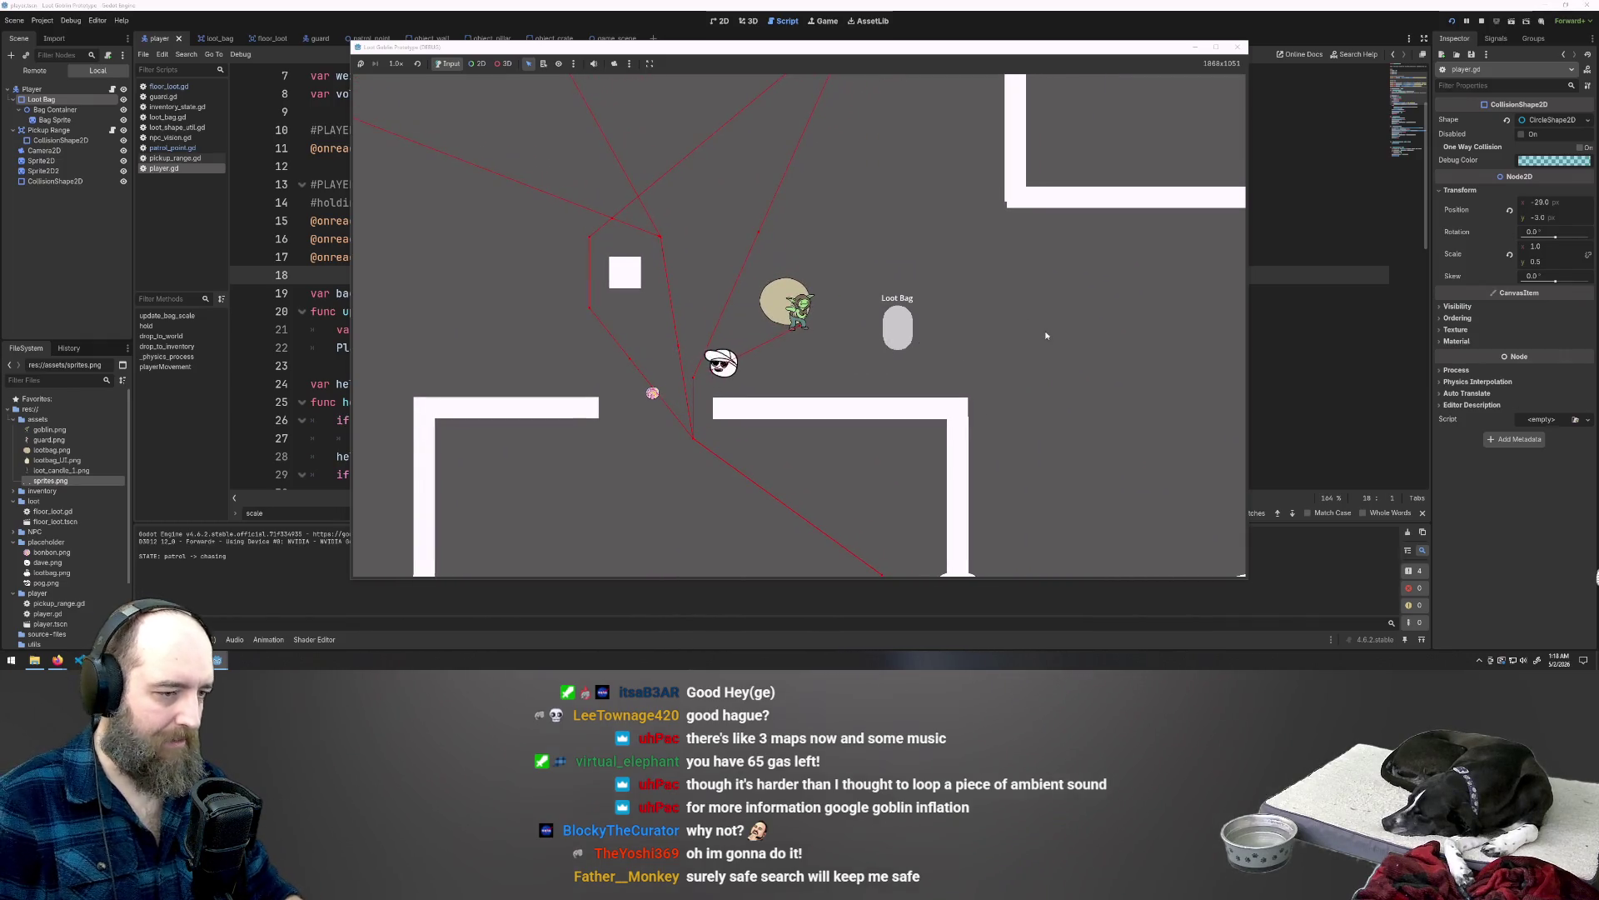
Step: Restart the game, walk the goblin up away from the guard, then close it with F8
{"action": "left_click", "coordinate": [1257, 321]}
{"action": "key", "text": "F5"}
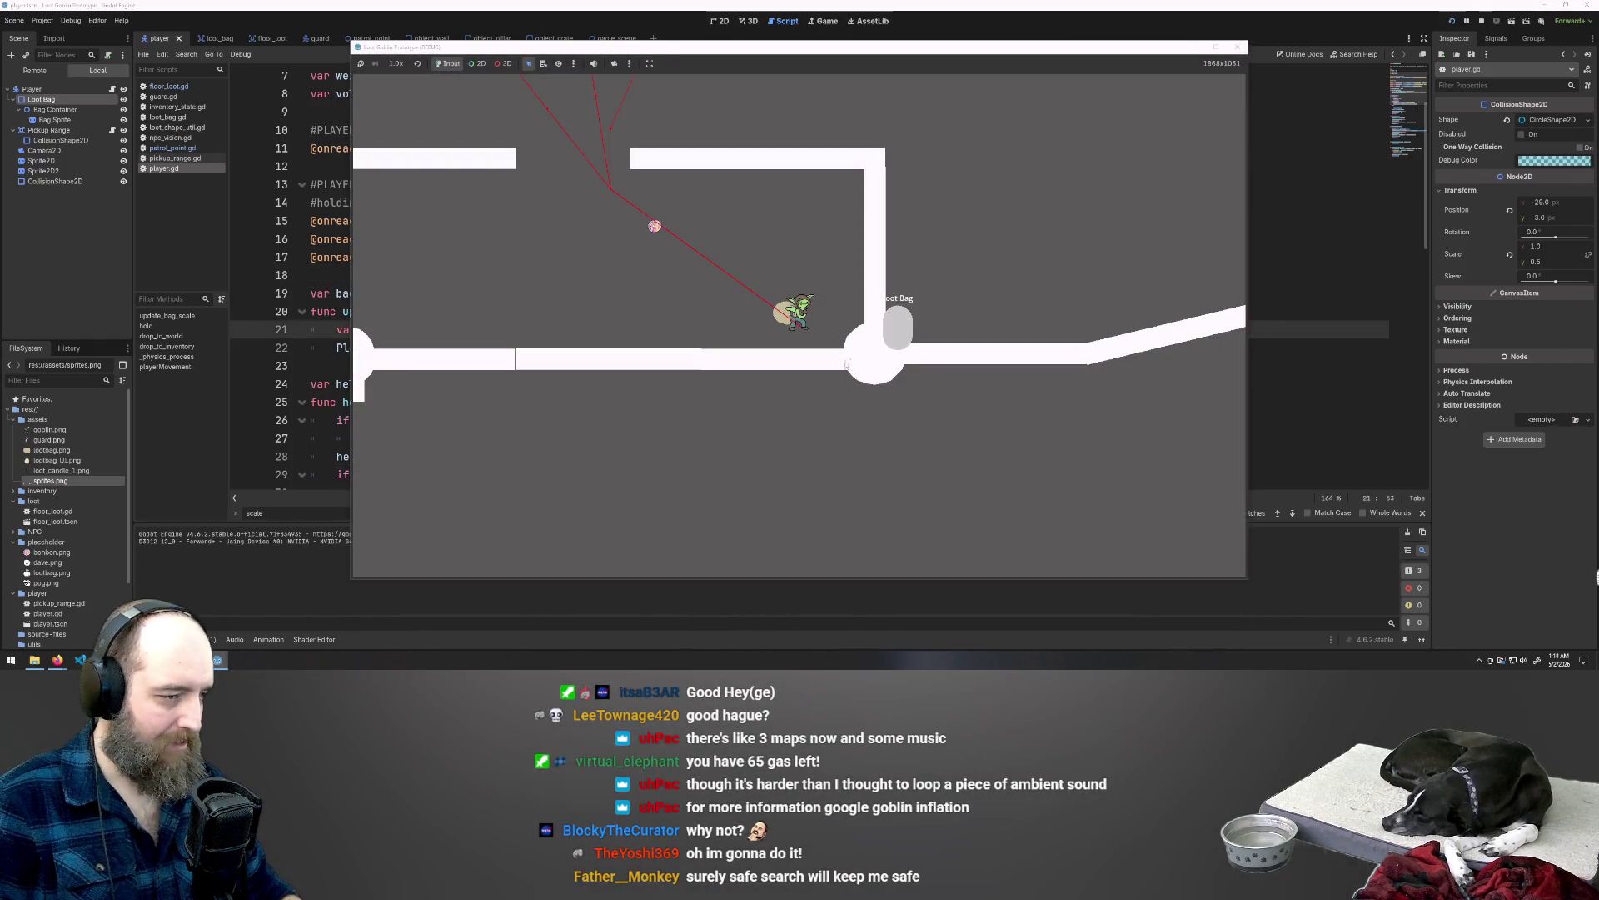
{"action": "key", "text": "w+a"}
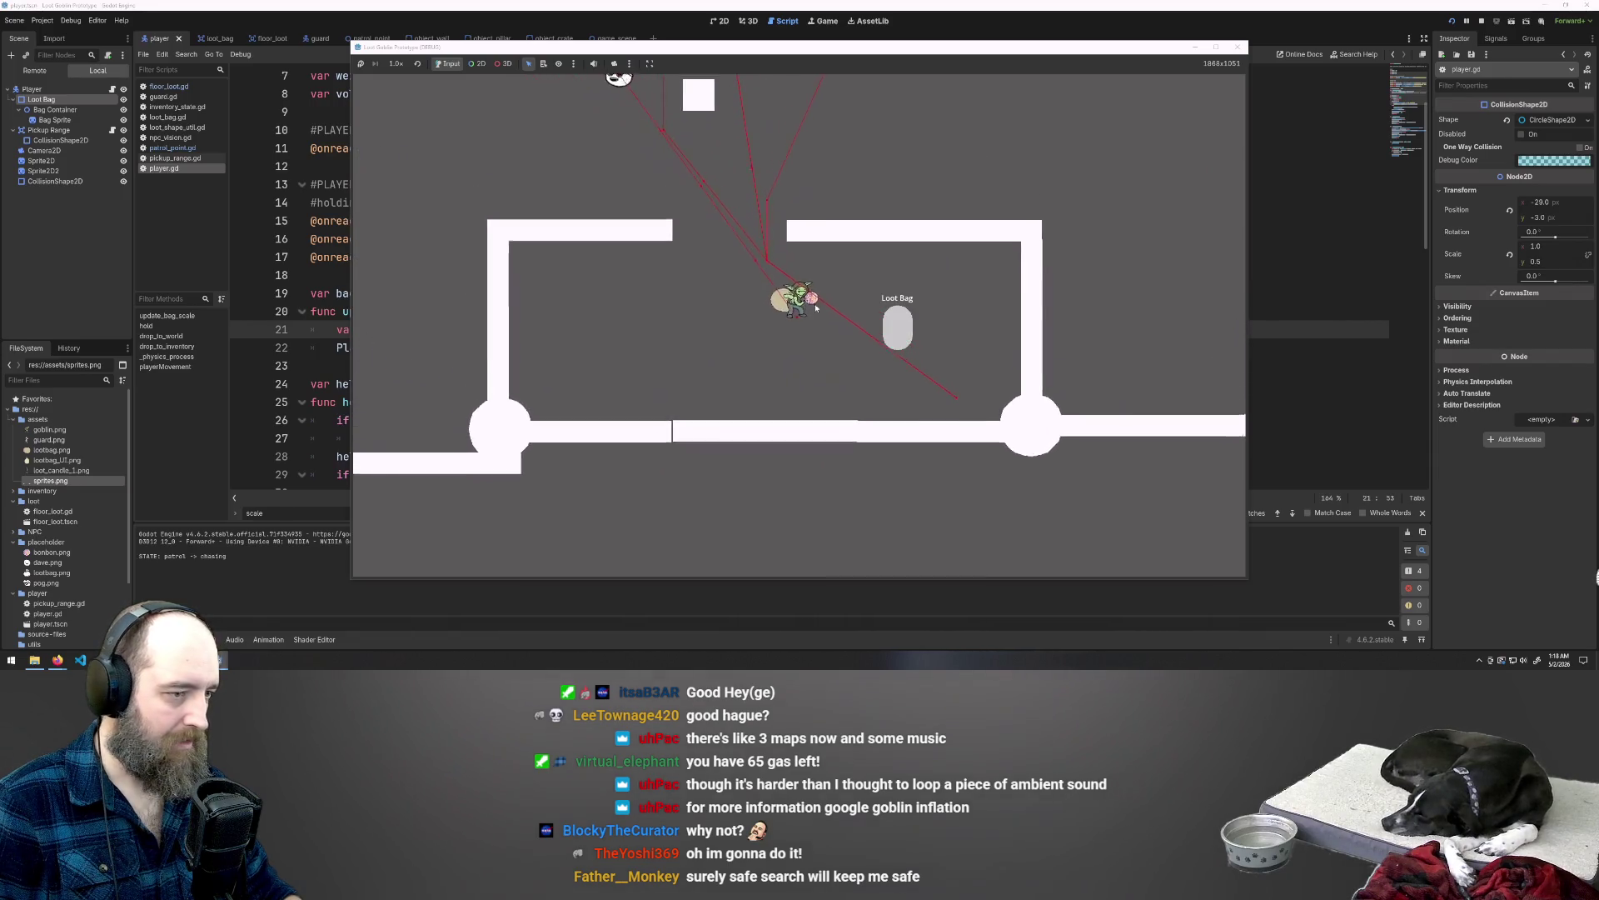
{"action": "key", "text": "w"}
{"action": "left_click", "coordinate": [899, 326]}
{"action": "key", "text": "w+d"}
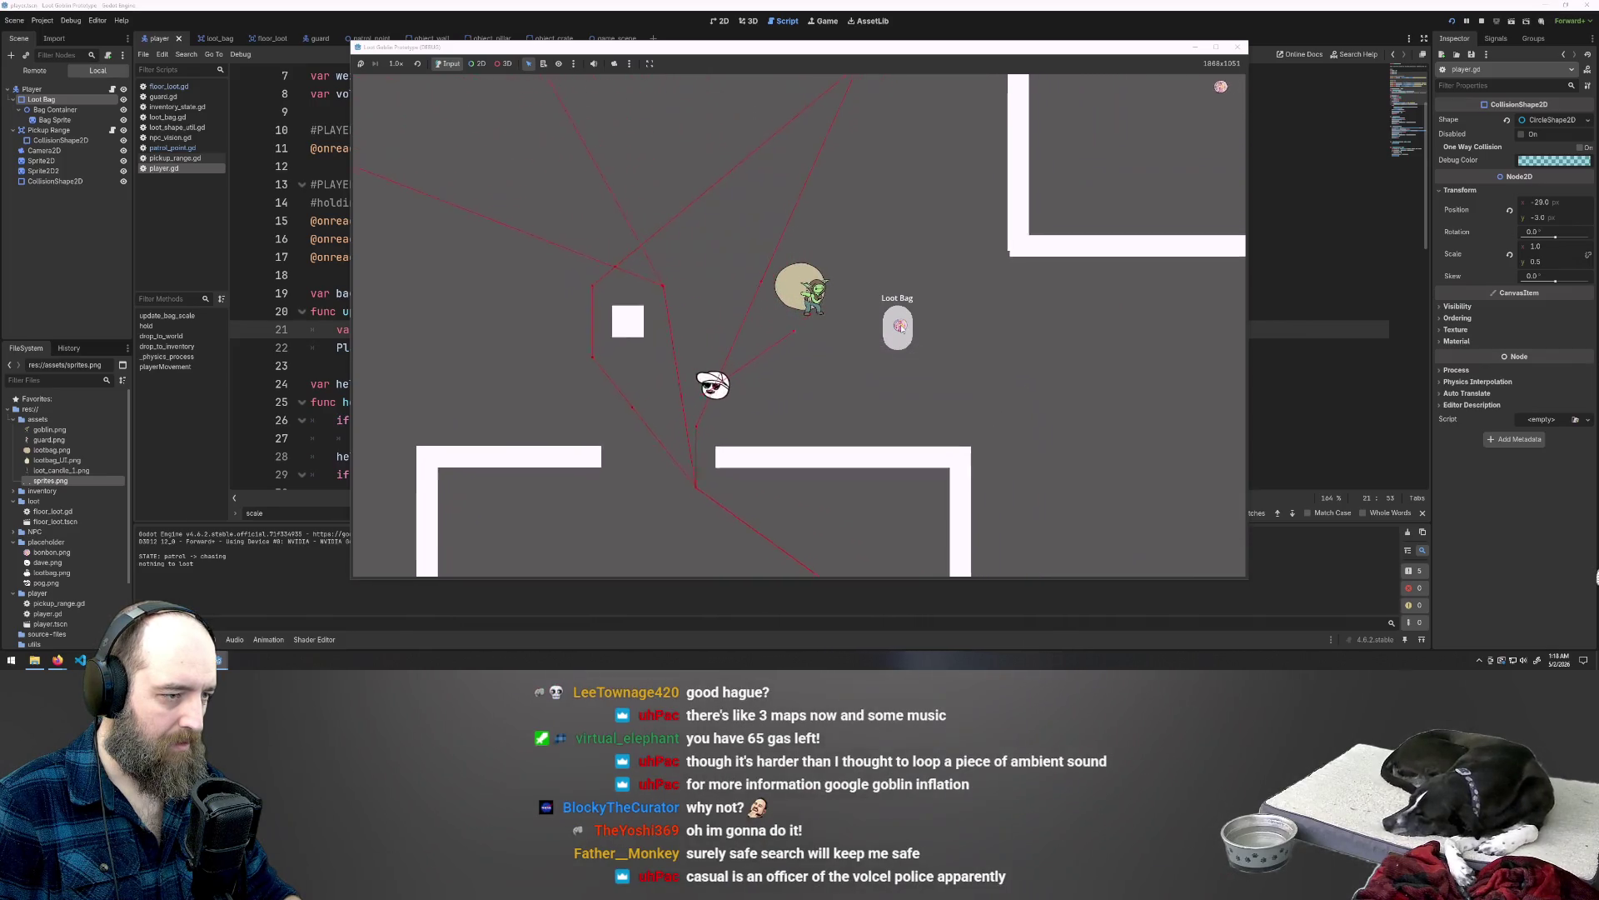
{"action": "key", "text": "w"}
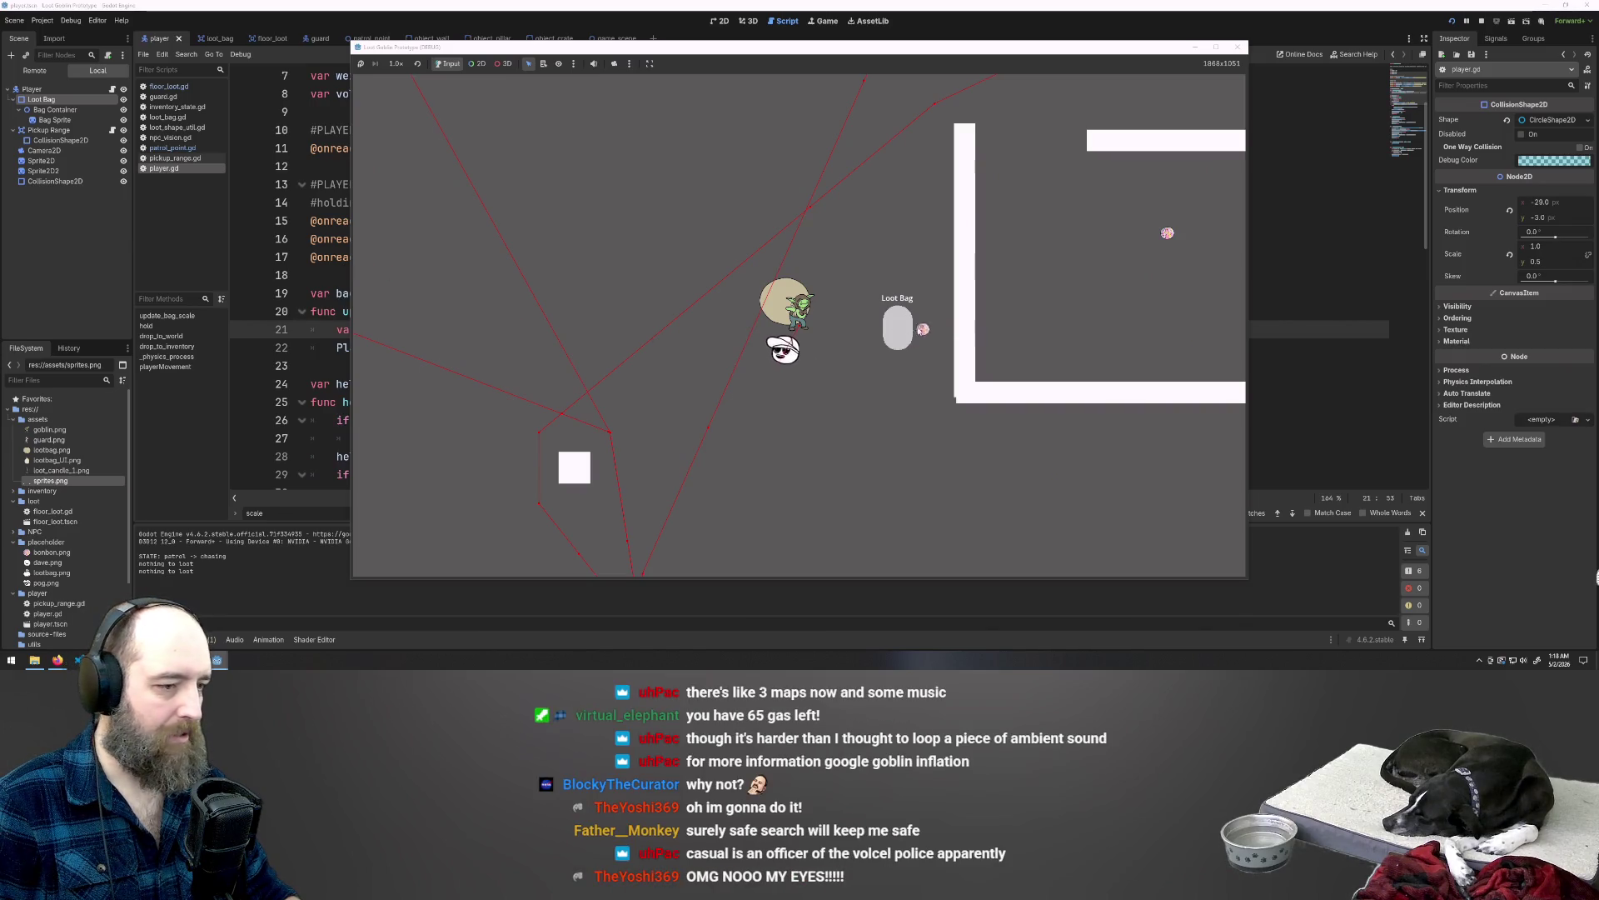
{"action": "key", "text": "F8"}
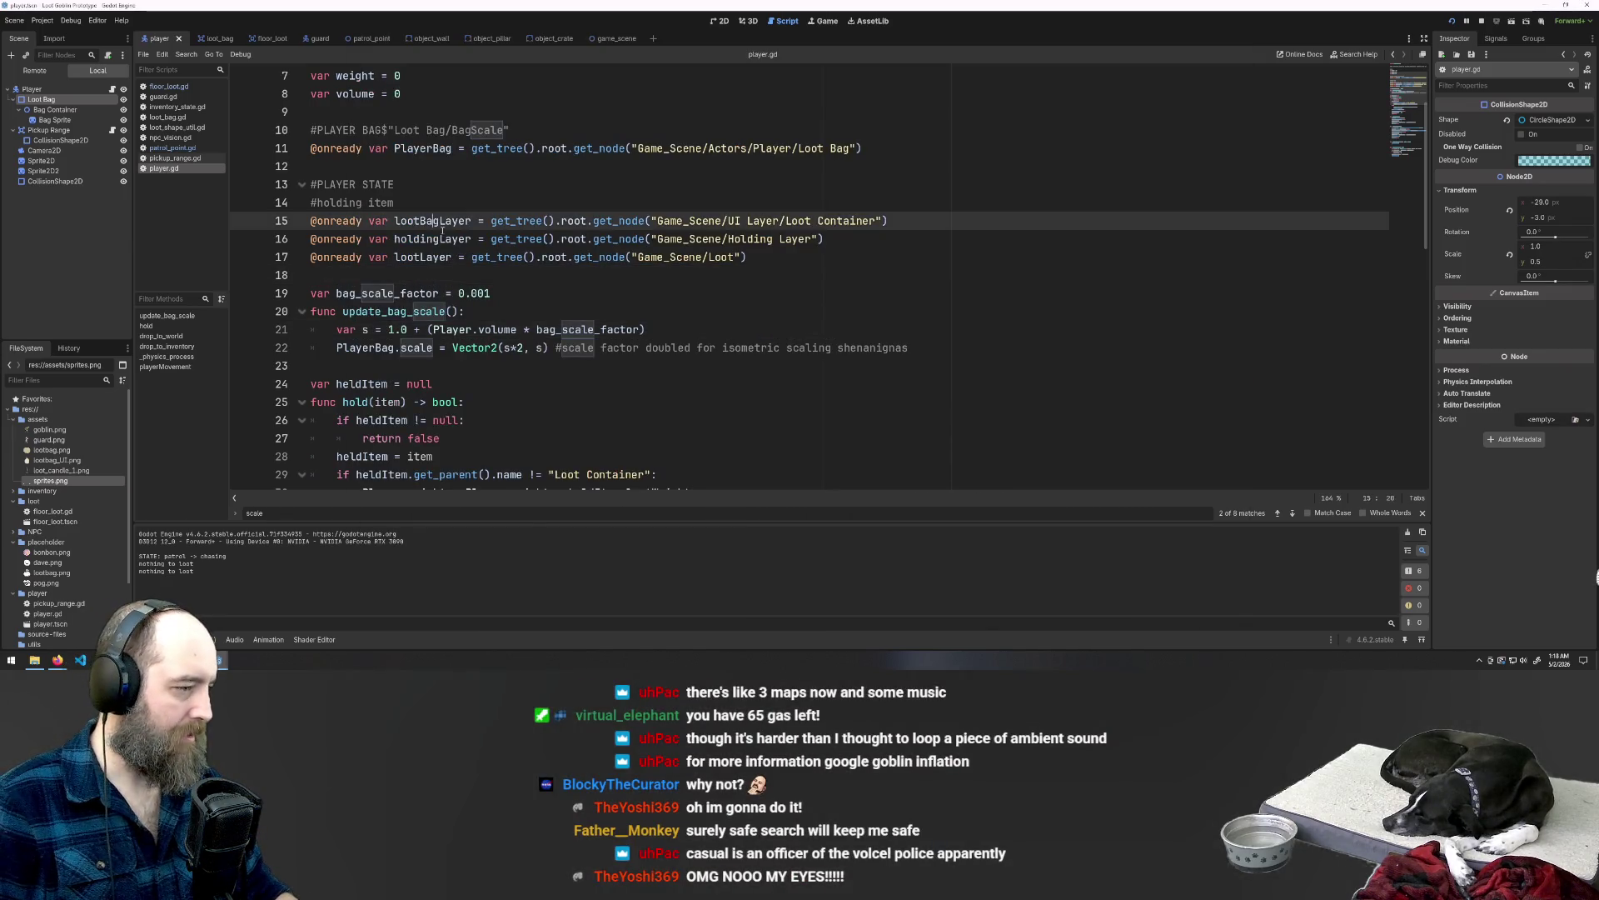
Step: Set bag_scale_factor back to 0.01 and the base bag scale on line 21 to 0.1
{"action": "left_click", "coordinate": [546, 302]}
{"action": "type", "text": "1"}
{"action": "left_click", "coordinate": [407, 330]}
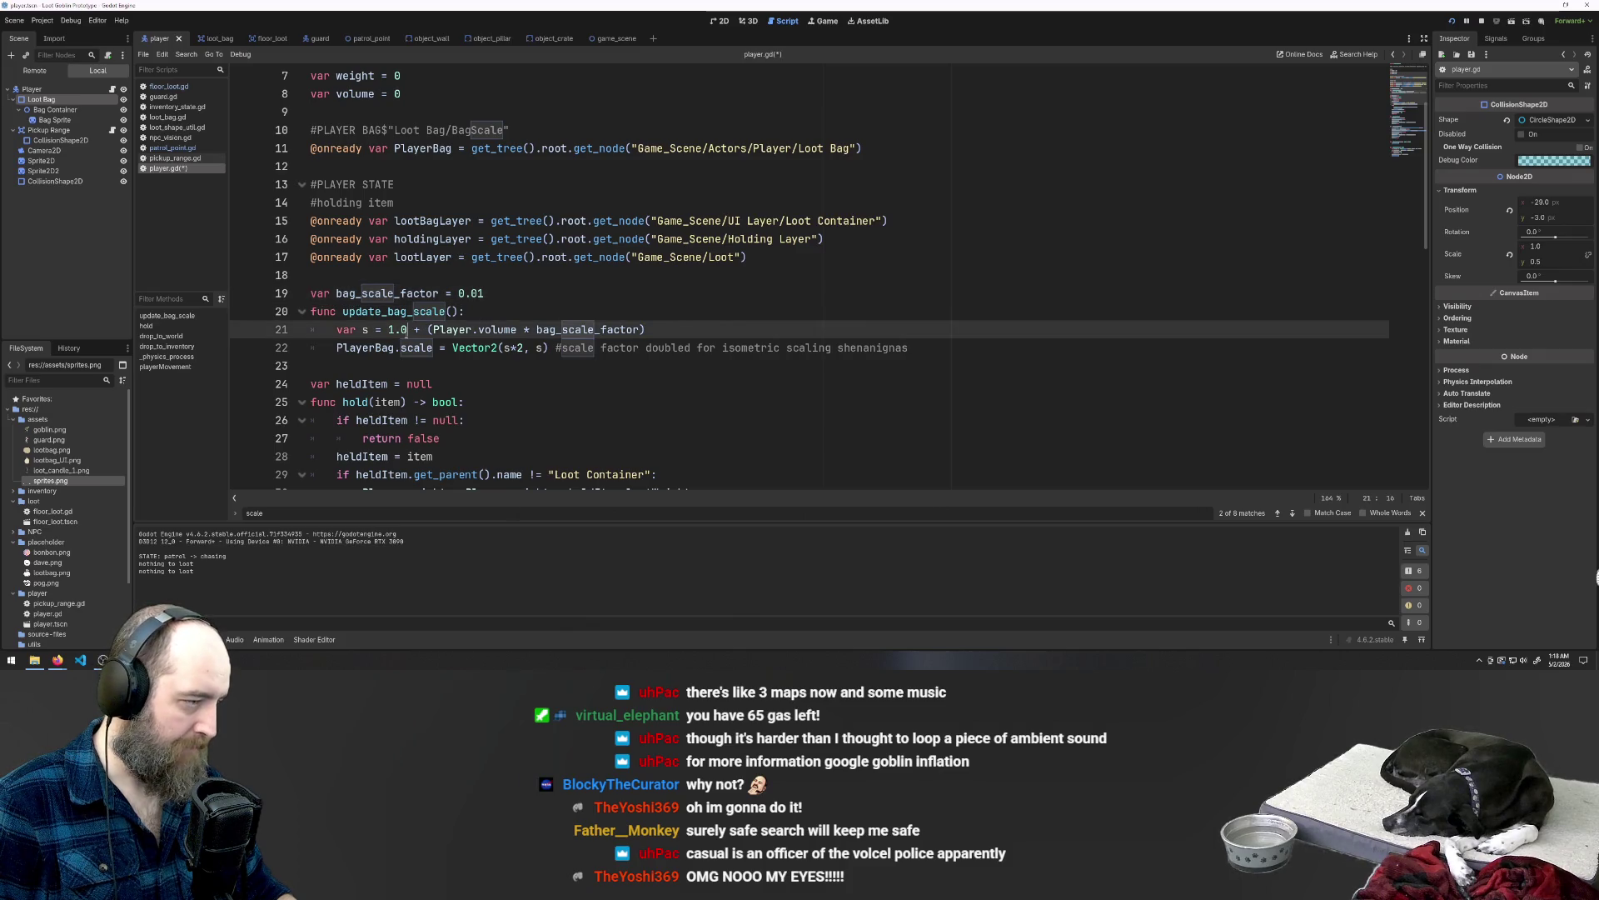
{"action": "key", "text": "BackSpace"}
{"action": "key", "text": "BackSpace"}
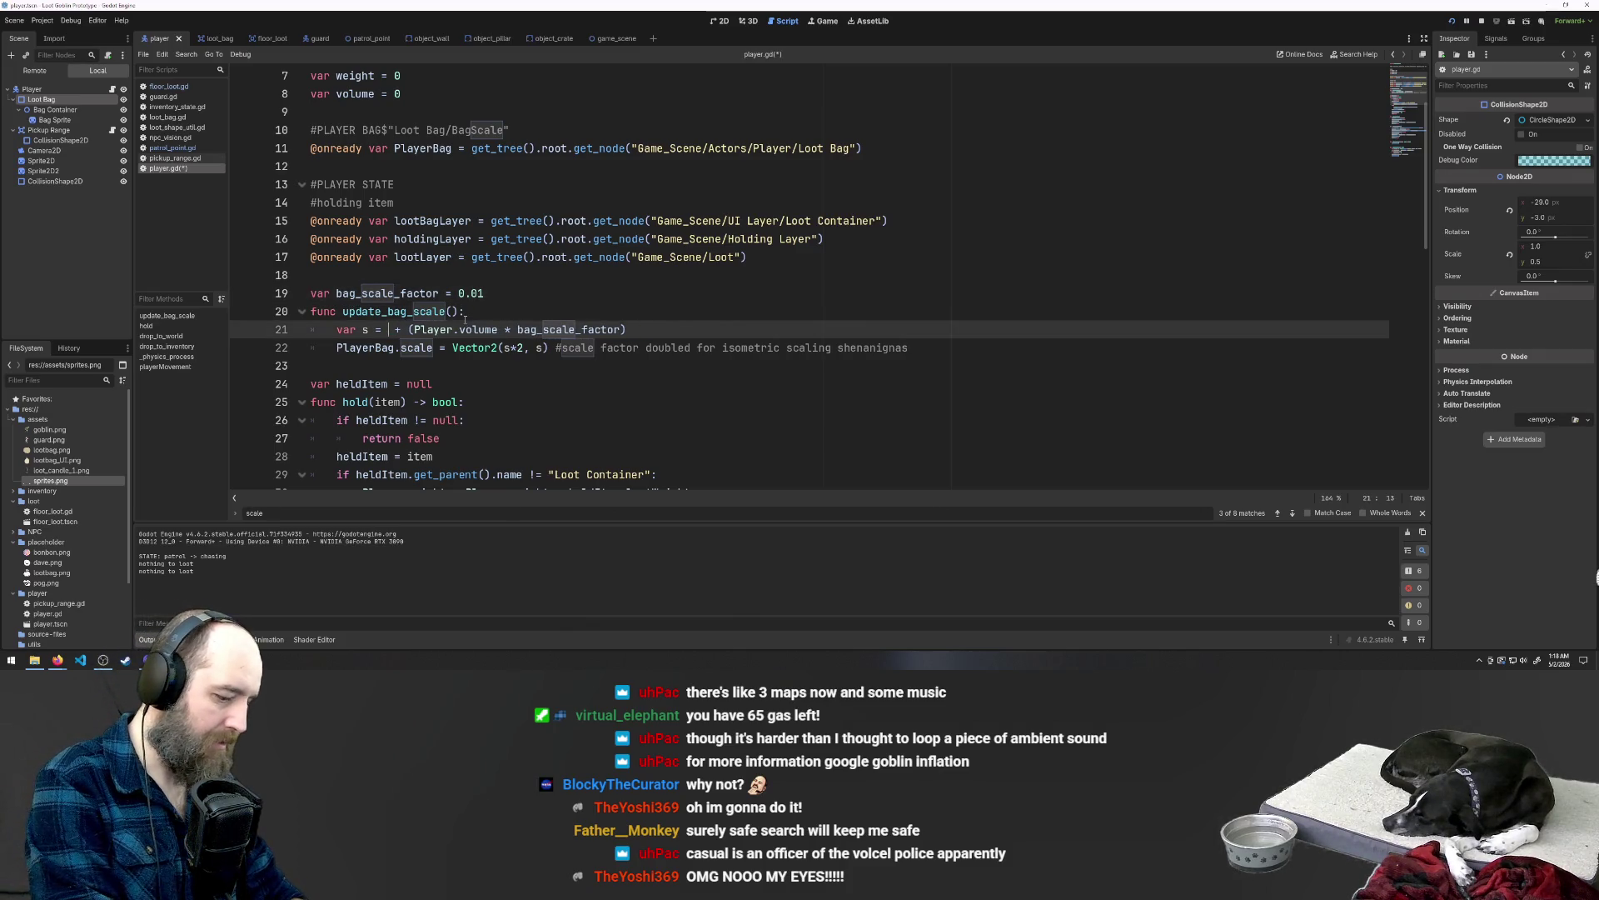
{"action": "type", "text": "0.5"}
{"action": "left_click", "coordinate": [933, 271]}
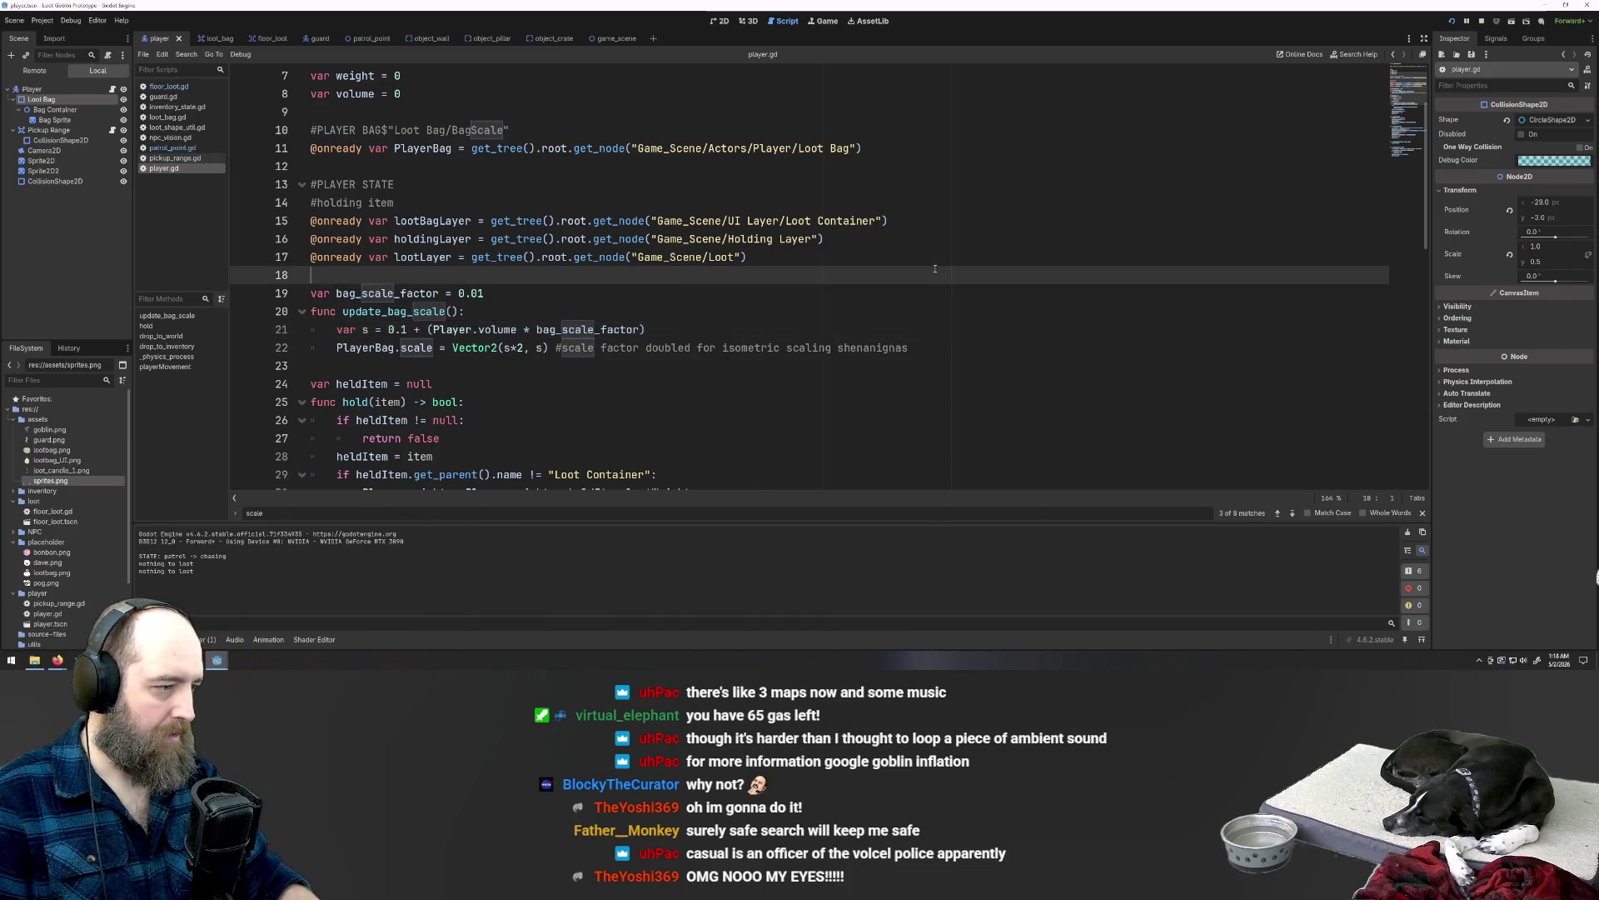
Step: Run the game and walk the goblin left and up into the top wall gap
{"action": "key", "text": "F5"}
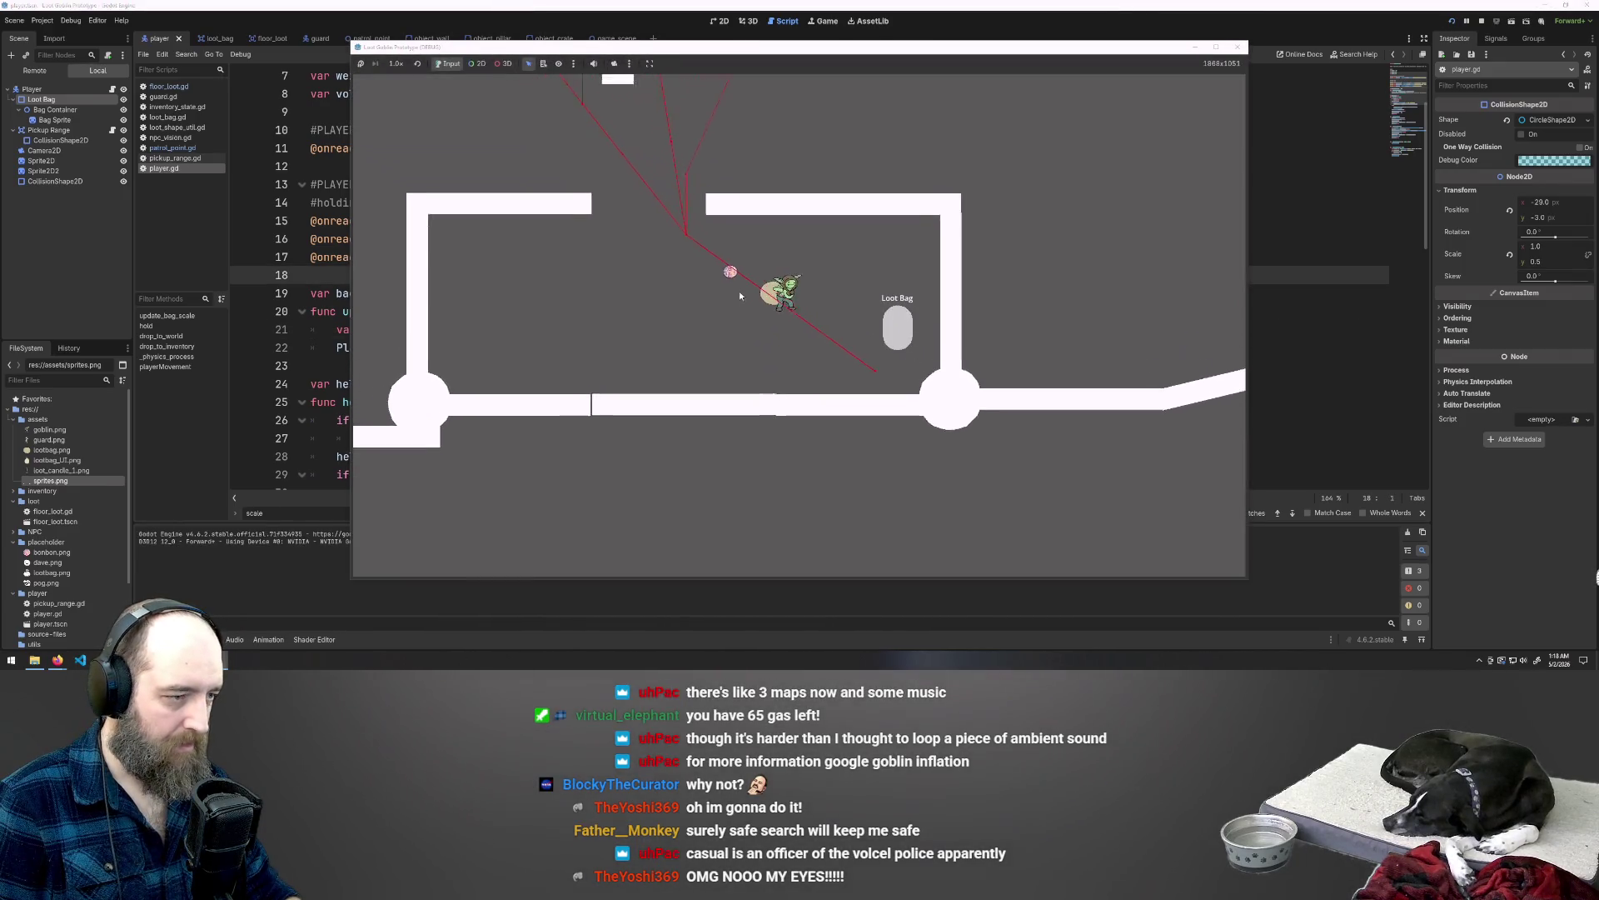
{"action": "key", "text": "a"}
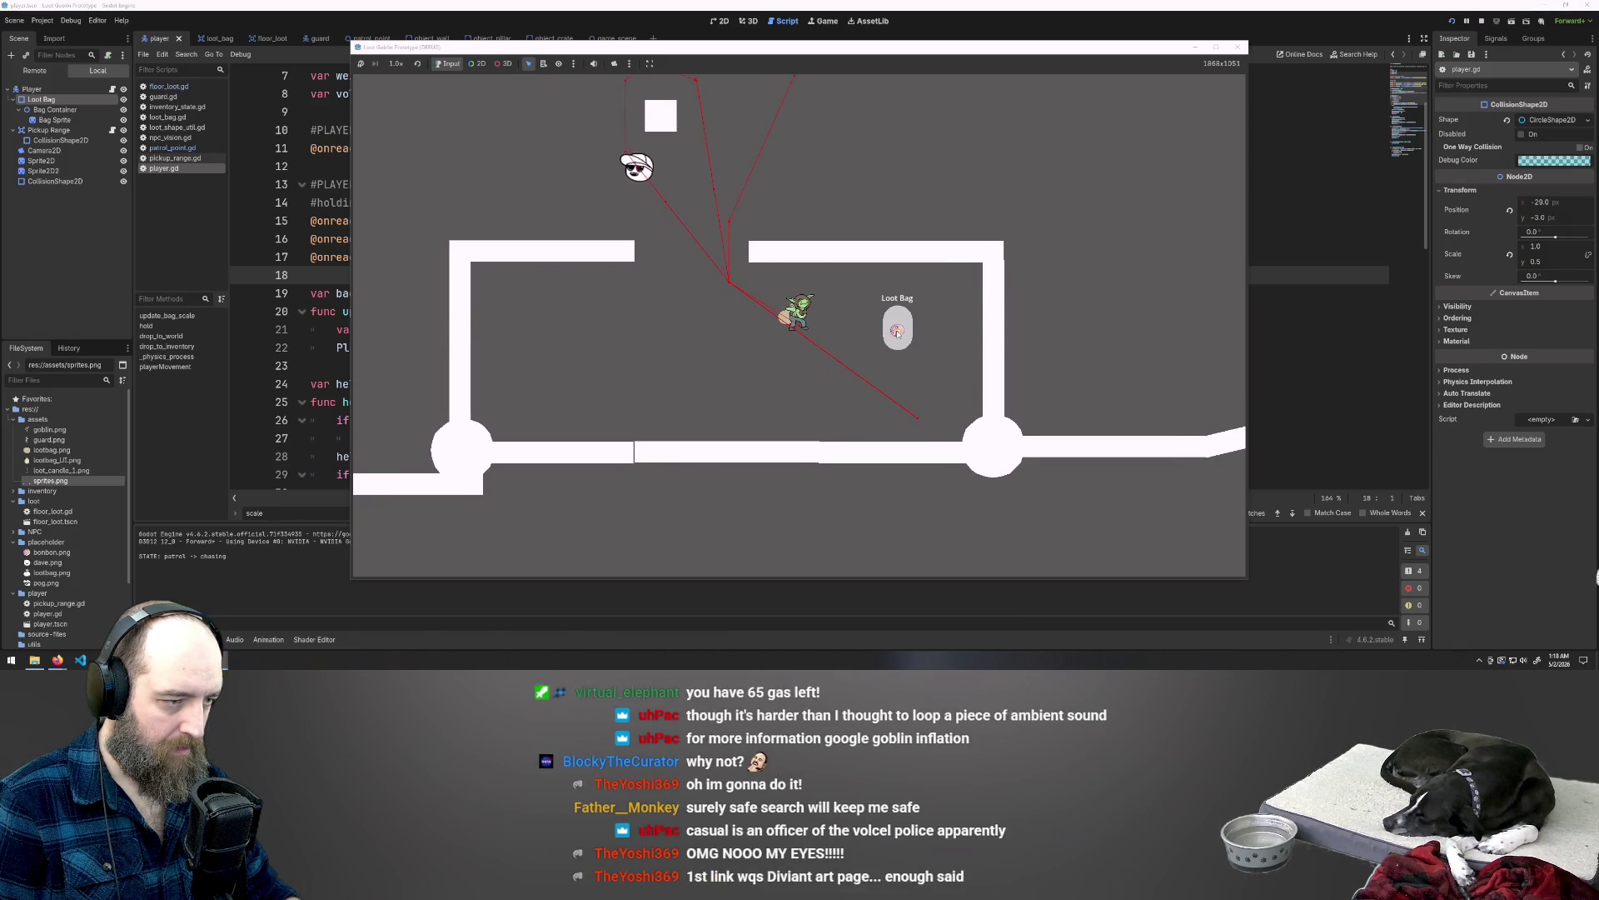
{"action": "key", "text": "w"}
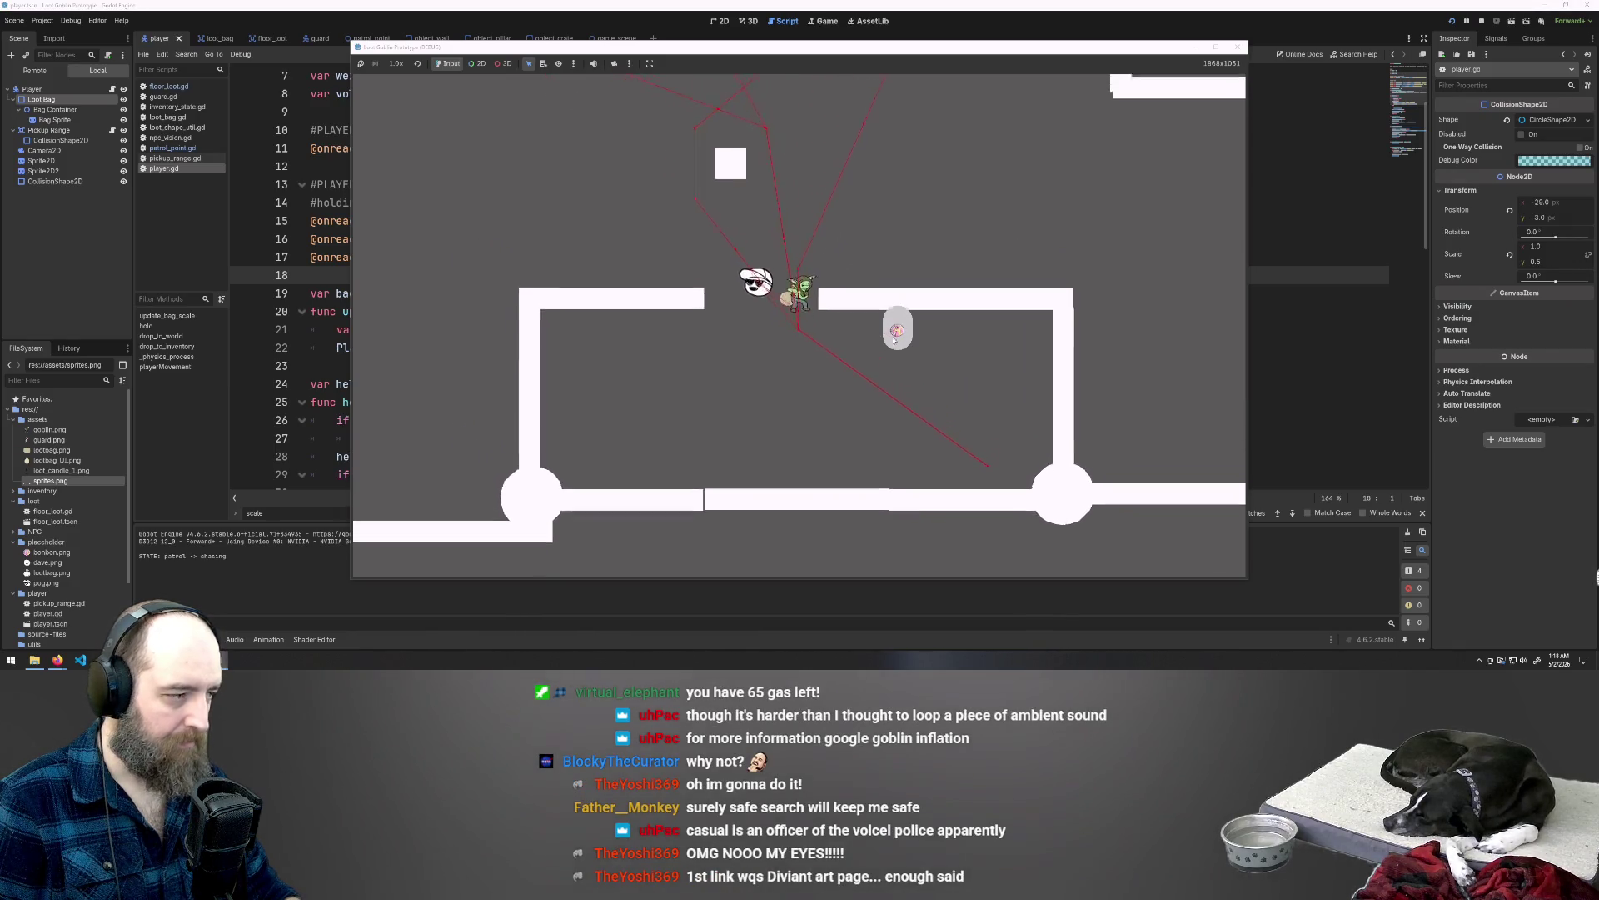
{"action": "key", "text": "w"}
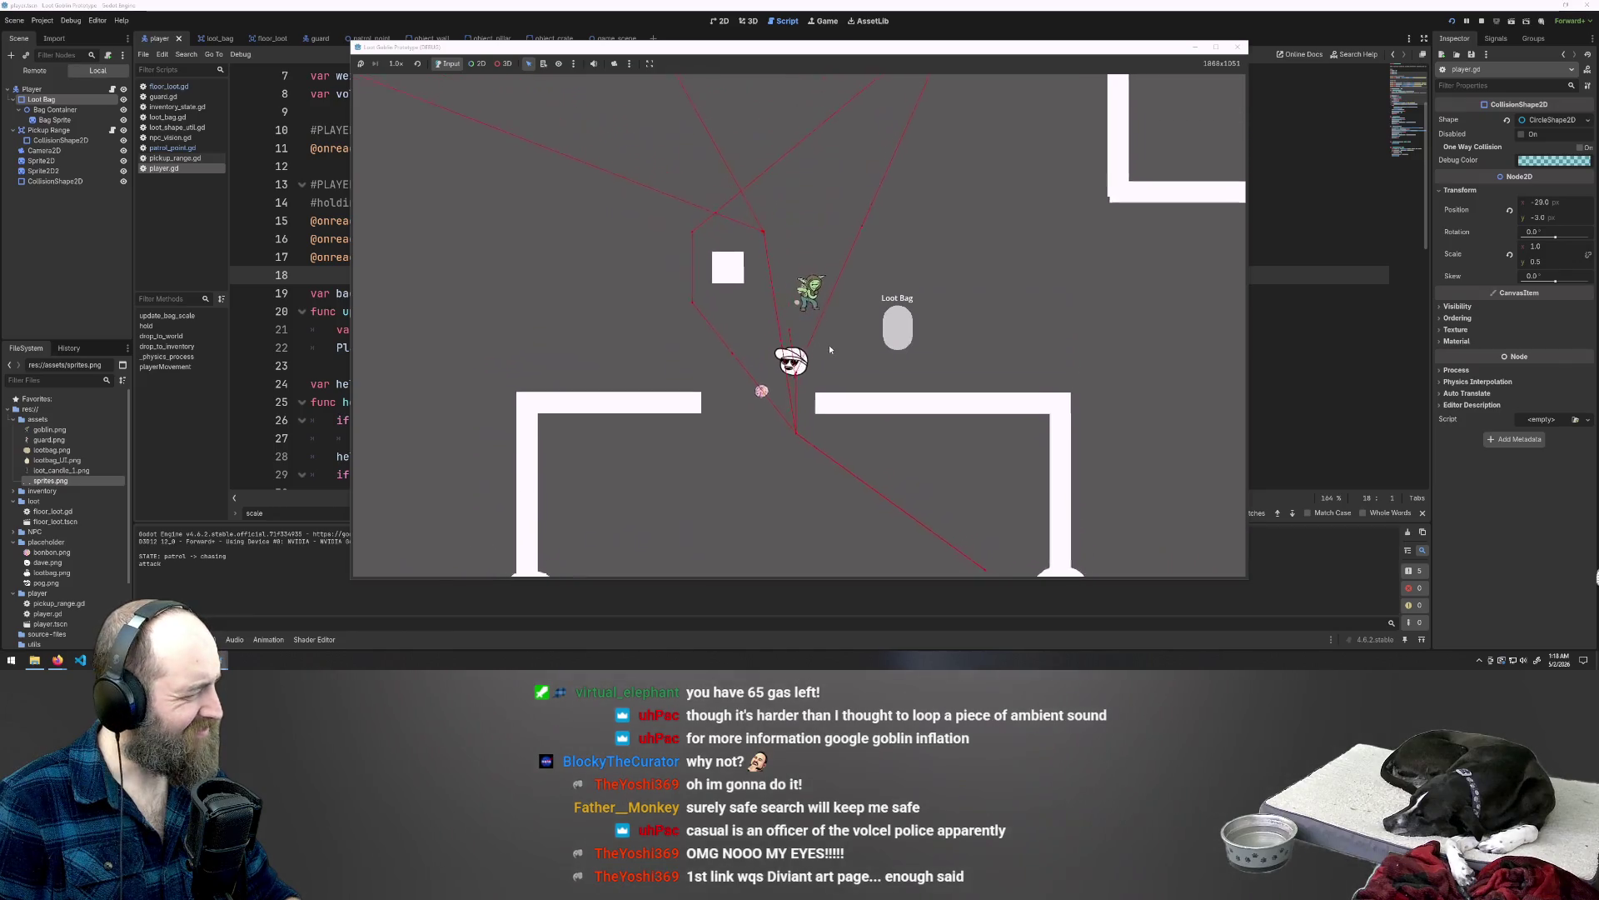
{"action": "left_click", "coordinate": [338, 293]}
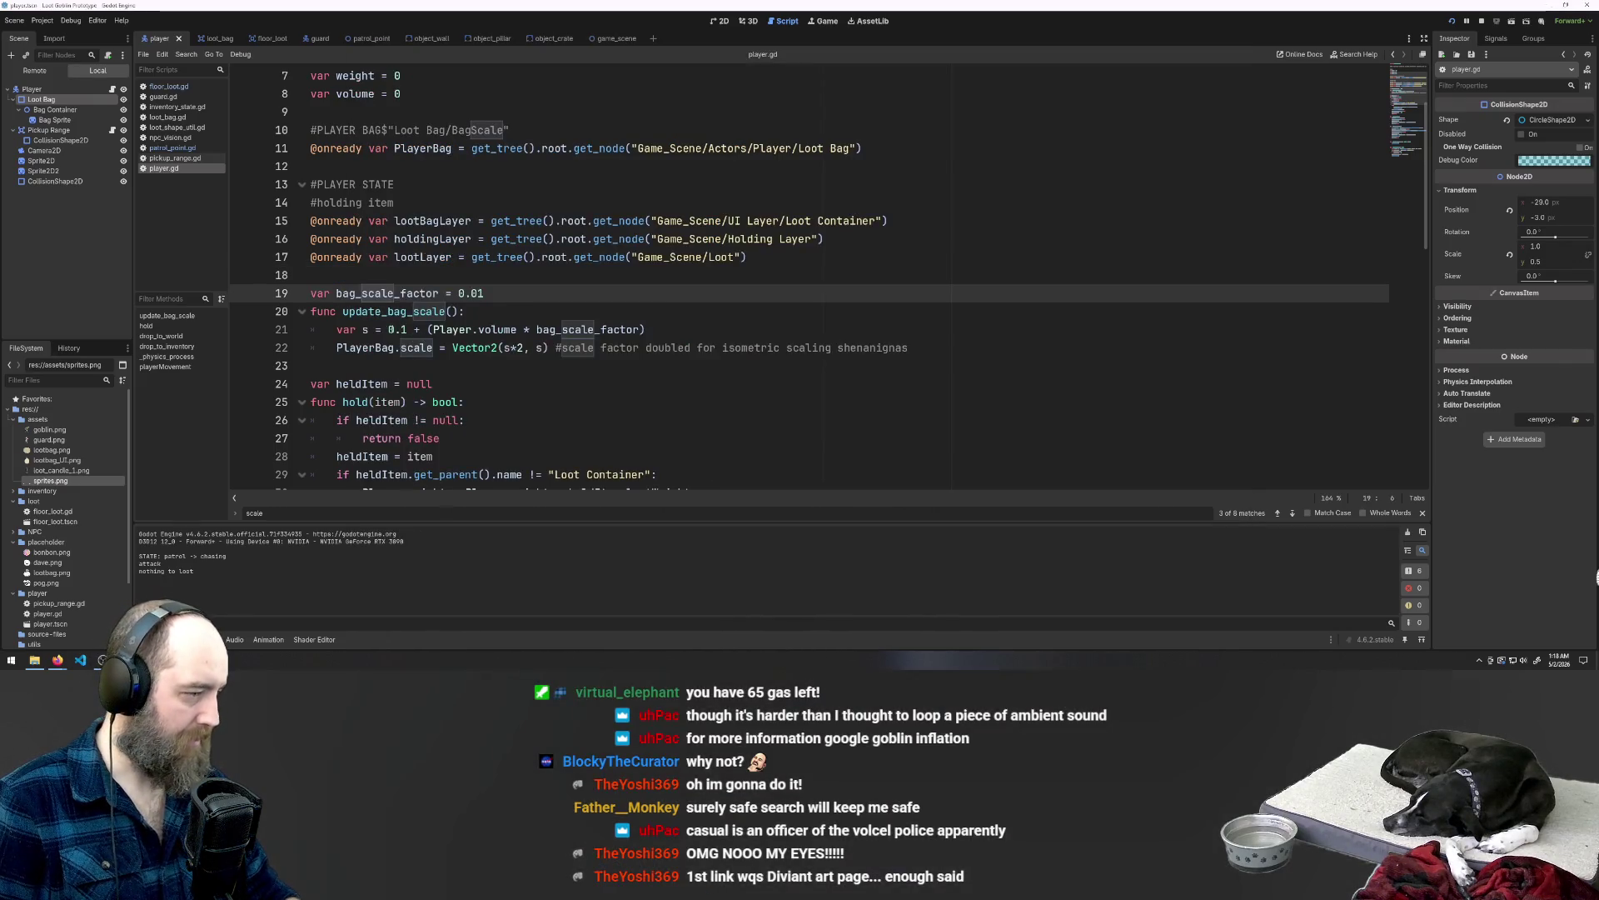
Step: Restore the base bag scale on line 21 to 1.0, keeping bag_scale_factor at 0.01
{"action": "double_click", "coordinate": [391, 330]}
{"action": "key", "text": "BackSpace"}
{"action": "type", "text": "1.0"}
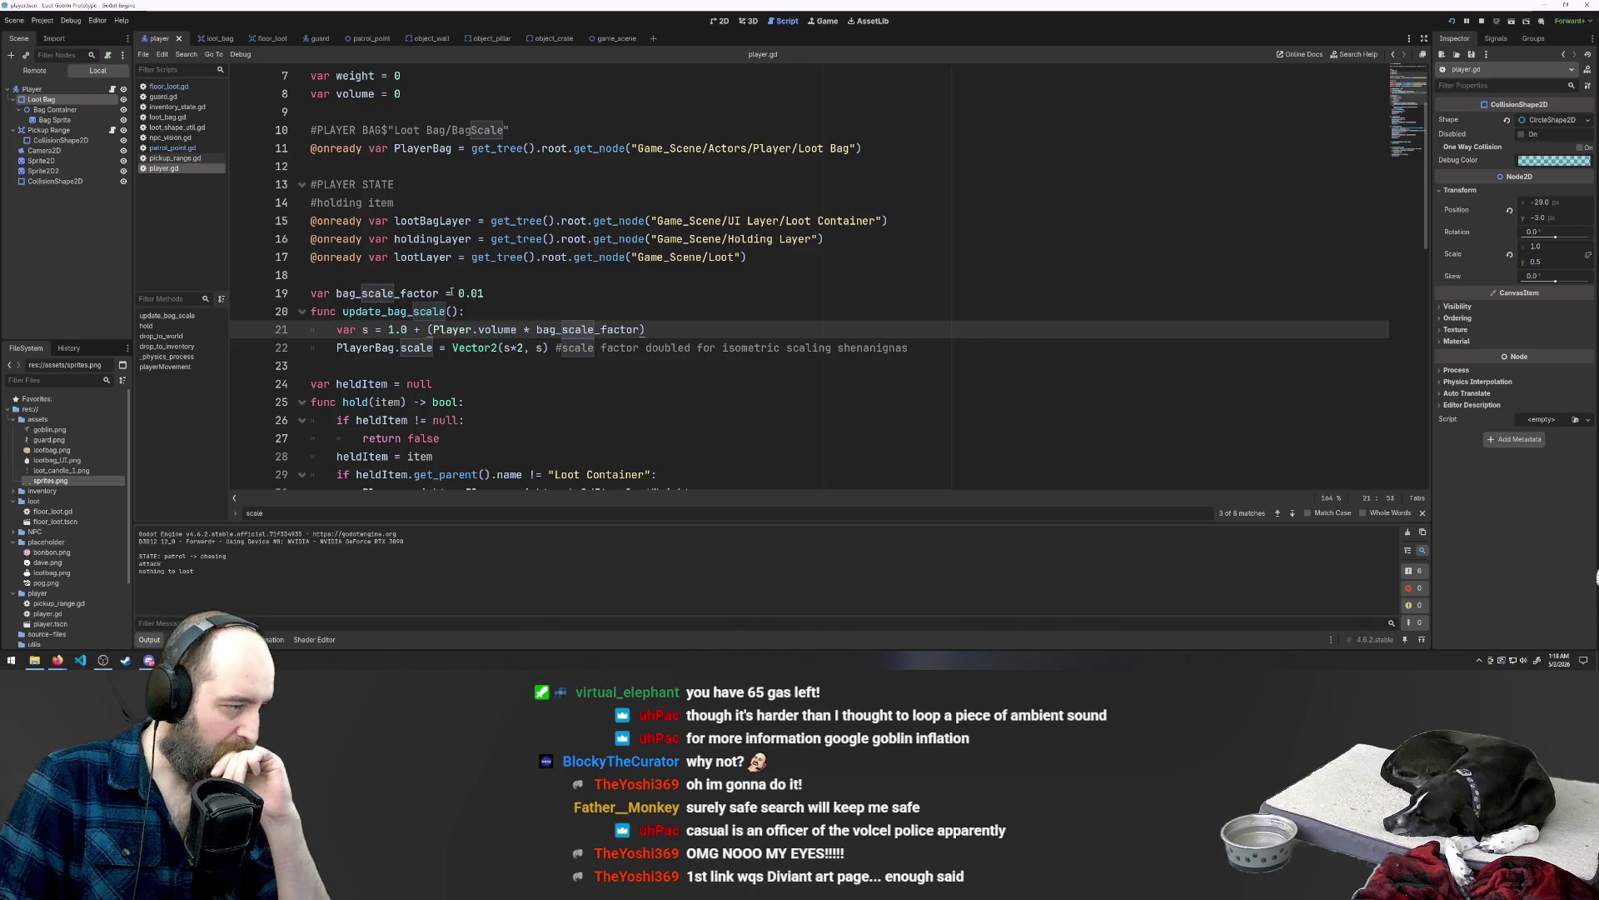
{"action": "left_click", "coordinate": [479, 293]}
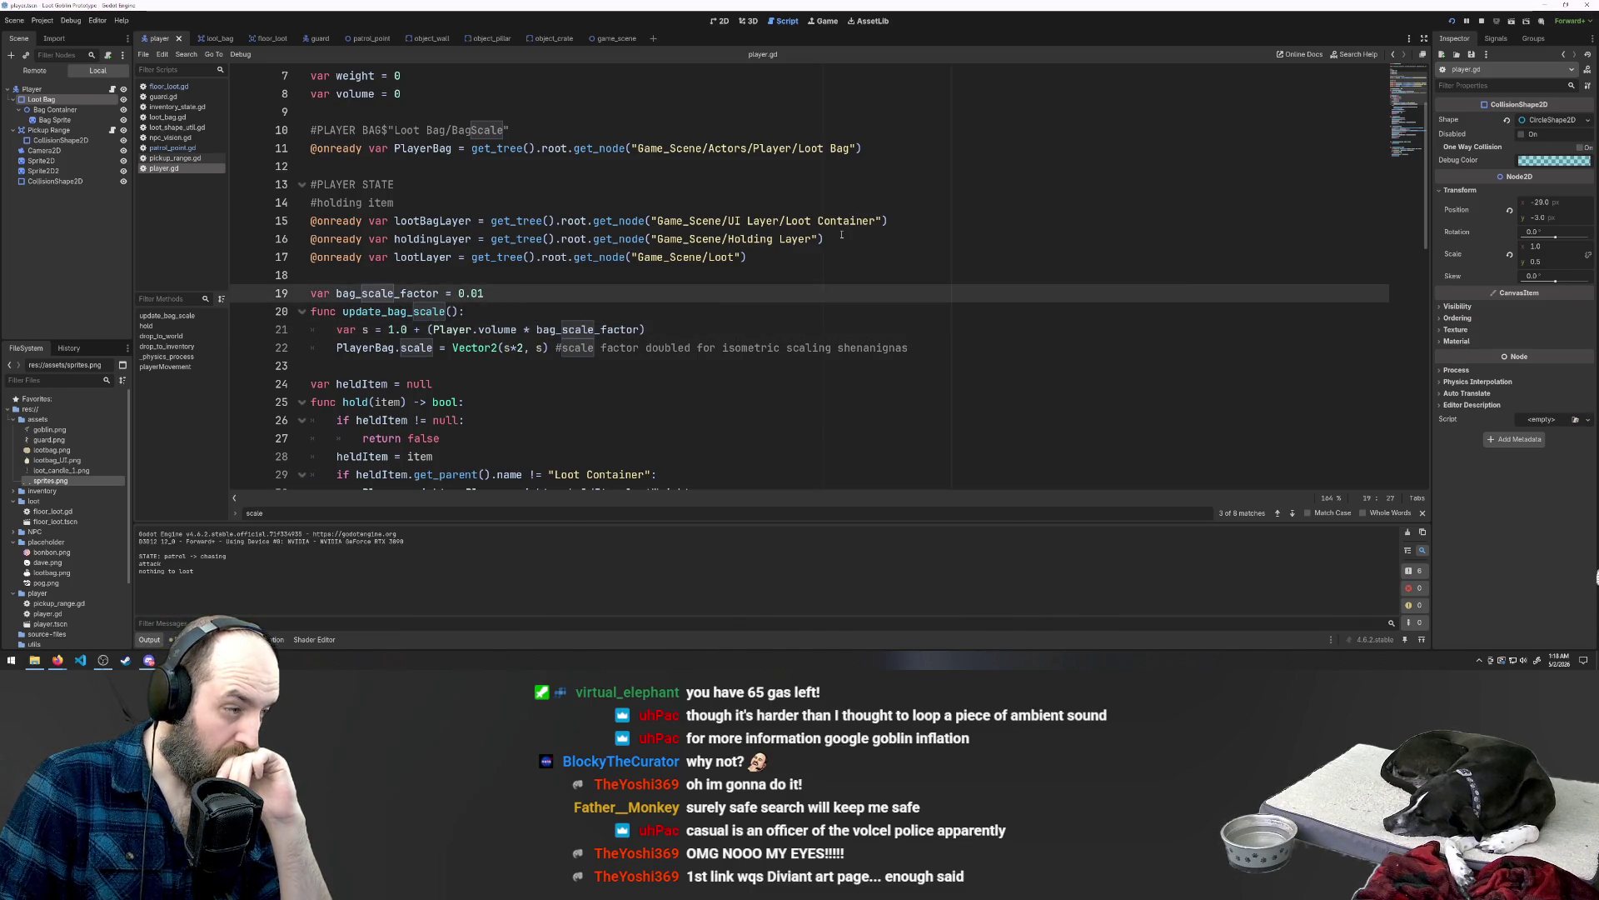
{"action": "double_click", "coordinate": [390, 330]}
{"action": "type", "text": "0"}
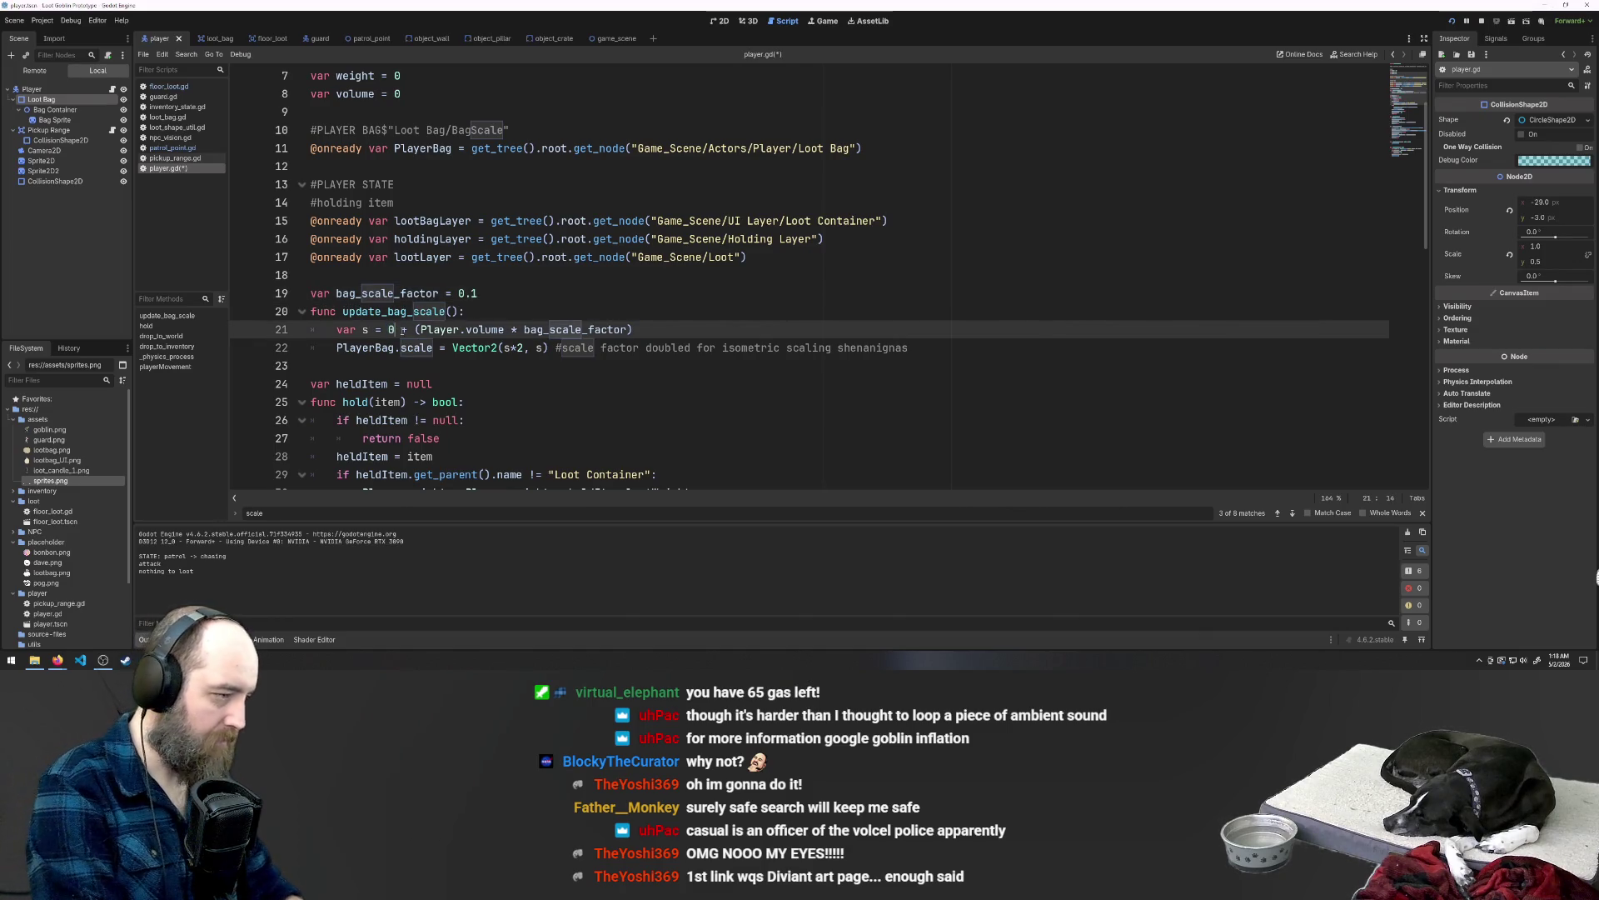
{"action": "type", "text": ".1"}
{"action": "key", "text": "Return"}
{"action": "key", "text": "ctrl+z"}
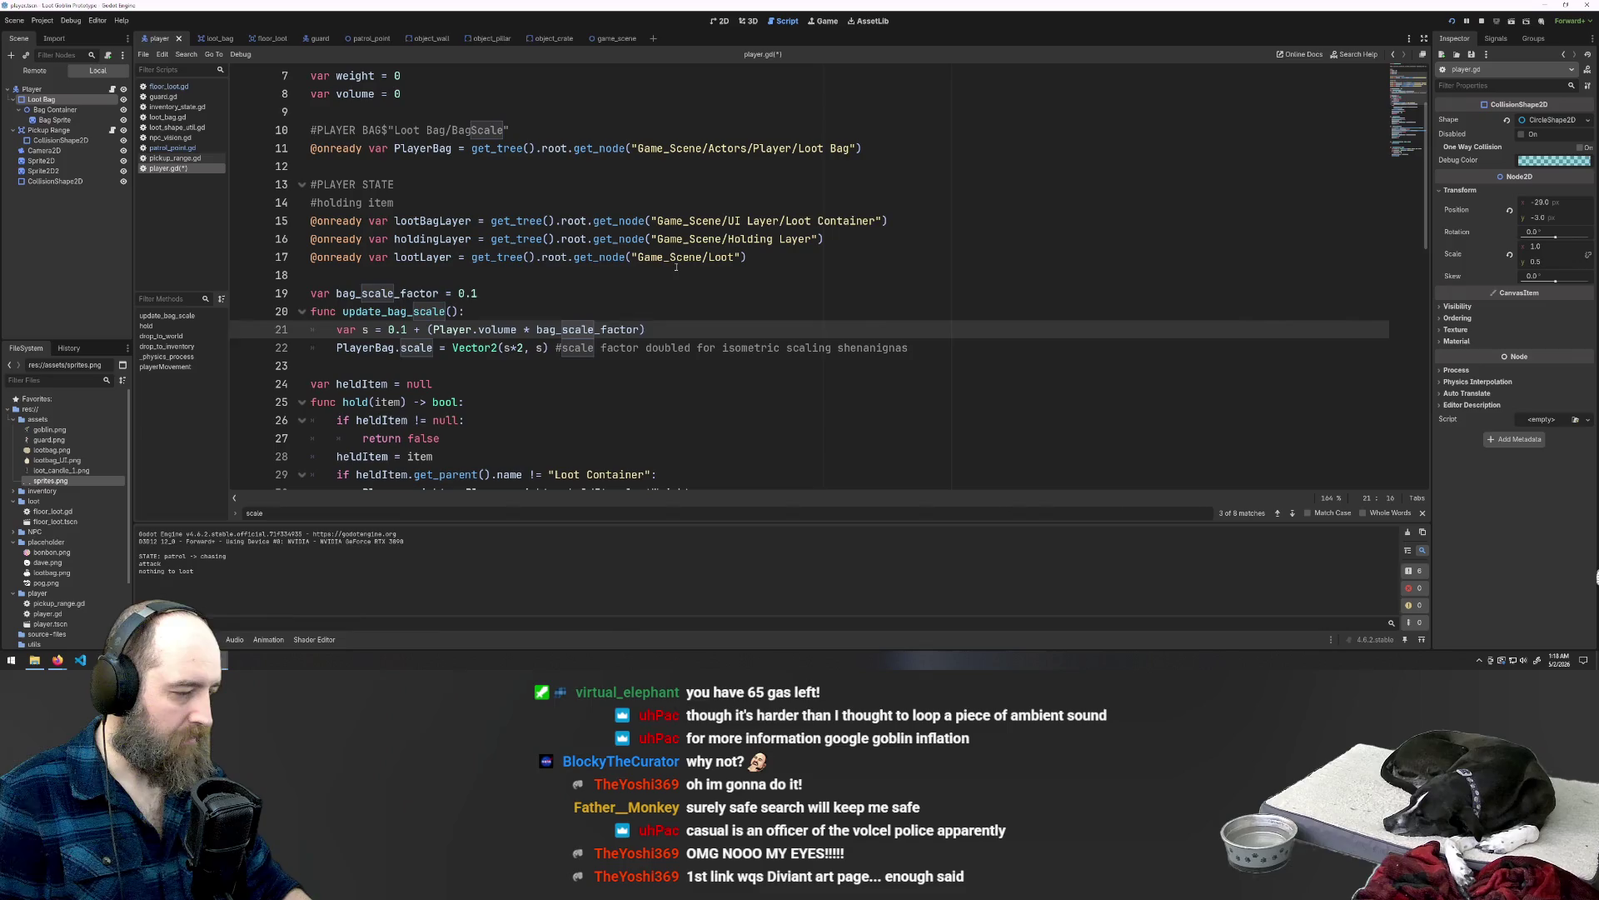
{"action": "left_click", "coordinate": [784, 274]}
Step: Run the game, walk the goblin up-left toward the Loot Bag, then stop it
{"action": "key", "text": "F5"}
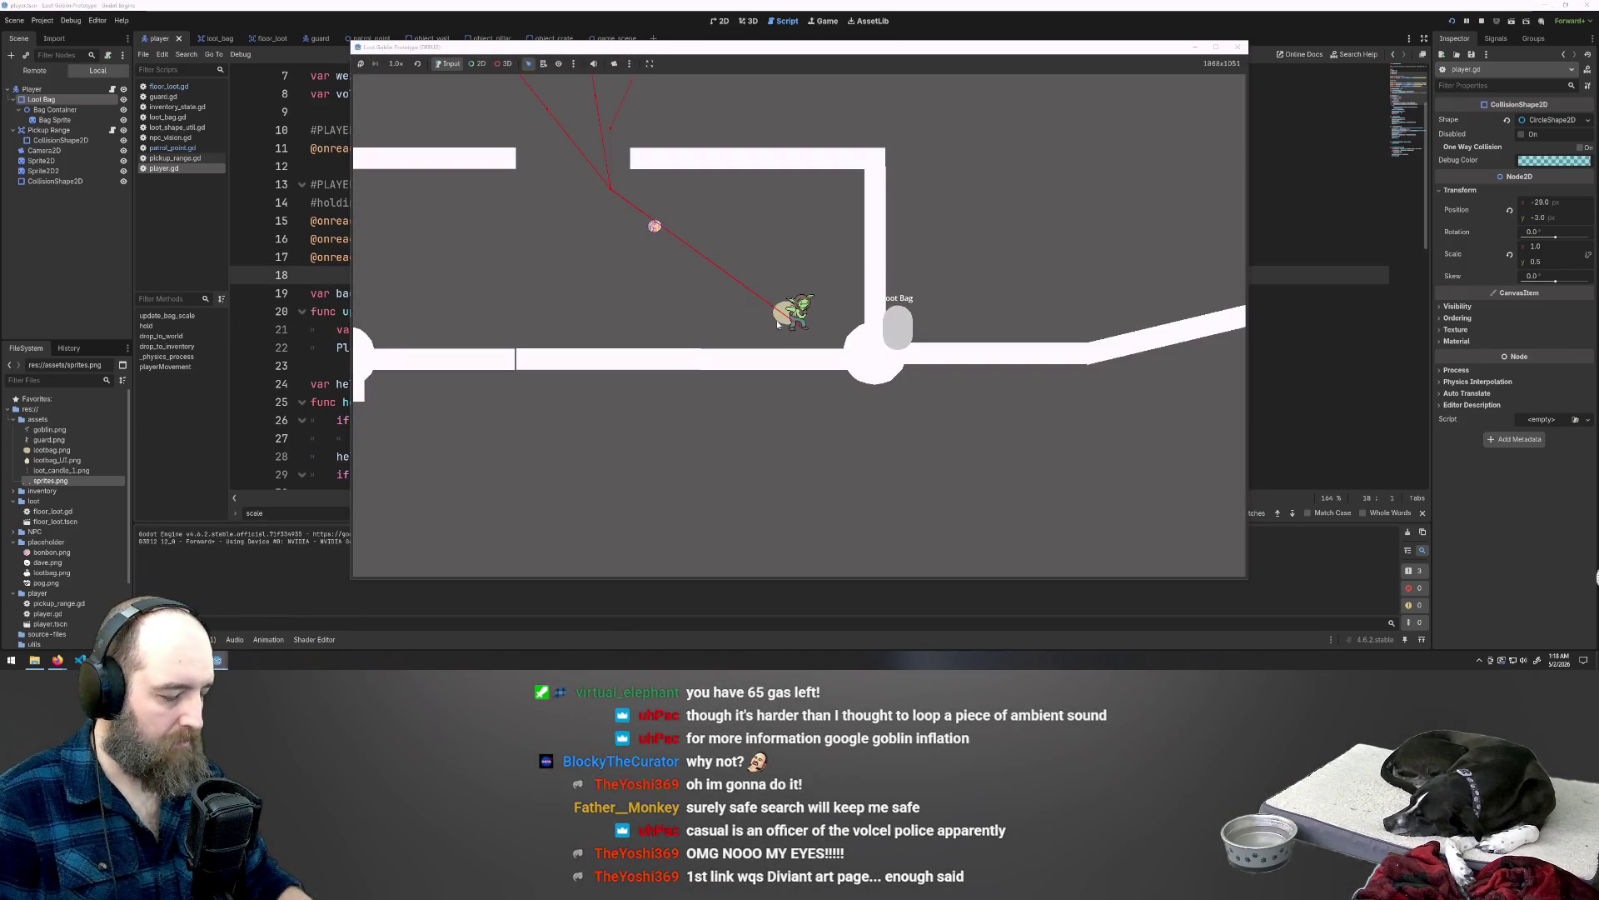
{"action": "key", "text": "w"}
{"action": "key", "text": "a"}
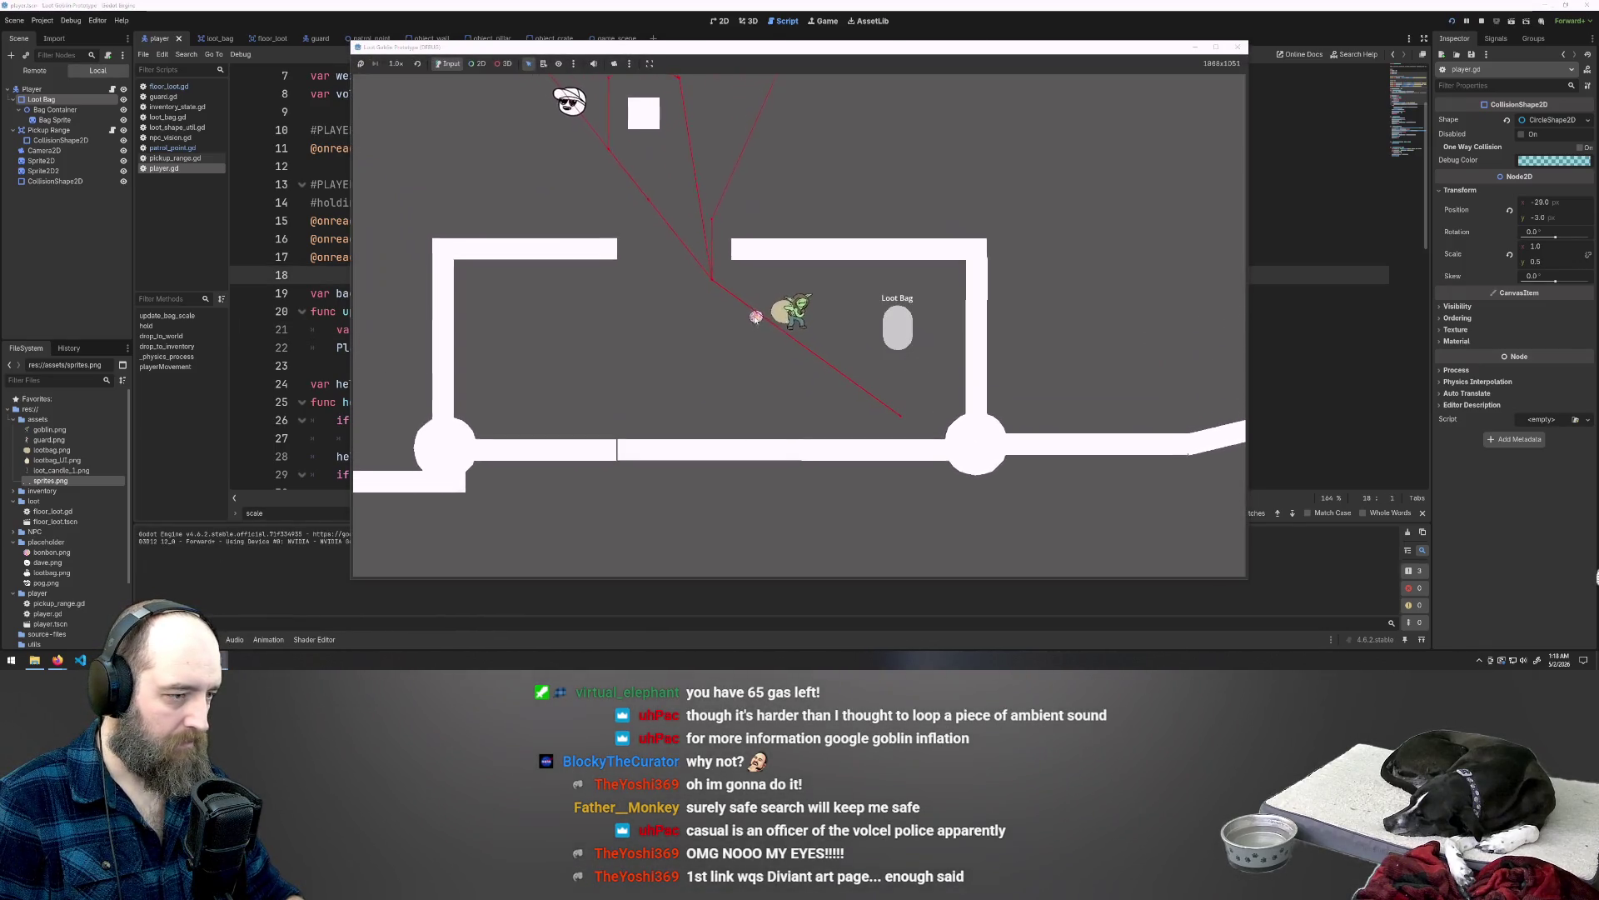
{"action": "left_click", "coordinate": [900, 332]}
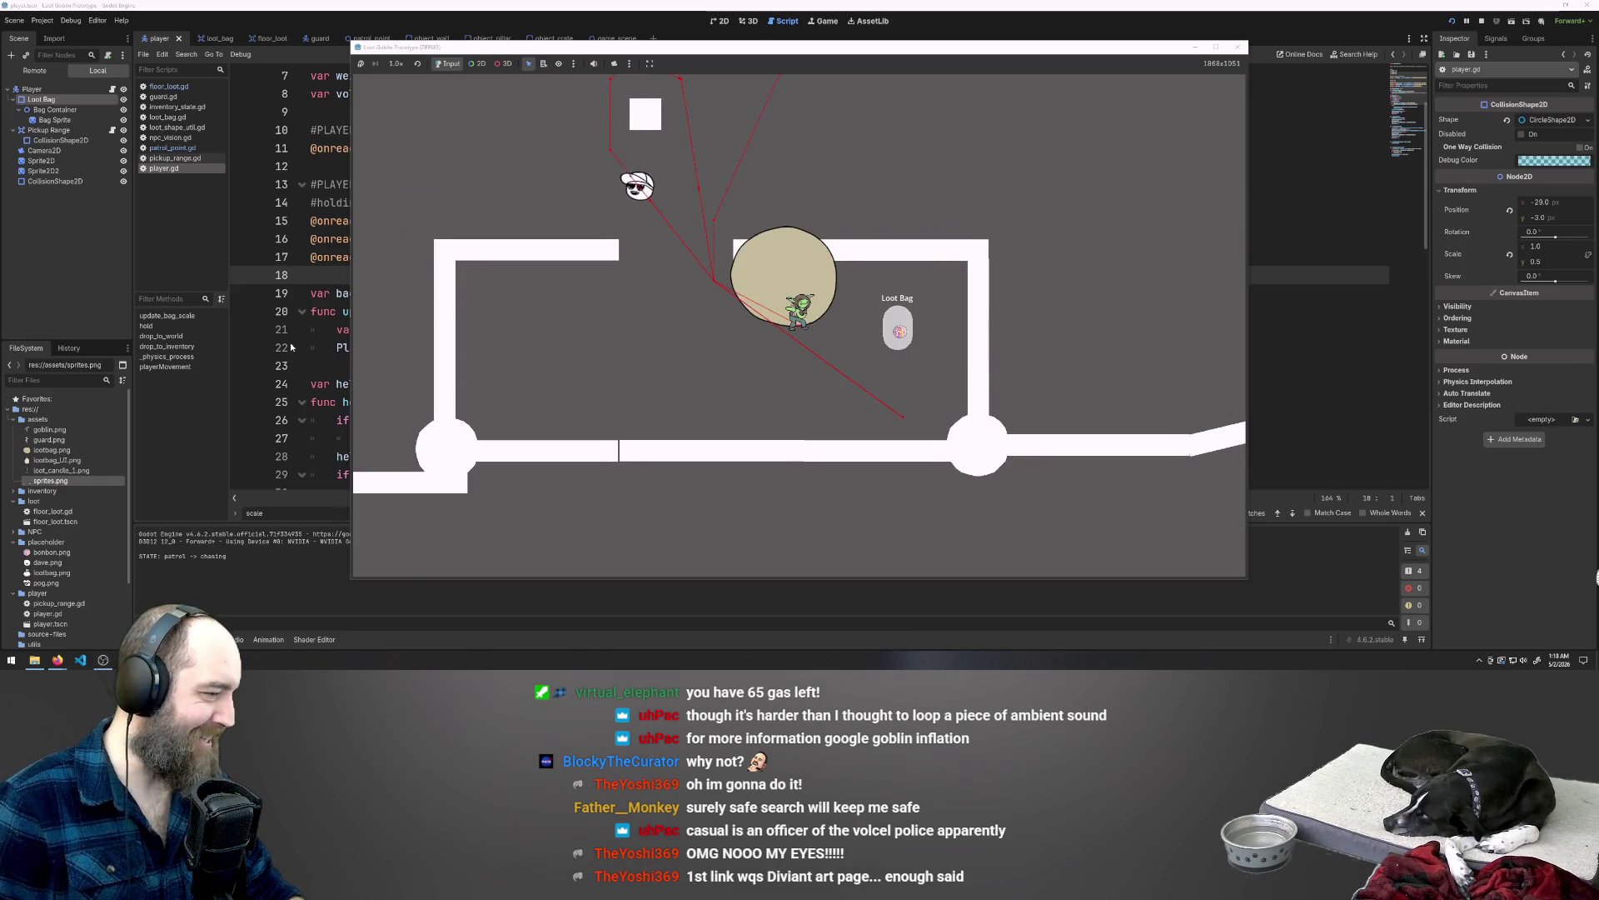
{"action": "key", "text": "F8"}
{"action": "left_click", "coordinate": [546, 331]}
{"action": "left_click", "coordinate": [573, 341]}
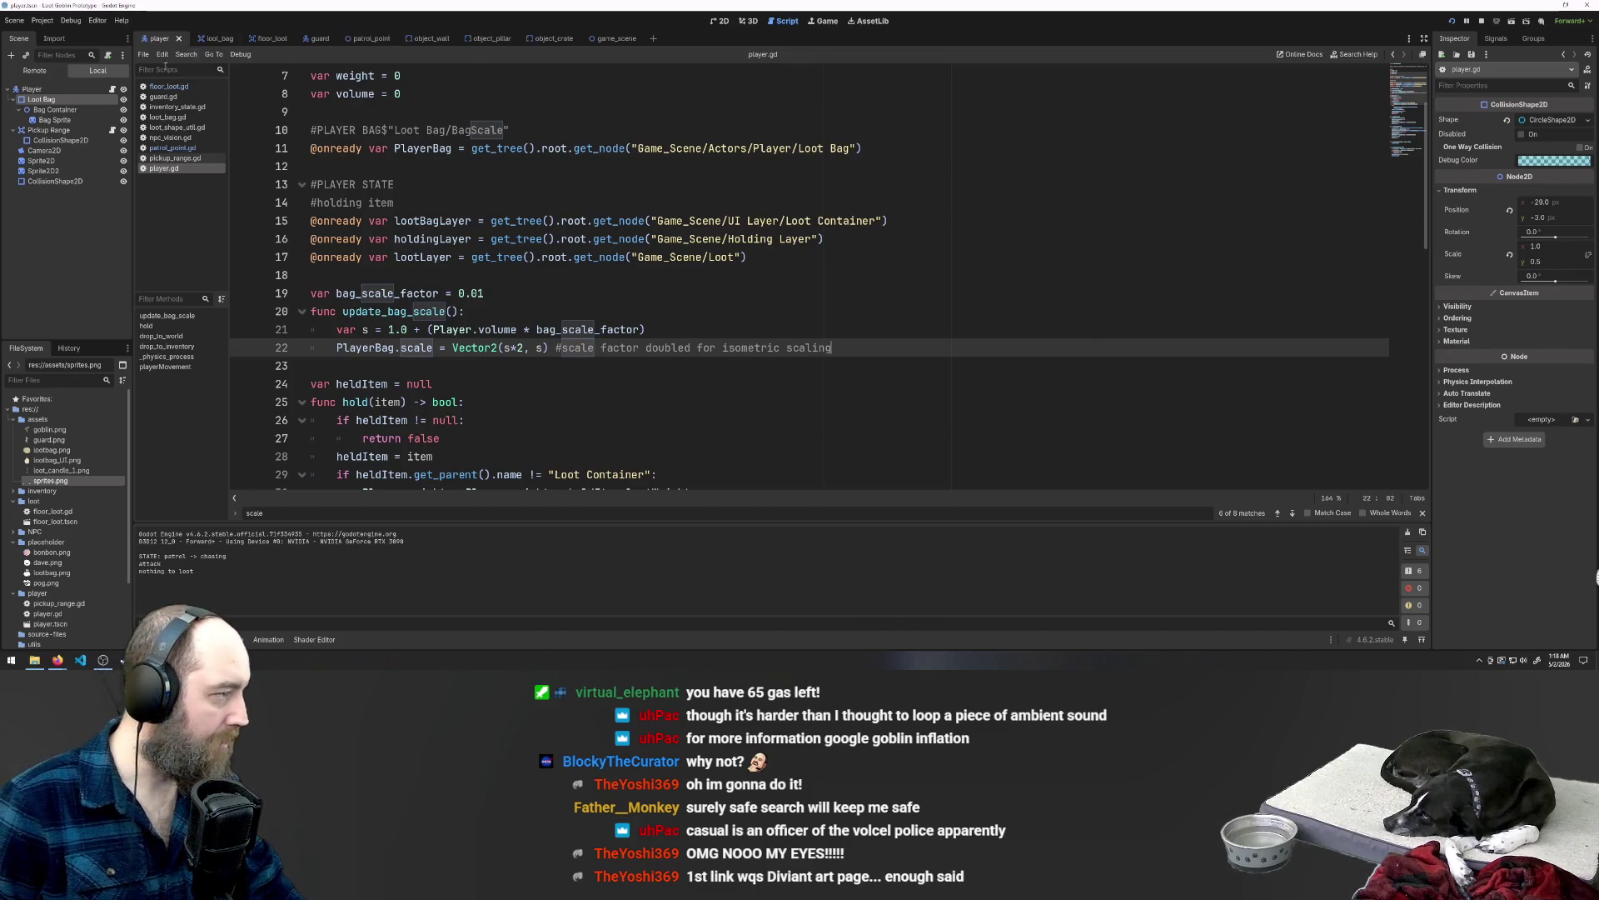
Step: Select the Player root node, then switch to the patrol_point and guard scenes
{"action": "left_click", "coordinate": [38, 89]}
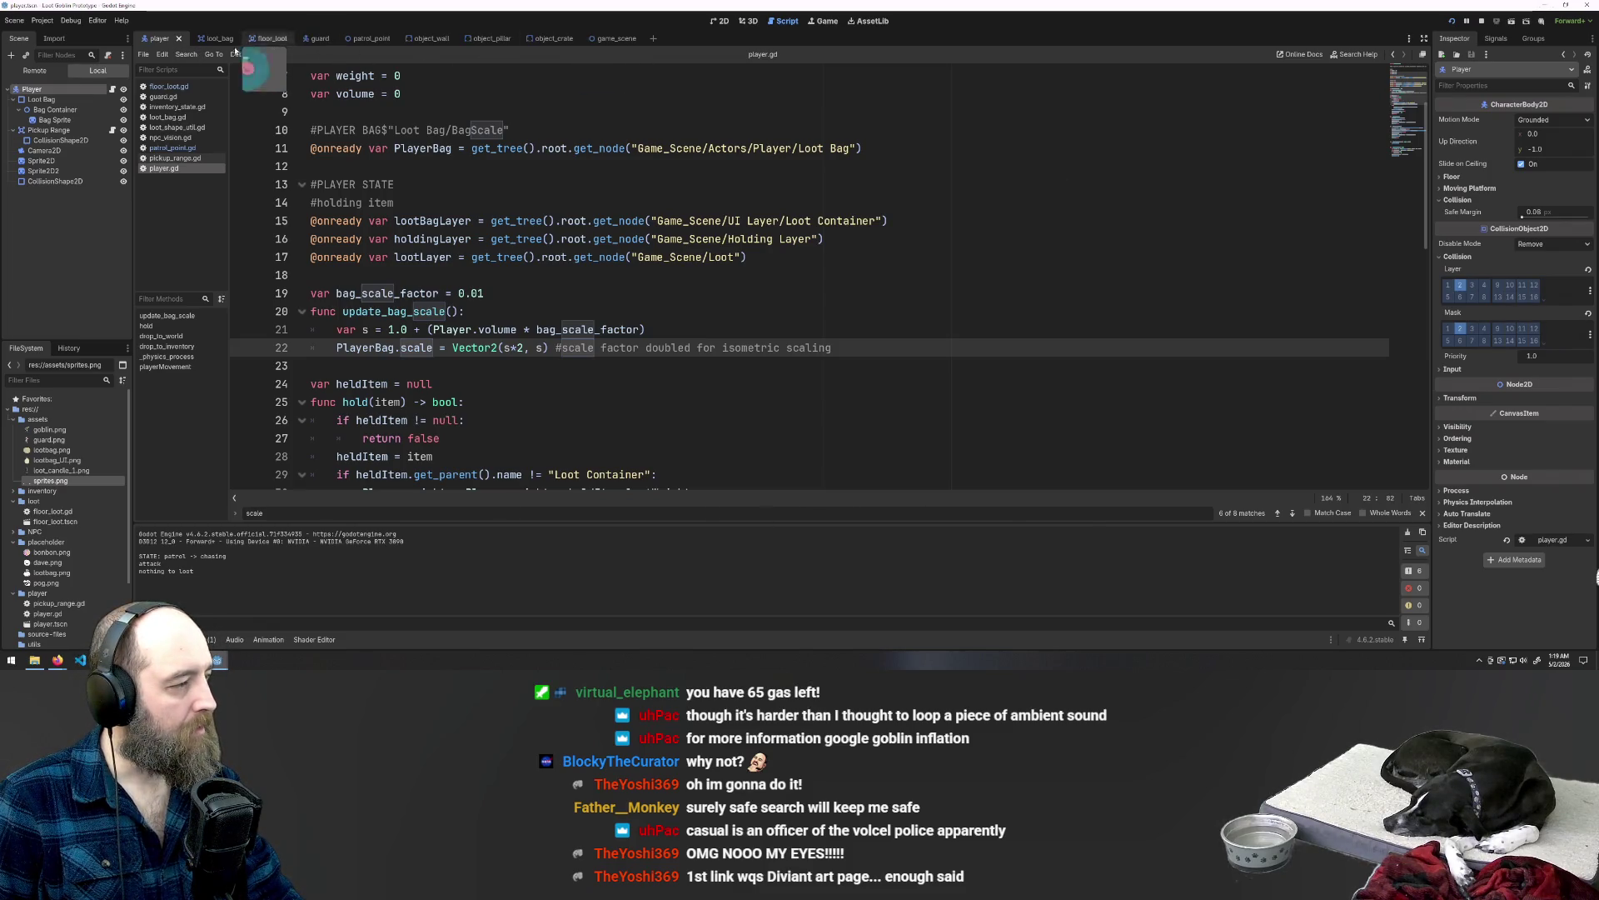
{"action": "left_click", "coordinate": [377, 39]}
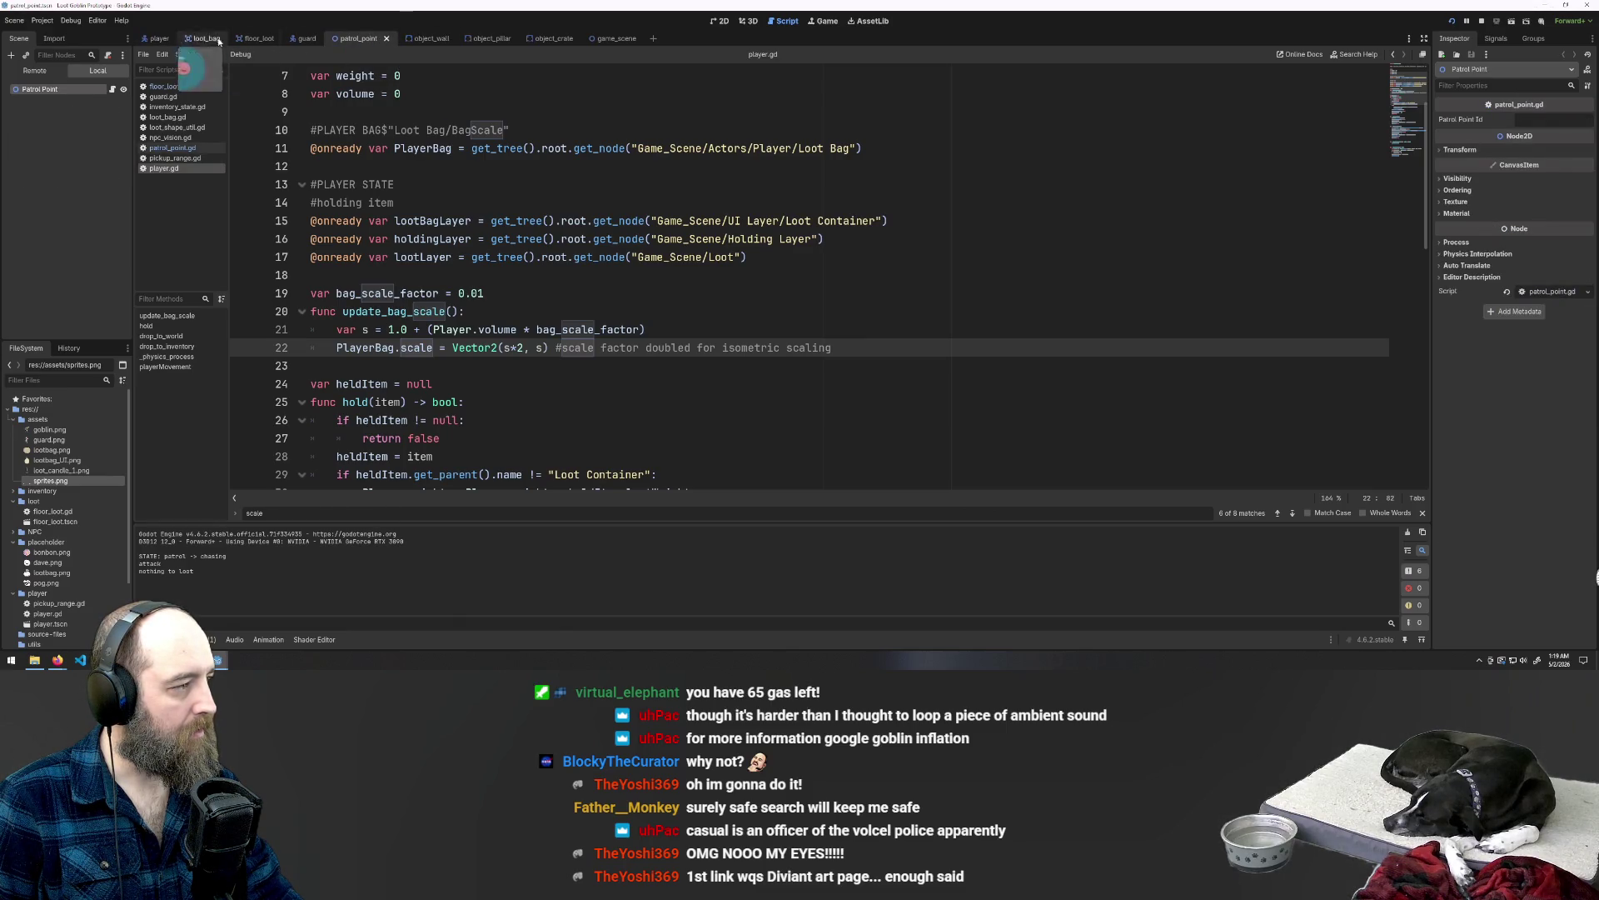
{"action": "left_click", "coordinate": [308, 39]}
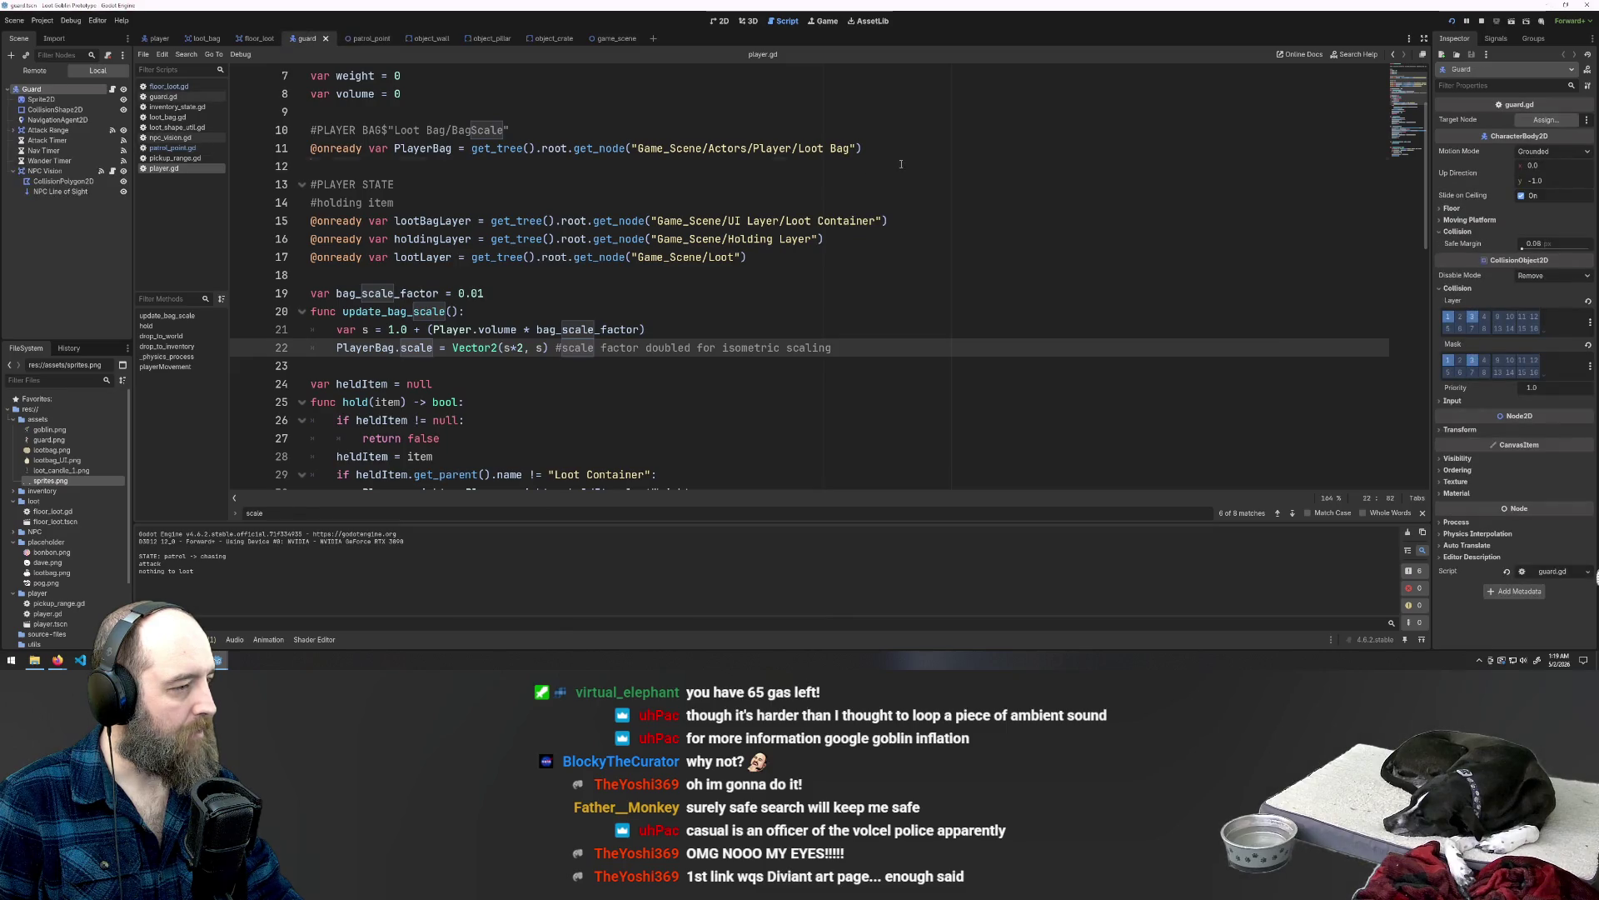
Step: Run the game, walk the goblin up-left and stash the pink item with E, then stop
{"action": "left_click", "coordinate": [901, 164]}
{"action": "key", "text": "F5"}
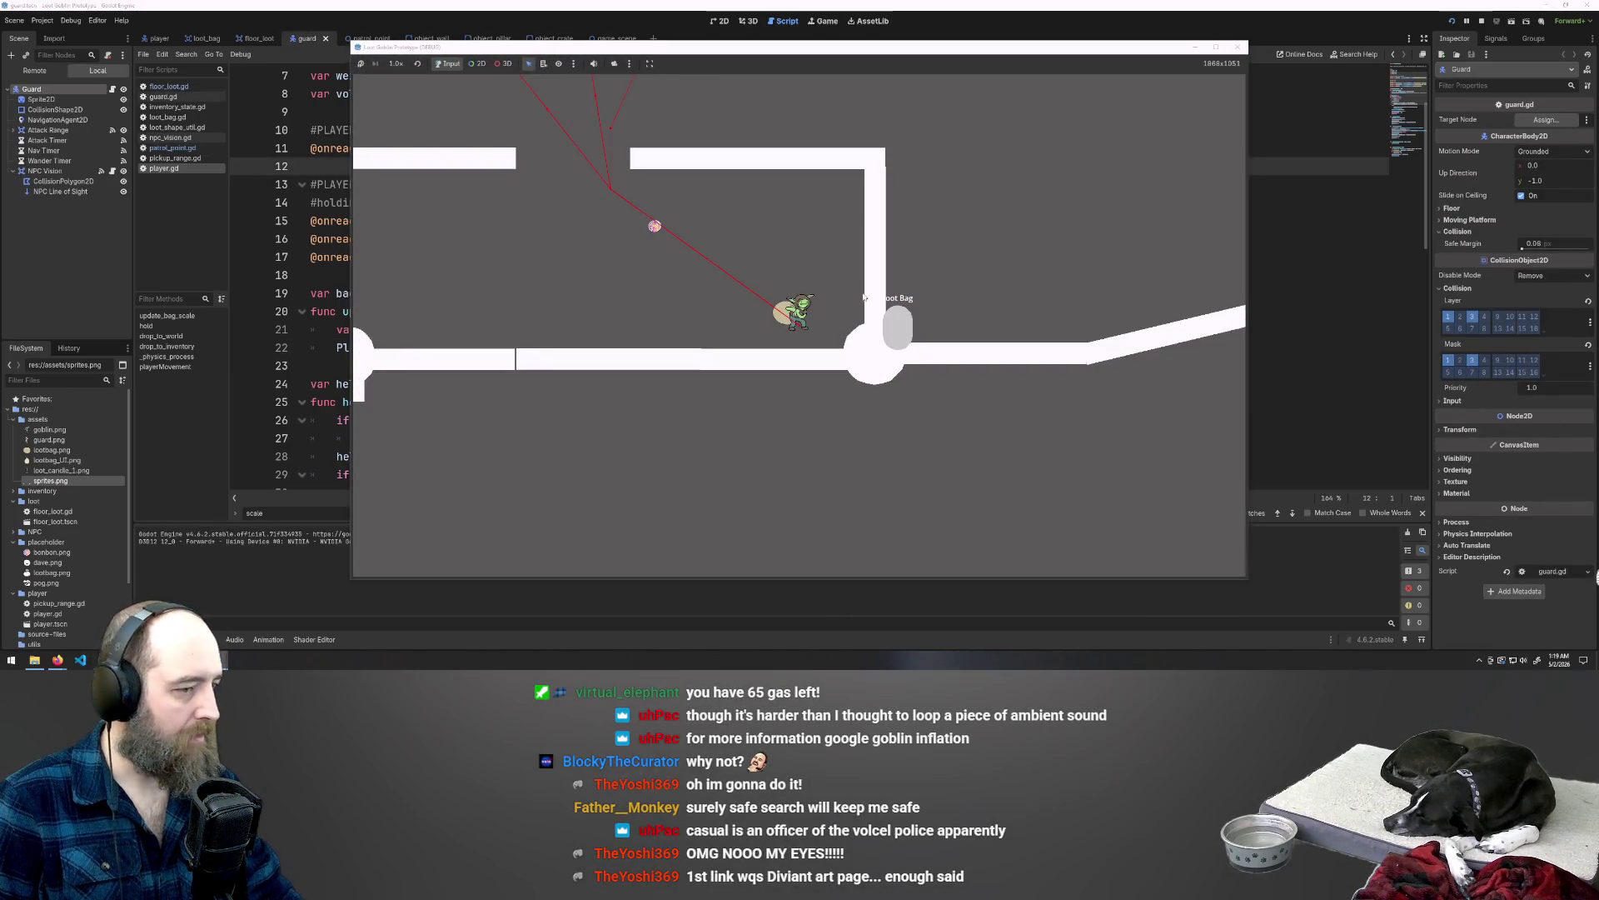
{"action": "key", "text": "w"}
{"action": "key", "text": "a"}
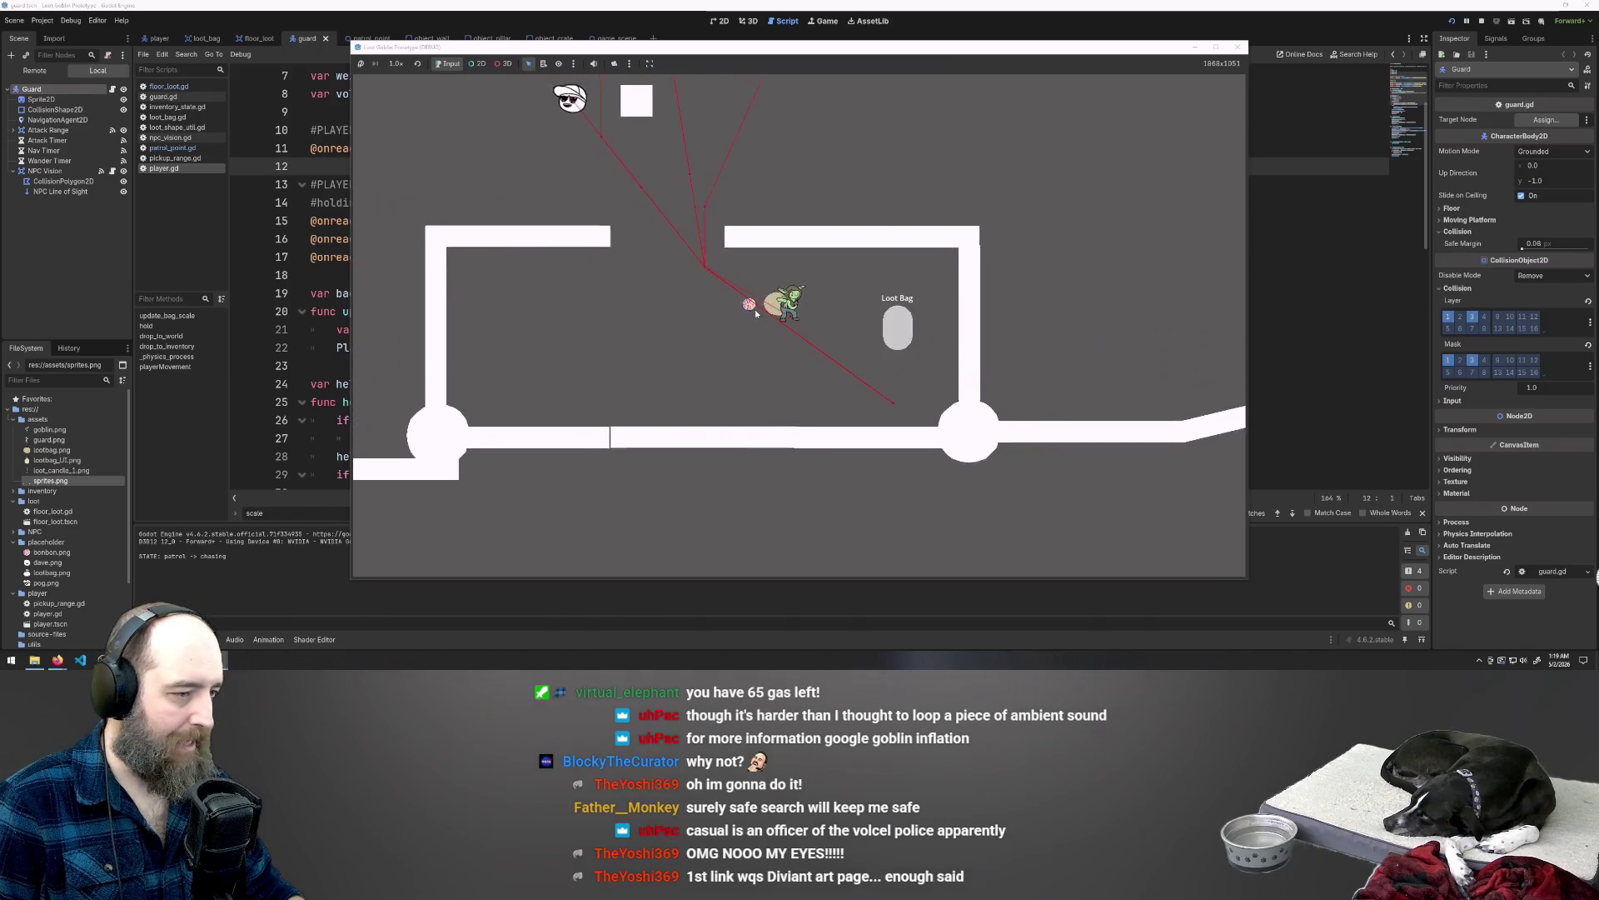
{"action": "key", "text": "e"}
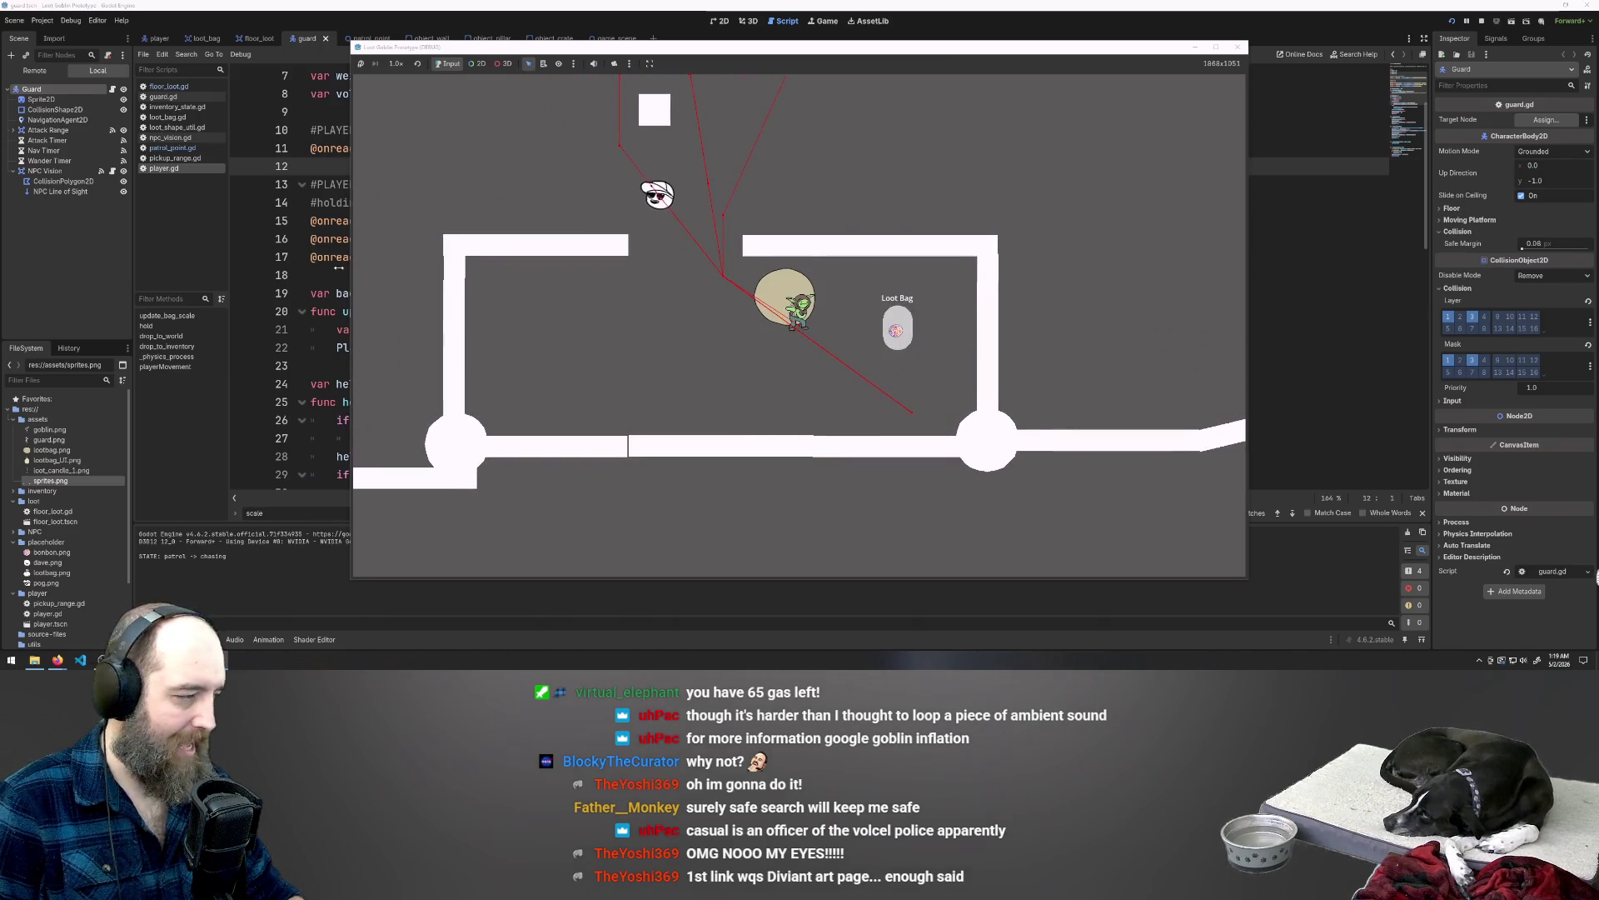
{"action": "key", "text": "F8"}
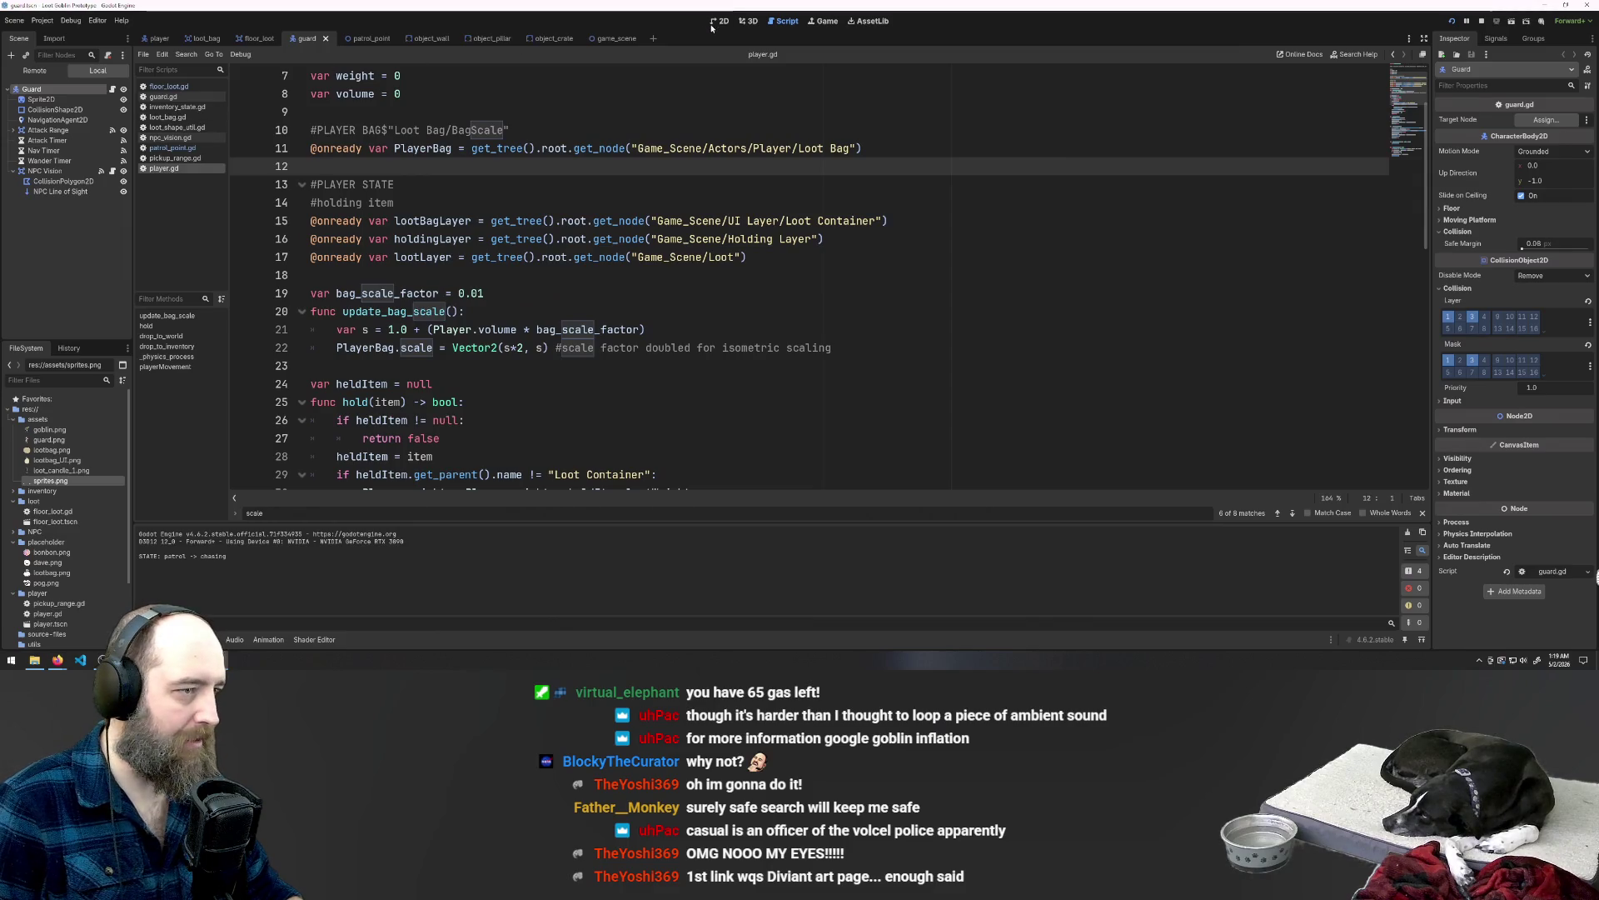
{"action": "left_click", "coordinate": [709, 22]}
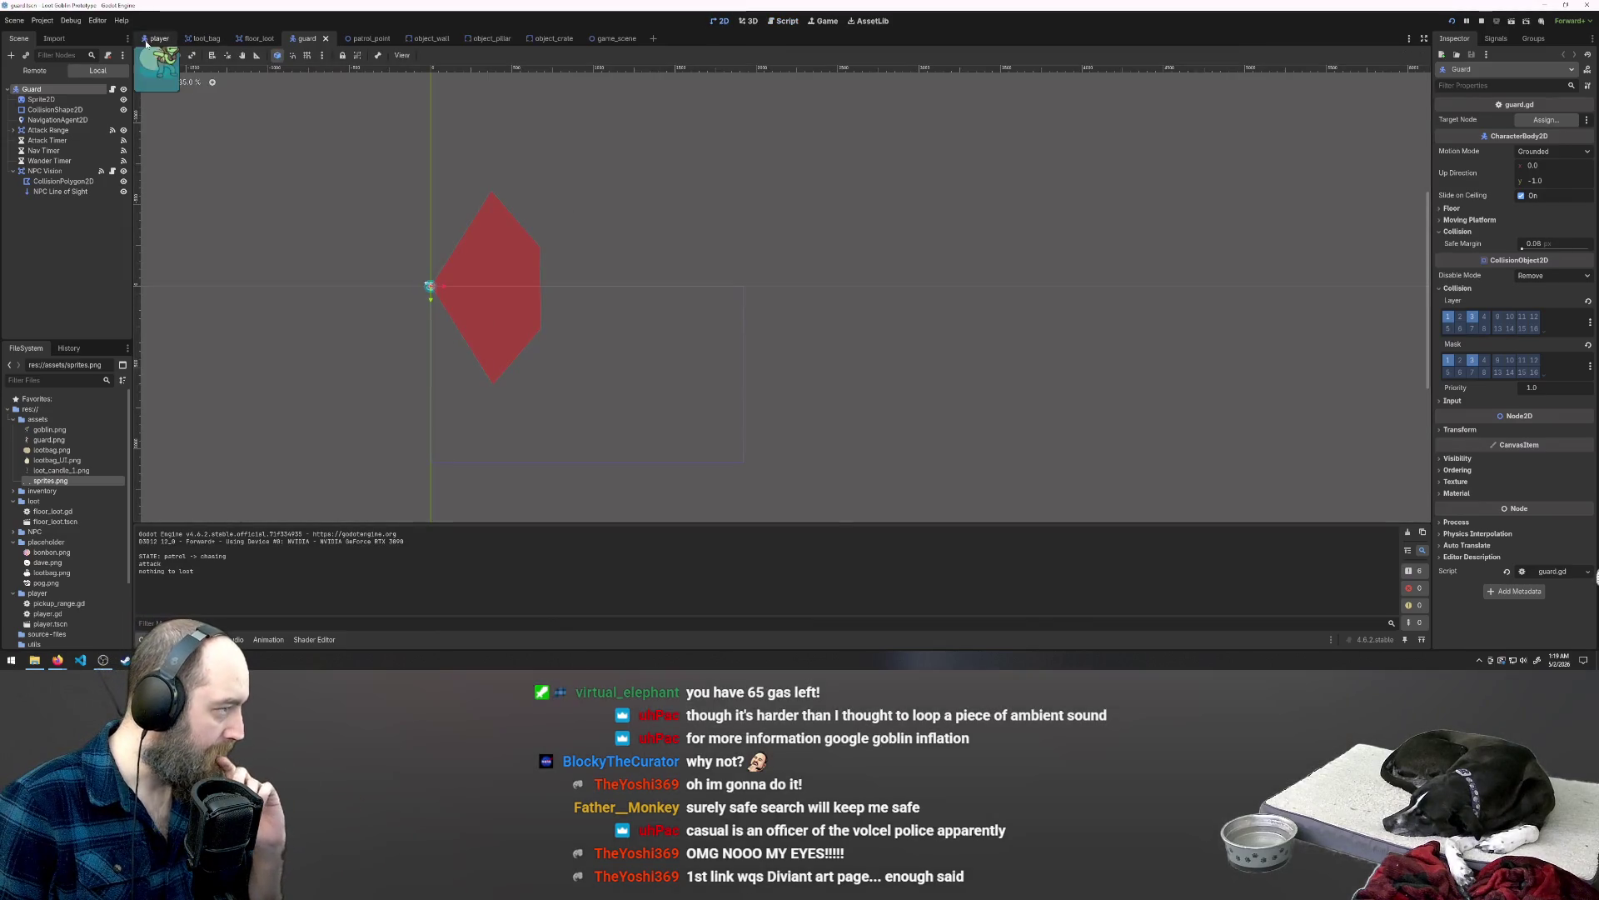
Step: In the player scene, inspect the Transform Scale of Loot Bag, Bag Container and Bag Sprite
{"action": "left_click", "coordinate": [152, 39]}
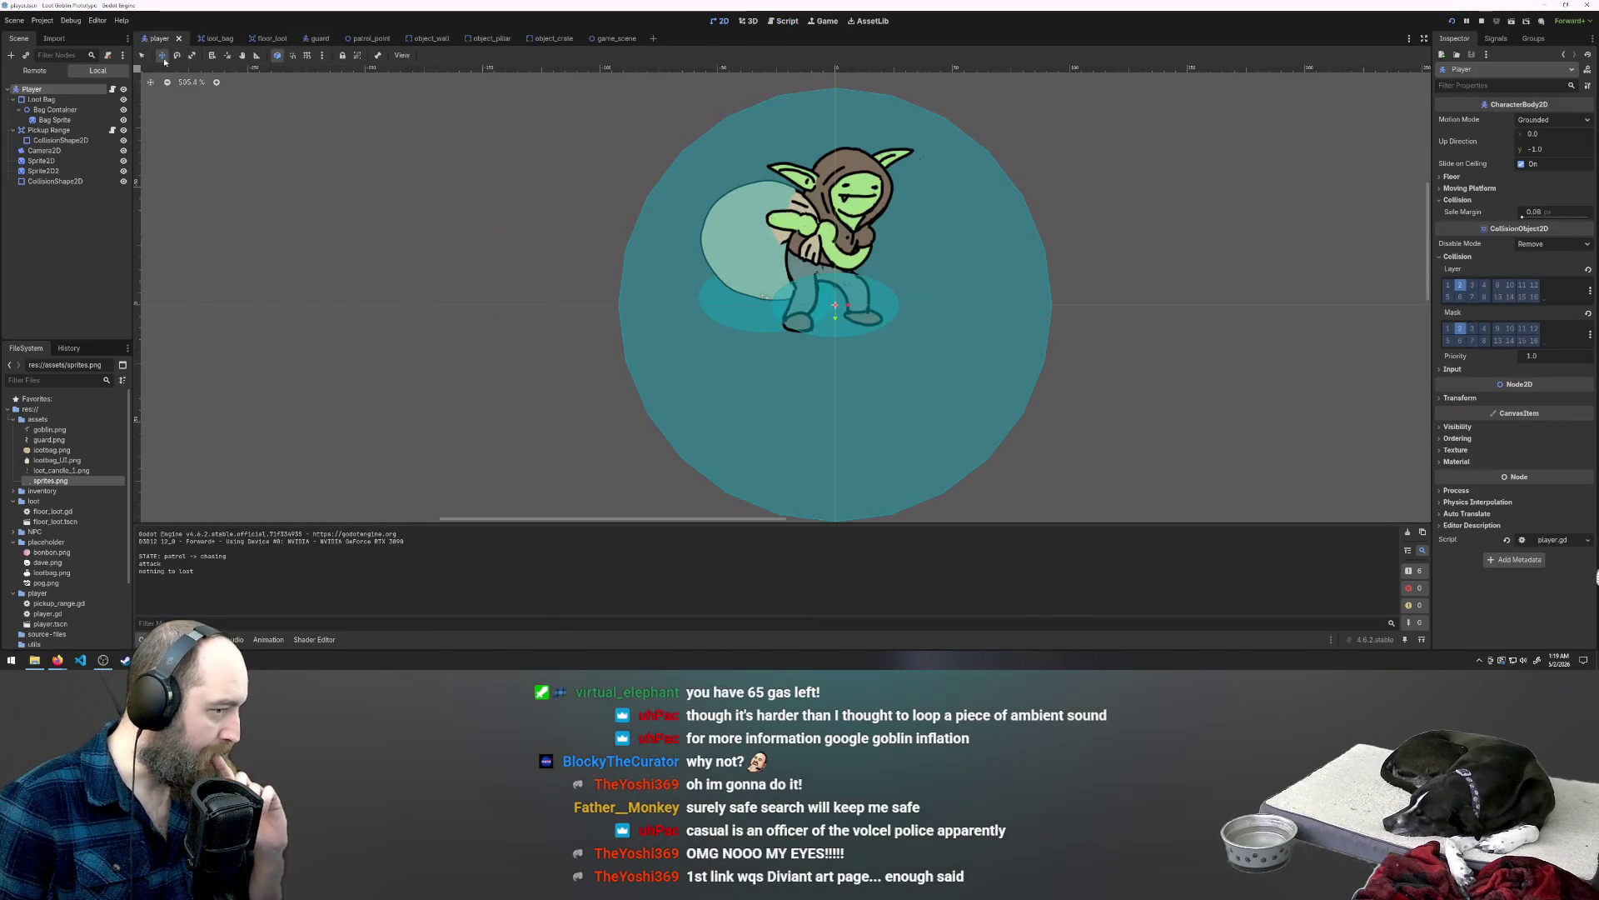
{"action": "left_click", "coordinate": [44, 101]}
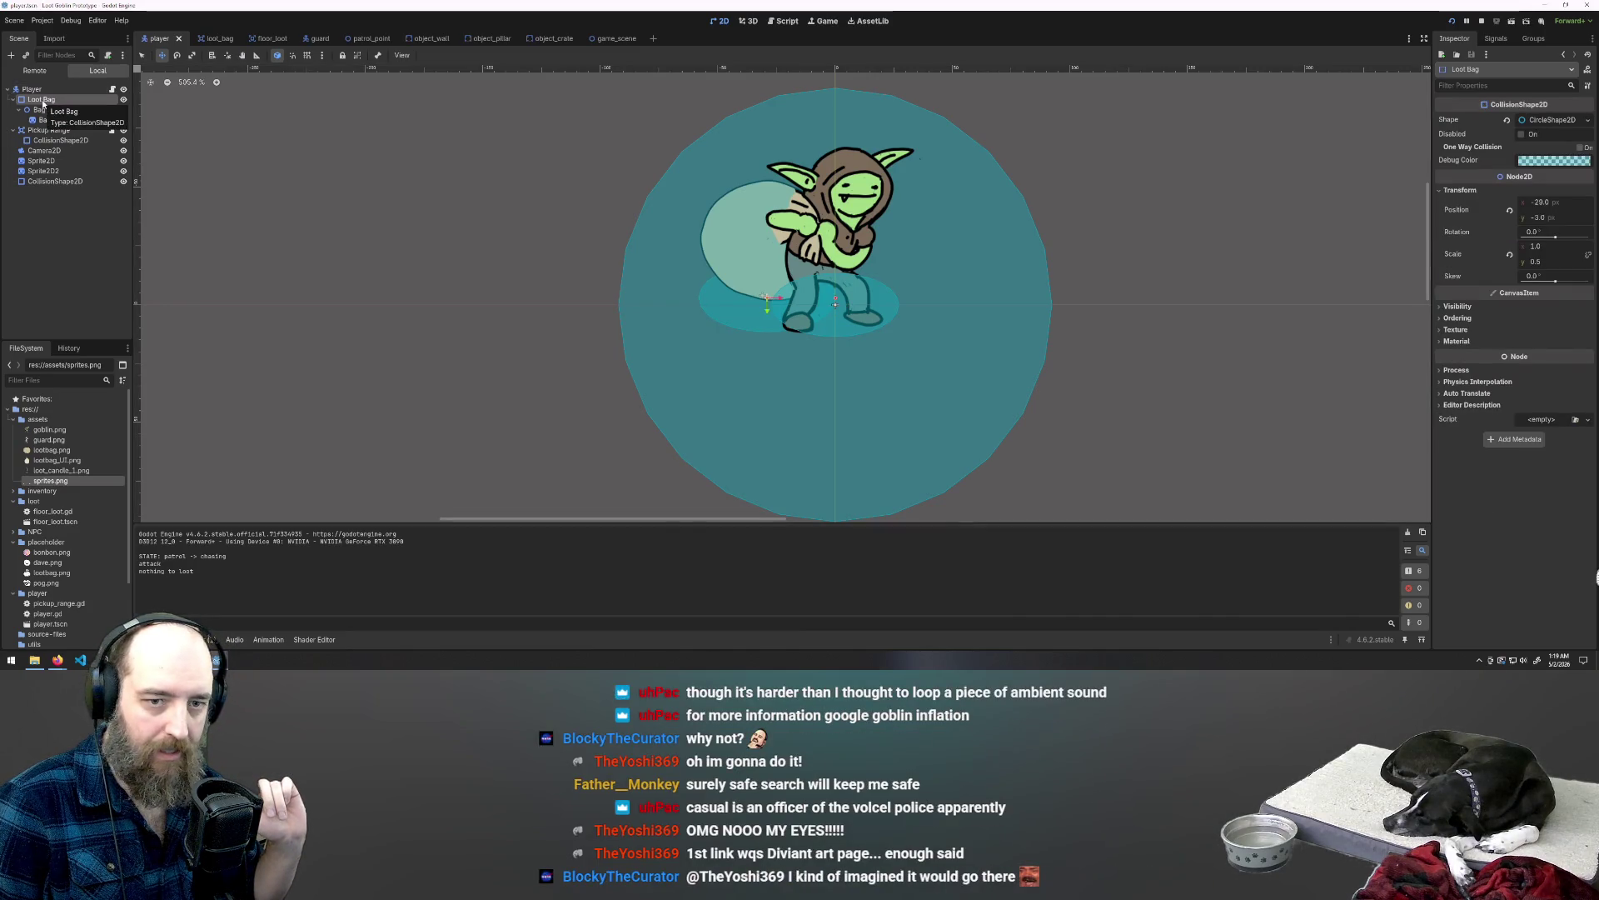
{"action": "left_click", "coordinate": [44, 111]}
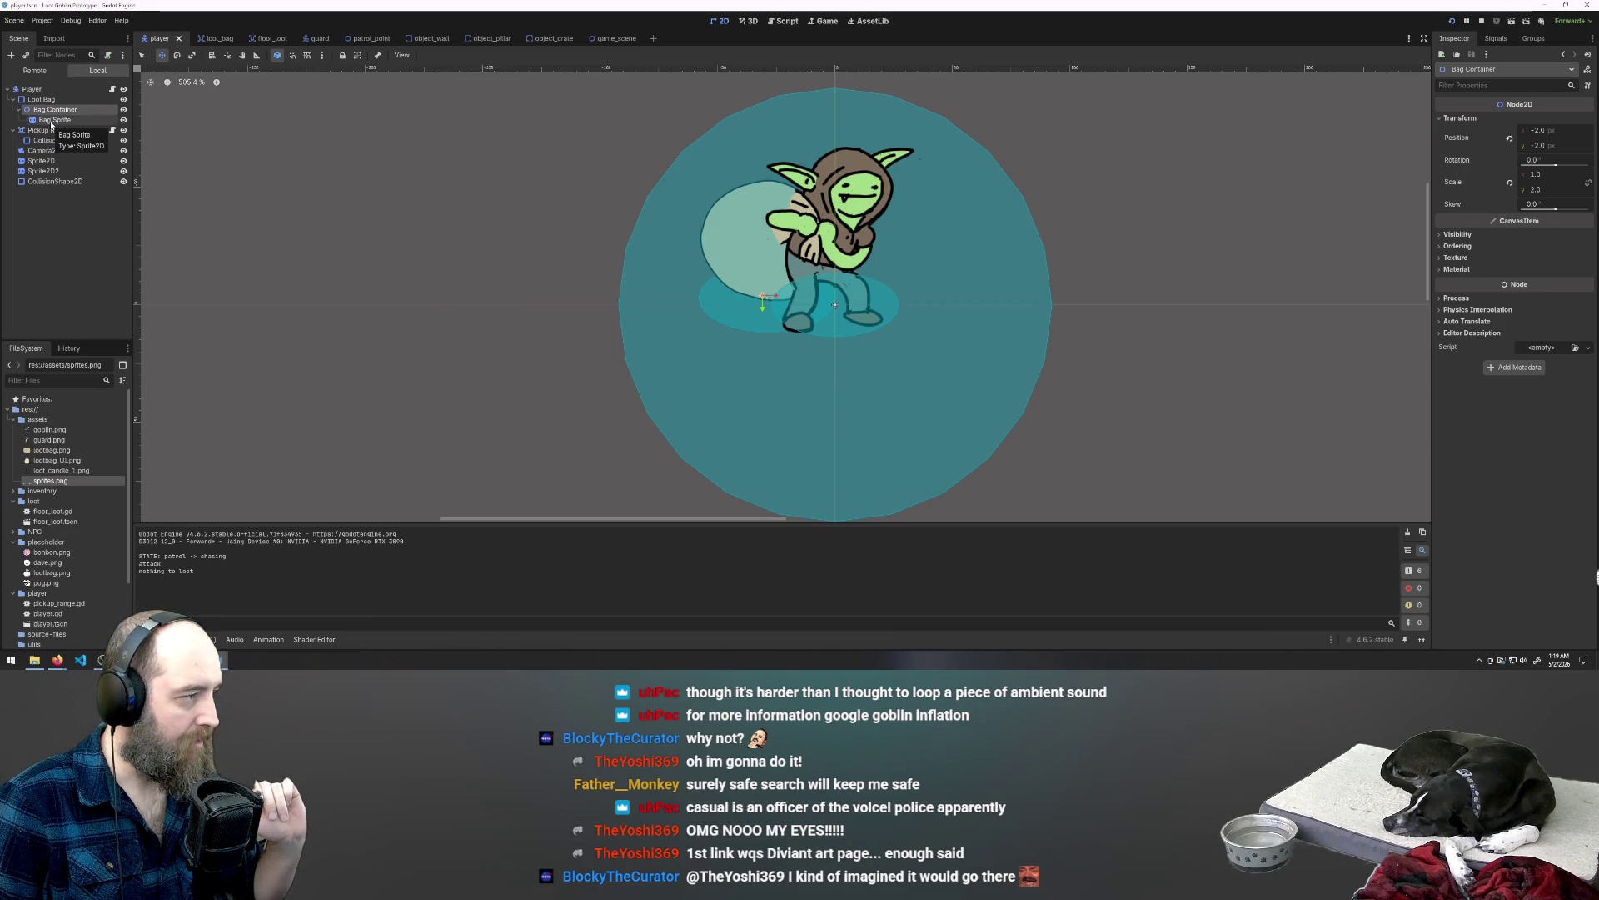
{"action": "left_click", "coordinate": [52, 122]}
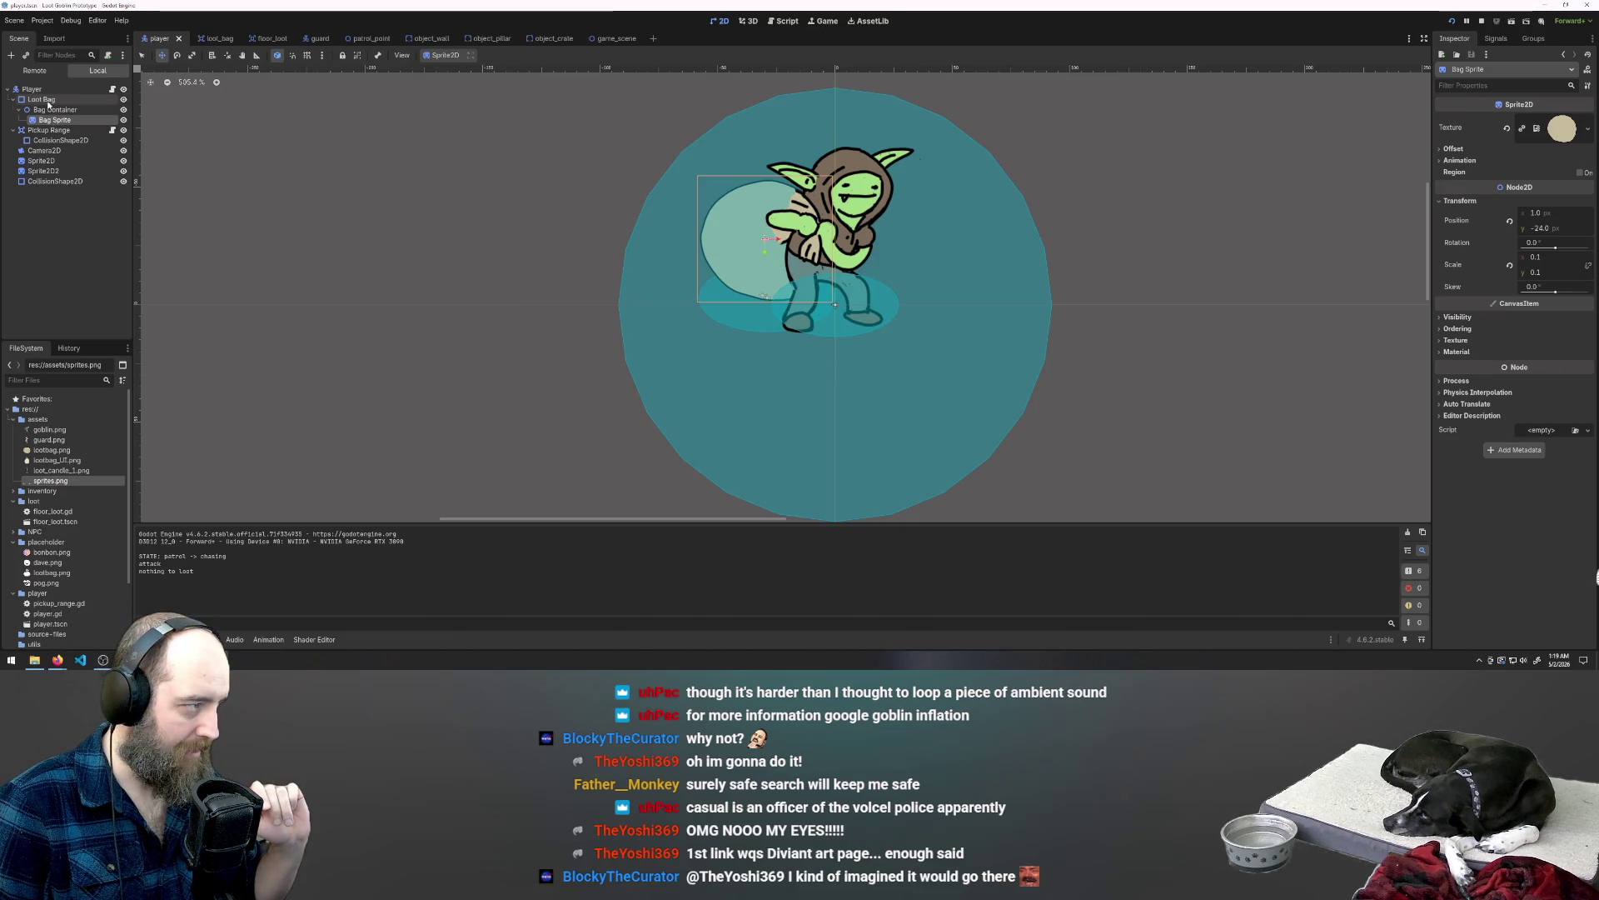
{"action": "left_click", "coordinate": [45, 101]}
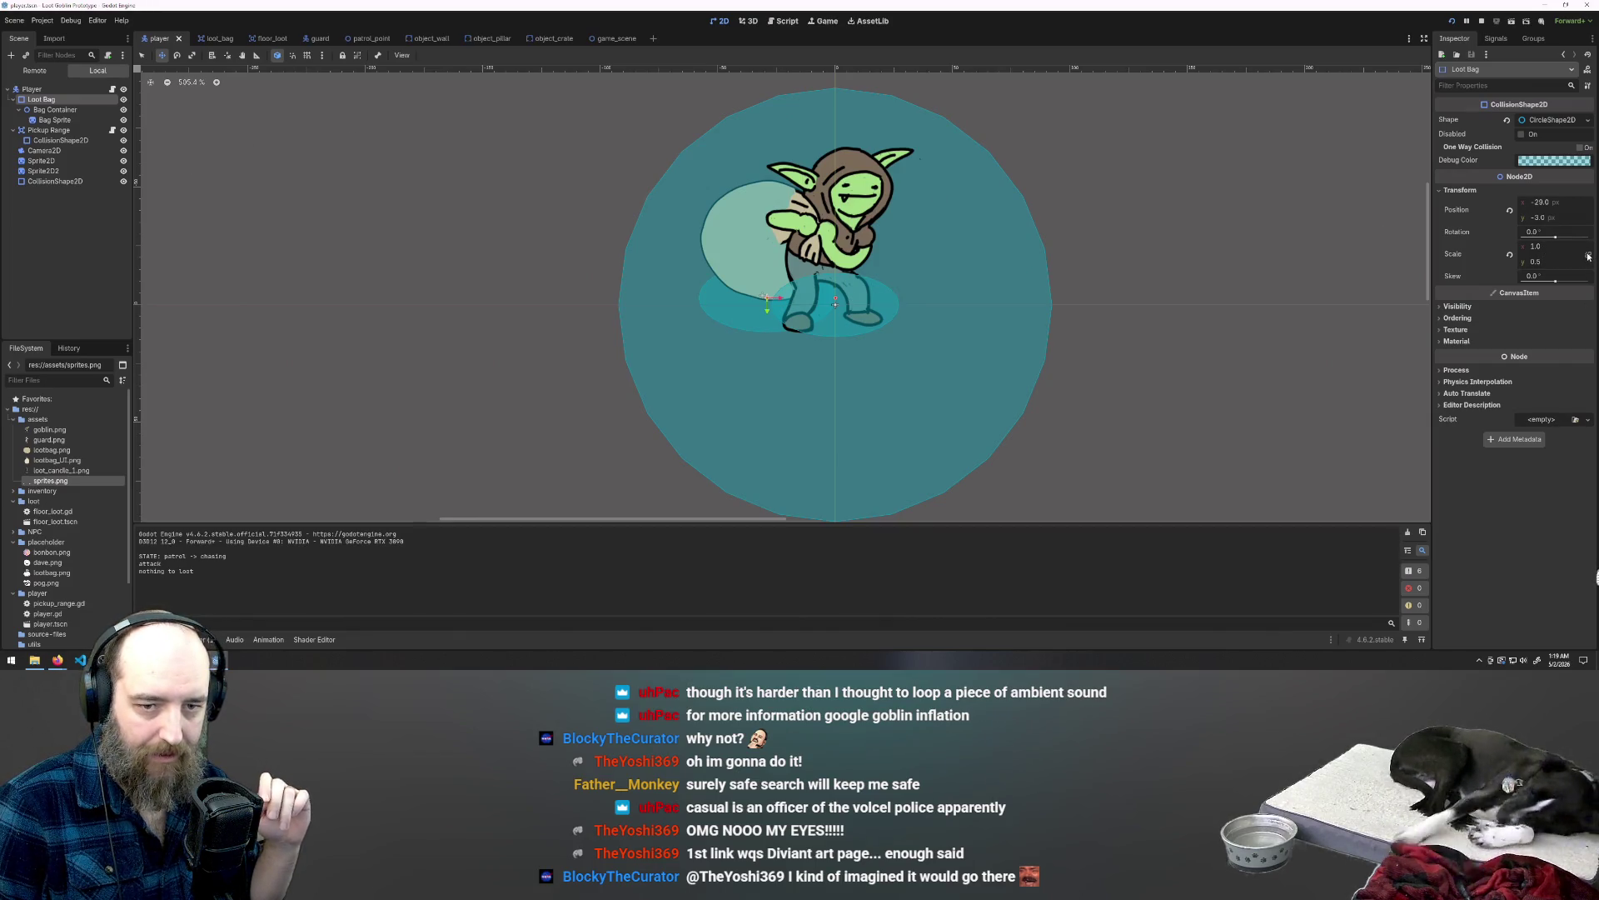
{"action": "left_click", "coordinate": [1545, 246]}
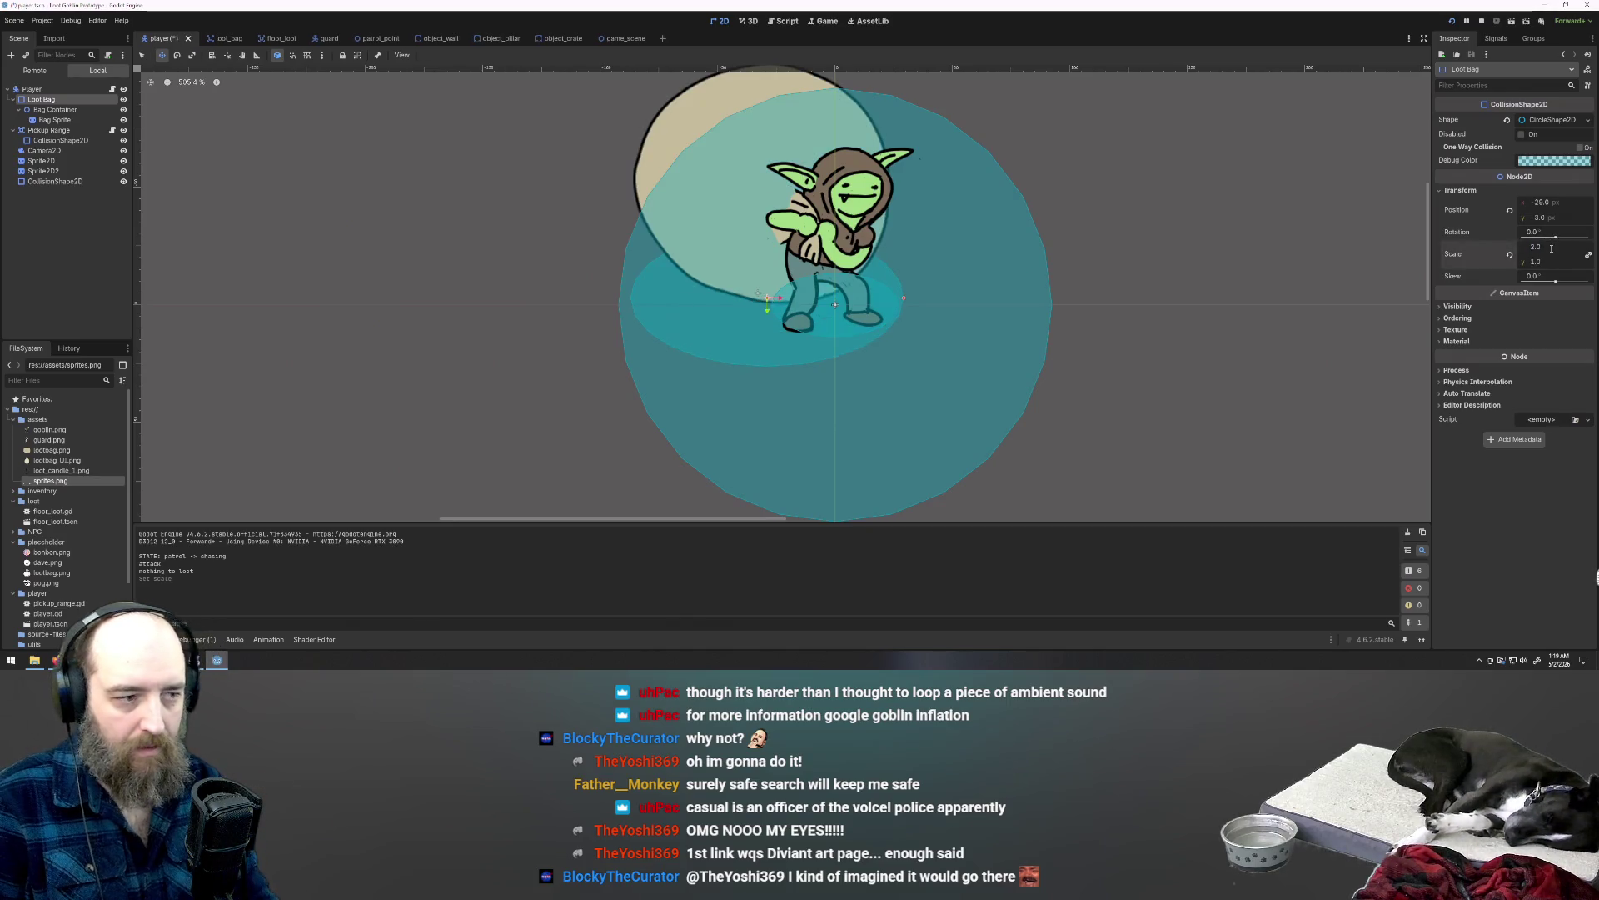
{"action": "scroll", "coordinate": [1238, 311], "scroll_direction": "down", "scroll_amount": 3}
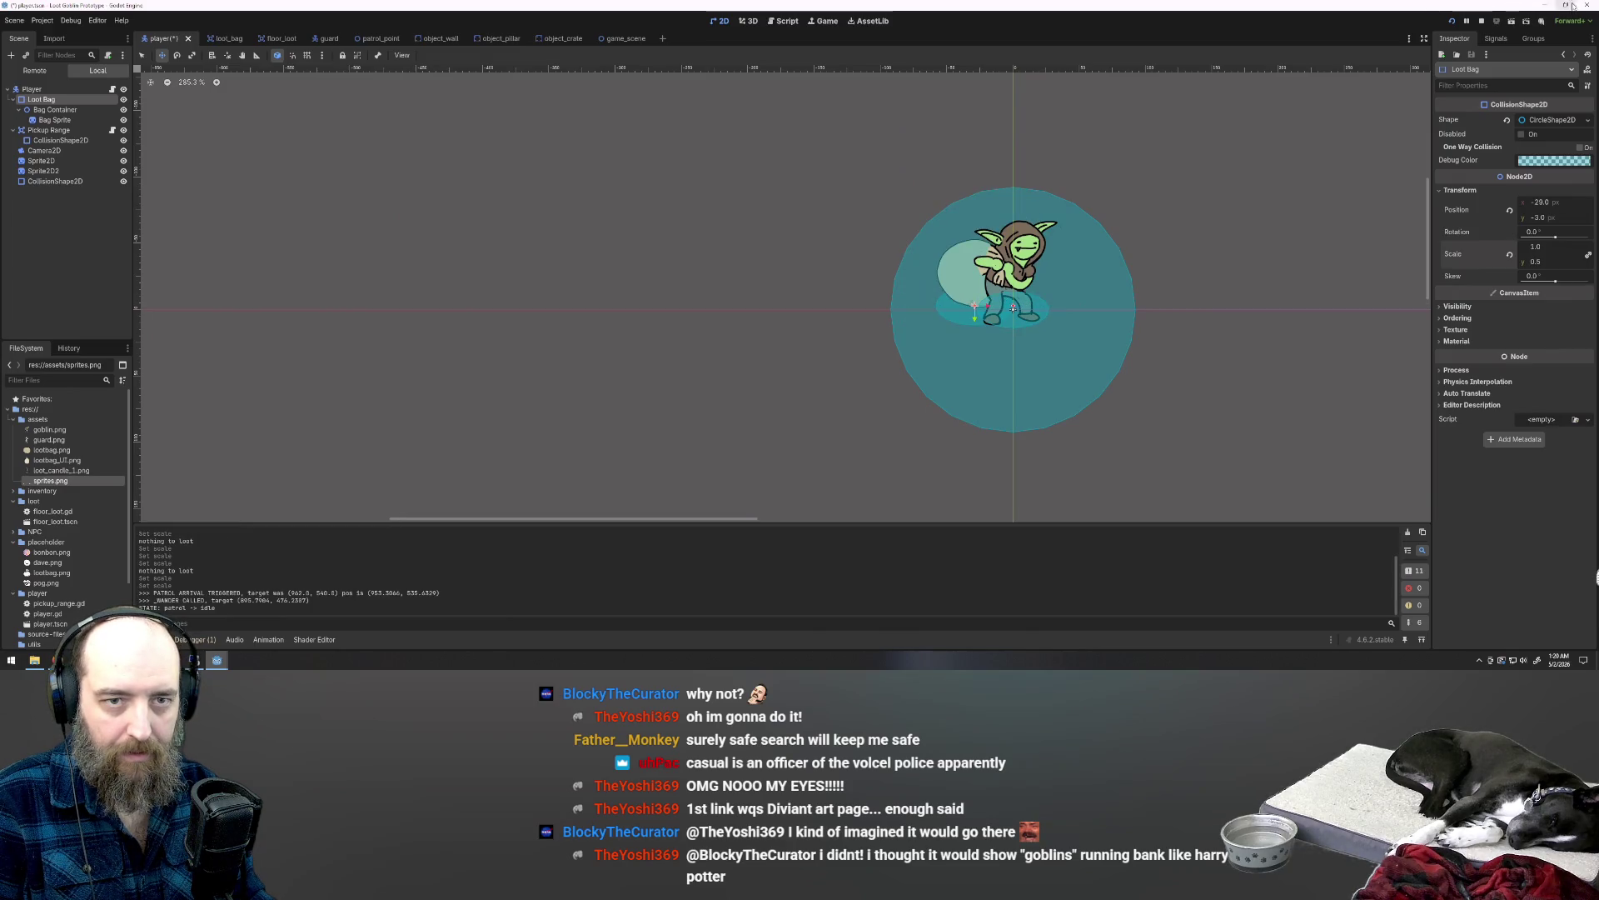
{"action": "left_click", "coordinate": [1543, 8]}
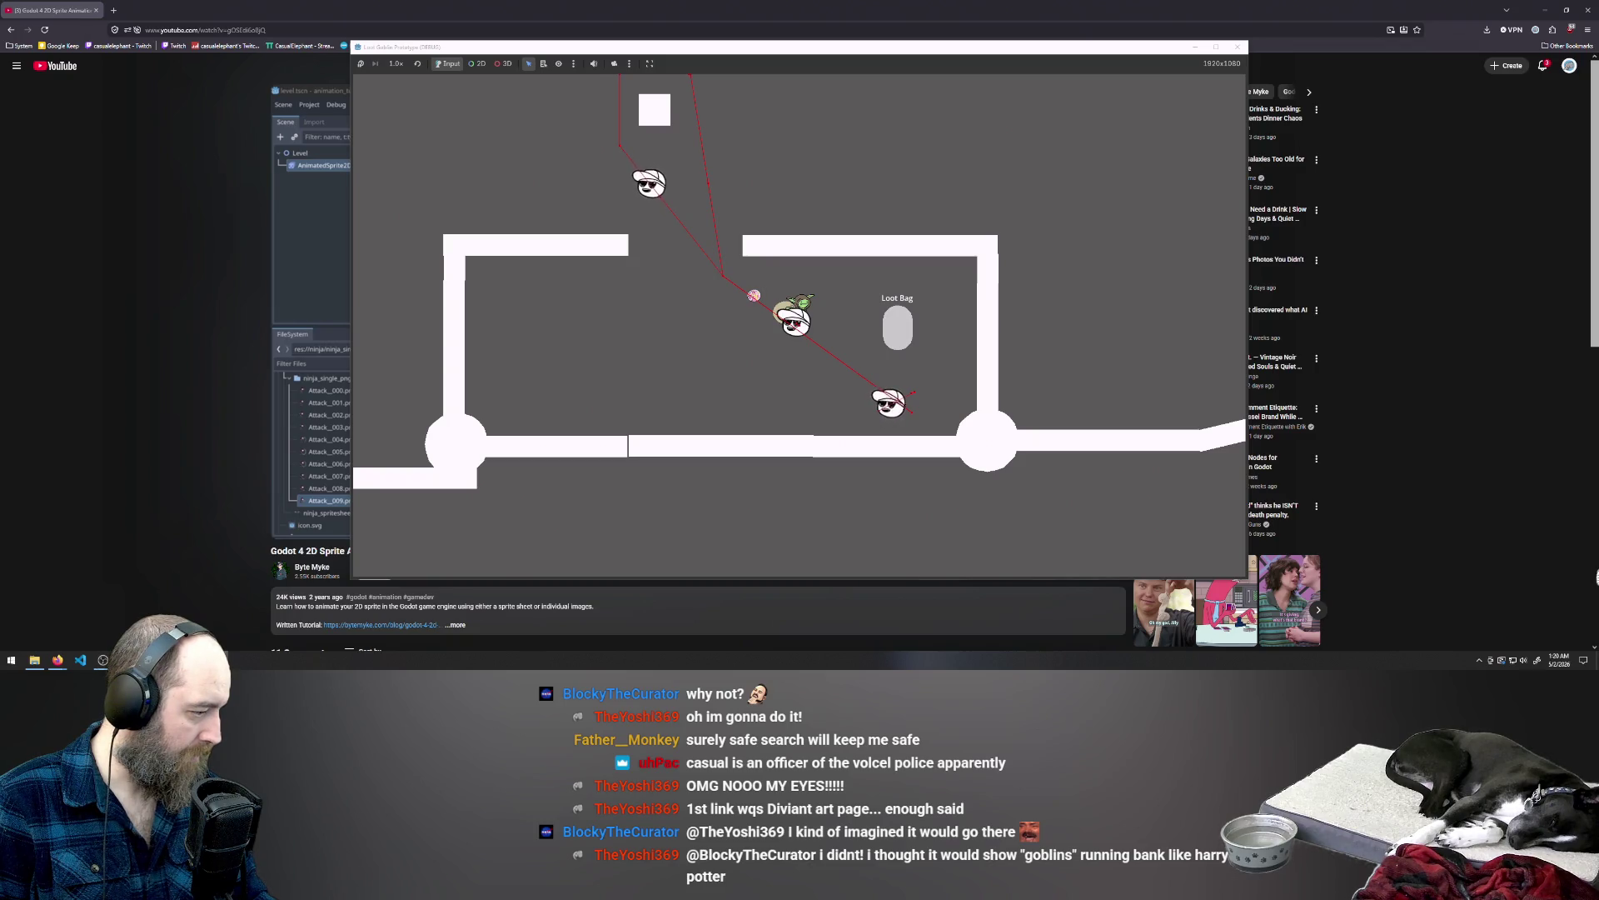
{"action": "key", "text": "alt+Tab"}
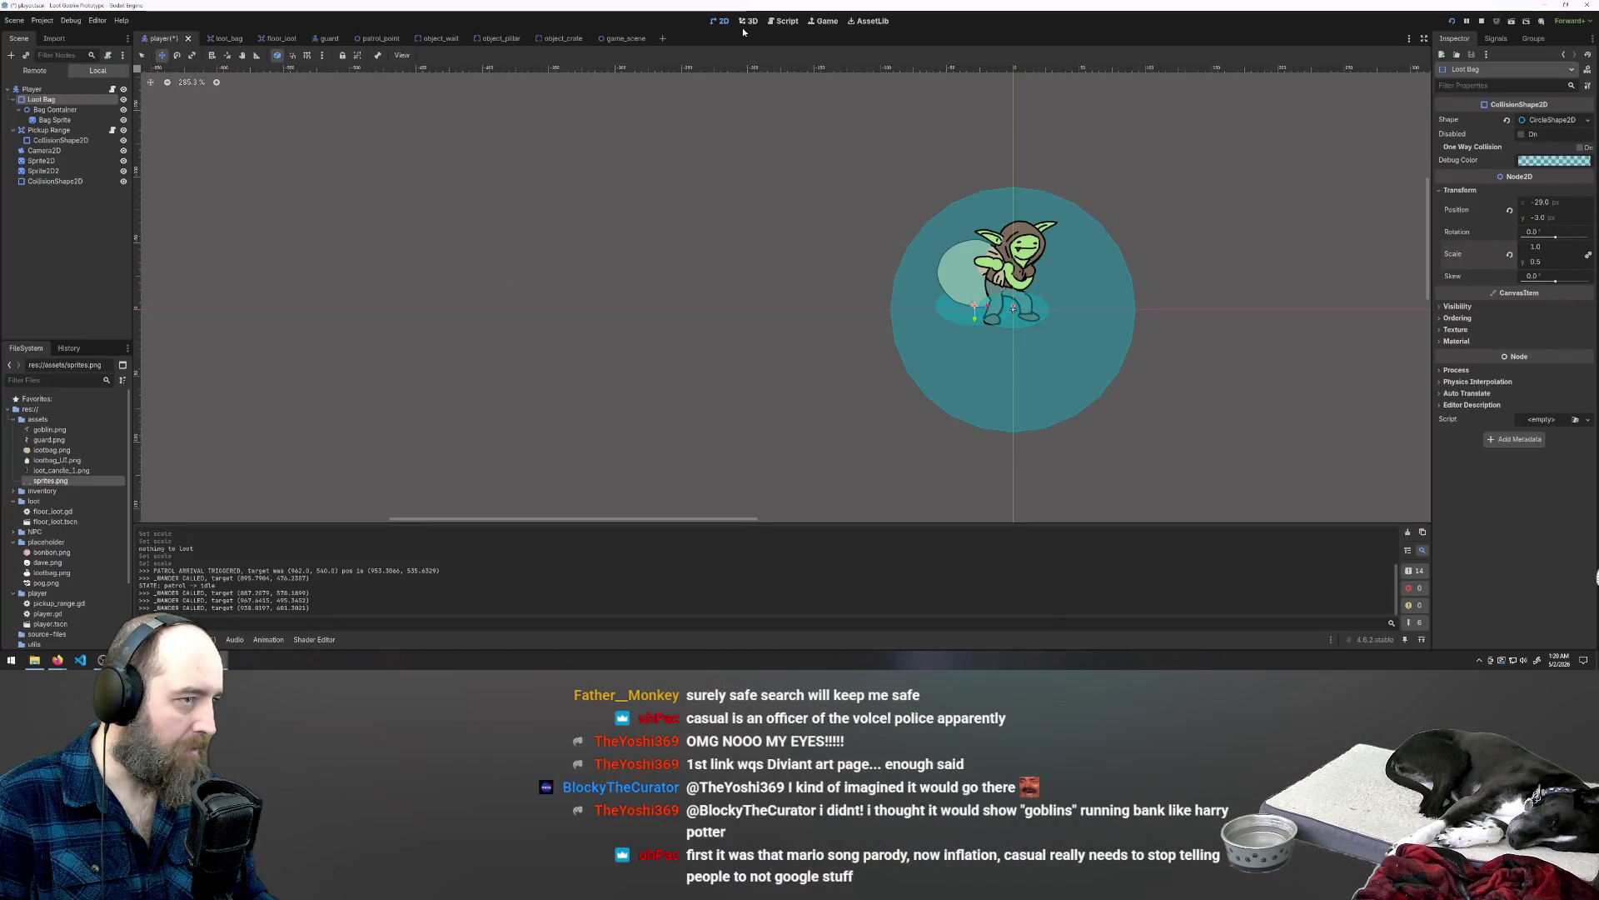
{"action": "left_click", "coordinate": [783, 21]}
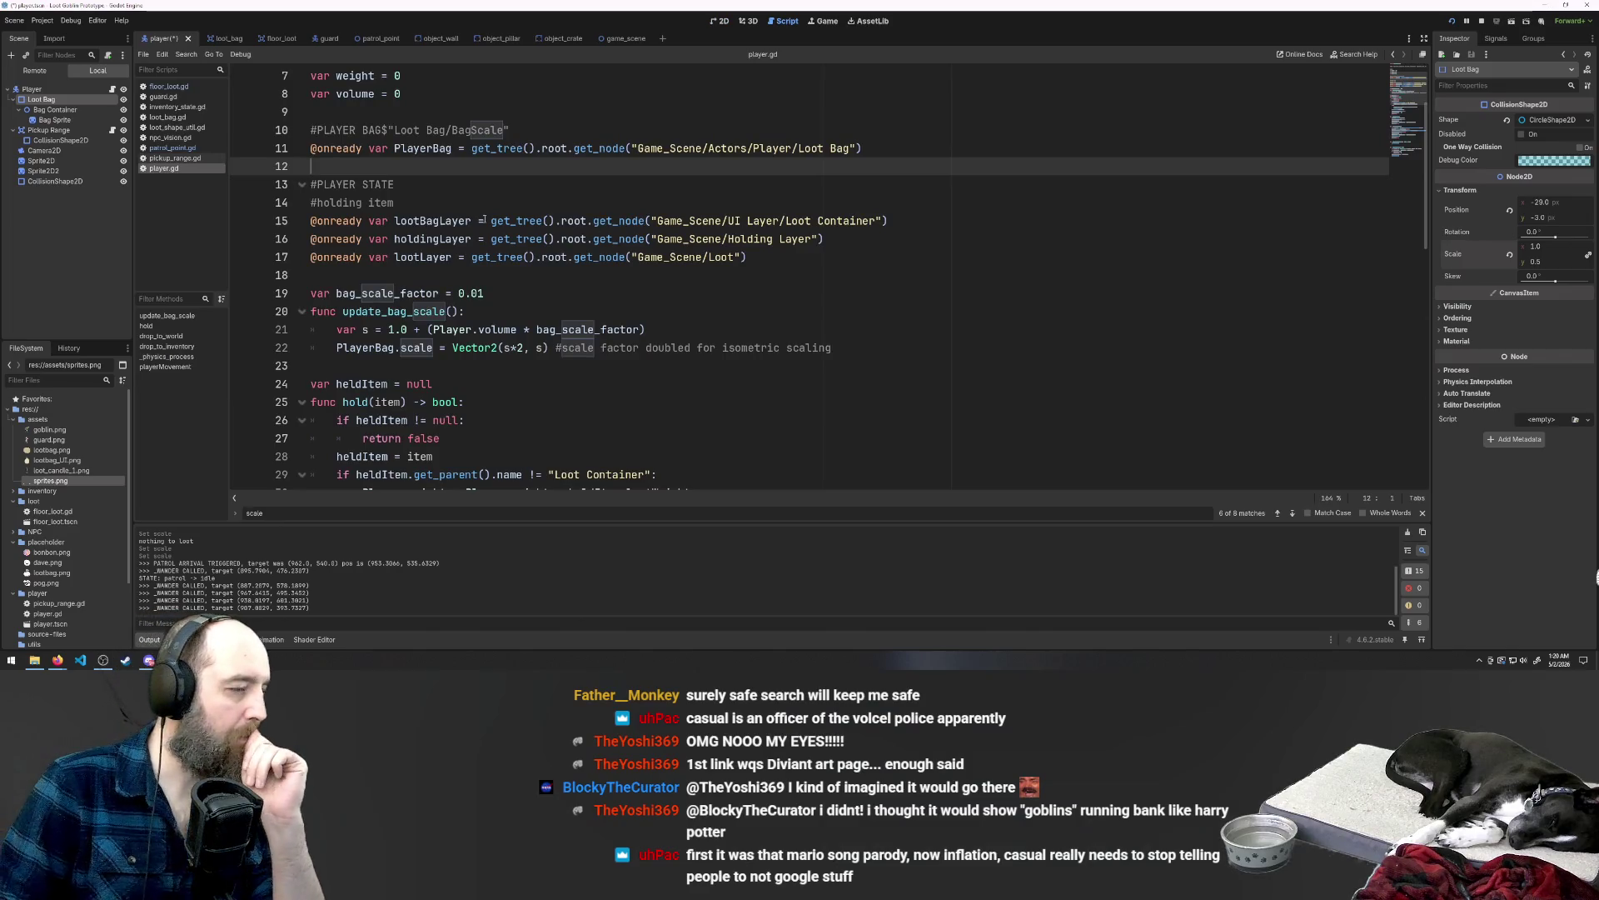
Step: Delete '*2' on line 22 so PlayerBag.scale is Vector2(s, s), save, and run the game
{"action": "left_click", "coordinate": [421, 149]}
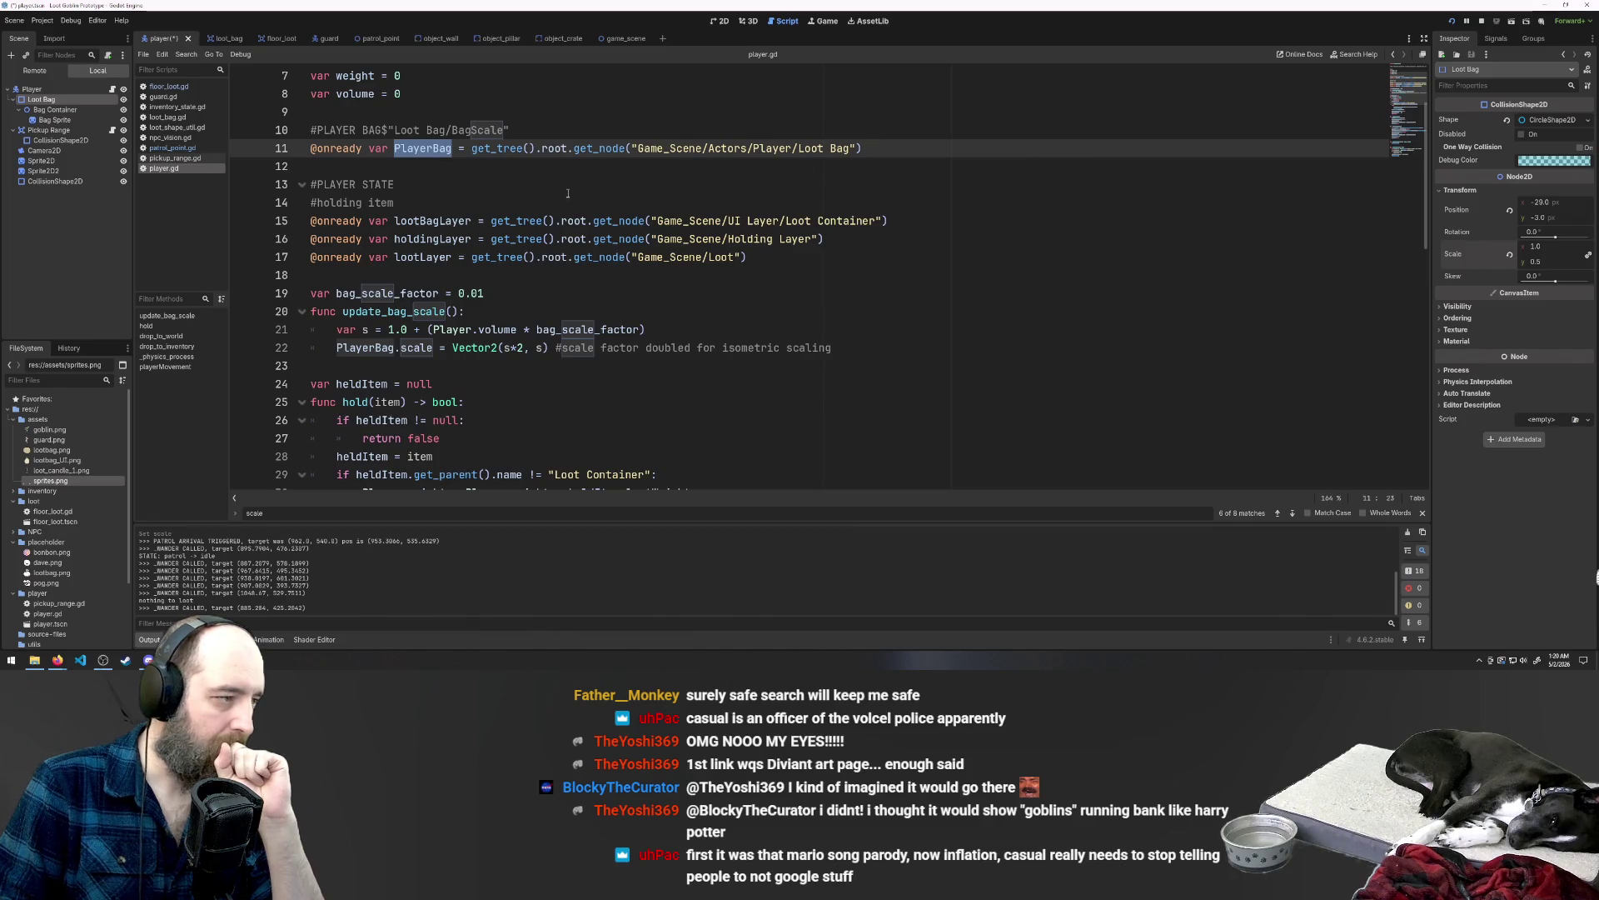
{"action": "scroll", "coordinate": [478, 163], "scroll_direction": "down", "scroll_amount": 5}
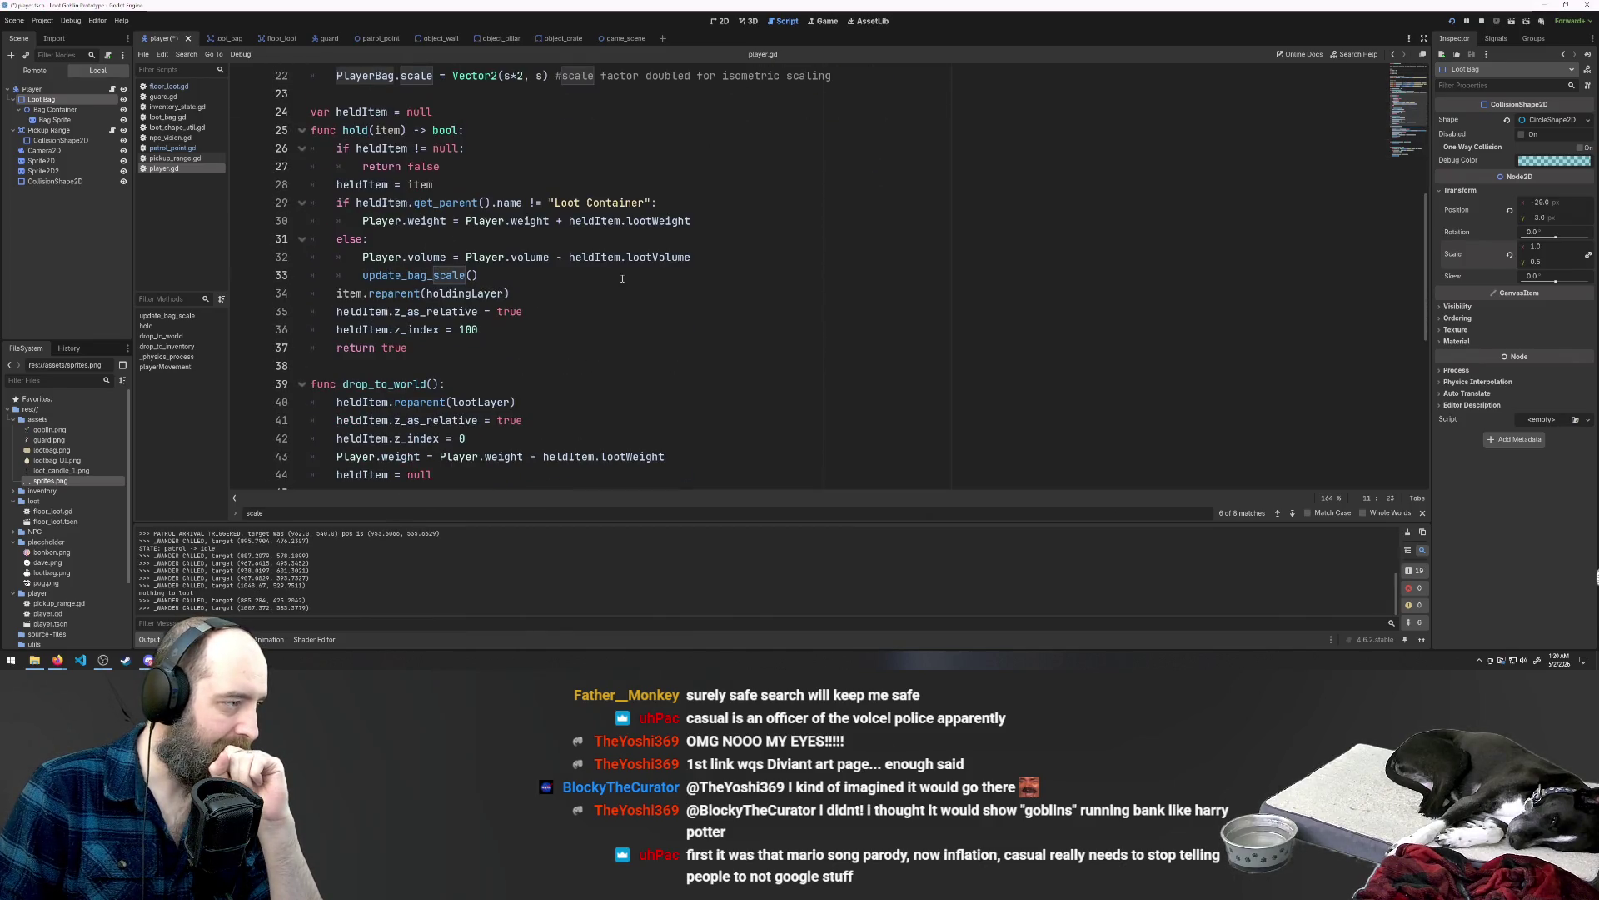
{"action": "scroll", "coordinate": [633, 300], "scroll_direction": "up", "scroll_amount": 5}
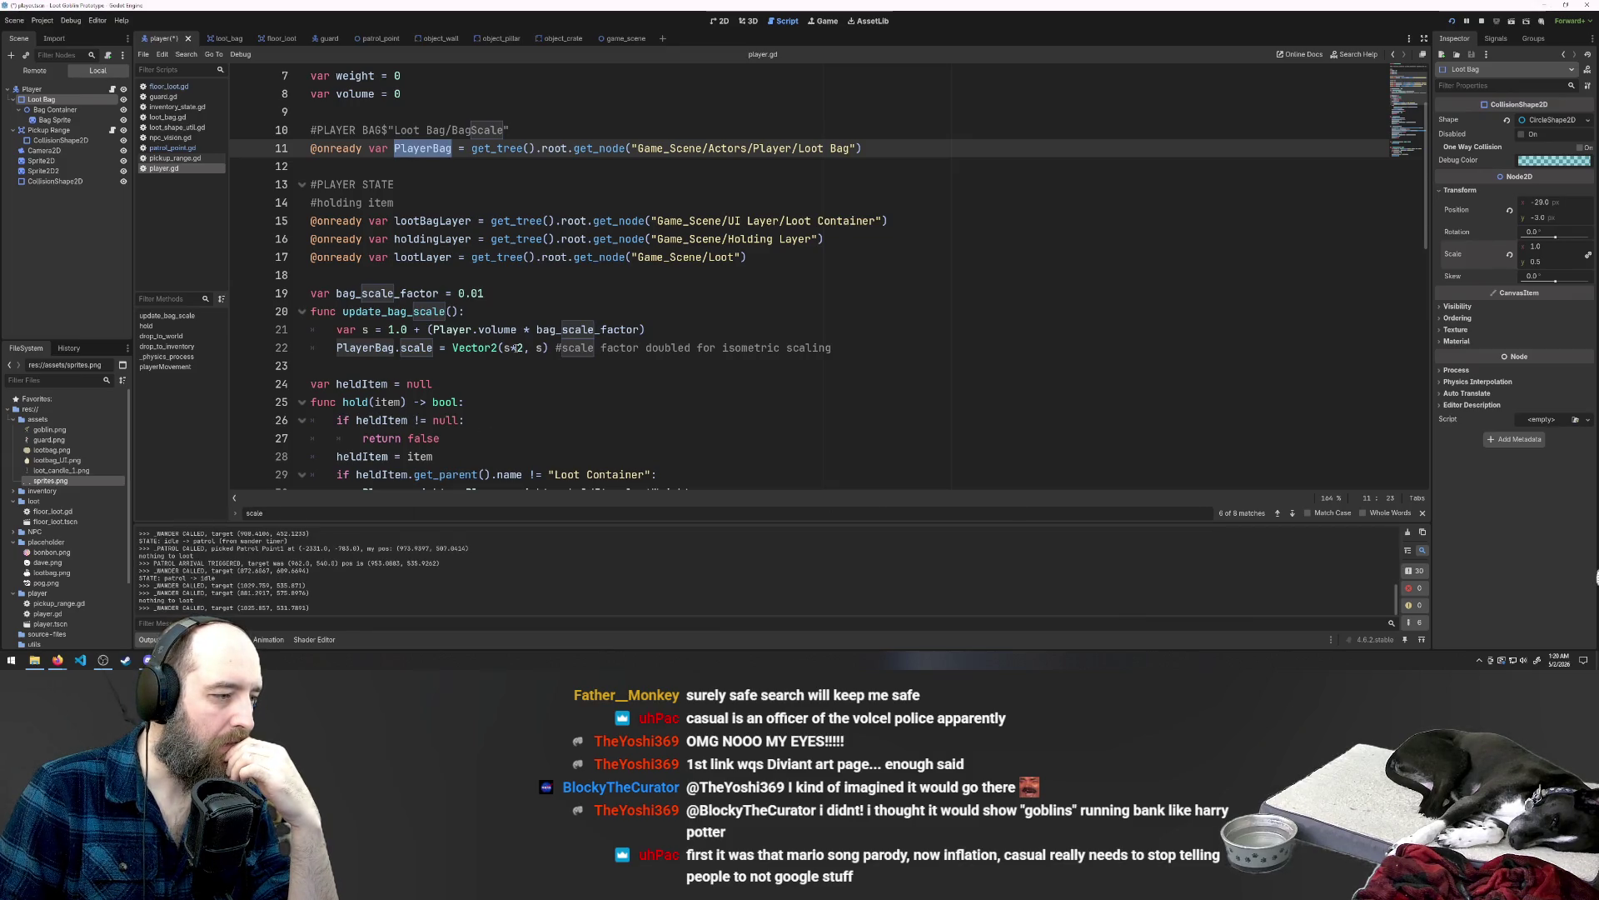
{"action": "left_click", "coordinate": [523, 348]}
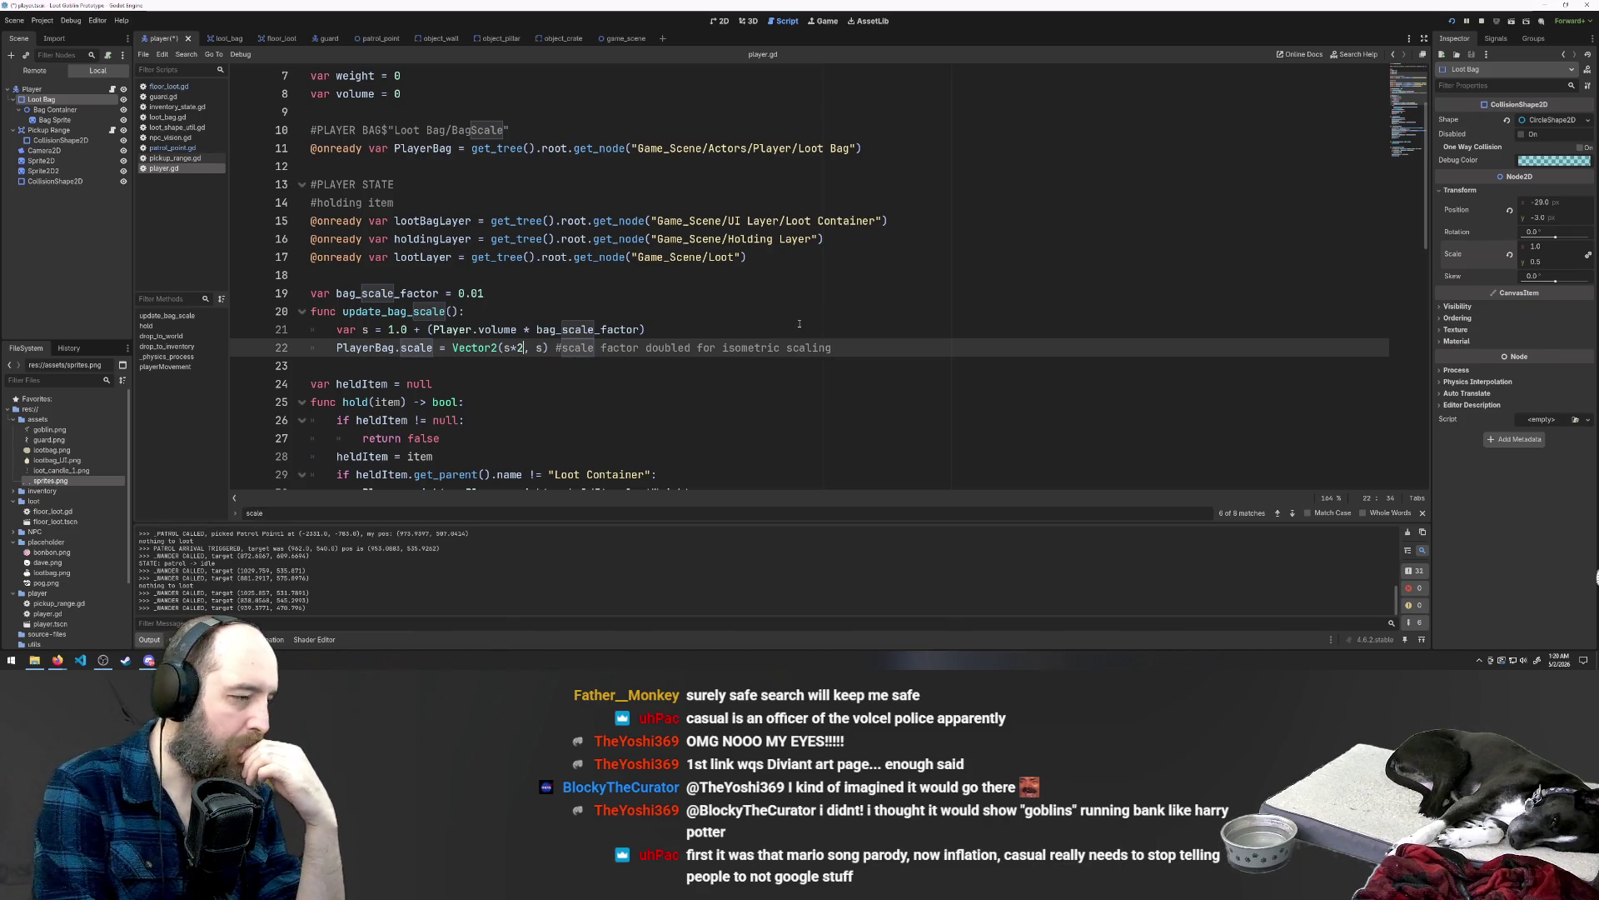
{"action": "key", "text": "BackSpace"}
{"action": "key", "text": "BackSpace"}
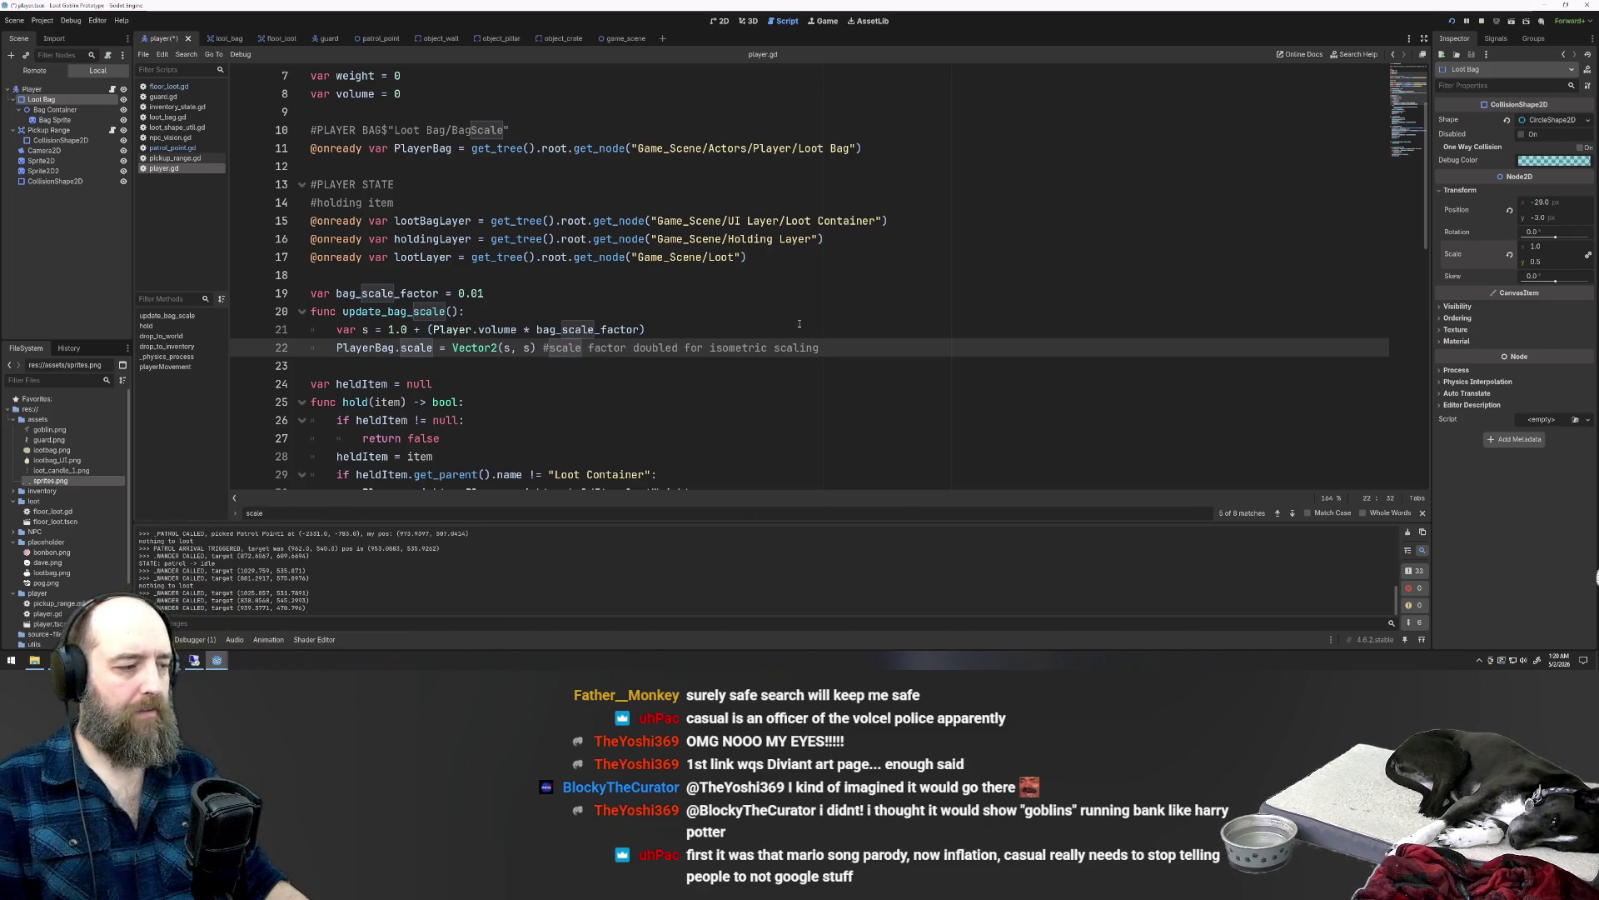
{"action": "key", "text": "ctrl+s"}
{"action": "left_click", "coordinate": [889, 292]}
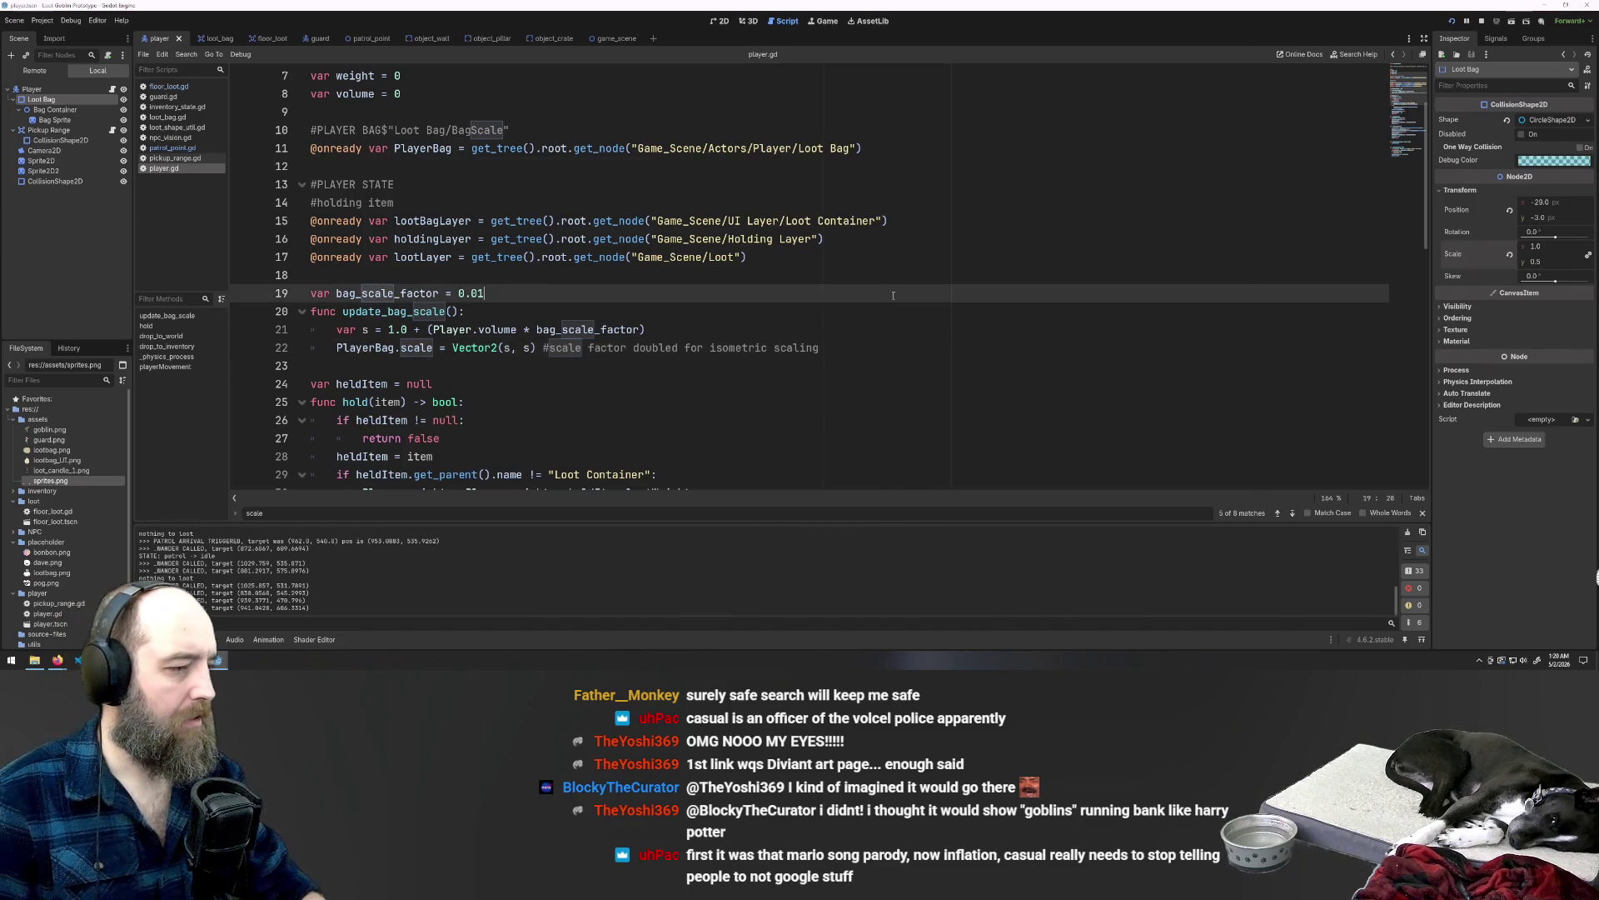
{"action": "key", "text": "F5"}
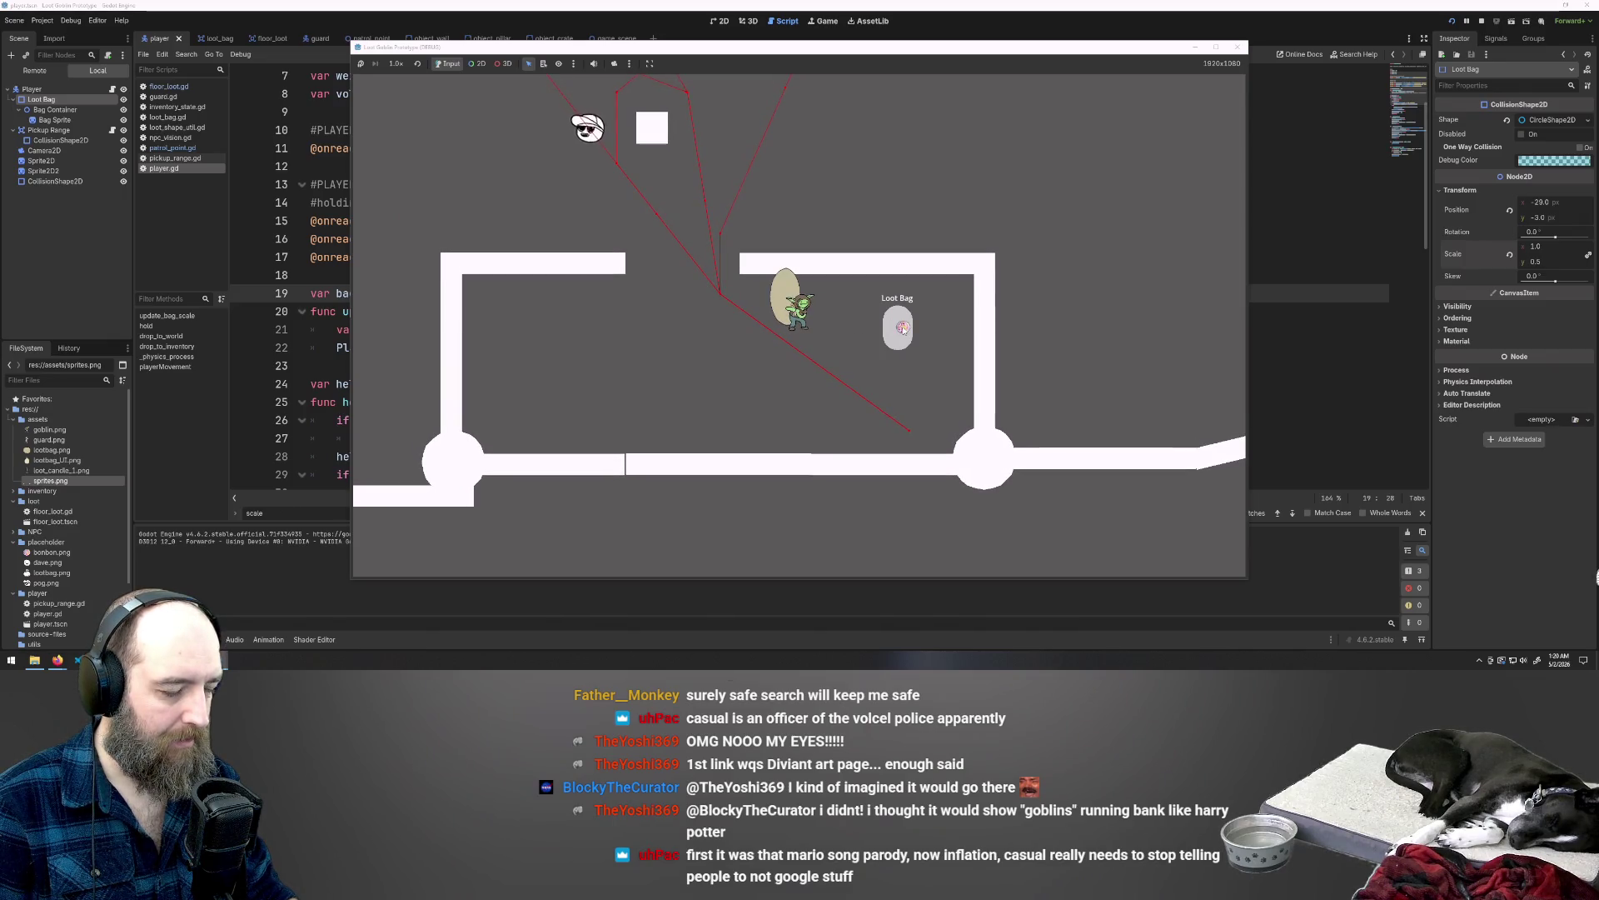
Step: Walk the goblin left, restart the game, and evade the chasing guard before returning to player.gd
{"action": "key", "text": "a"}
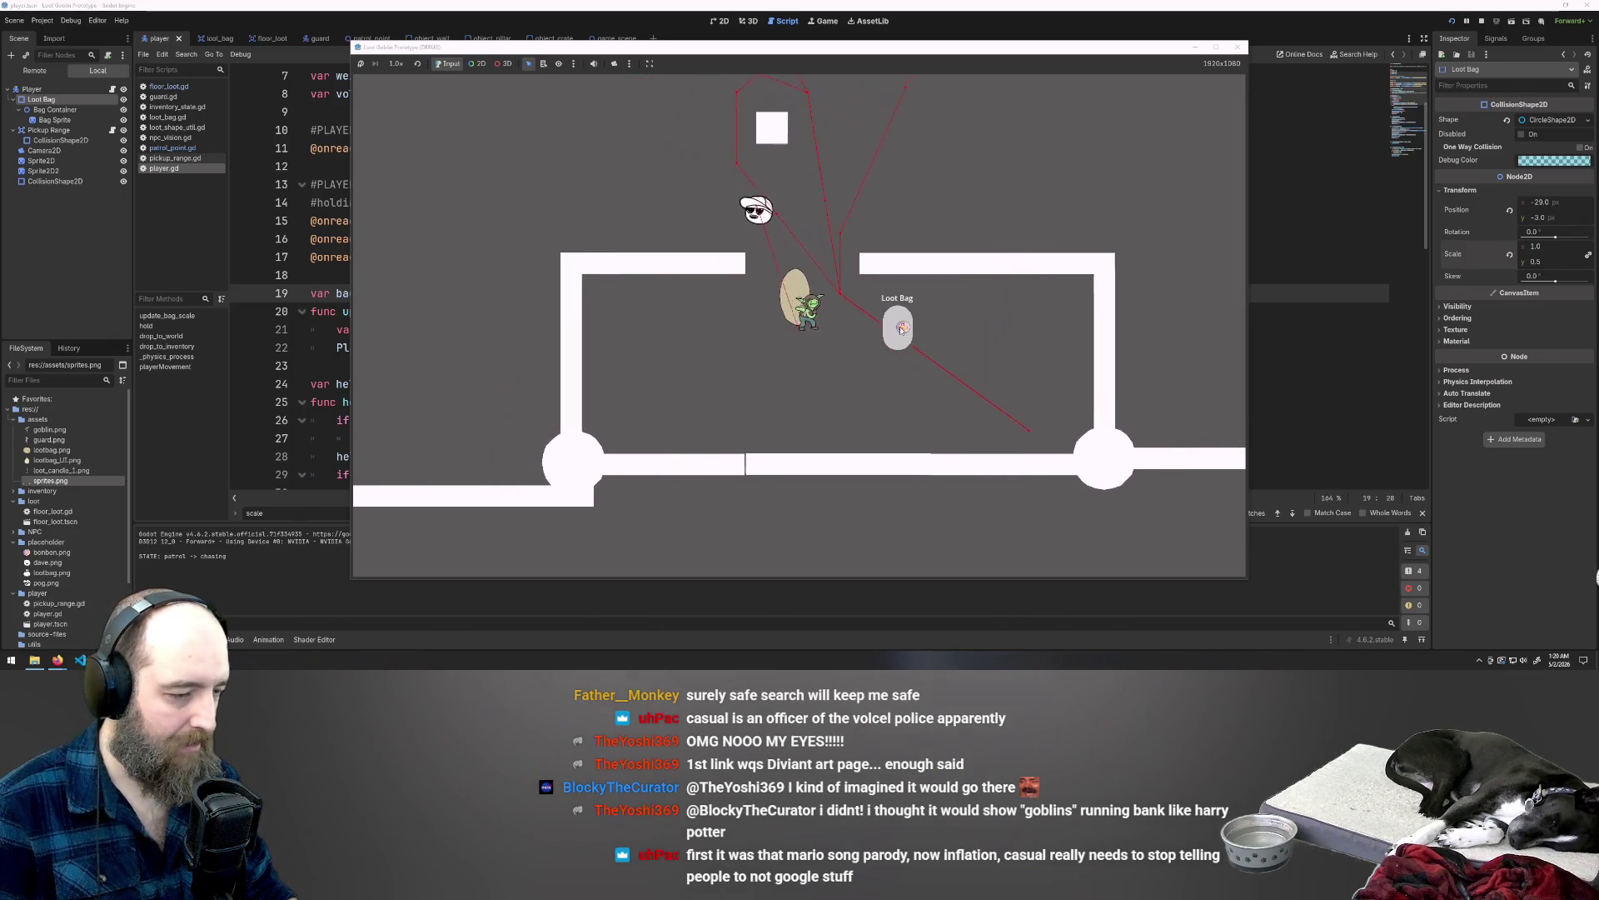
{"action": "key", "text": "a"}
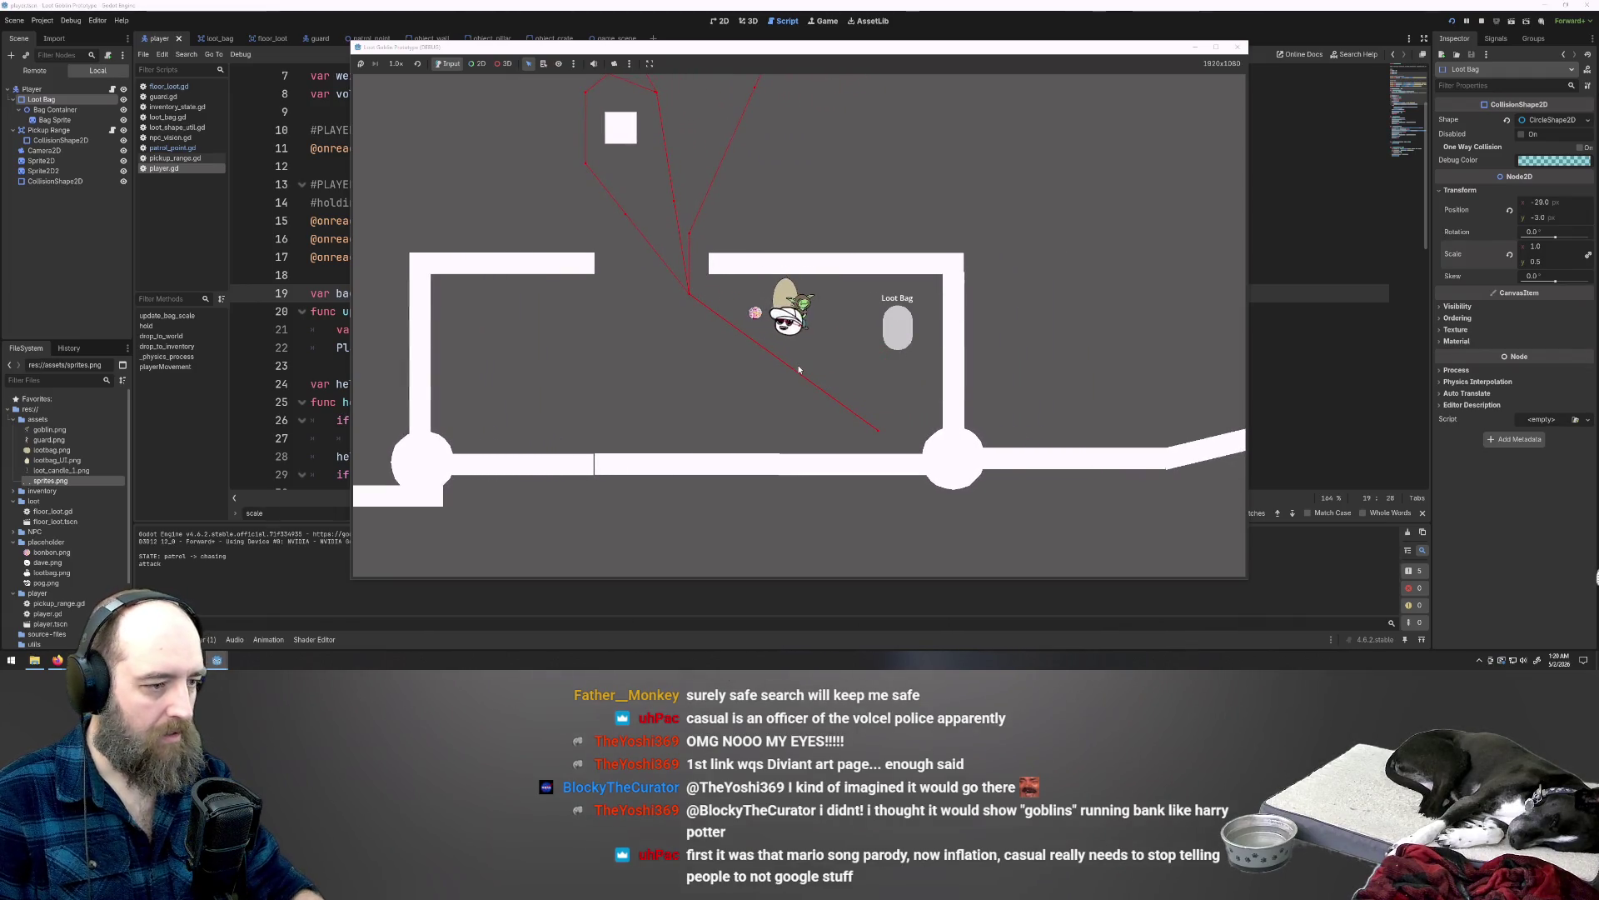
{"action": "left_click", "coordinate": [271, 367]}
{"action": "key", "text": "F5"}
{"action": "key", "text": "a"}
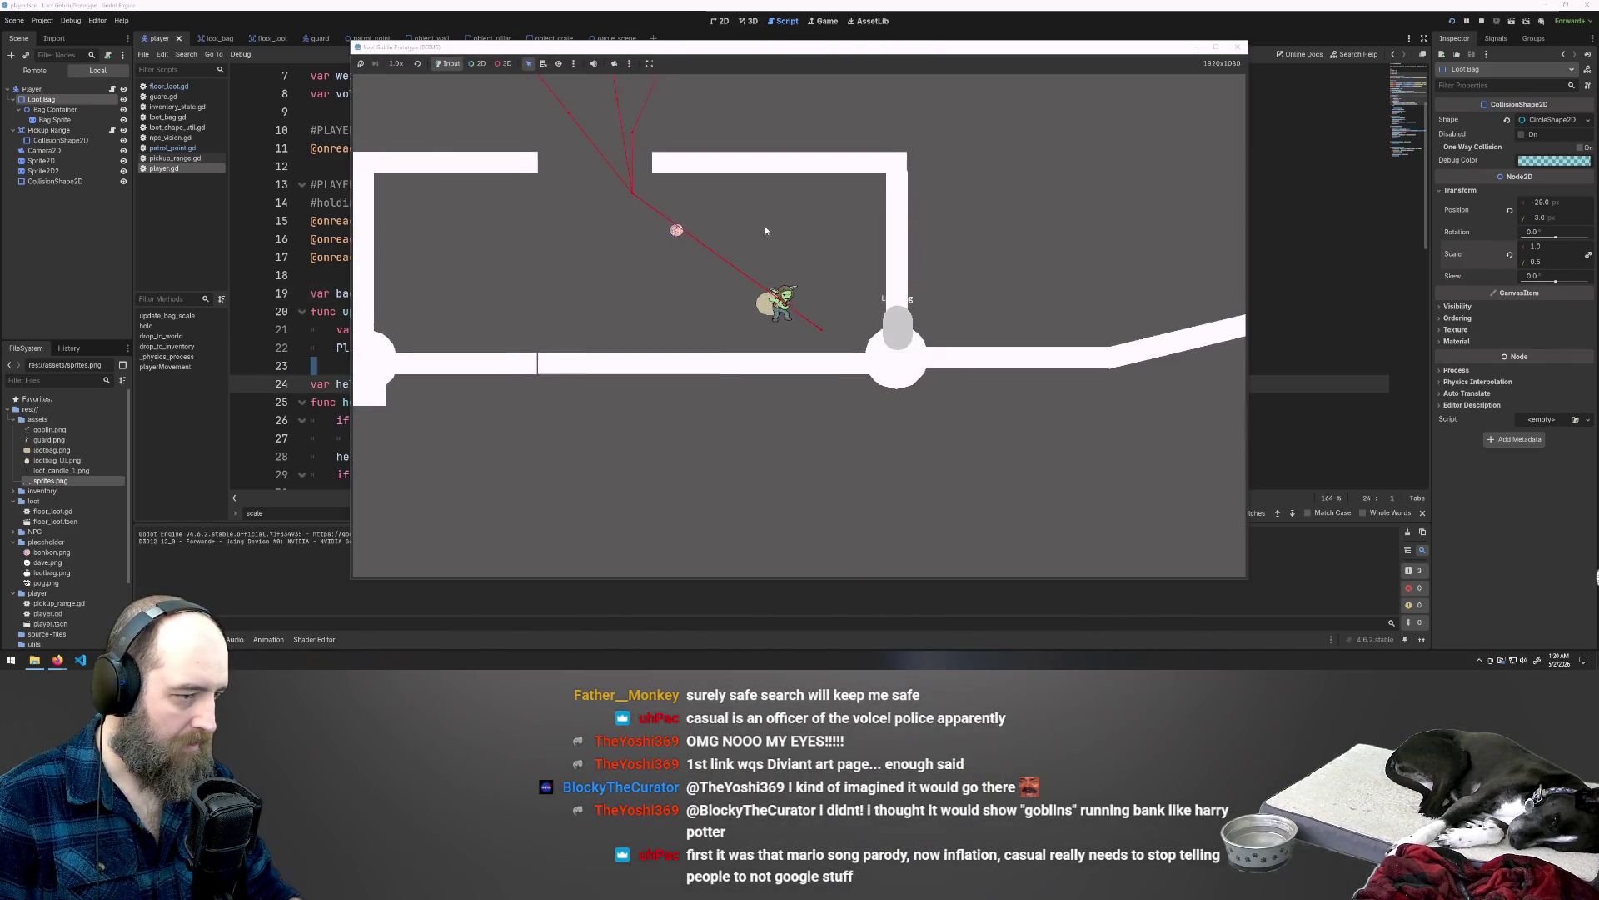
{"action": "key", "text": "w"}
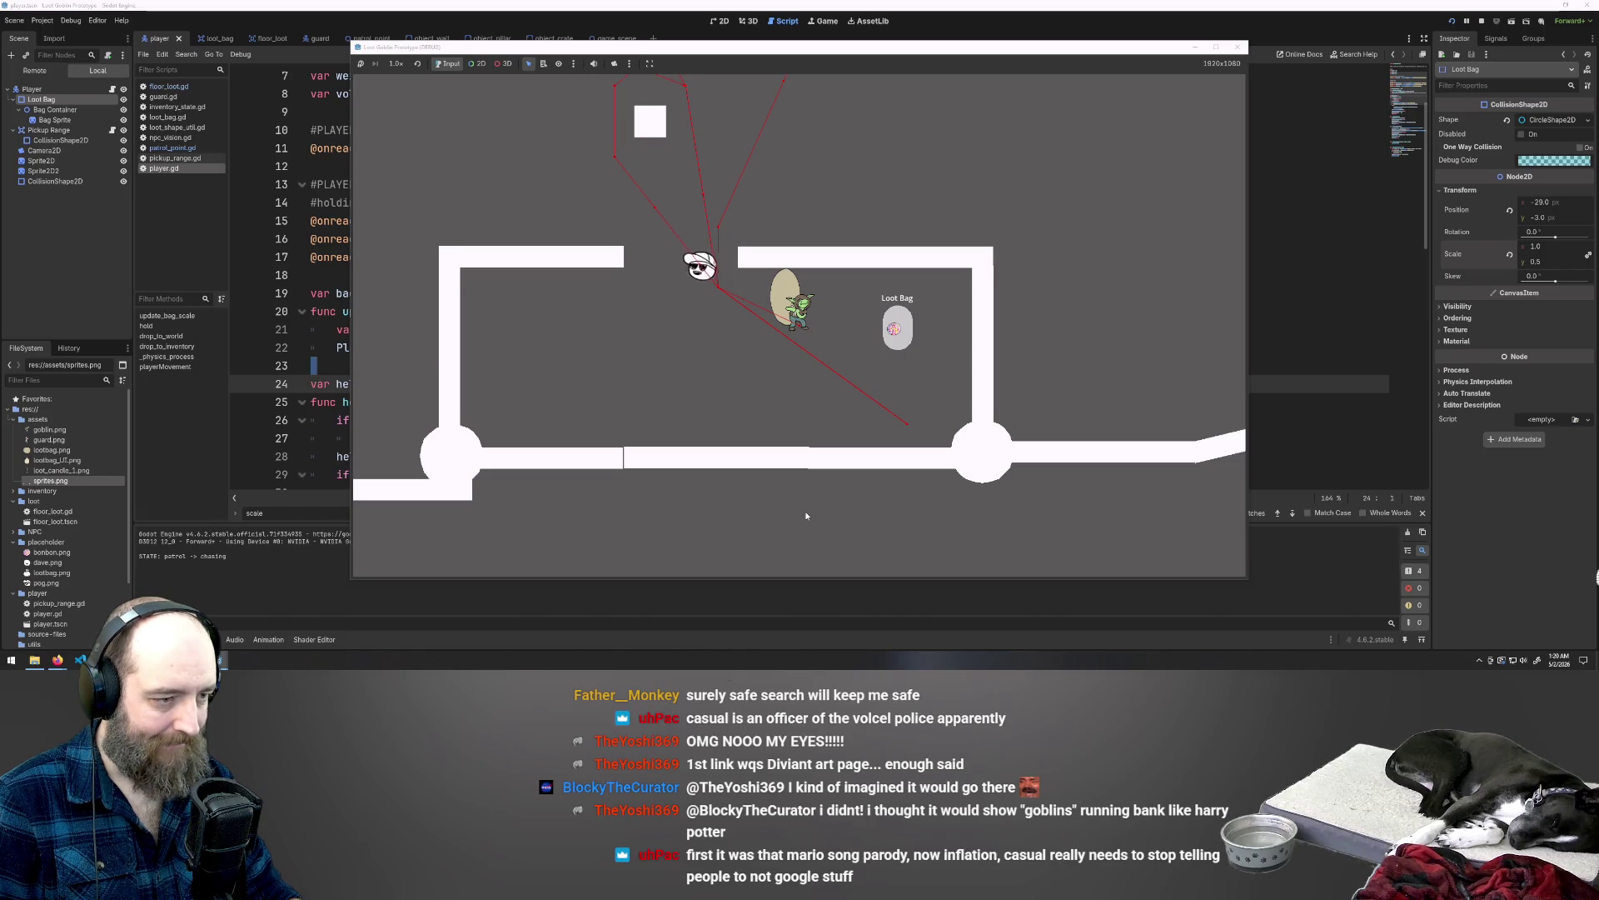
{"action": "key", "text": "s"}
{"action": "key", "text": "w"}
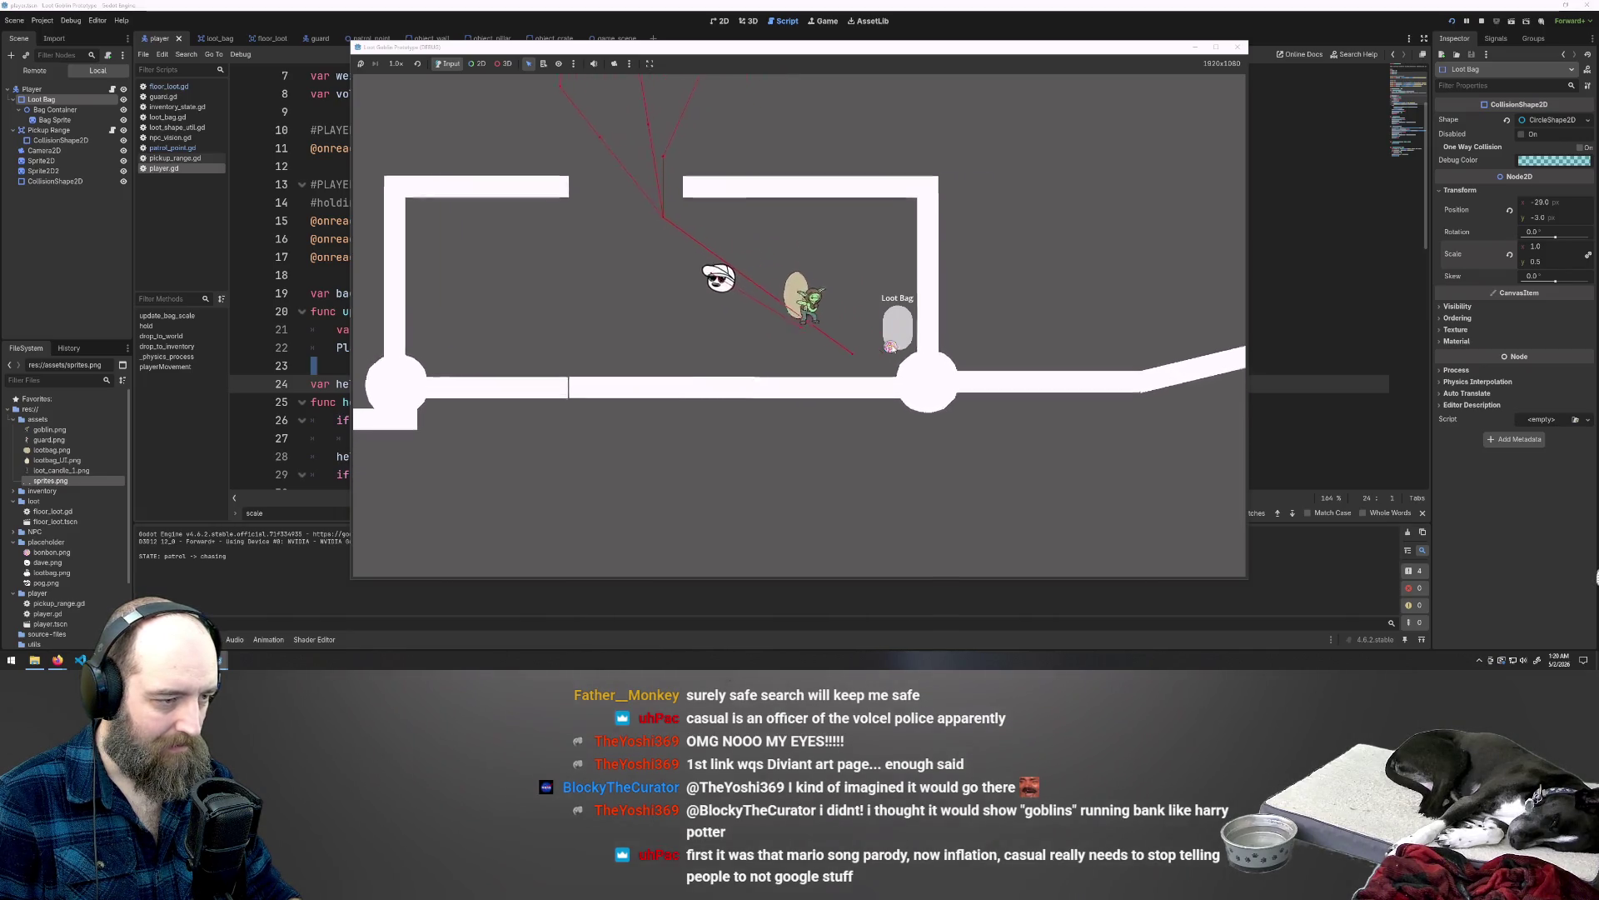
{"action": "key", "text": "a"}
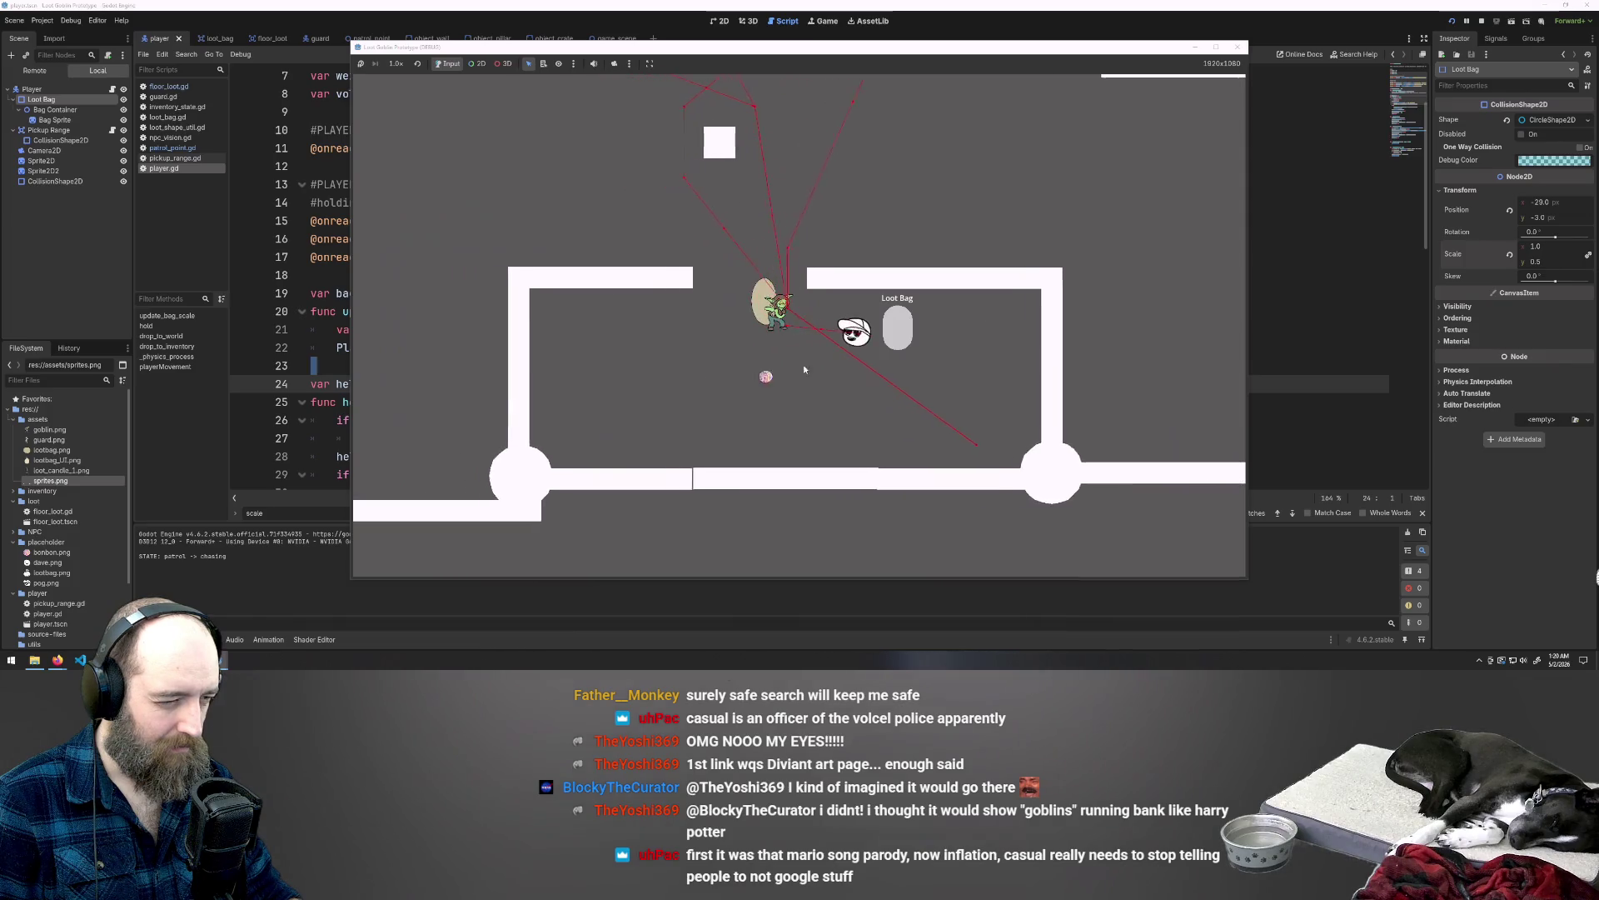
{"action": "left_click", "coordinate": [313, 259]}
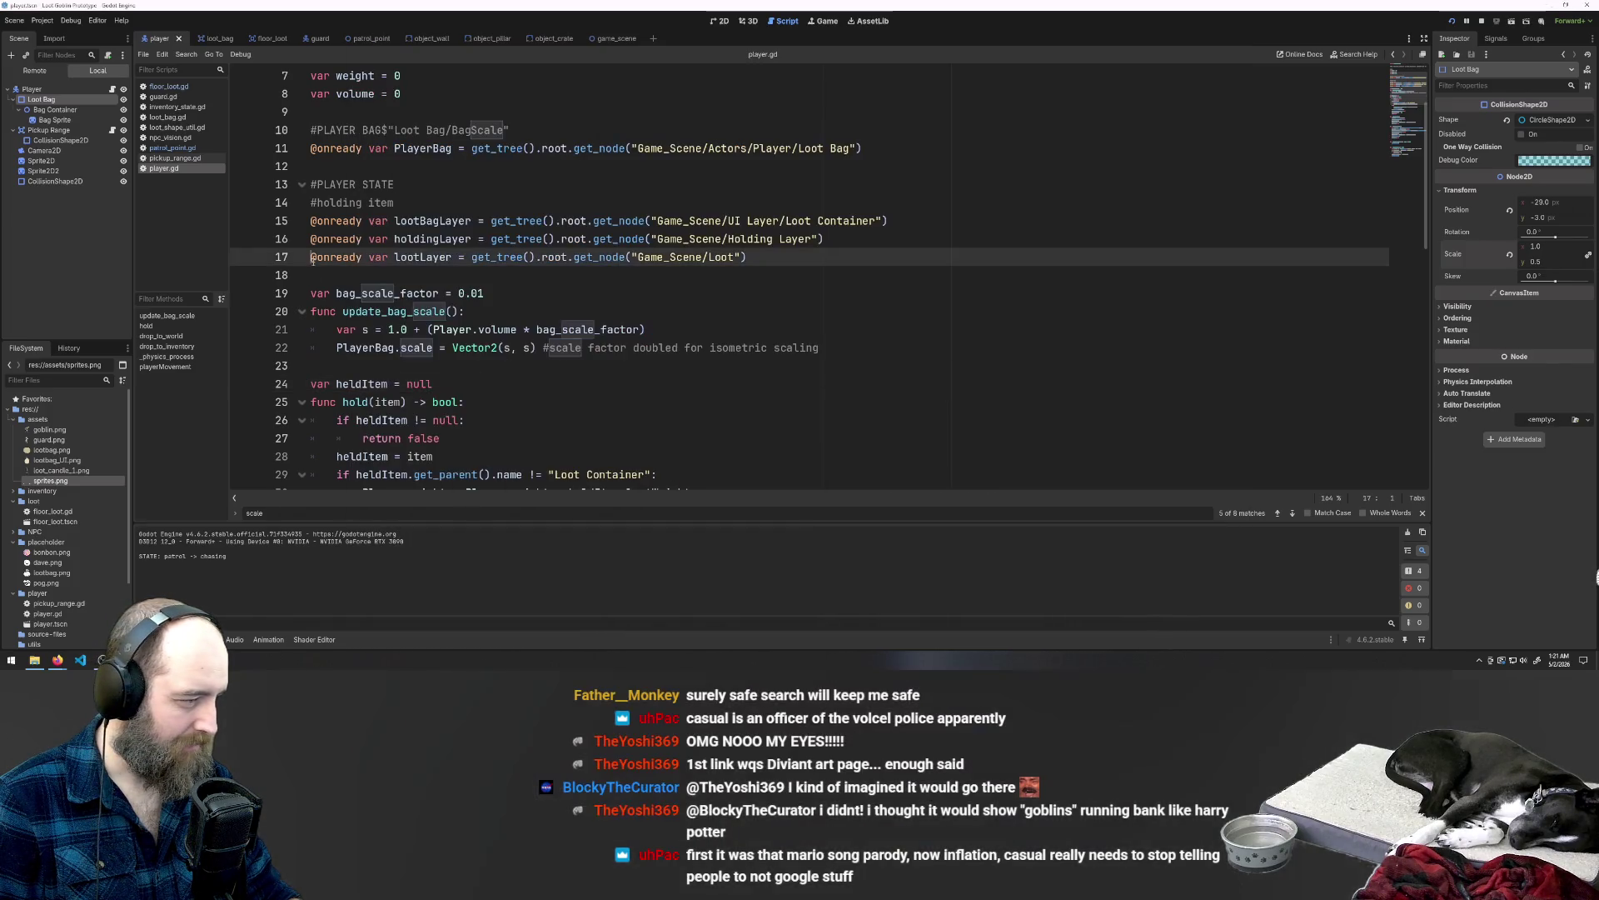
Step: Change the bag scale on line 22 to Vector2(s, s/2) and run the game with F5
{"action": "left_click", "coordinate": [527, 348]}
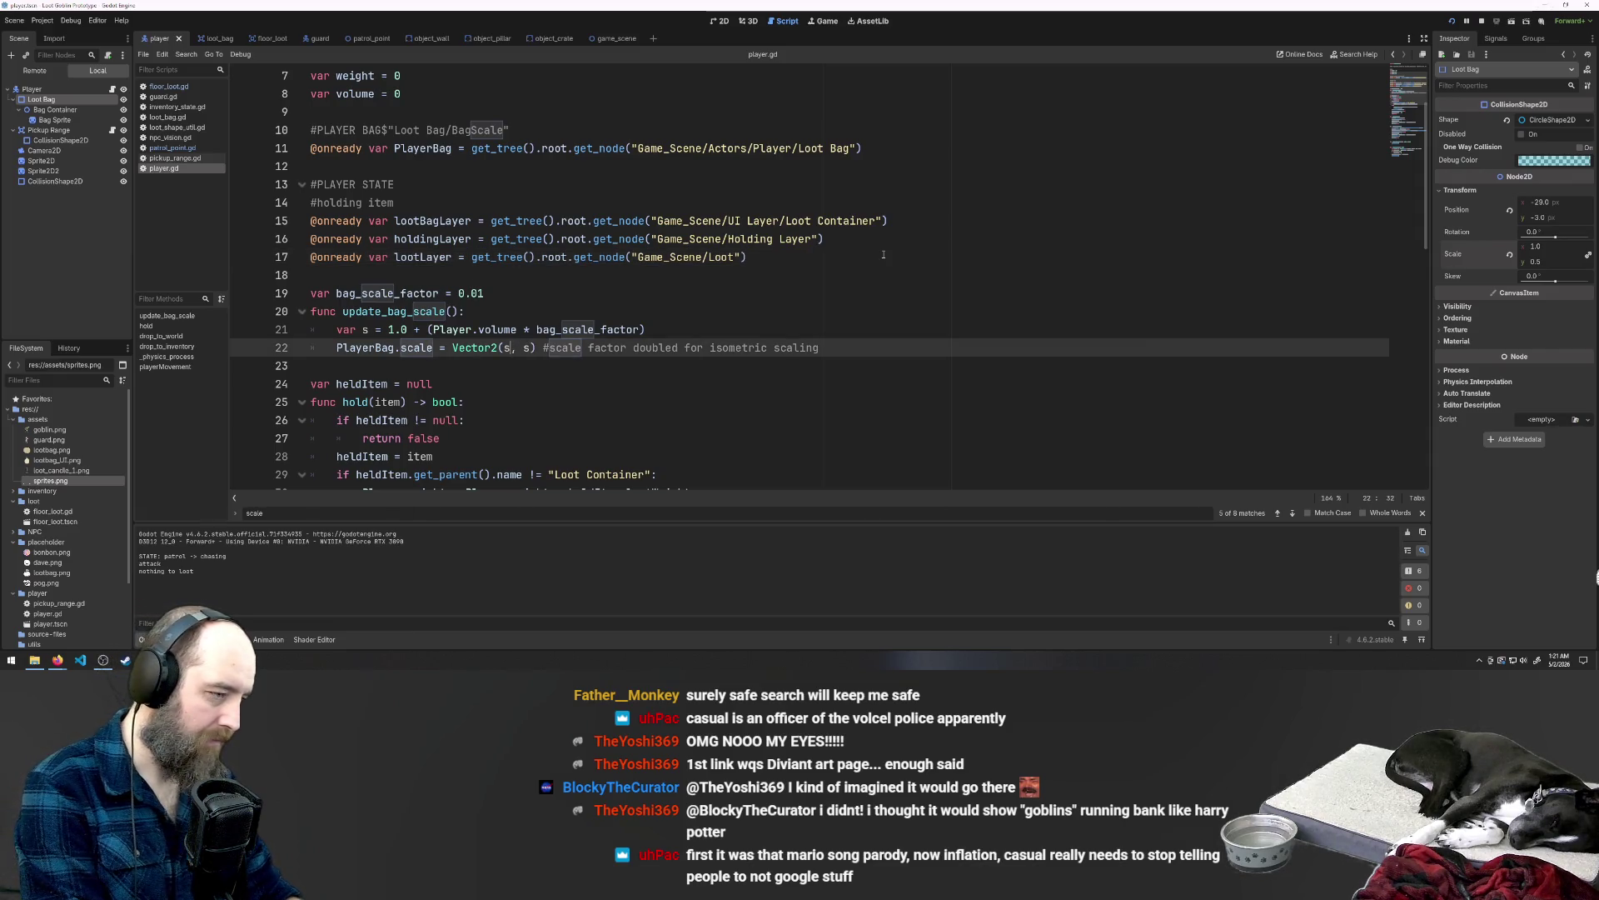
{"action": "key", "text": "Up"}
{"action": "key", "text": "Down"}
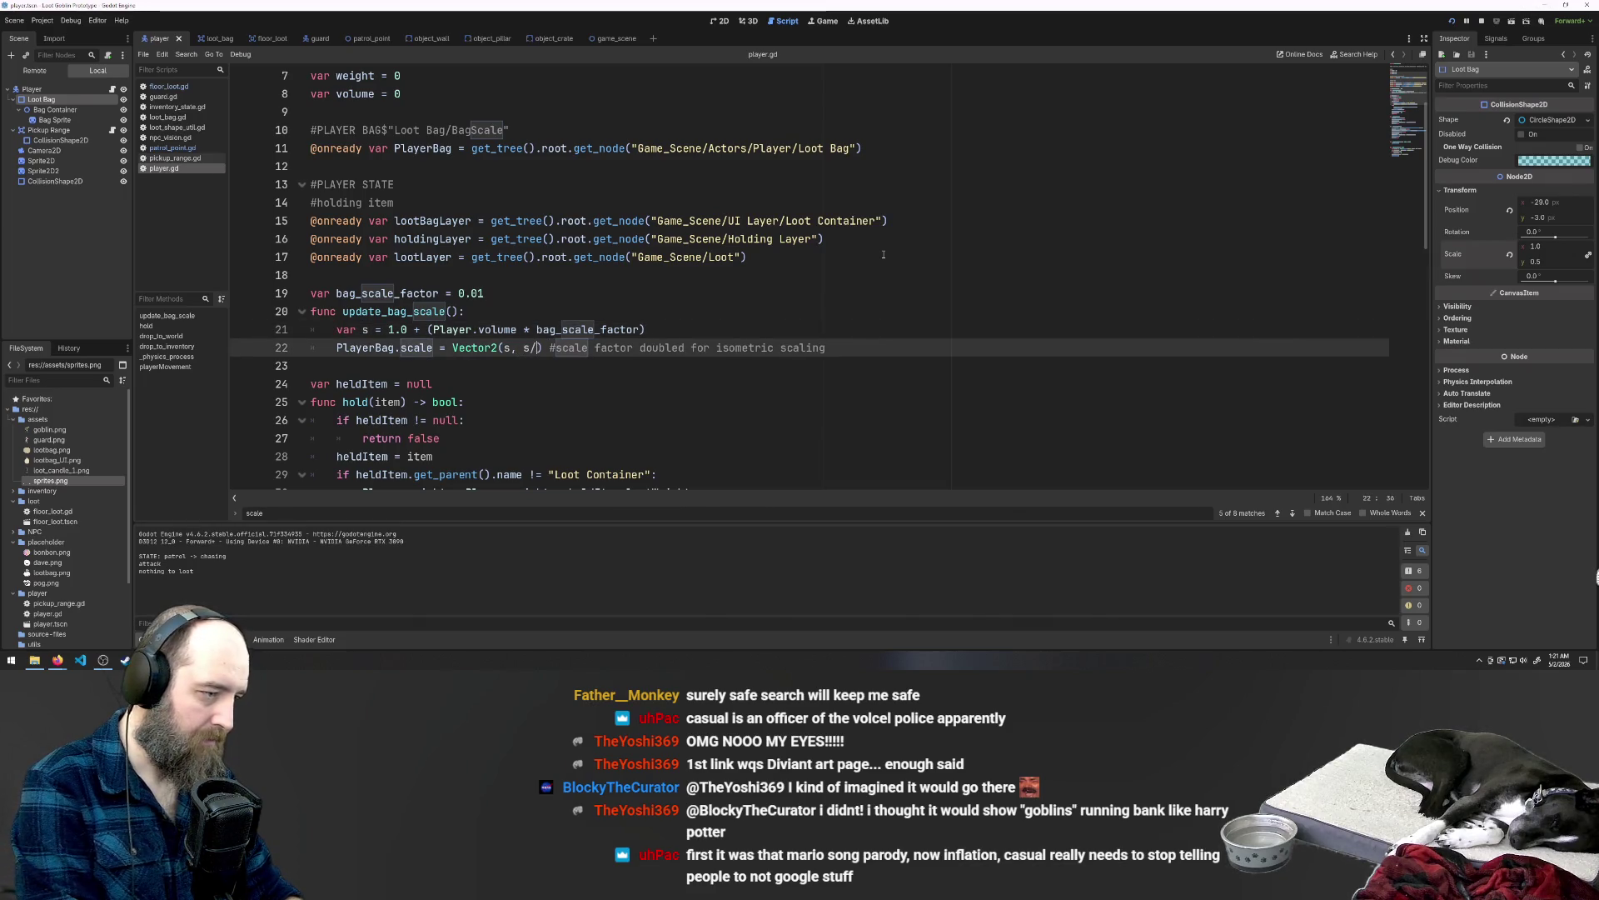
{"action": "key", "text": "F5"}
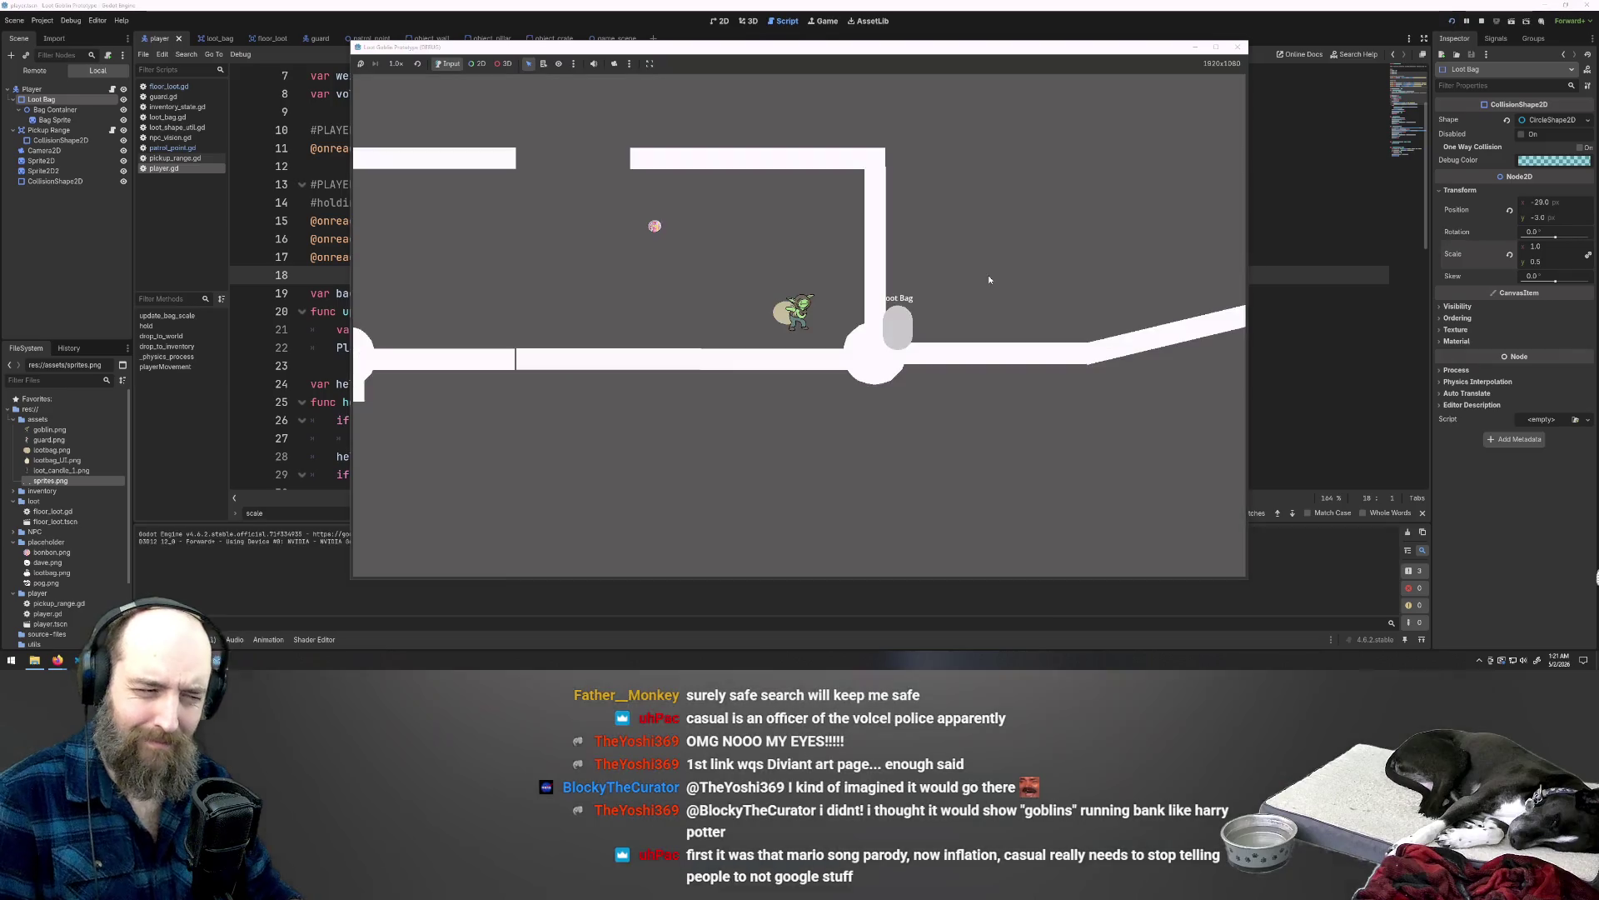
Step: Walk the goblin left, then up and right past the chasing guard
{"action": "key", "text": "a"}
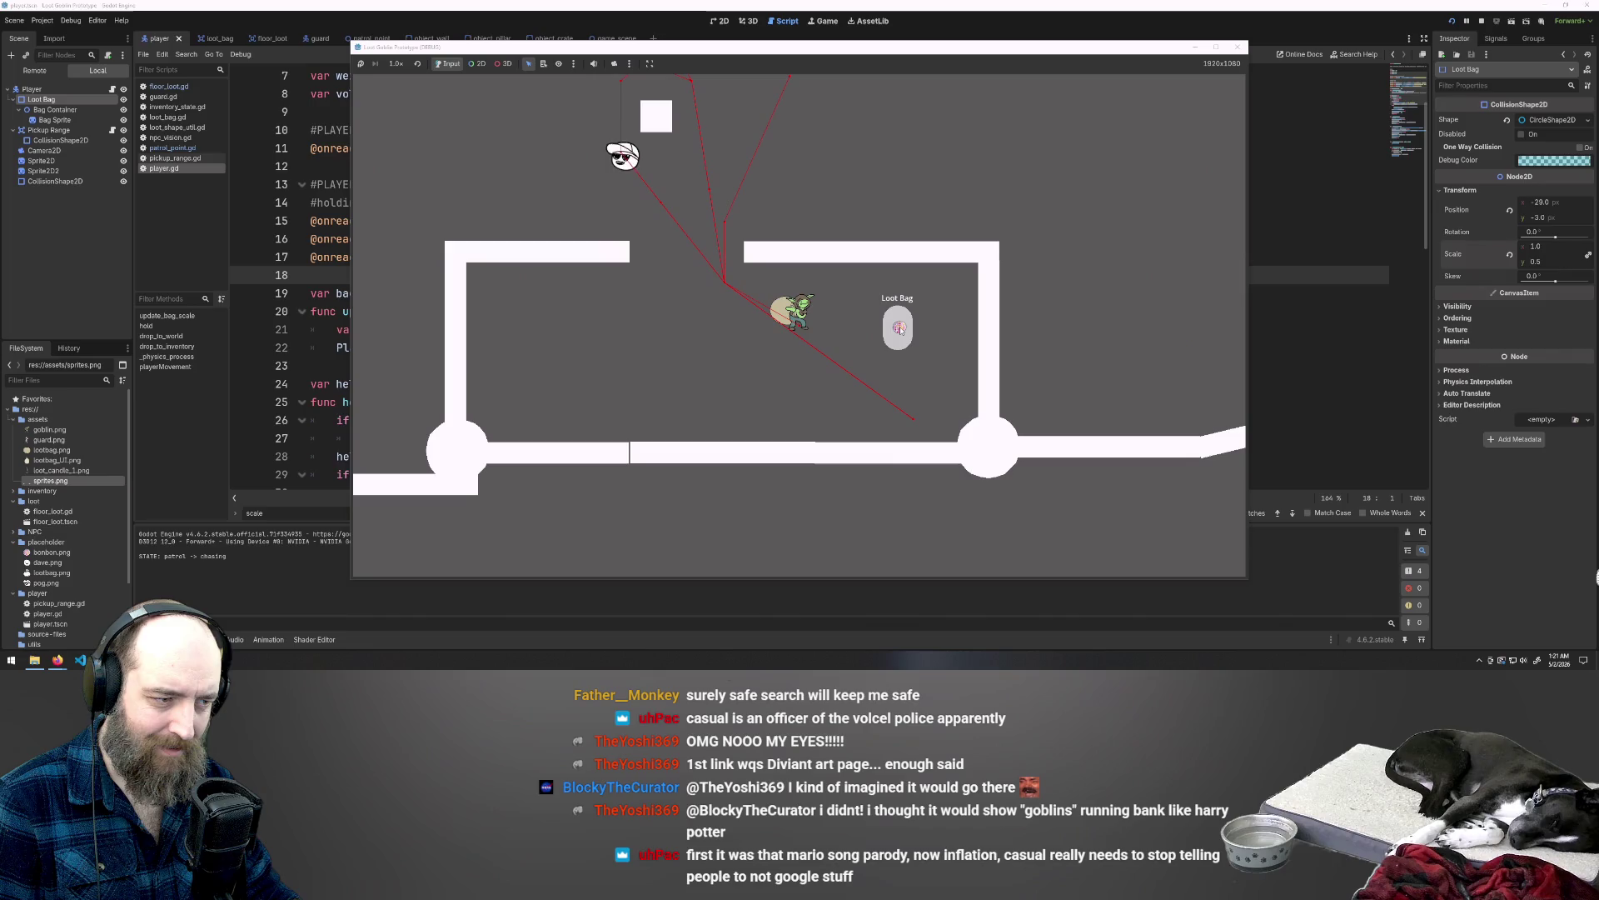
{"action": "key", "text": "a"}
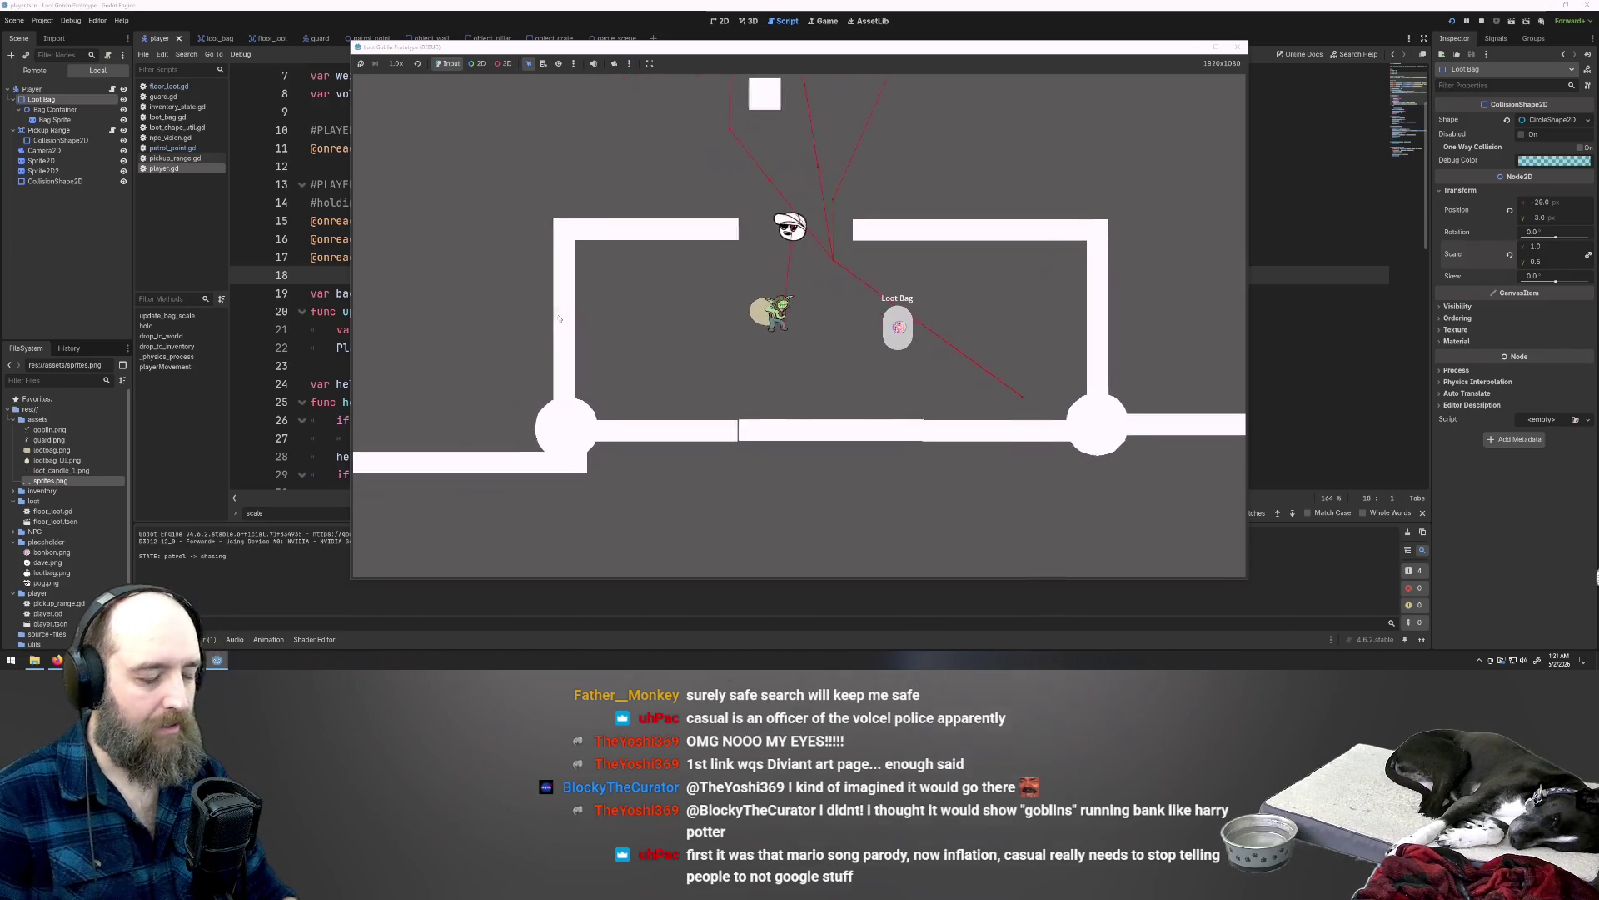
{"action": "key", "text": "d"}
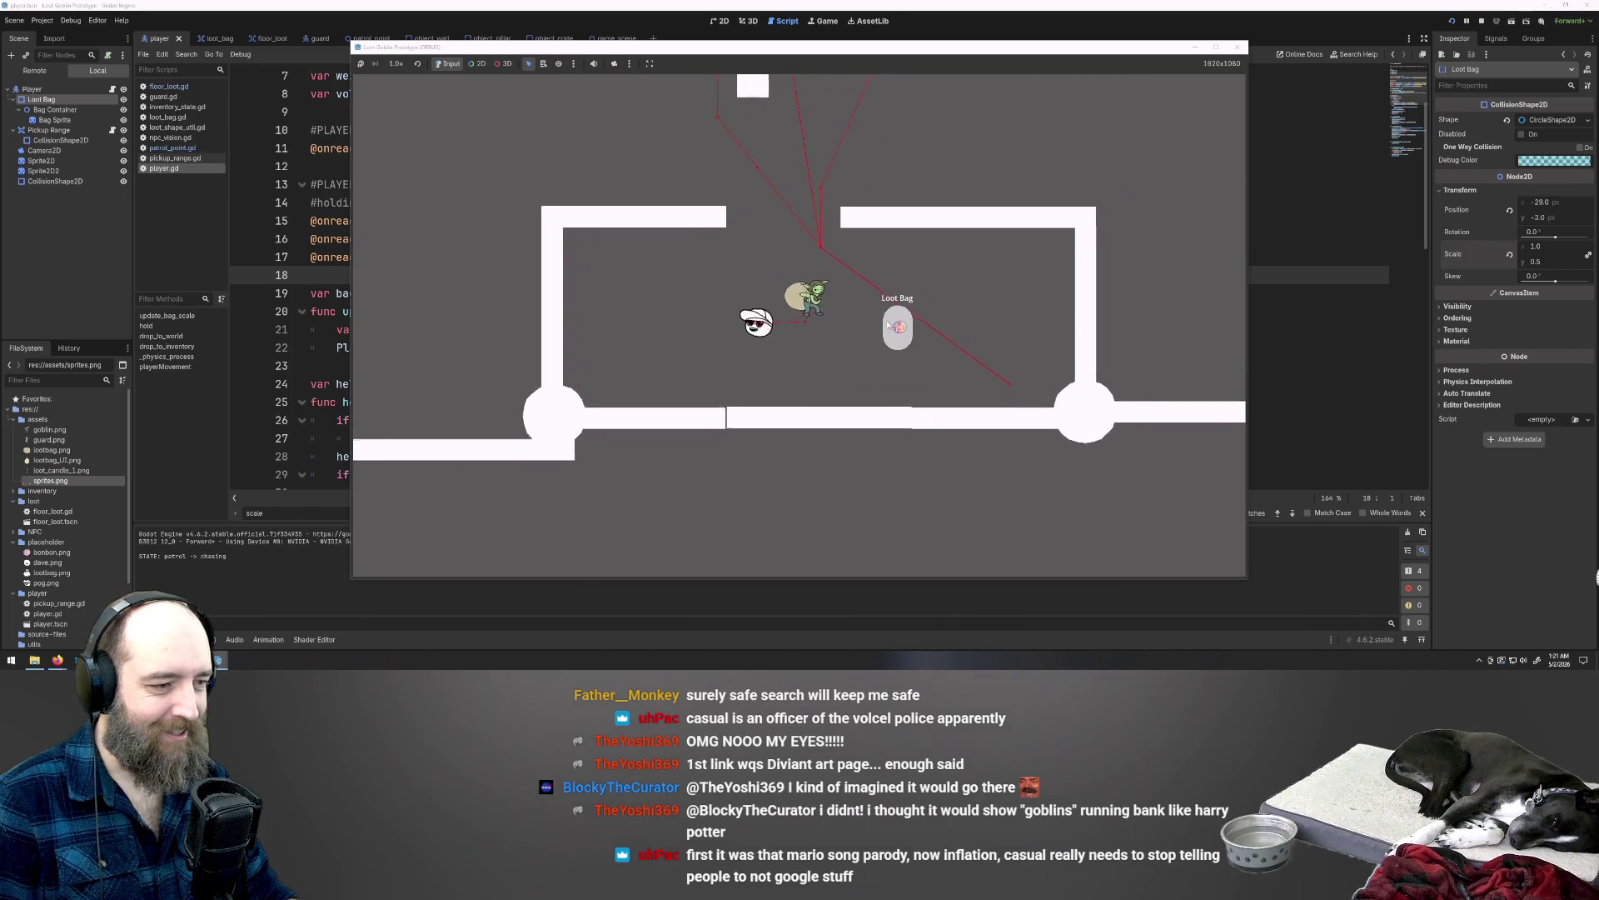
{"action": "key", "text": "w"}
{"action": "key", "text": "d"}
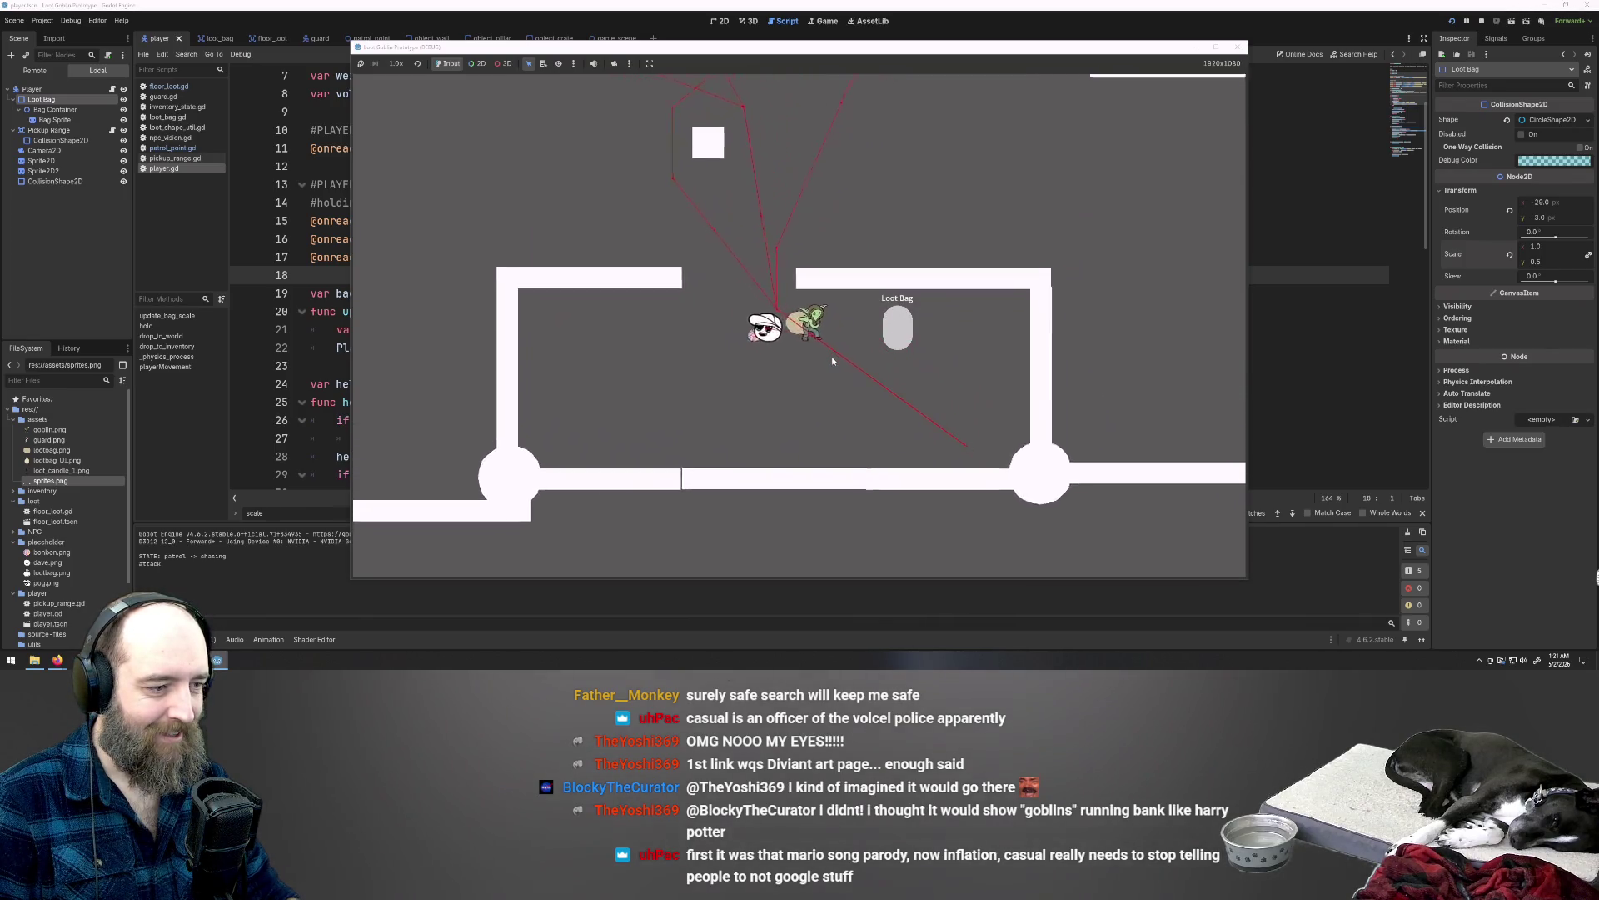
{"action": "key", "text": "a"}
{"action": "key", "text": "w"}
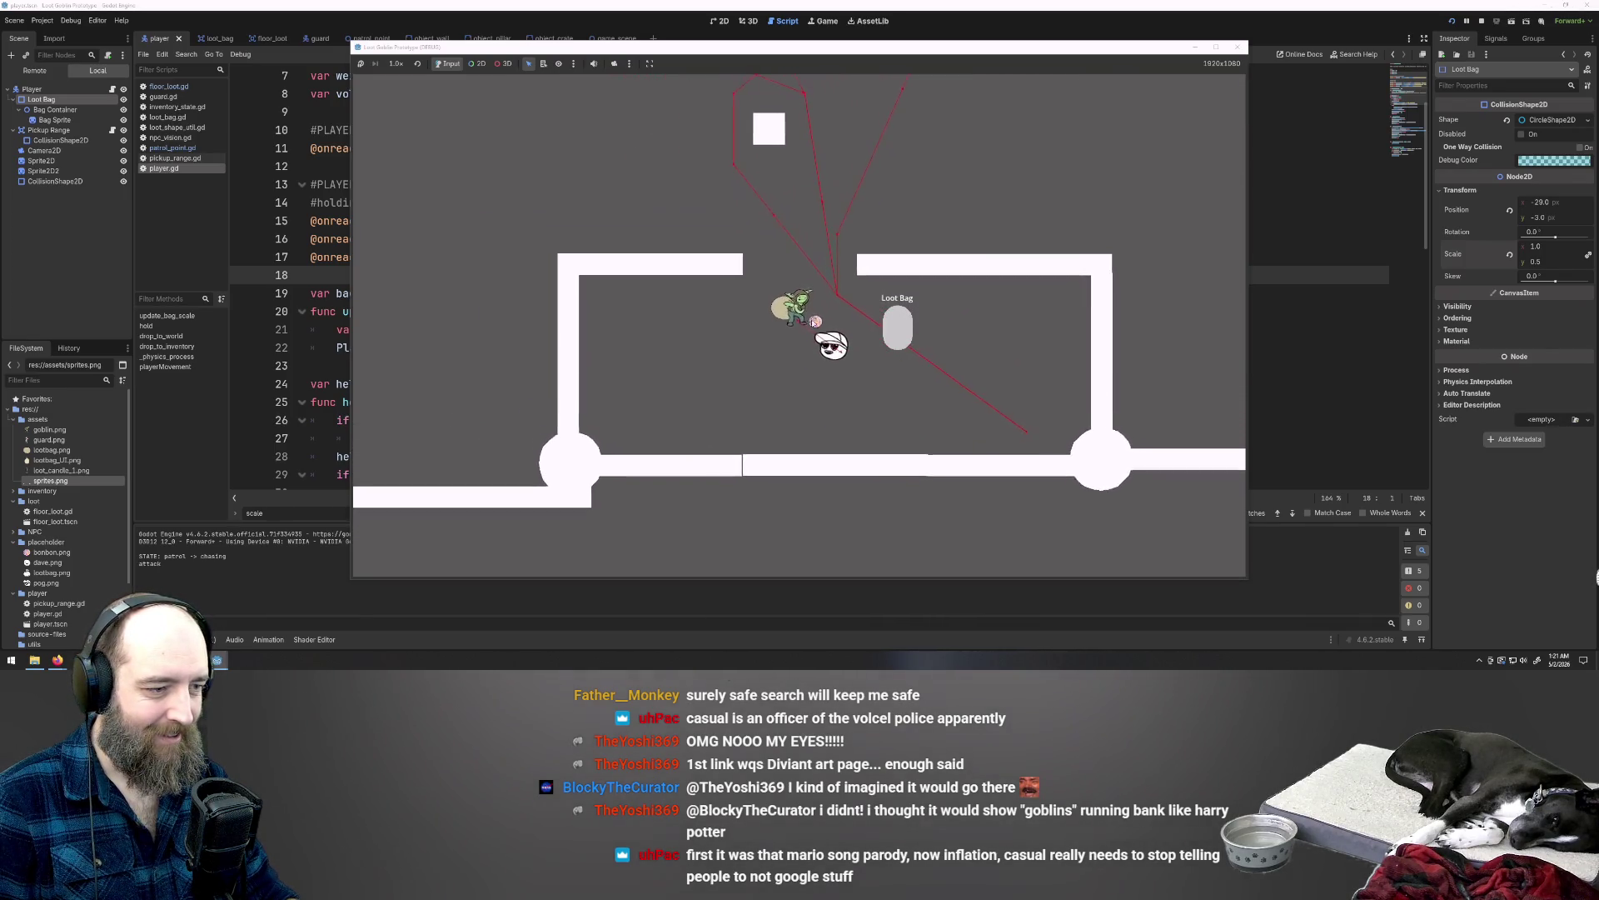
{"action": "key", "text": "d"}
{"action": "key", "text": "e"}
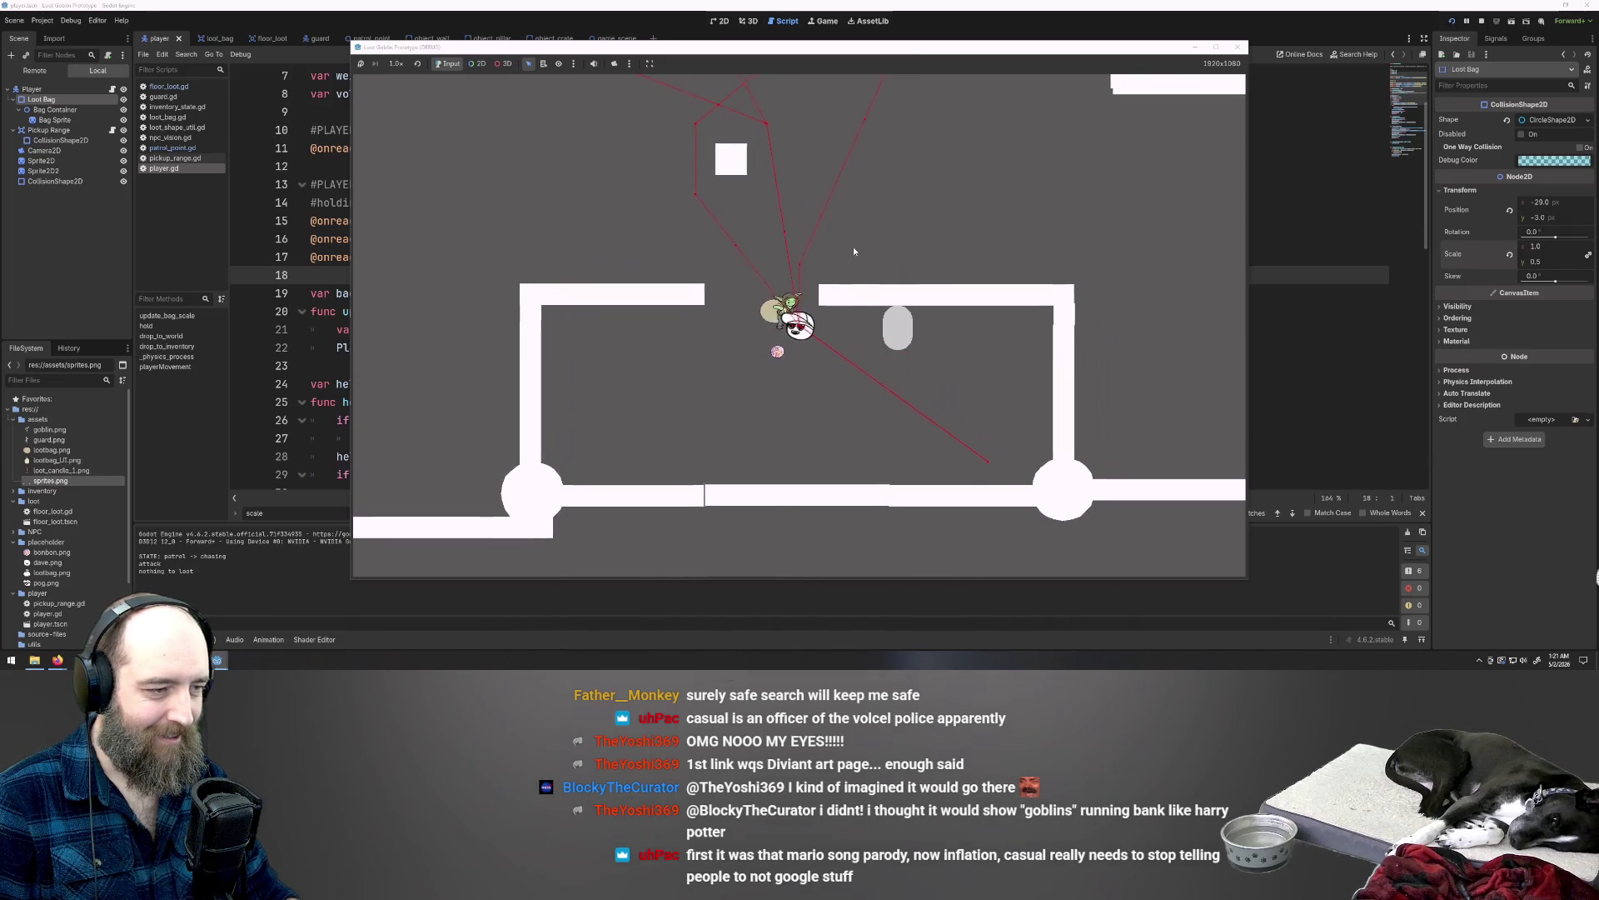
{"action": "key", "text": "w"}
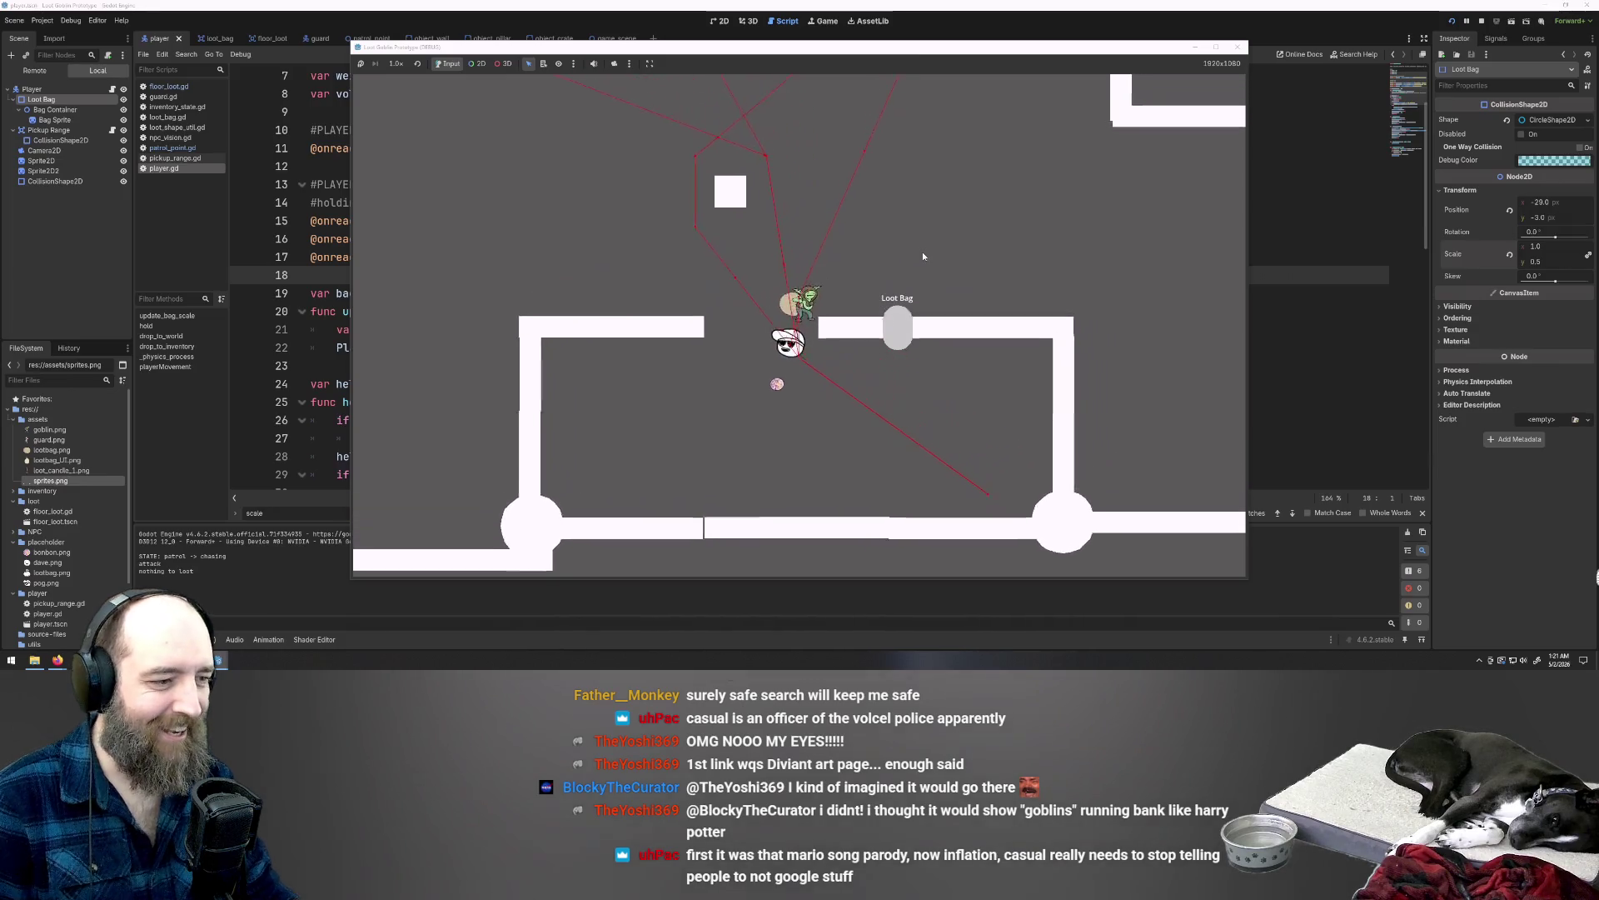
{"action": "key", "text": "d"}
{"action": "key", "text": "e"}
Step: Dodge through the wall gap away from the guards, then make the game window fullscreen
{"action": "key", "text": "a"}
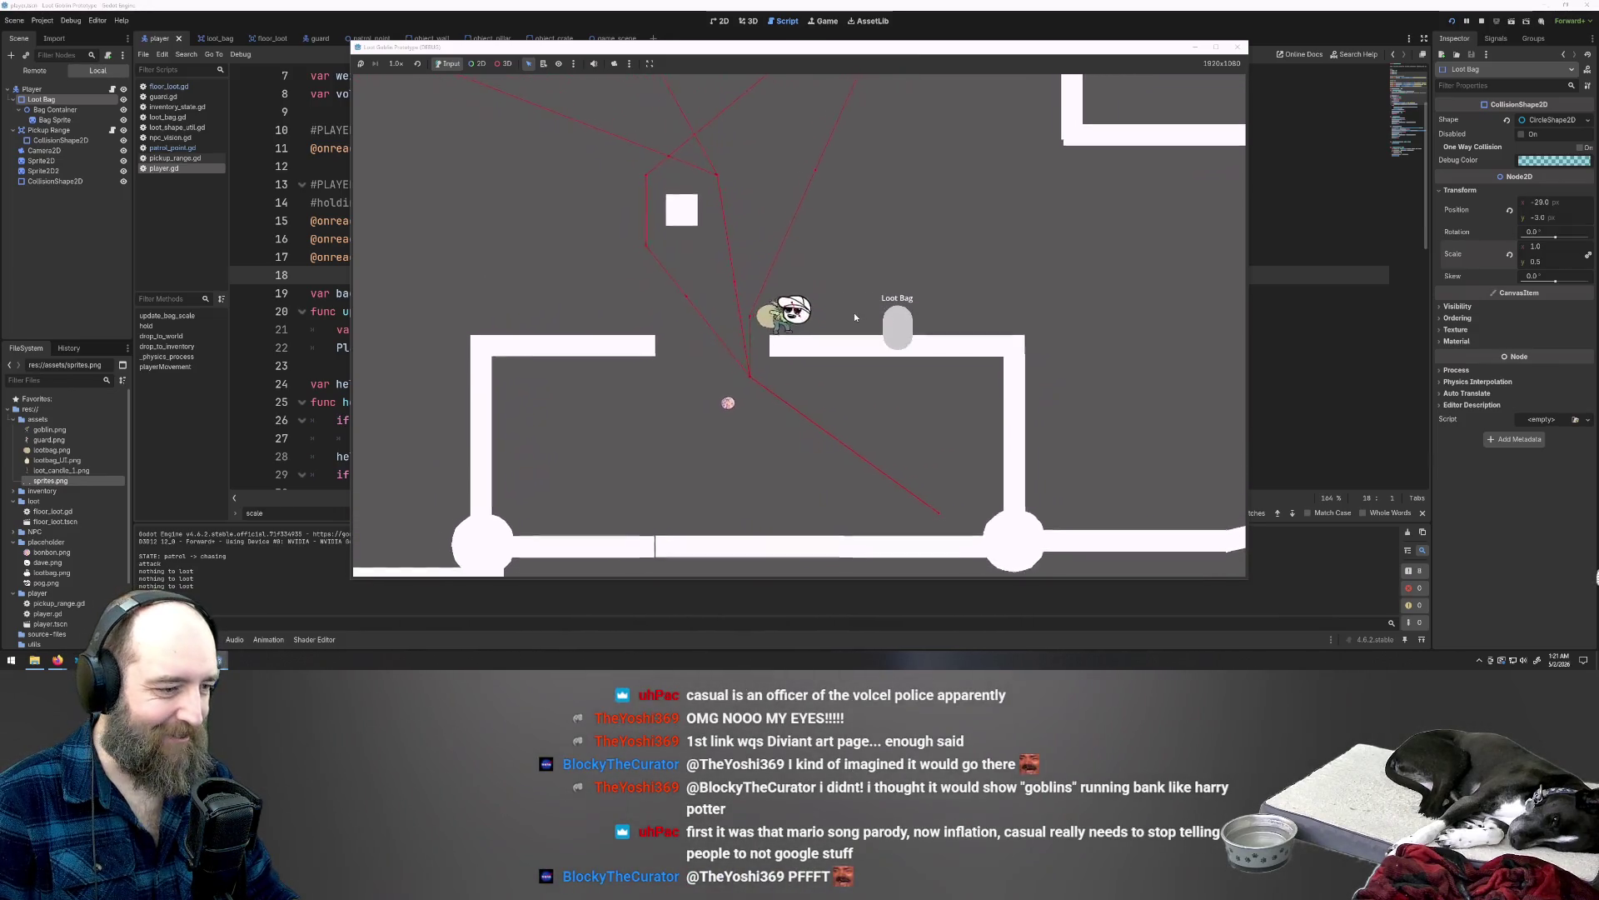
{"action": "key", "text": "s"}
{"action": "key", "text": "e"}
{"action": "key", "text": "w"}
{"action": "key", "text": "d"}
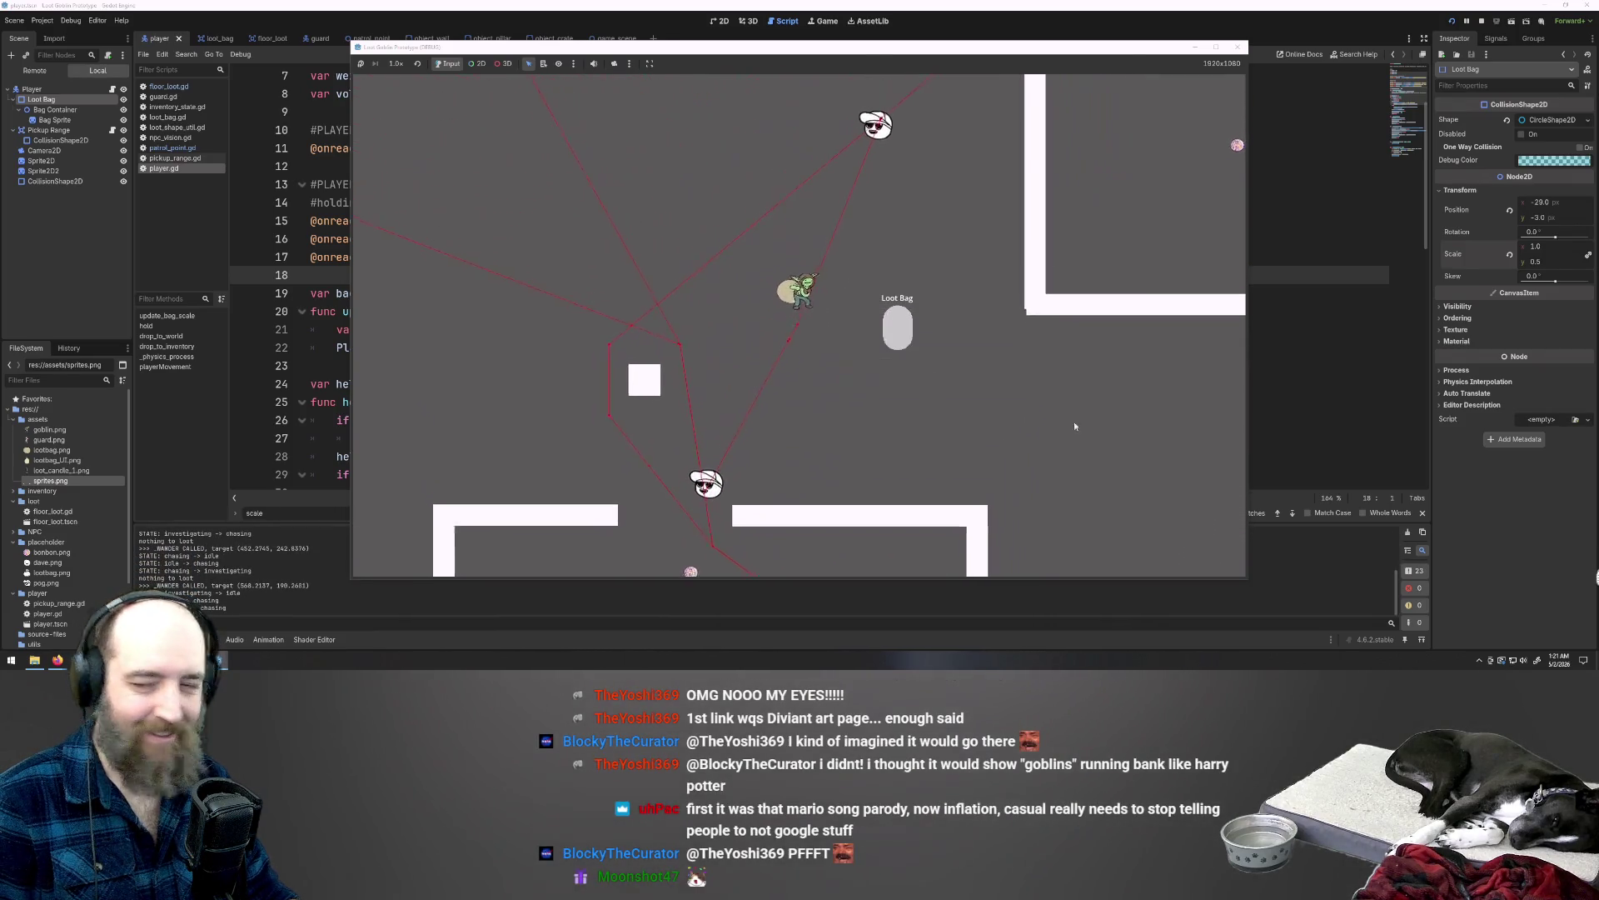
{"action": "key", "text": "a"}
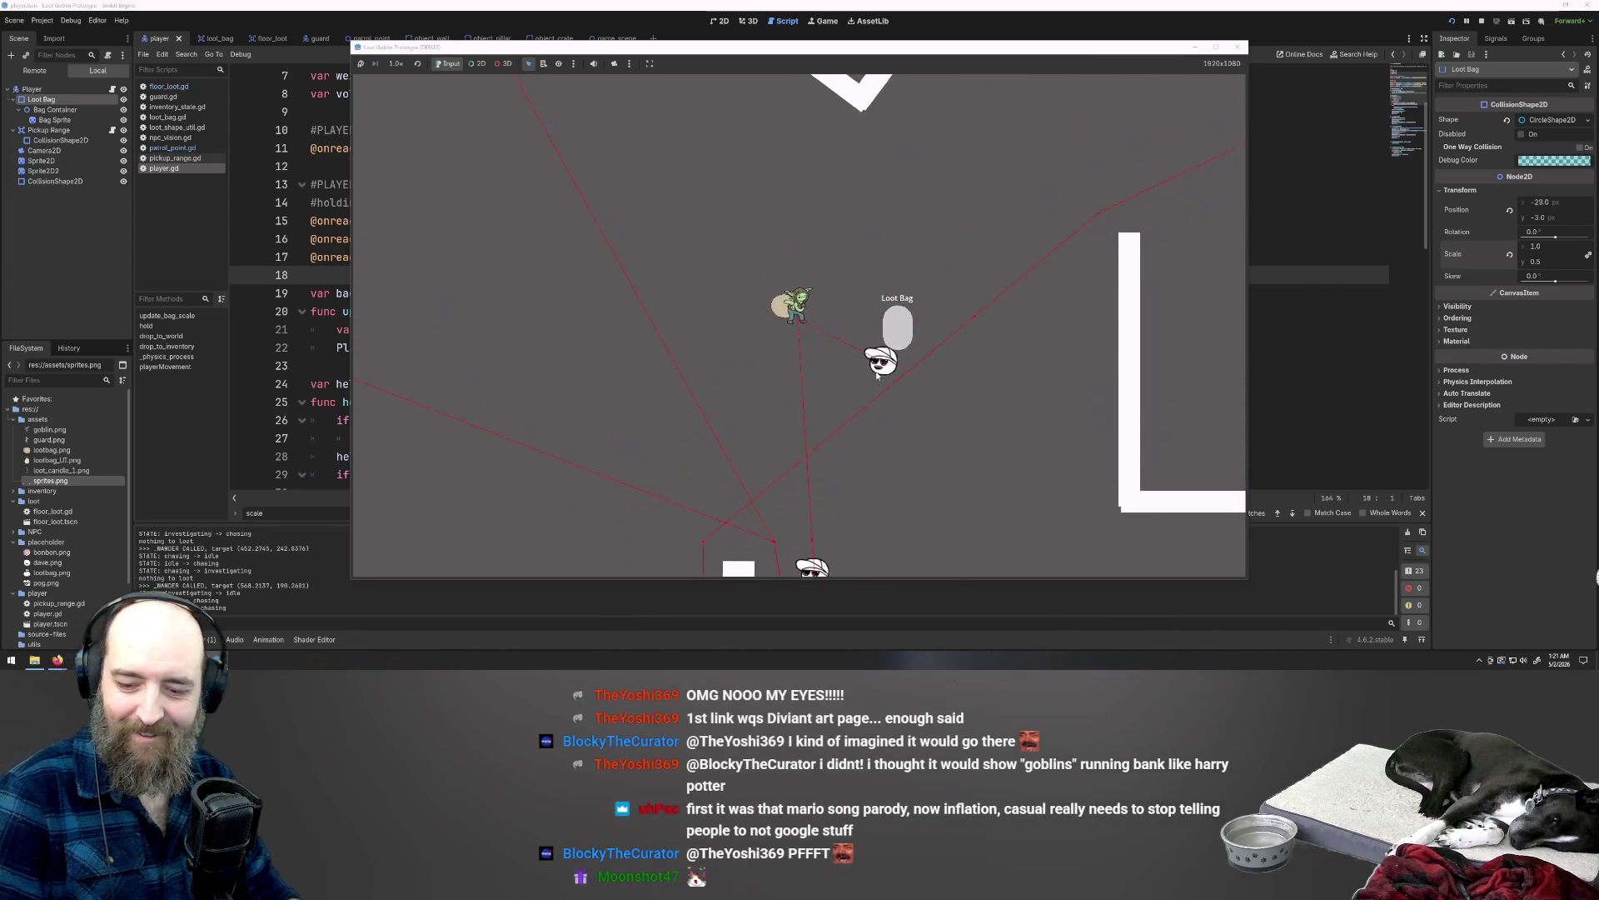
{"action": "key", "text": "F11"}
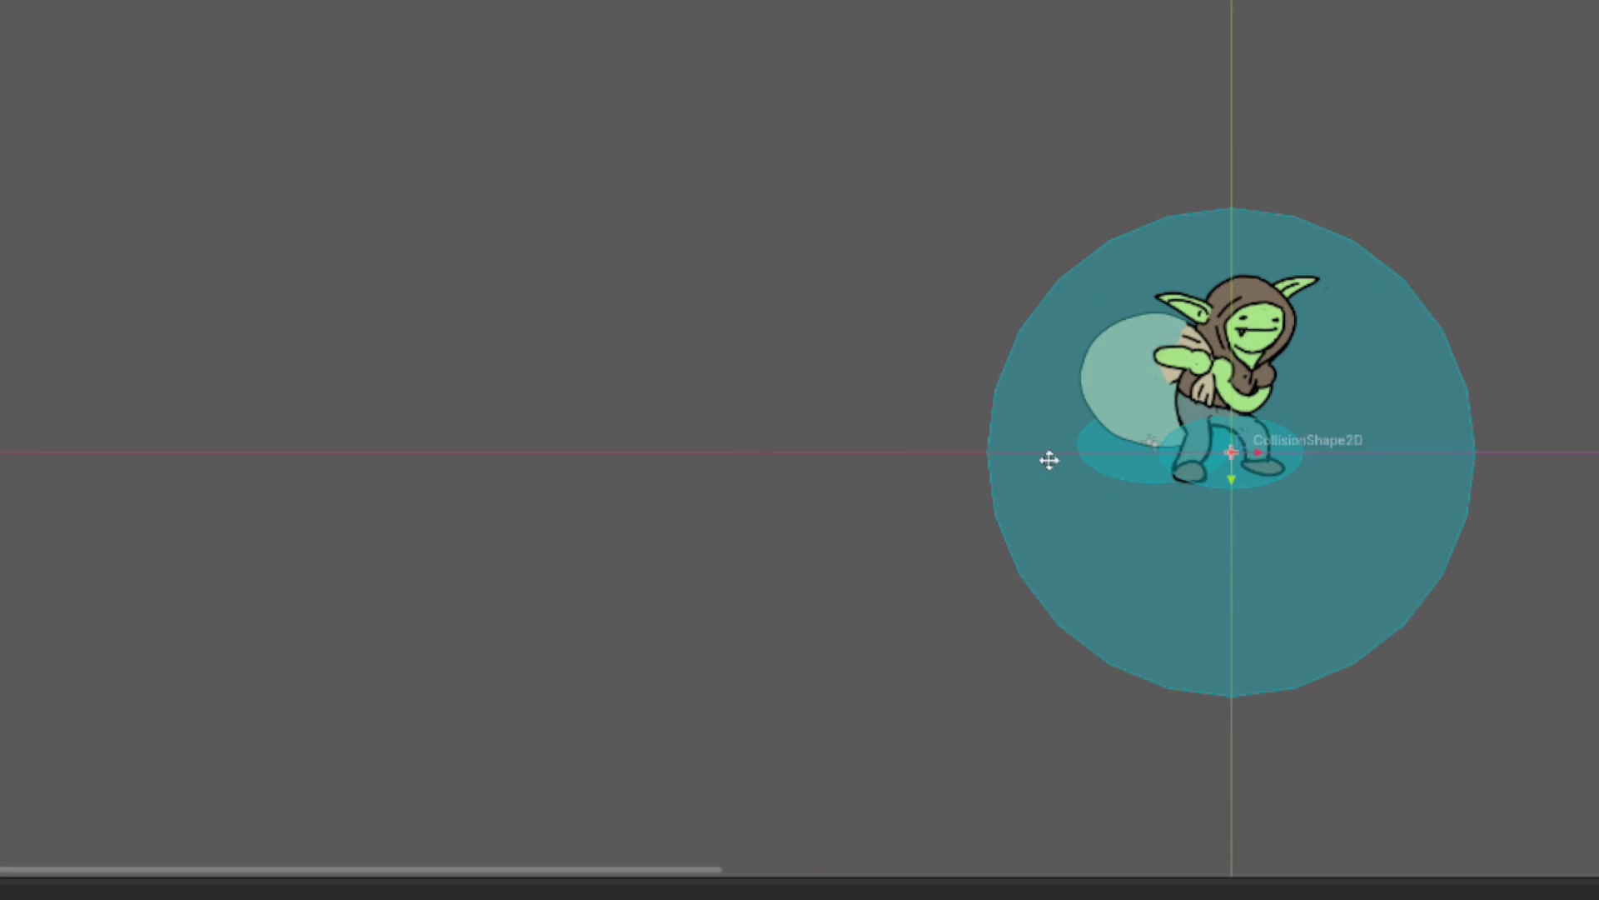
Step: Zoom in on the player, enlarge and undo the sack, then rescale it to a round, uniform shape
{"action": "scroll", "coordinate": [696, 338], "scroll_direction": "down", "scroll_amount": 2}
{"action": "scroll", "coordinate": [1346, 446], "scroll_direction": "up", "scroll_amount": 1}
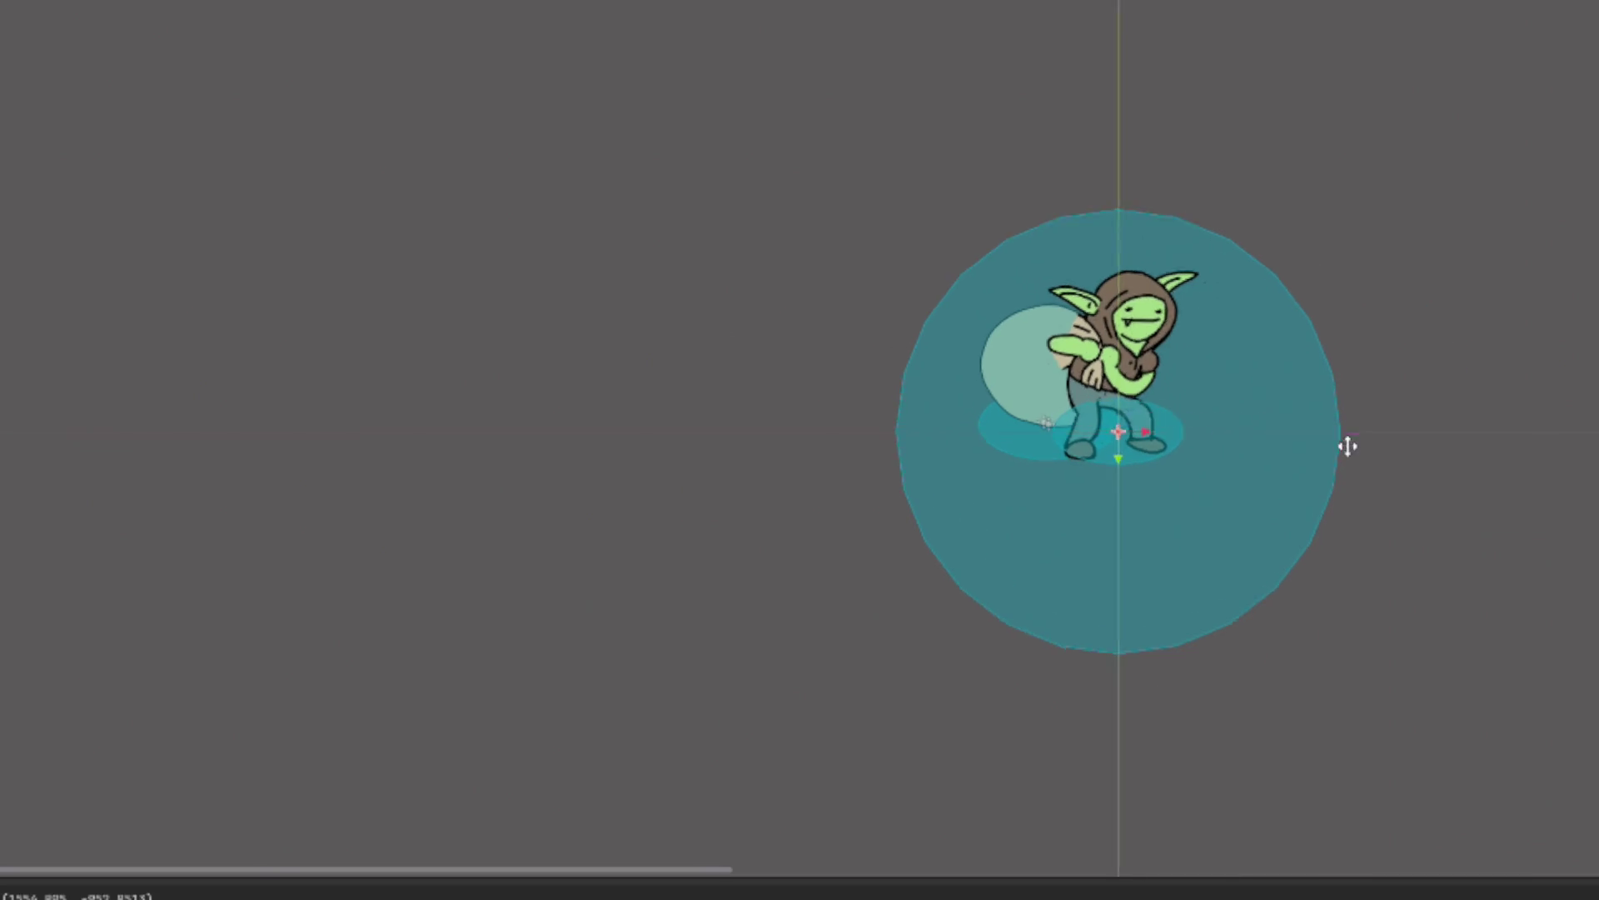
{"action": "scroll", "coordinate": [1084, 388], "scroll_direction": "up", "scroll_amount": 5}
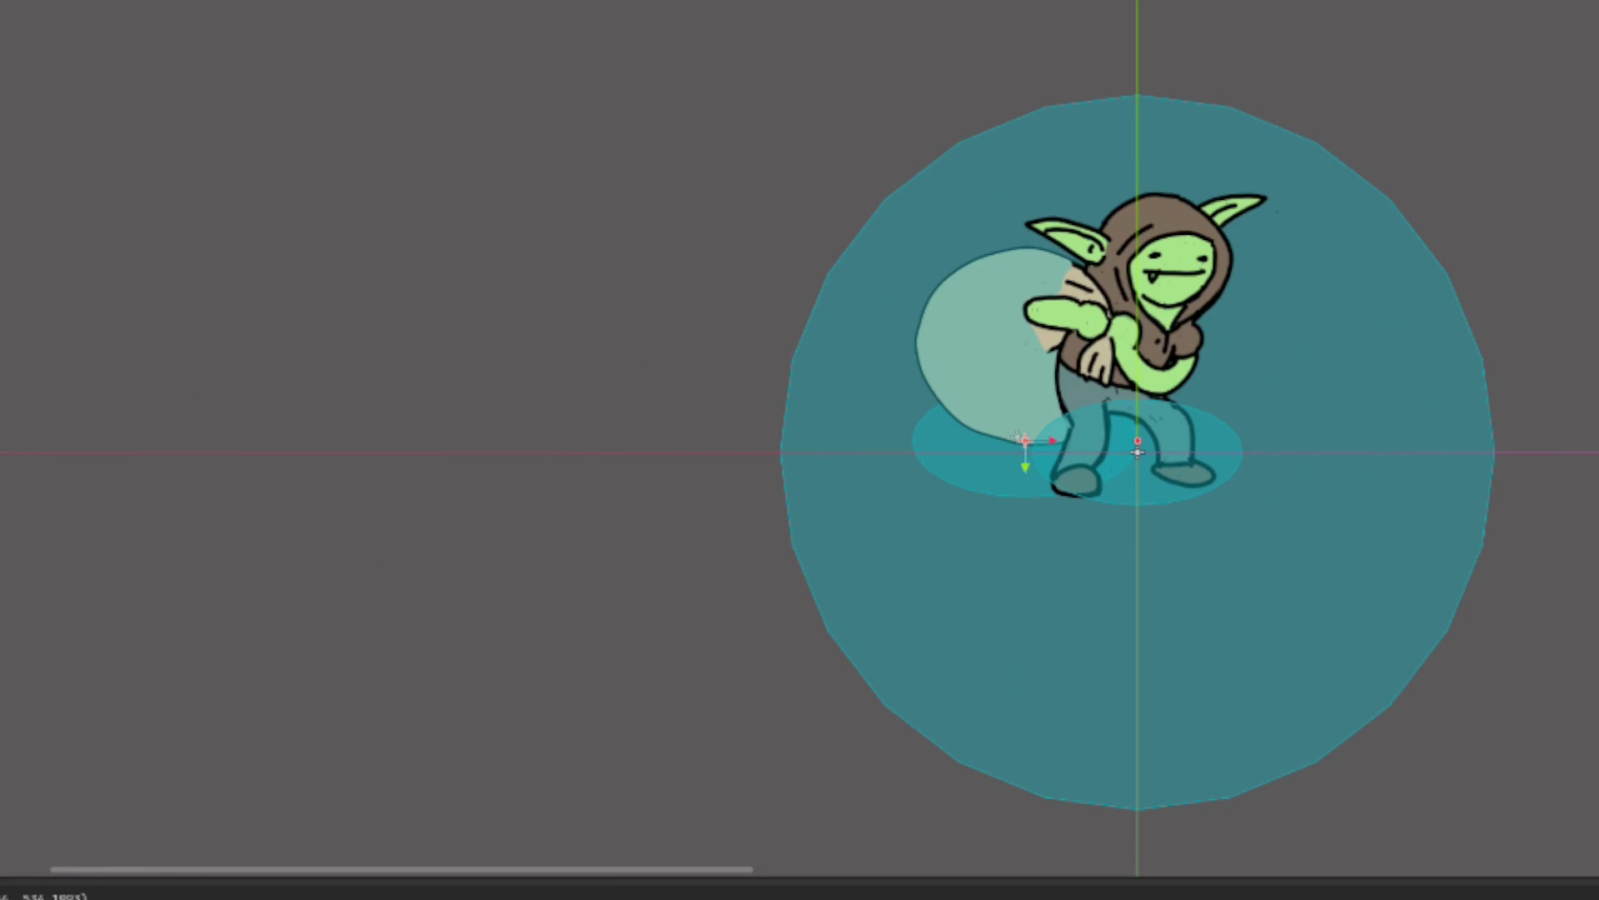
{"action": "left_click_drag", "start_coordinate": [1018, 436], "coordinate": [785, 392]}
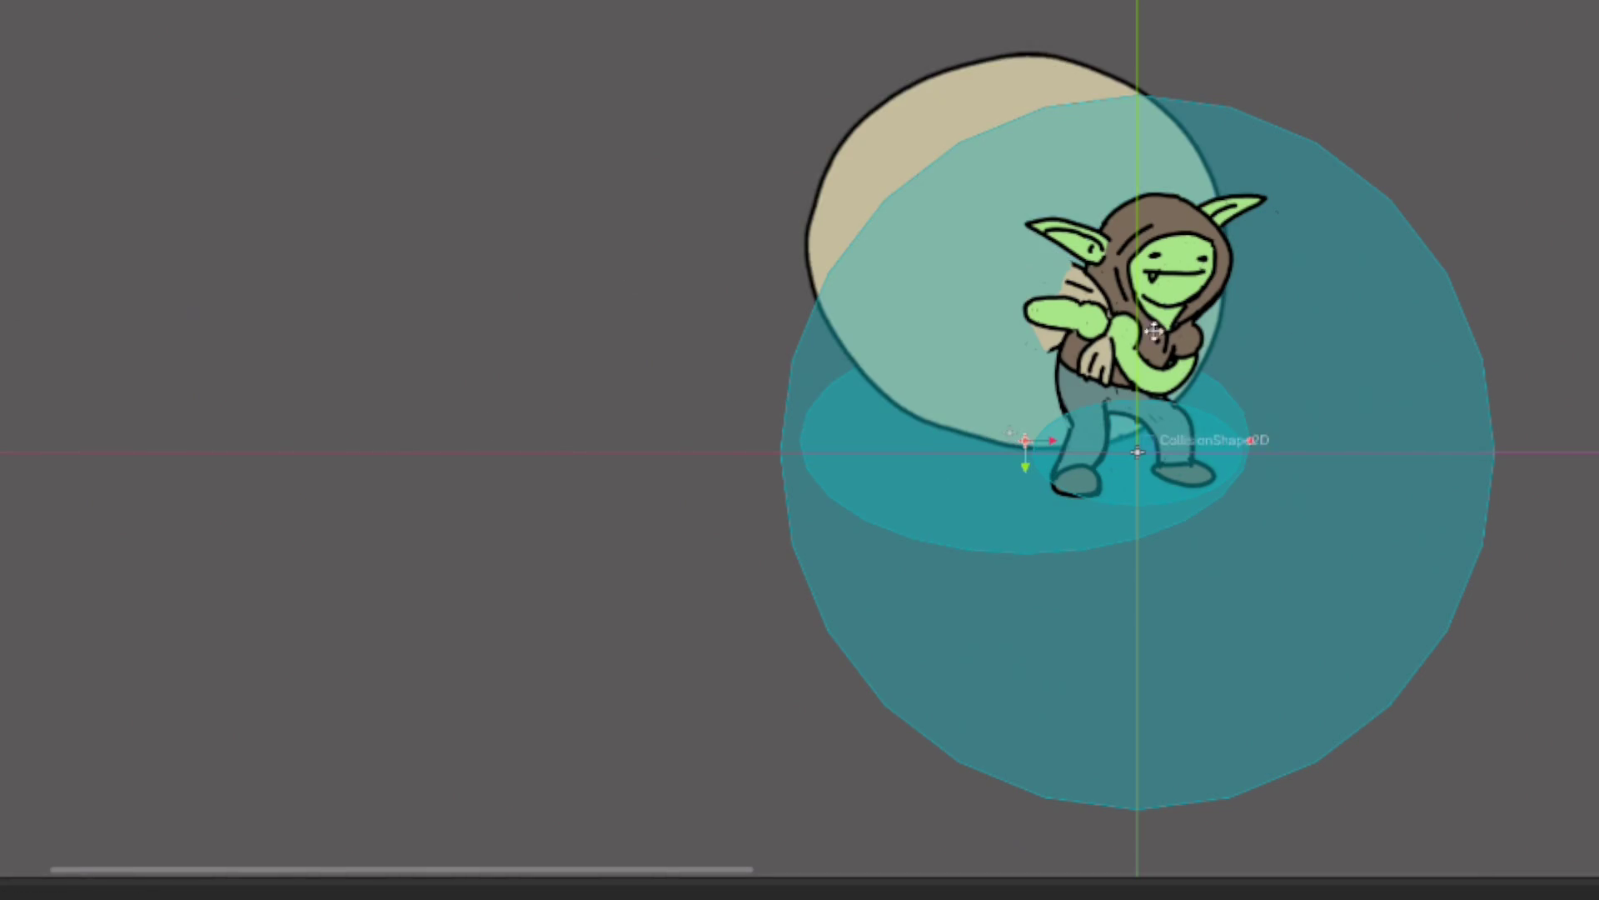
{"action": "key", "text": "ctrl+z"}
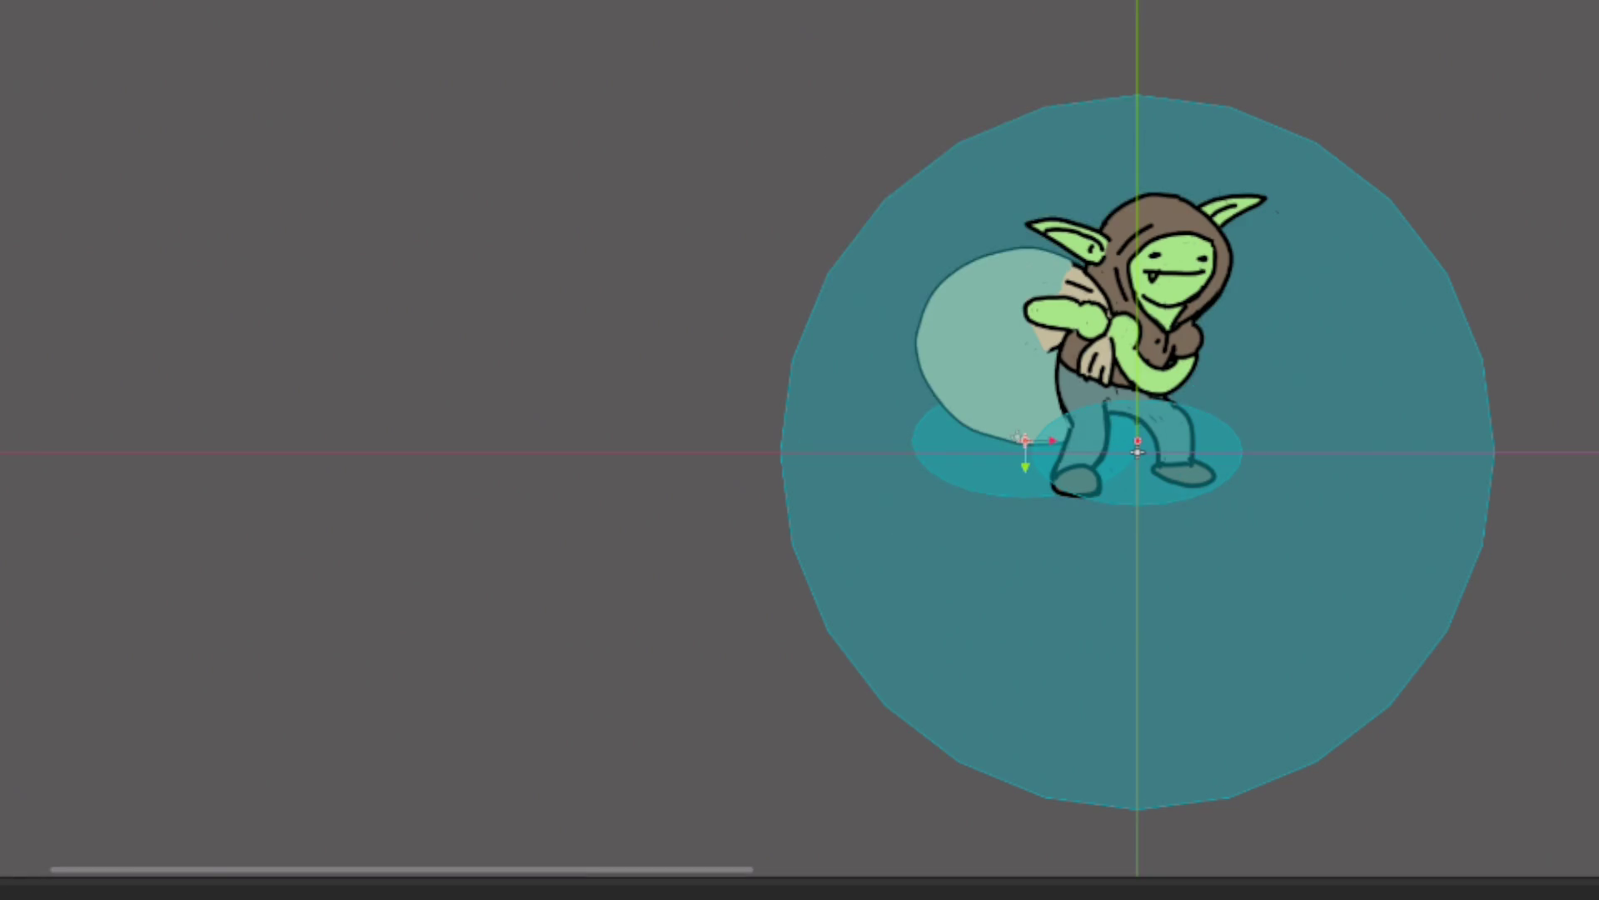
{"action": "left_click_drag", "start_coordinate": [1018, 437], "coordinate": [1016, 432]}
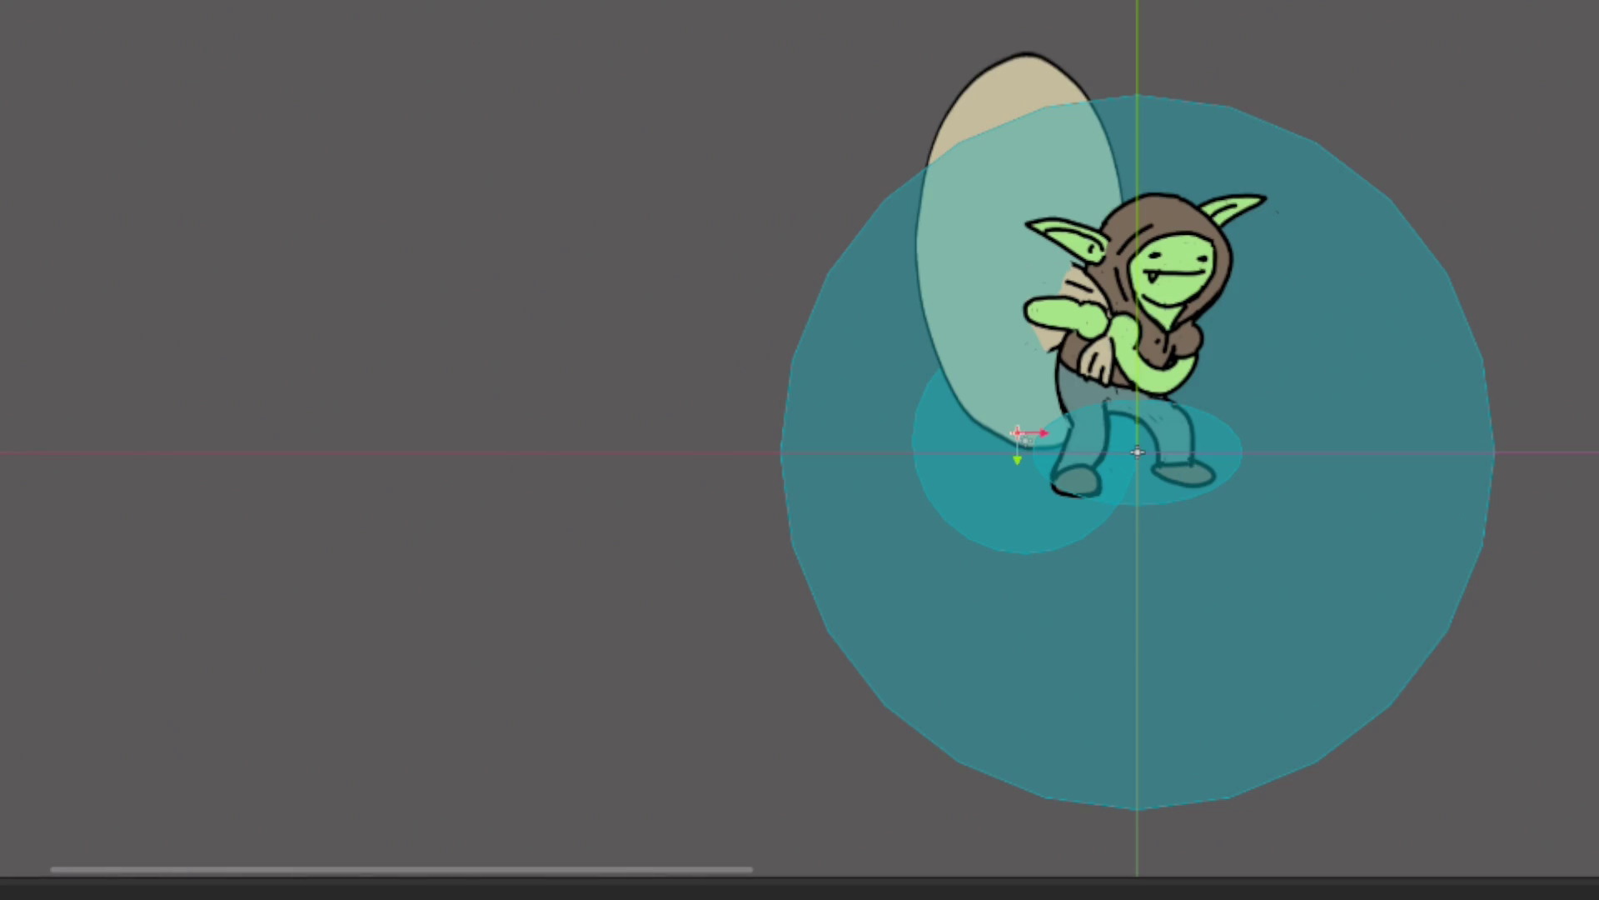
{"action": "left_click_drag", "start_coordinate": [1017, 432], "coordinate": [1017, 435]}
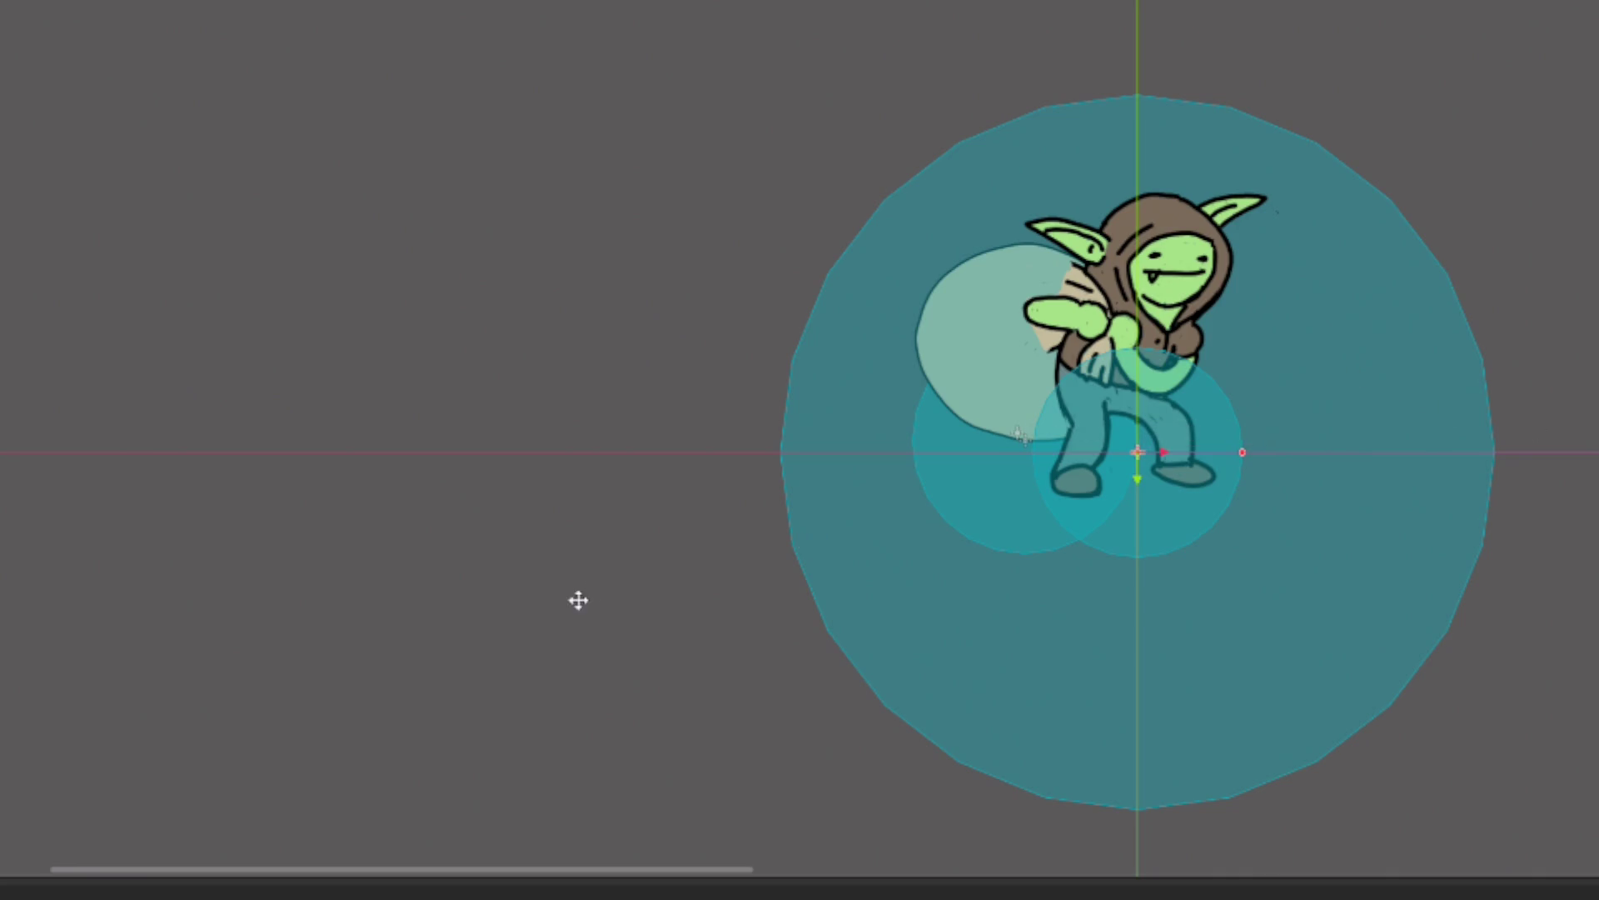
{"action": "scroll", "coordinate": [853, 638], "scroll_direction": "down", "scroll_amount": 2}
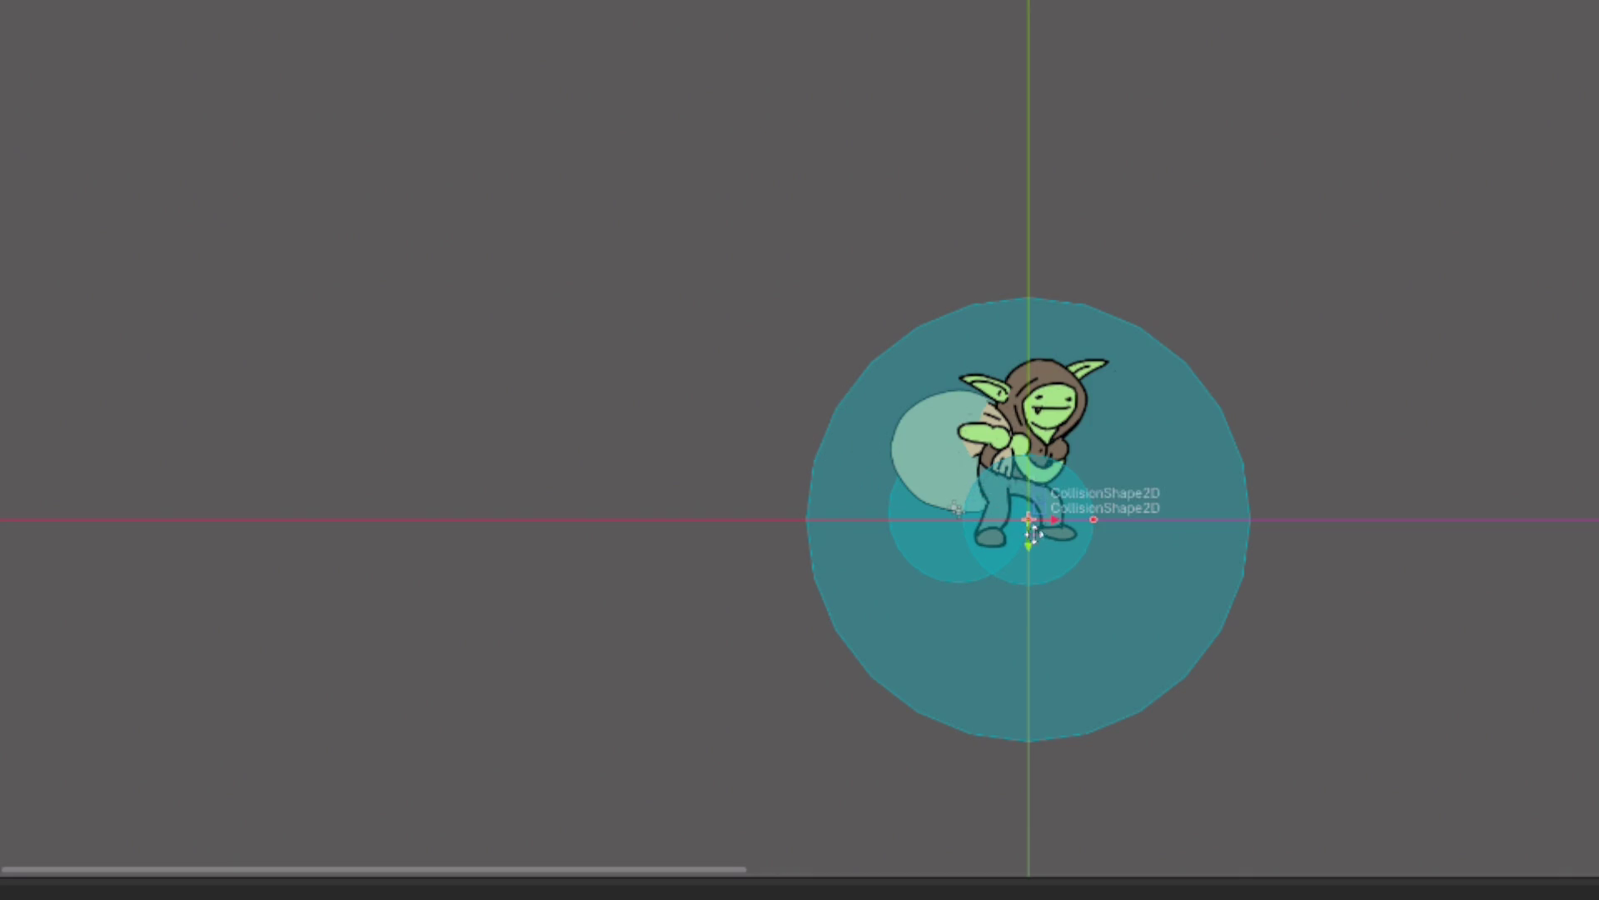
{"action": "scroll", "coordinate": [1042, 560], "scroll_direction": "down", "scroll_amount": 1}
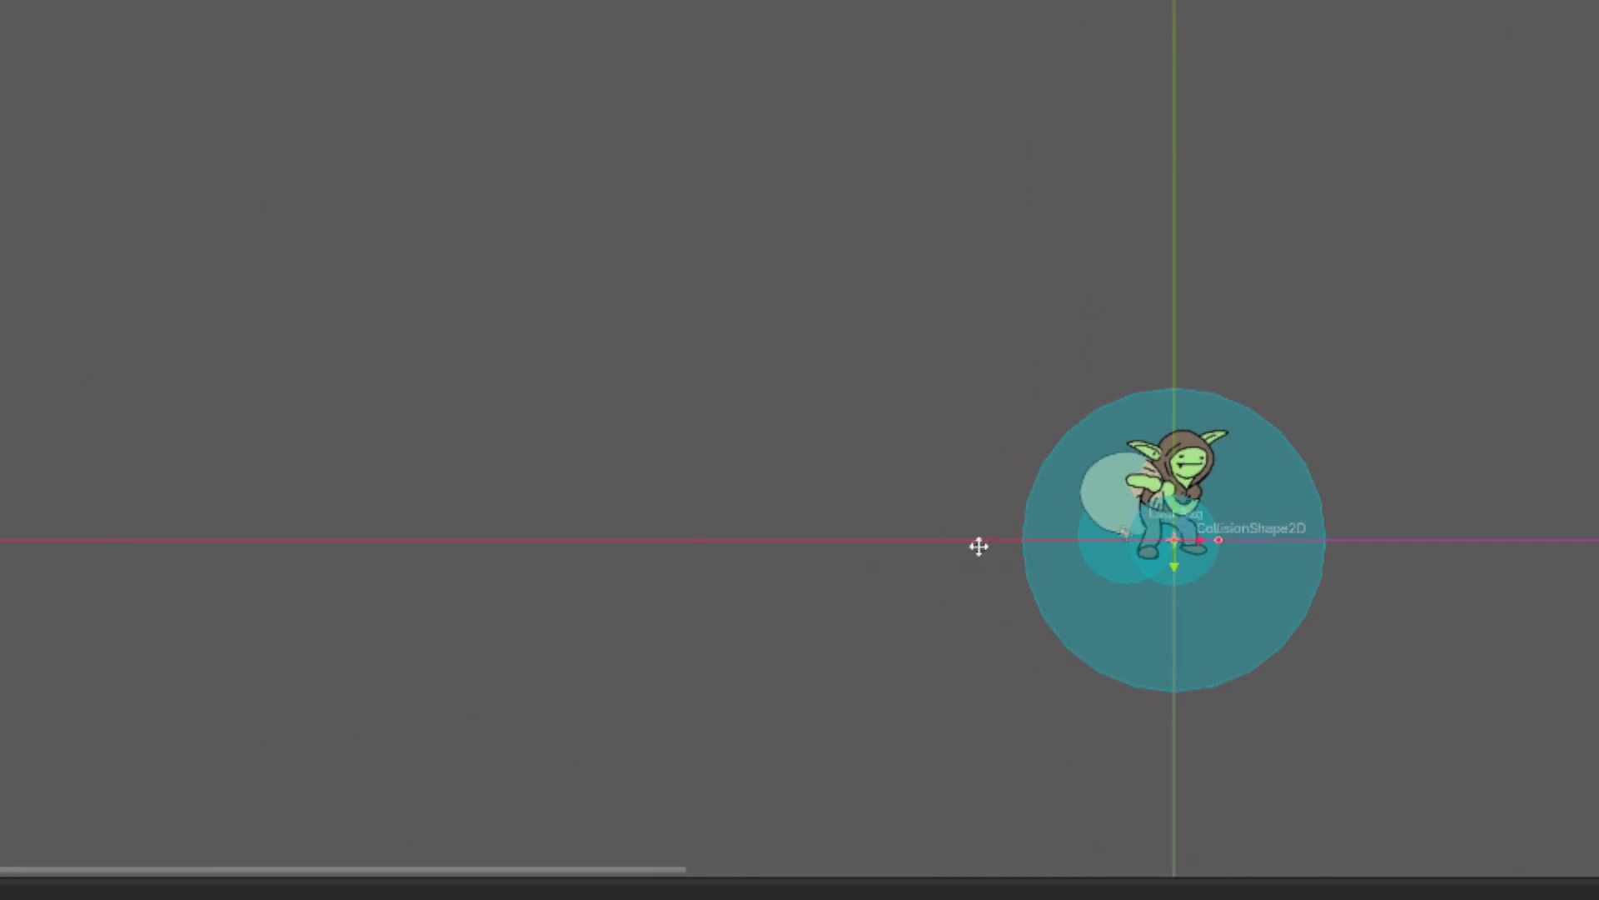
{"action": "scroll", "coordinate": [865, 457], "scroll_direction": "down", "scroll_amount": 1}
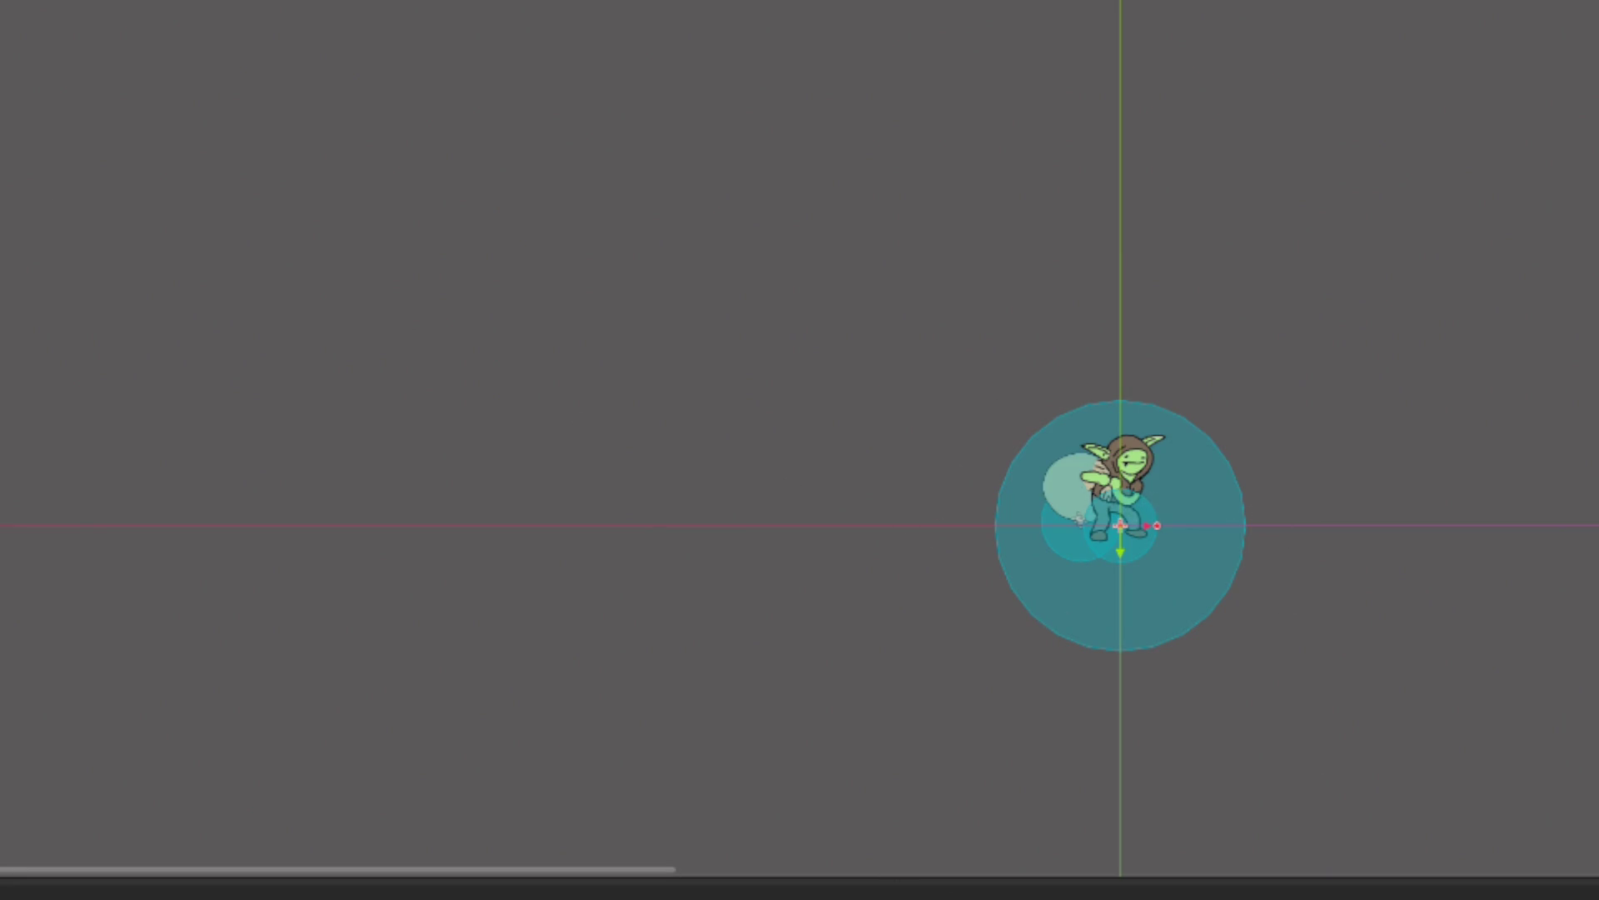
{"action": "scroll", "coordinate": [1398, 701], "scroll_direction": "up", "scroll_amount": 2}
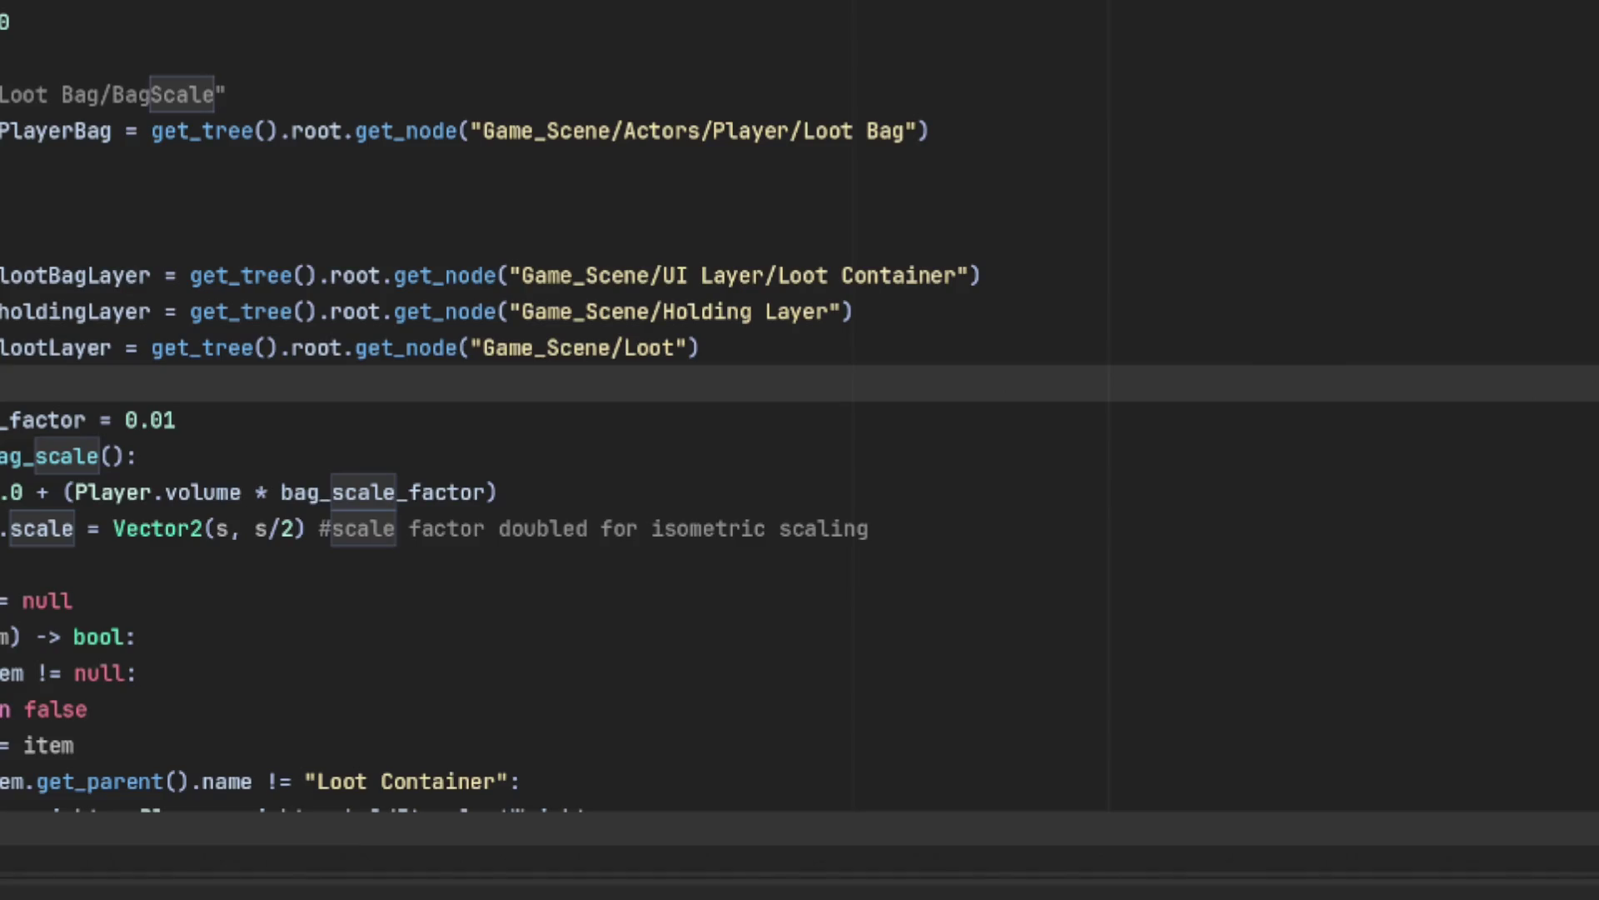
Step: Delete the outdated isometric scaling comment in player.gd and run the game with F5
{"action": "left_click", "coordinate": [305, 533]}
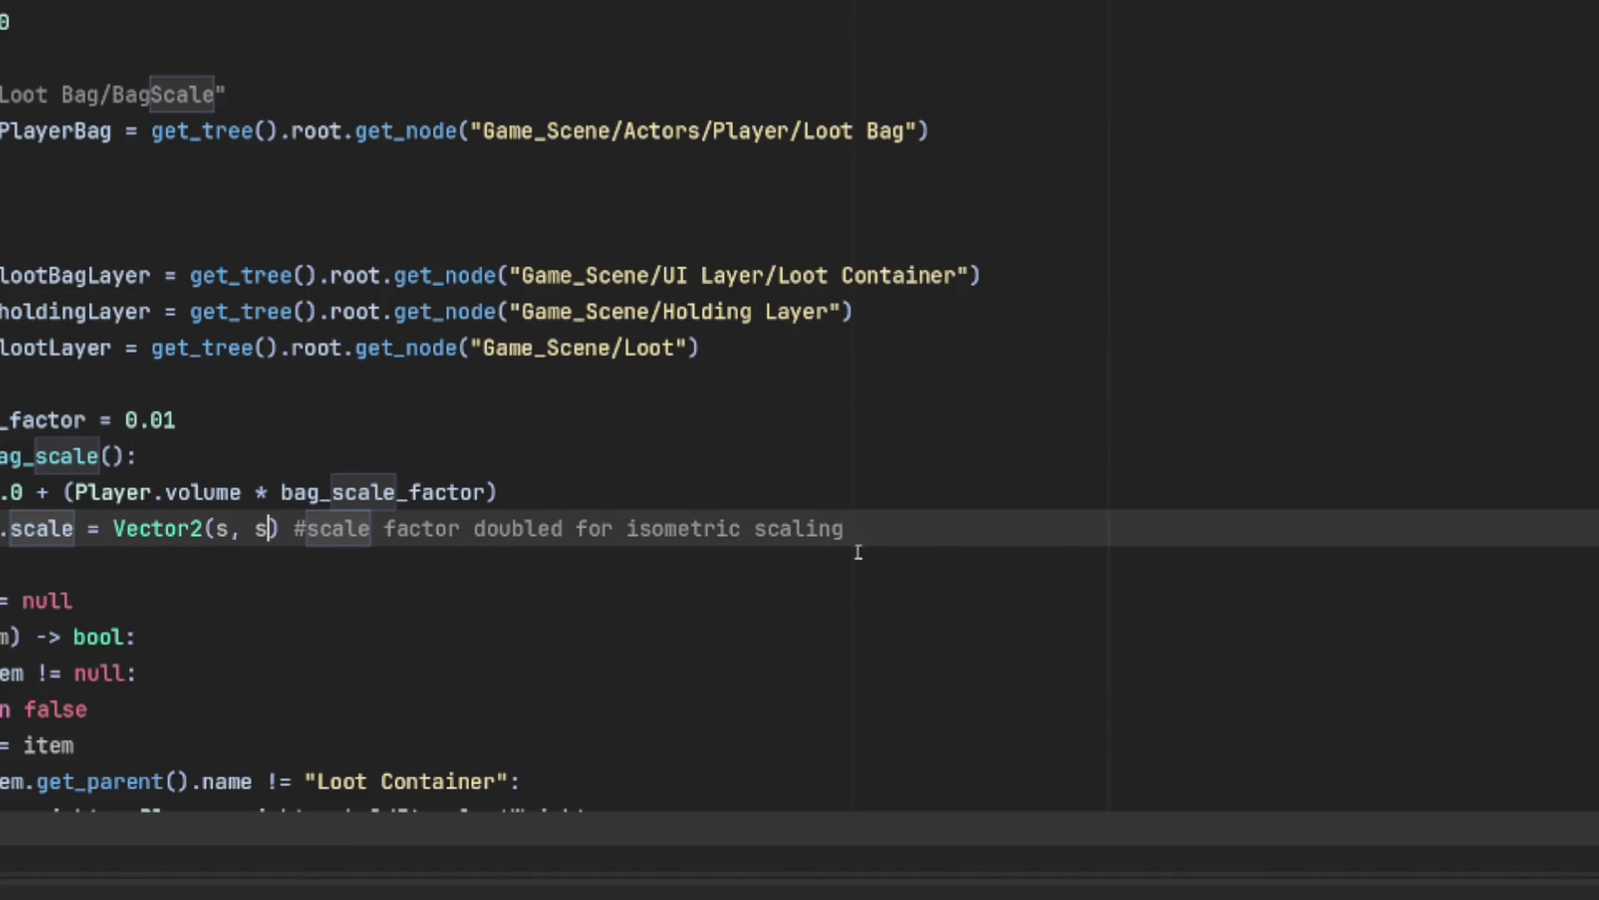
{"action": "left_click_drag", "start_coordinate": [845, 529], "coordinate": [293, 529]}
{"action": "key", "text": "BackSpace"}
{"action": "left_click", "coordinate": [531, 554]}
{"action": "key", "text": "F5"}
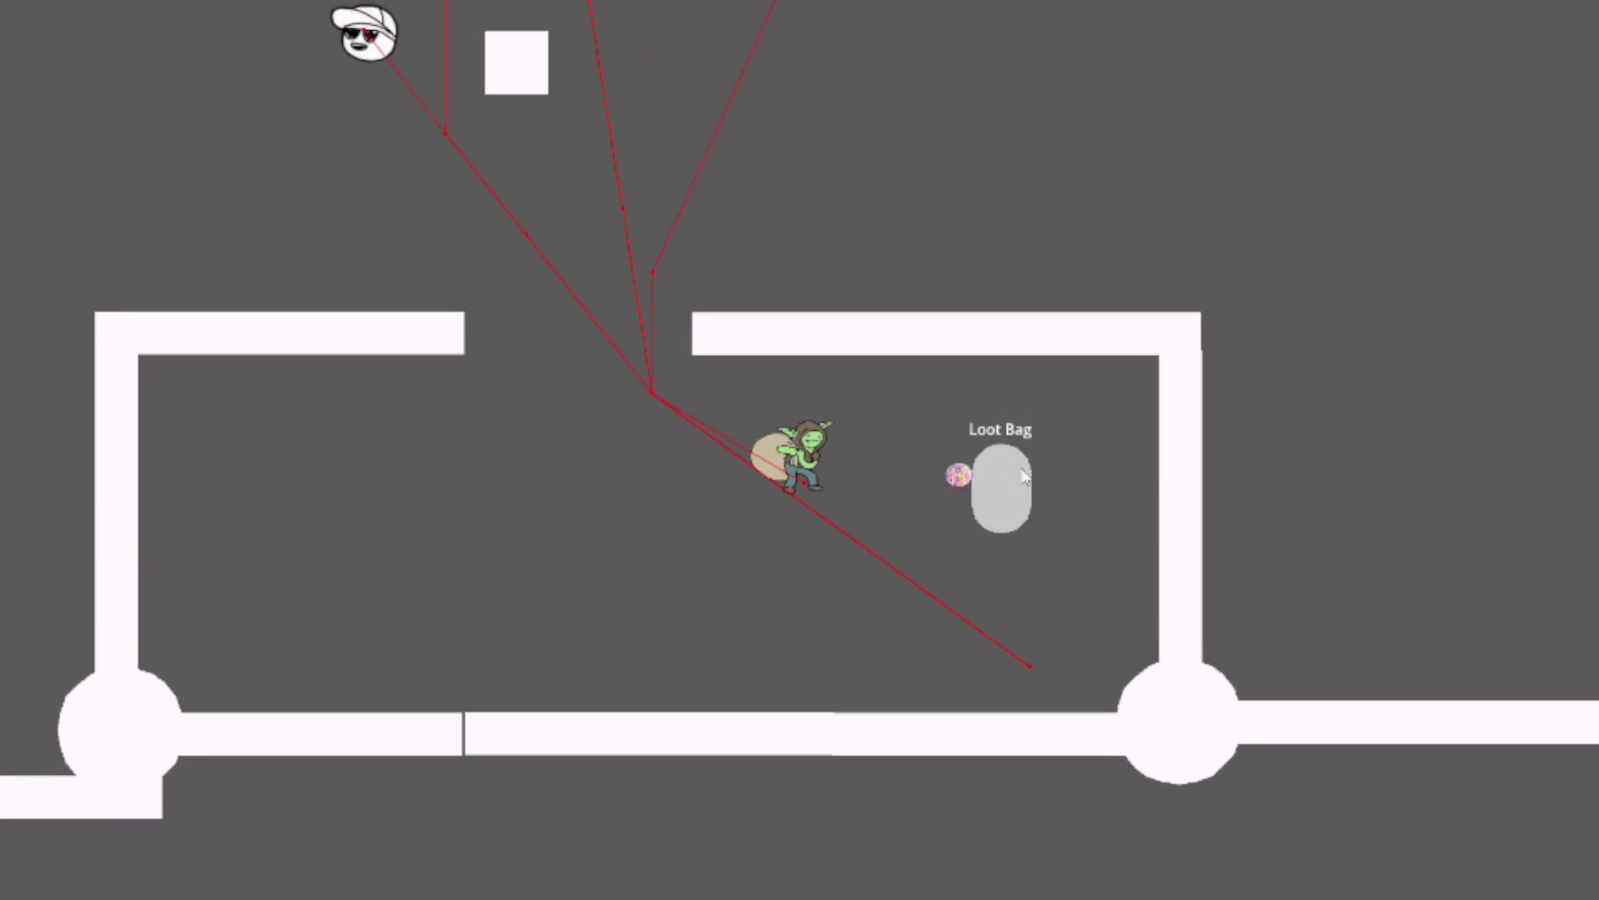
Step: Walk the goblin out through the doorway and up-right away from the guards
{"action": "key", "text": "w"}
{"action": "key", "text": "a"}
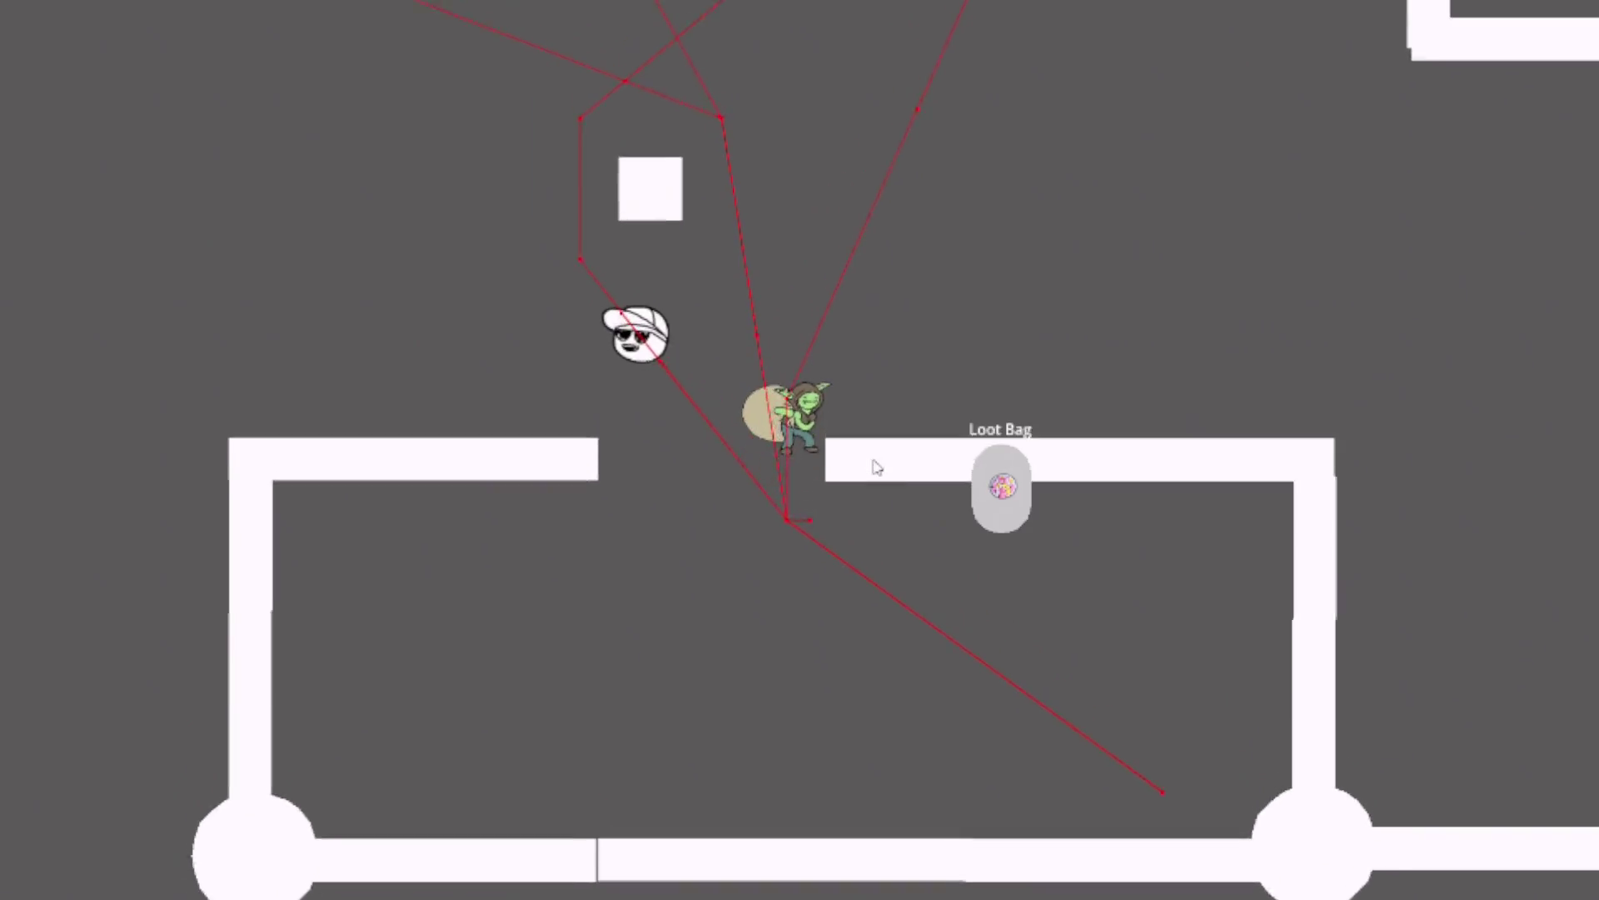
{"action": "key", "text": "d"}
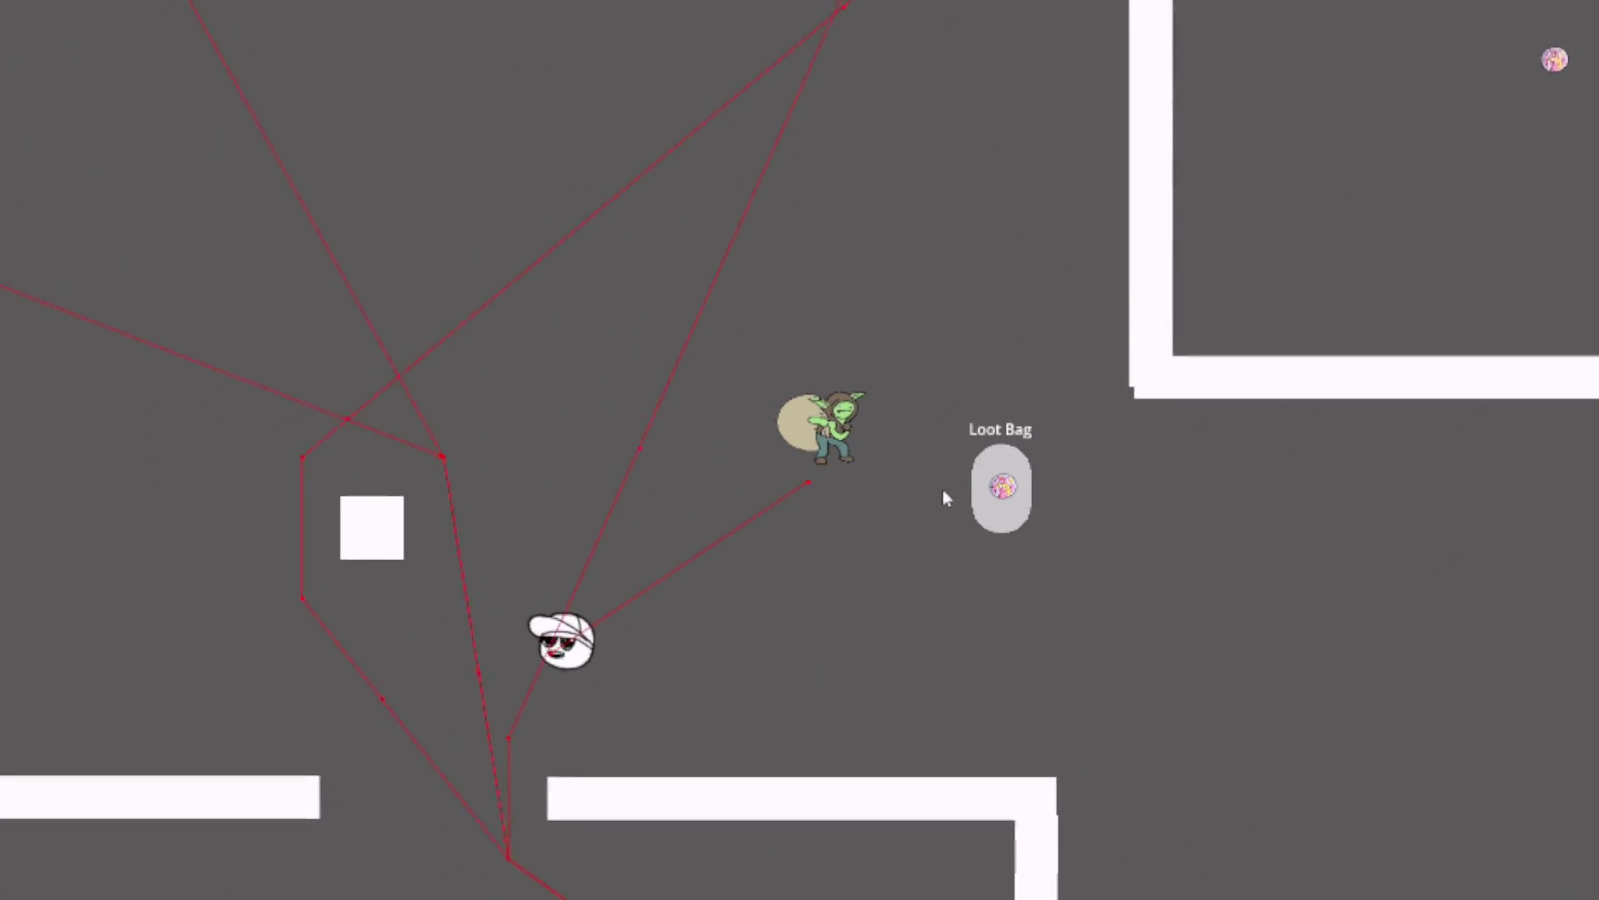
{"action": "key", "text": "w"}
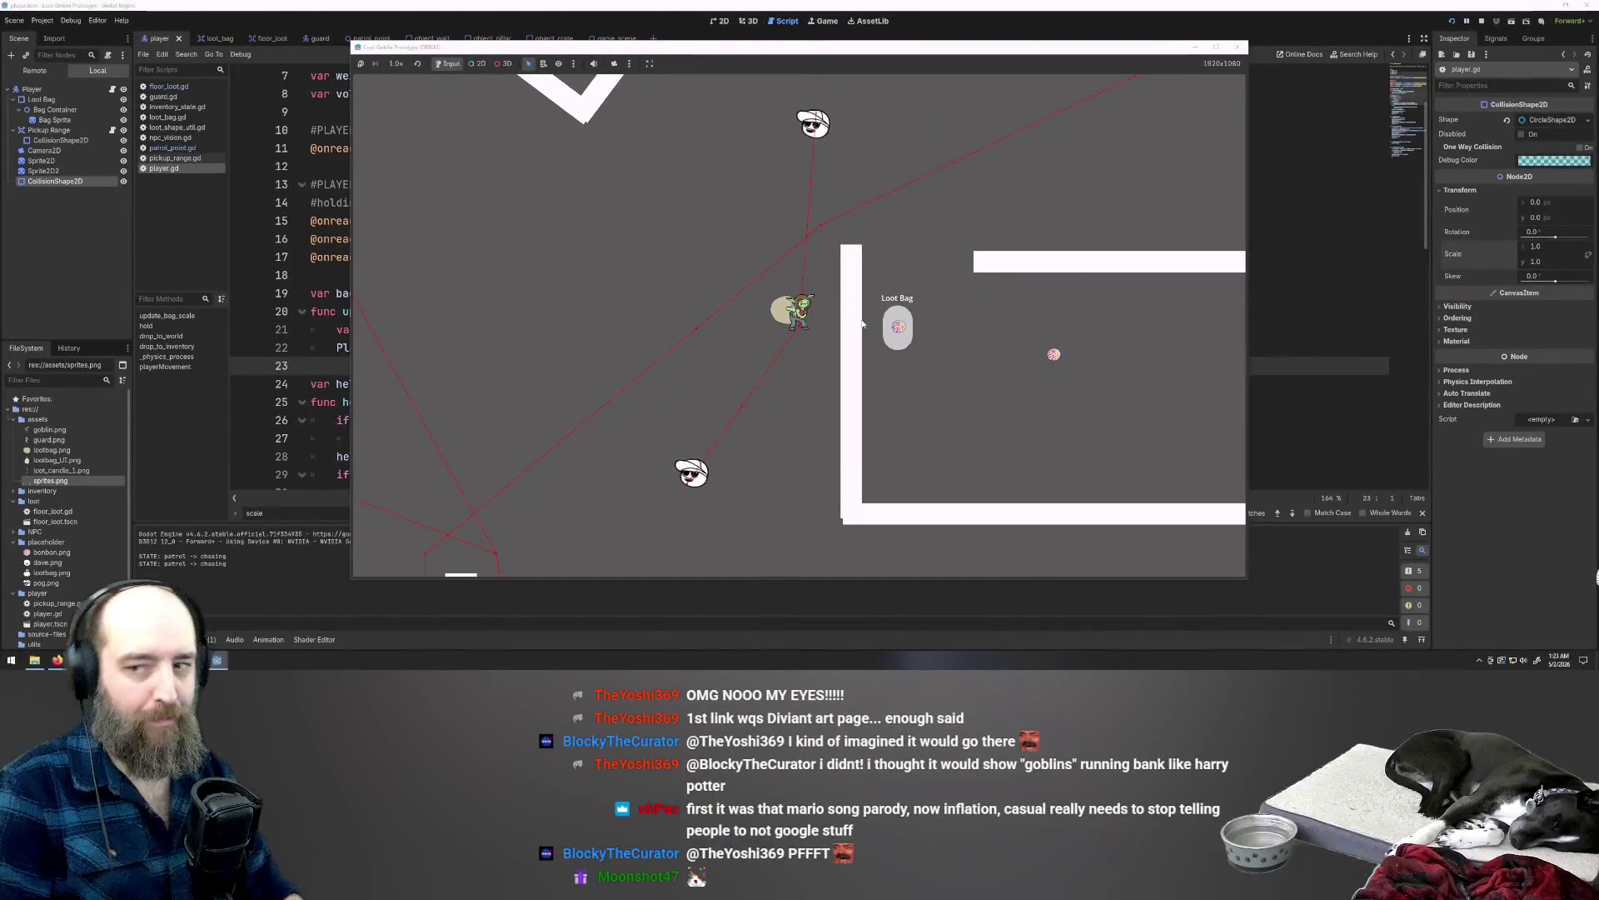
{"action": "key", "text": "a"}
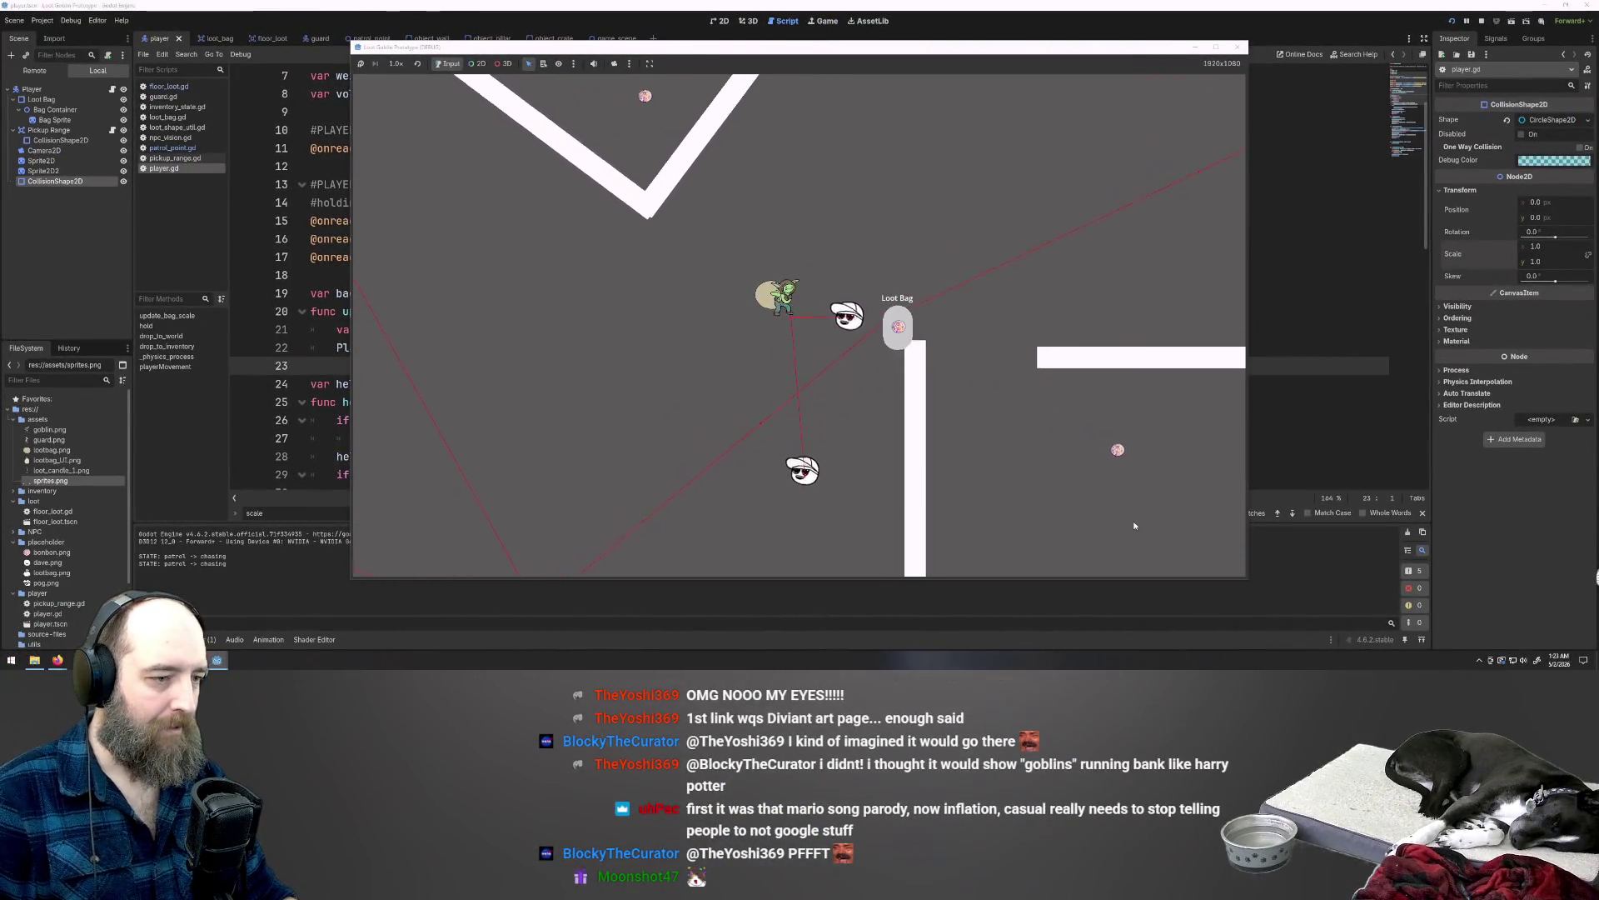
{"action": "key", "text": "d"}
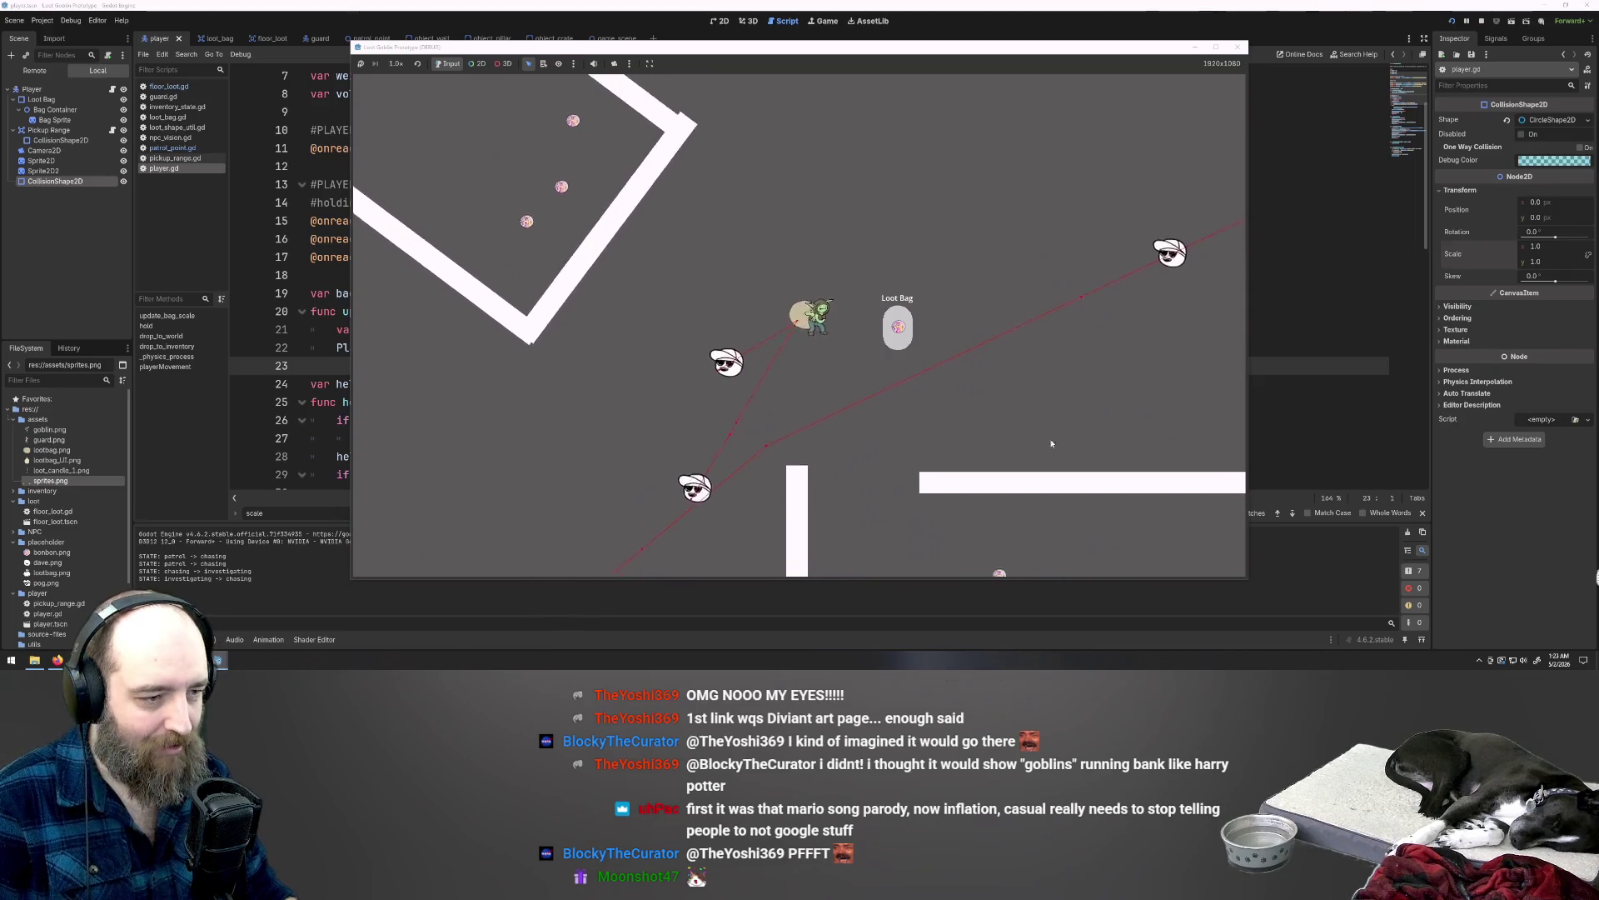
{"action": "key", "text": "w"}
{"action": "key", "text": "a"}
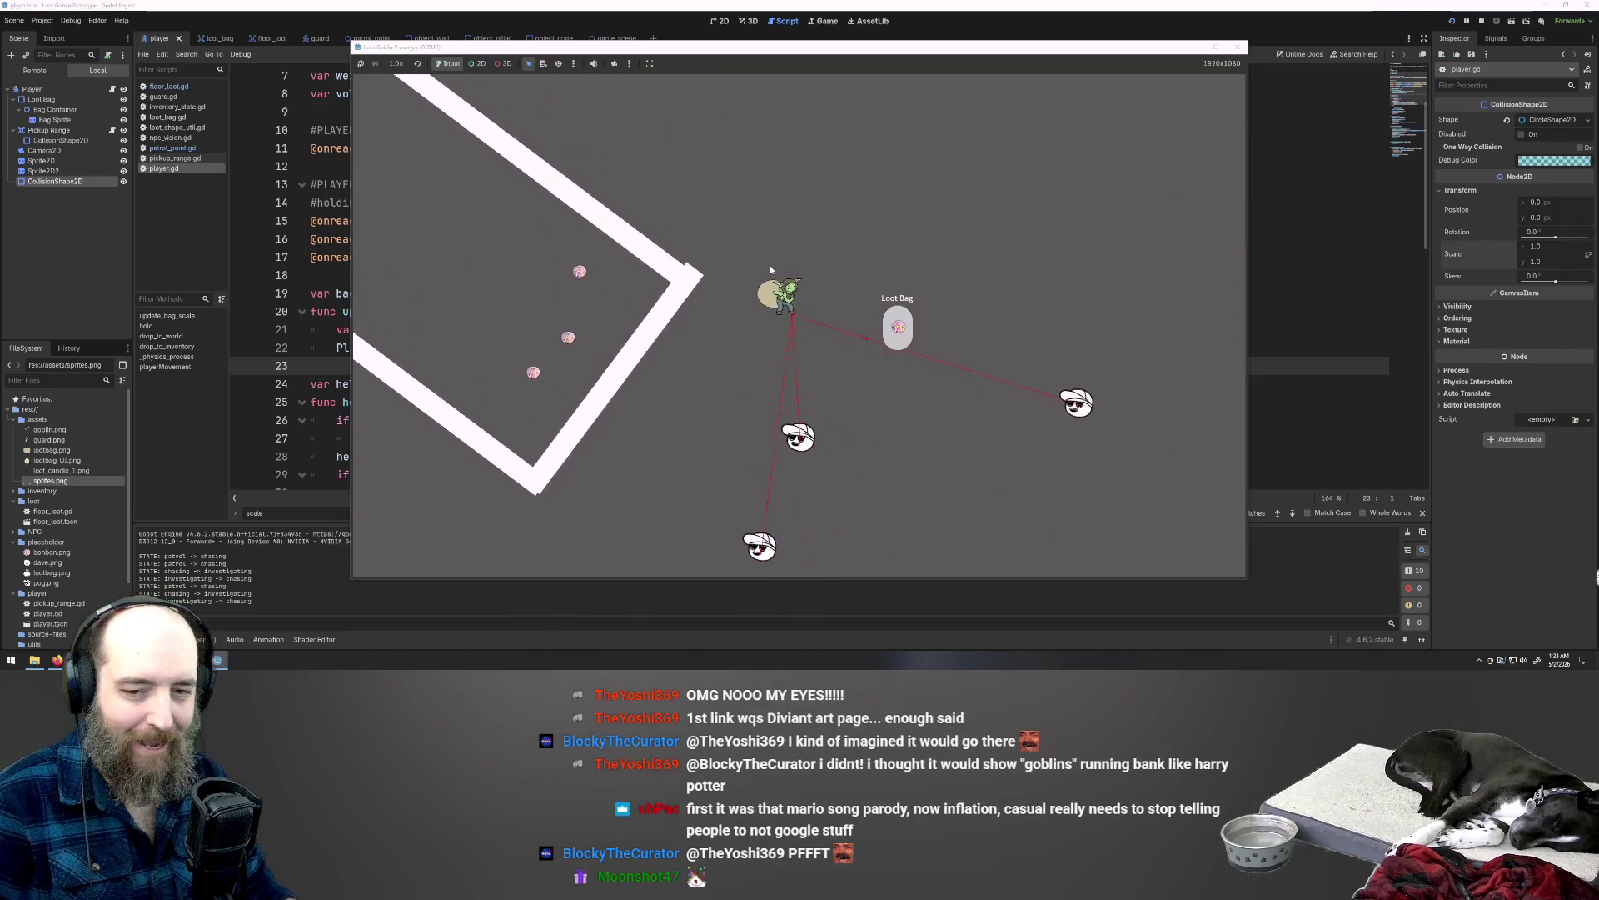
Step: Steer the goblin up-left away from the guards, then down-right
{"action": "key", "text": "w"}
{"action": "key", "text": "a"}
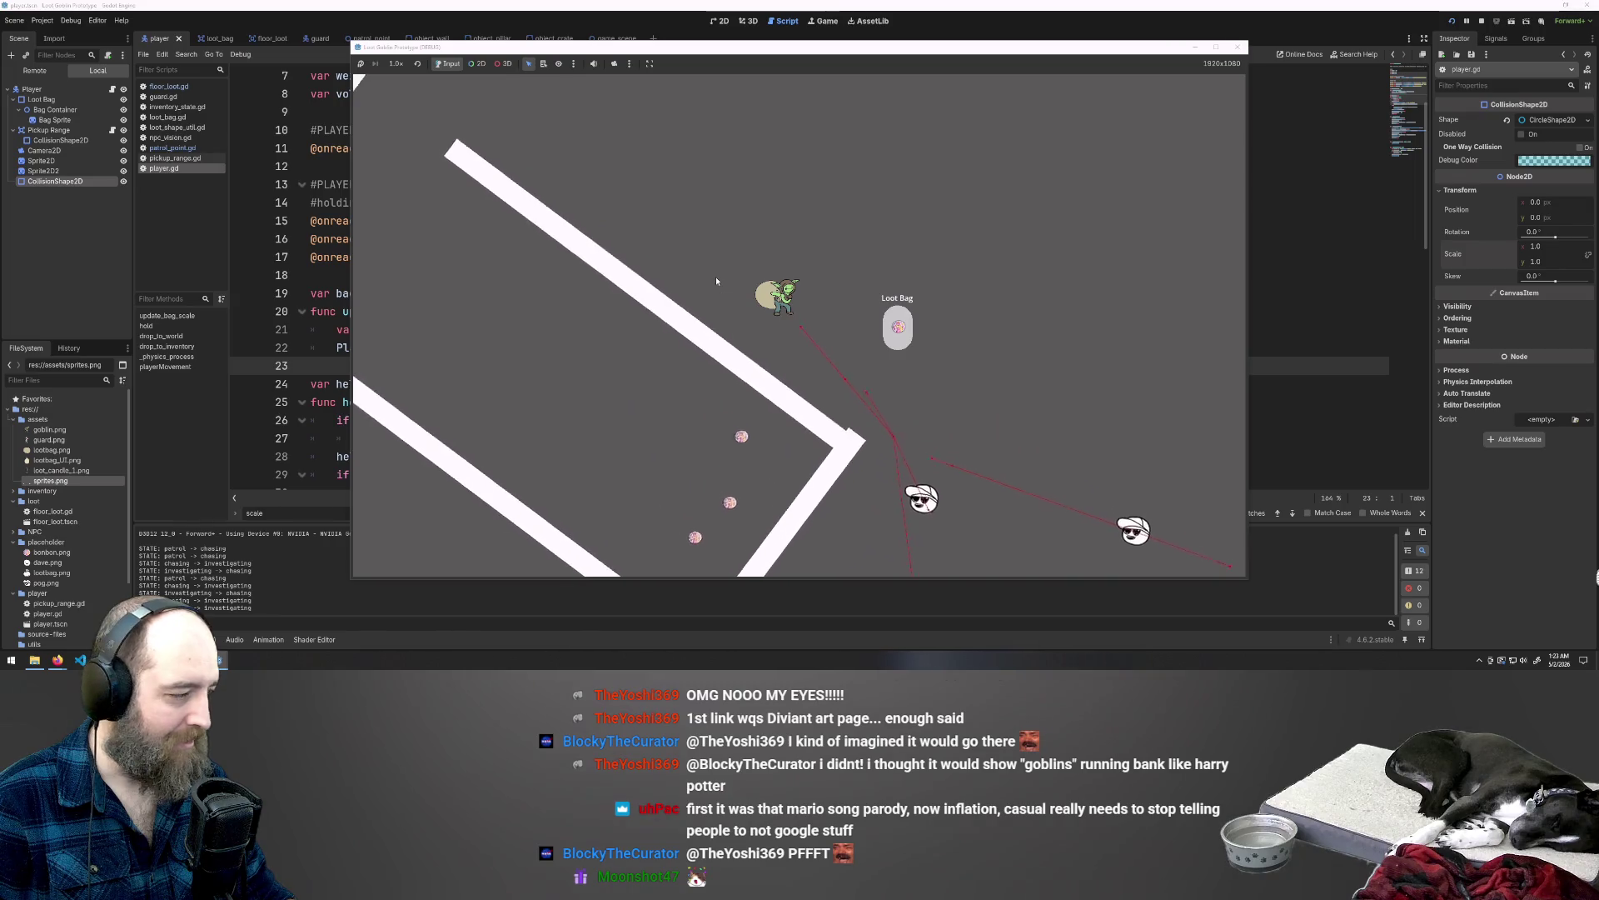
{"action": "key", "text": "w"}
{"action": "key", "text": "a"}
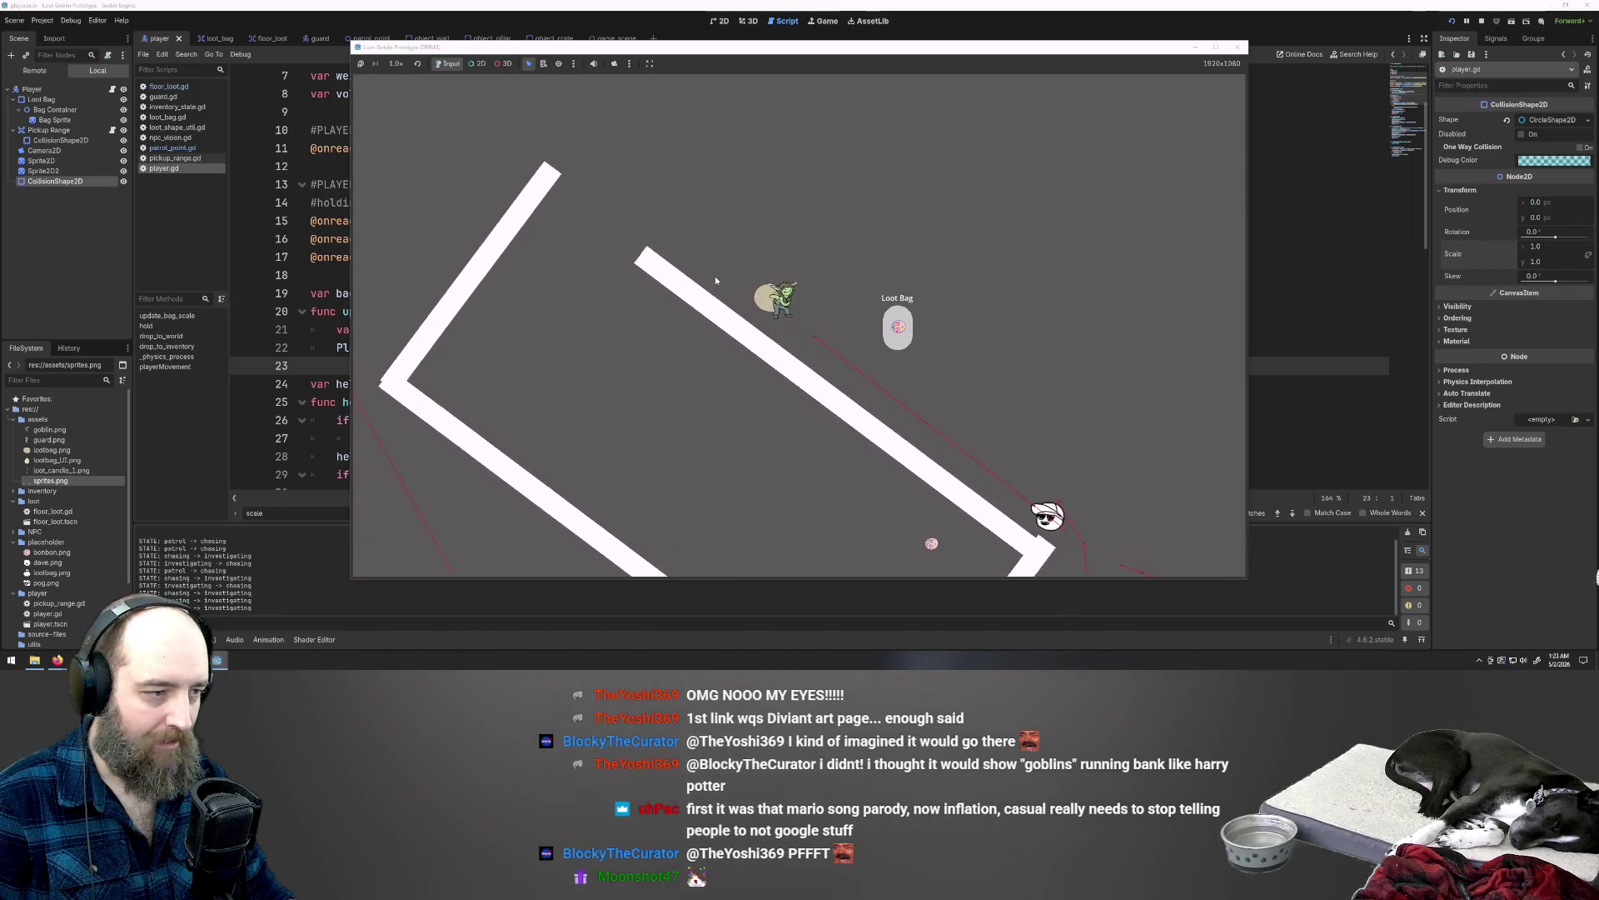
{"action": "key", "text": "a"}
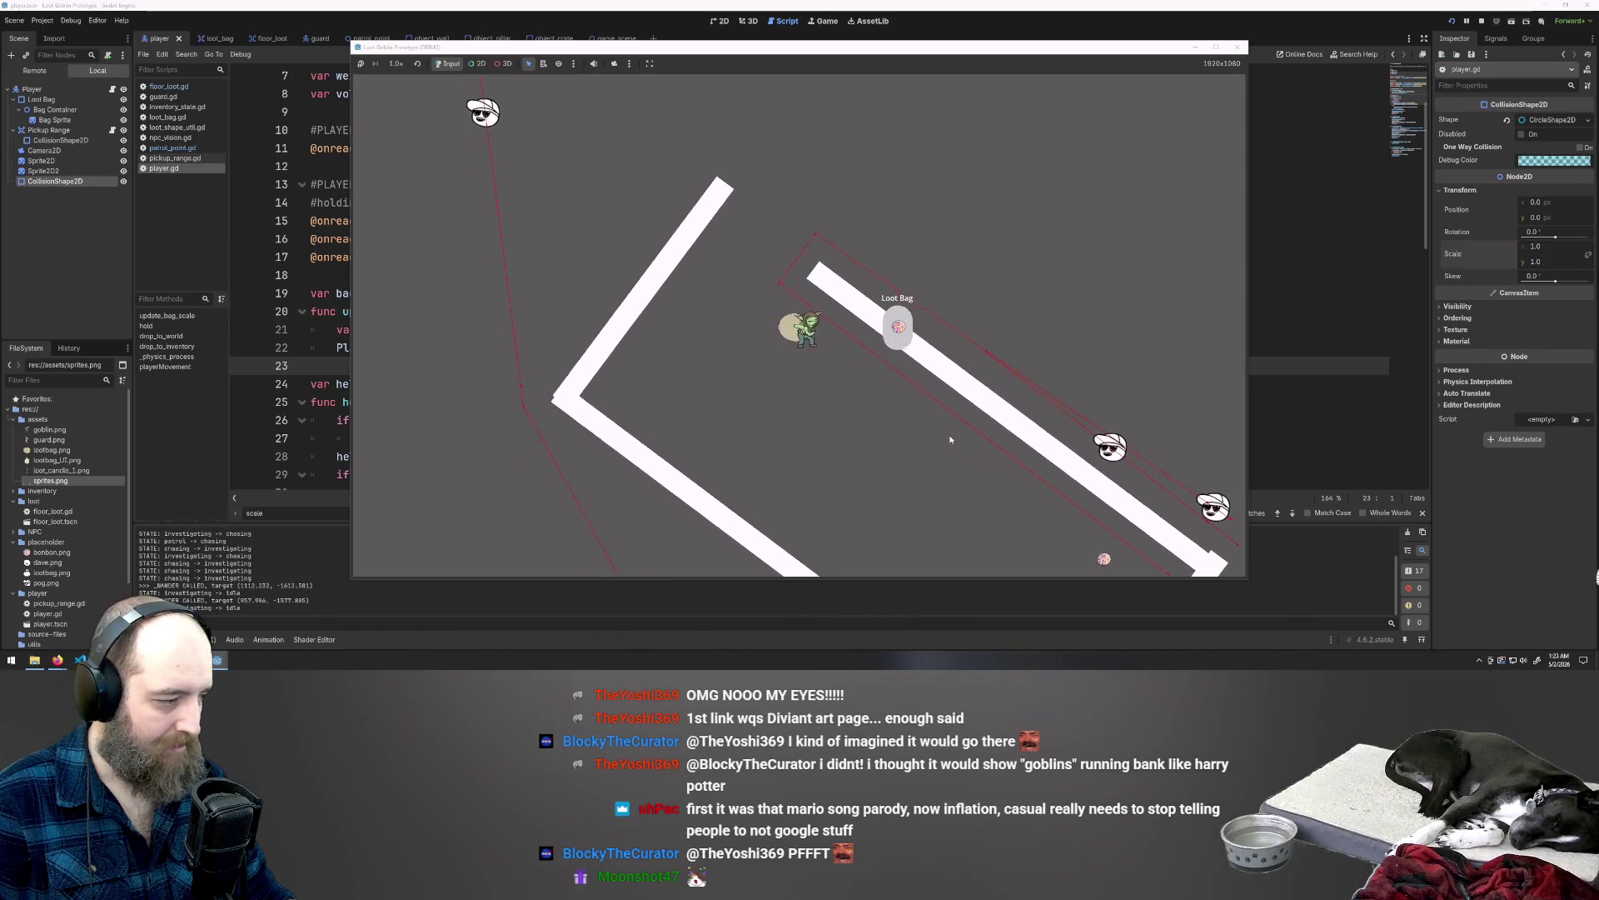
{"action": "key", "text": "s"}
{"action": "key", "text": "d"}
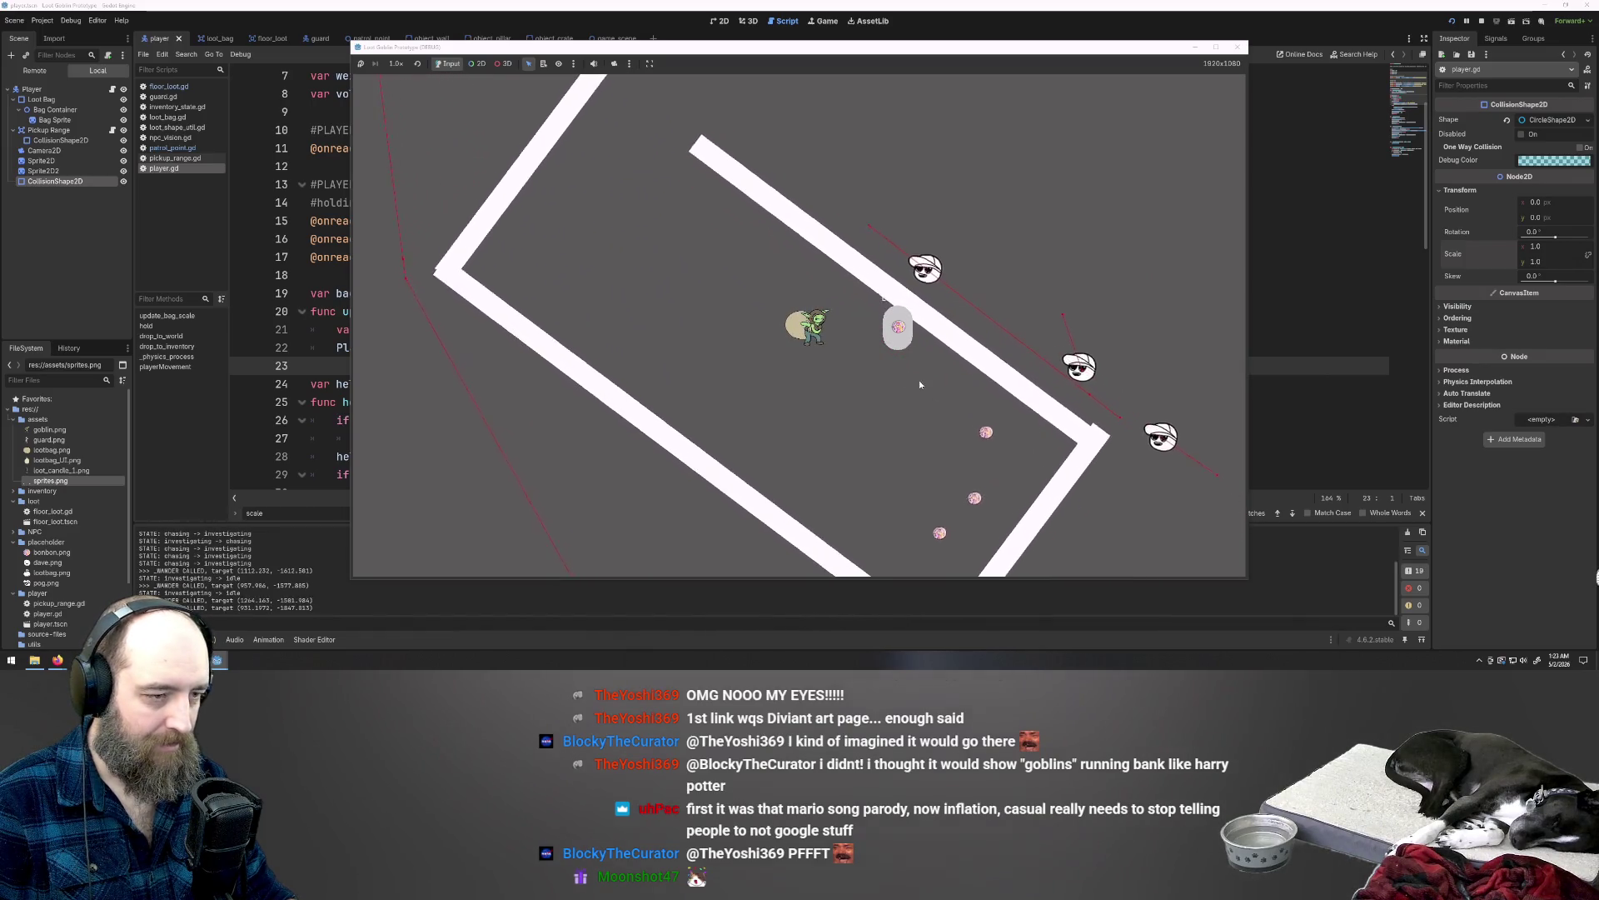
{"action": "key", "text": "s"}
{"action": "key", "text": "d"}
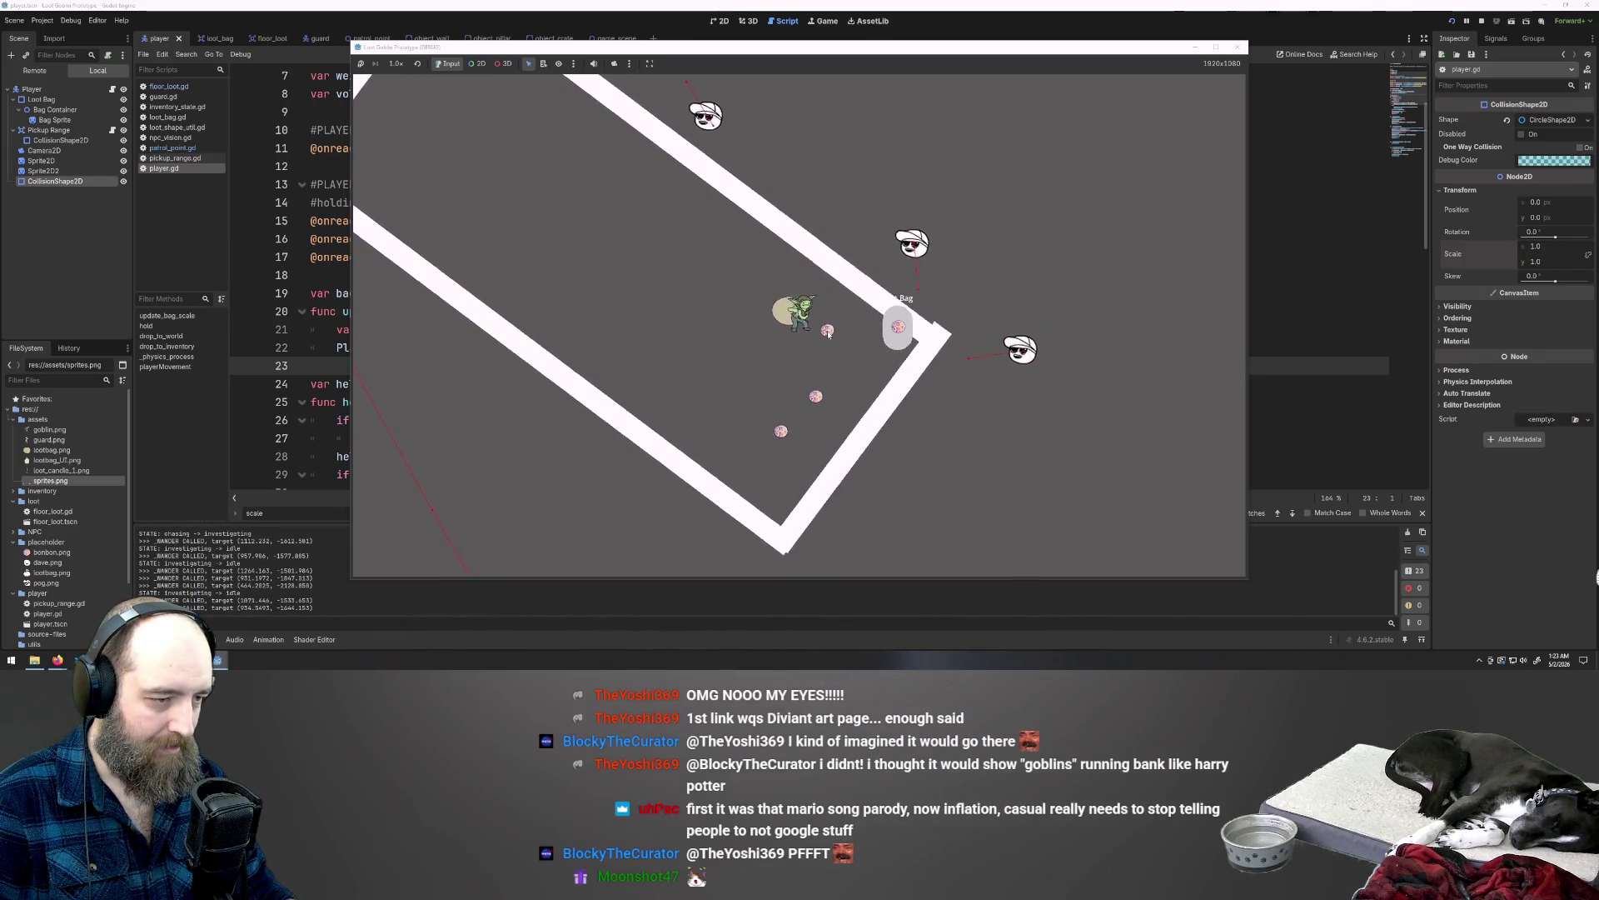
{"action": "key", "text": "s"}
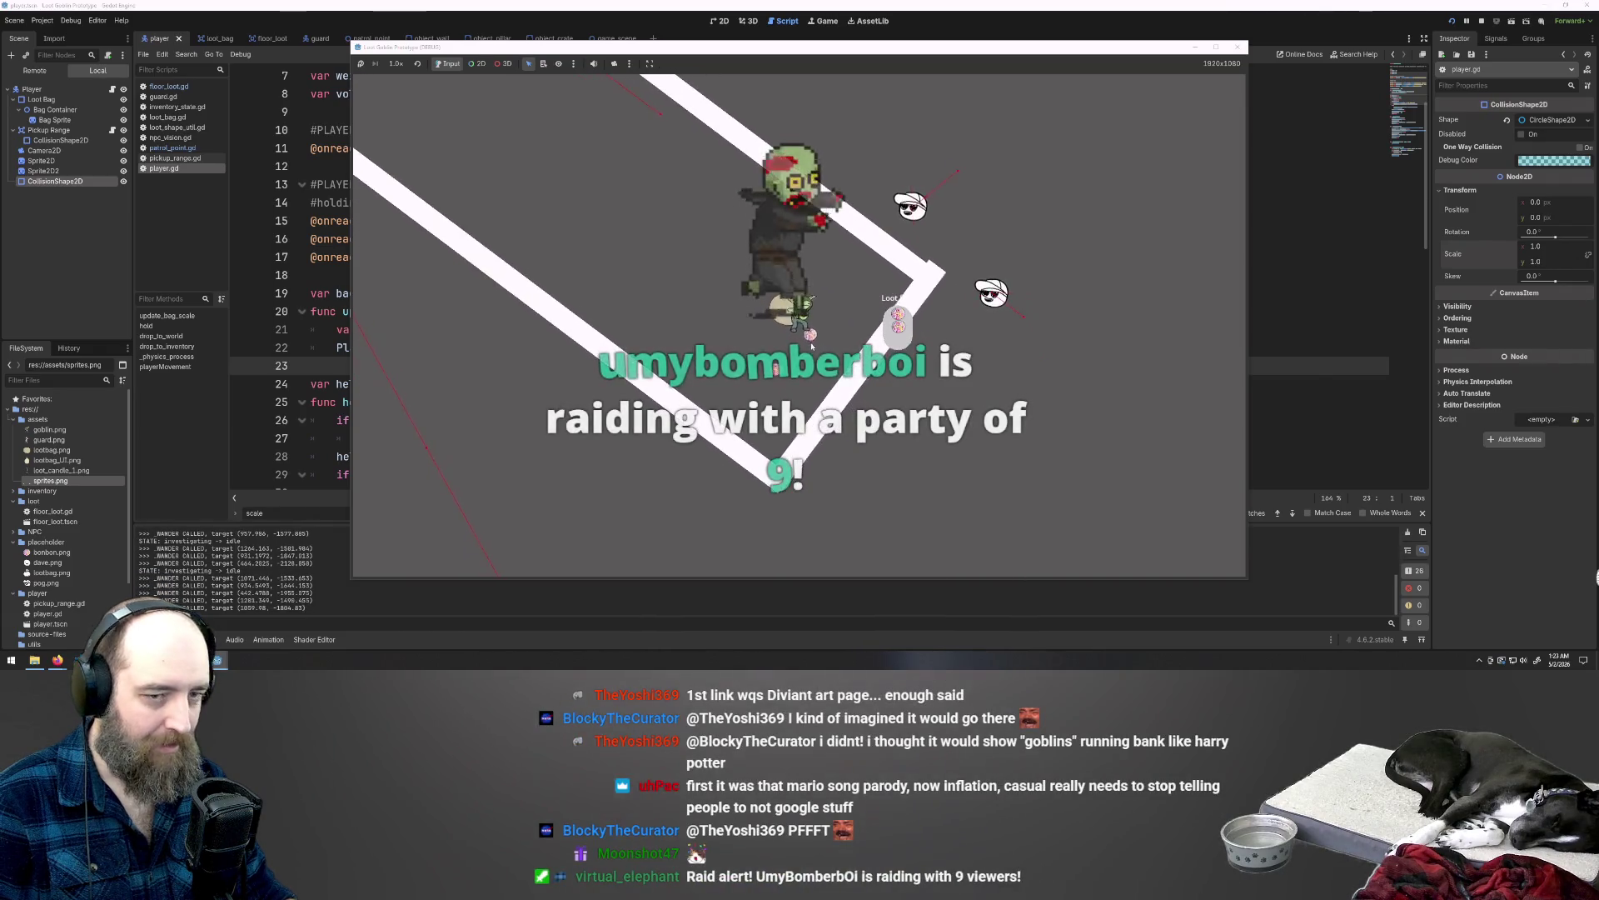
Step: Walk the goblin down, then up-left and straight up ahead of a guard
{"action": "key", "text": "s"}
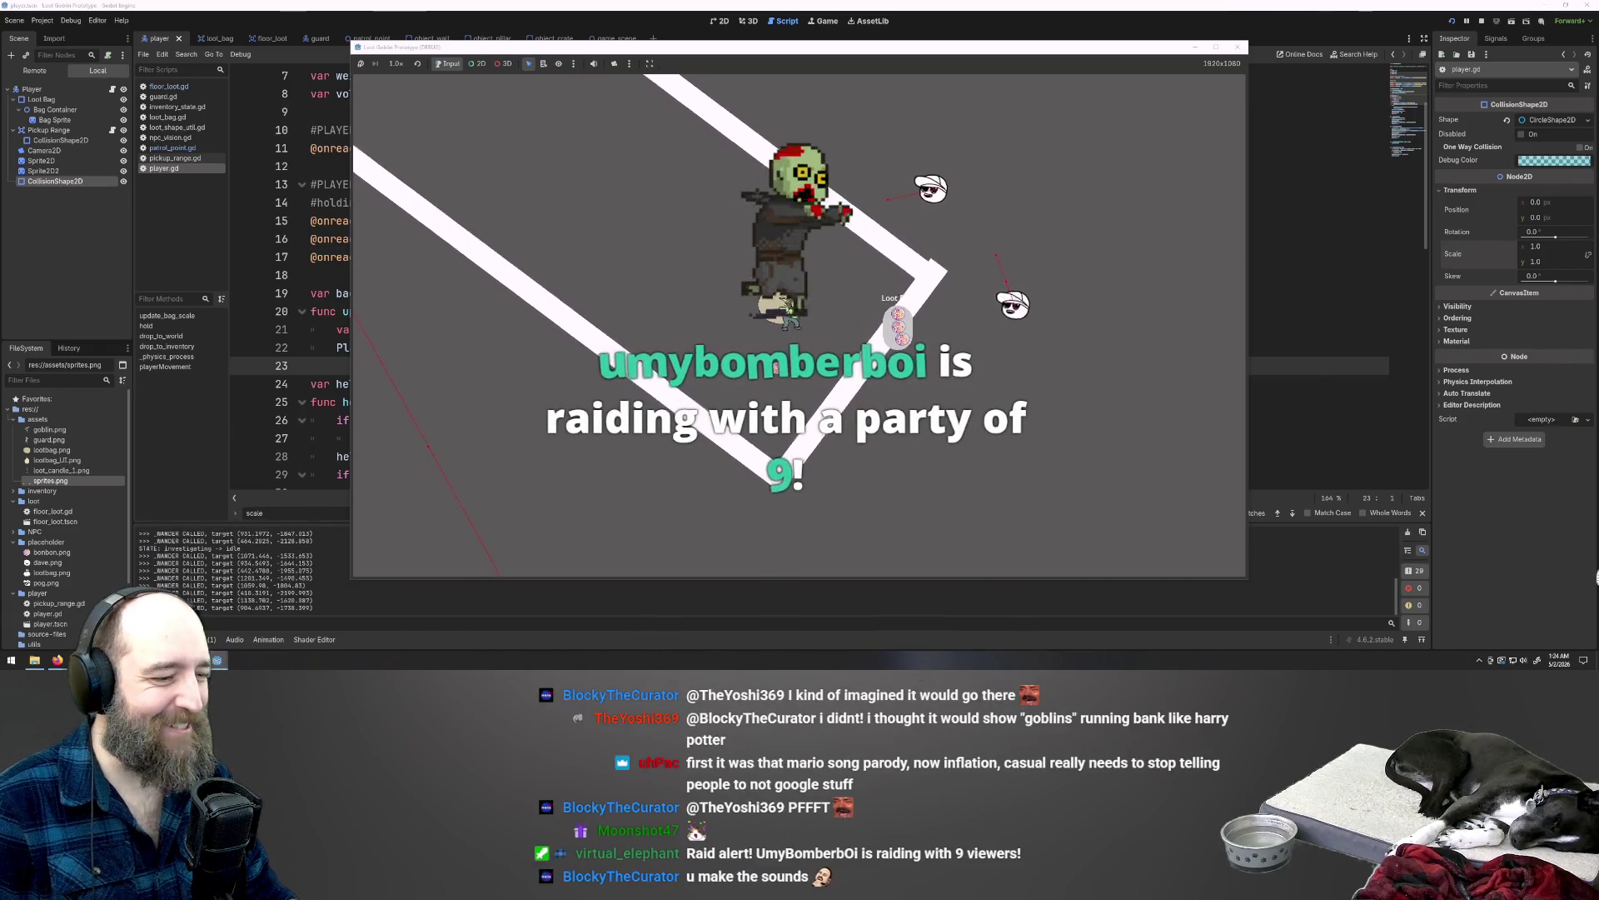
{"action": "key", "text": "a"}
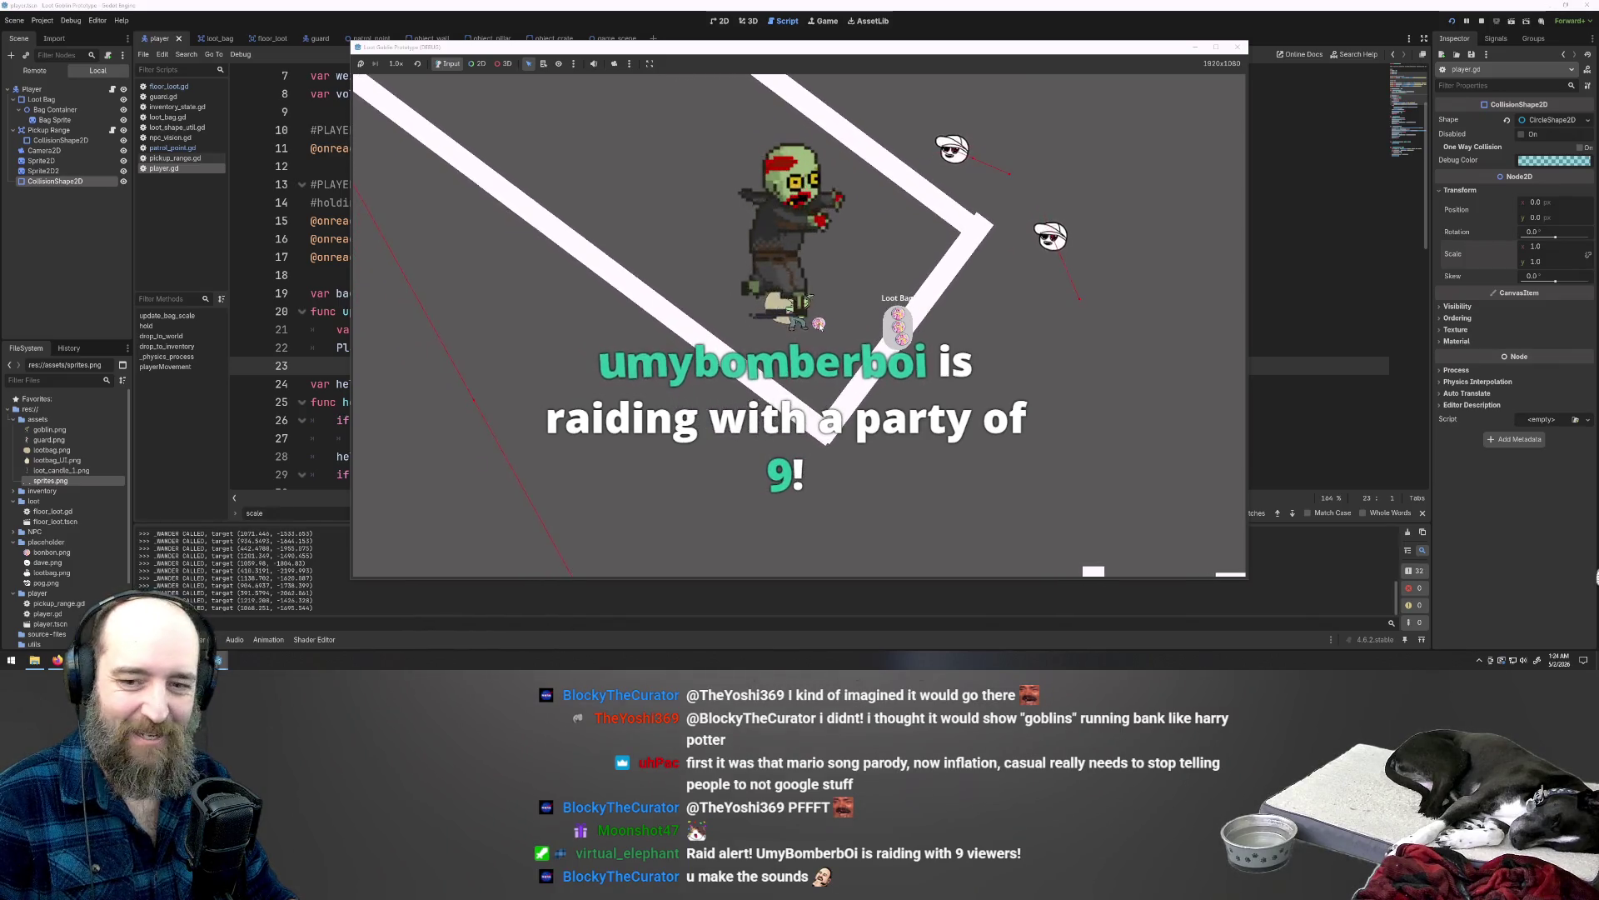
{"action": "key", "text": "w"}
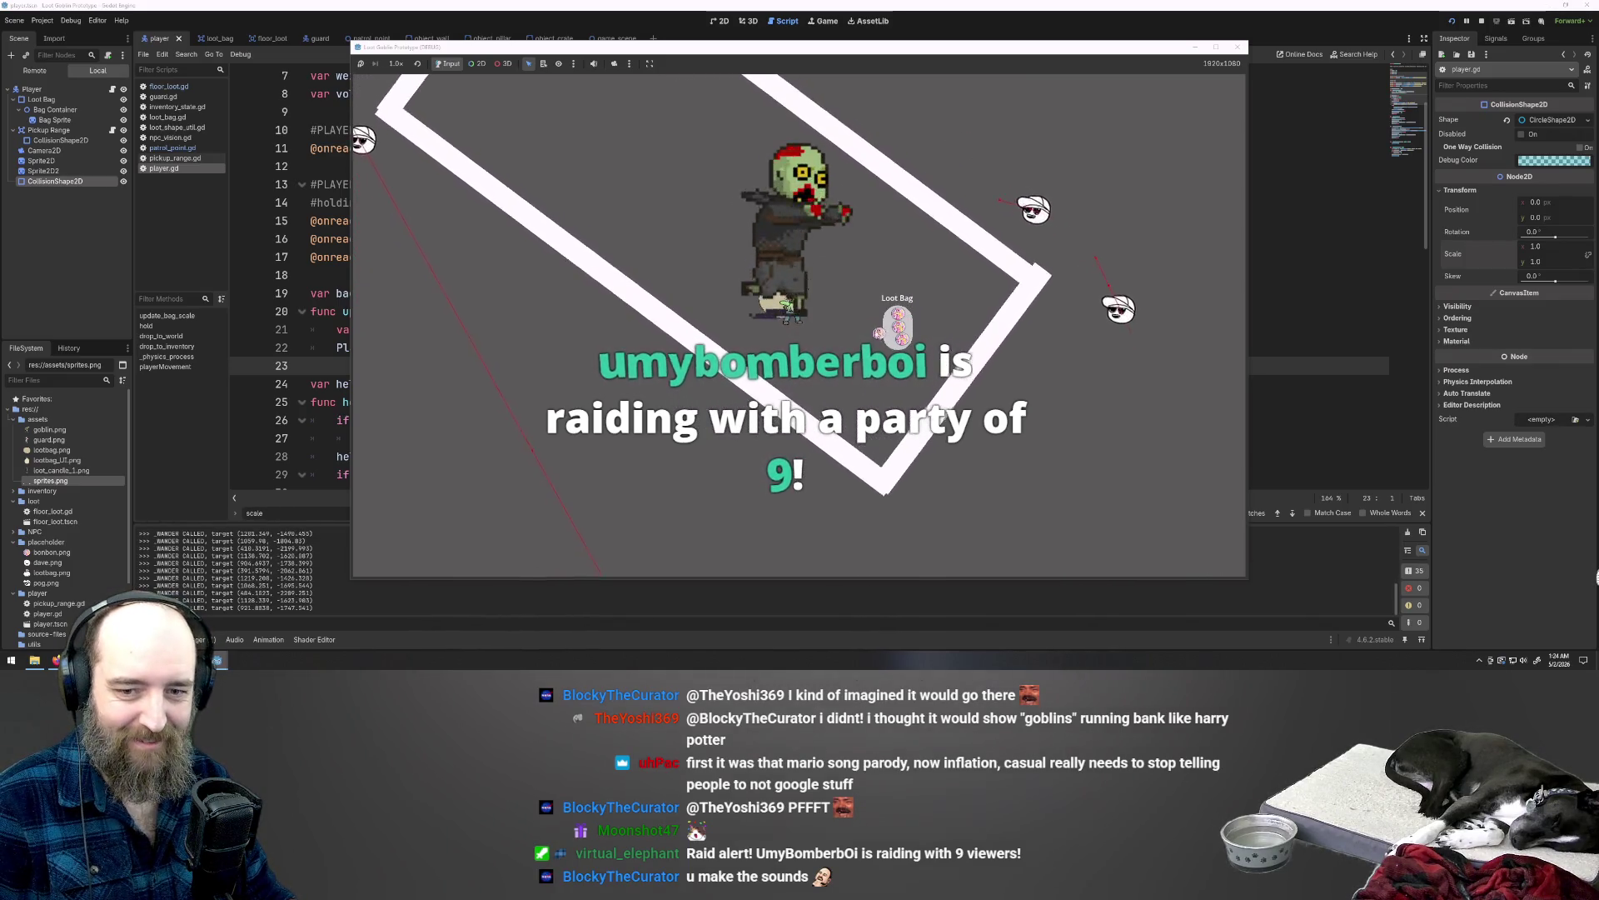
{"action": "key", "text": "w"}
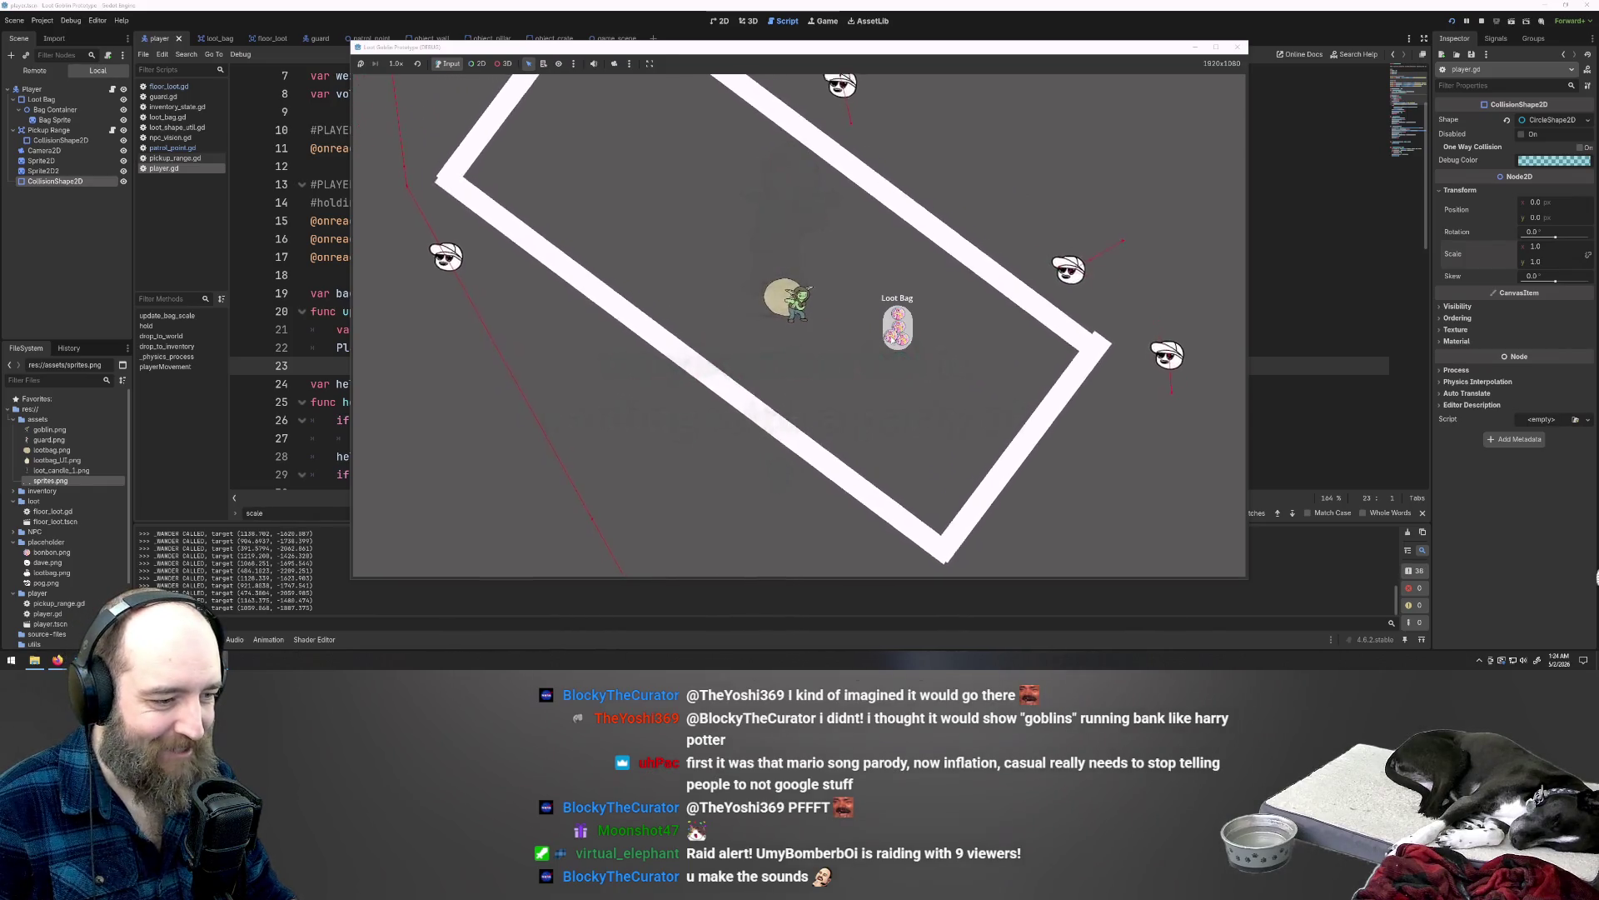
{"action": "key", "text": "w"}
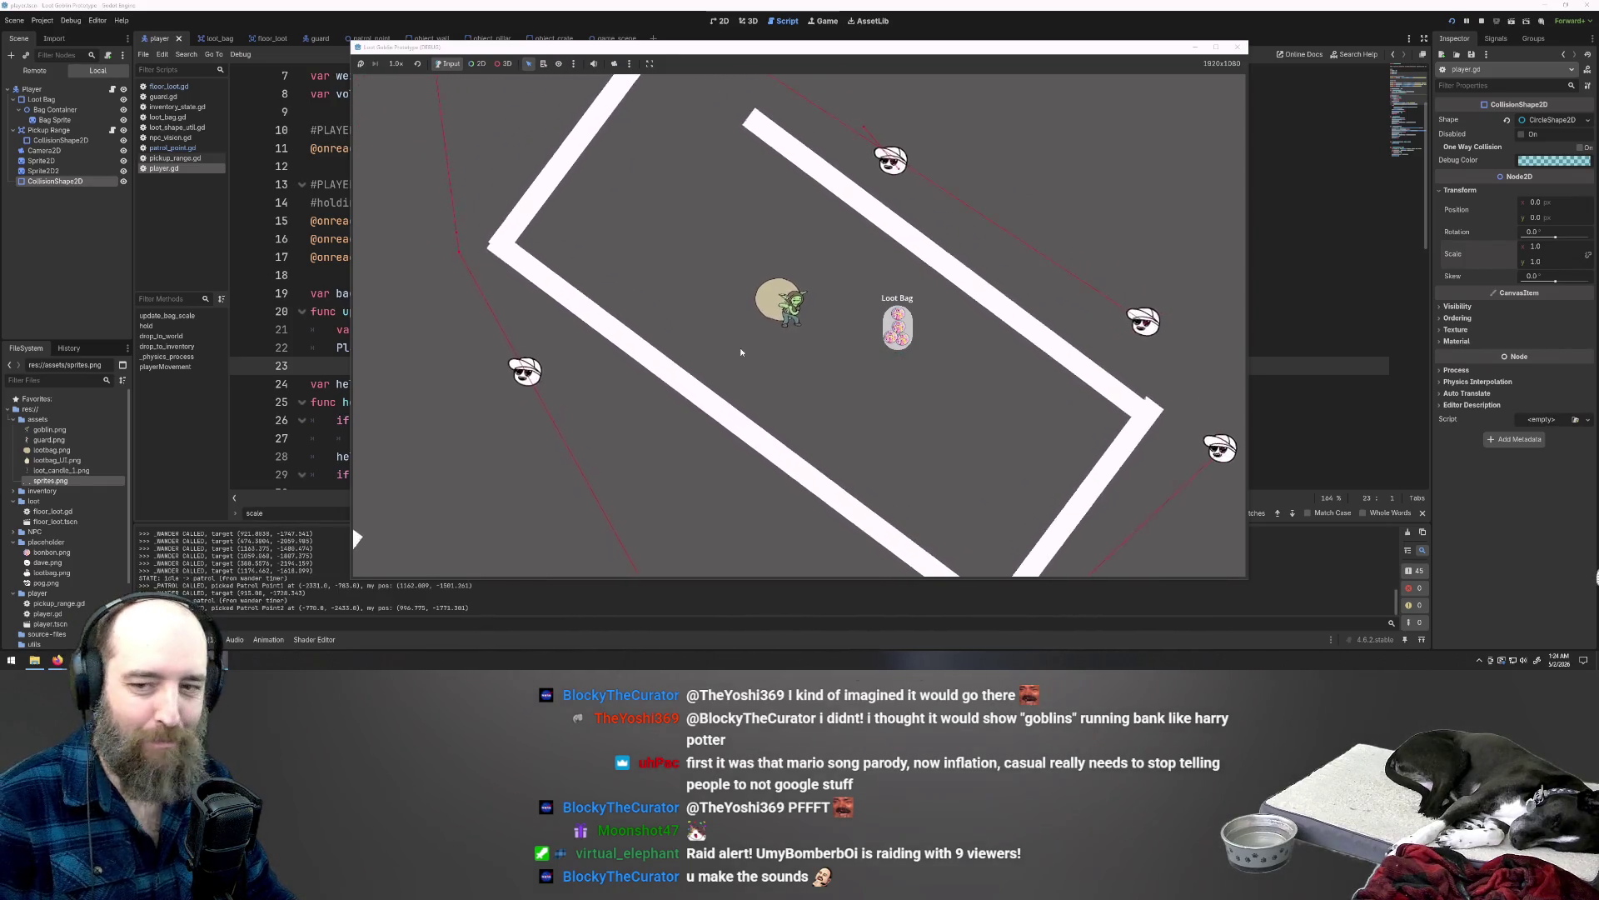
{"action": "key", "text": "w"}
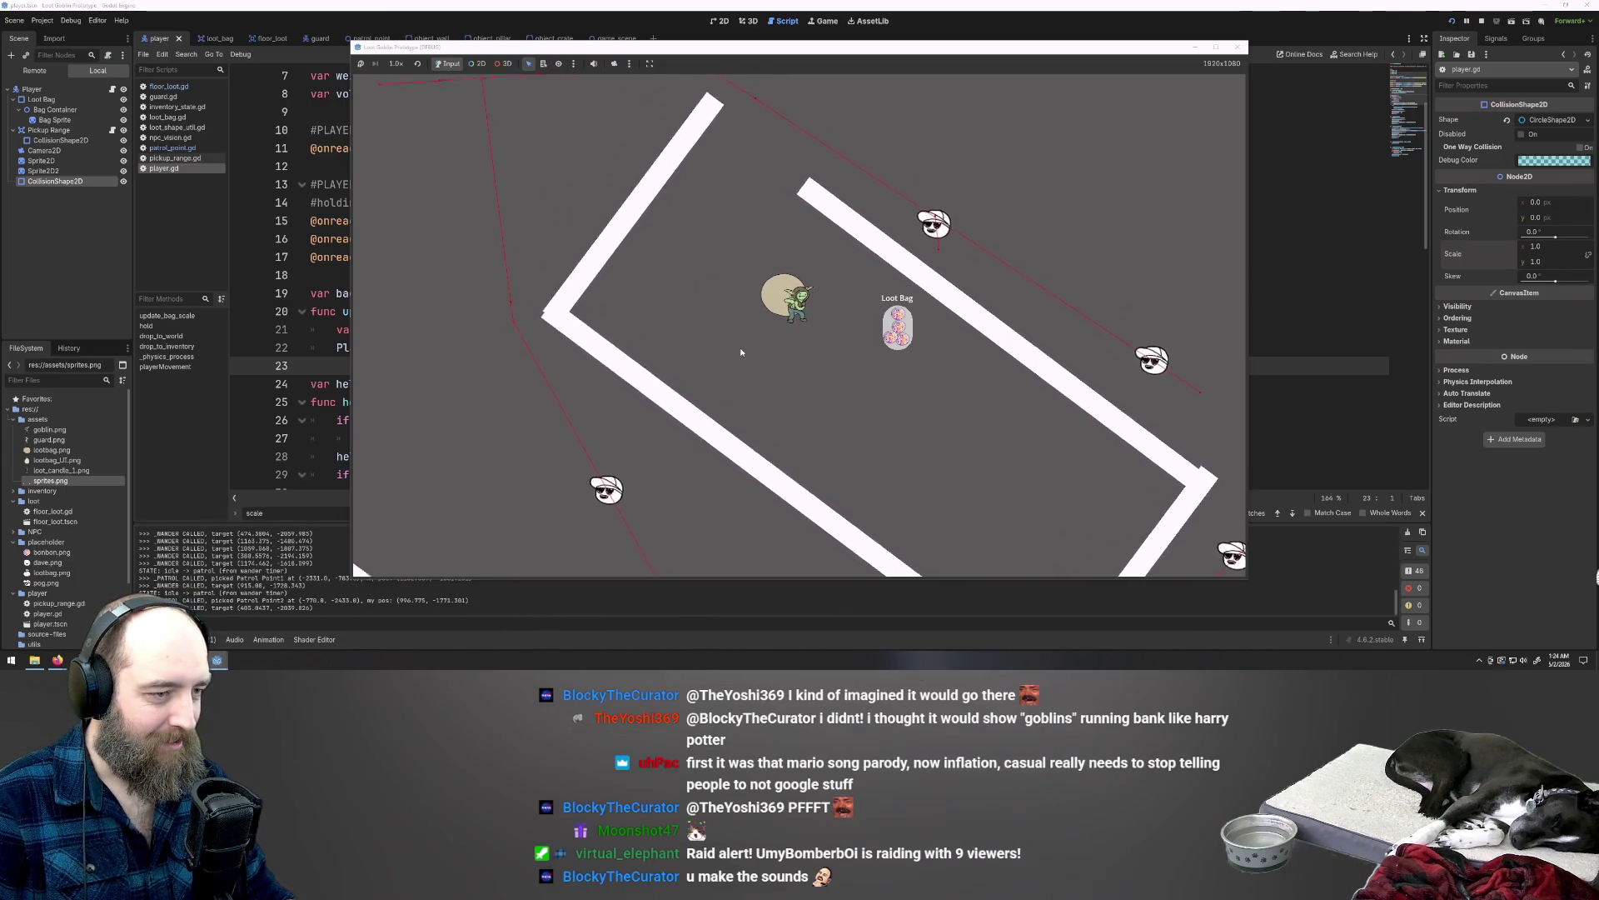
{"action": "key", "text": "w"}
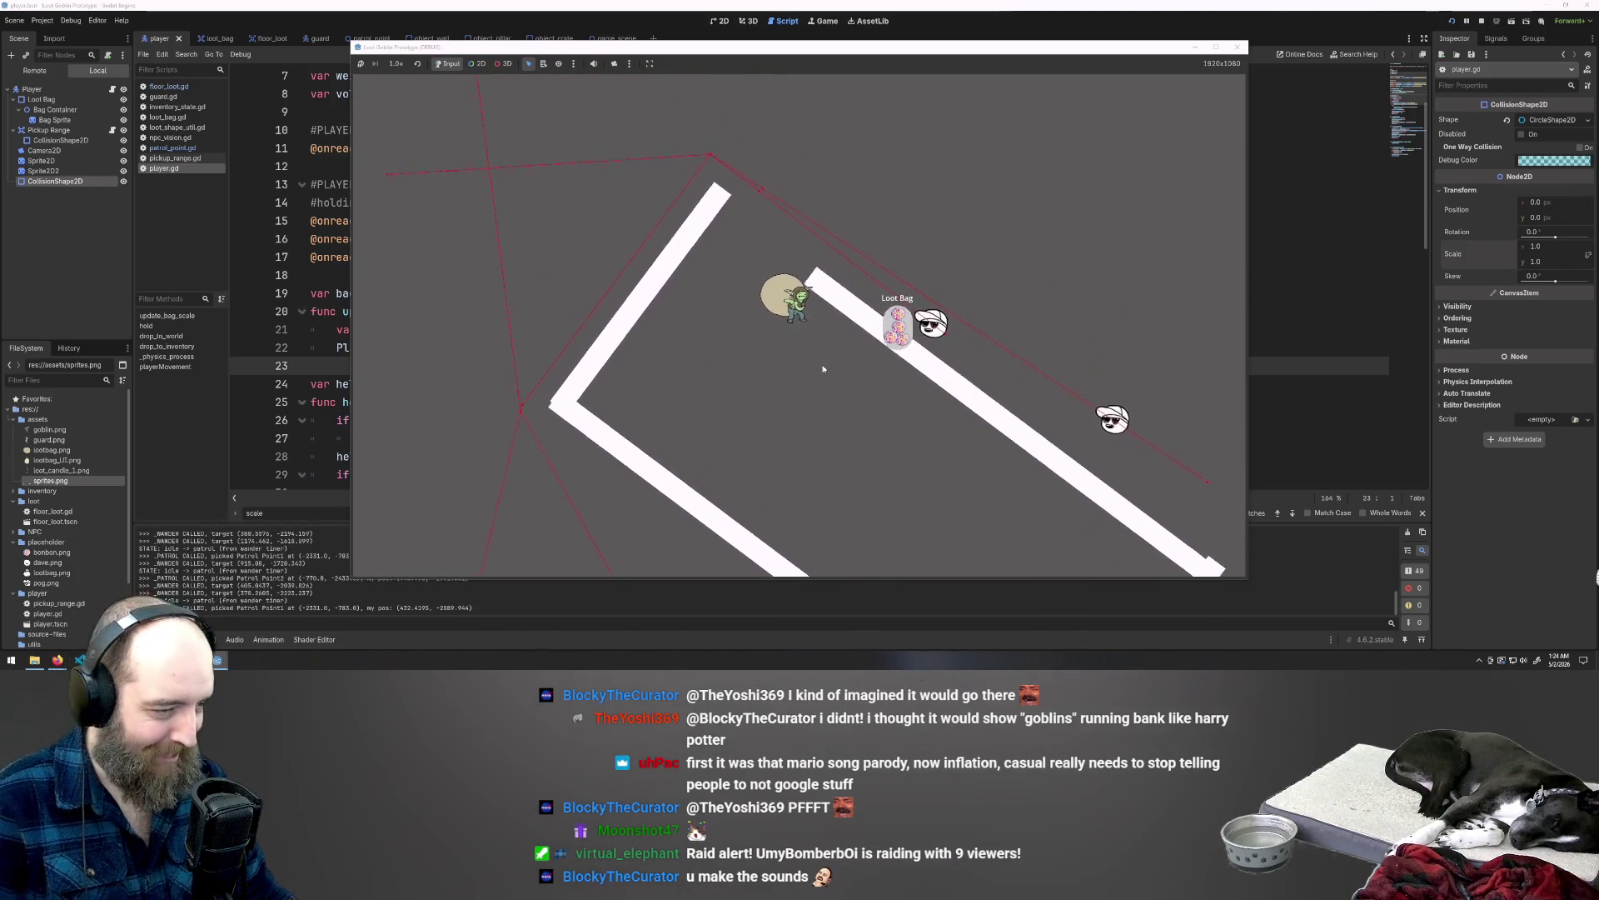
{"action": "key", "text": "w"}
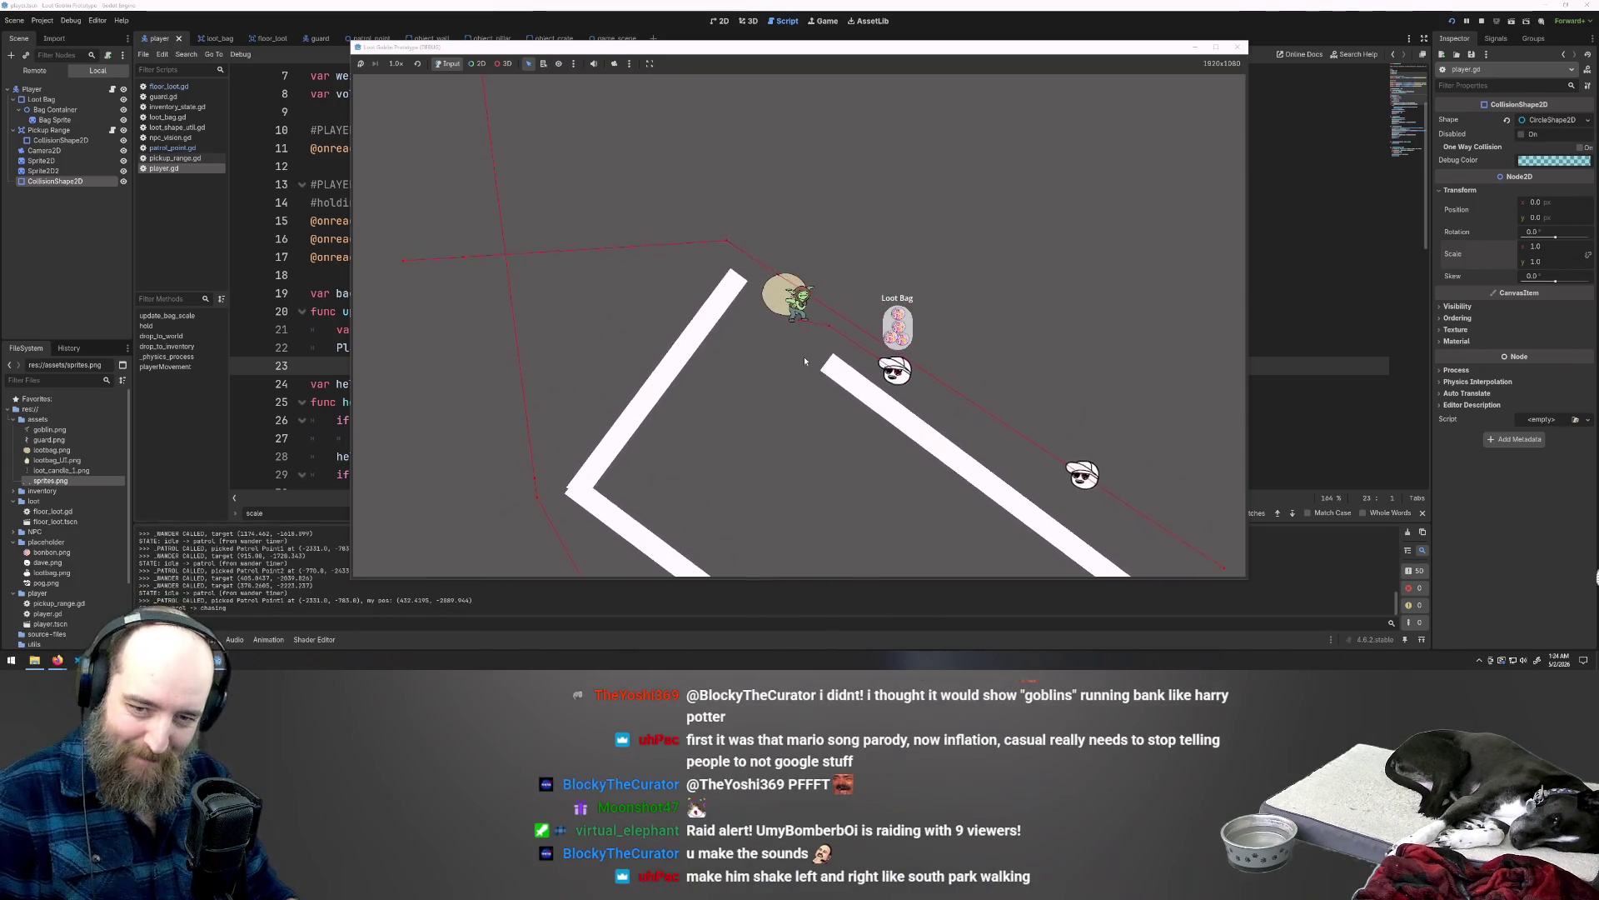
{"action": "key", "text": "w"}
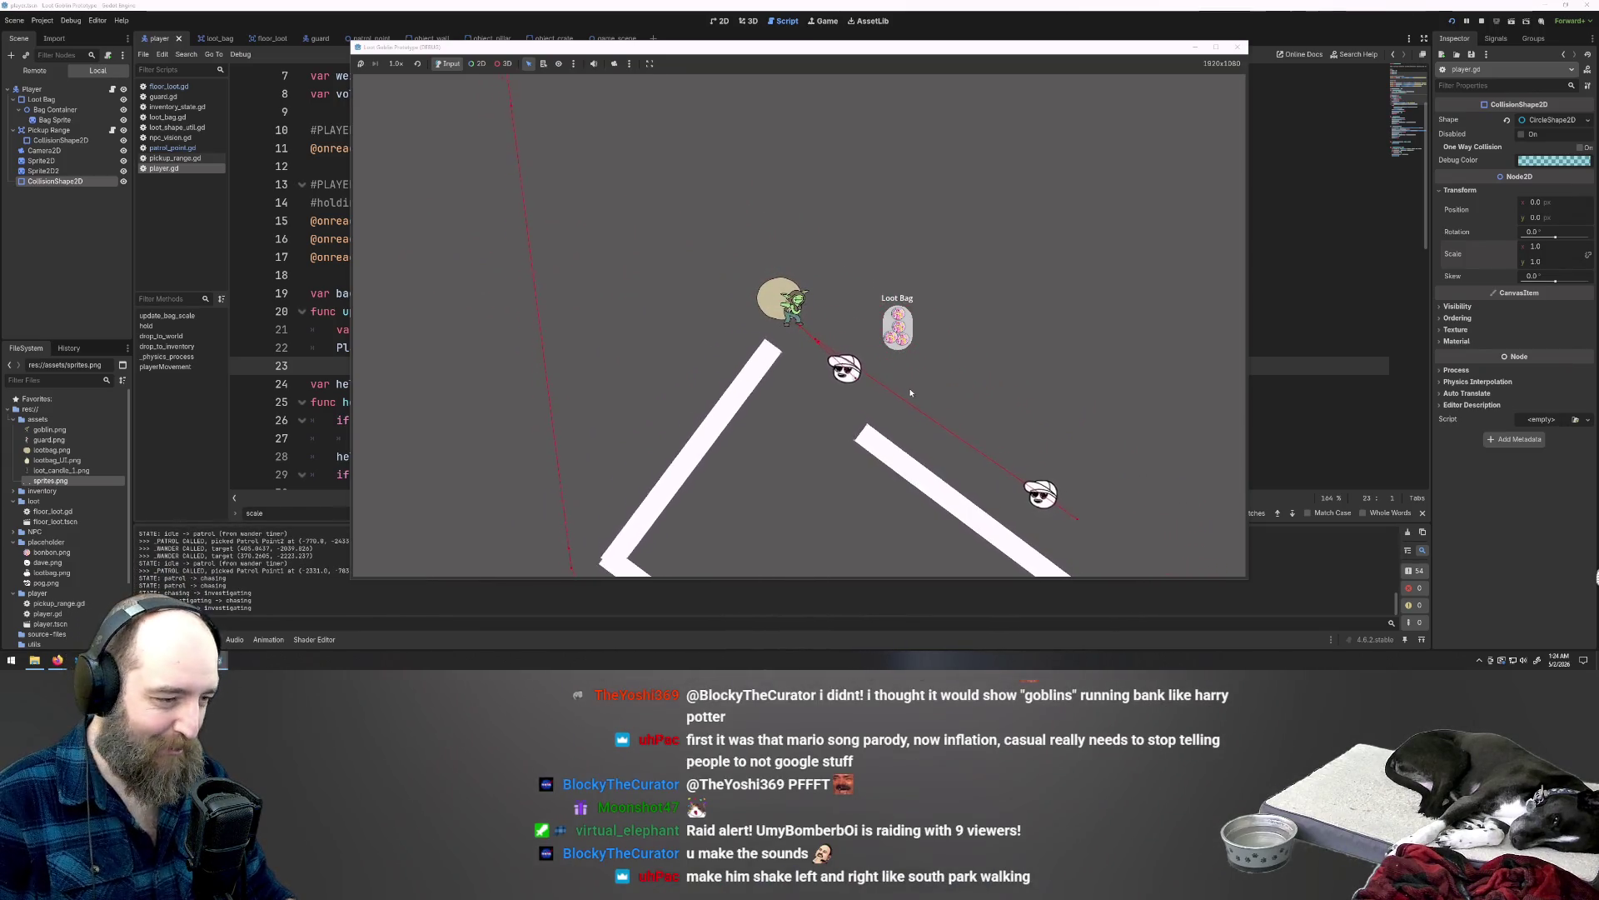
Step: Move the goblin down-left while it is attacked, then down-right
{"action": "key", "text": "s"}
{"action": "key", "text": "a"}
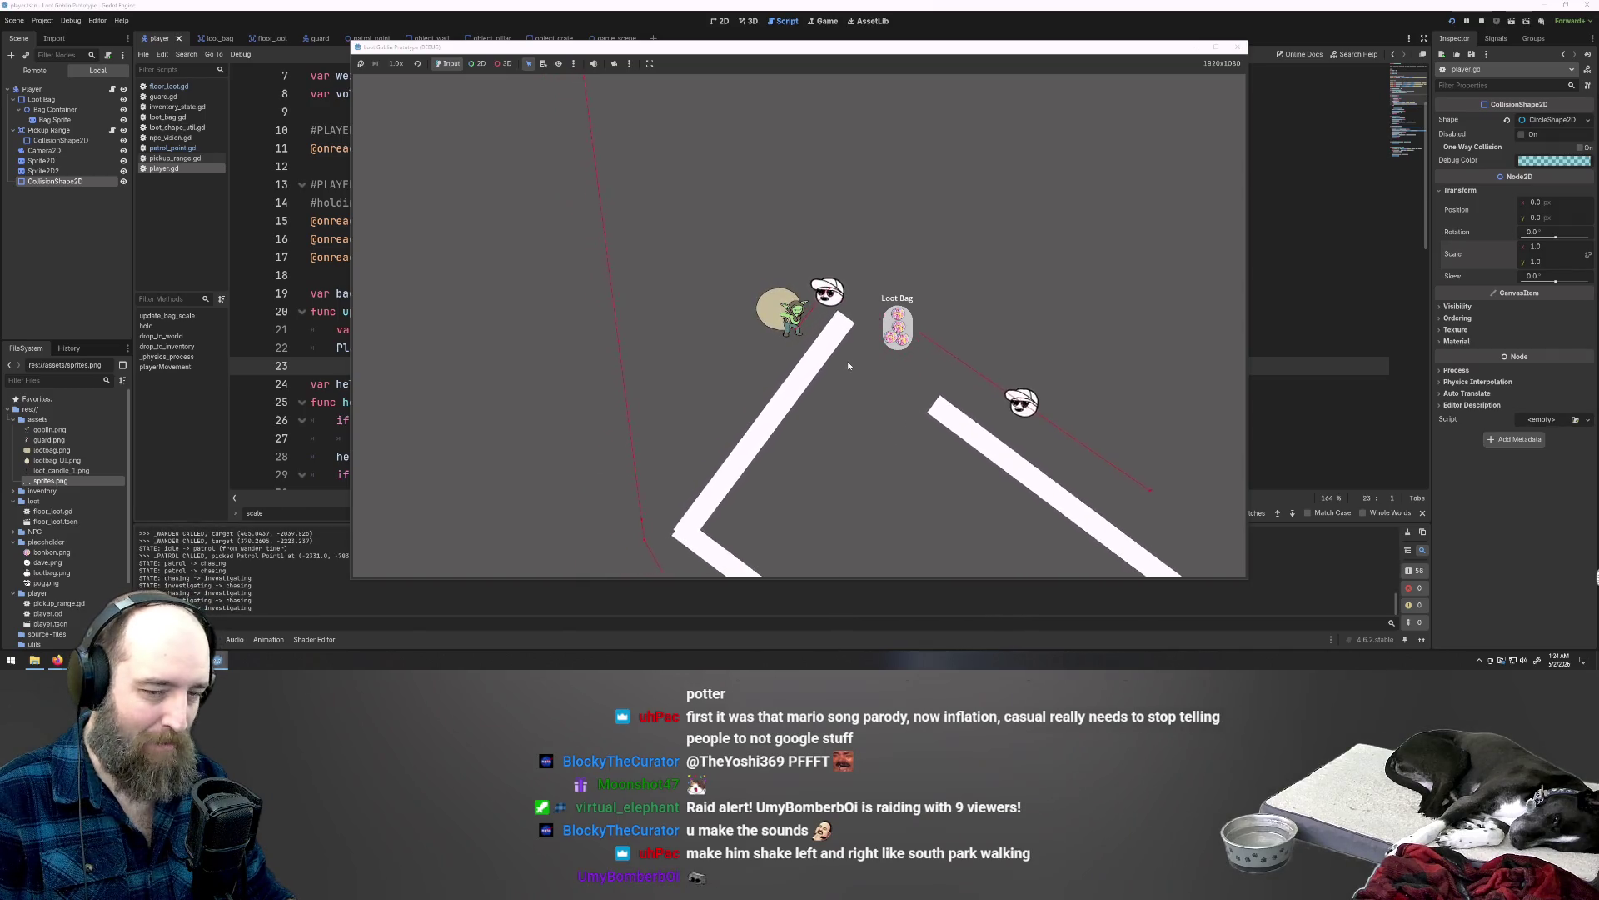
{"action": "key", "text": "s"}
{"action": "key", "text": "a"}
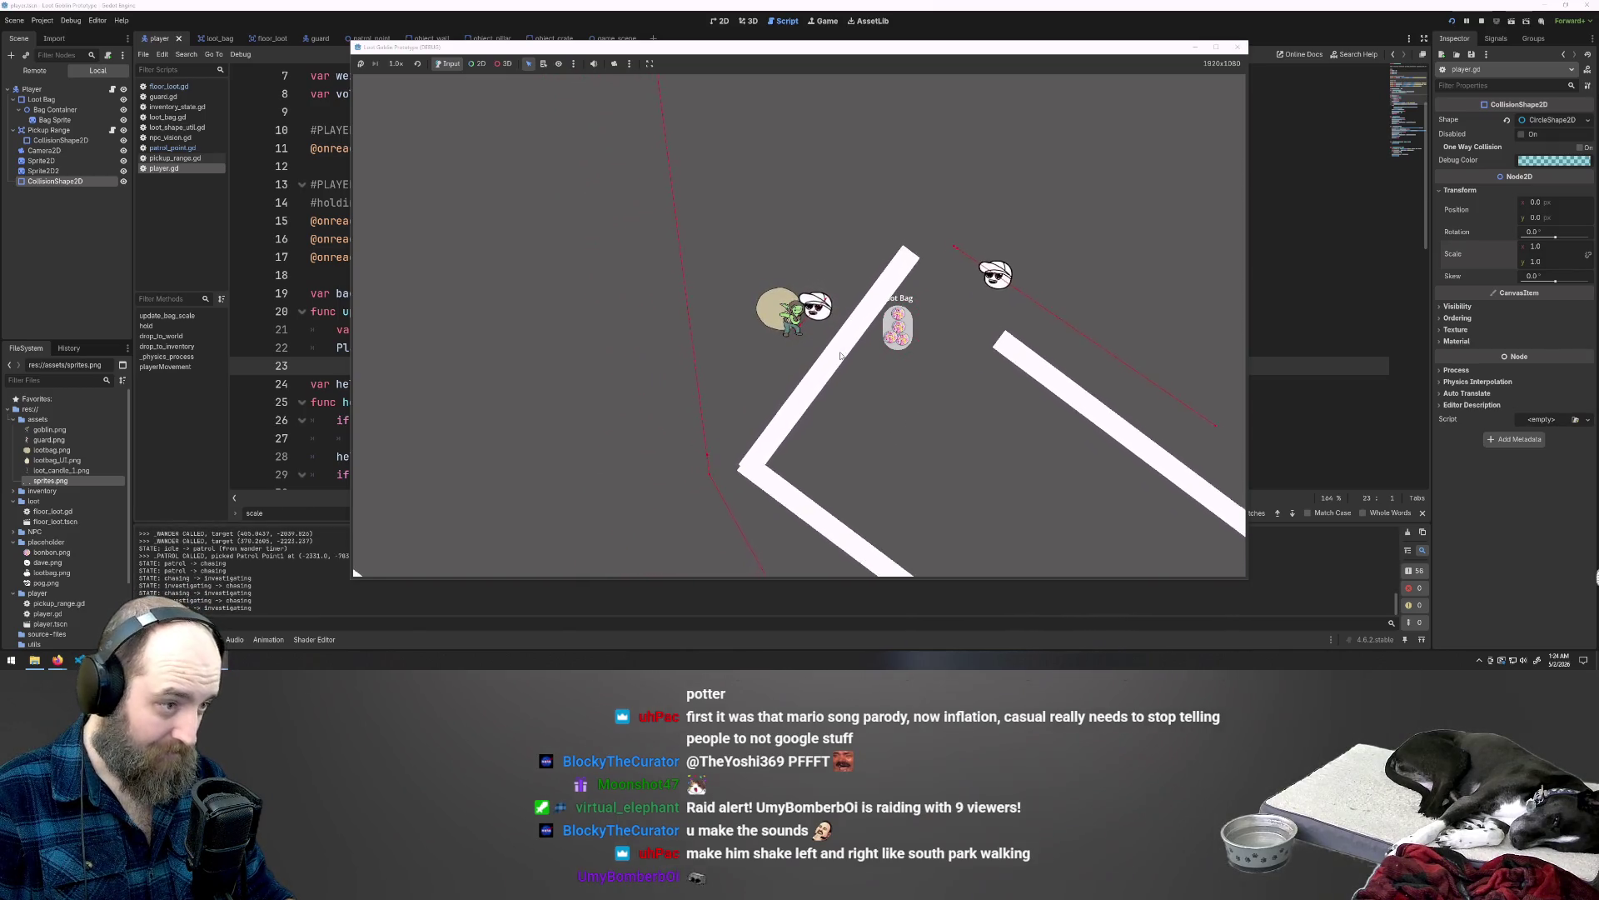
{"action": "key", "text": "s"}
{"action": "key", "text": "a"}
{"action": "key", "text": "s"}
{"action": "key", "text": "a"}
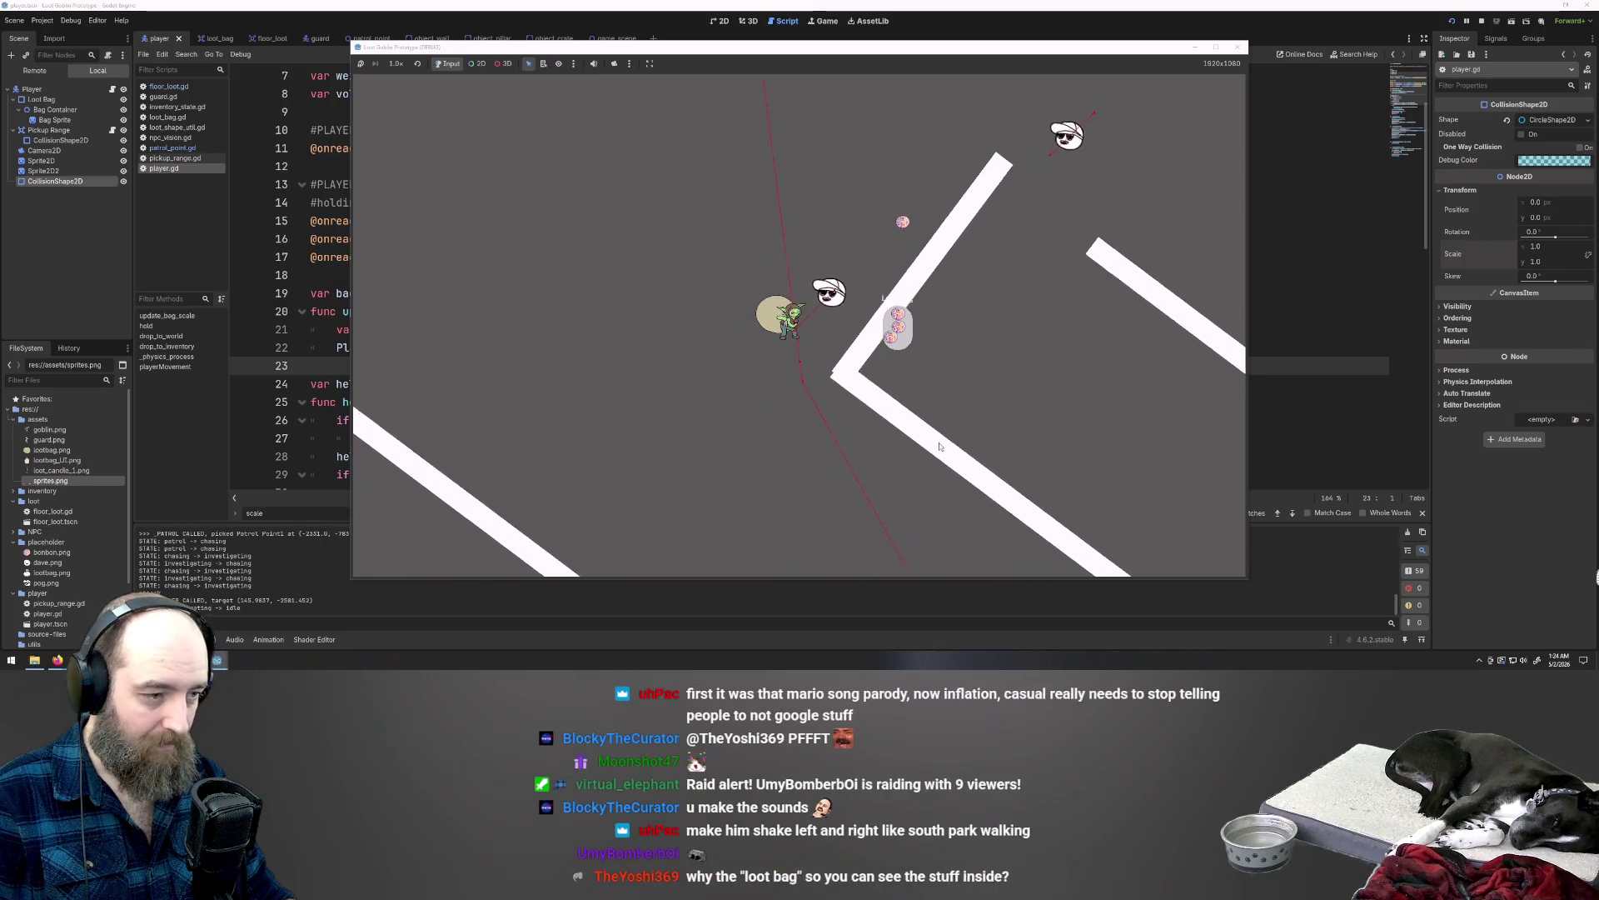
{"action": "key", "text": "d"}
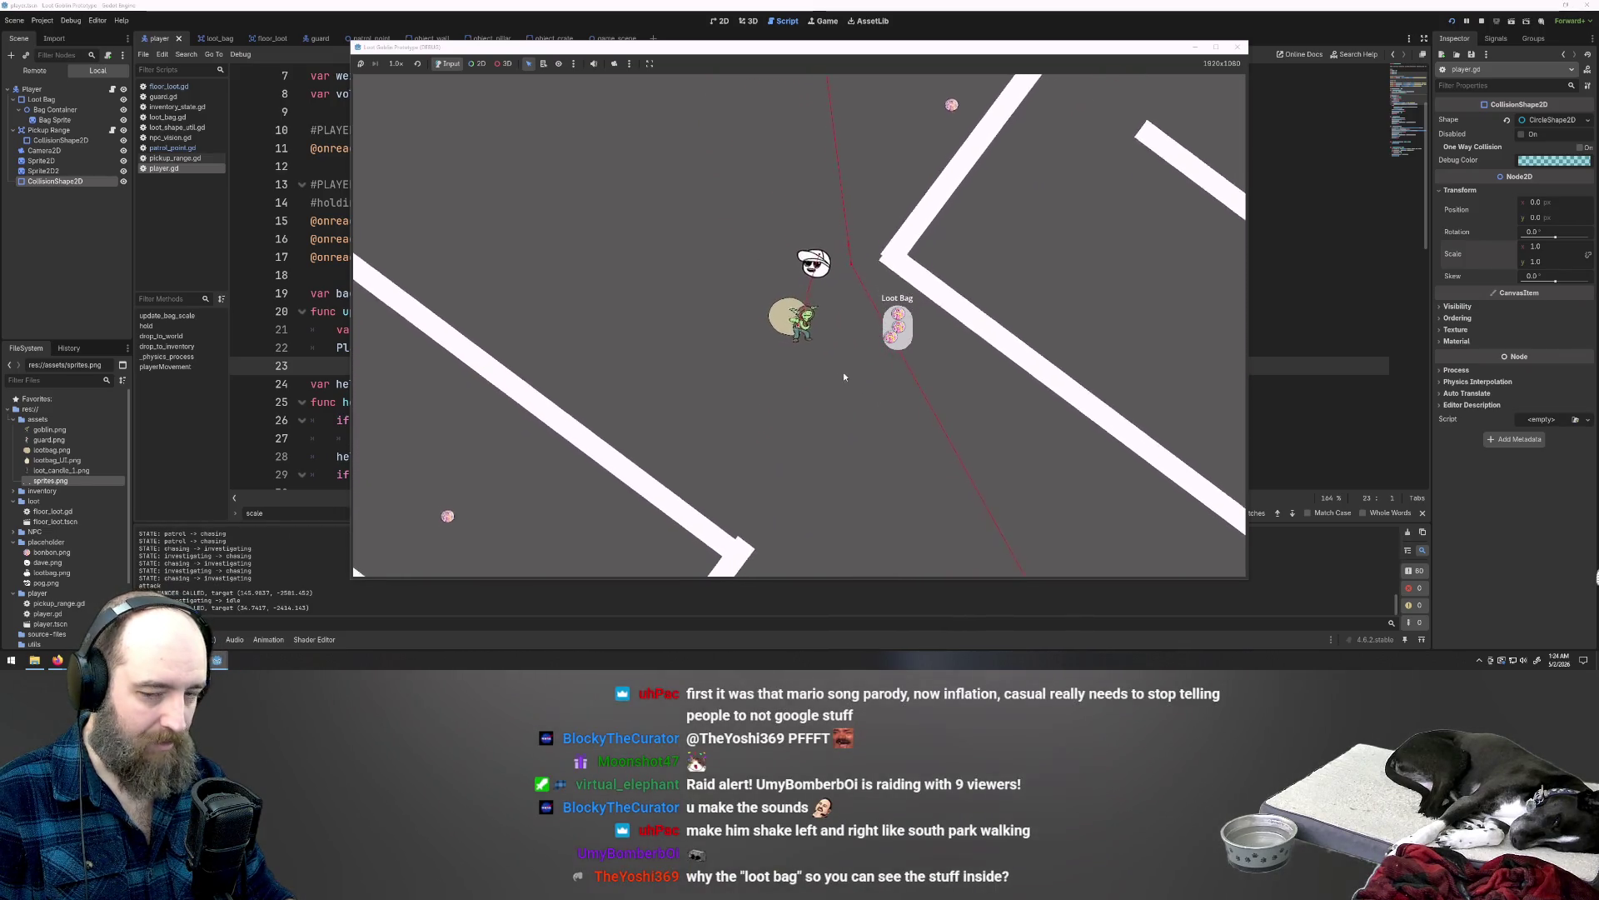
Step: Walk the goblin diagonally down the level toward the room and right across it
{"action": "key", "text": "s"}
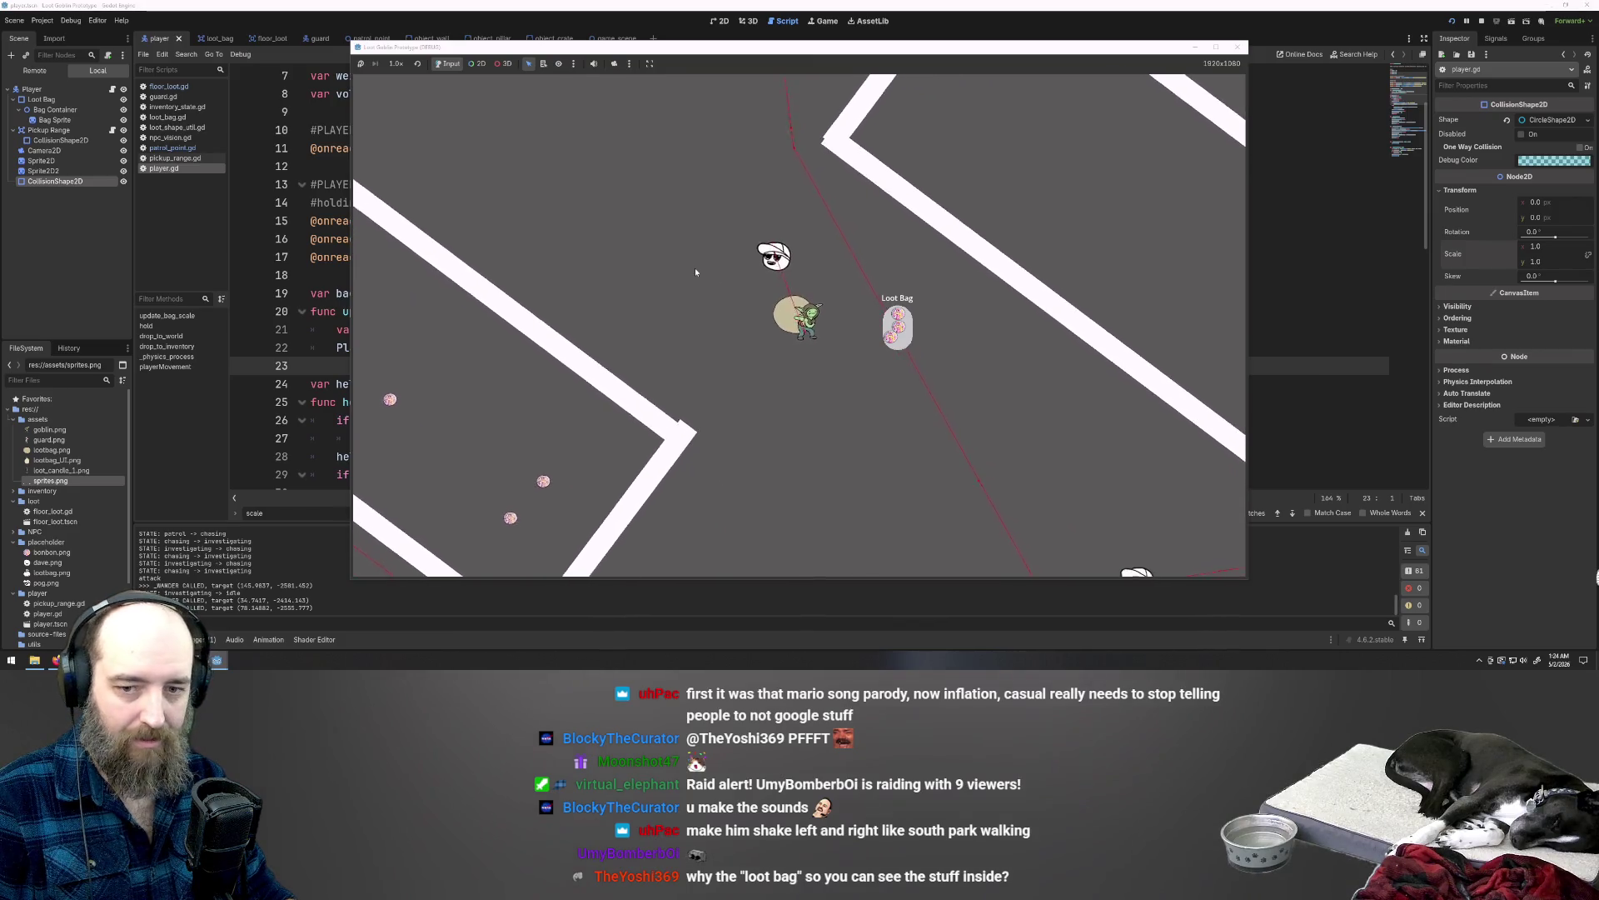
{"action": "key", "text": "s"}
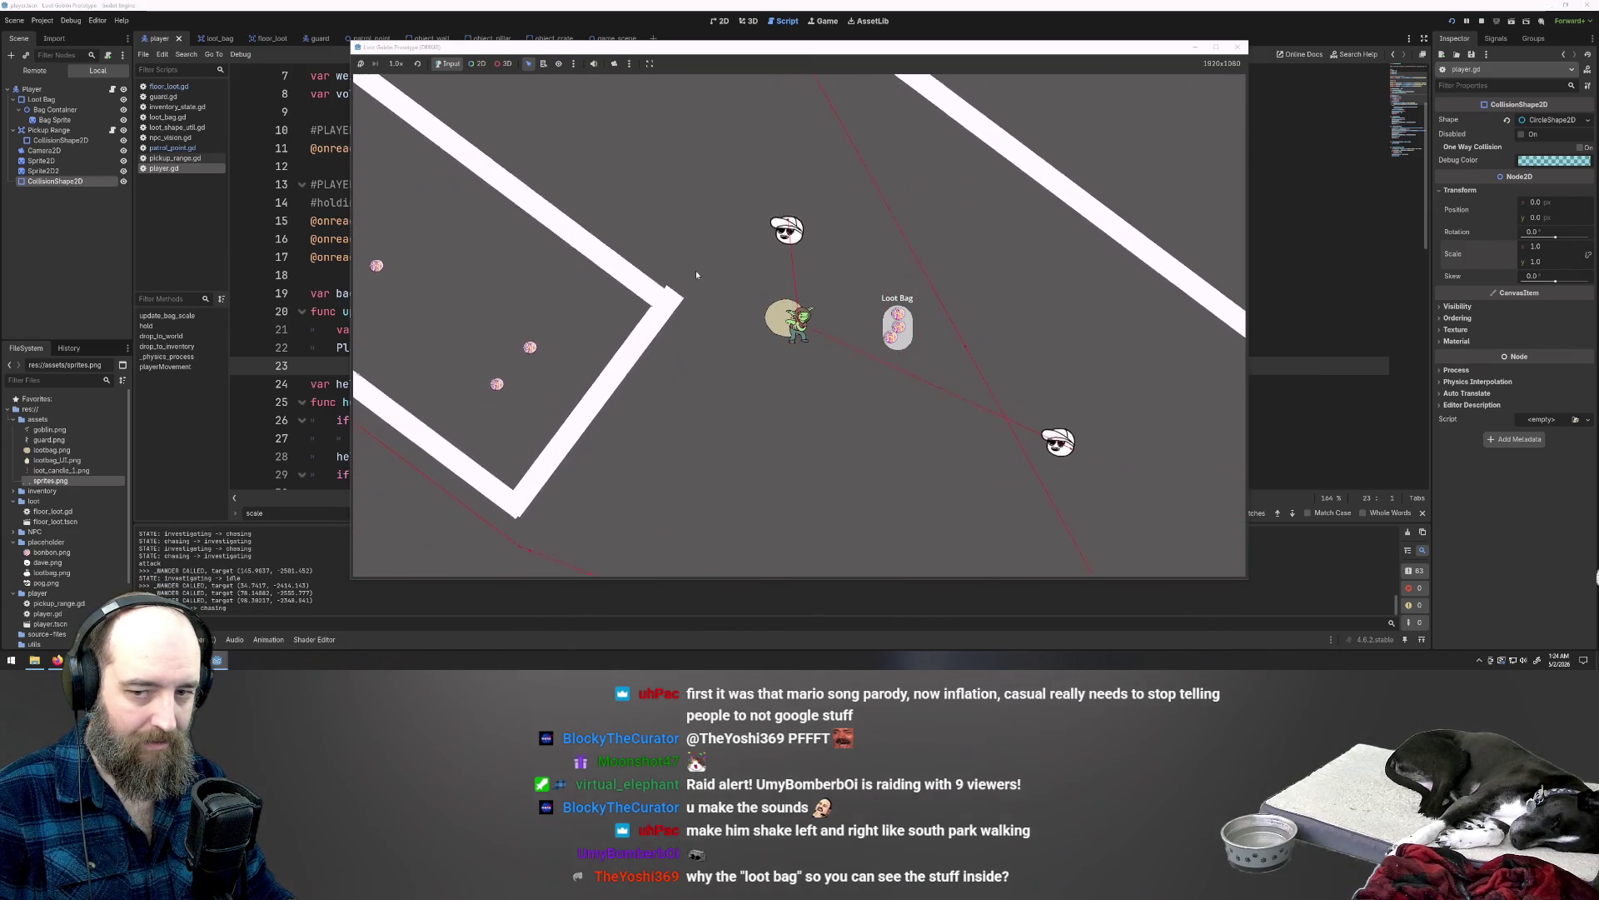
{"action": "key", "text": "s"}
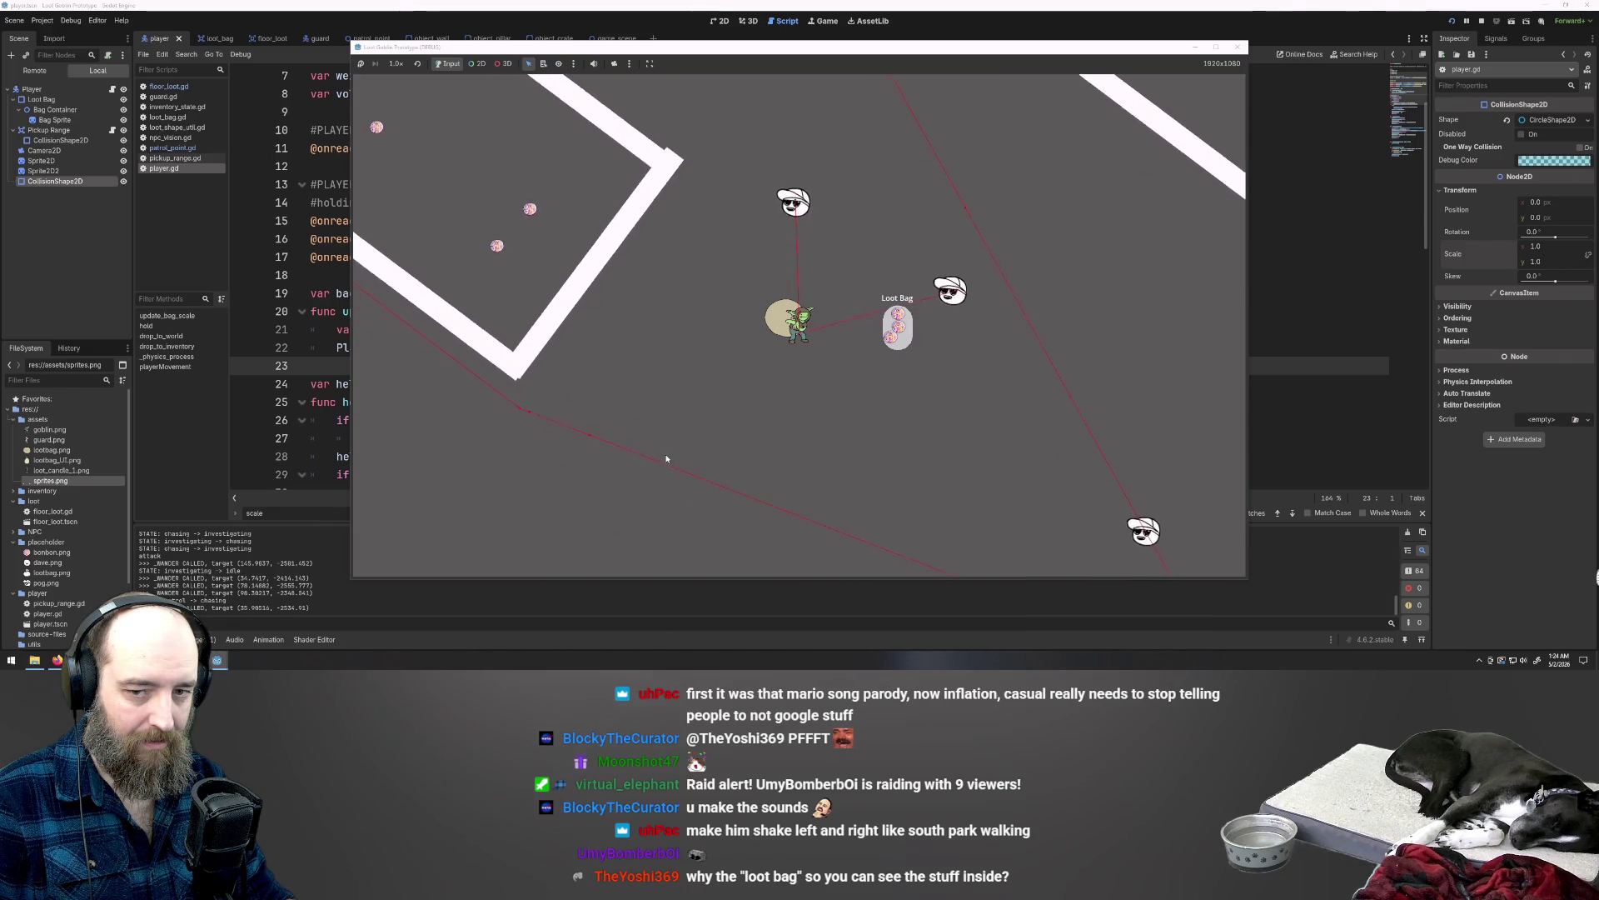
{"action": "key", "text": "s+d"}
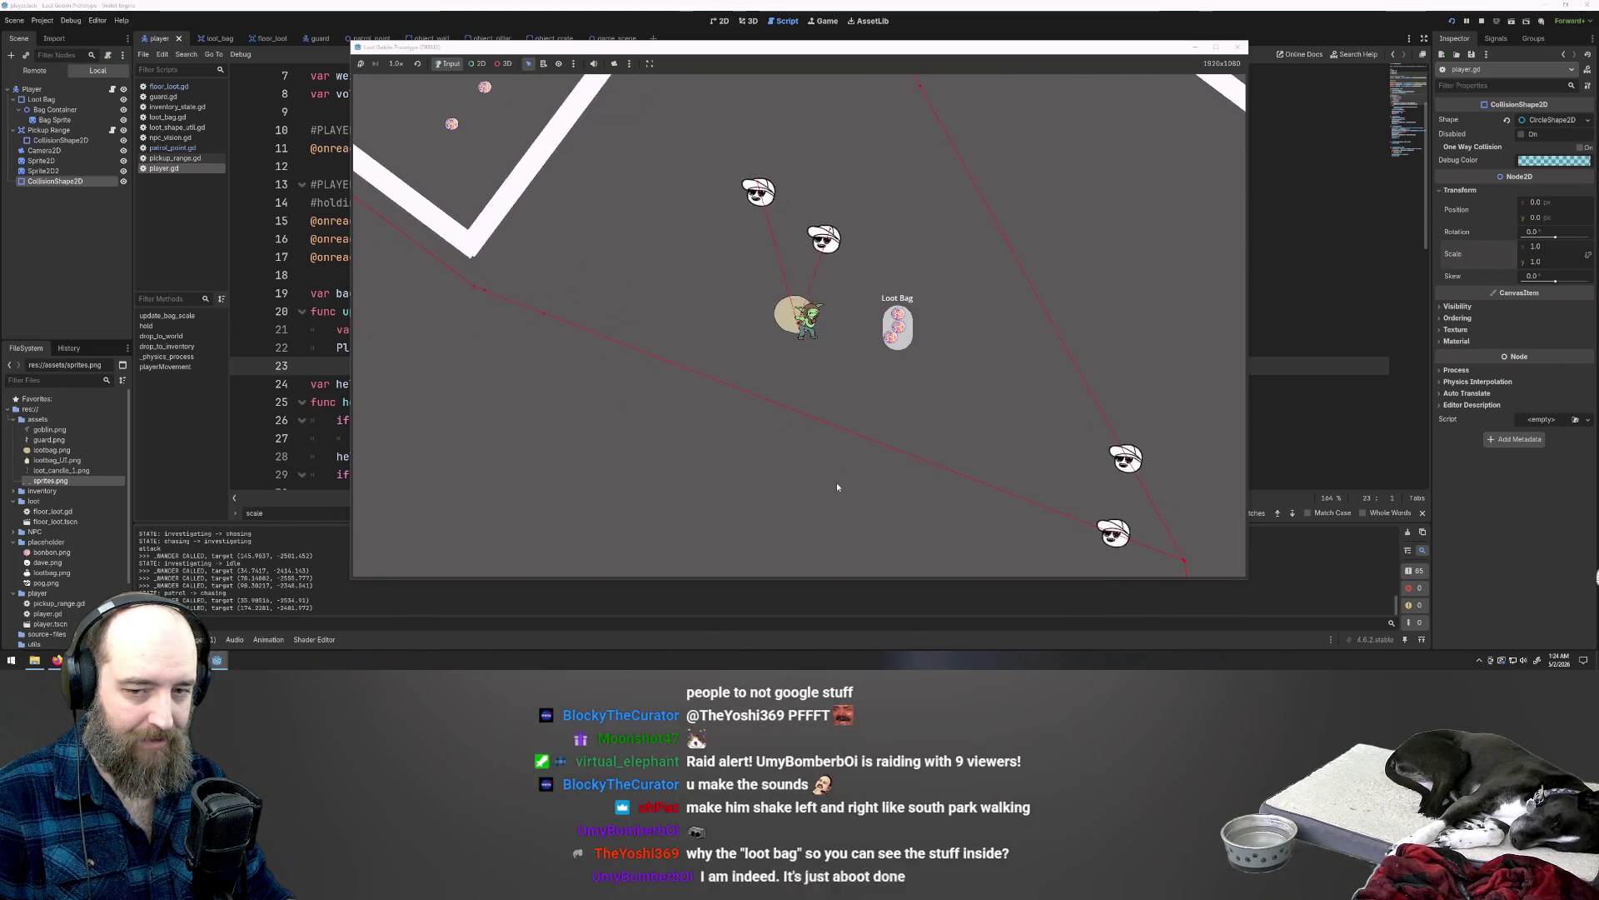
{"action": "key", "text": "s+d"}
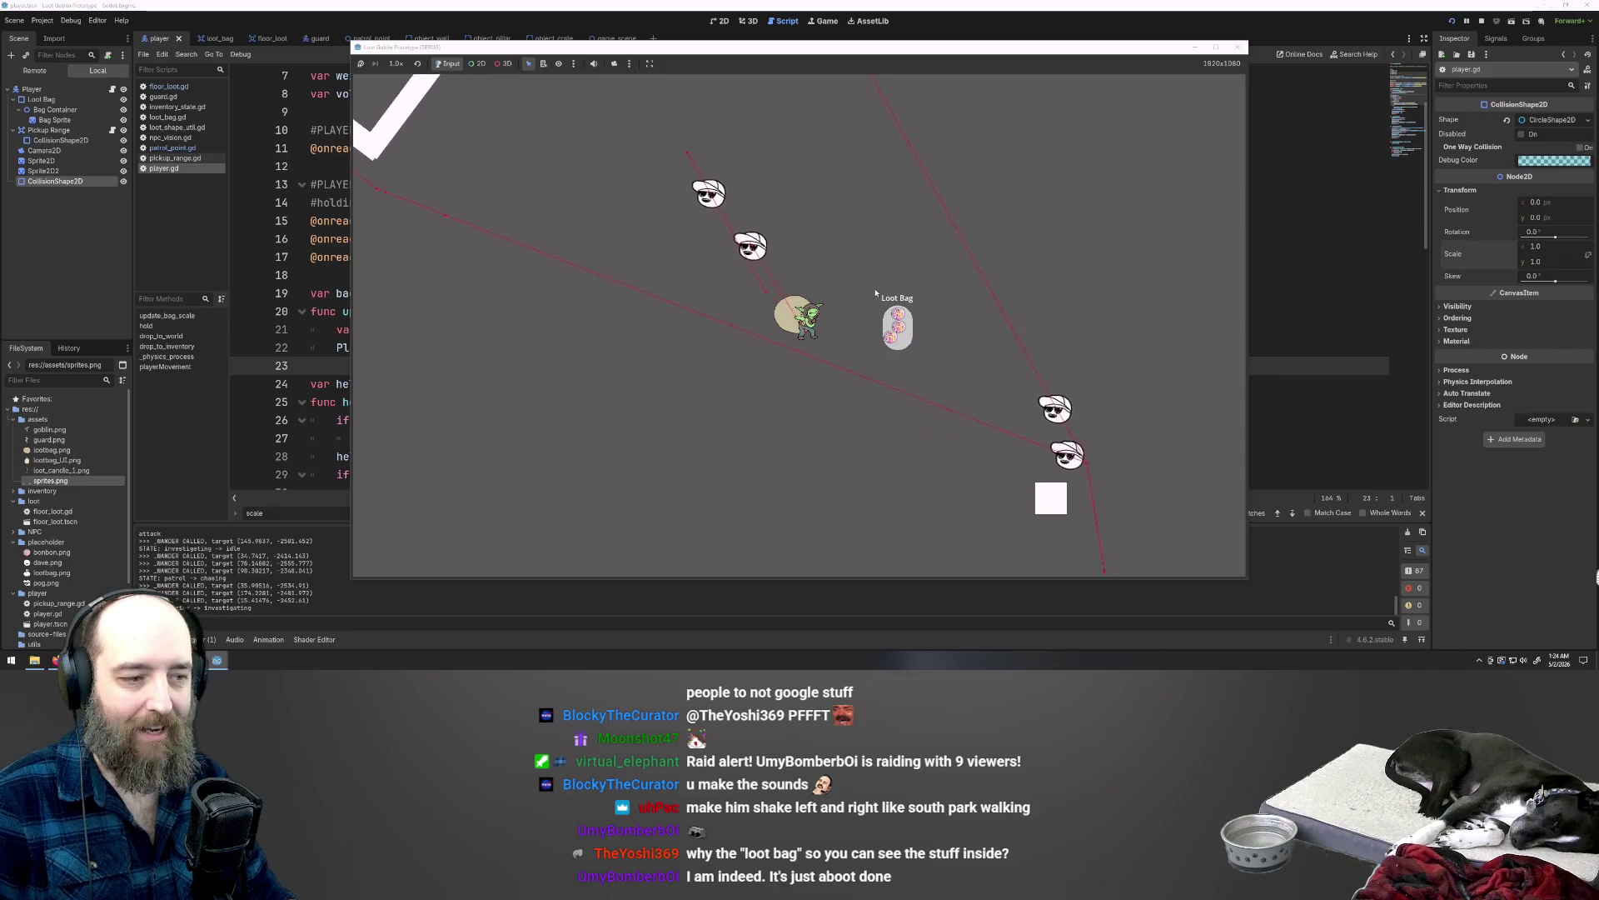
{"action": "key", "text": "s+d"}
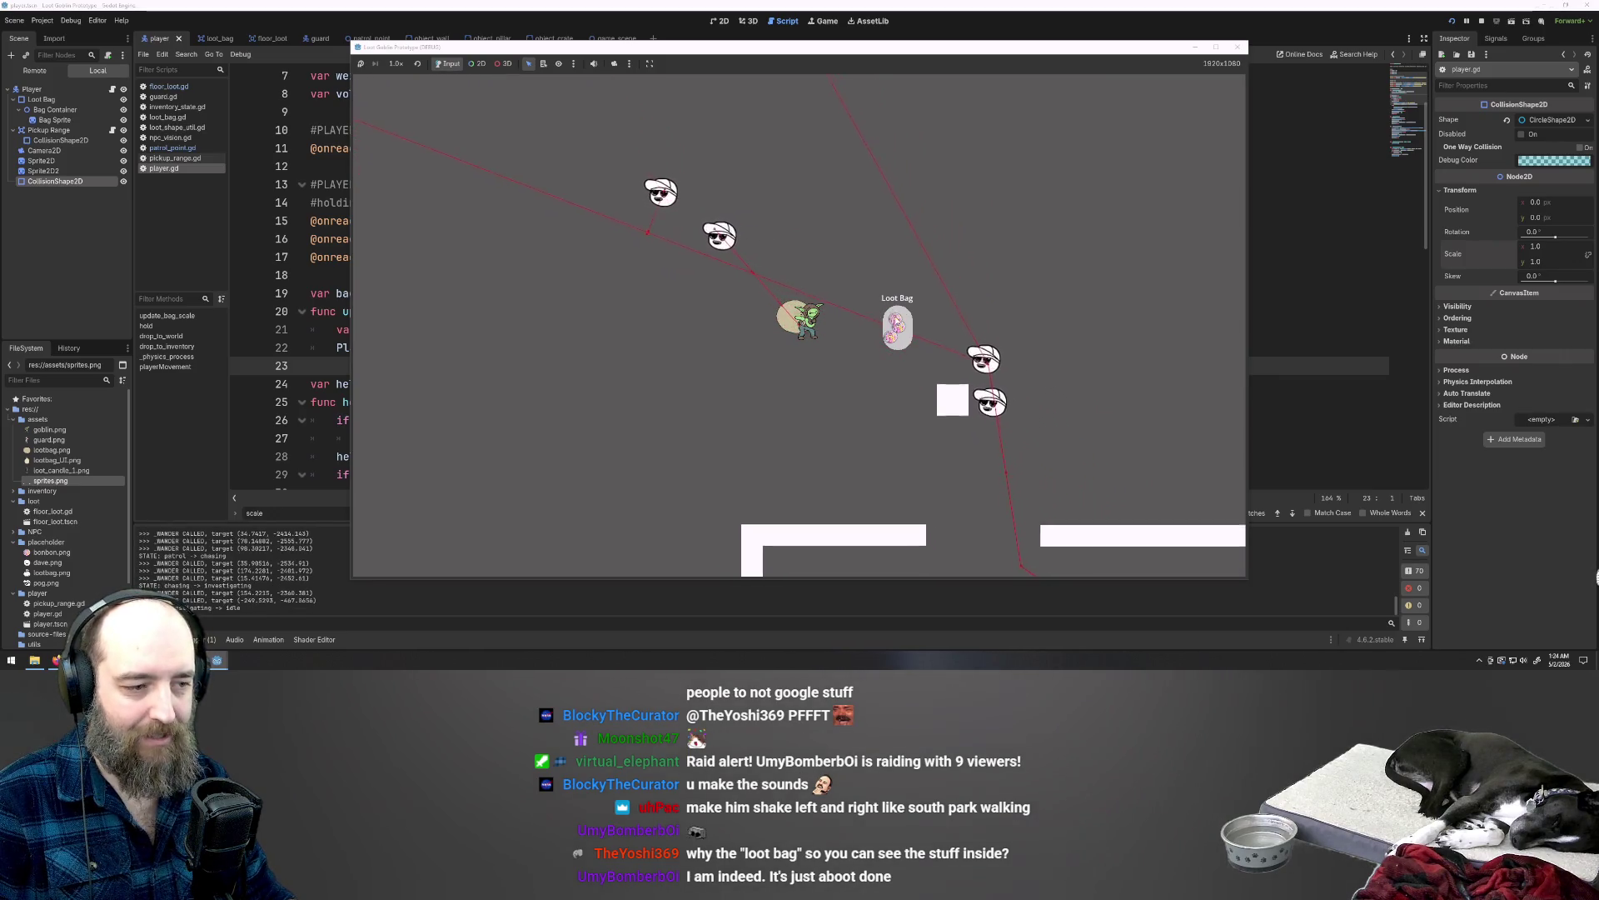
{"action": "key", "text": "s+d"}
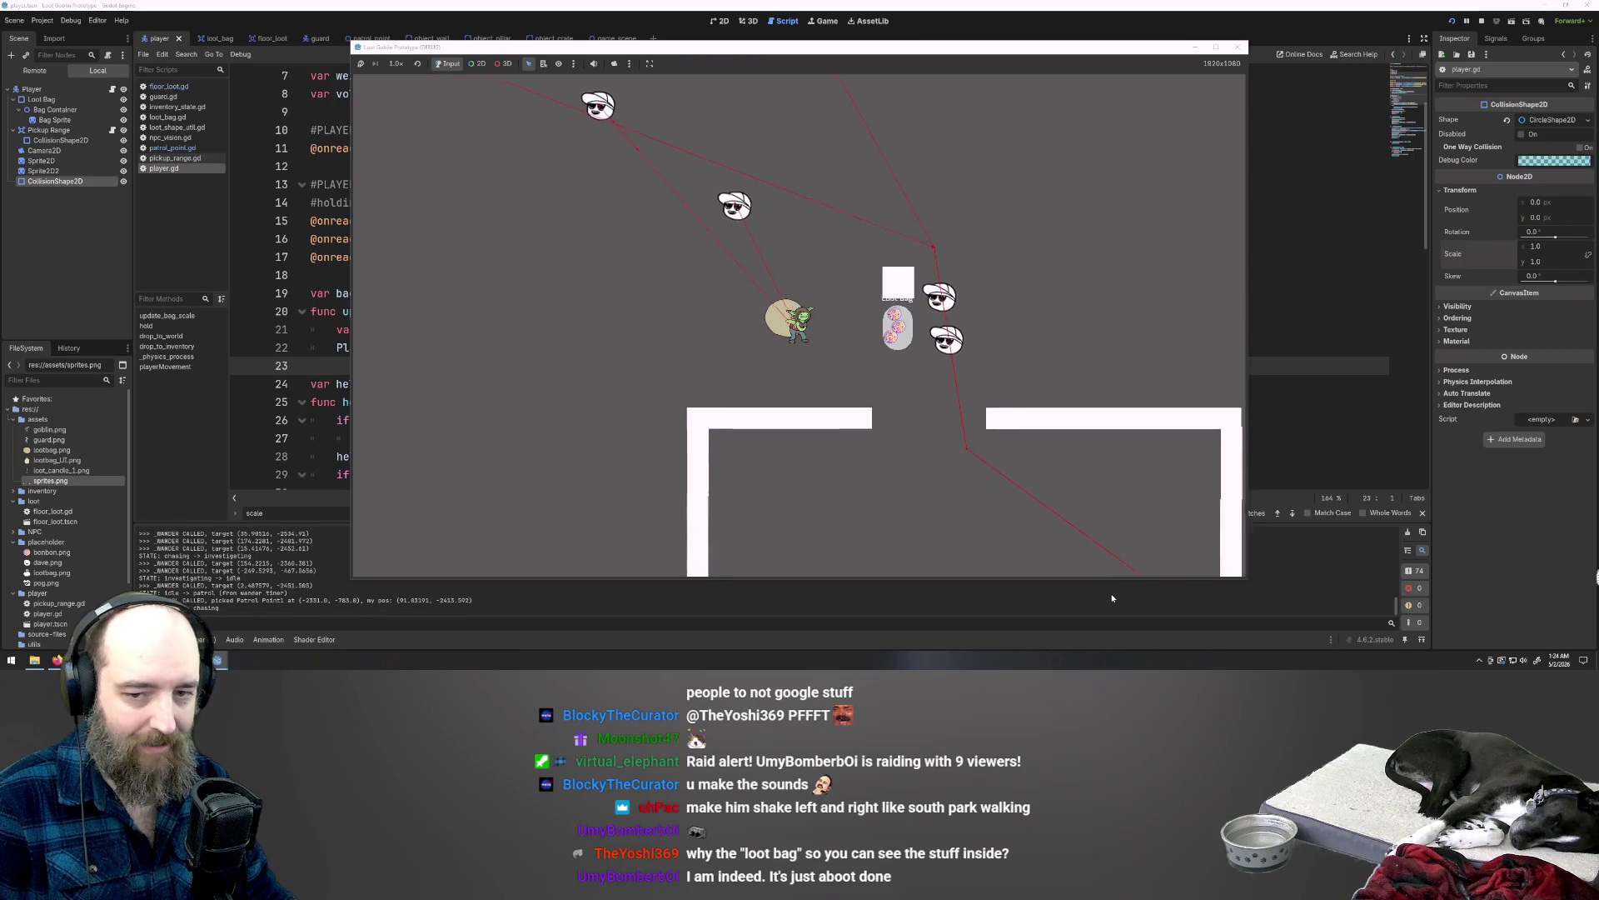
{"action": "key", "text": "s+d"}
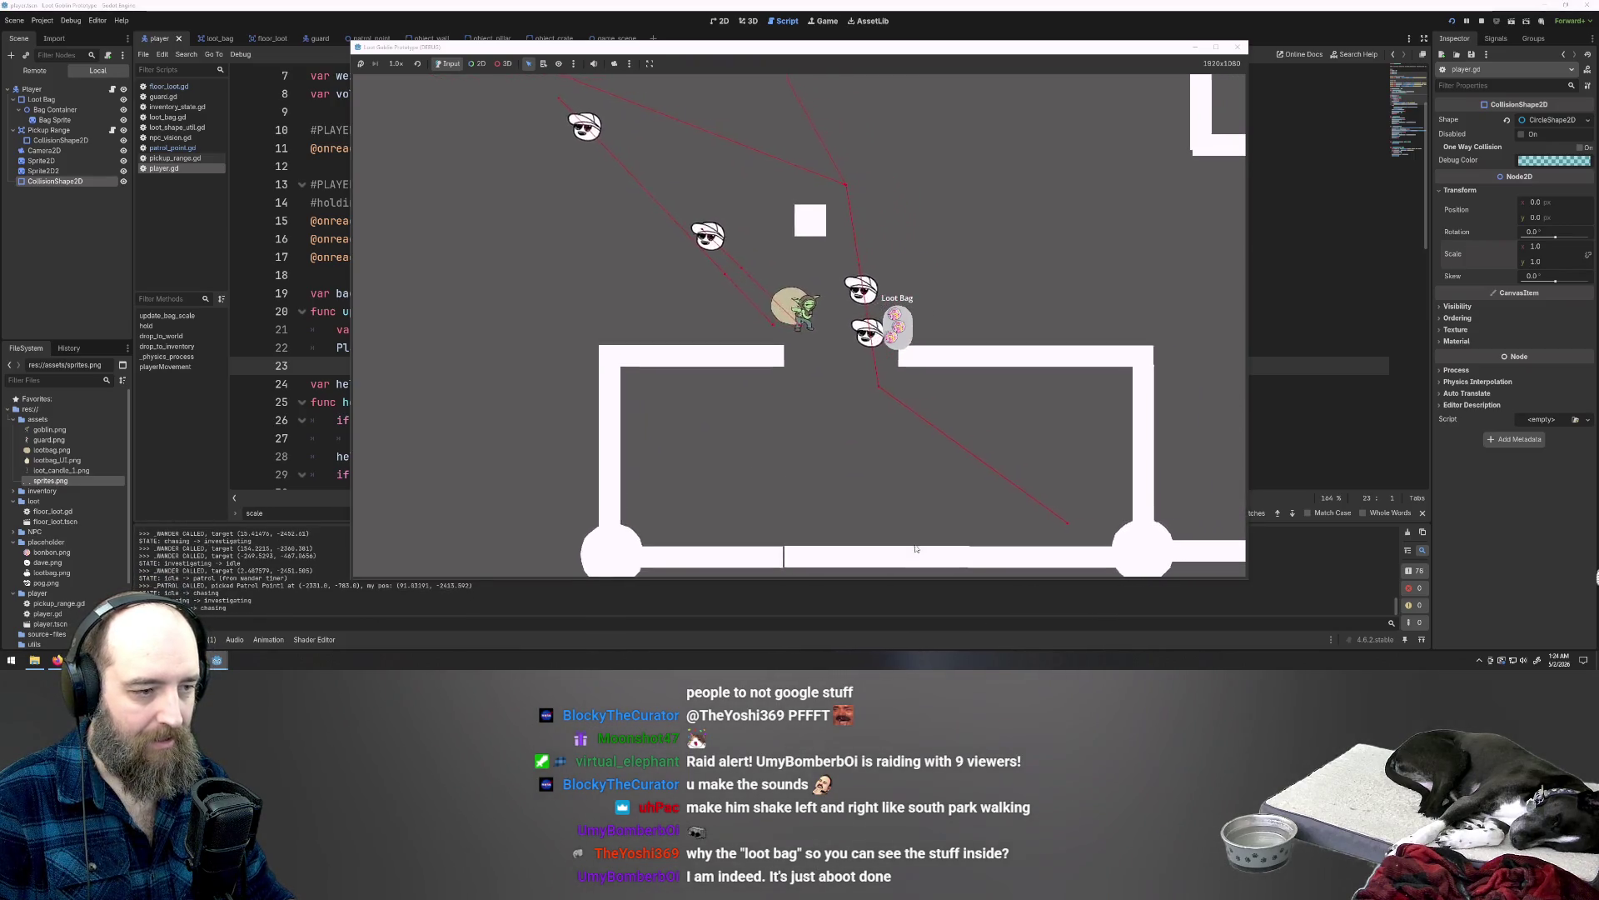
{"action": "key", "text": "s+a"}
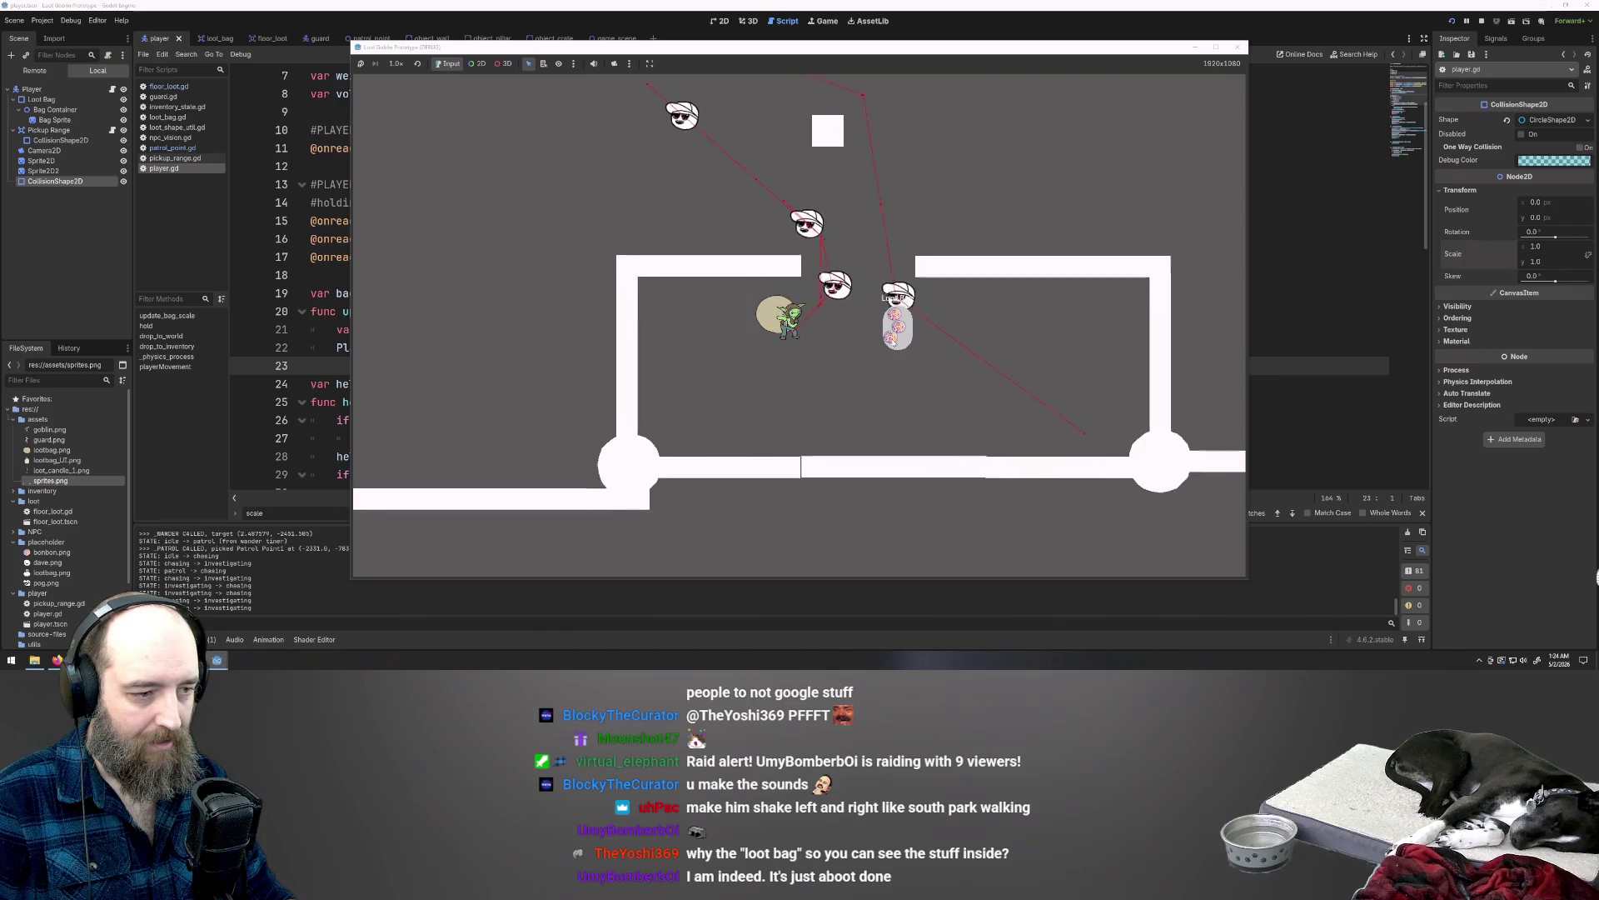
{"action": "key", "text": "d"}
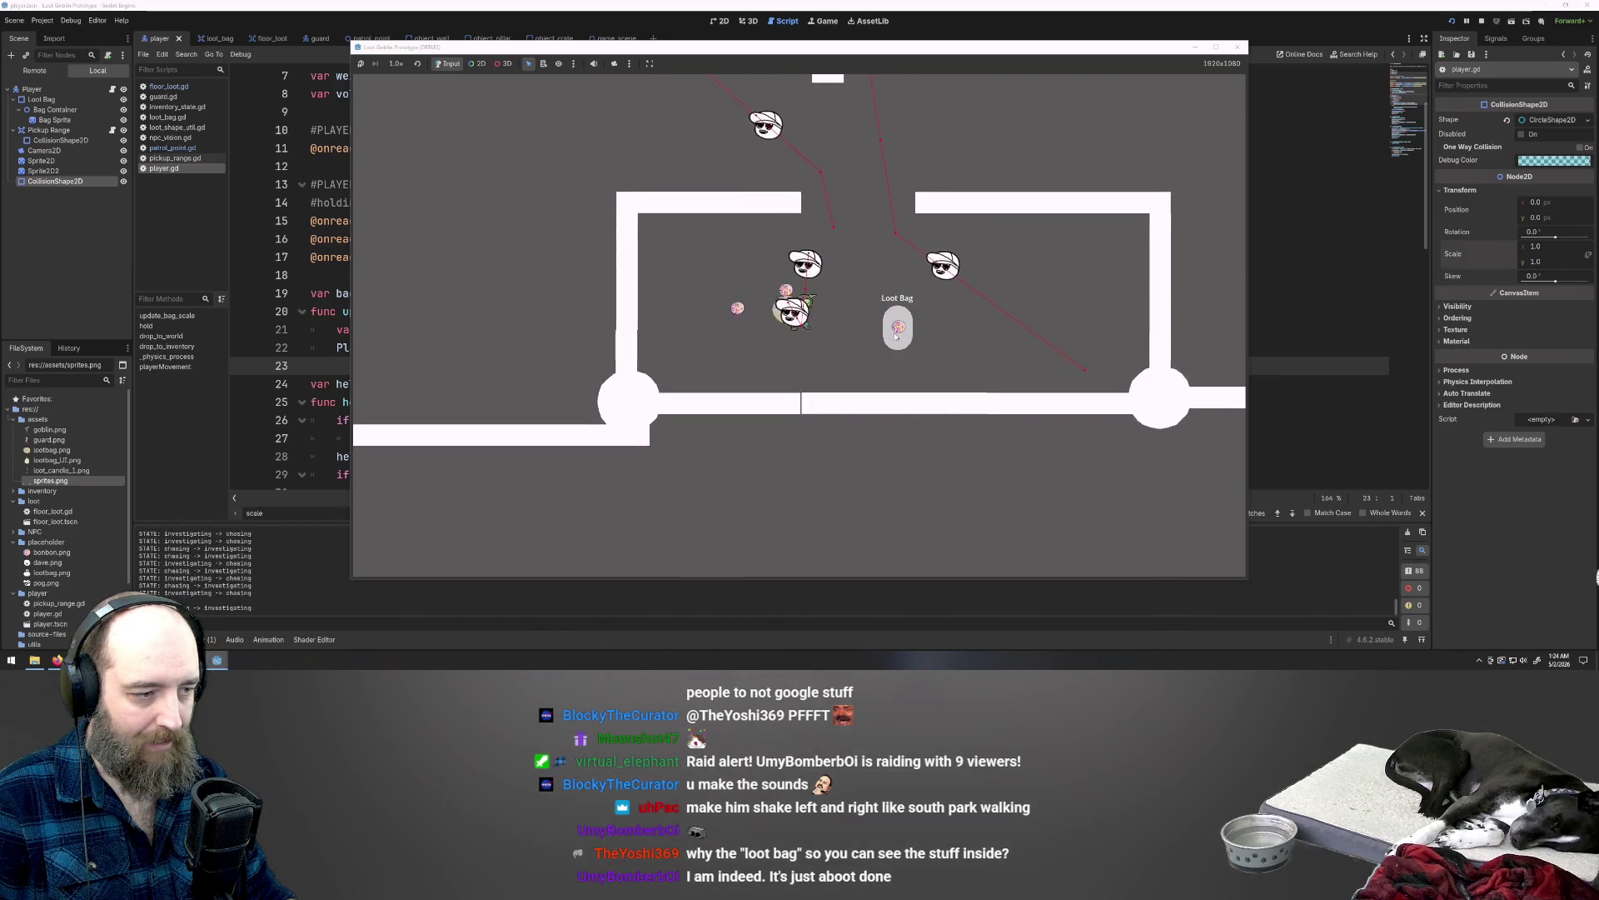
{"action": "key", "text": "d"}
Step: Lead the guards across open ground, moving the goblin up, left and down-left
{"action": "left_click_drag", "start_coordinate": [906, 341], "coordinate": [680, 332]}
{"action": "key", "text": "w"}
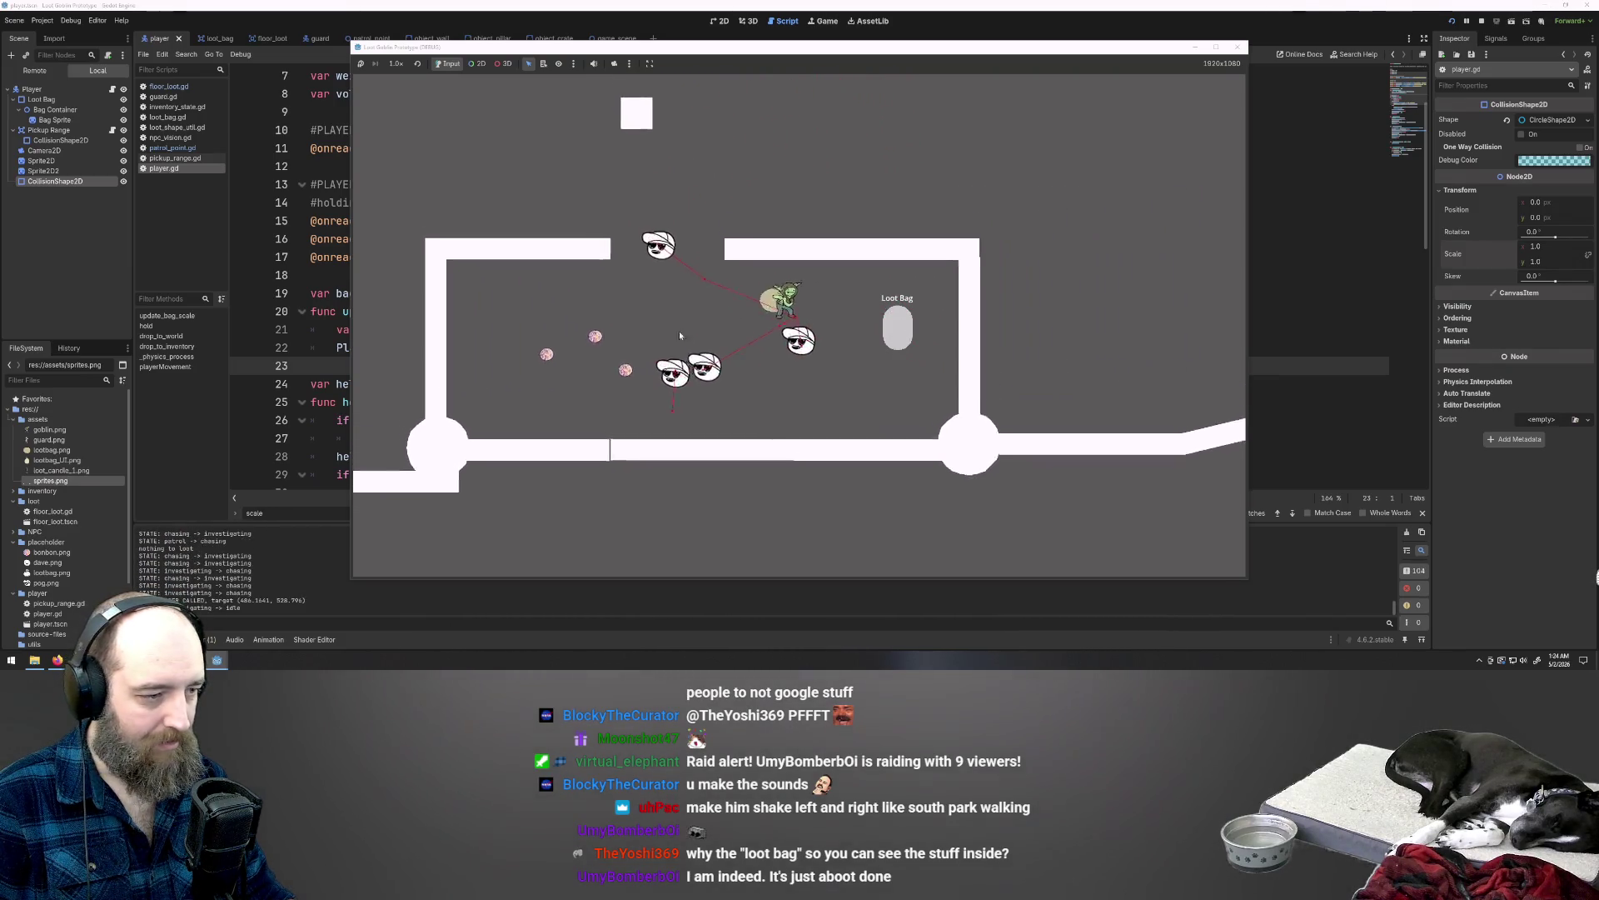
{"action": "key", "text": "a"}
{"action": "key", "text": "w"}
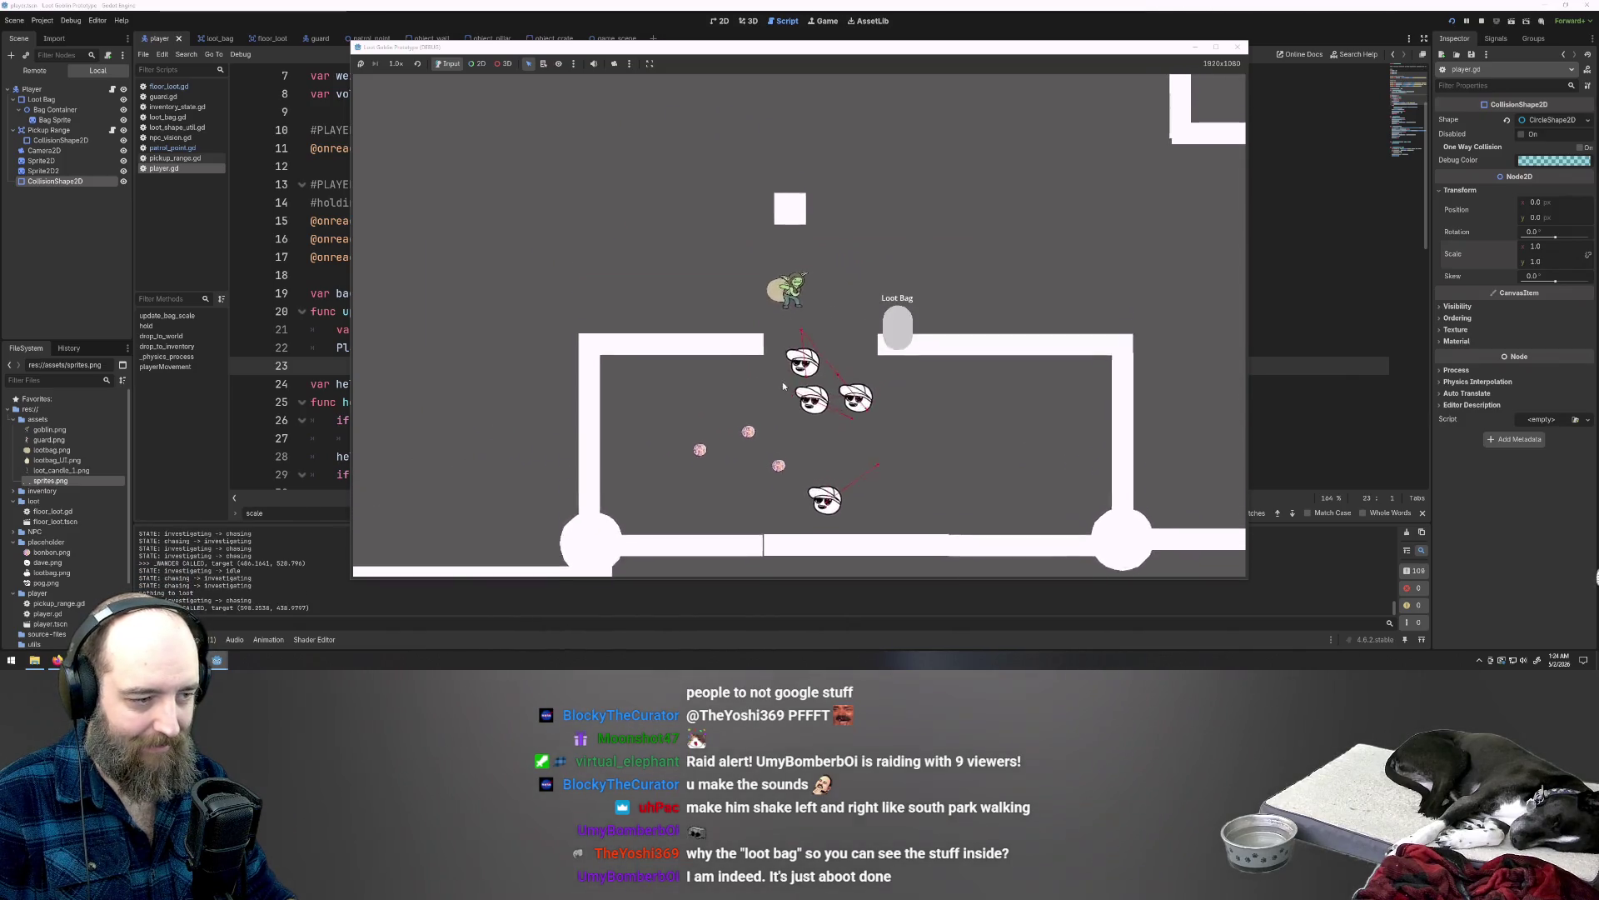
{"action": "key", "text": "a"}
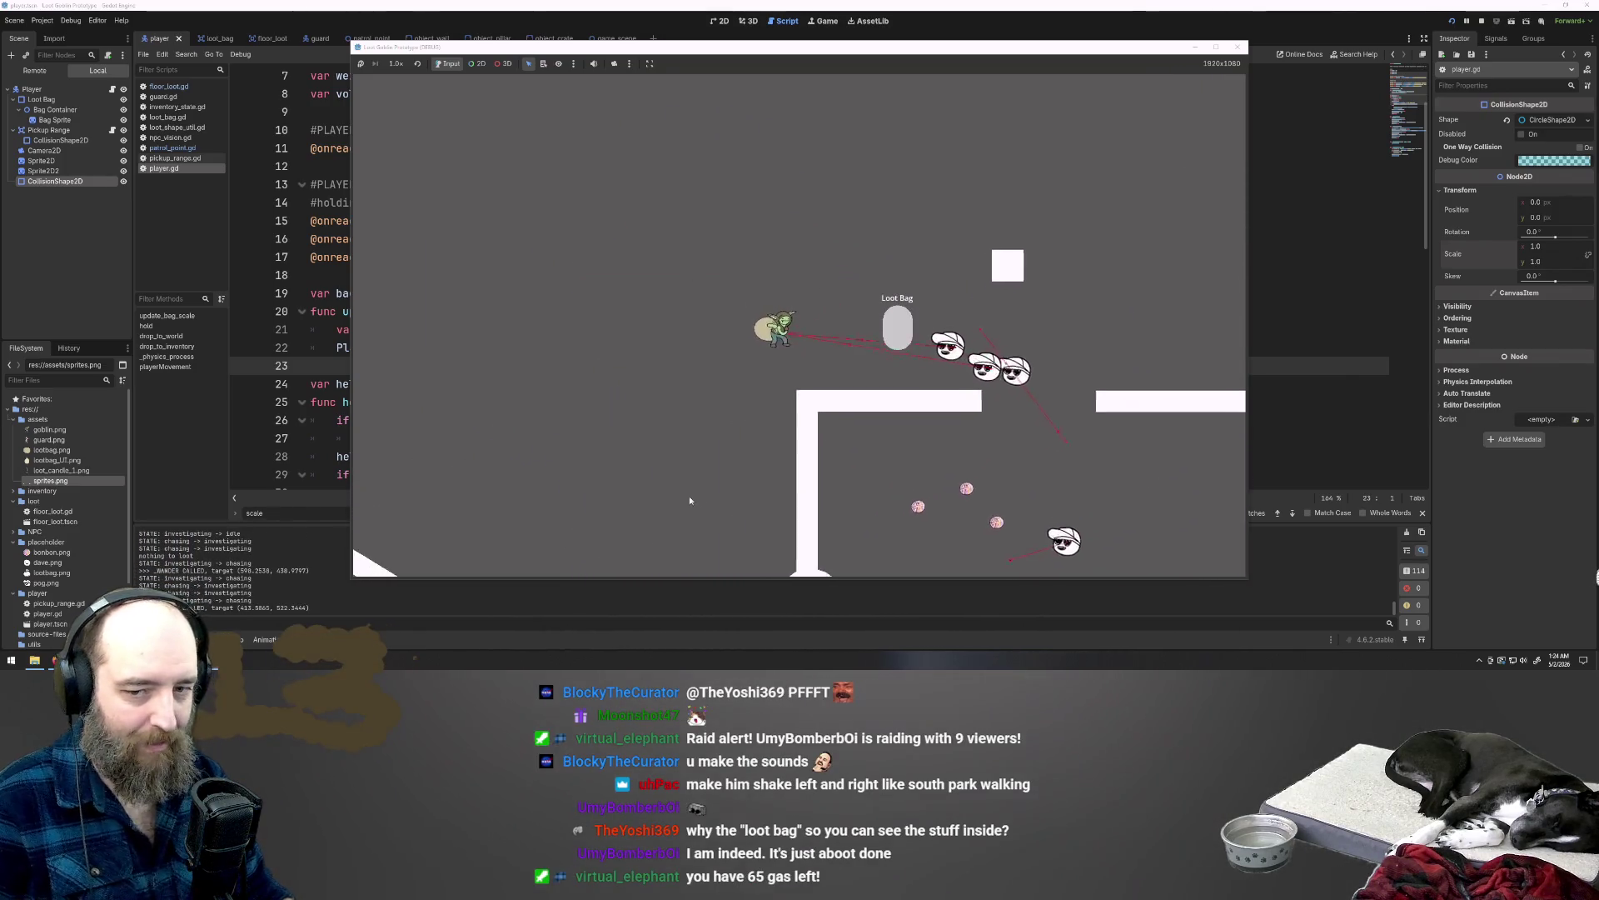
{"action": "key", "text": "a"}
{"action": "key", "text": "s"}
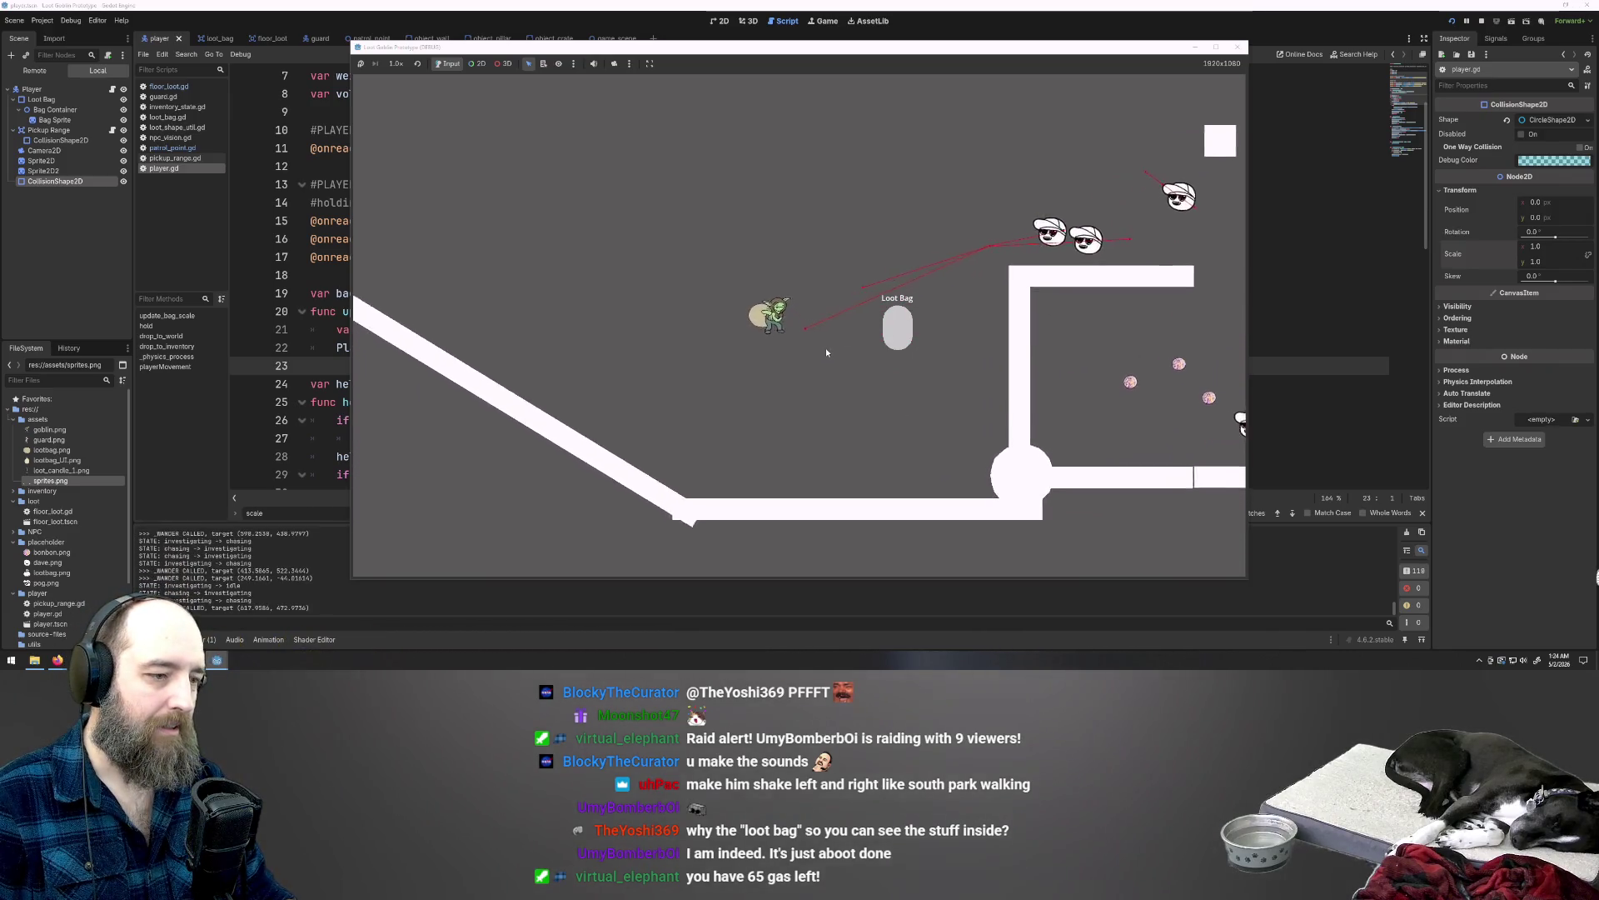
{"action": "key", "text": "w"}
{"action": "key", "text": "a"}
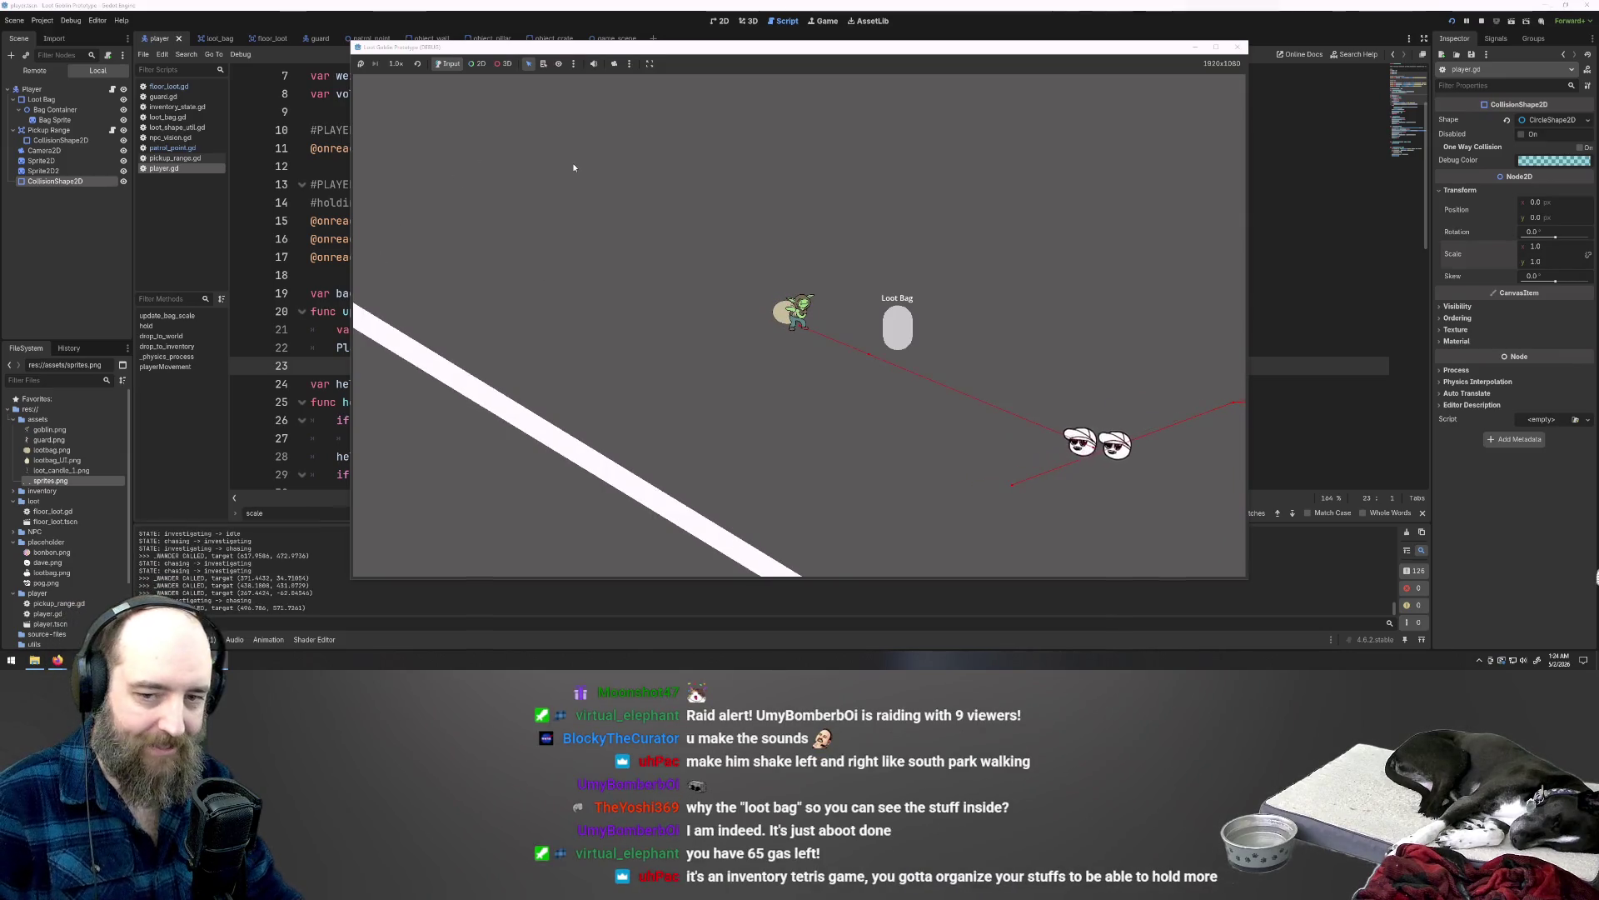
Step: Walk the goblin up and up-right away from the guards, then weave up-left and down-left
{"action": "key", "text": "w"}
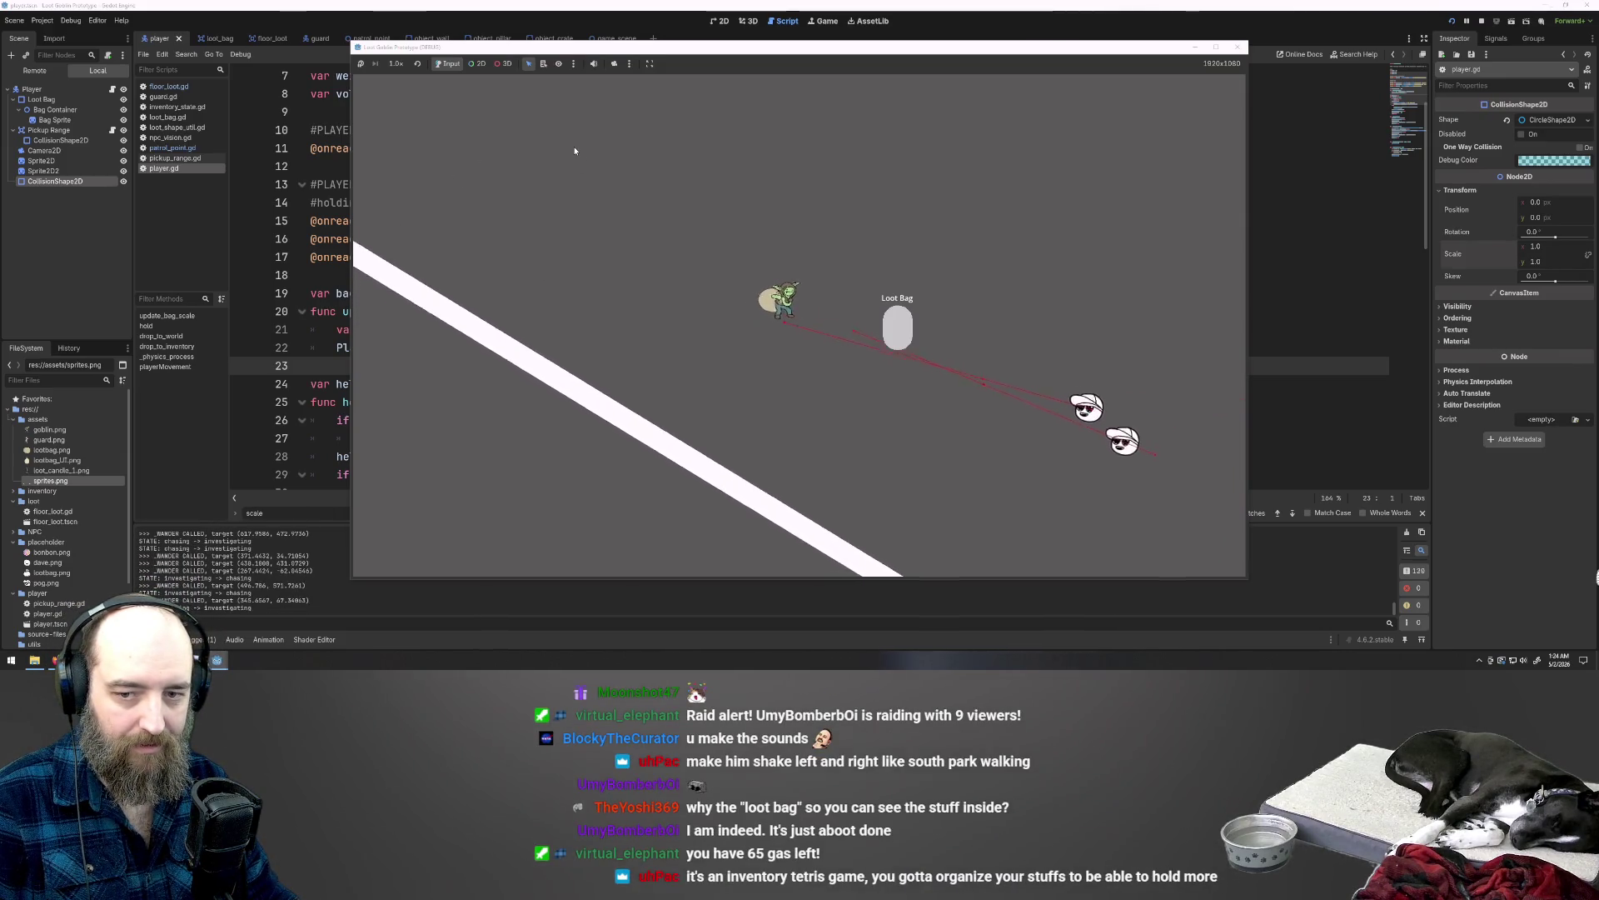
{"action": "key", "text": "w"}
{"action": "key", "text": "d"}
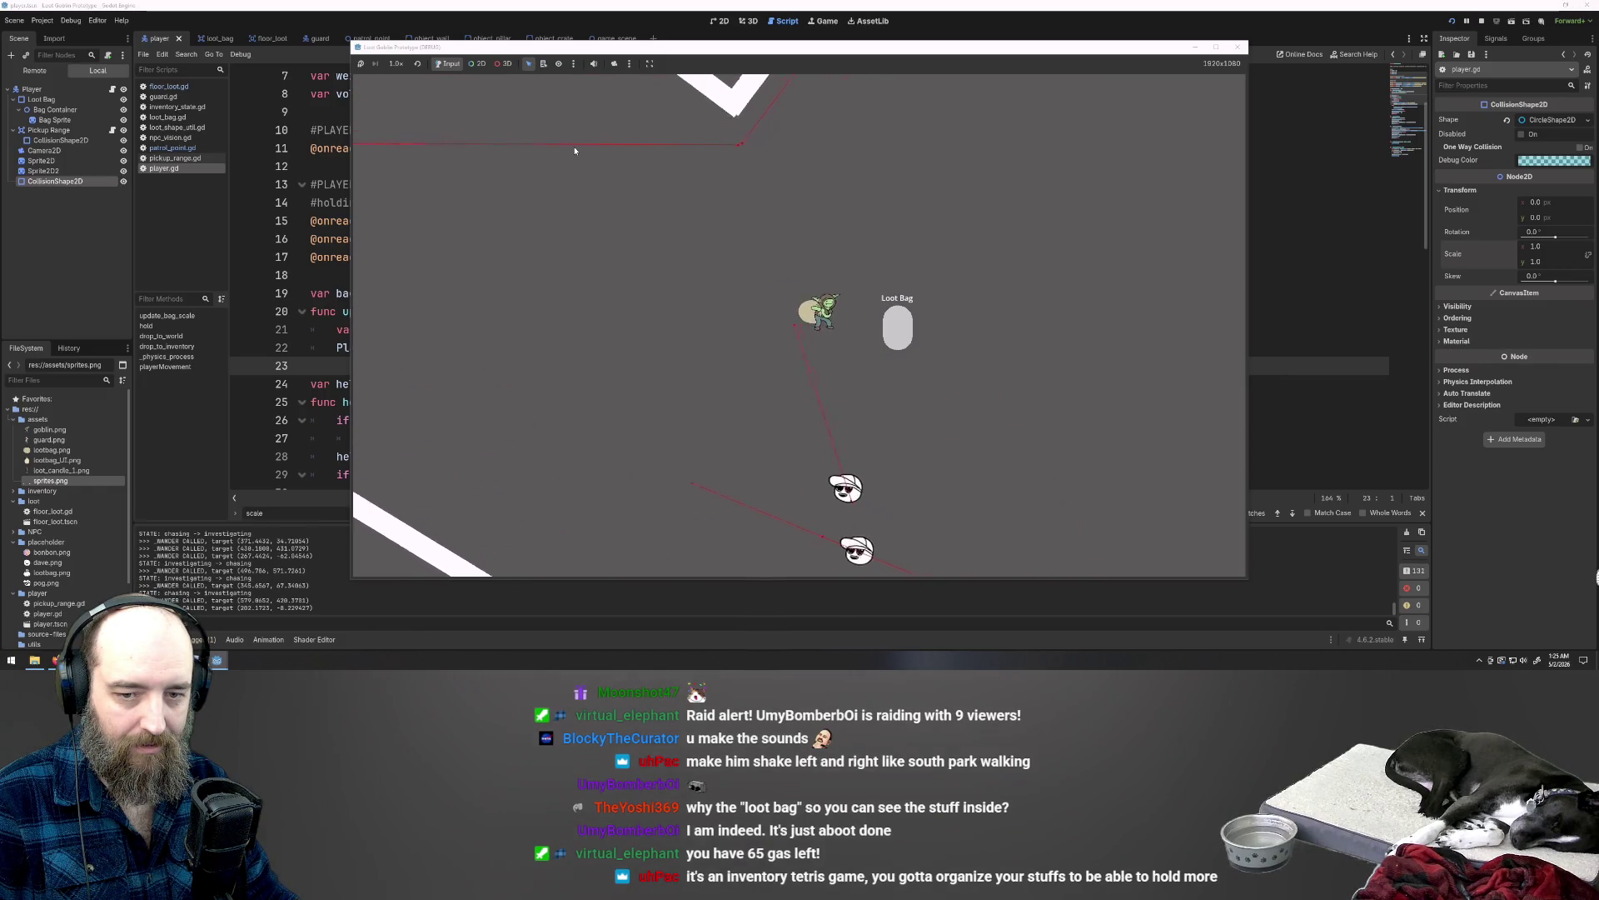
{"action": "key", "text": "w"}
{"action": "key", "text": "d"}
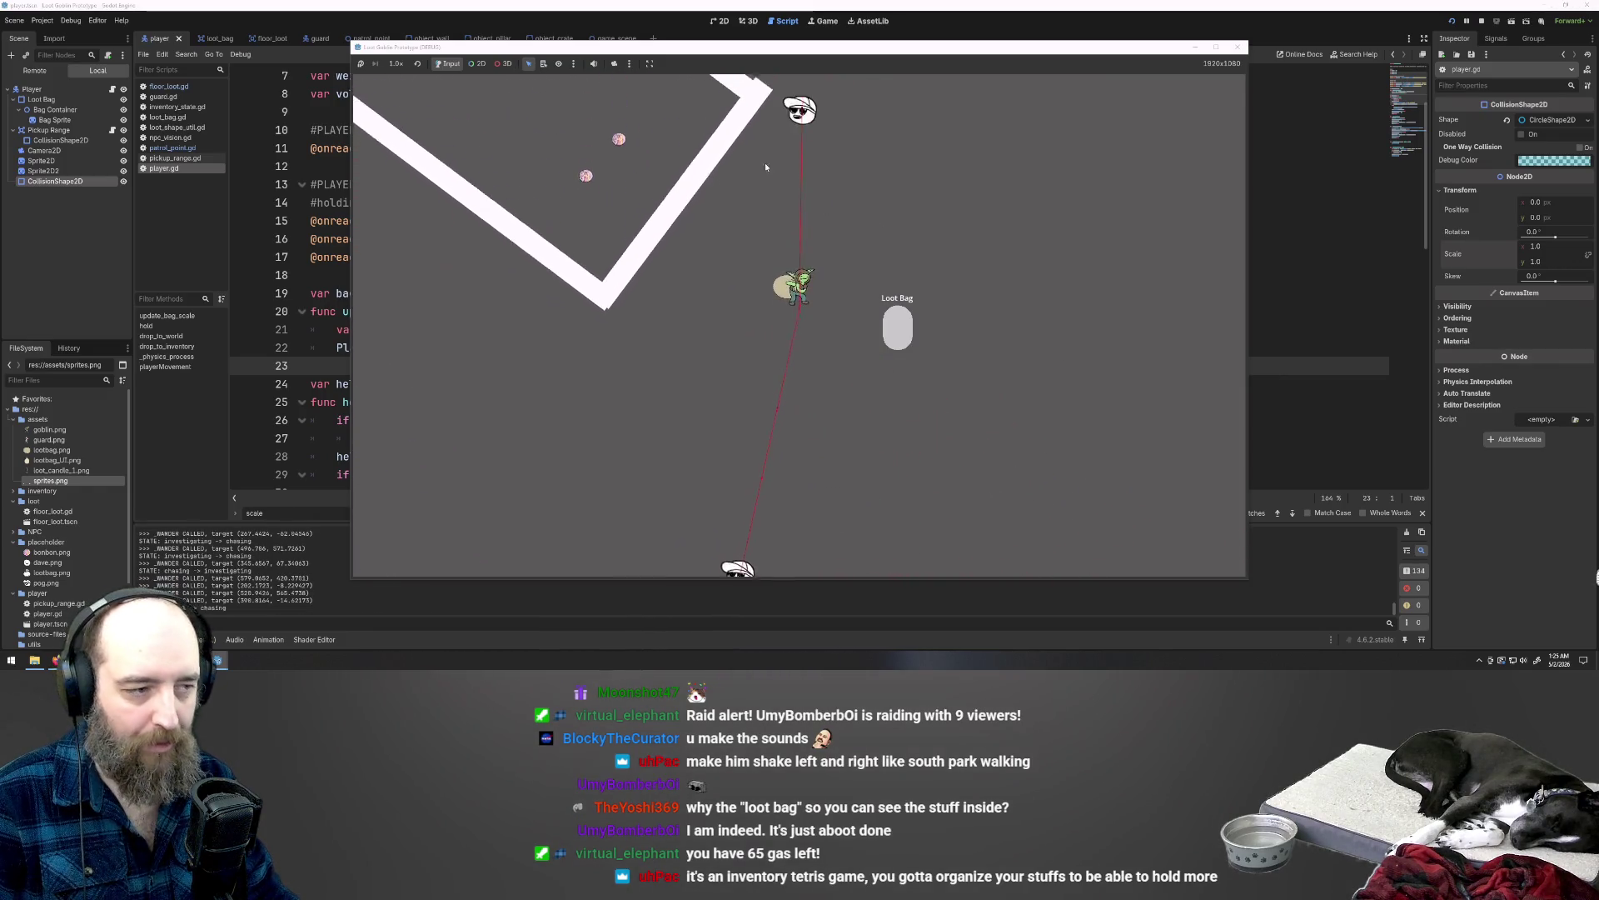
{"action": "key", "text": "w"}
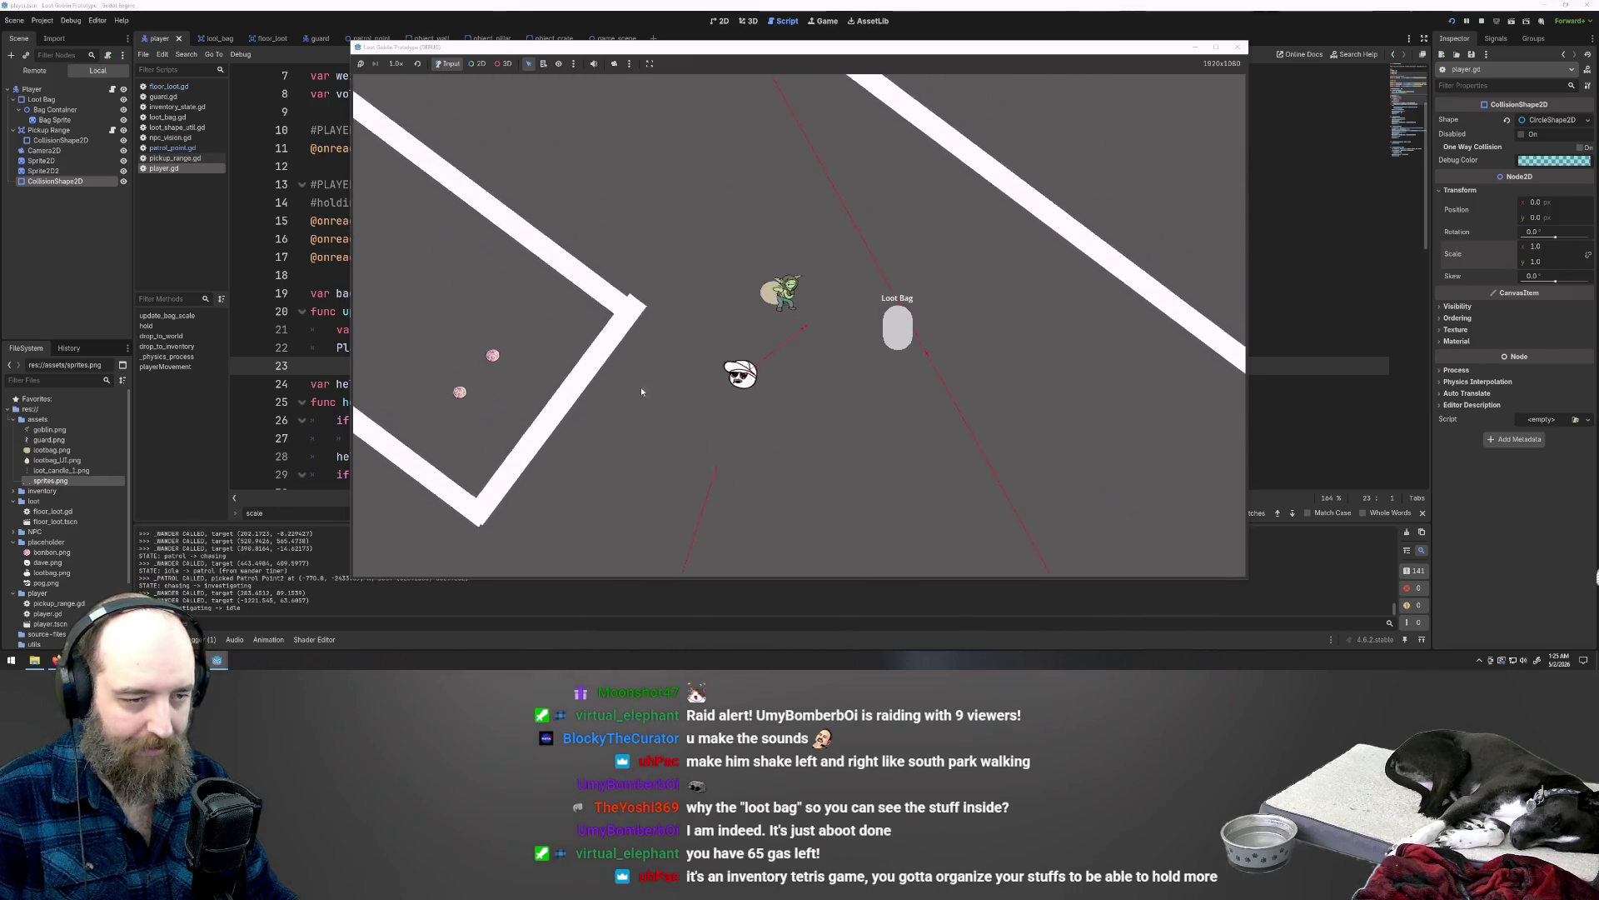
{"action": "key", "text": "w"}
{"action": "key", "text": "a"}
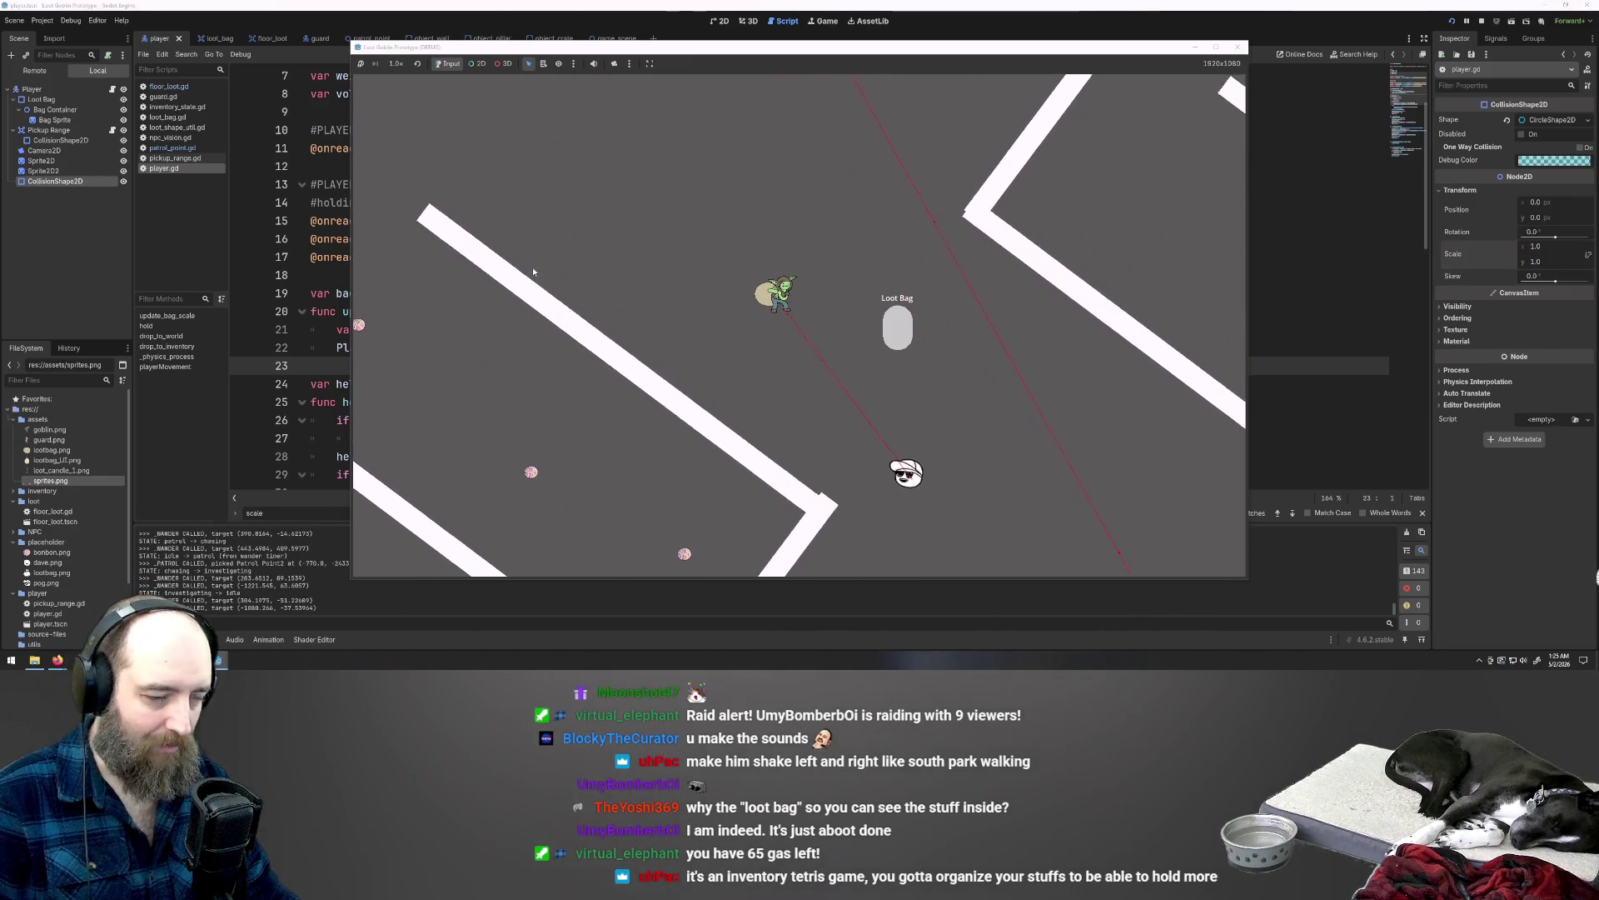
{"action": "key", "text": "s"}
{"action": "key", "text": "a"}
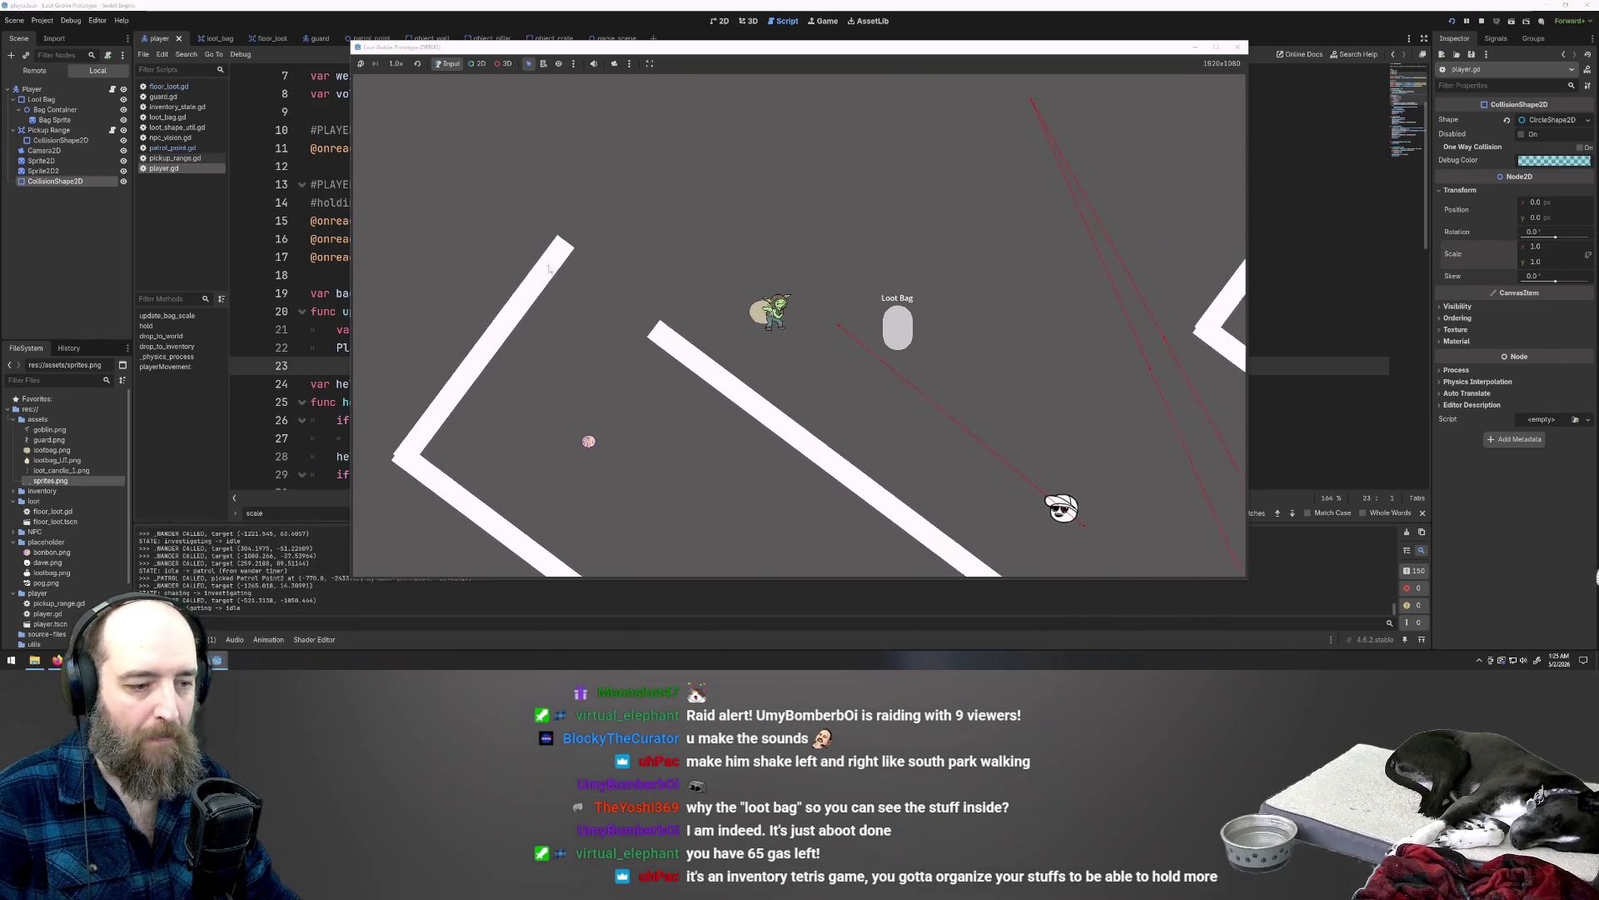
{"action": "key", "text": "w"}
{"action": "key", "text": "a"}
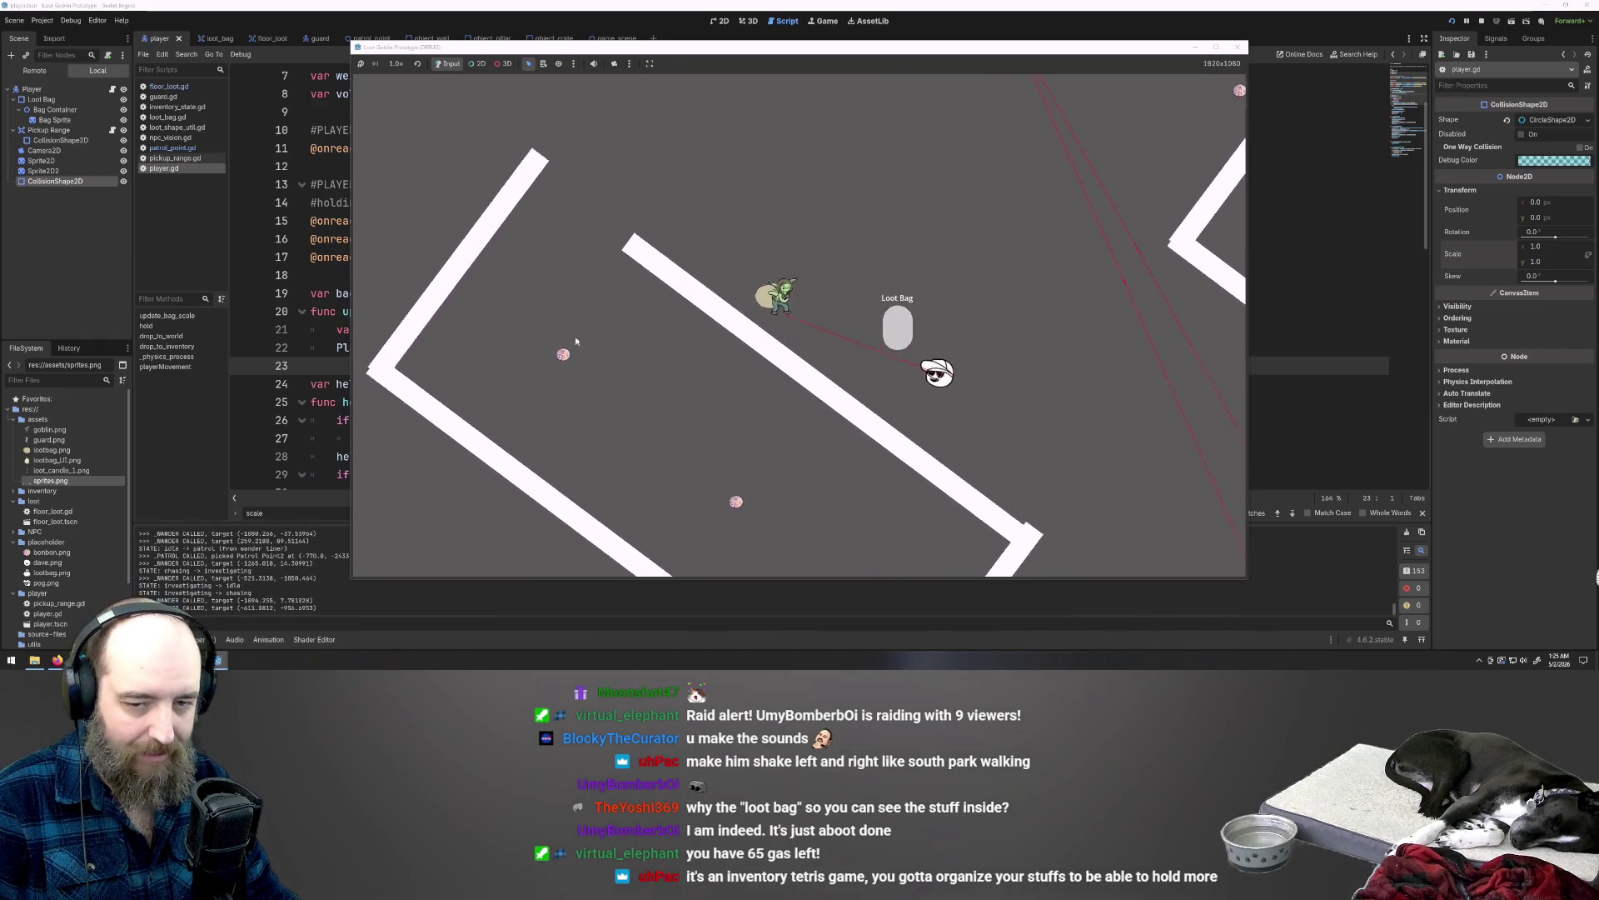
{"action": "key", "text": "s"}
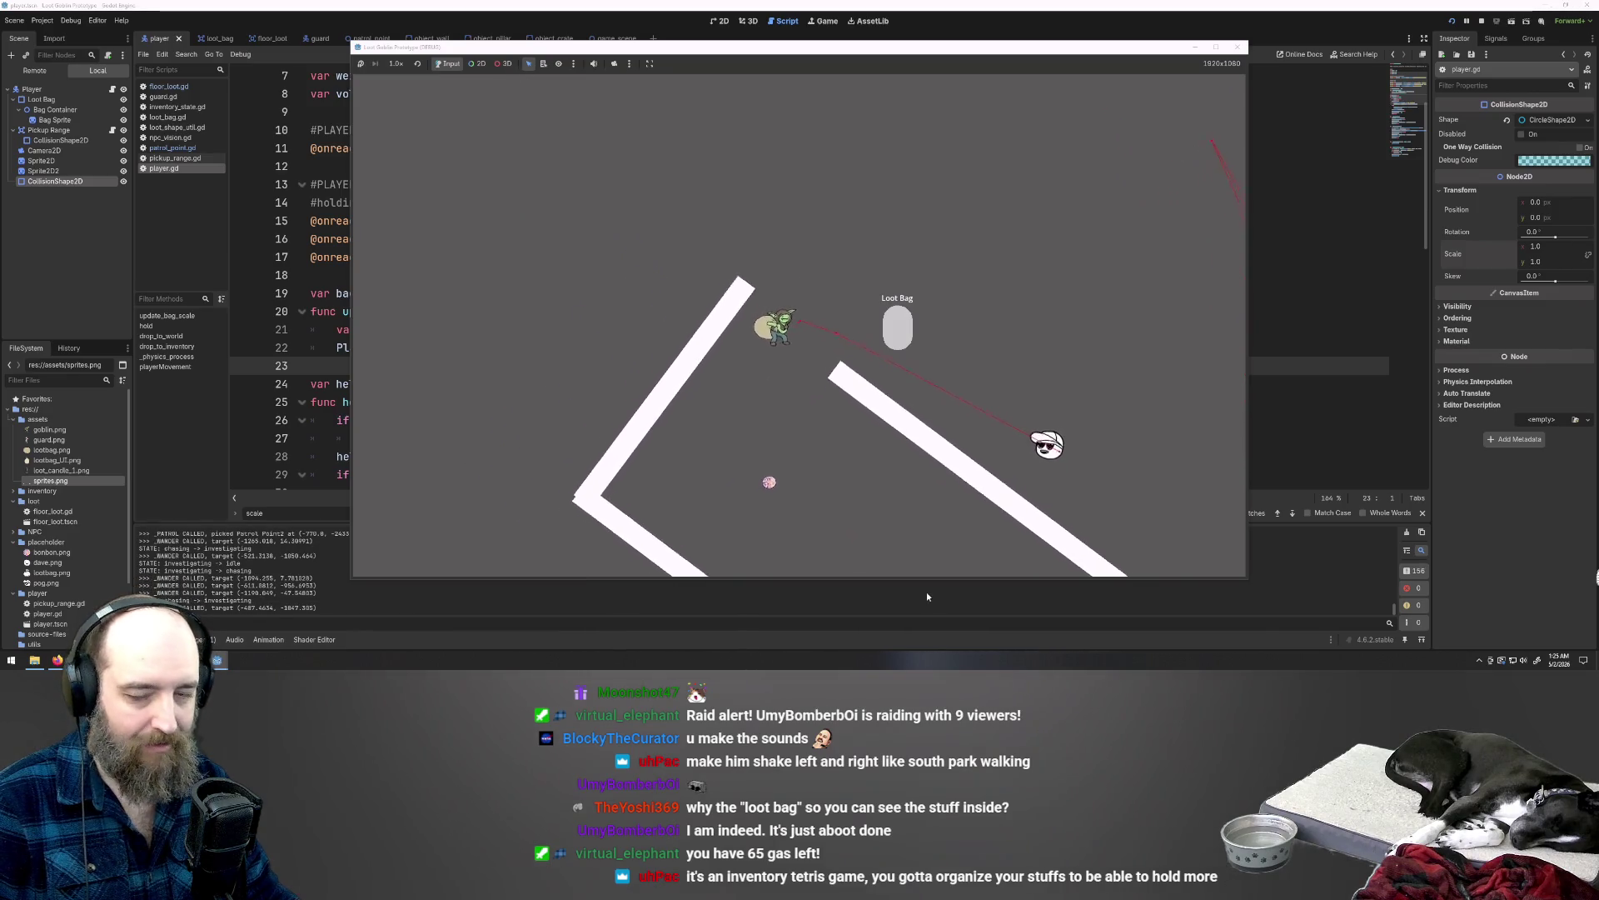
{"action": "key", "text": "s"}
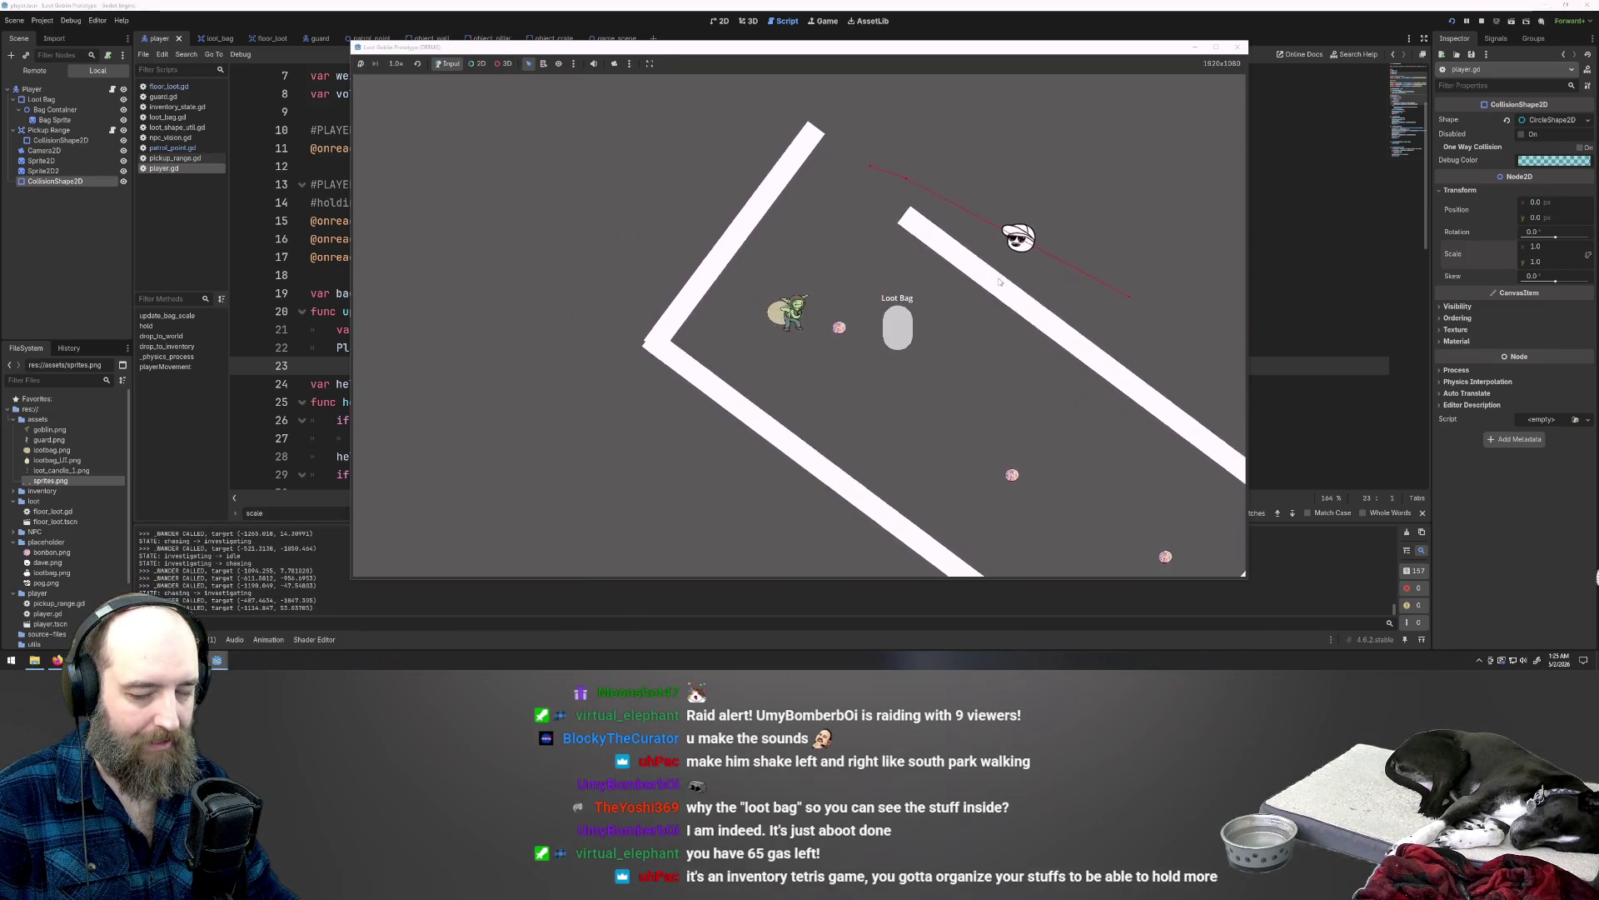
{"action": "key", "text": "w"}
{"action": "key", "text": "w"}
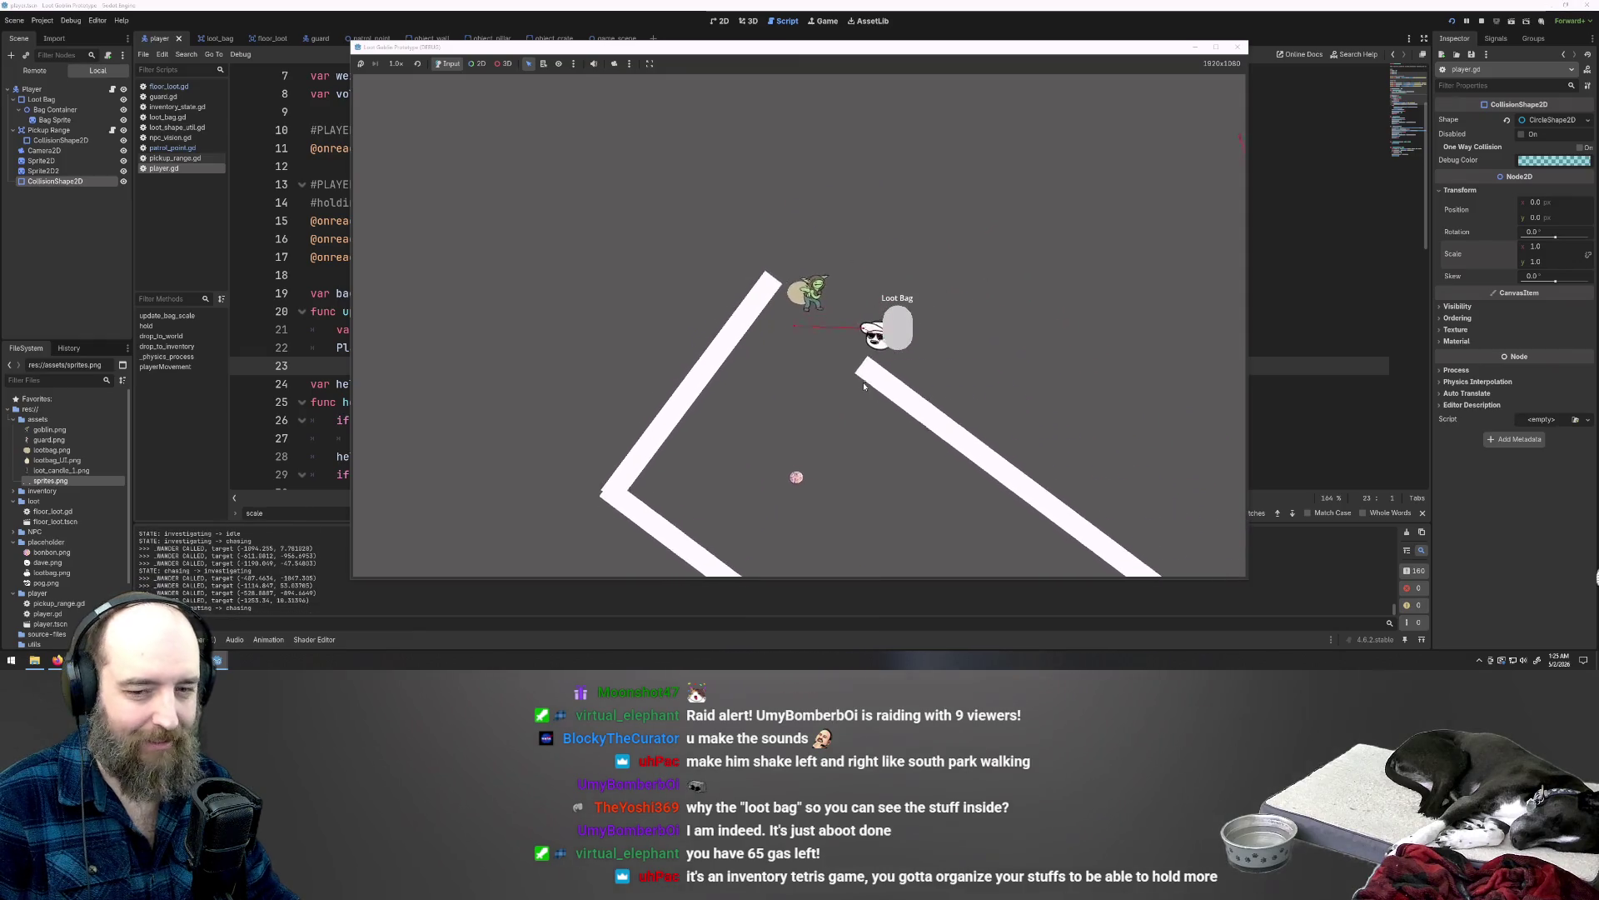
Step: Walk the goblin down-left onto a pink bonbon
{"action": "key", "text": "a"}
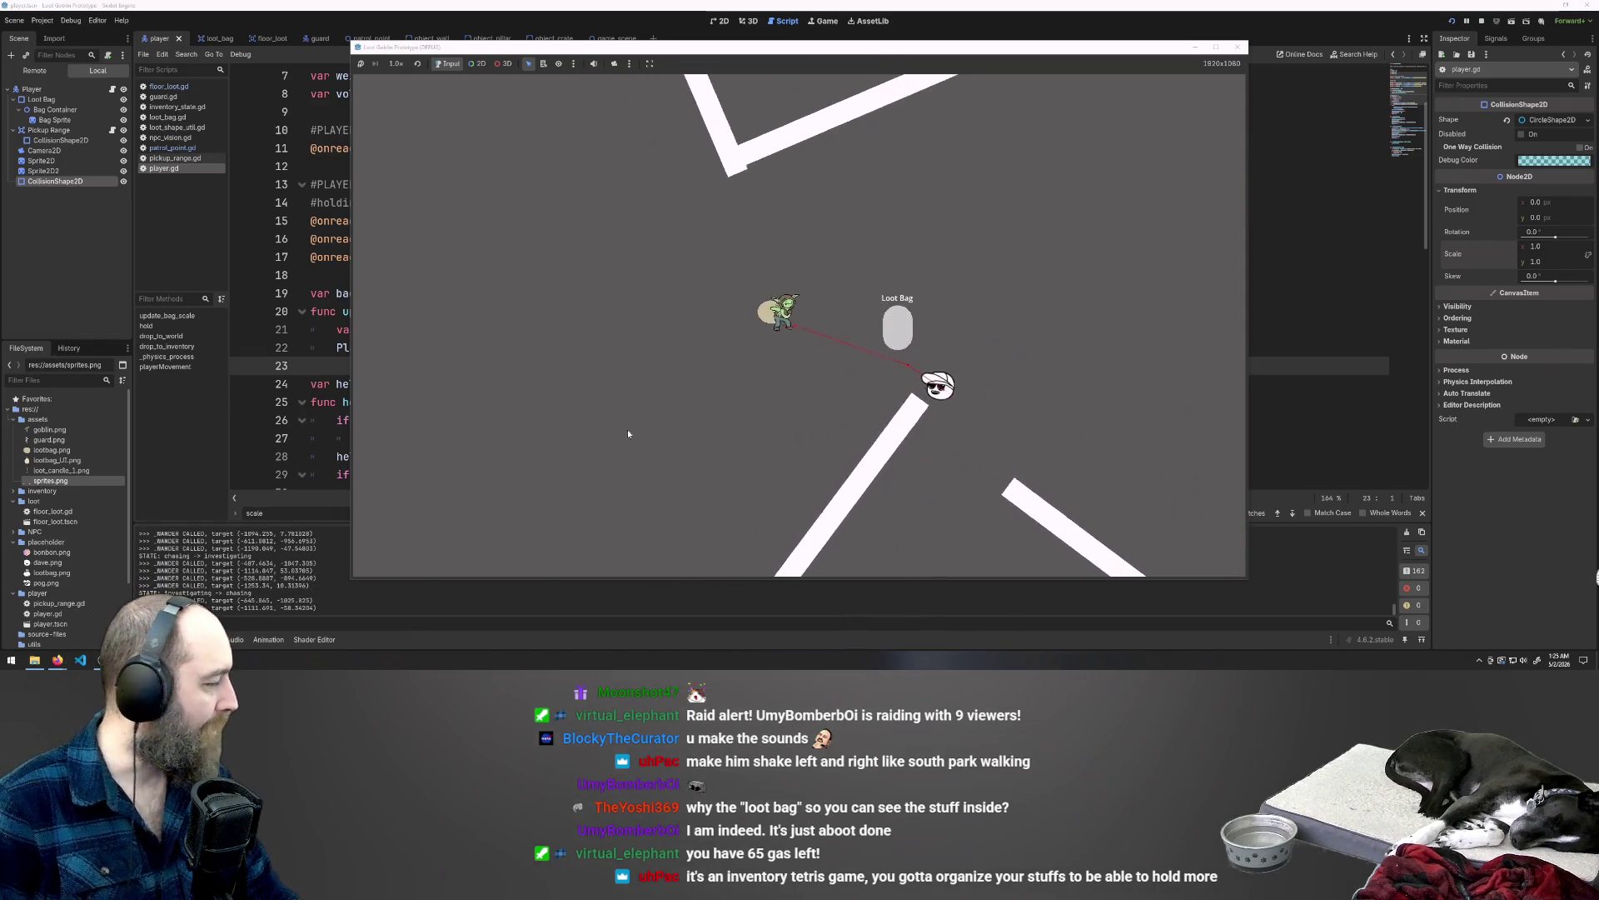
{"action": "key", "text": "a"}
{"action": "key", "text": "s"}
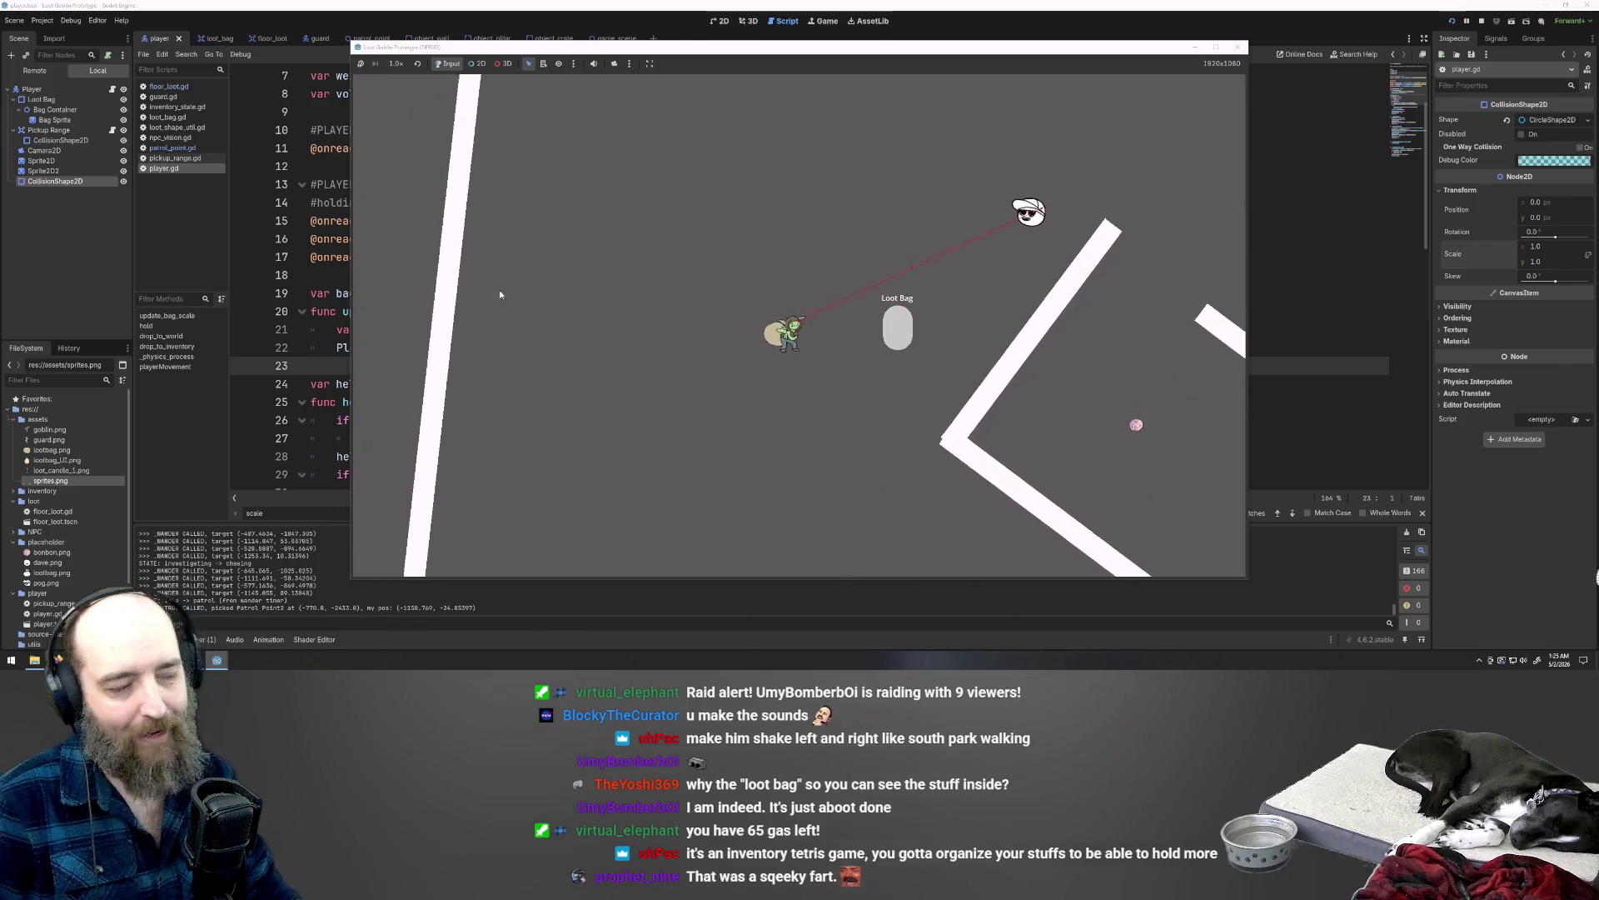
{"action": "key", "text": "a"}
{"action": "key", "text": "s"}
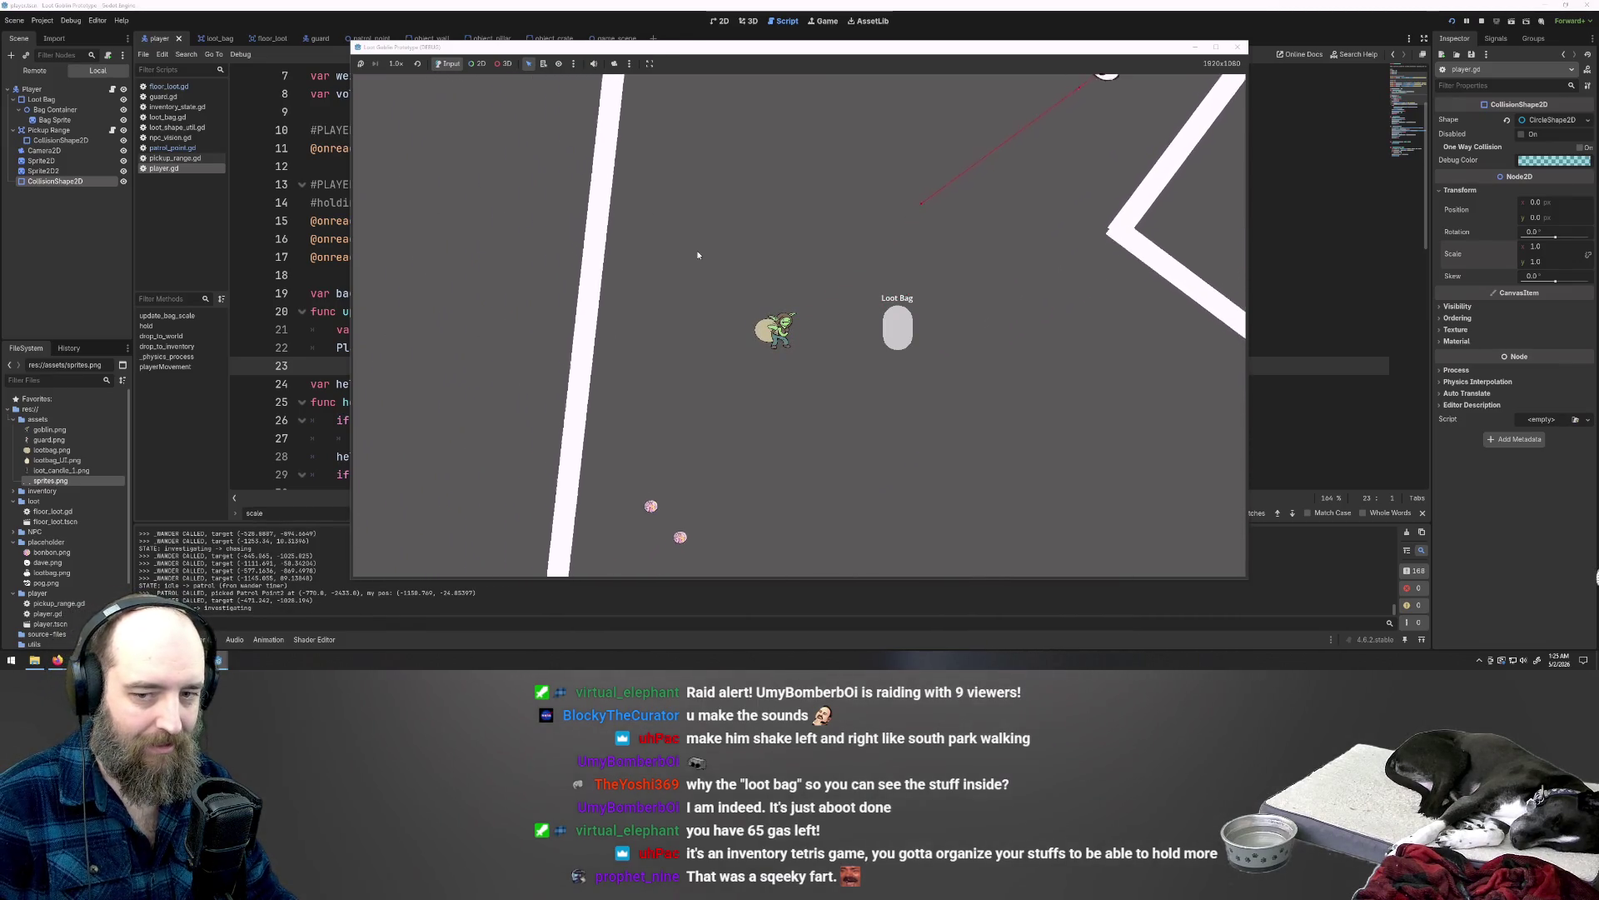
{"action": "key", "text": "a"}
{"action": "key", "text": "s"}
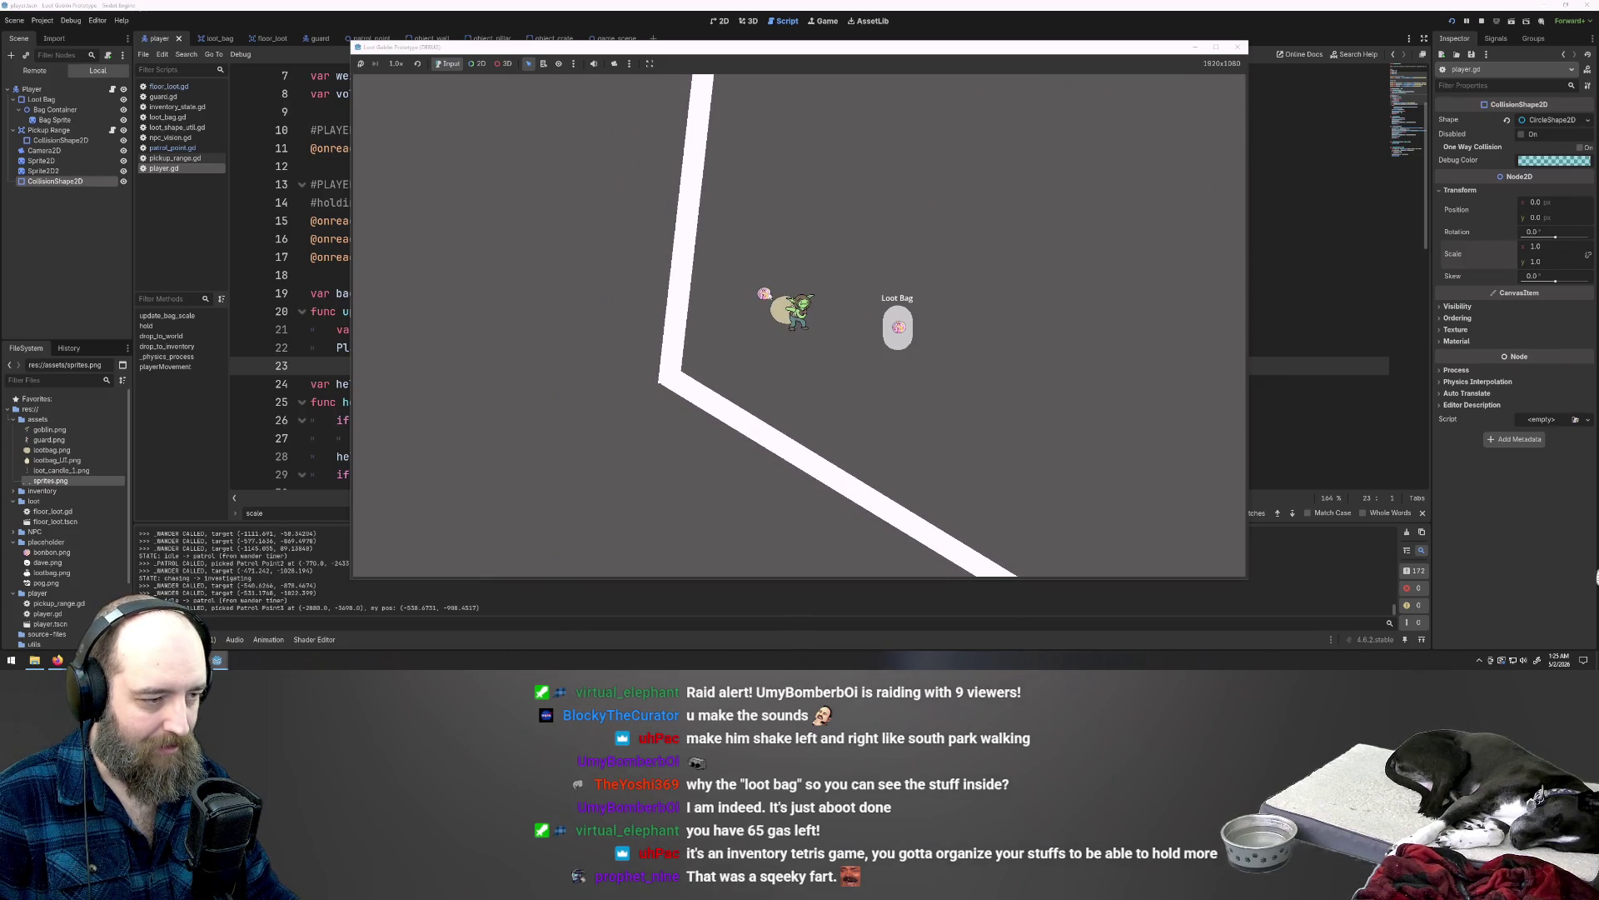
Step: Walk the goblin right to collect the bonbon into the Loot Bag
{"action": "key", "text": "d"}
{"action": "key", "text": "s"}
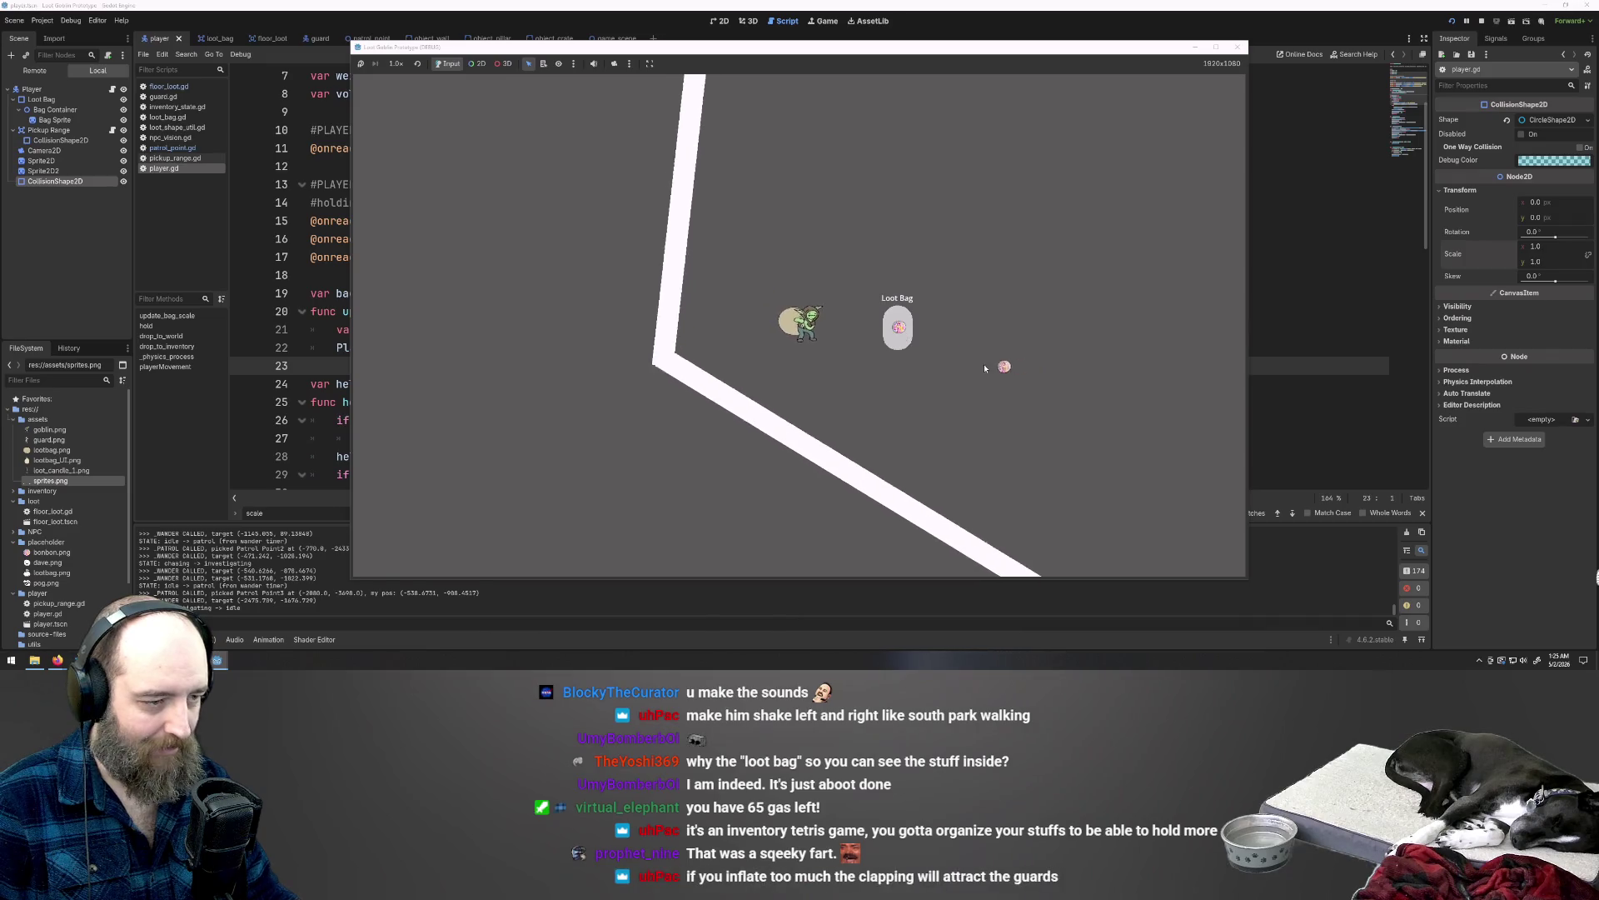
{"action": "key", "text": "d"}
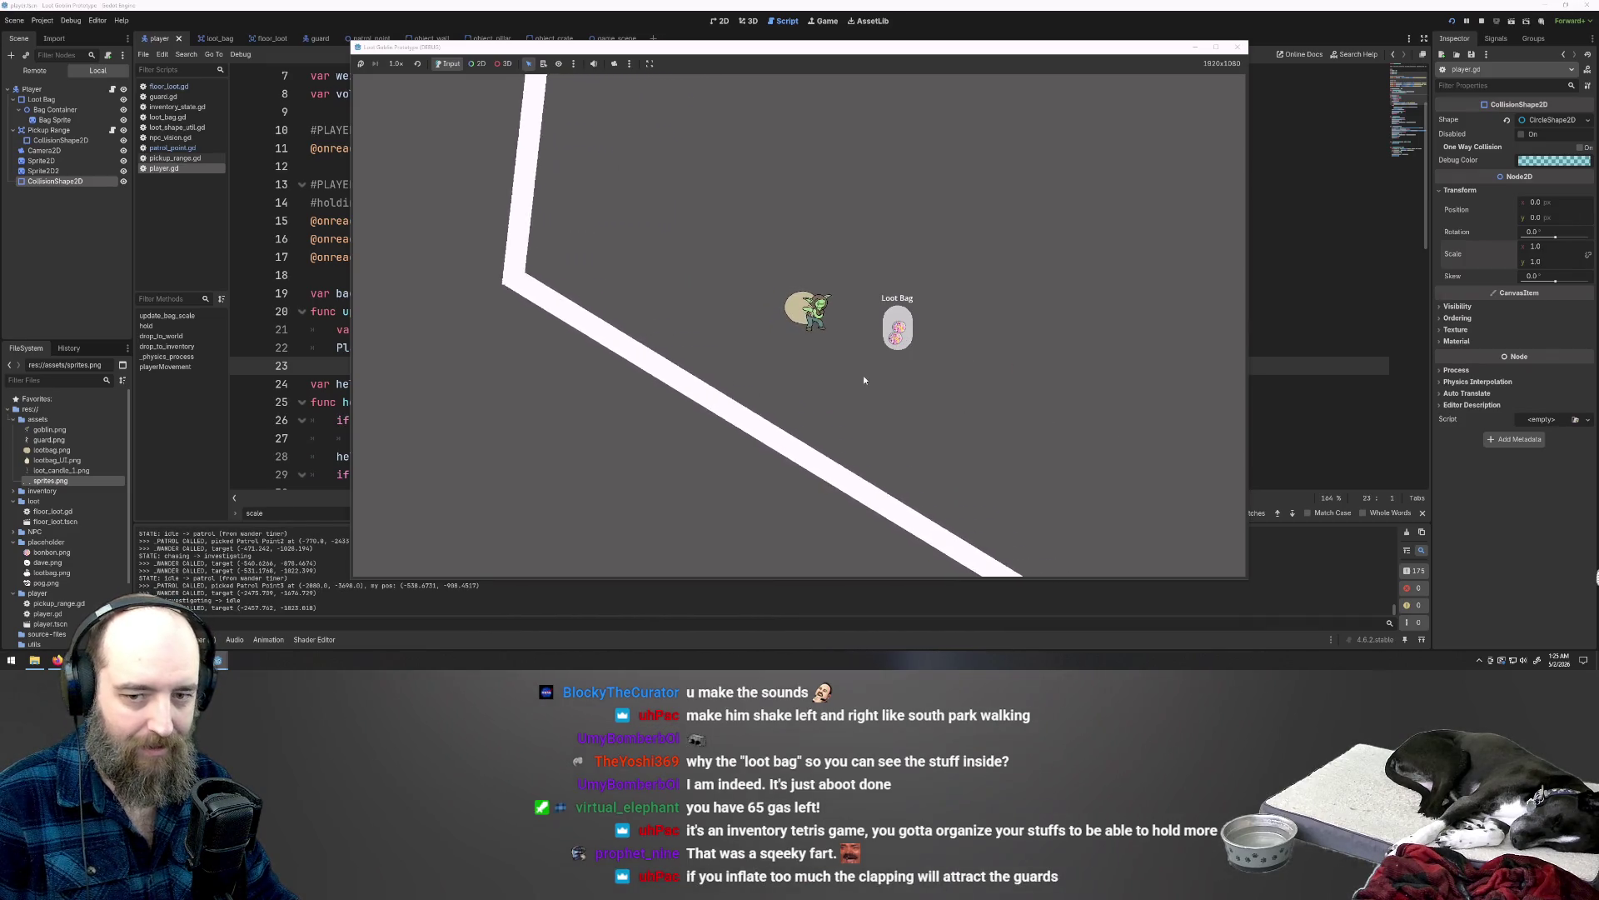
{"action": "key", "text": "s"}
{"action": "key", "text": "d"}
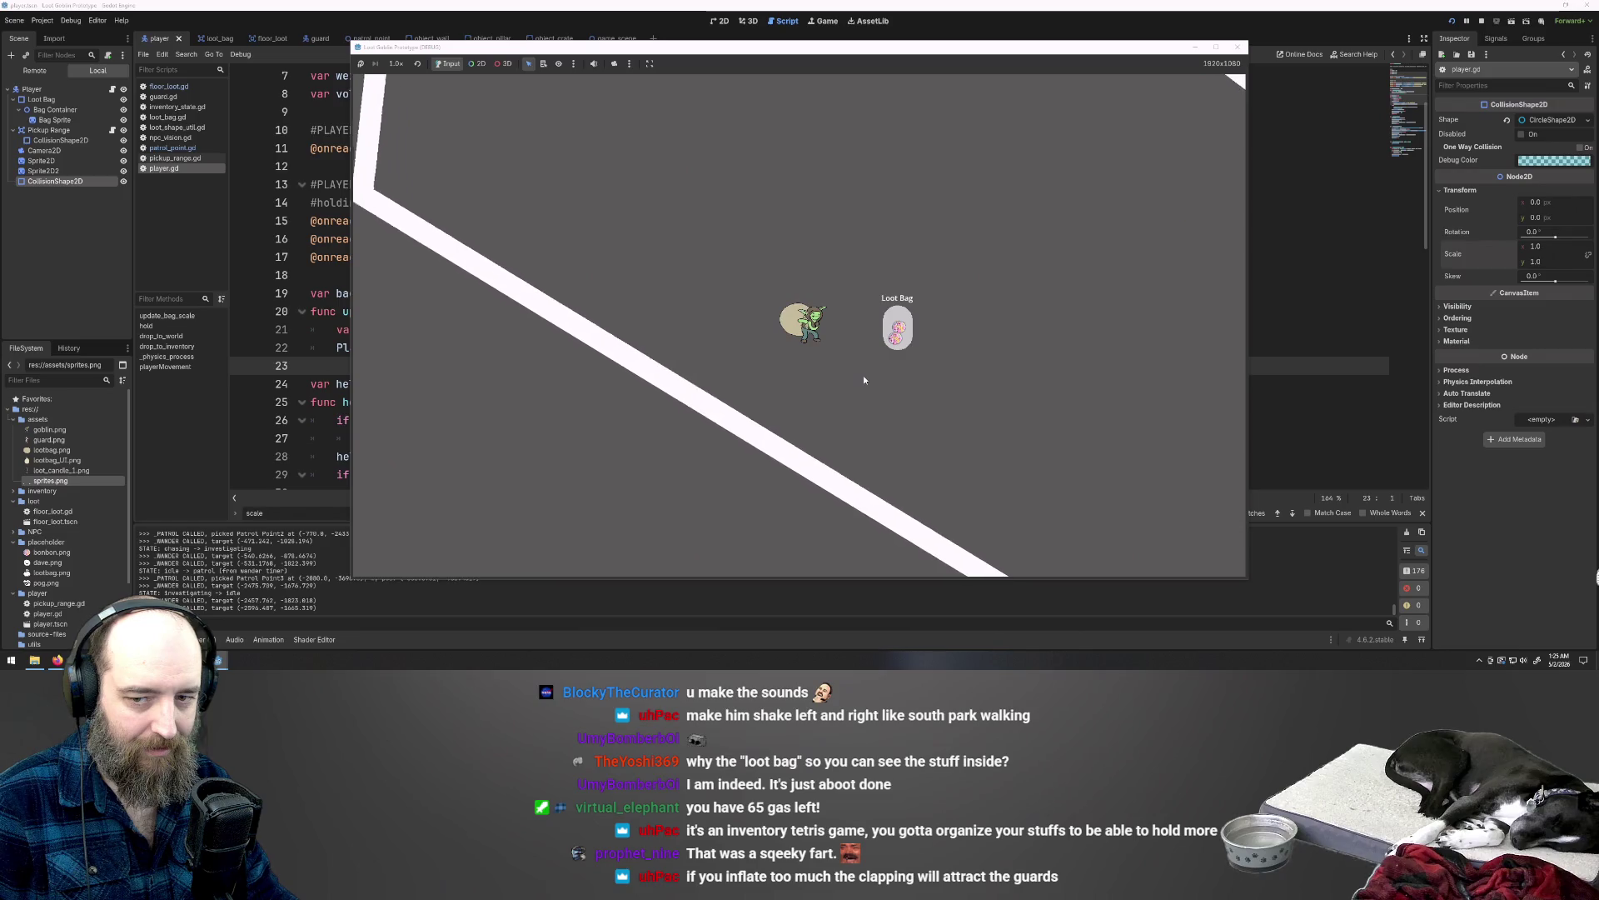
{"action": "key", "text": "d"}
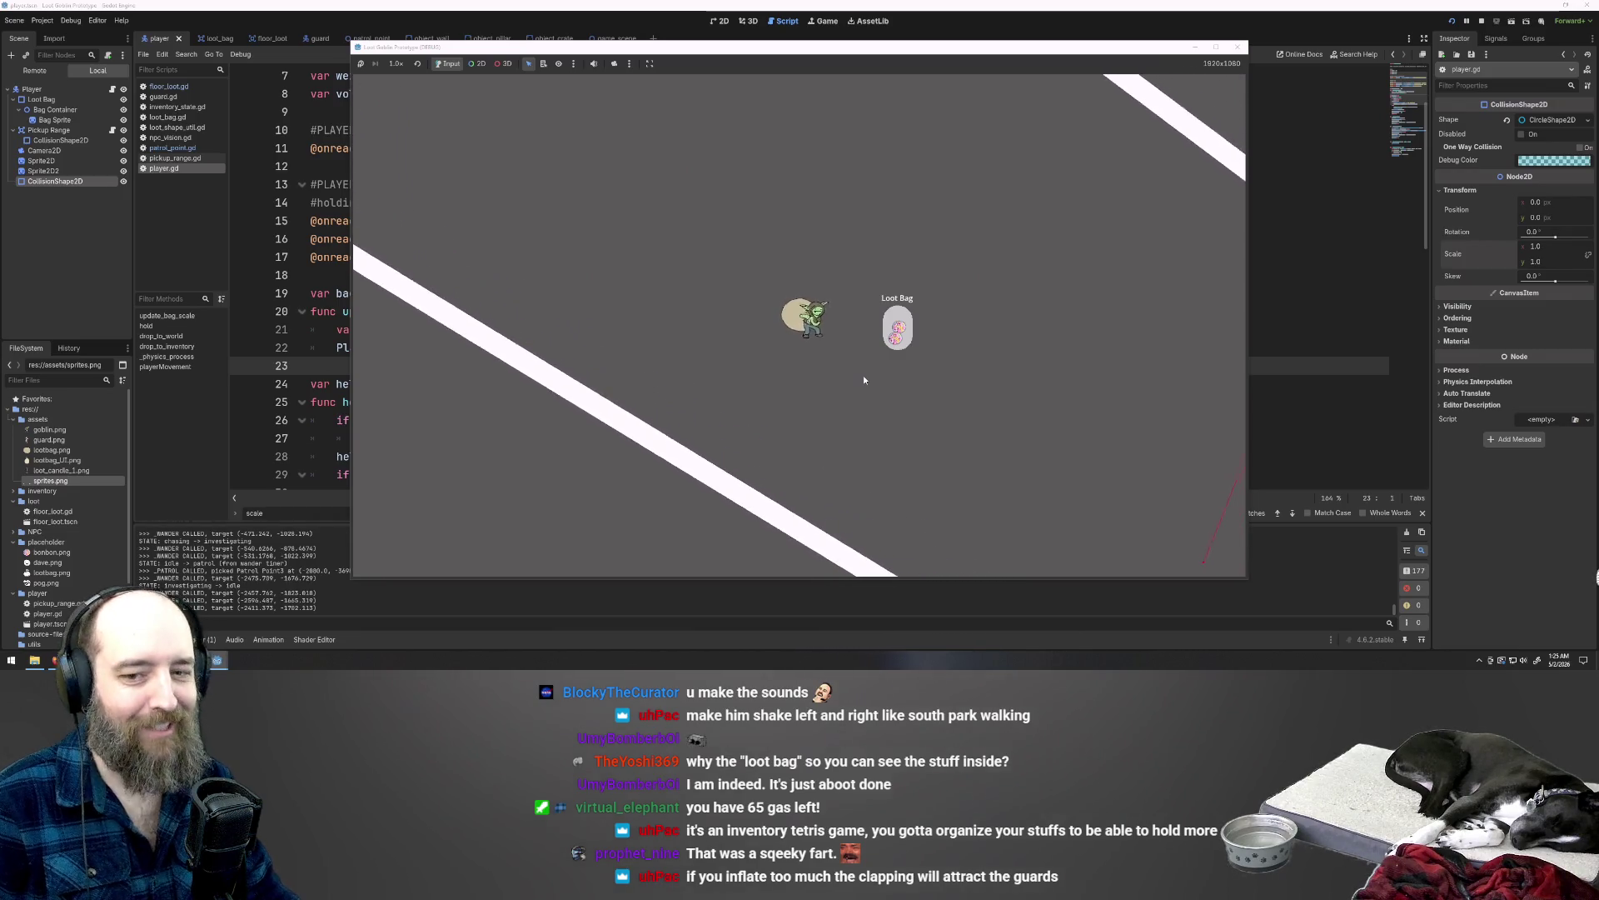
{"action": "key", "text": "d"}
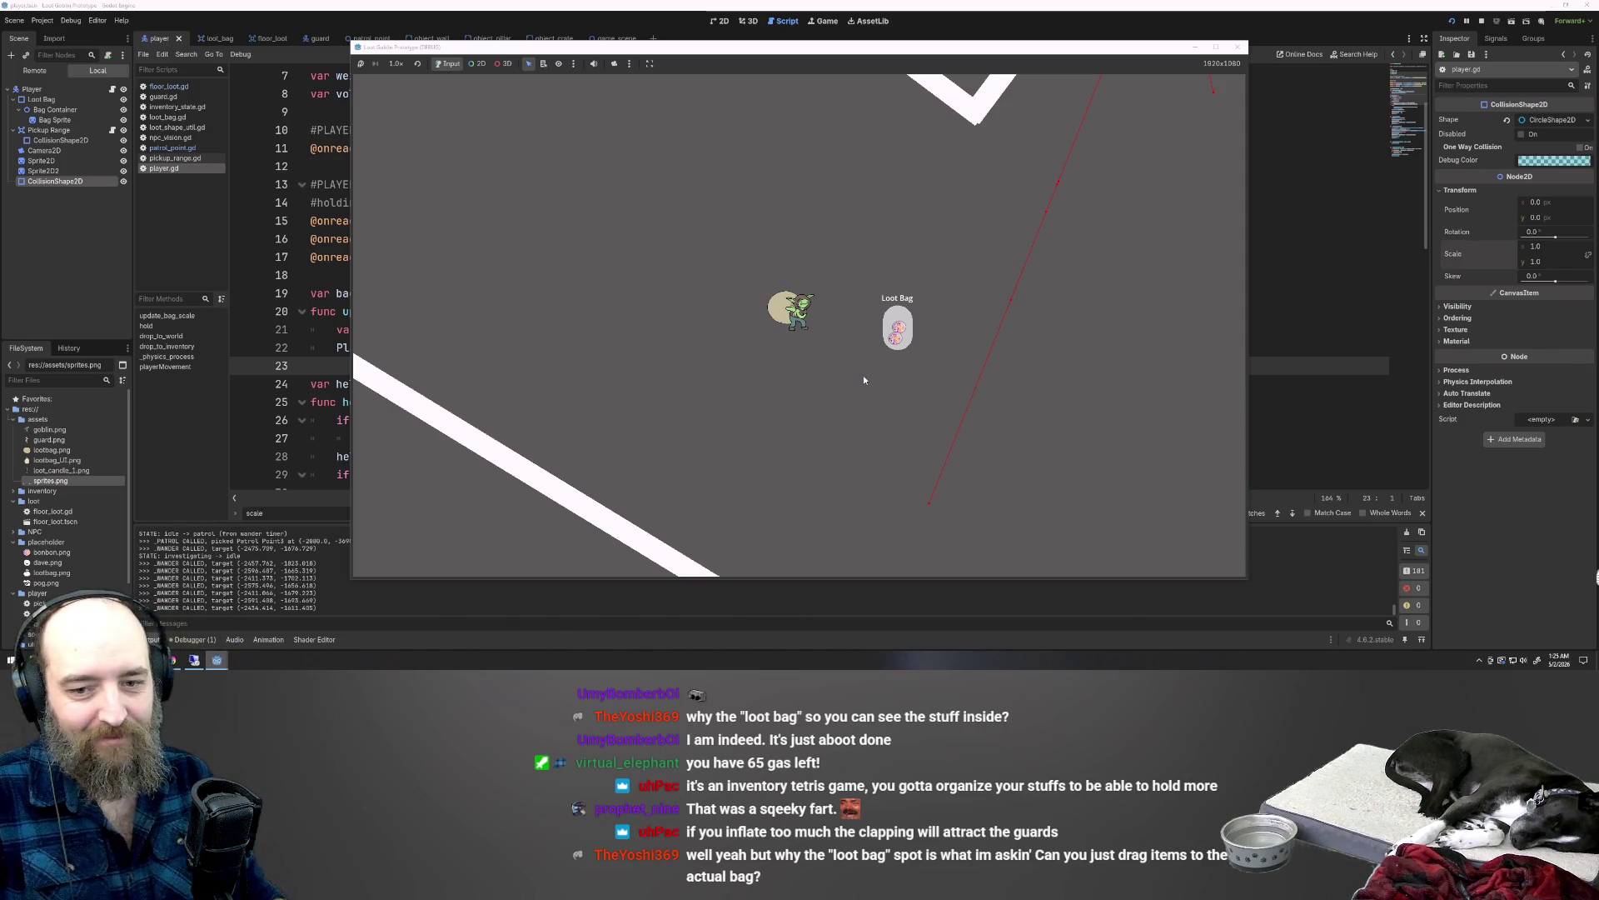
{"action": "key", "text": "d"}
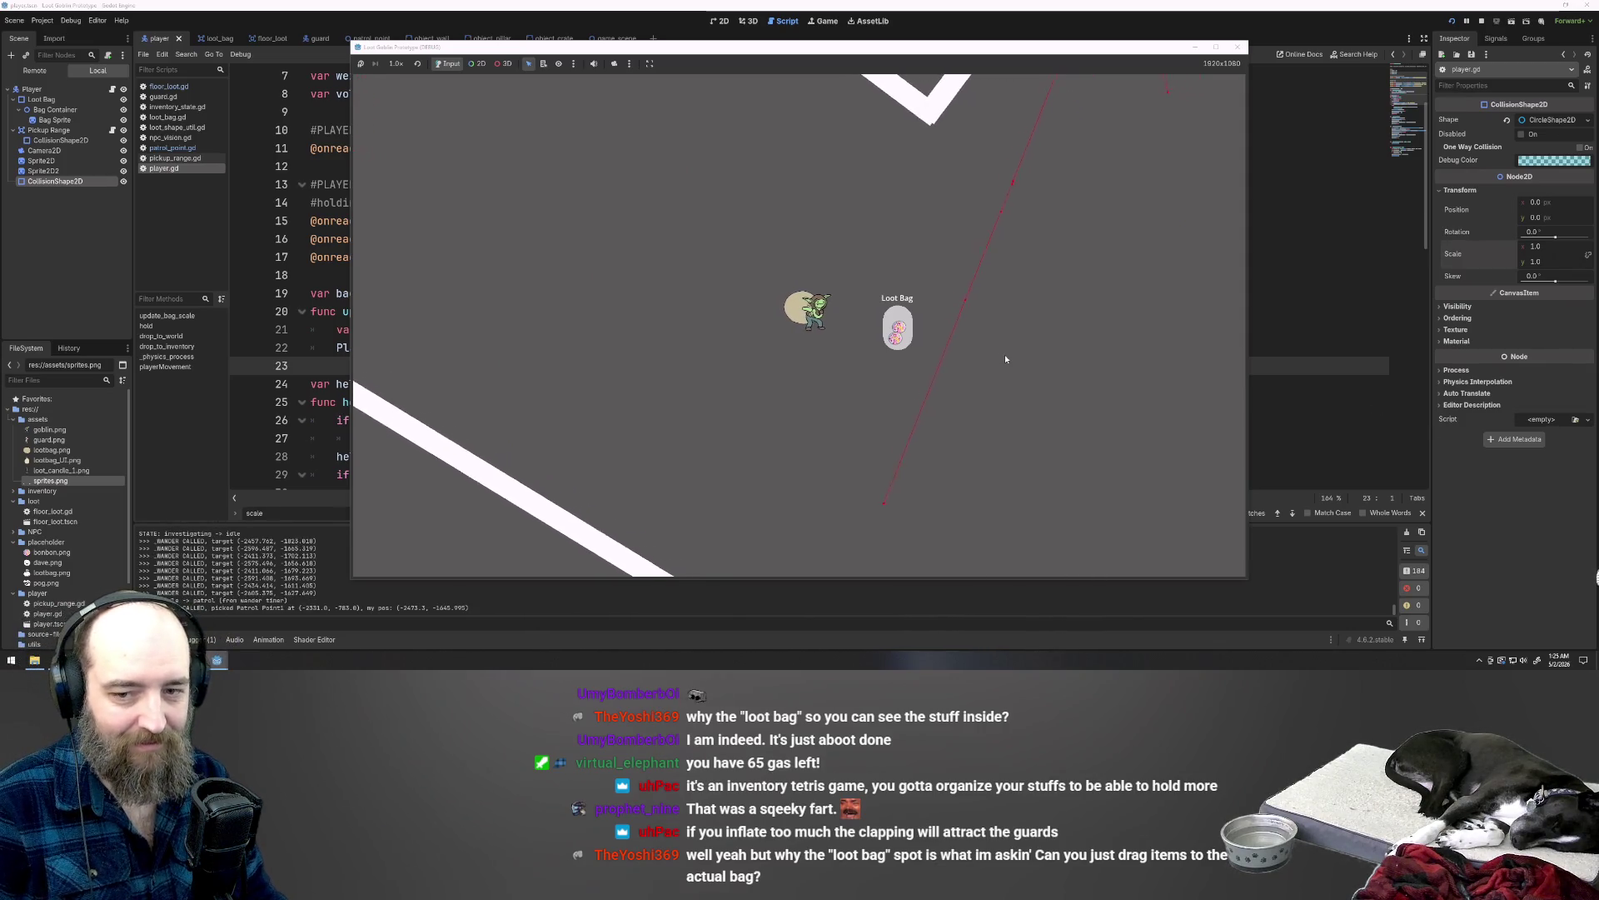
Step: Move the goblin up-right and back down to stand beside the Loot Bag by a wall corner
{"action": "key", "text": "w"}
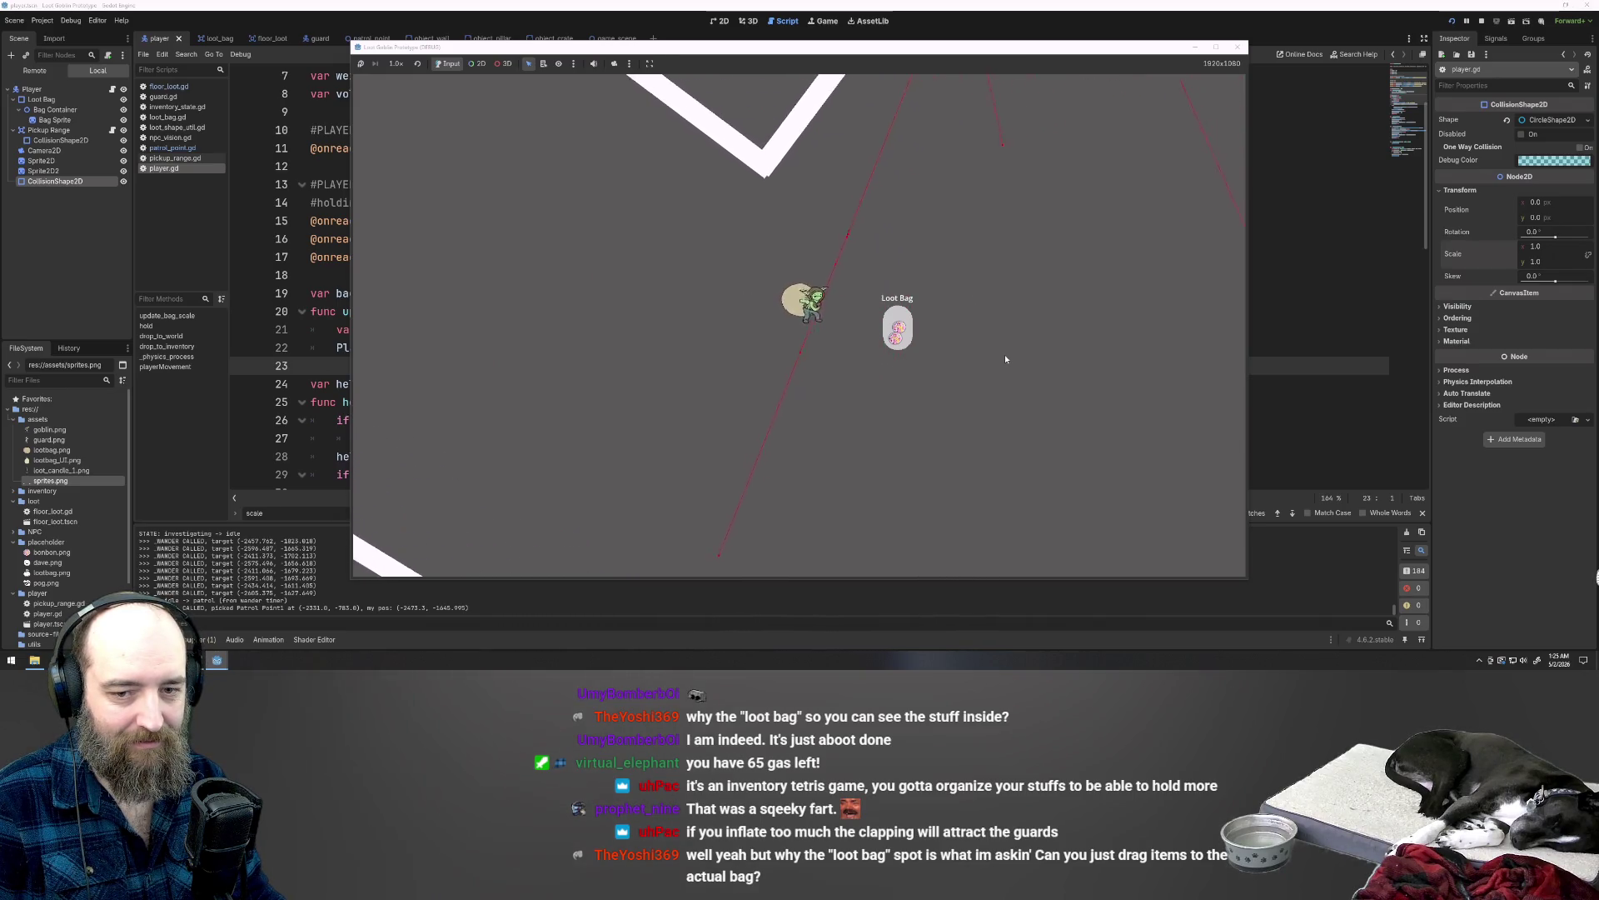
{"action": "key", "text": "w"}
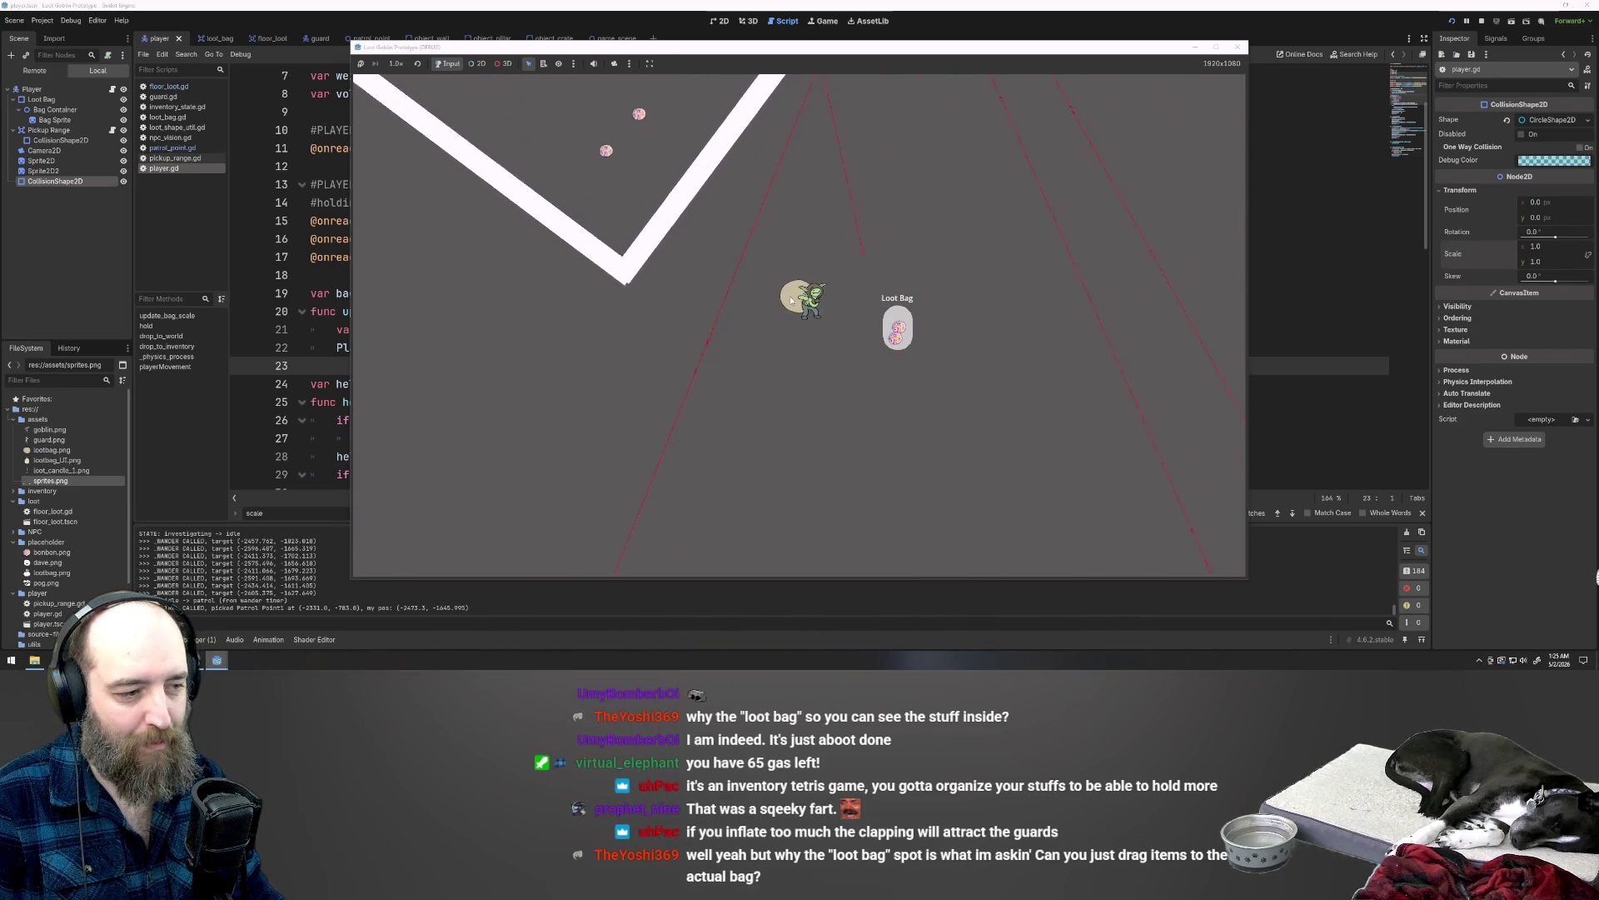
{"action": "key", "text": "w"}
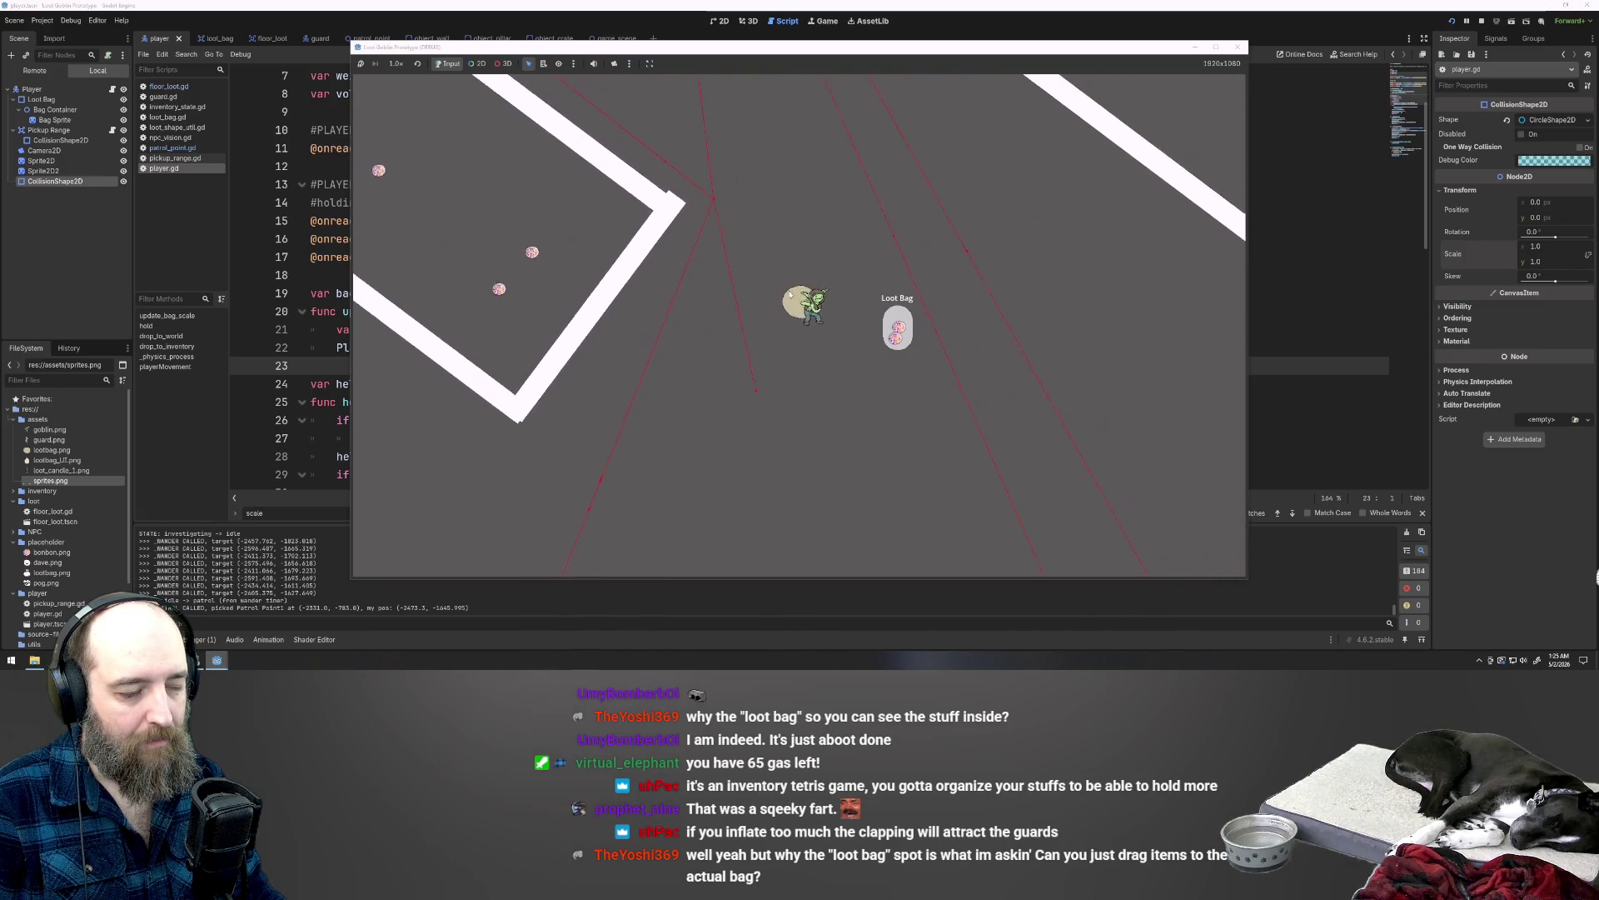
{"action": "key", "text": "w"}
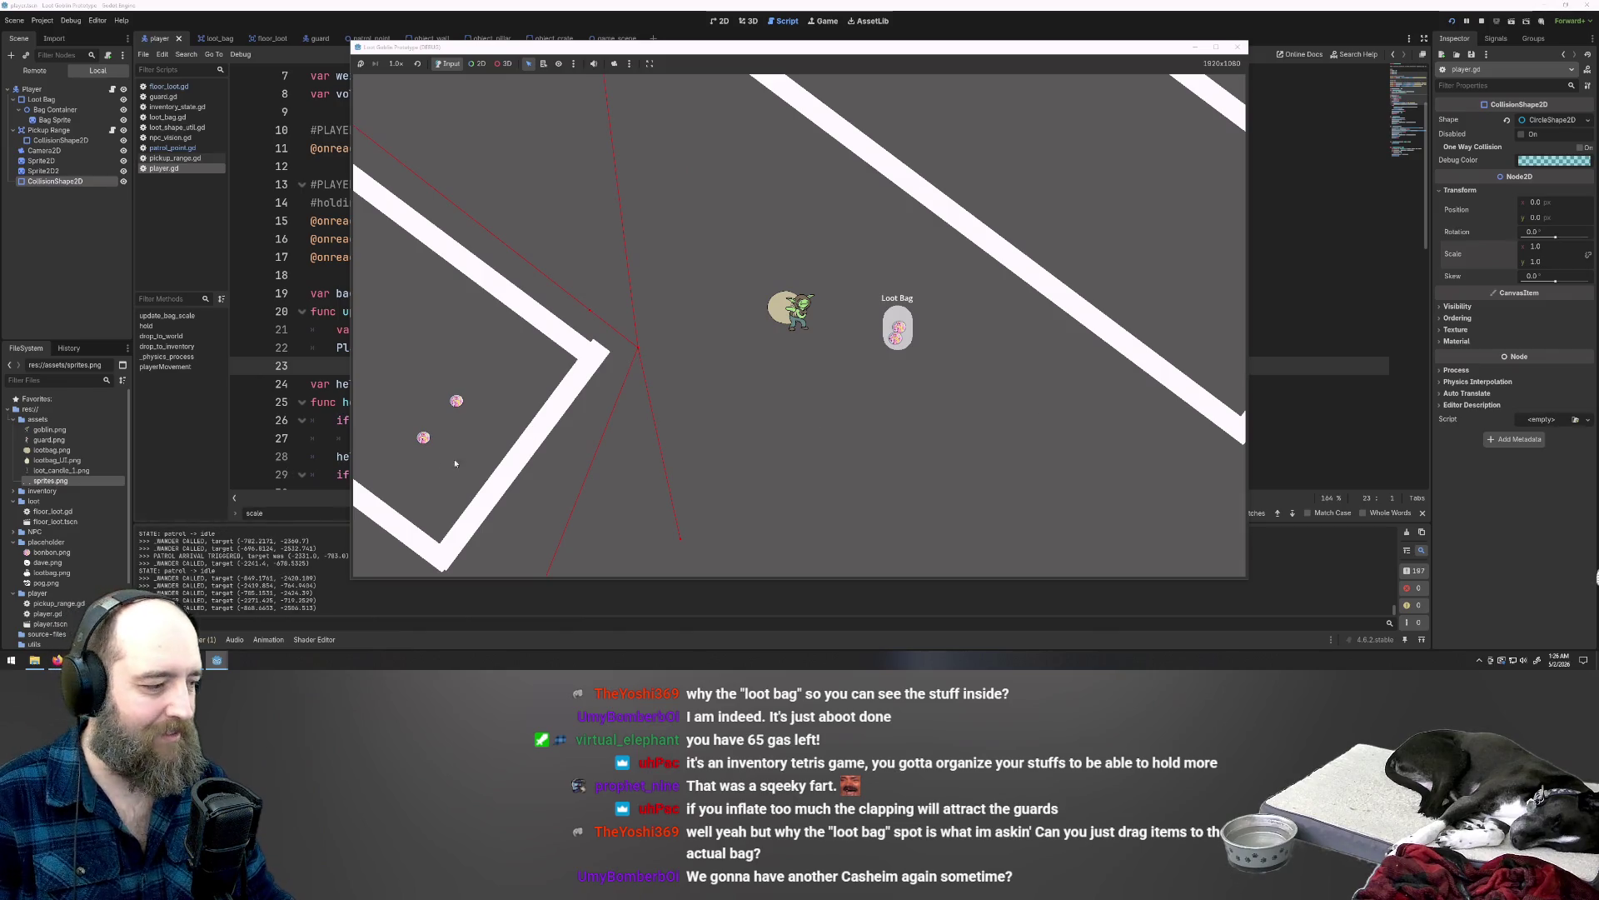
{"action": "key", "text": "s"}
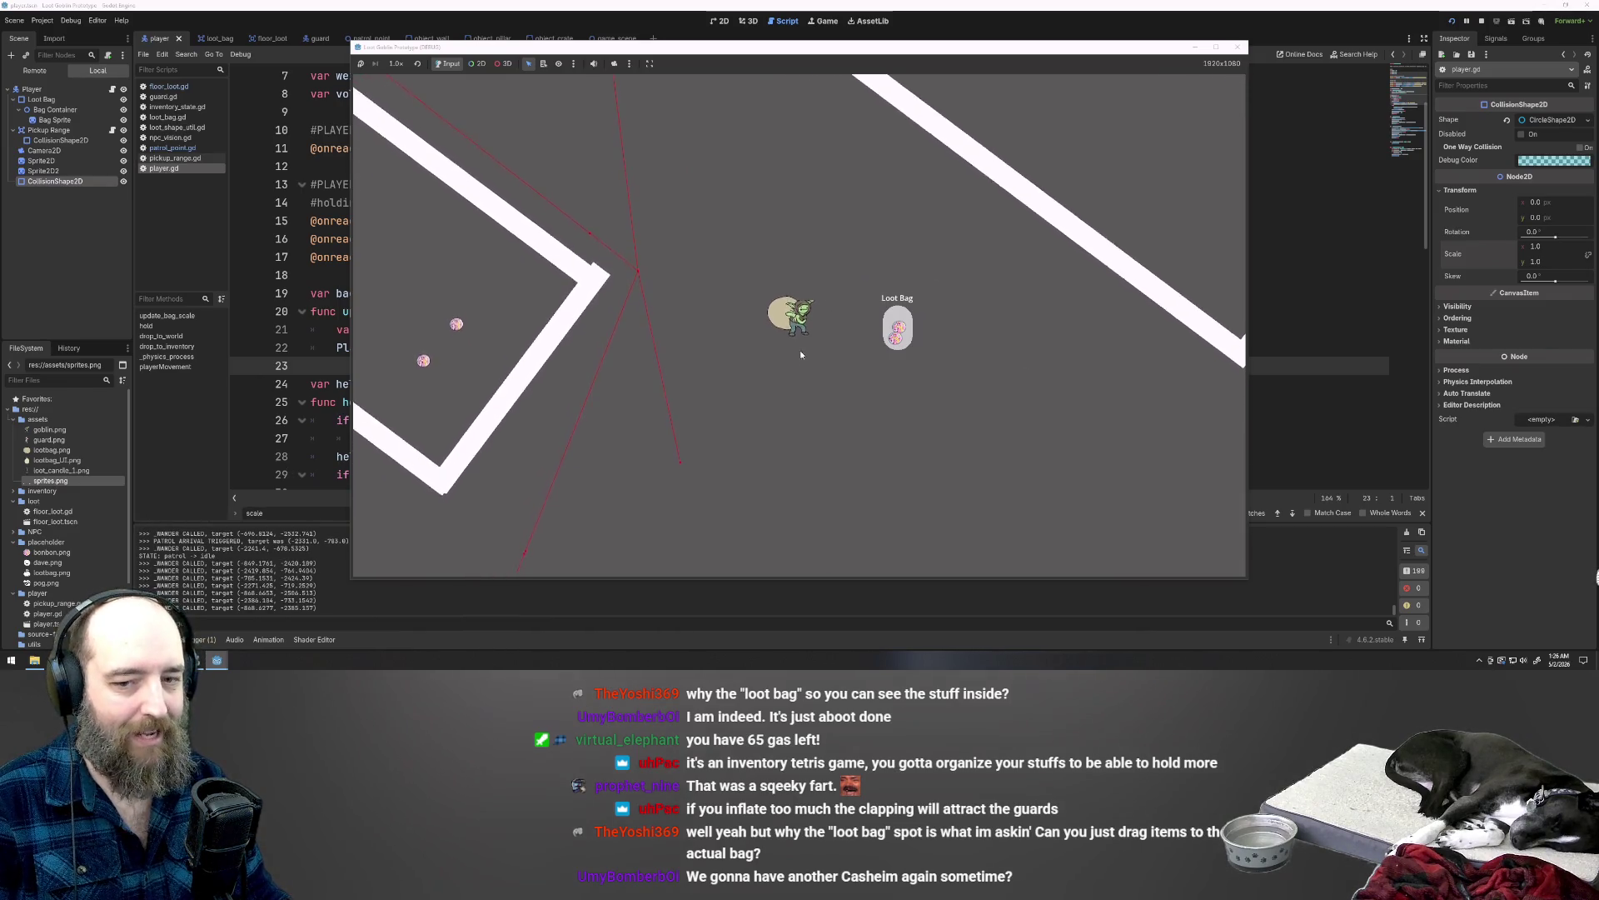
{"action": "key", "text": "d"}
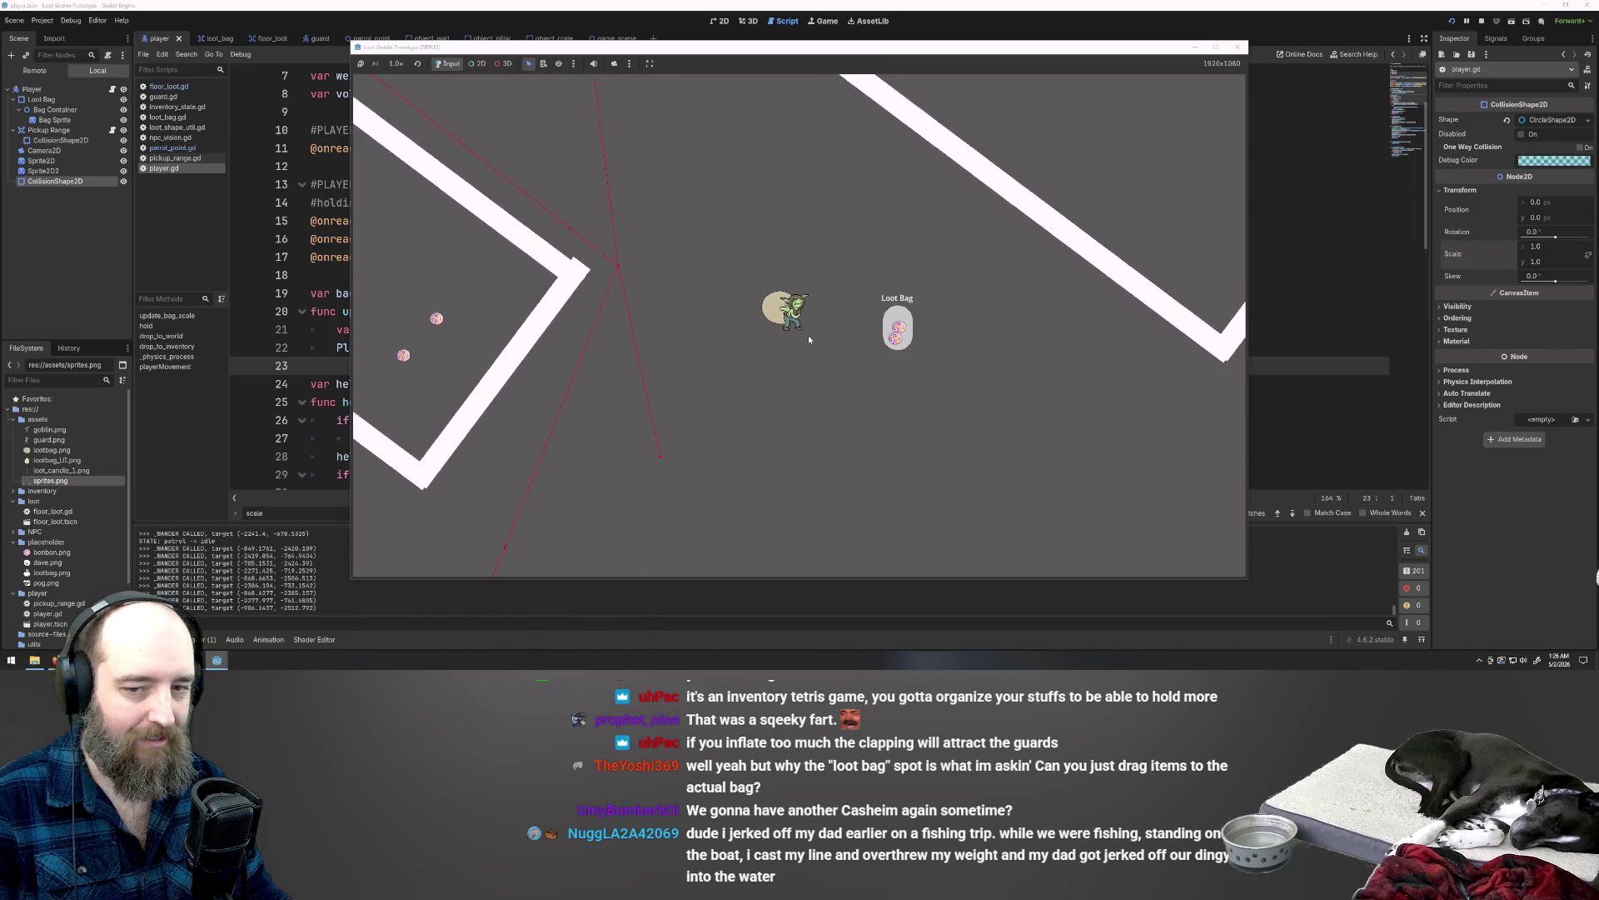
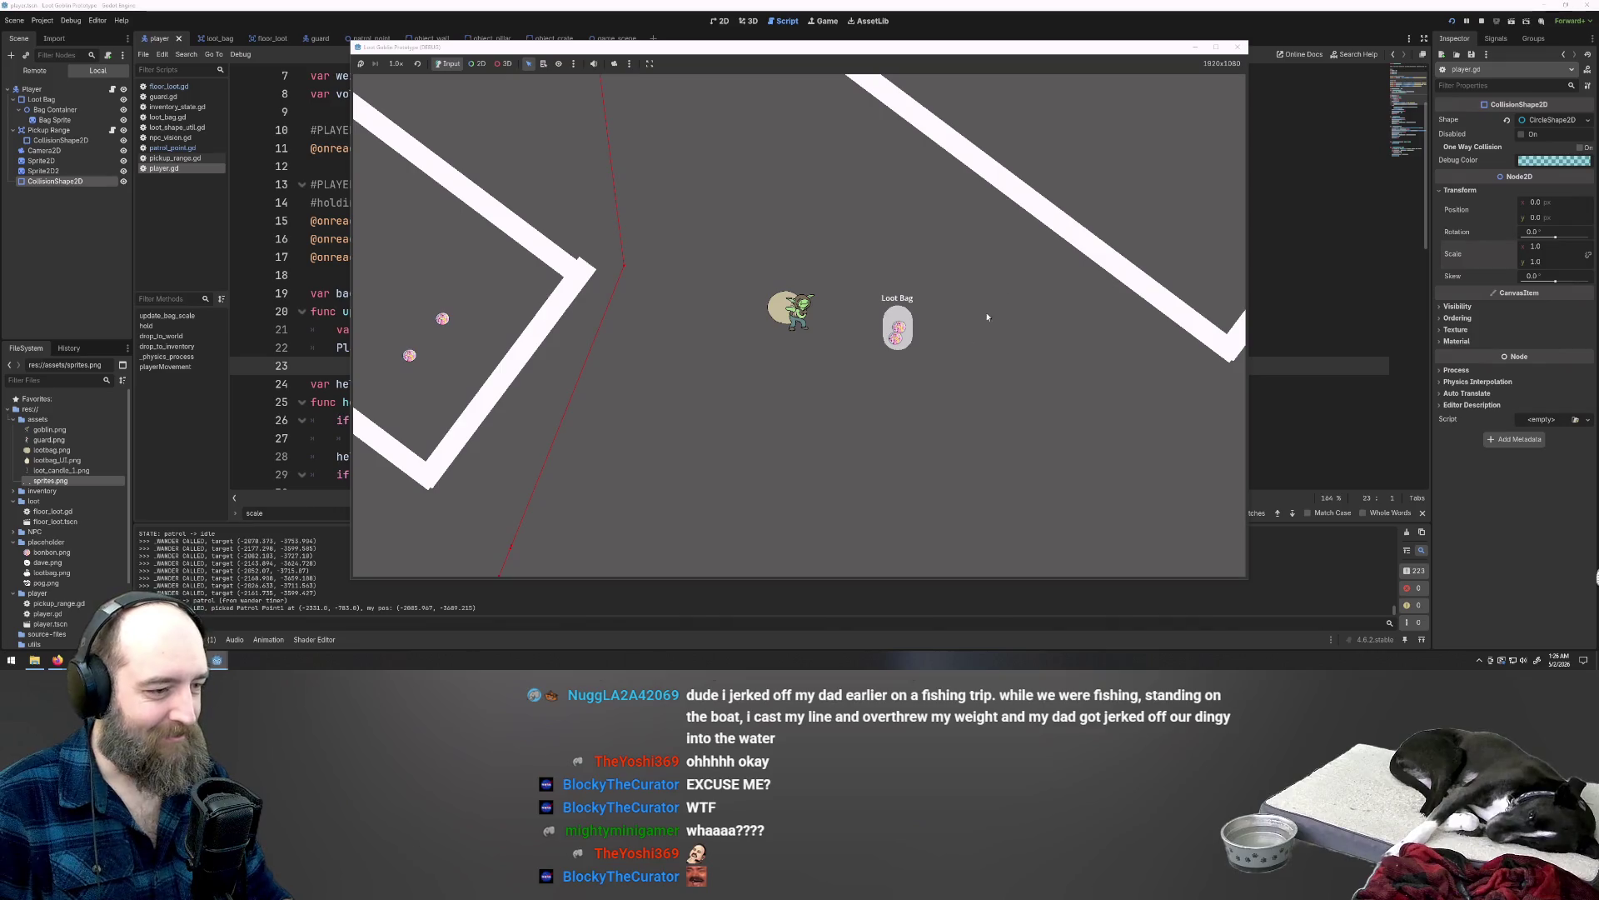
Step: Stop the playtest and show the guard scene's Sprite2D in the 2D view
{"action": "key", "text": "w+a"}
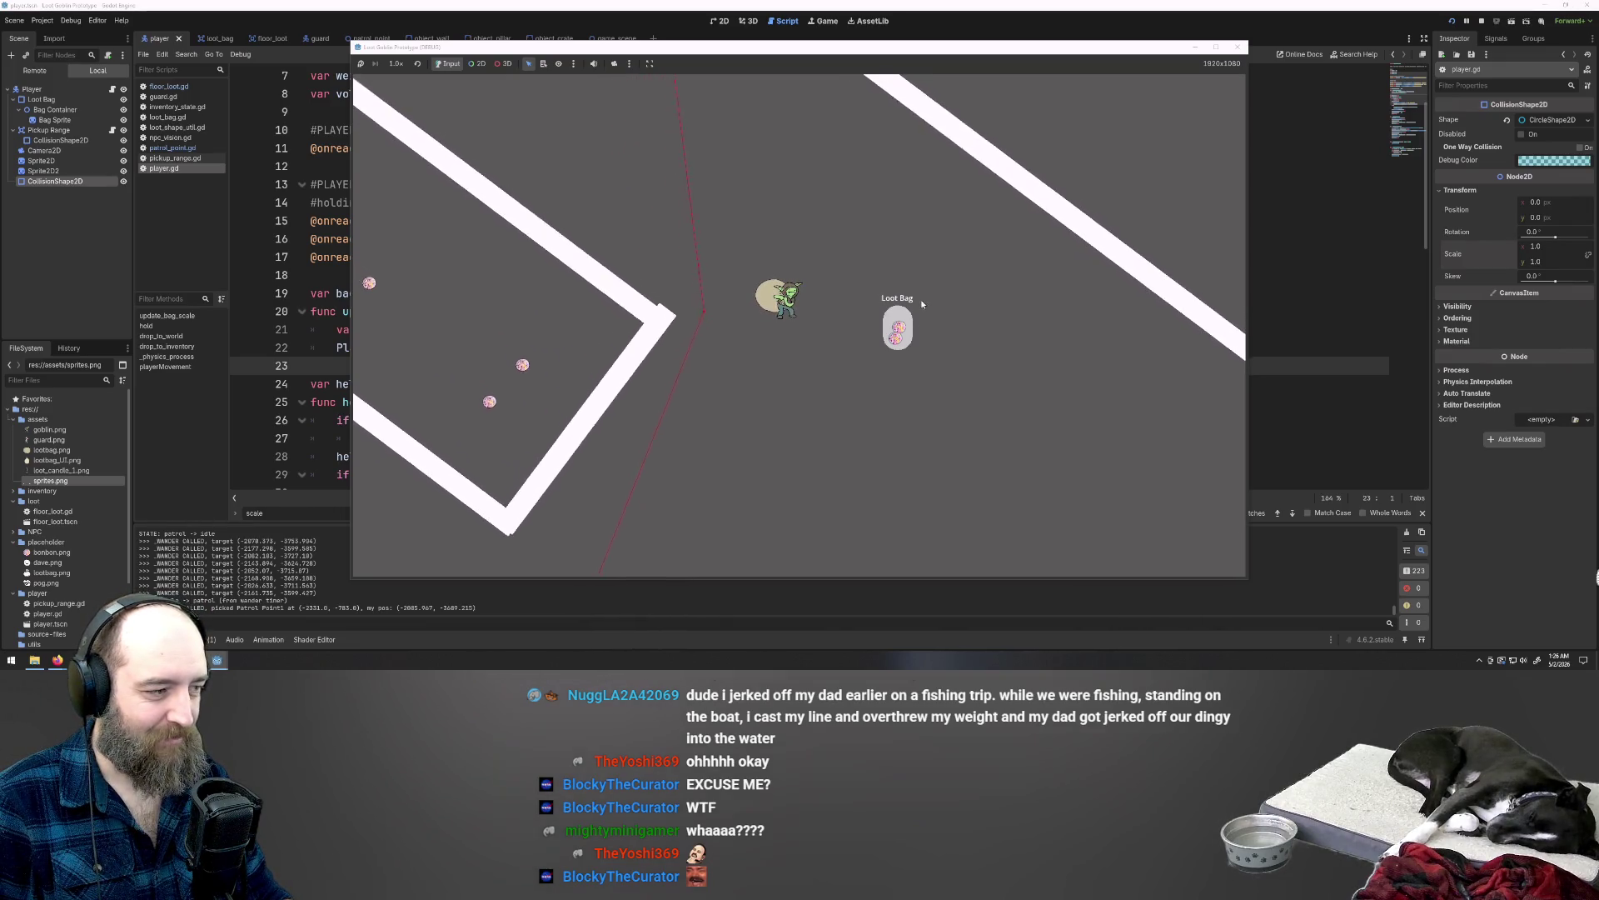
{"action": "key", "text": "w+a"}
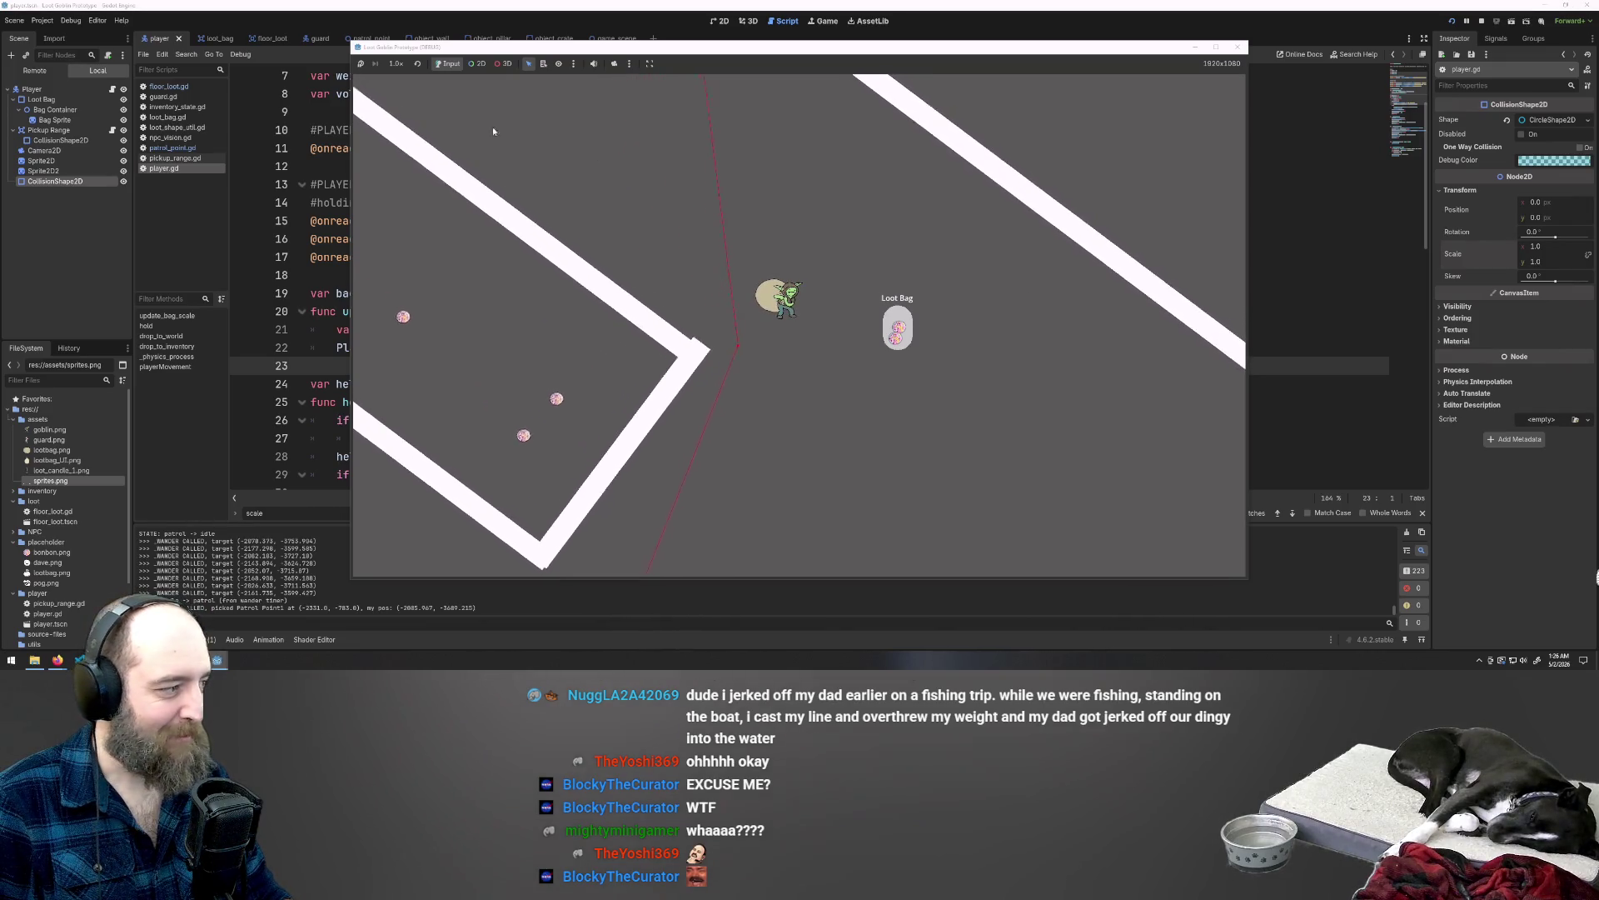
{"action": "key", "text": "F8"}
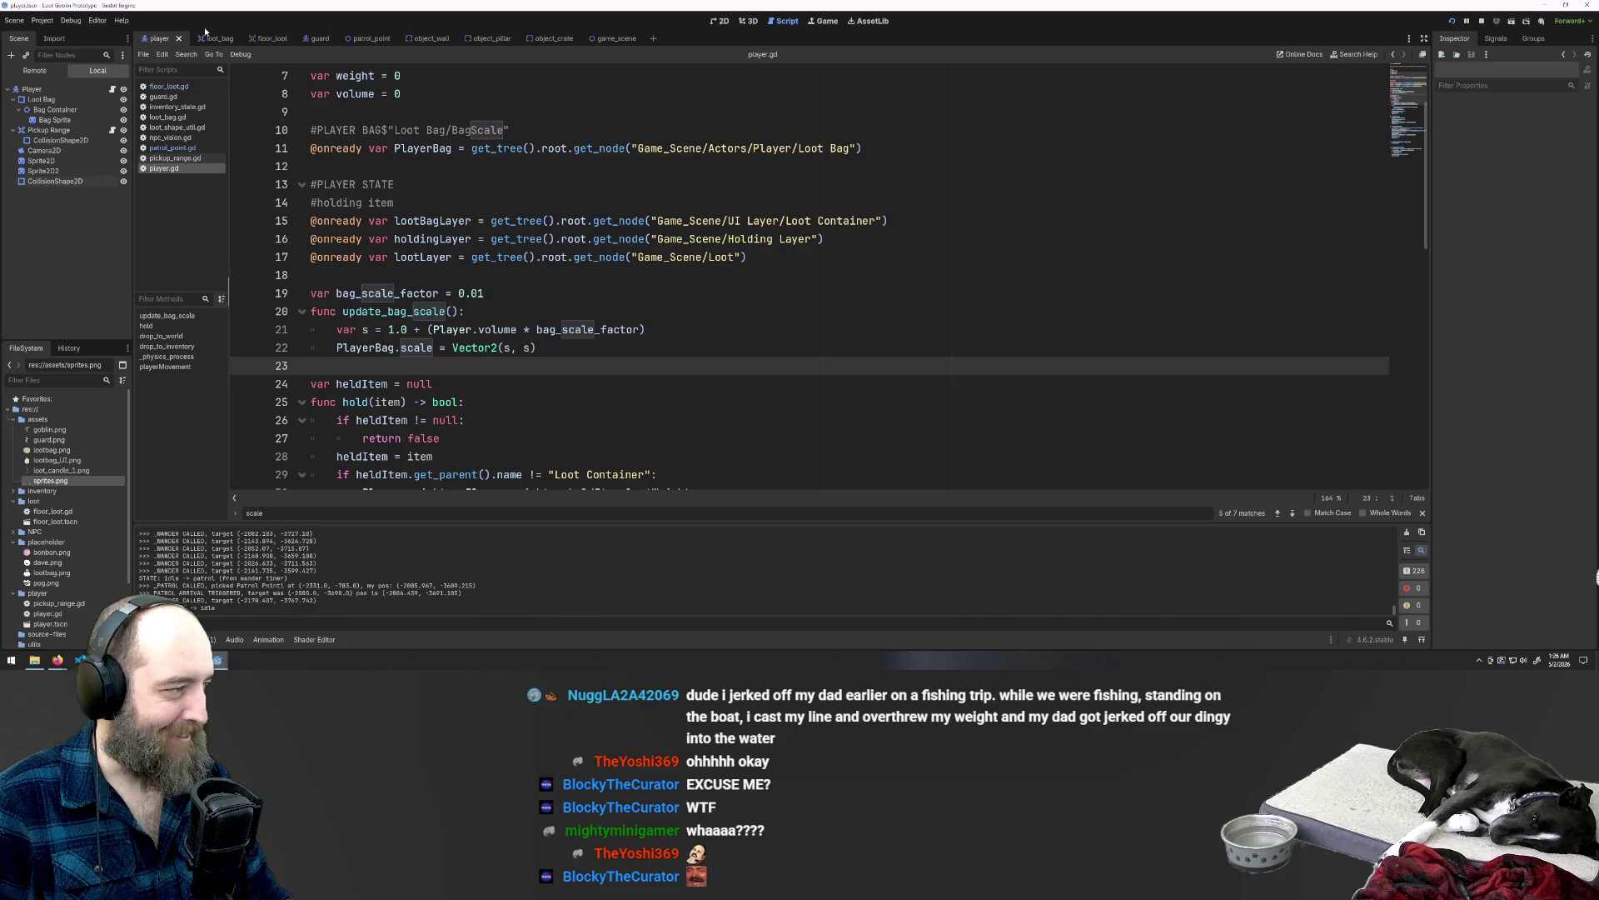
{"action": "left_click", "coordinate": [322, 42]}
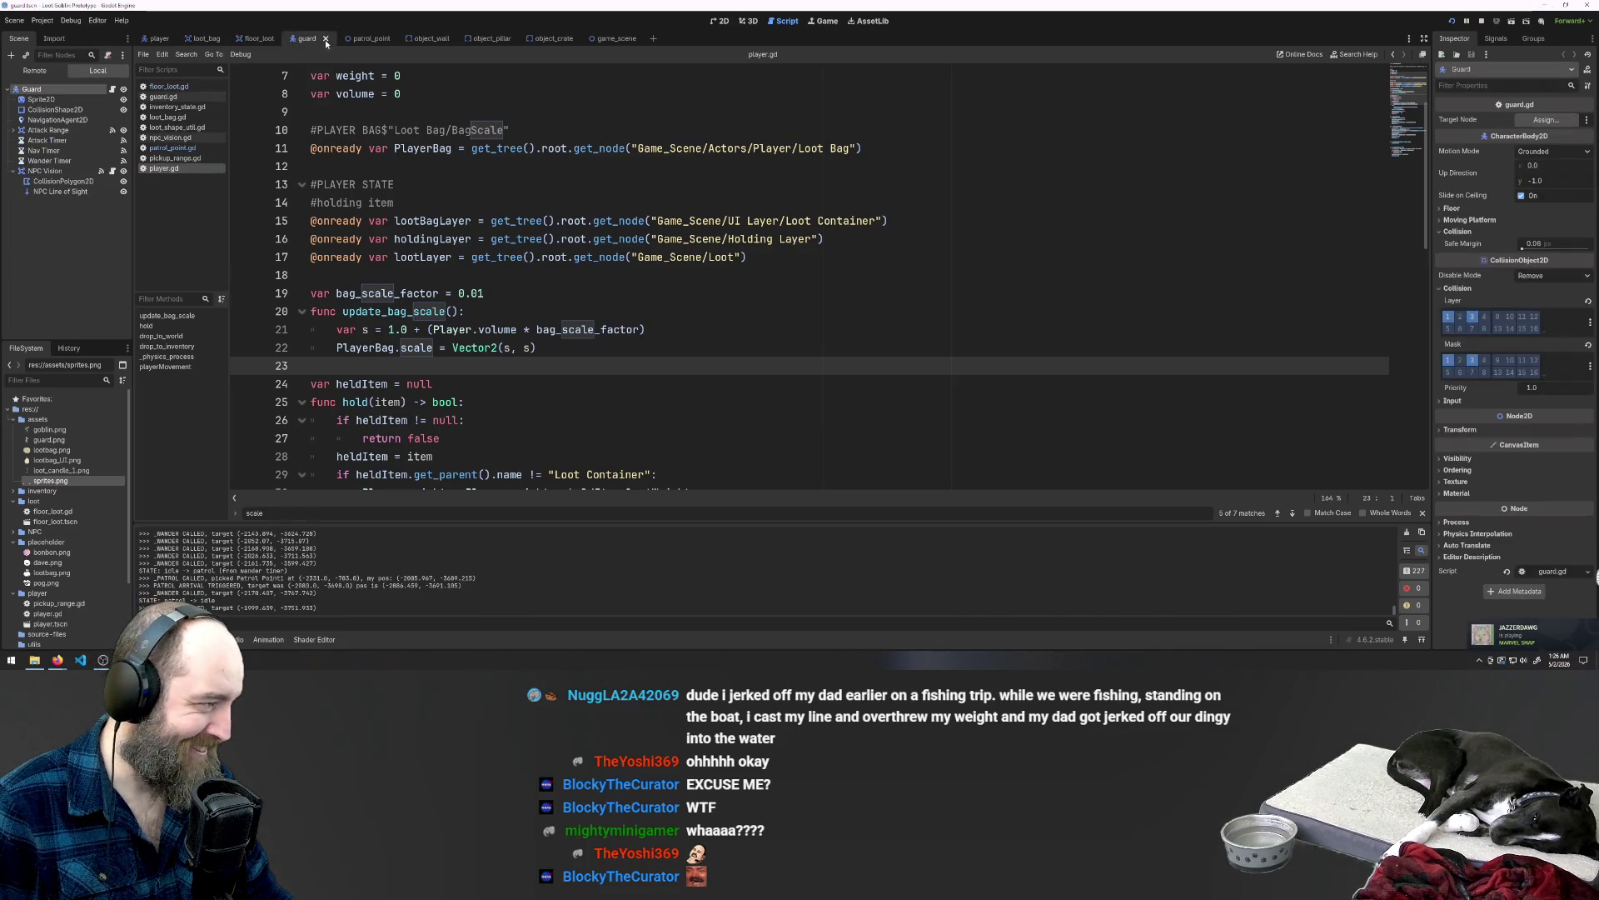
{"action": "left_click", "coordinate": [46, 100]}
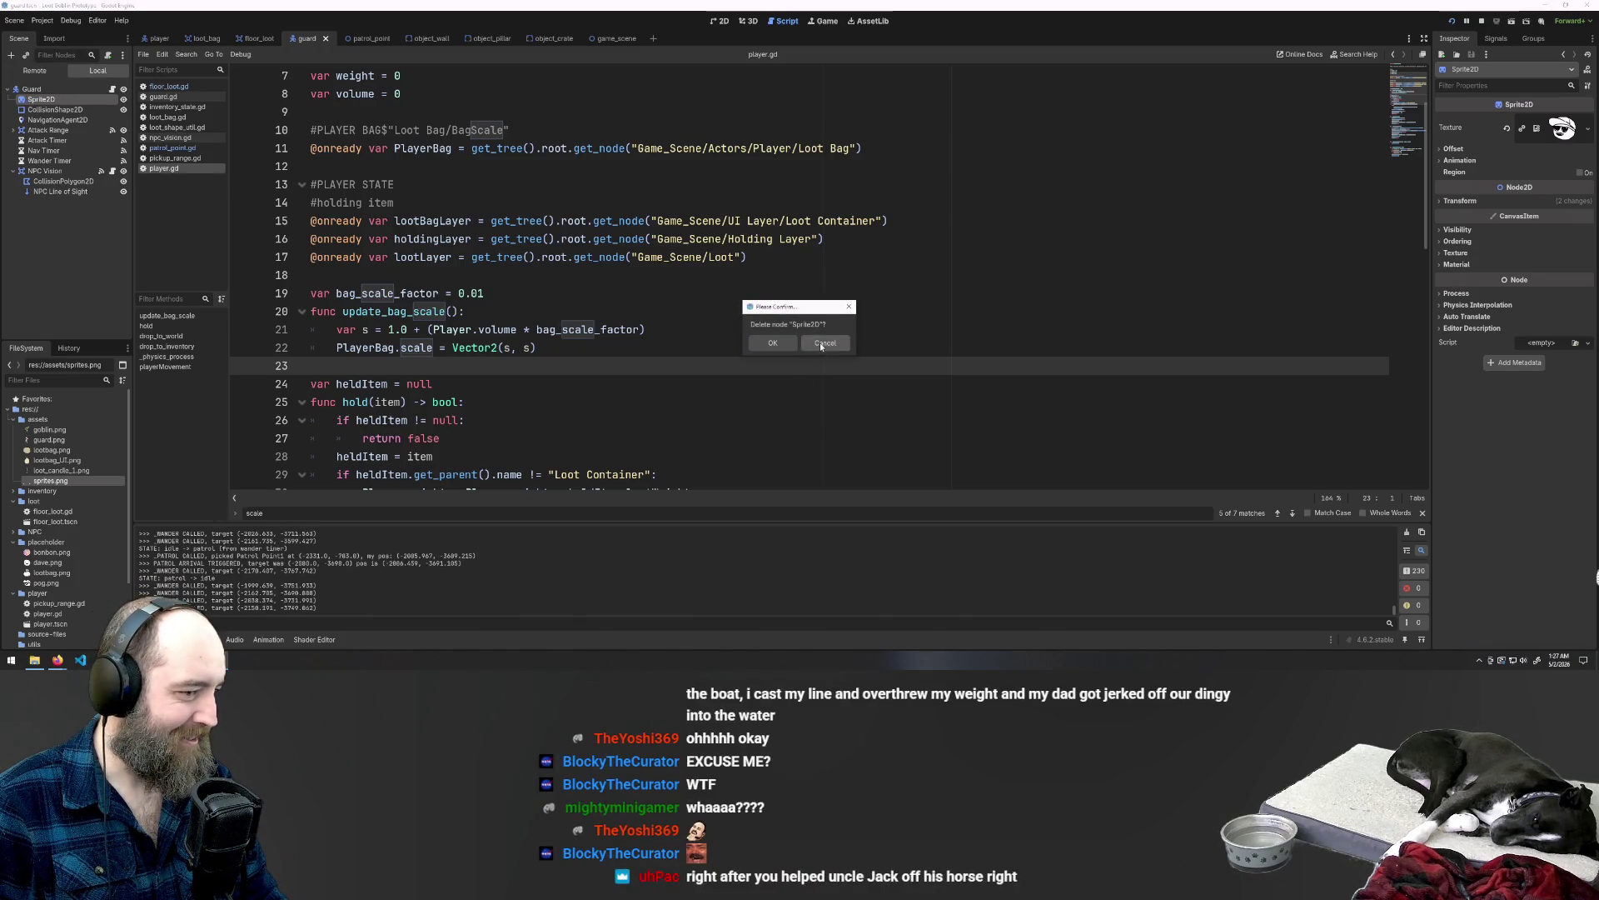
{"action": "left_click", "coordinate": [722, 21]}
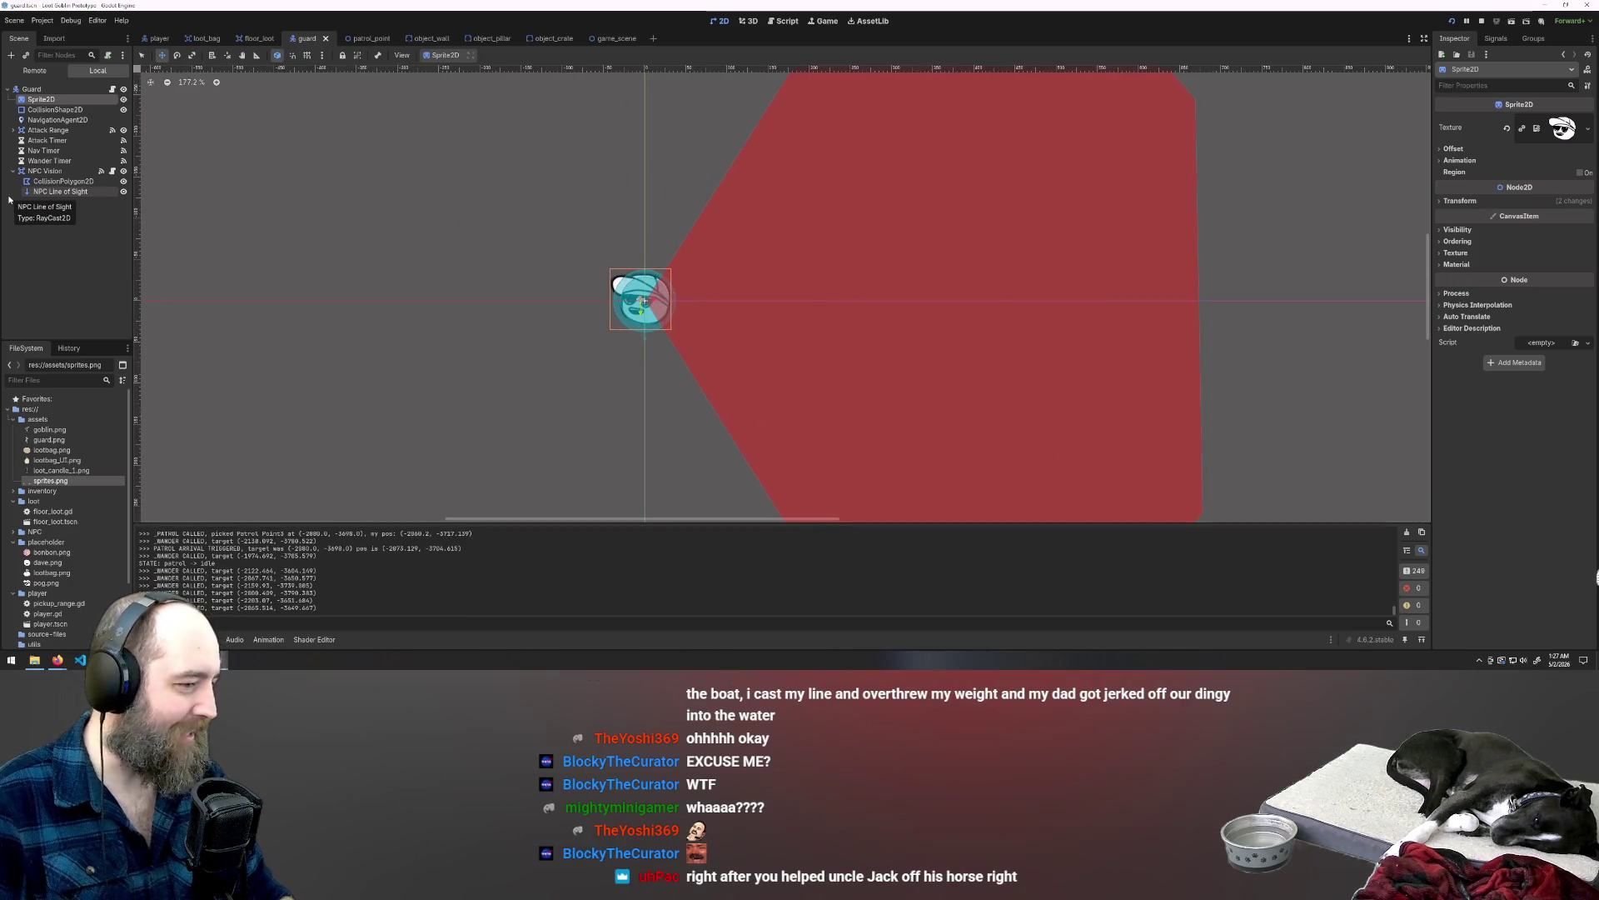
Step: Add a sprite child under Guard, then delete the mistakenly added AnimatedSprite2D
{"action": "right_click", "coordinate": [37, 91]}
{"action": "left_click", "coordinate": [92, 113]}
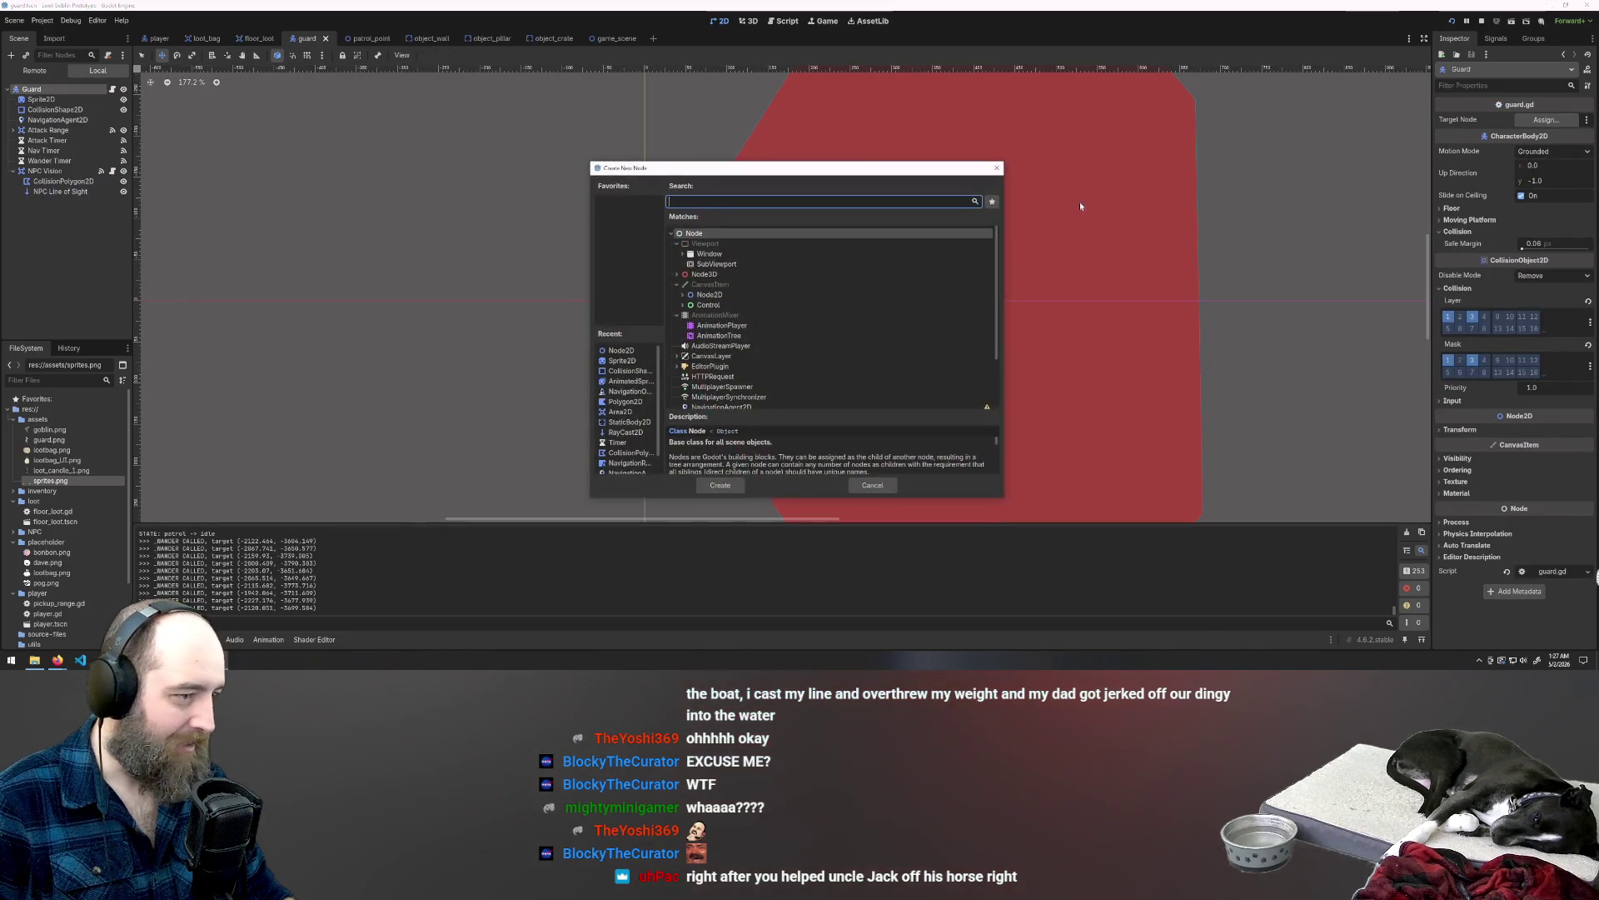
{"action": "type", "text": "sprite"}
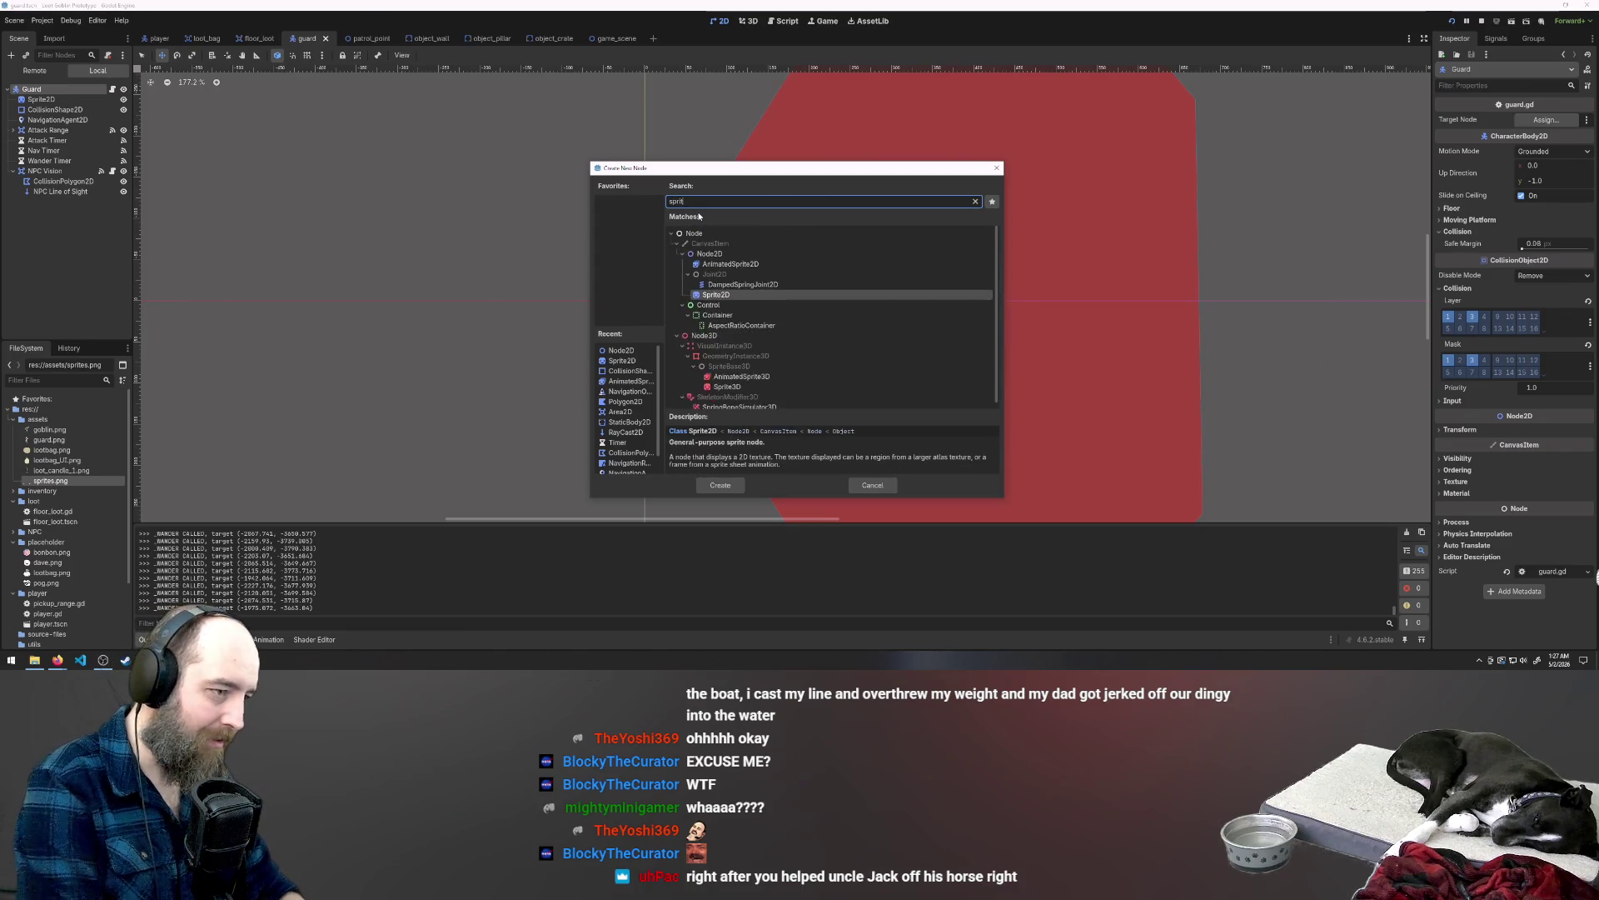
{"action": "double_click", "coordinate": [746, 266]}
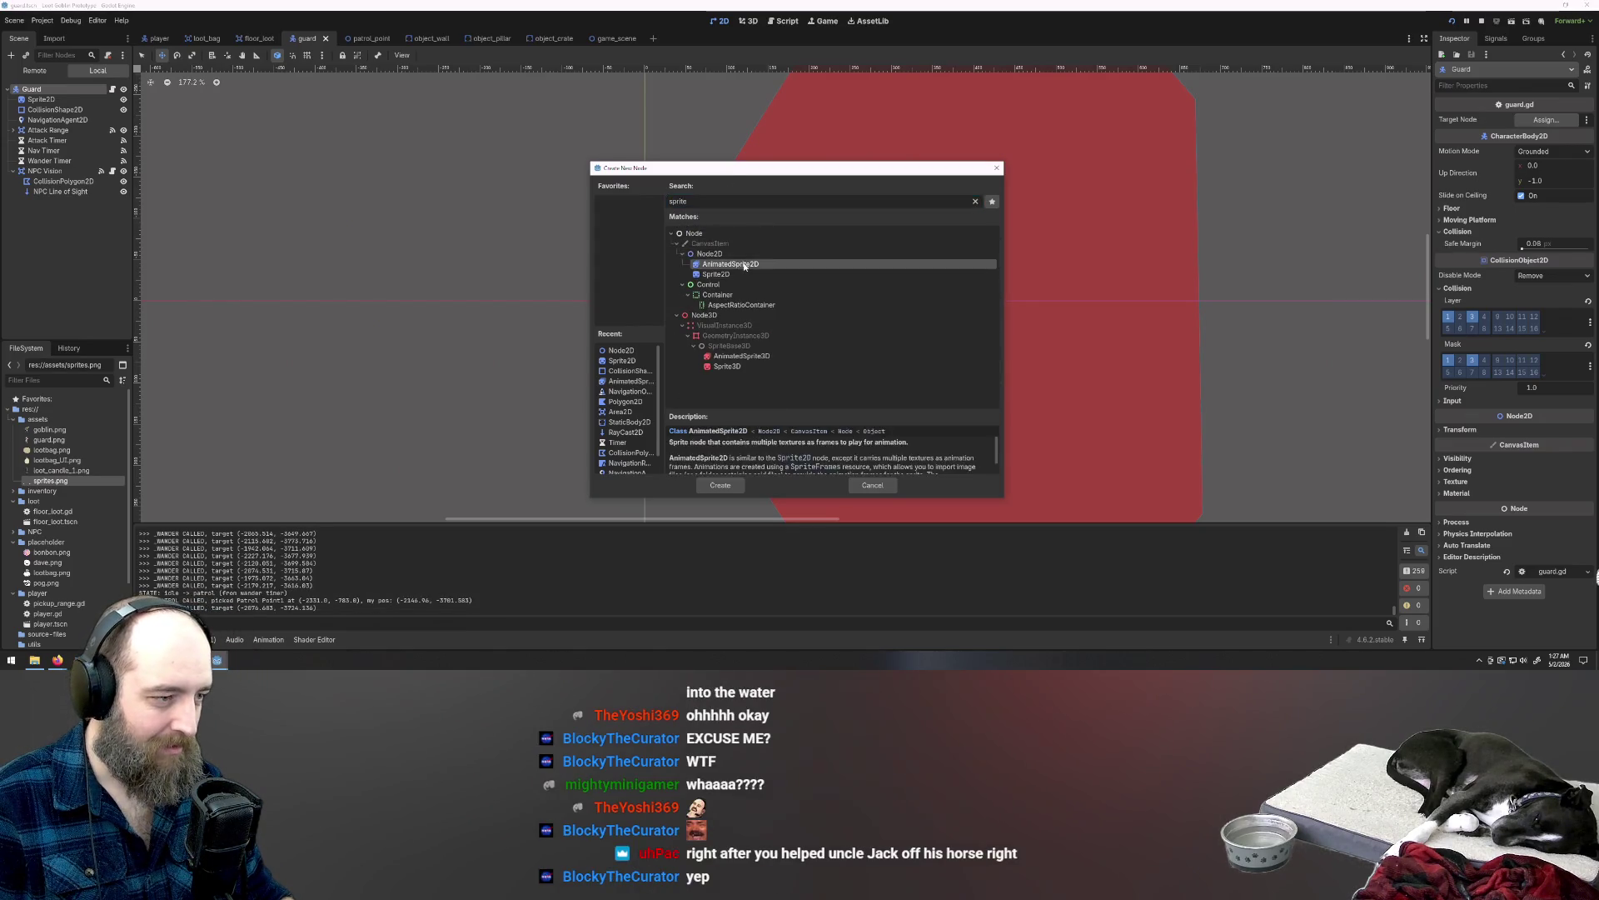
{"action": "left_click", "coordinate": [44, 101]}
{"action": "left_click", "coordinate": [46, 205]}
{"action": "key", "text": "Delete"}
{"action": "key", "text": "Return"}
Step: Add a new Sprite2D under Guard and bring up its Quick Load texture picker
{"action": "right_click", "coordinate": [27, 92]}
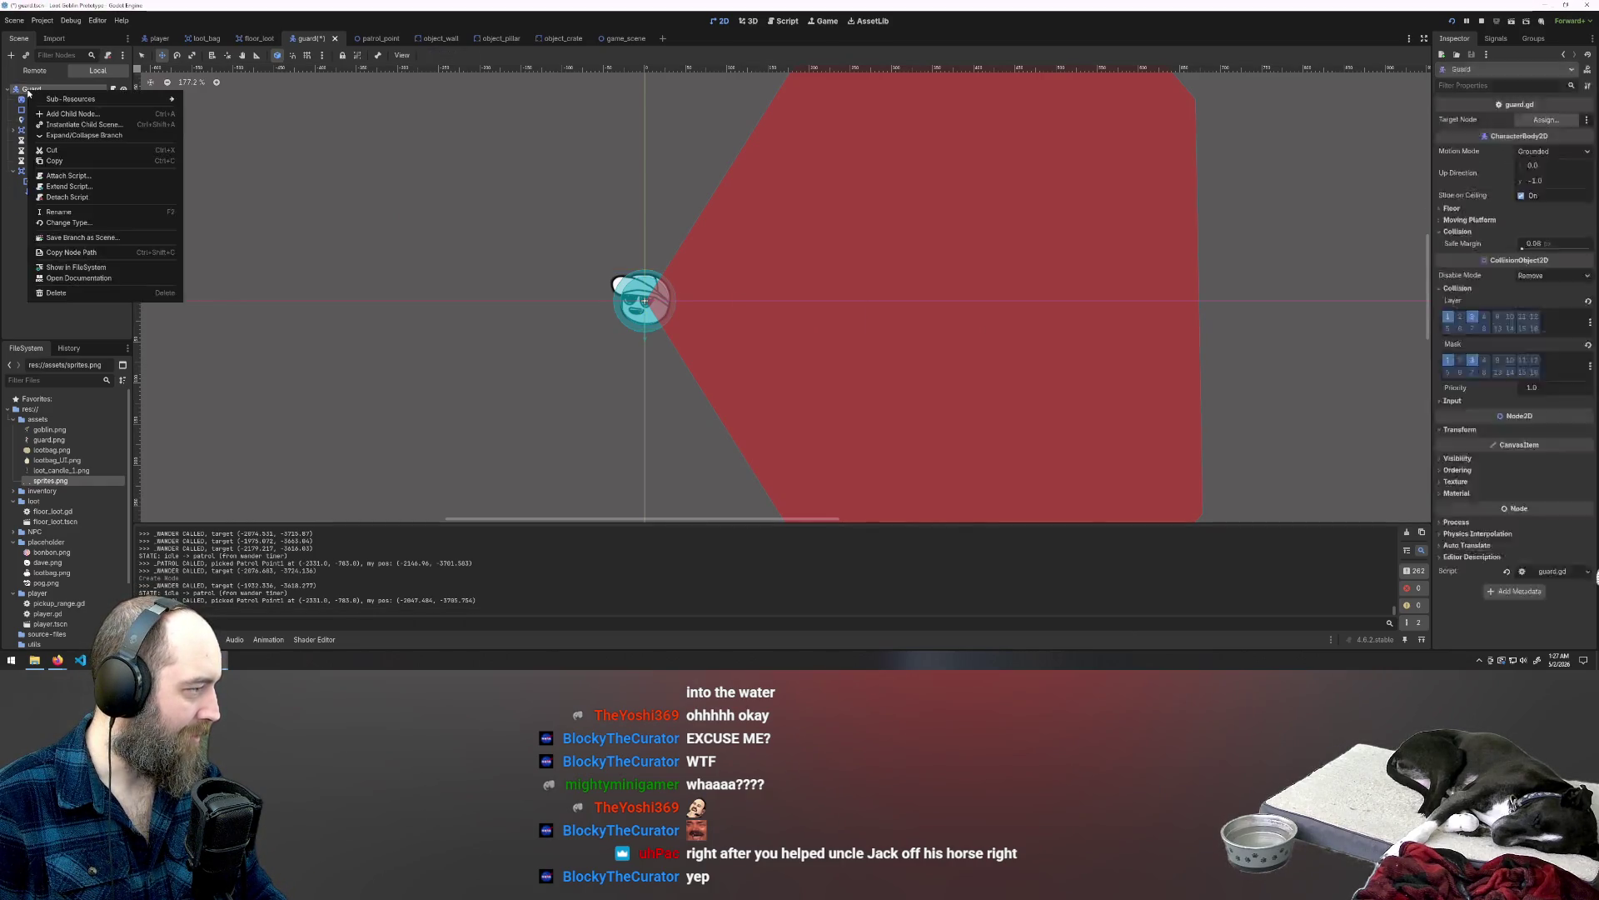
{"action": "left_click", "coordinate": [80, 114]}
{"action": "type", "text": "prite"}
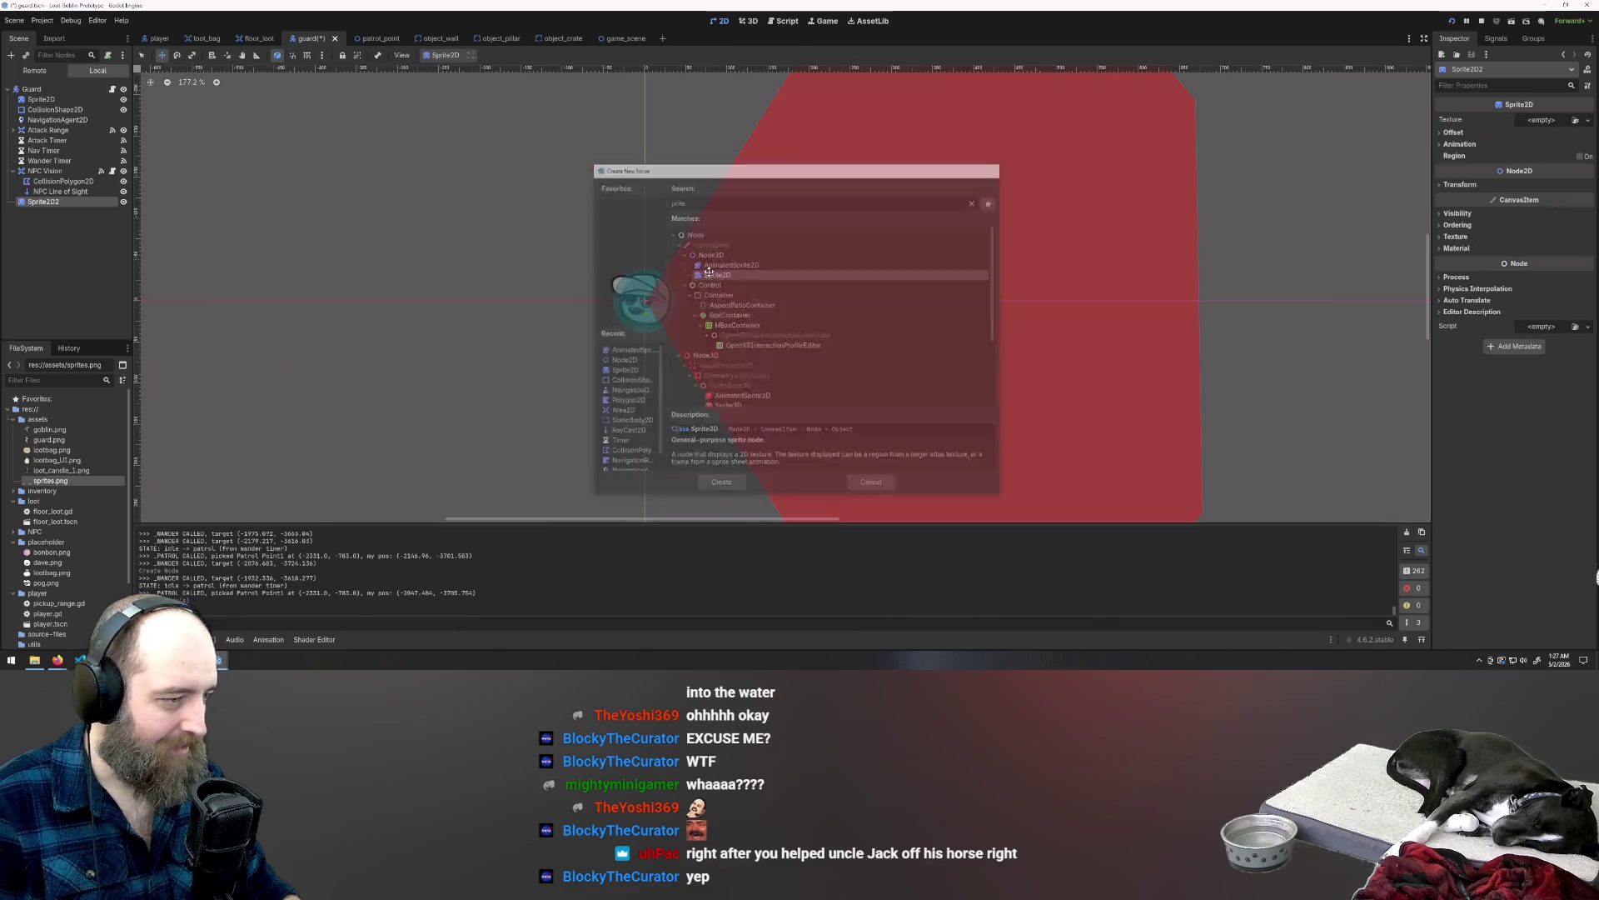
{"action": "double_click", "coordinate": [709, 275]}
{"action": "left_click", "coordinate": [1540, 120]}
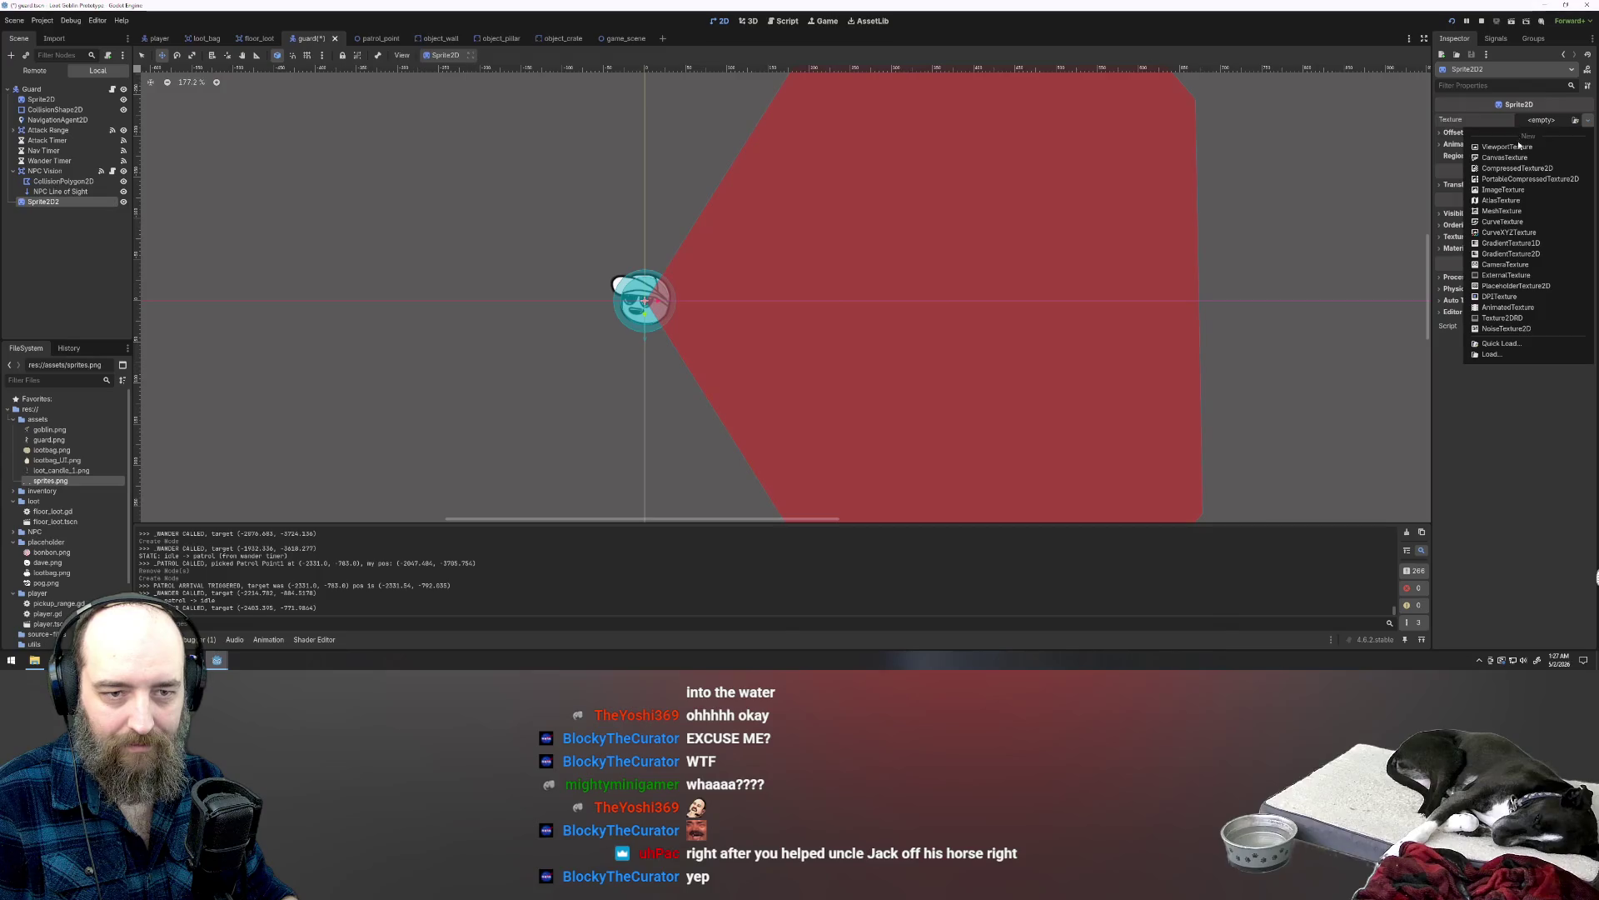
{"action": "left_click", "coordinate": [1580, 123]}
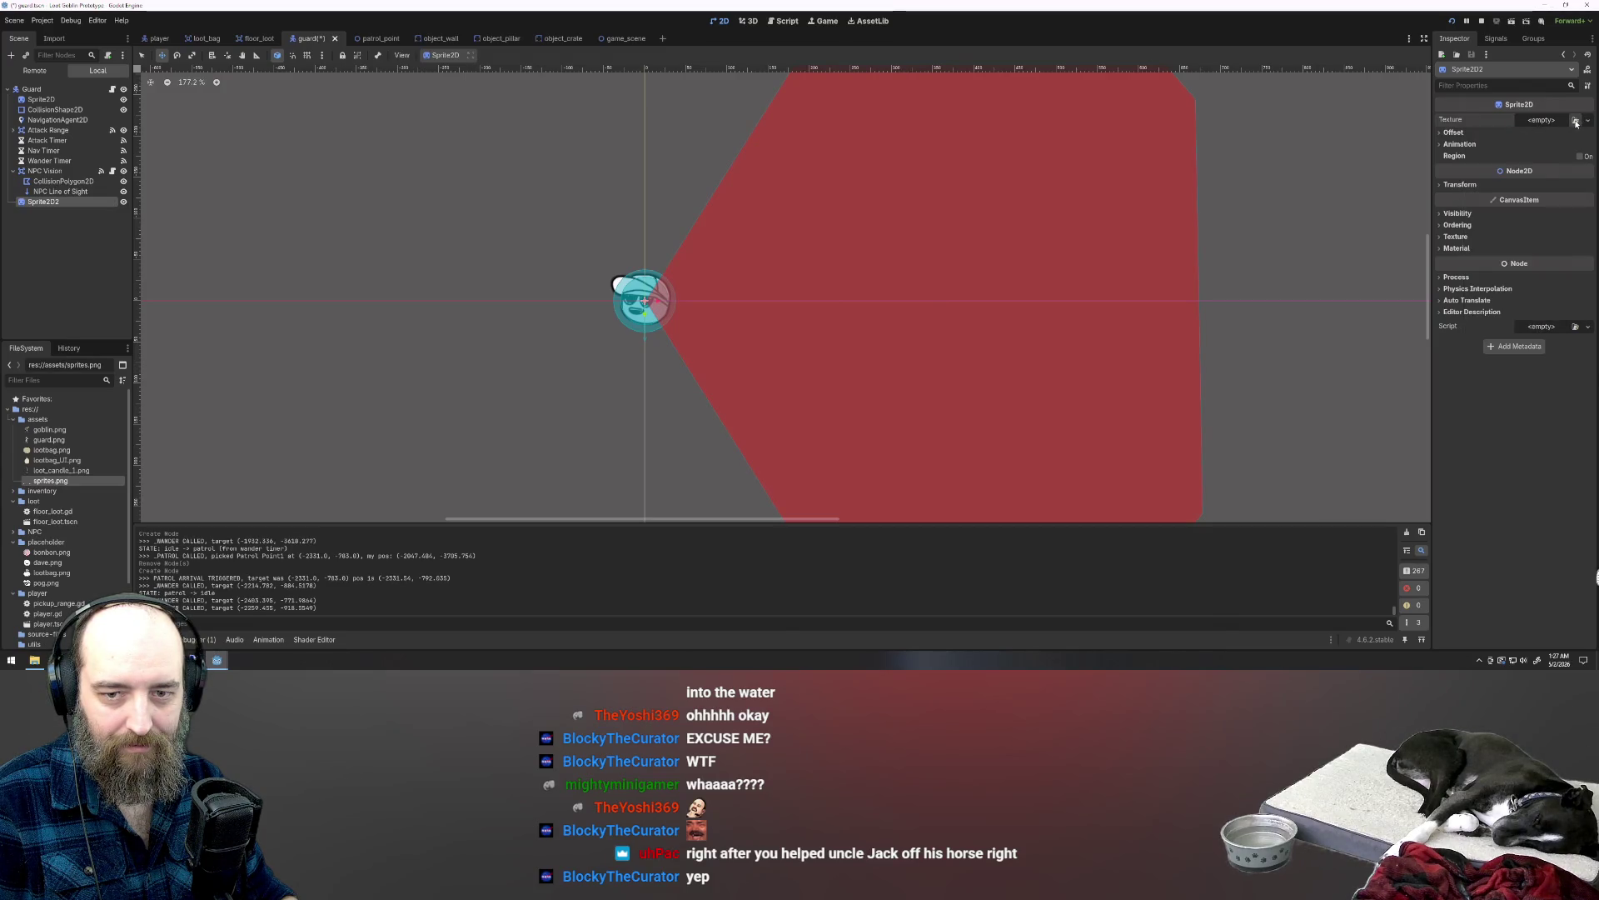
{"action": "left_click", "coordinate": [1576, 123]}
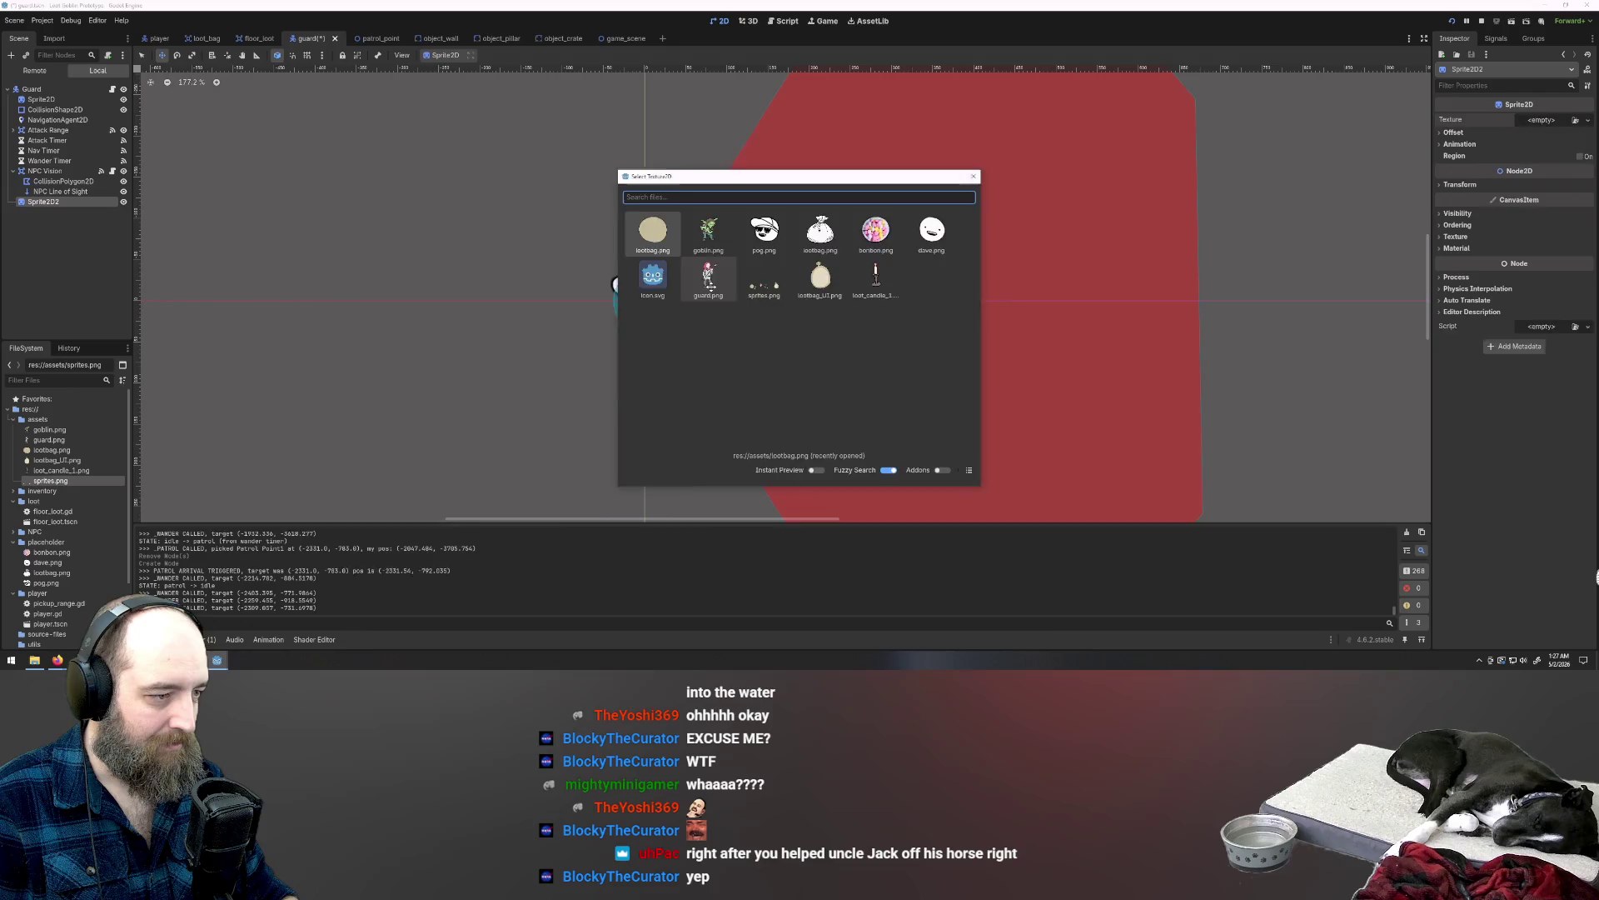
Step: Give the new sprite the guard.png texture, raise it above the guard, and scale it to 0.25
{"action": "left_click", "coordinate": [711, 283]}
{"action": "scroll", "coordinate": [711, 289], "scroll_direction": "down", "scroll_amount": 3}
{"action": "left_click_drag", "start_coordinate": [665, 284], "coordinate": [668, 157]}
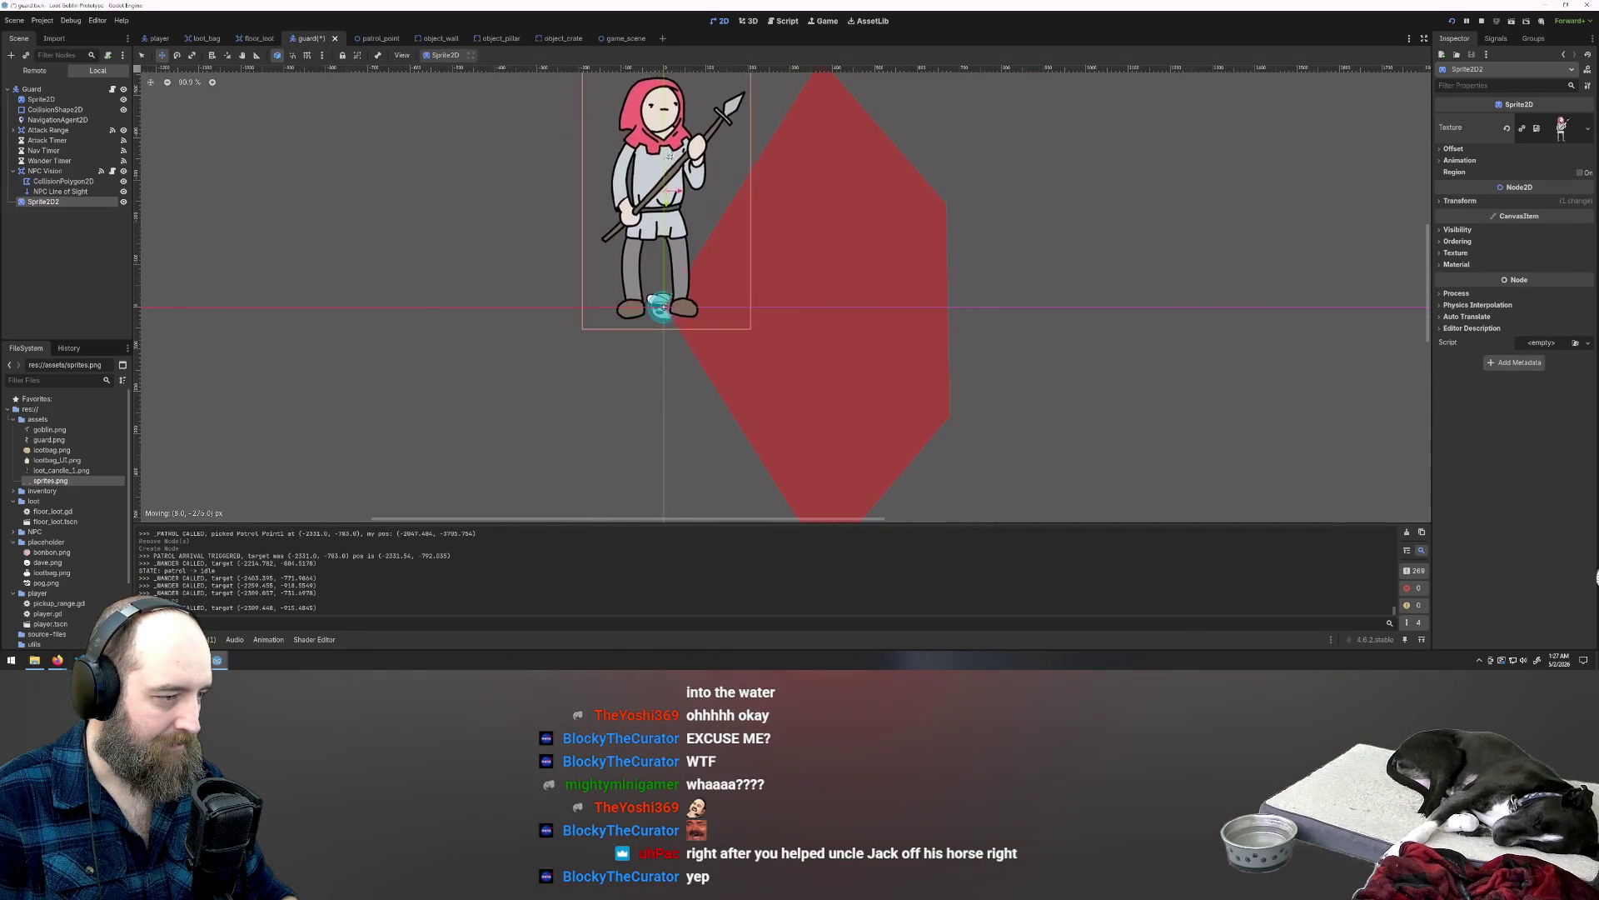
{"action": "scroll", "coordinate": [668, 156], "scroll_direction": "up", "scroll_amount": 2}
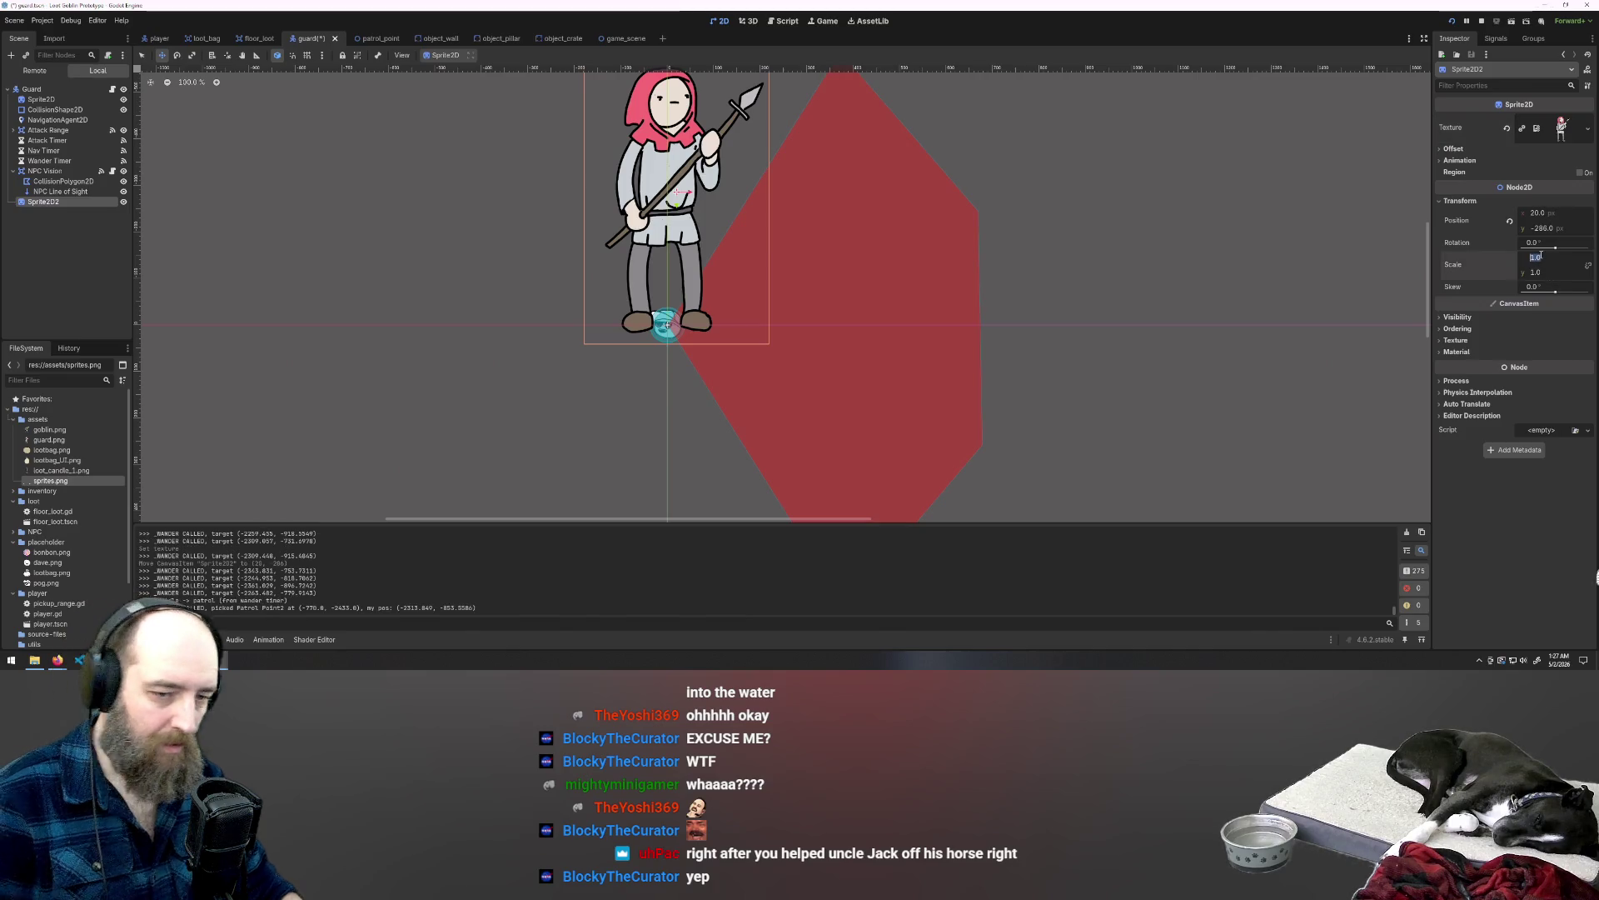
{"action": "type", "text": "5"}
{"action": "key", "text": "Return"}
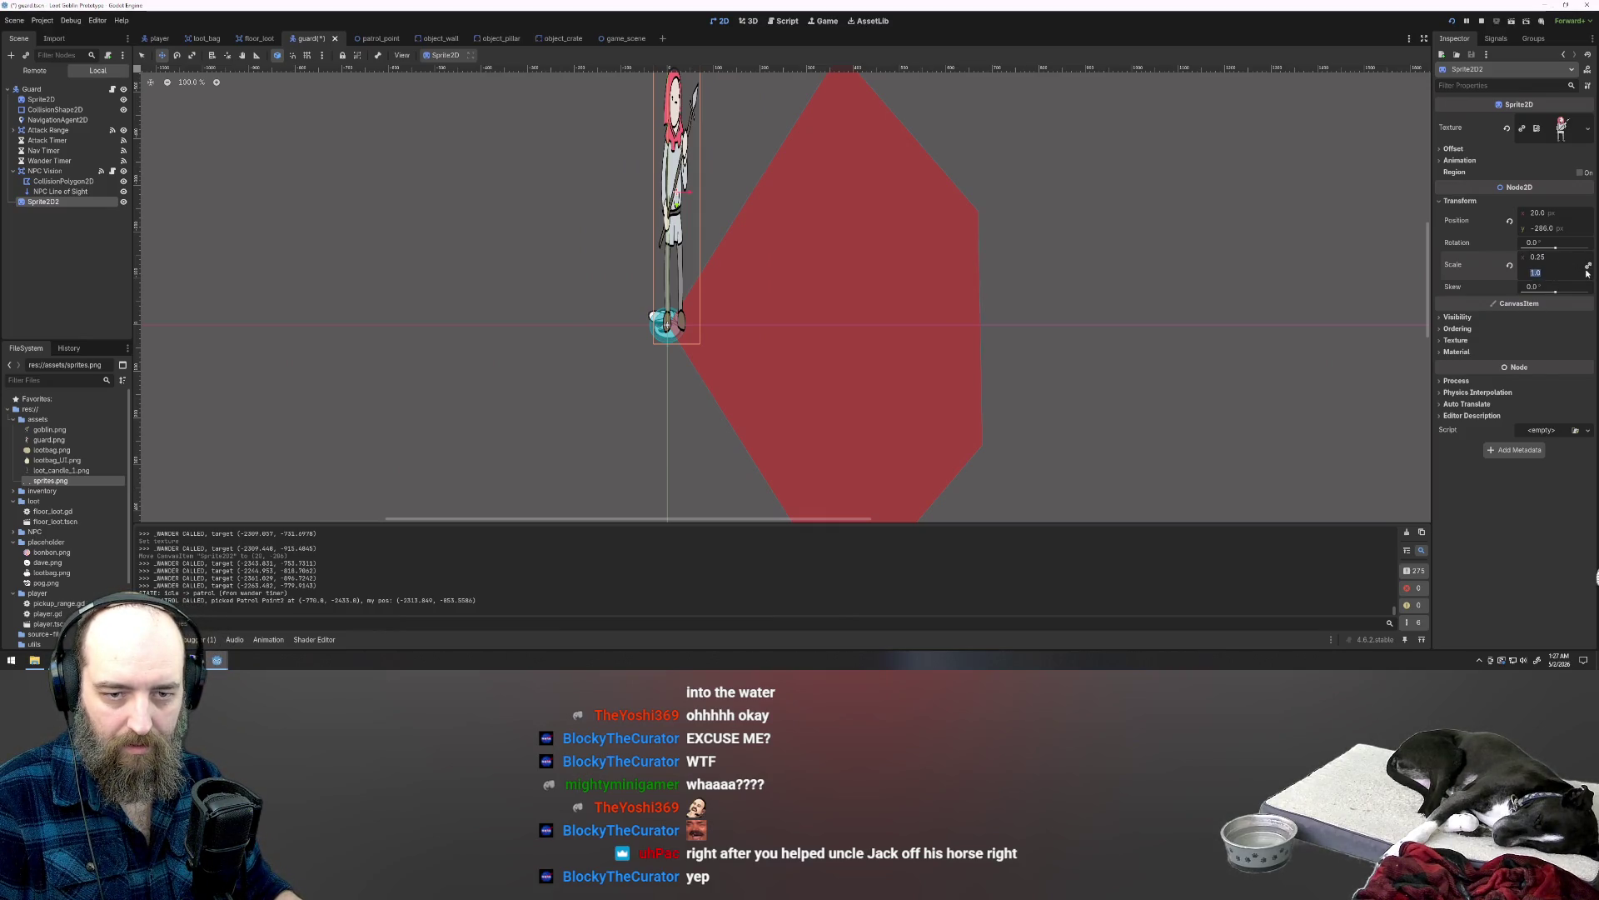
{"action": "left_click_drag", "start_coordinate": [1589, 270], "coordinate": [1564, 275]}
{"action": "type", "text": "0.25"}
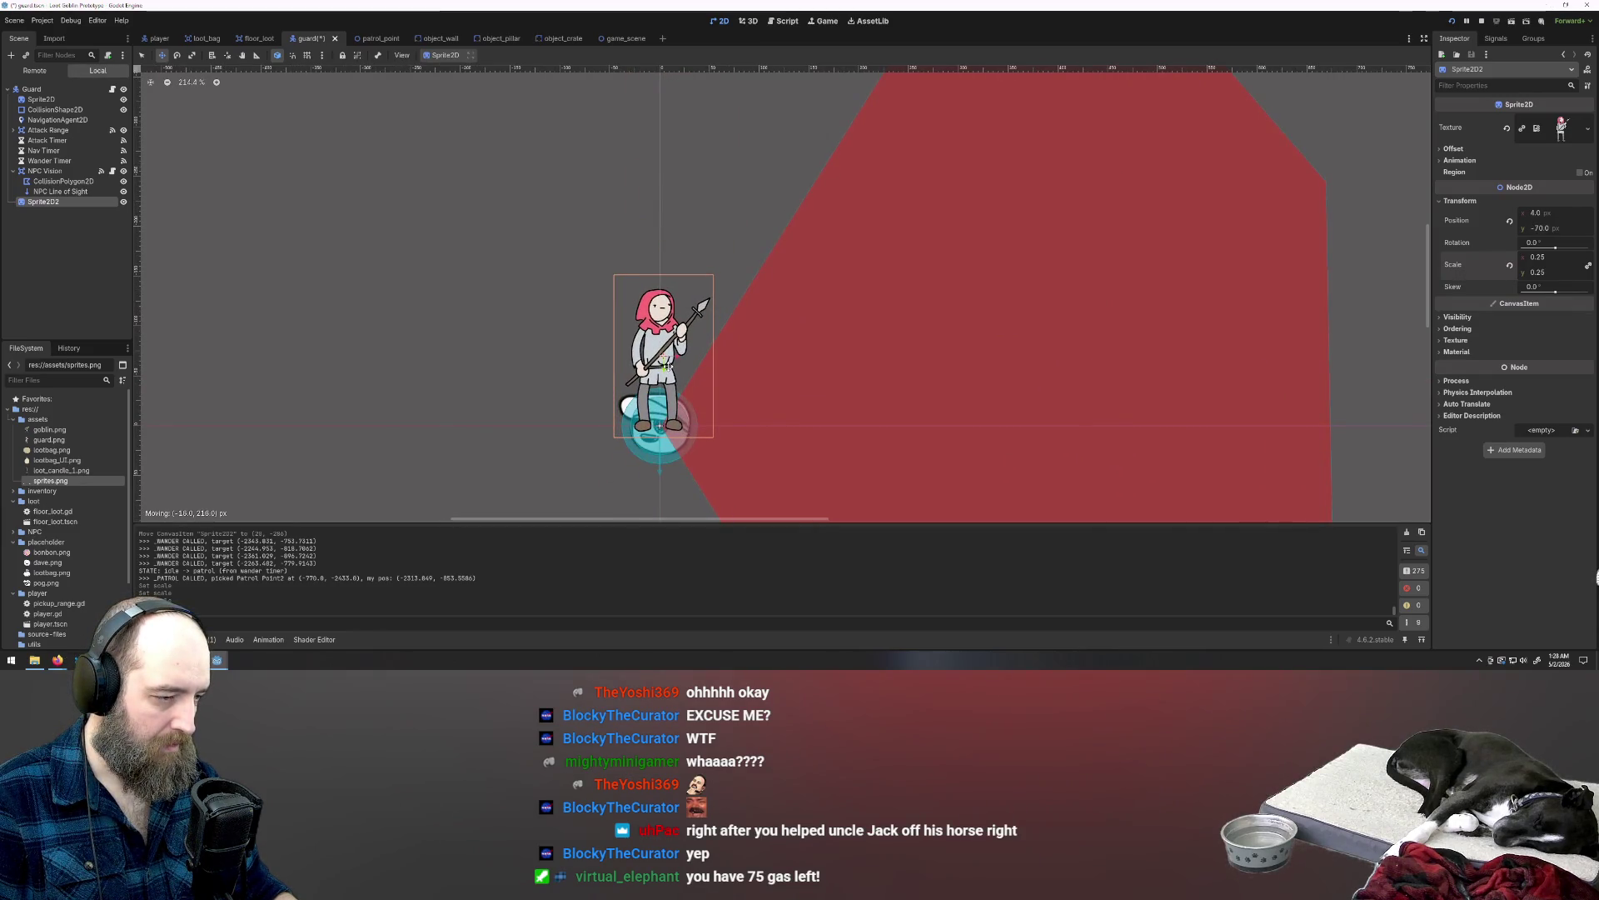
Step: Remove the old placeholder Sprite2D and launch a playtest
{"action": "left_click", "coordinate": [45, 101]}
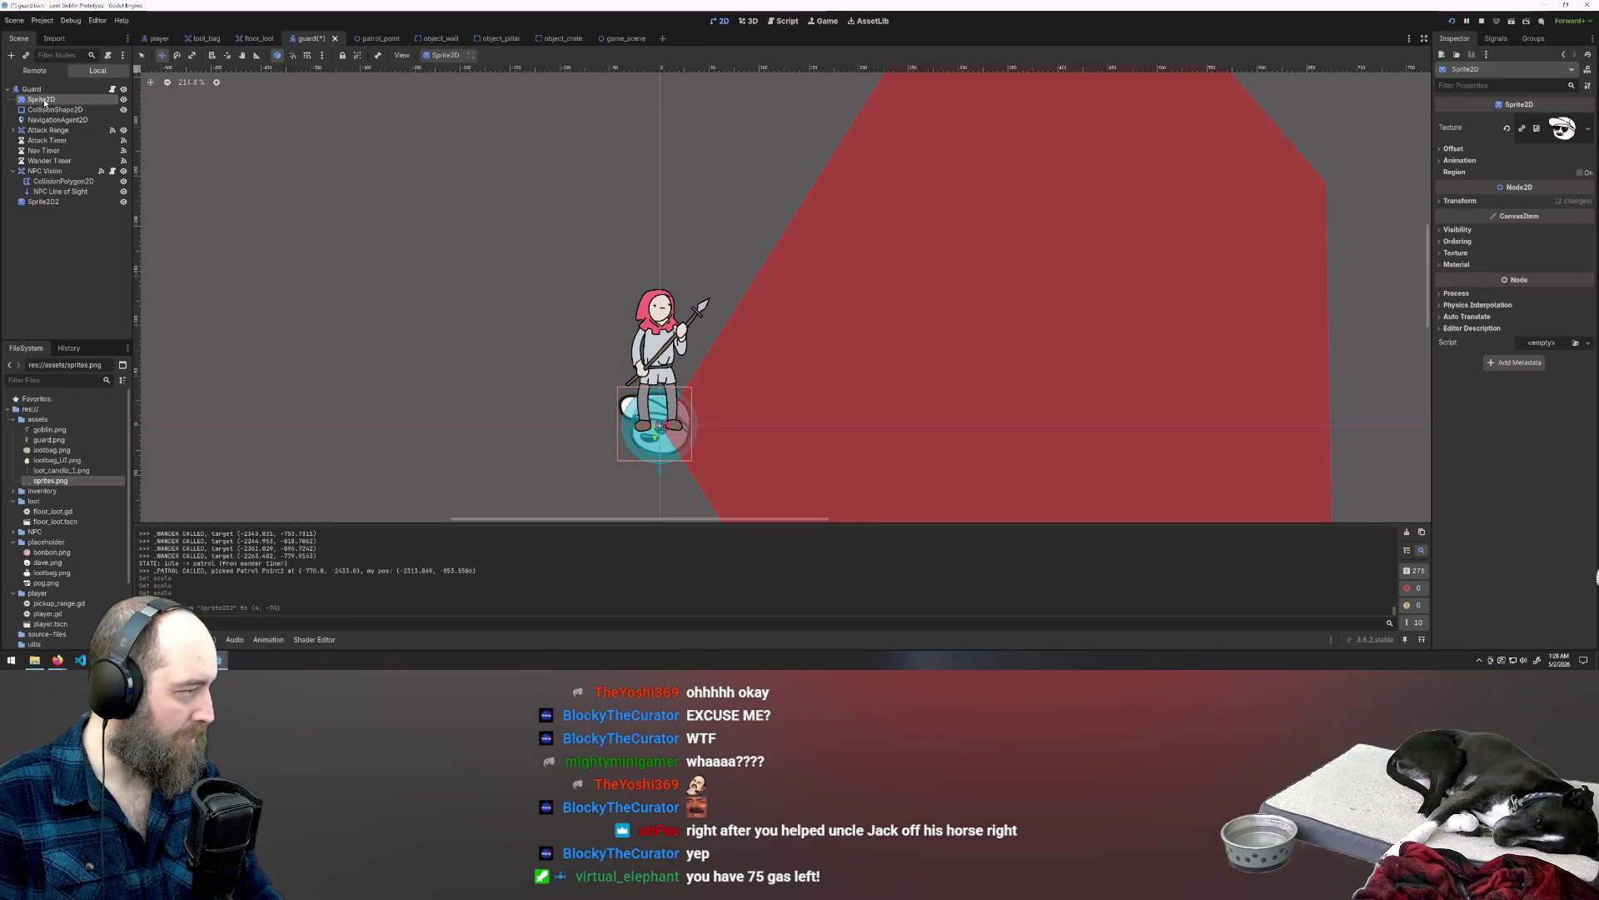
{"action": "key", "text": "Return"}
{"action": "left_click", "coordinate": [38, 194]}
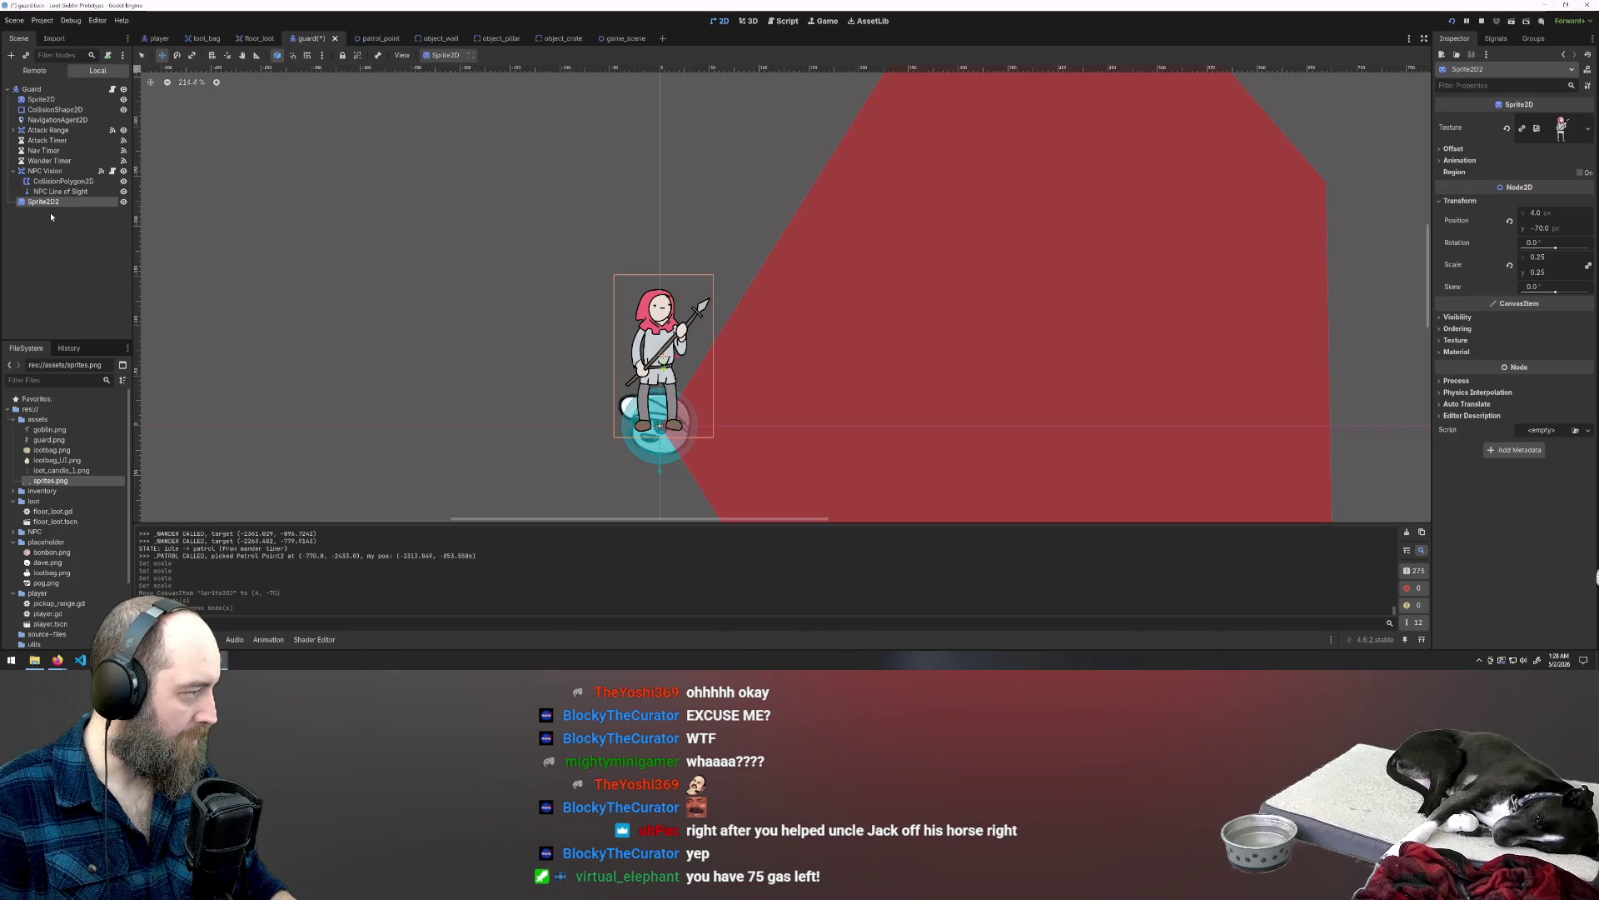
{"action": "key", "text": "ctrl+shift+z"}
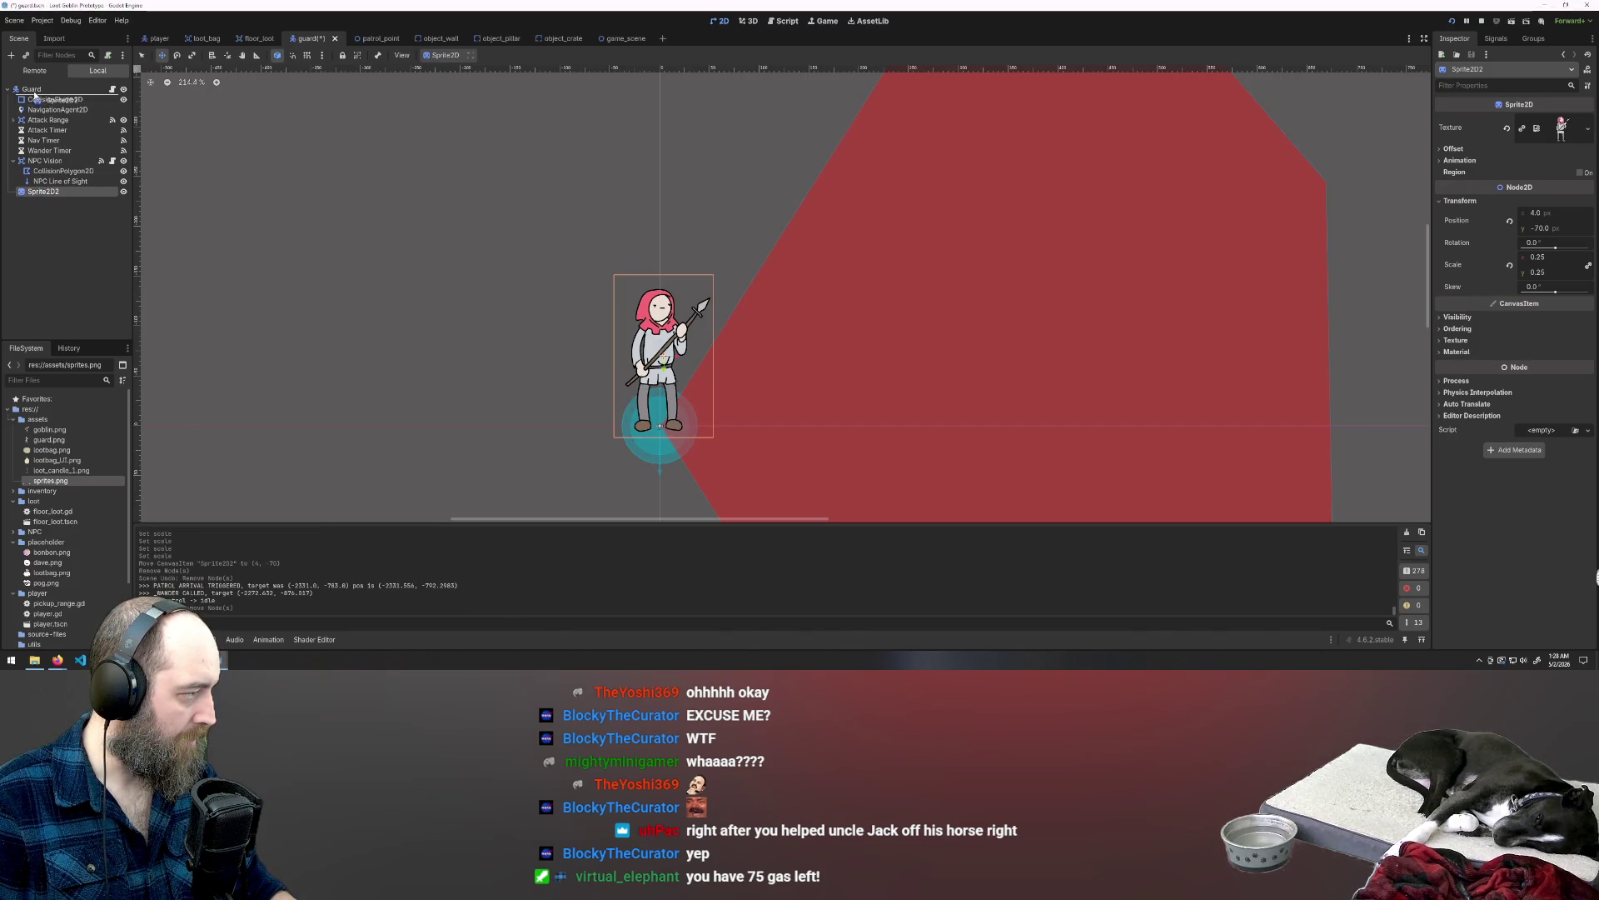
{"action": "key", "text": "F5"}
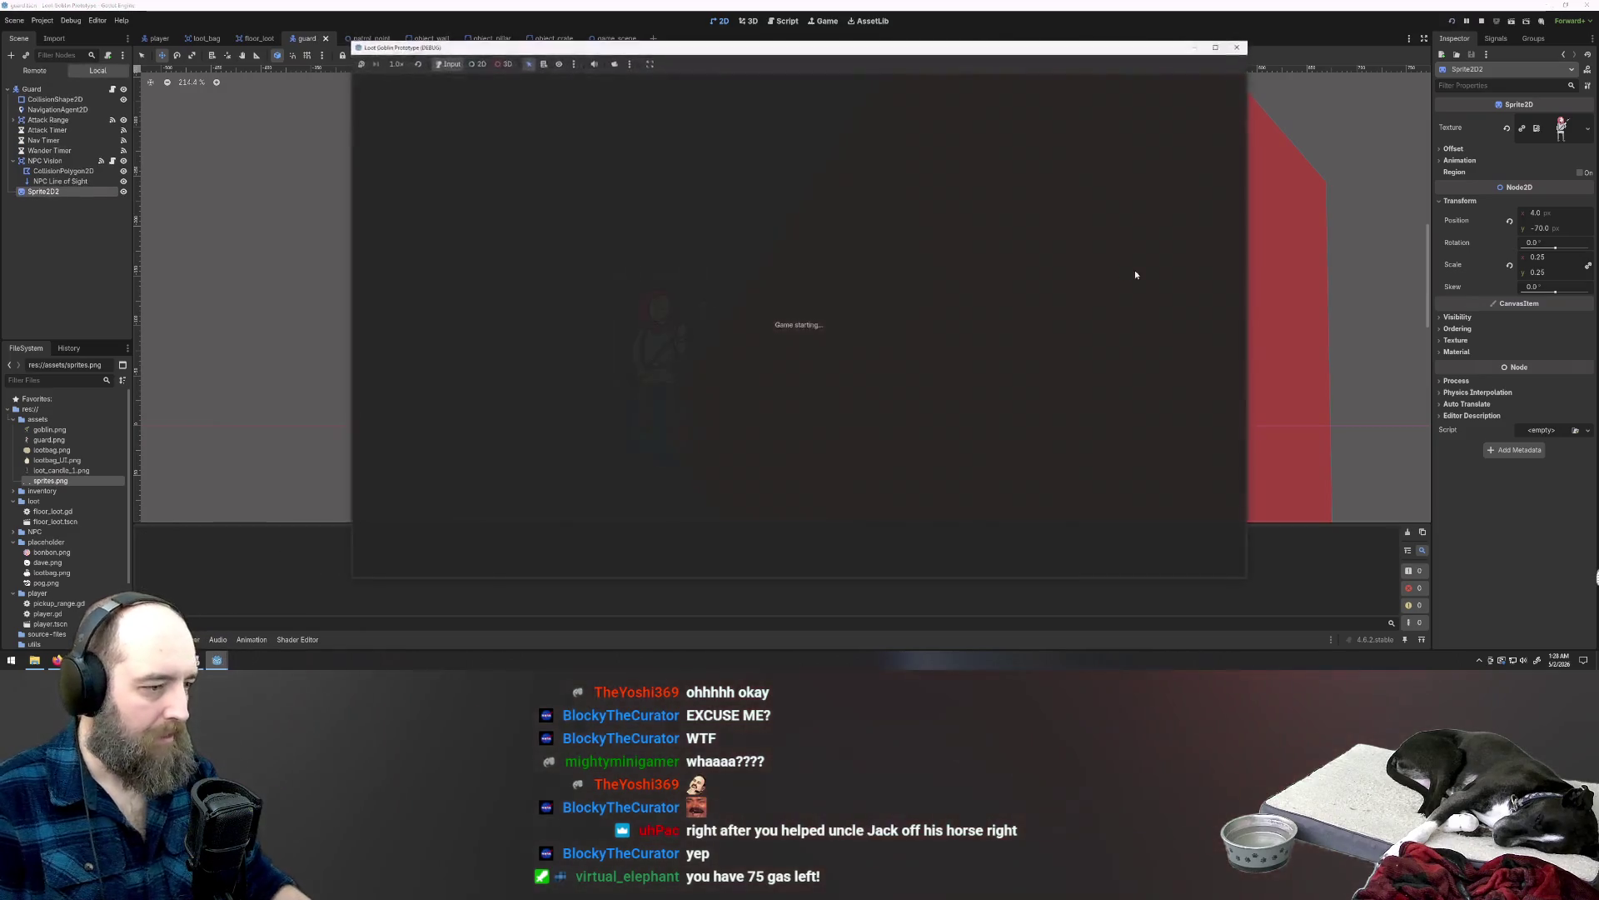
{"action": "key", "text": "w"}
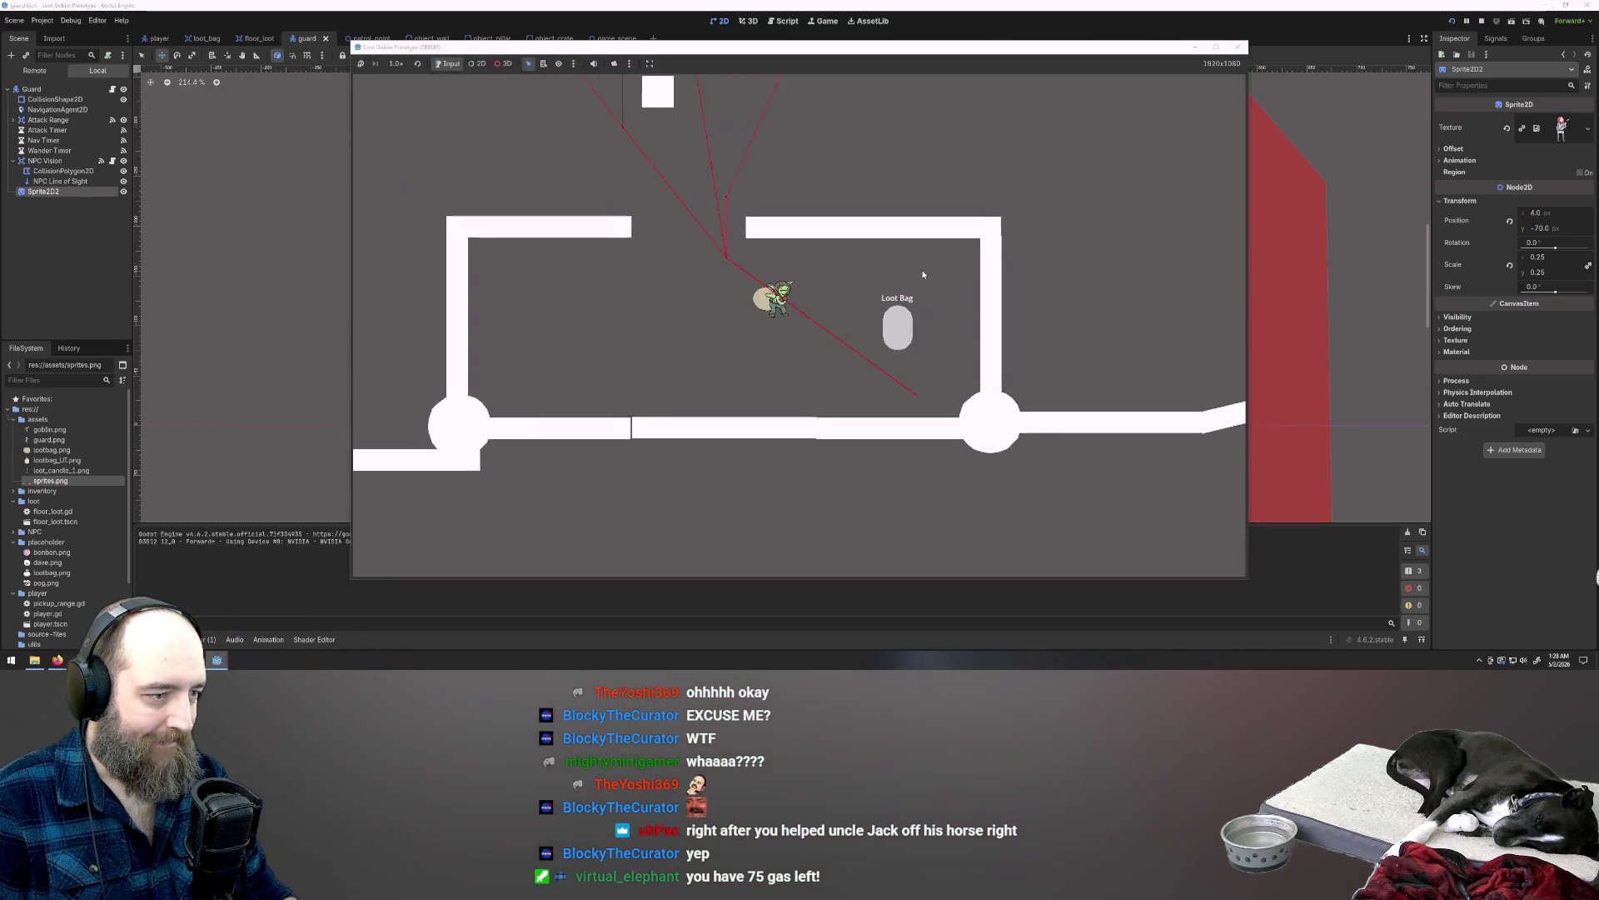
{"action": "key", "text": "d"}
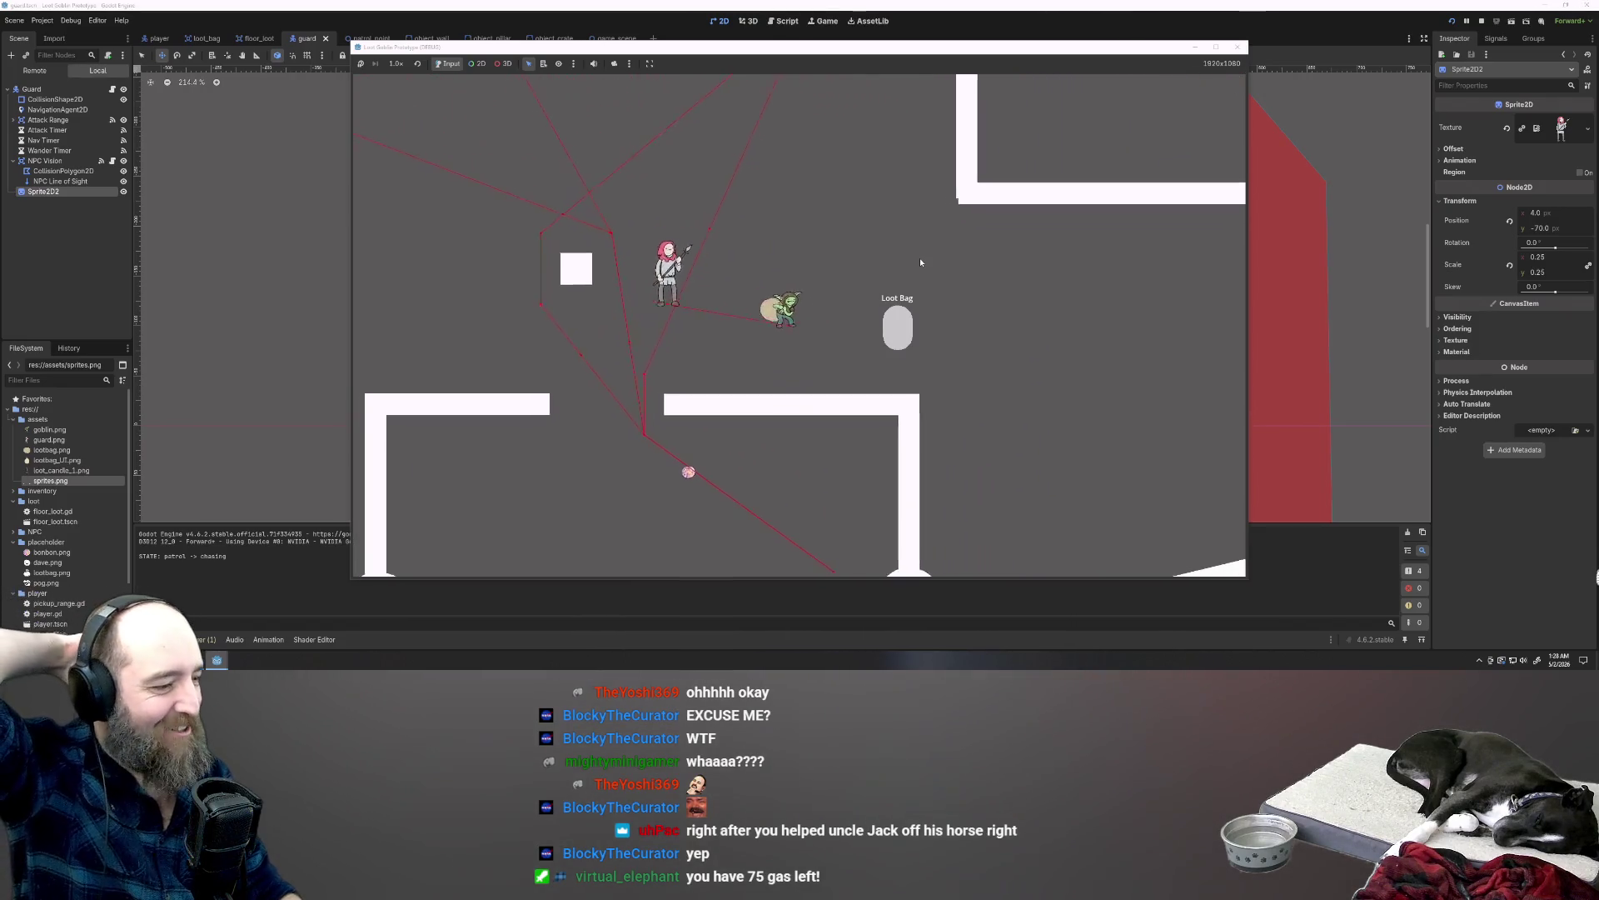
{"action": "key", "text": "w"}
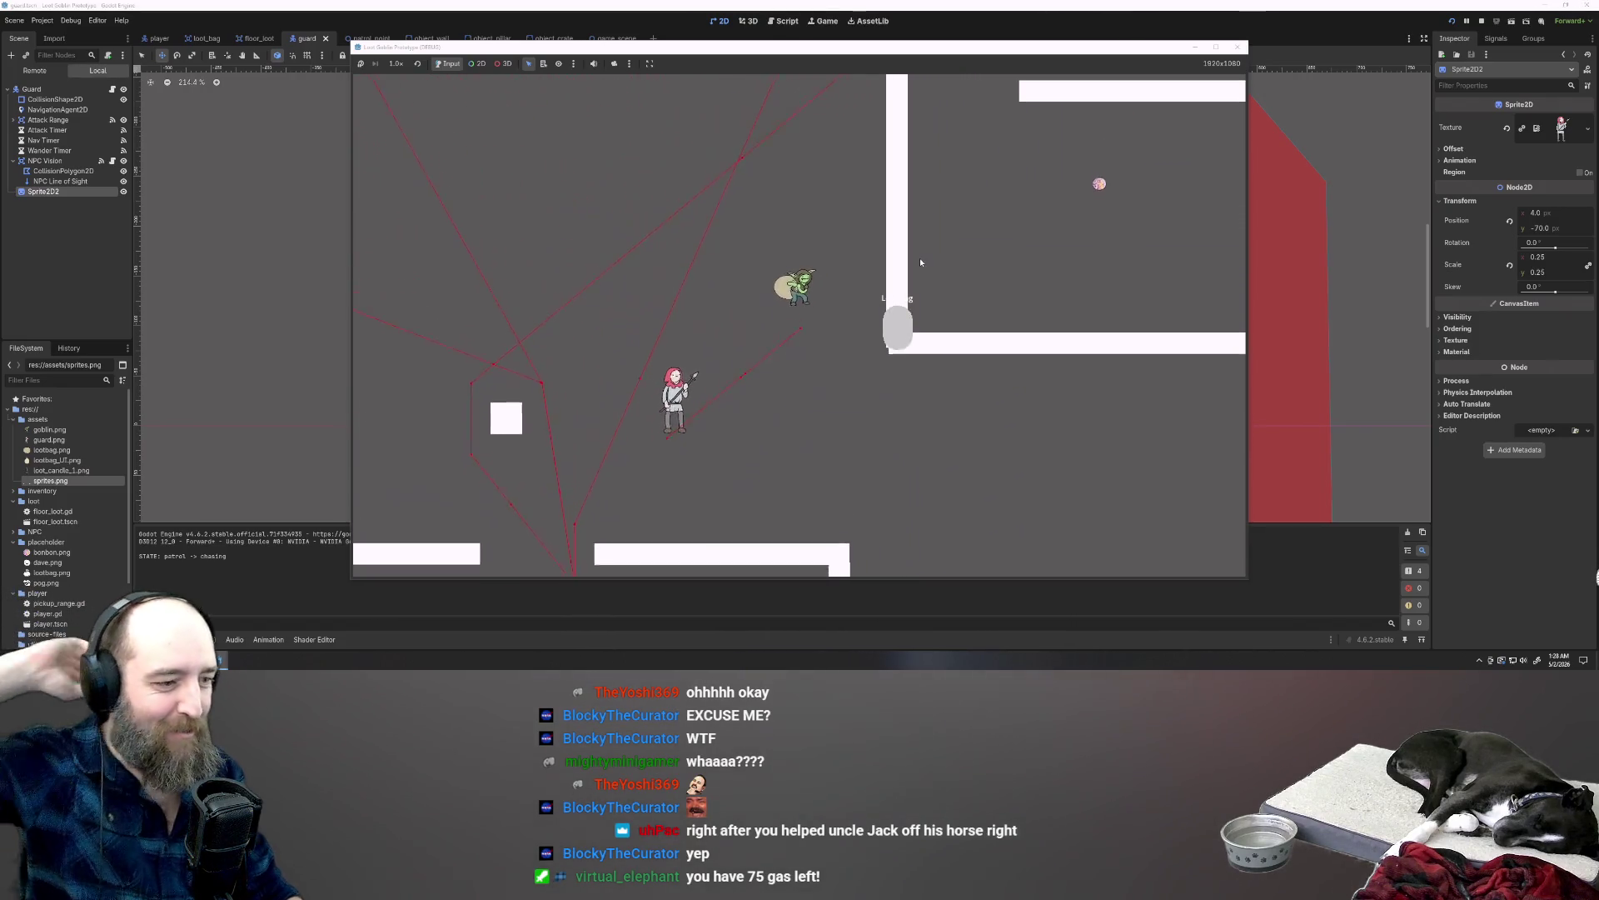
{"action": "key", "text": "a"}
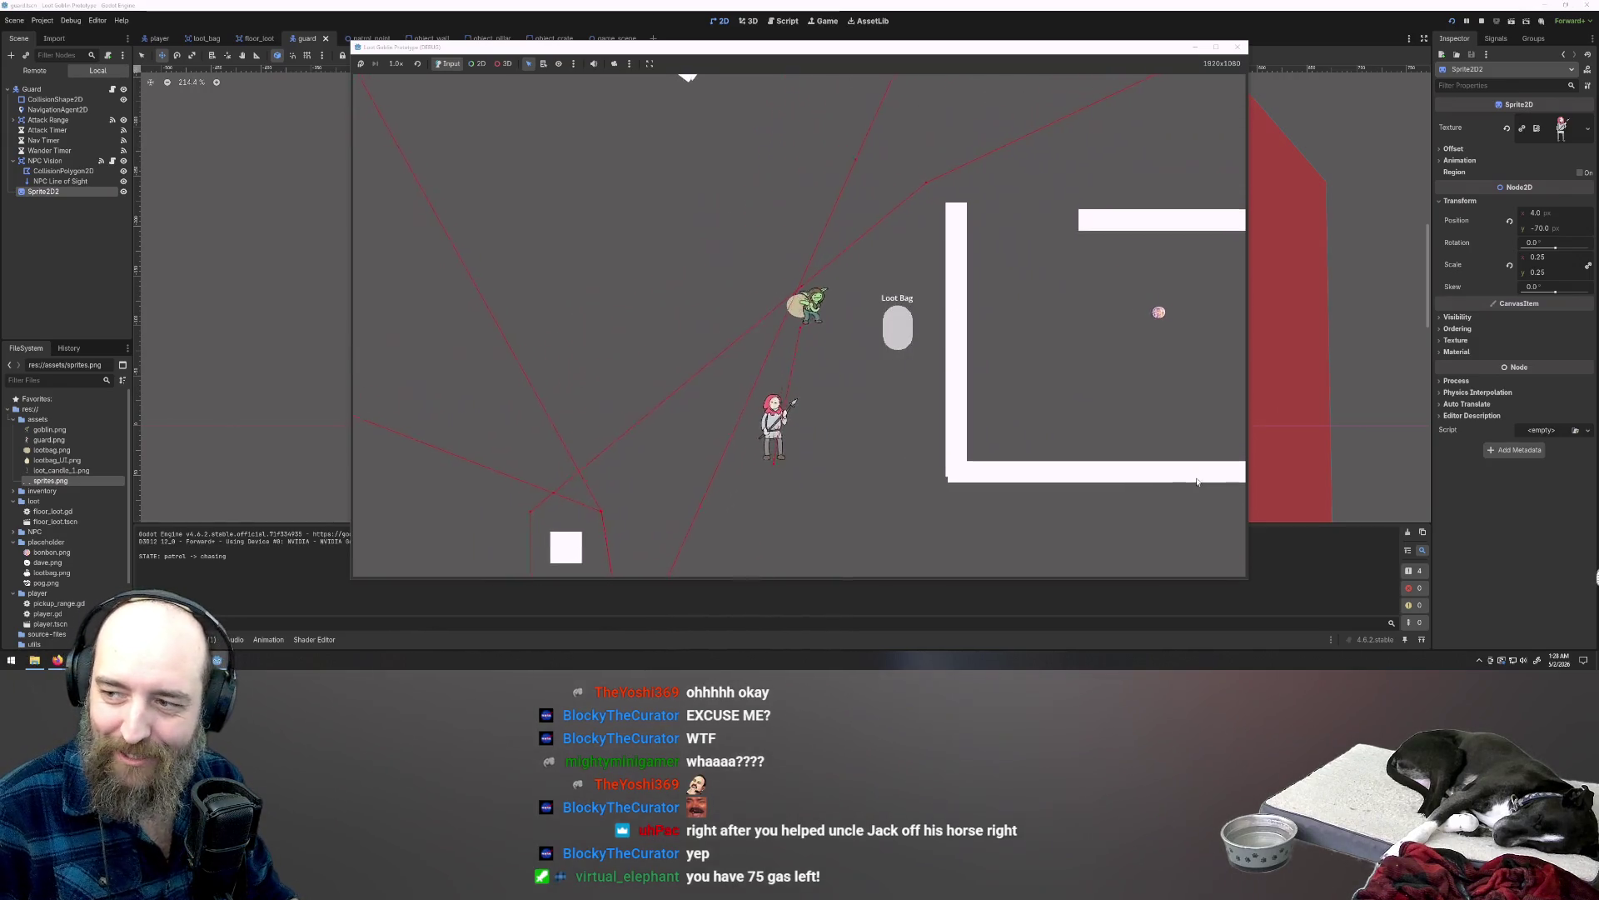
{"action": "key", "text": "w"}
{"action": "key", "text": "d"}
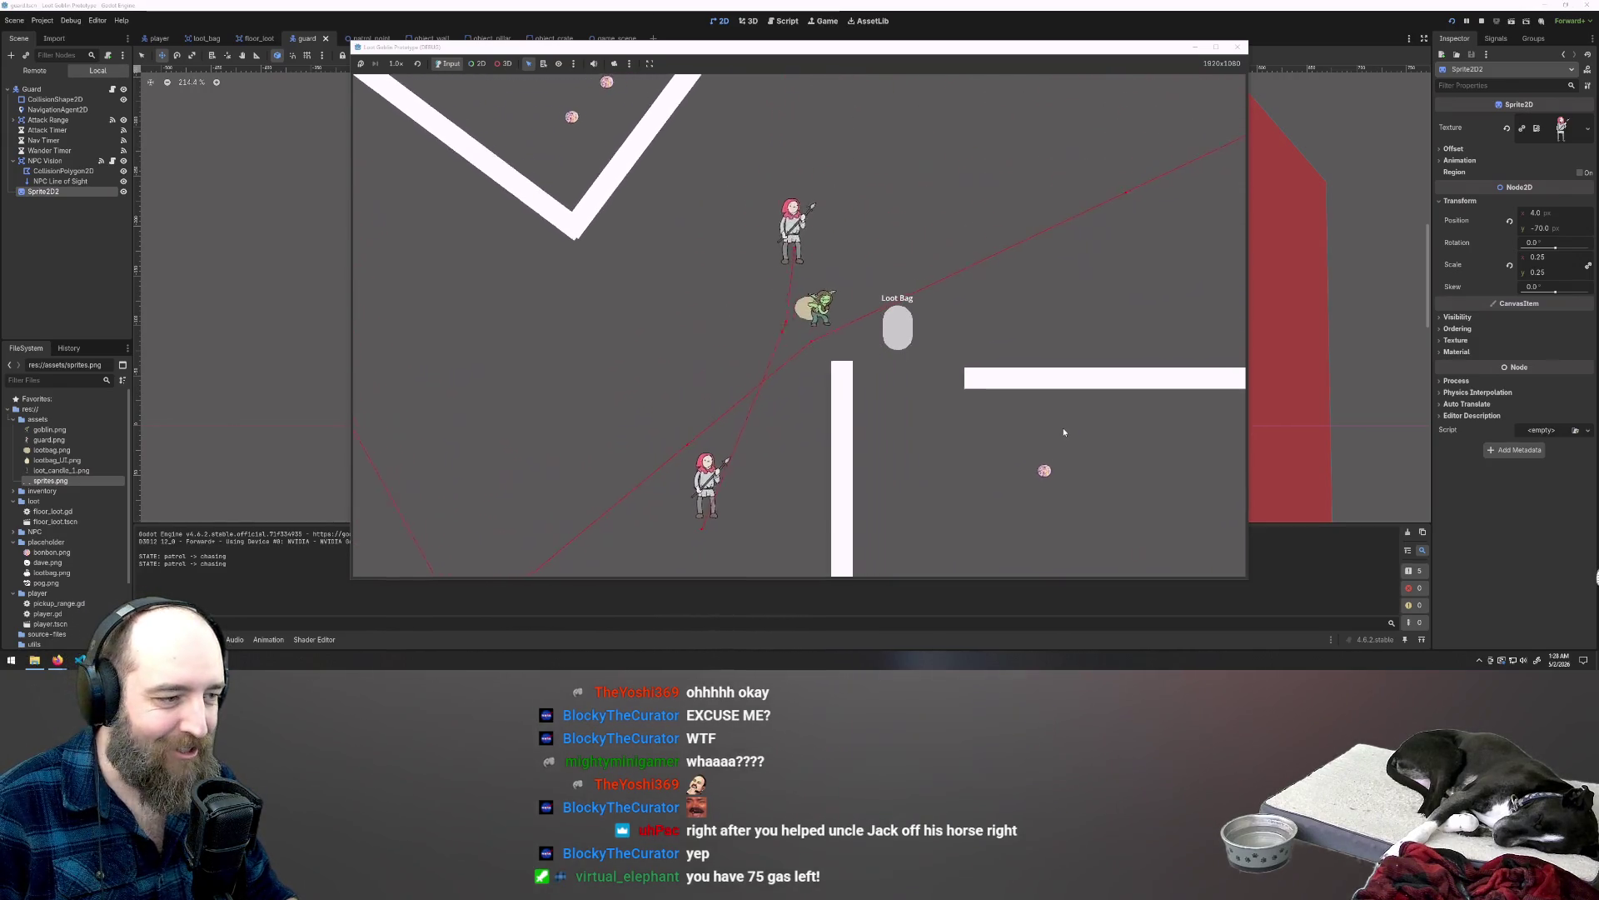
{"action": "key", "text": "d"}
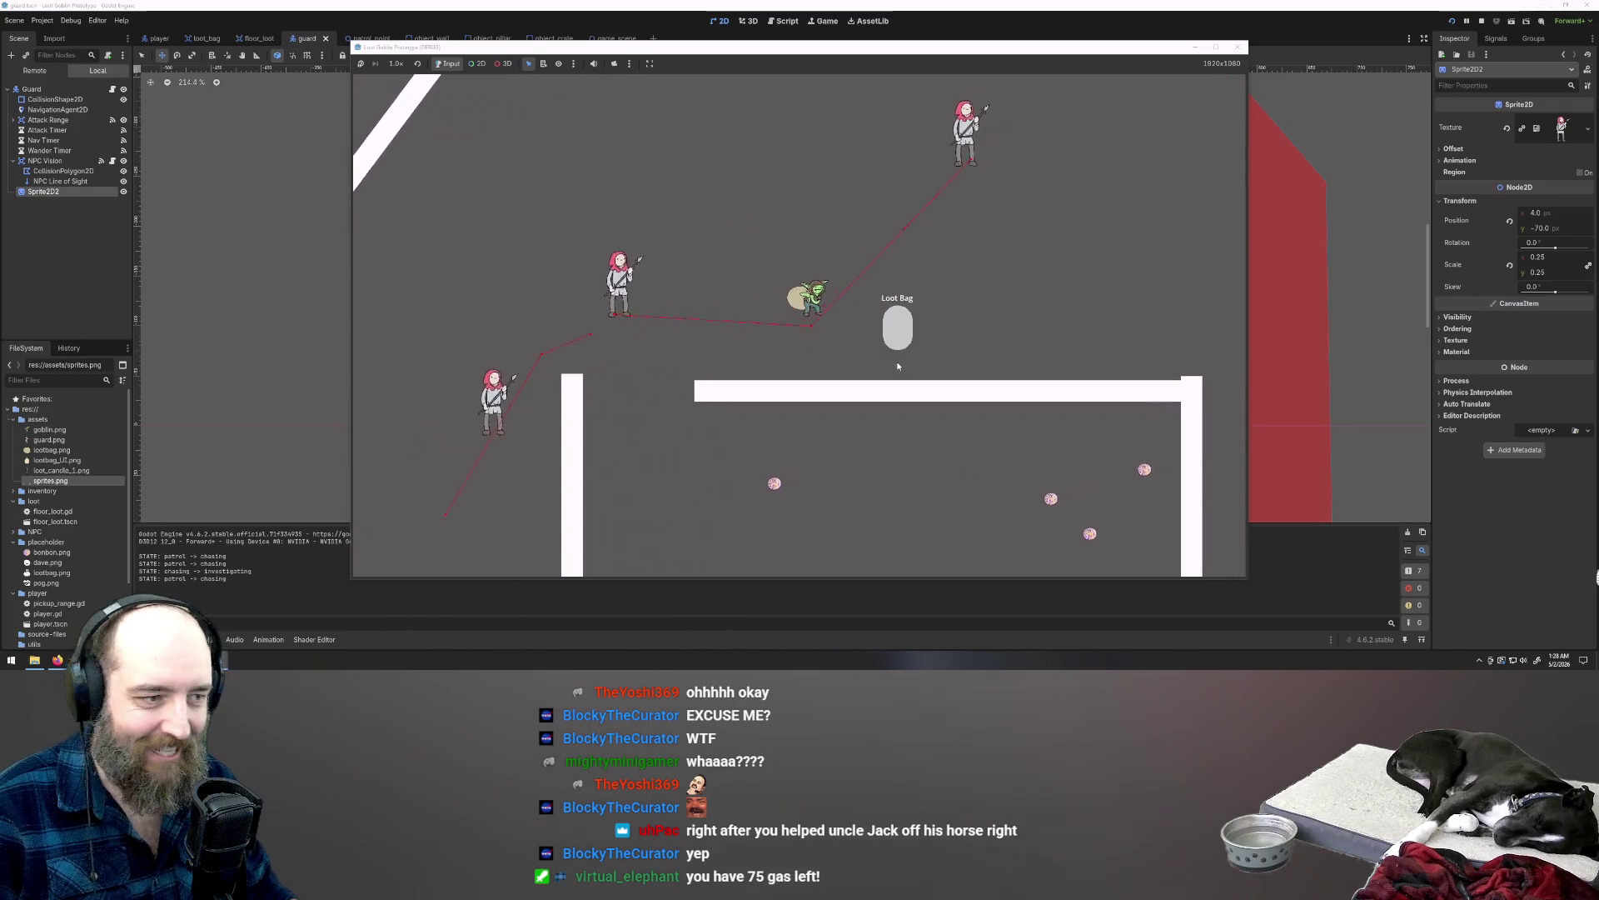
{"action": "key", "text": "w"}
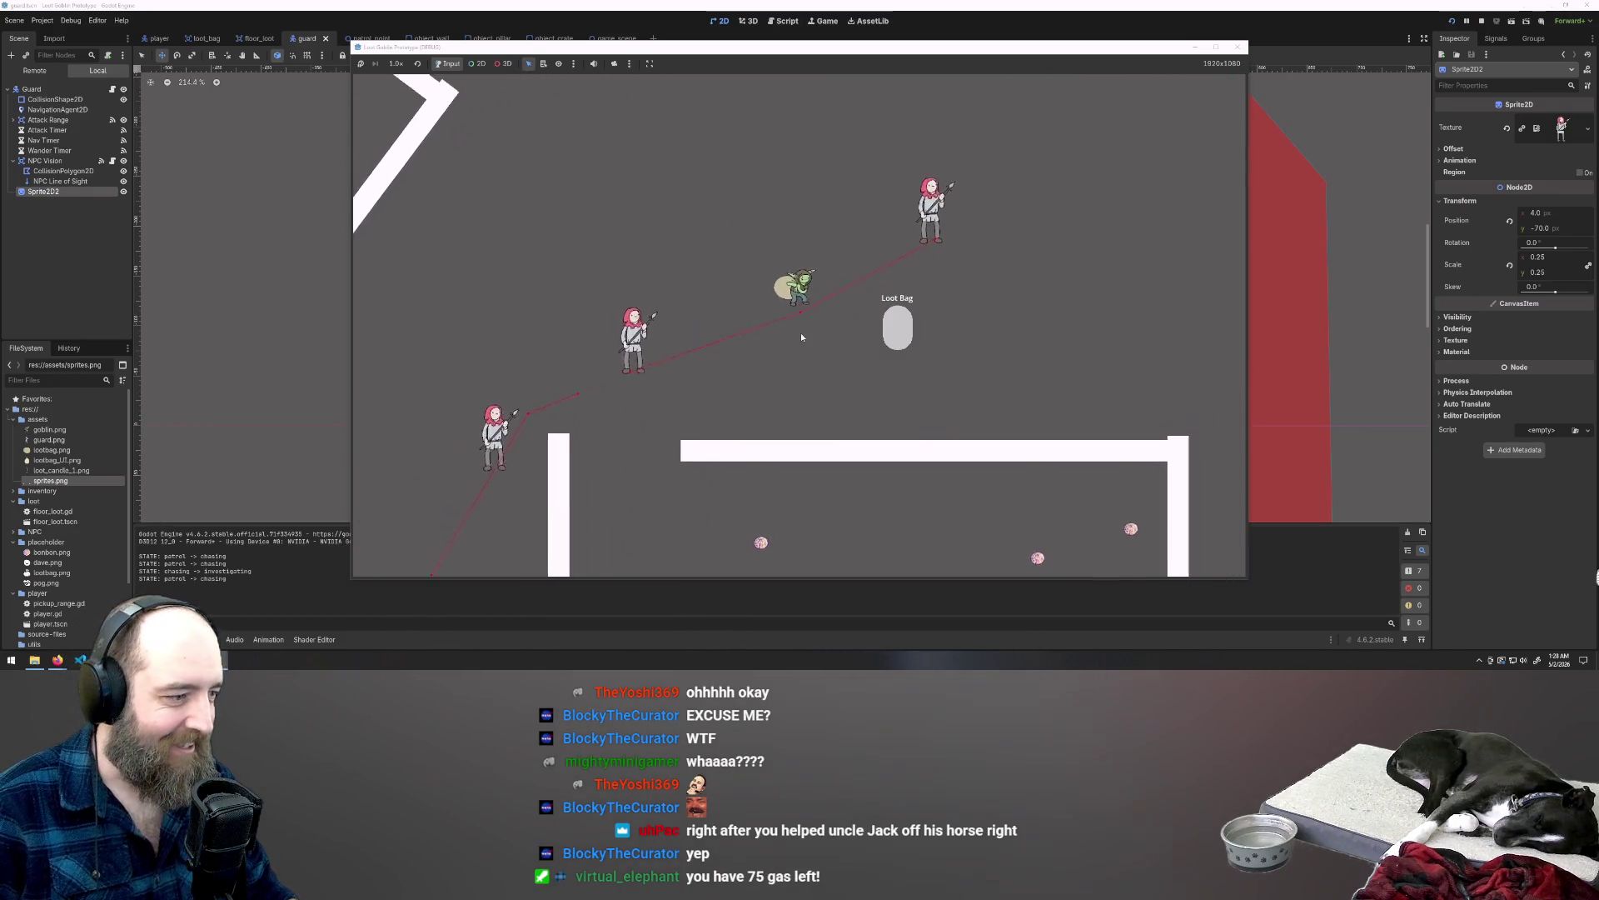
{"action": "key", "text": "a"}
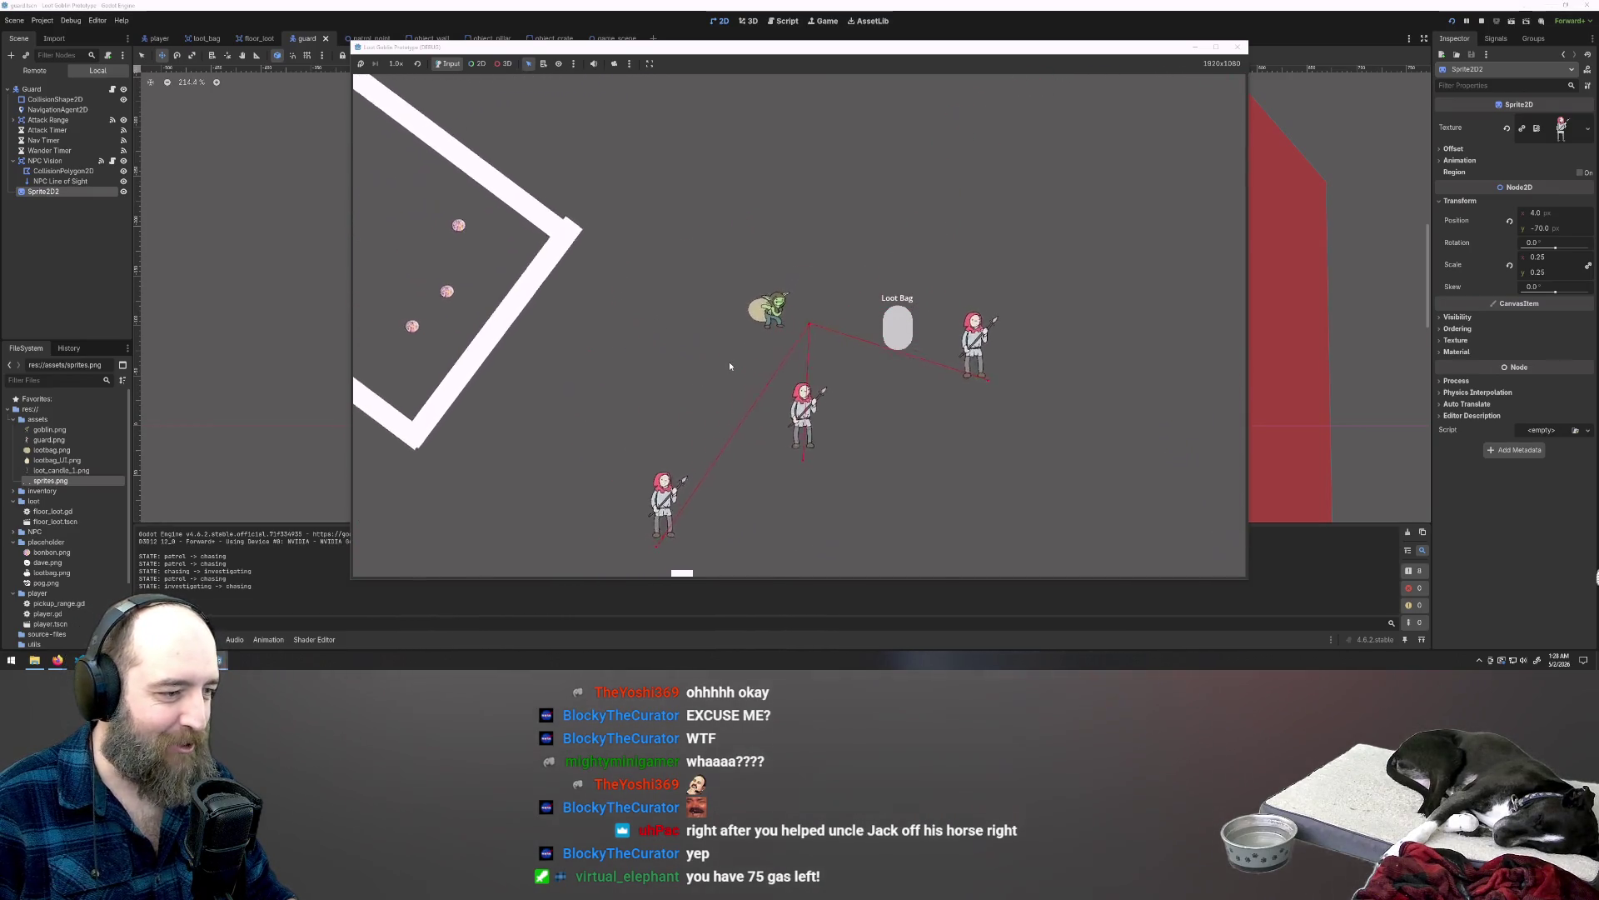
{"action": "key", "text": "a"}
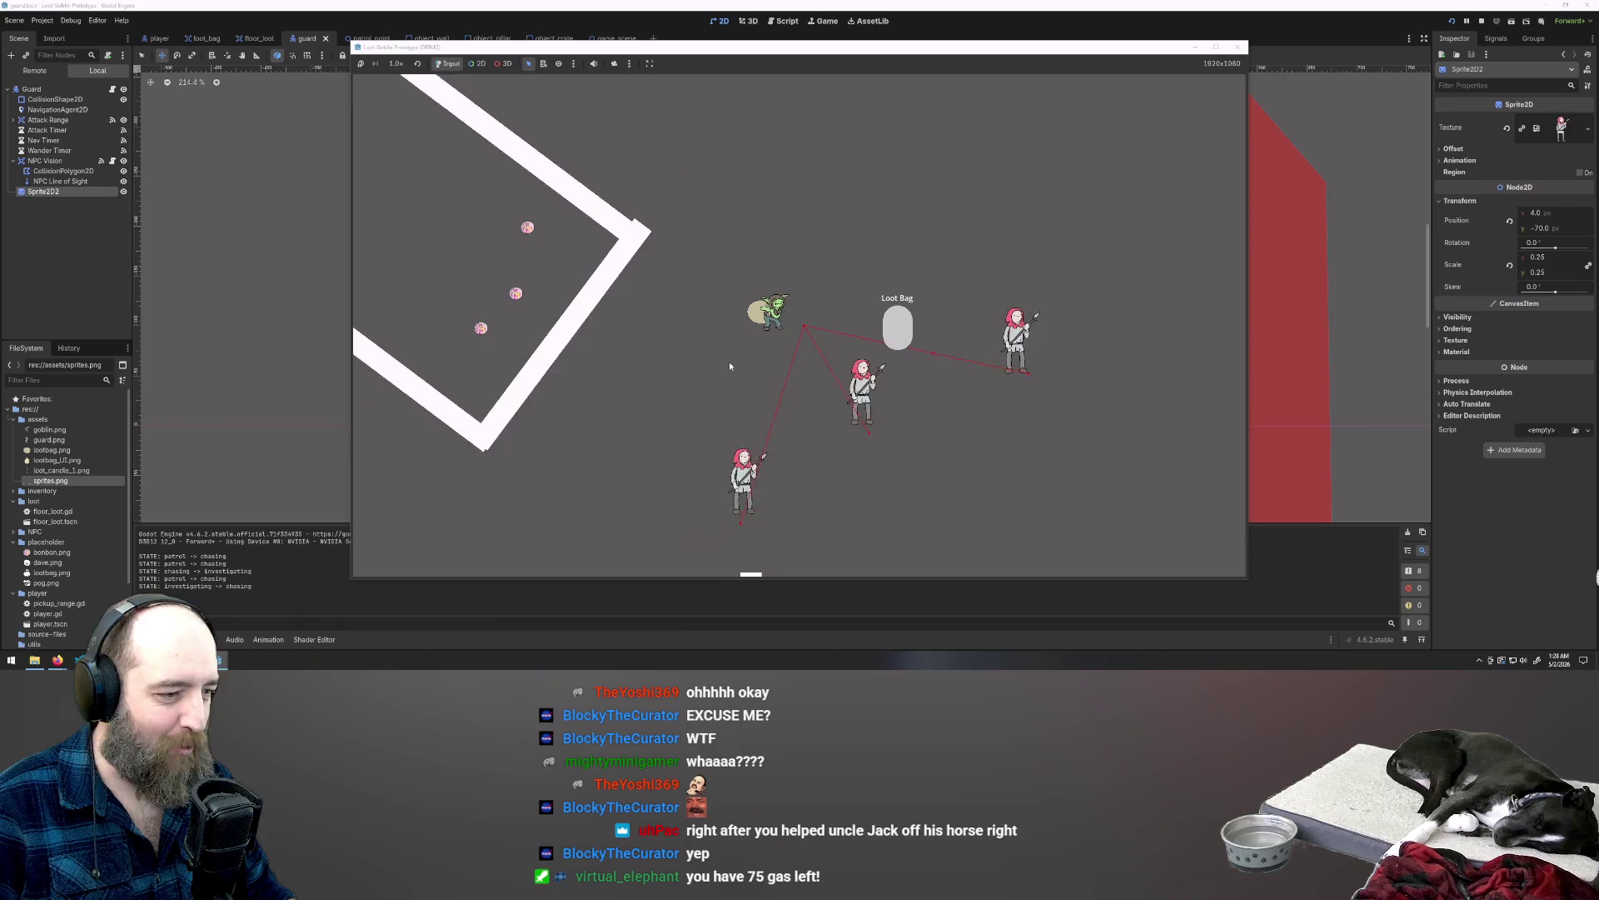
{"action": "key", "text": "s"}
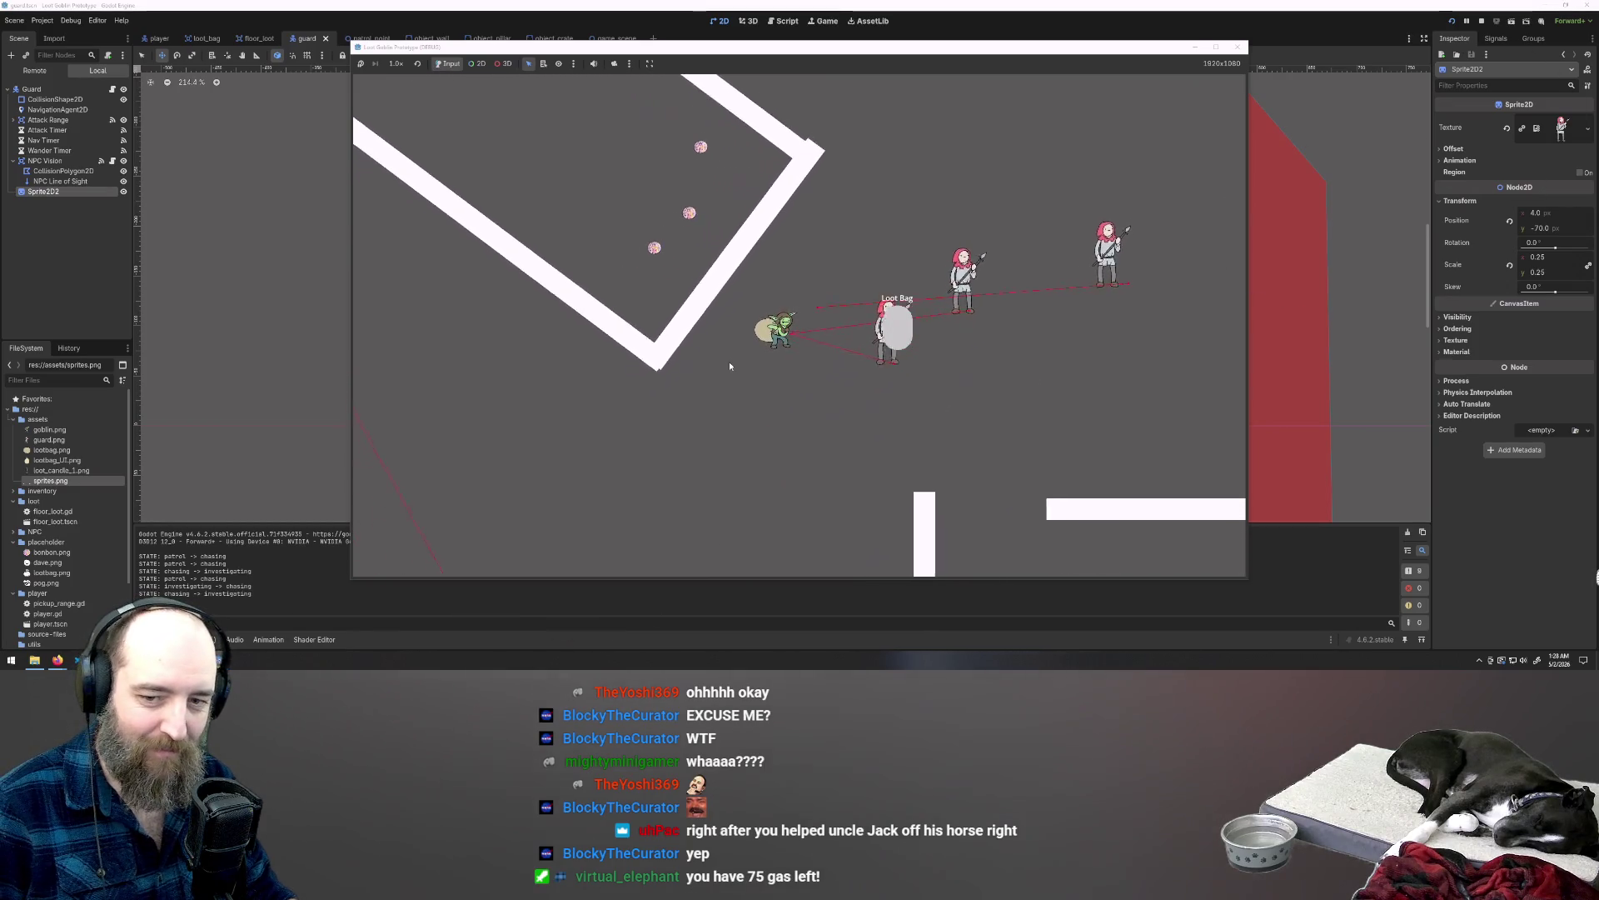
{"action": "key", "text": "s"}
{"action": "key", "text": "a"}
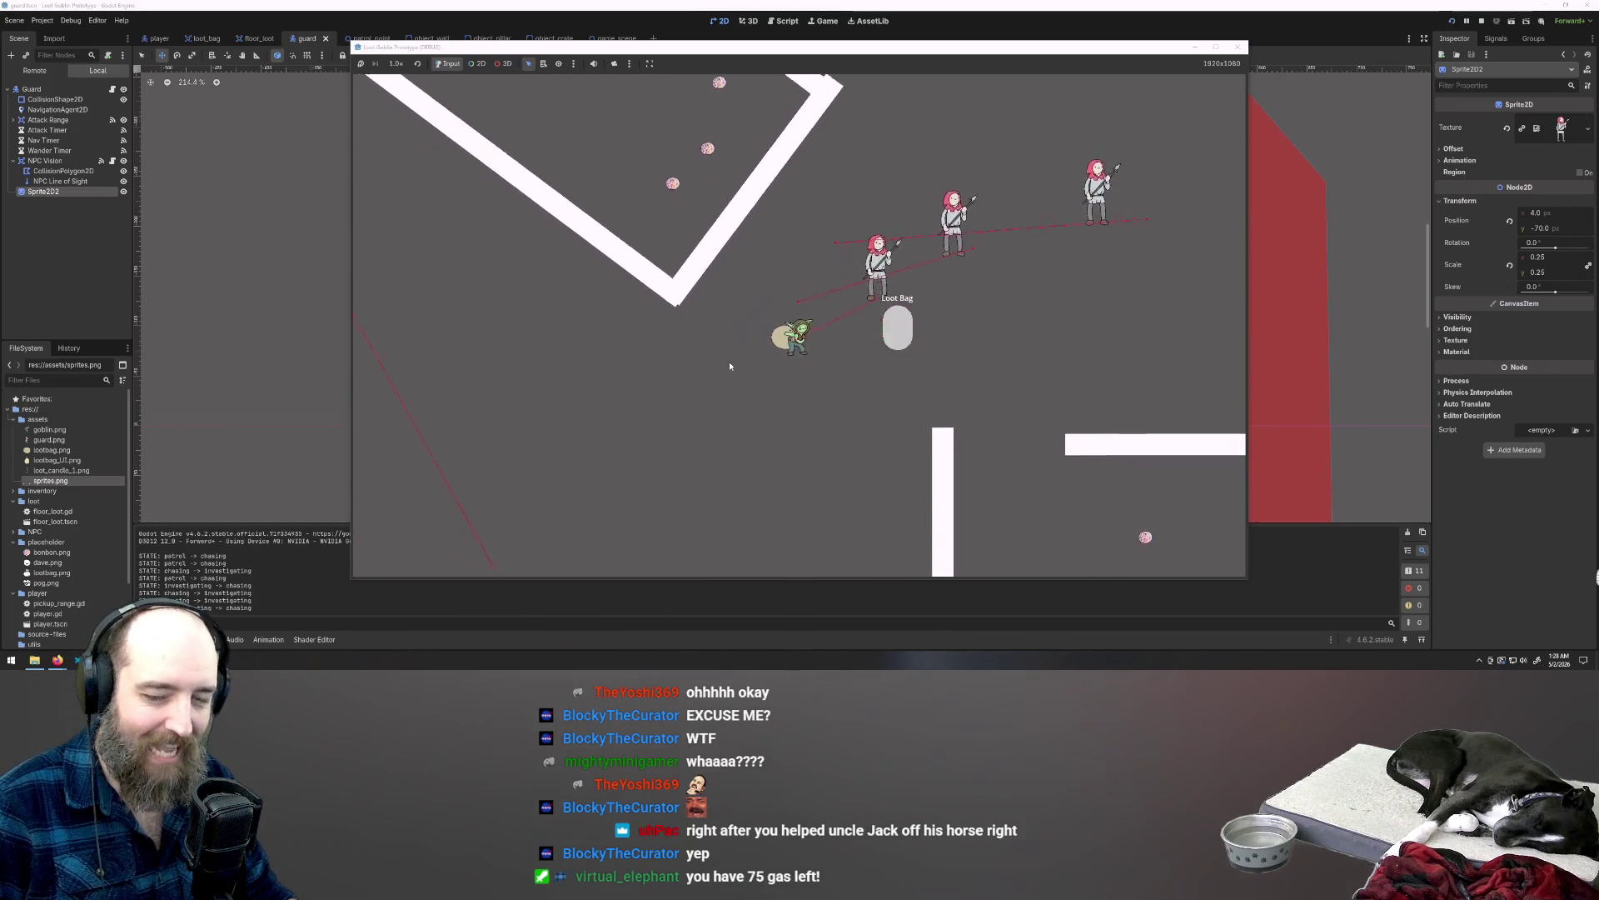
{"action": "key", "text": "a"}
{"action": "key", "text": "w"}
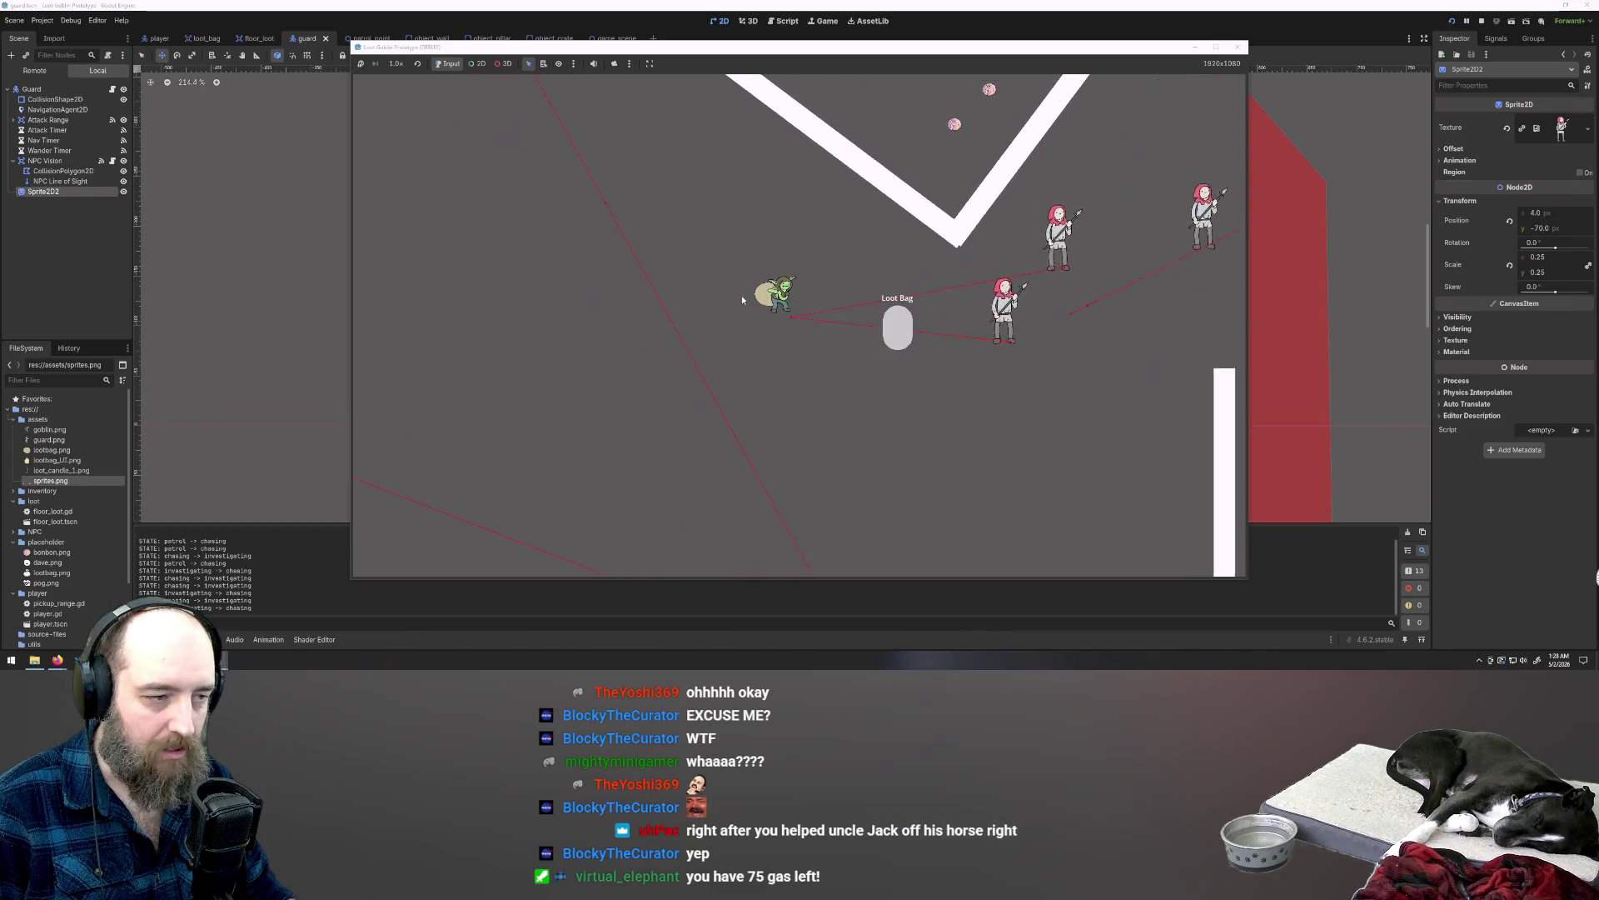
{"action": "key", "text": "a"}
{"action": "key", "text": "w"}
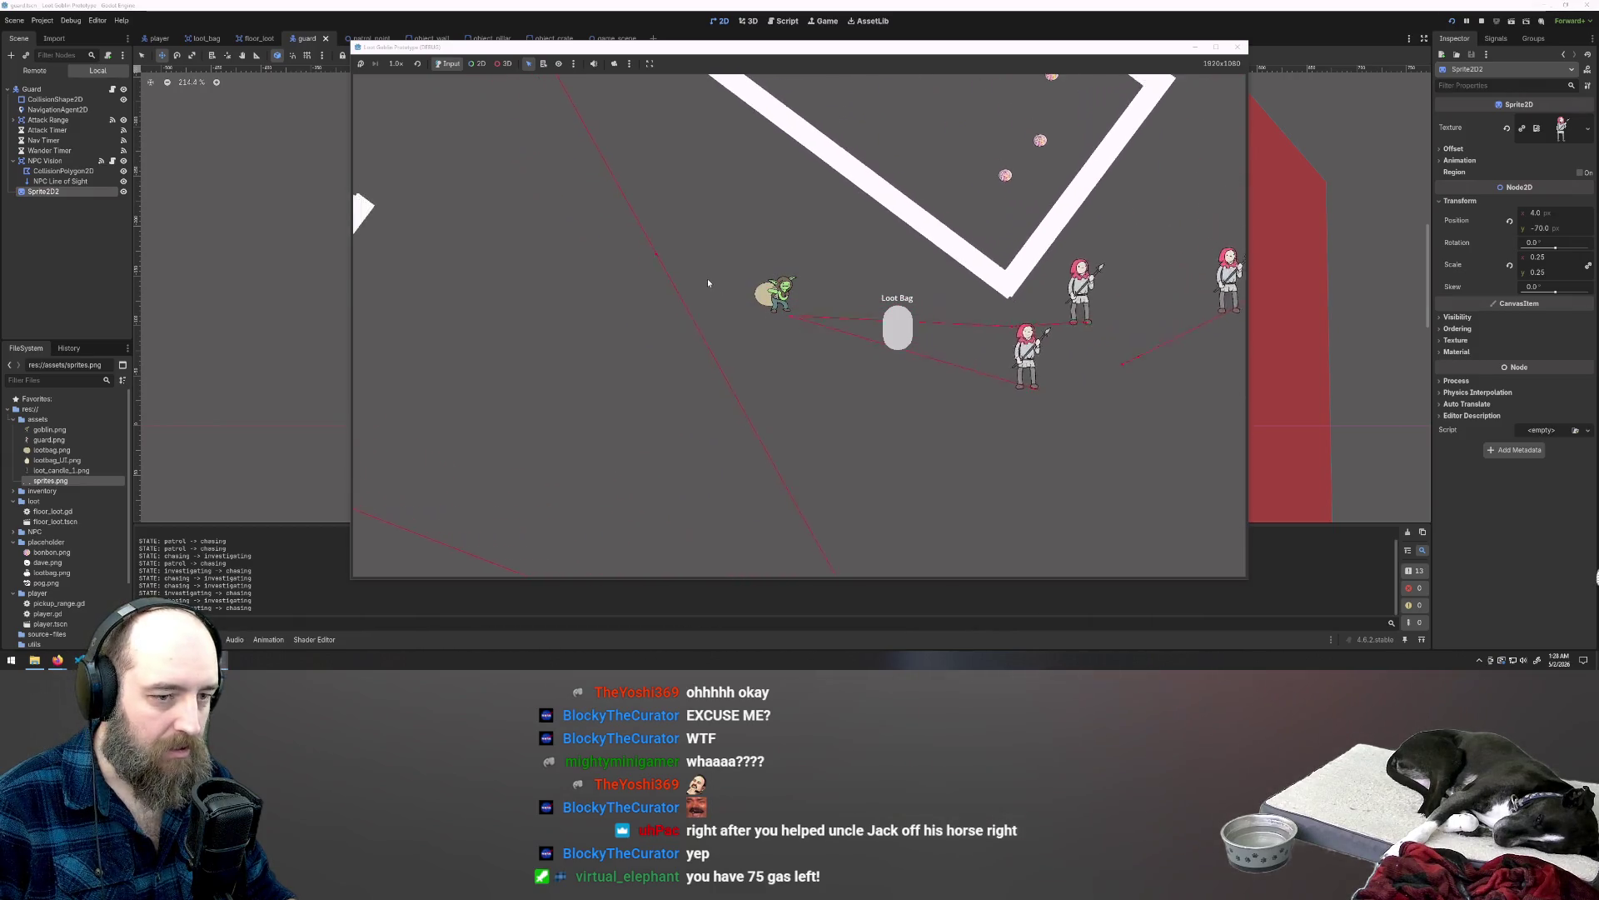
{"action": "key", "text": "a"}
{"action": "key", "text": "w"}
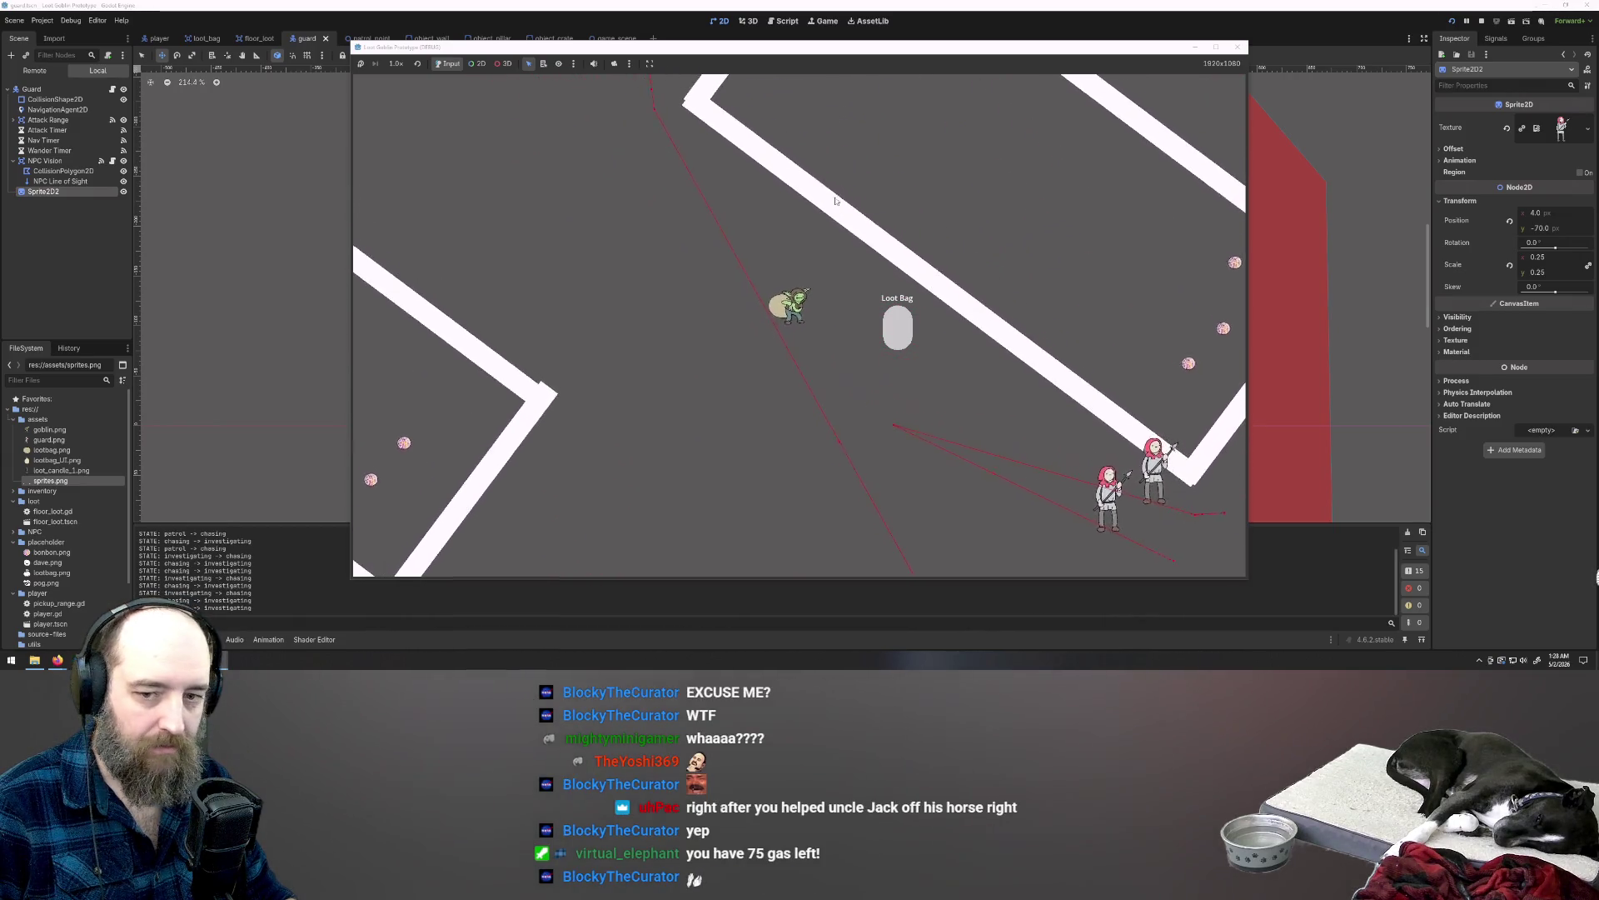
{"action": "key", "text": "s"}
{"action": "key", "text": "d"}
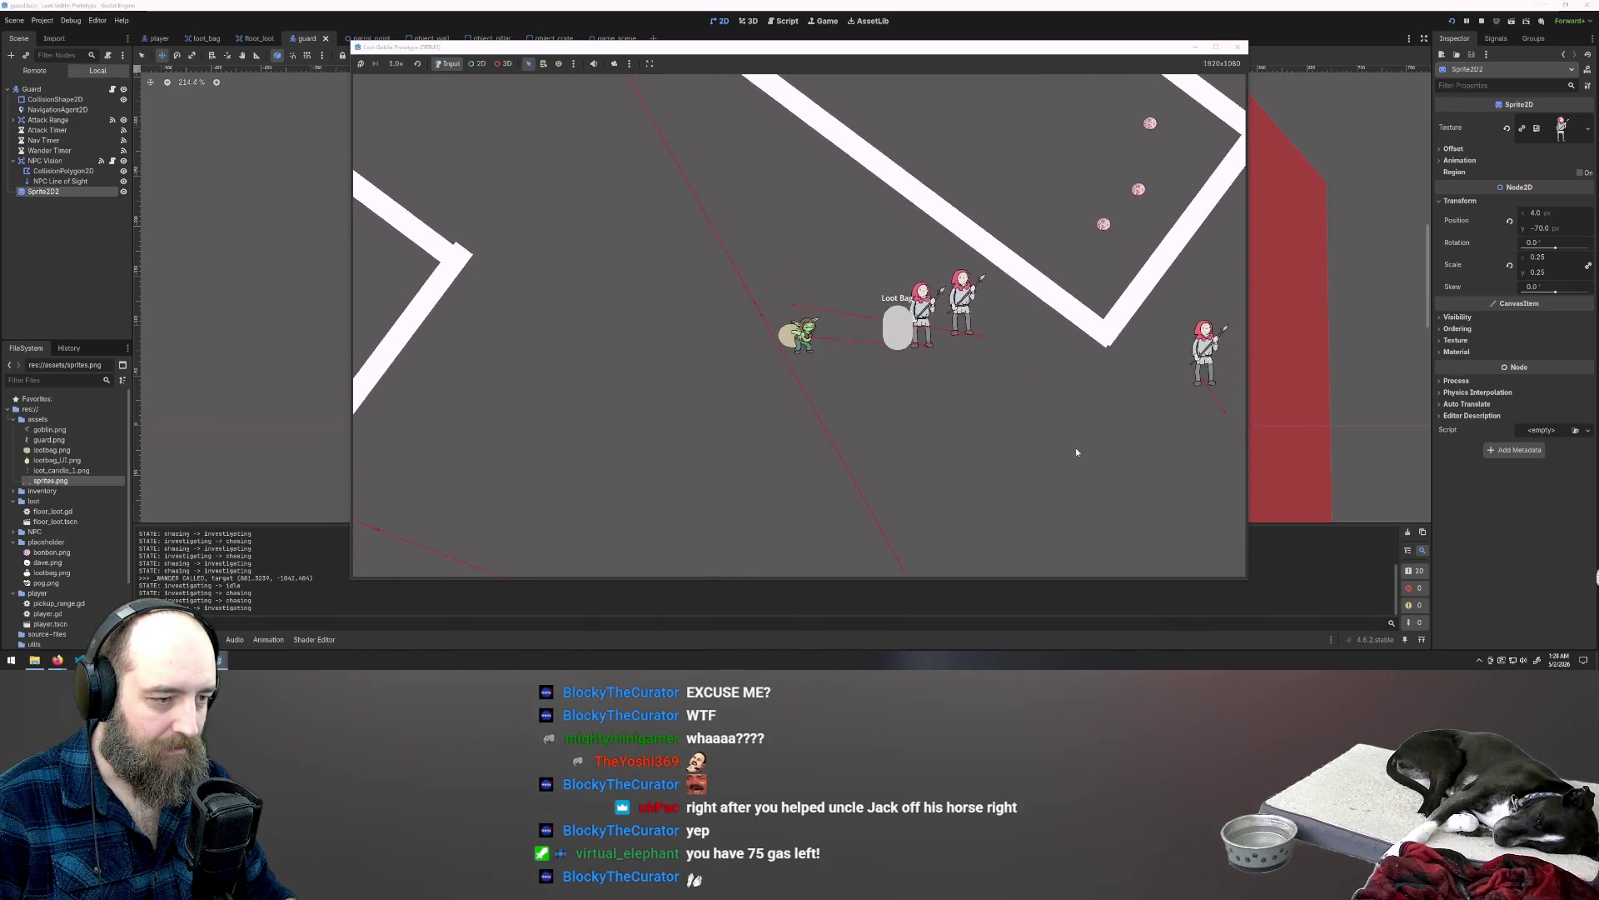
{"action": "key", "text": "d"}
{"action": "key", "text": "s"}
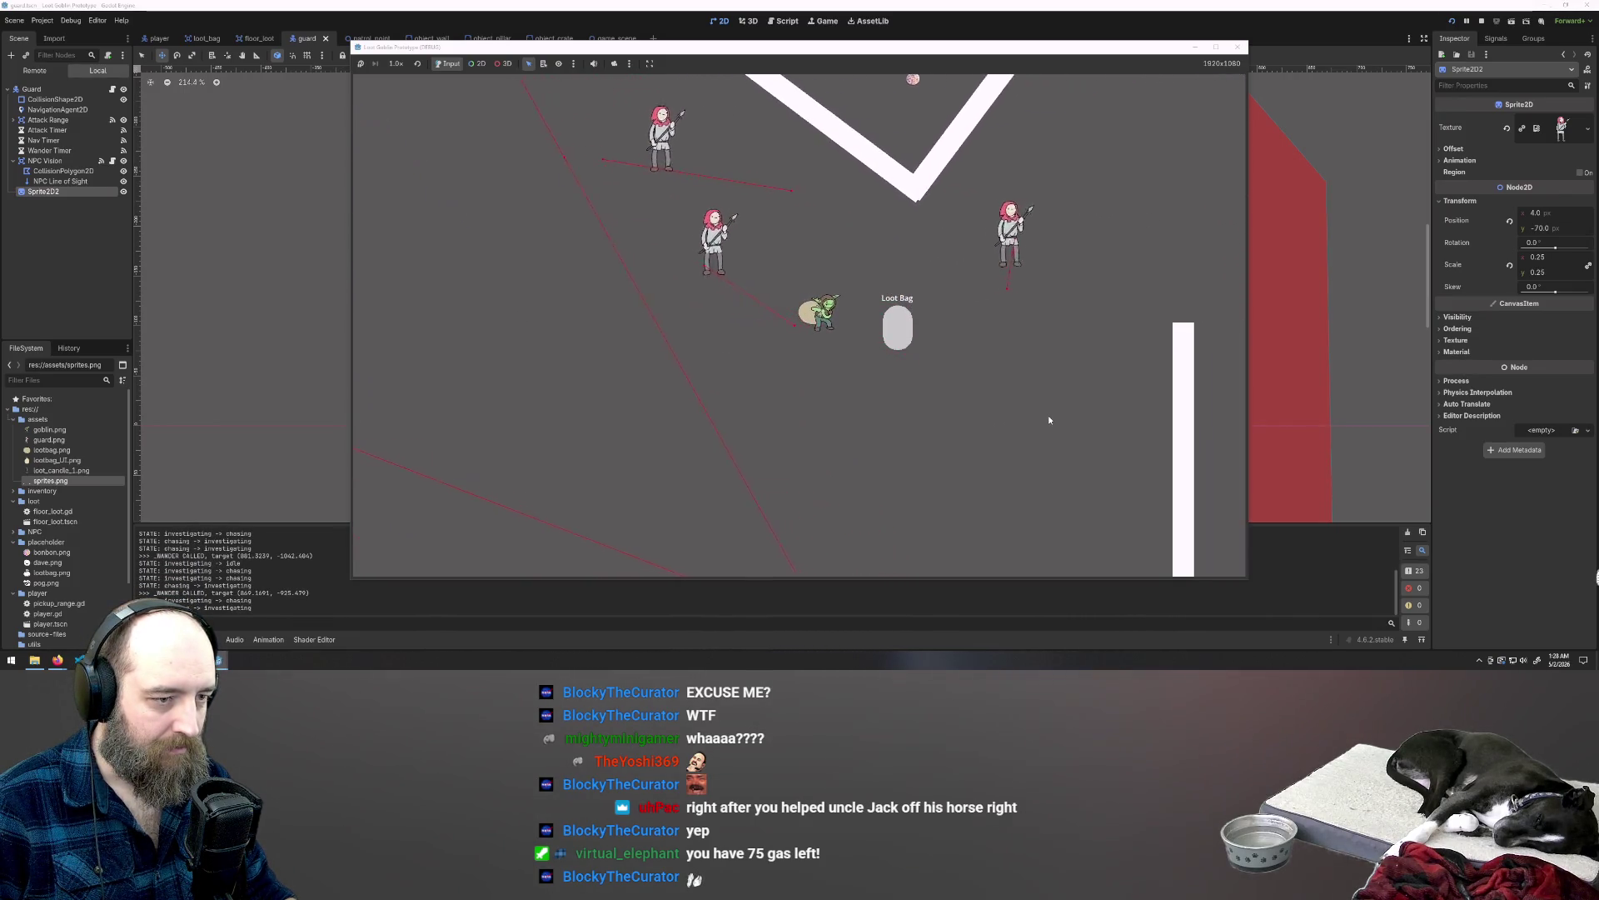
{"action": "key", "text": "w"}
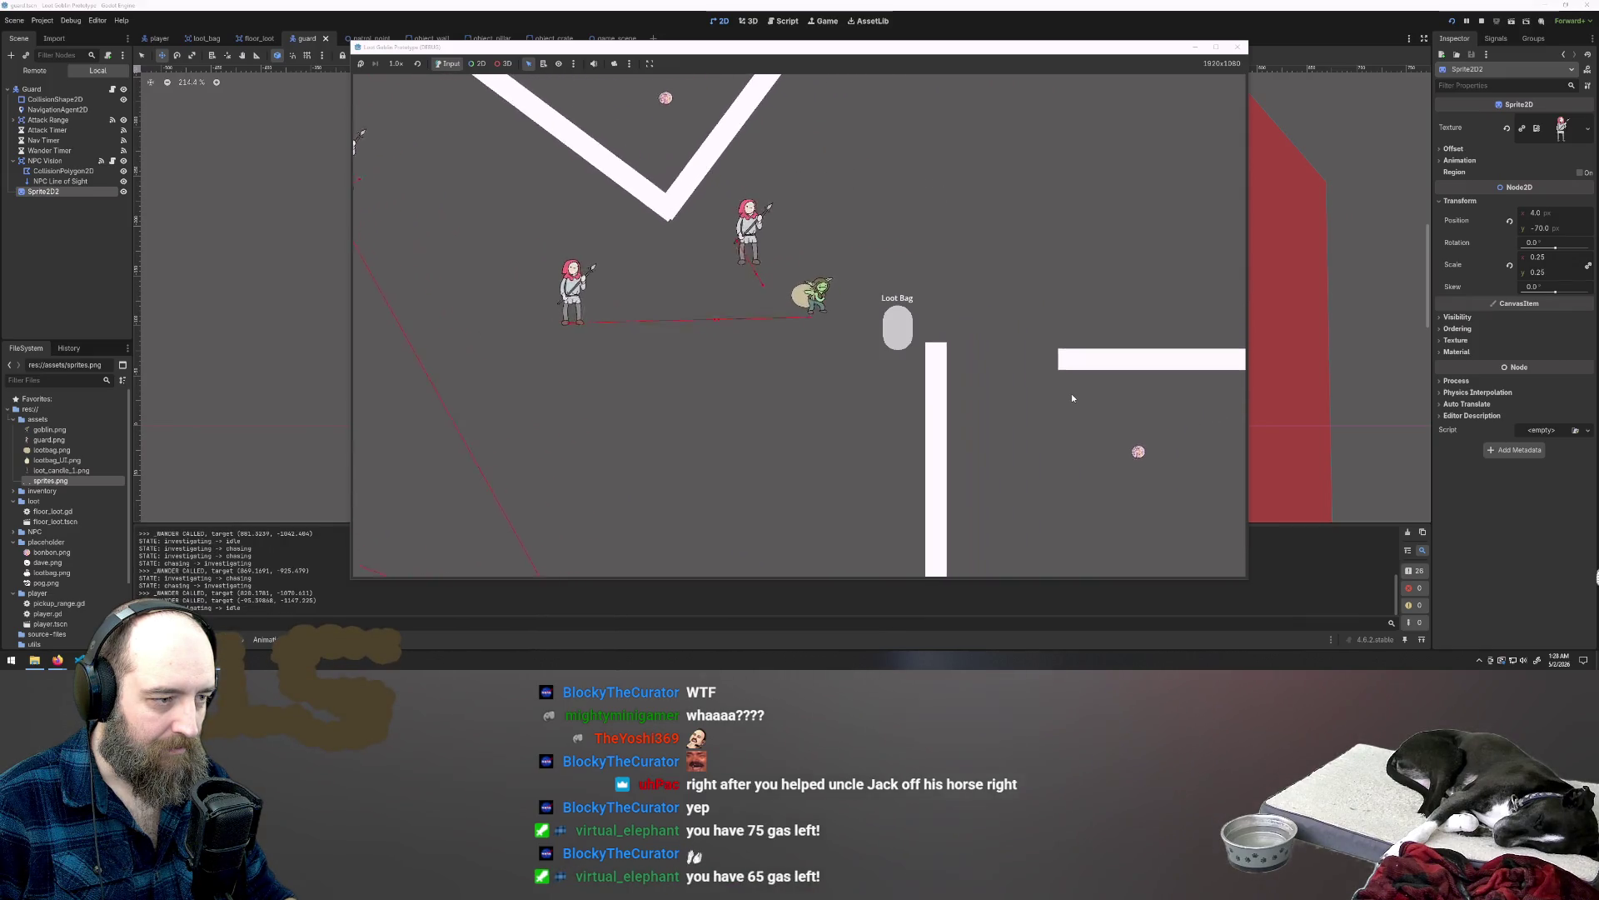
{"action": "key", "text": "w"}
{"action": "key", "text": "d"}
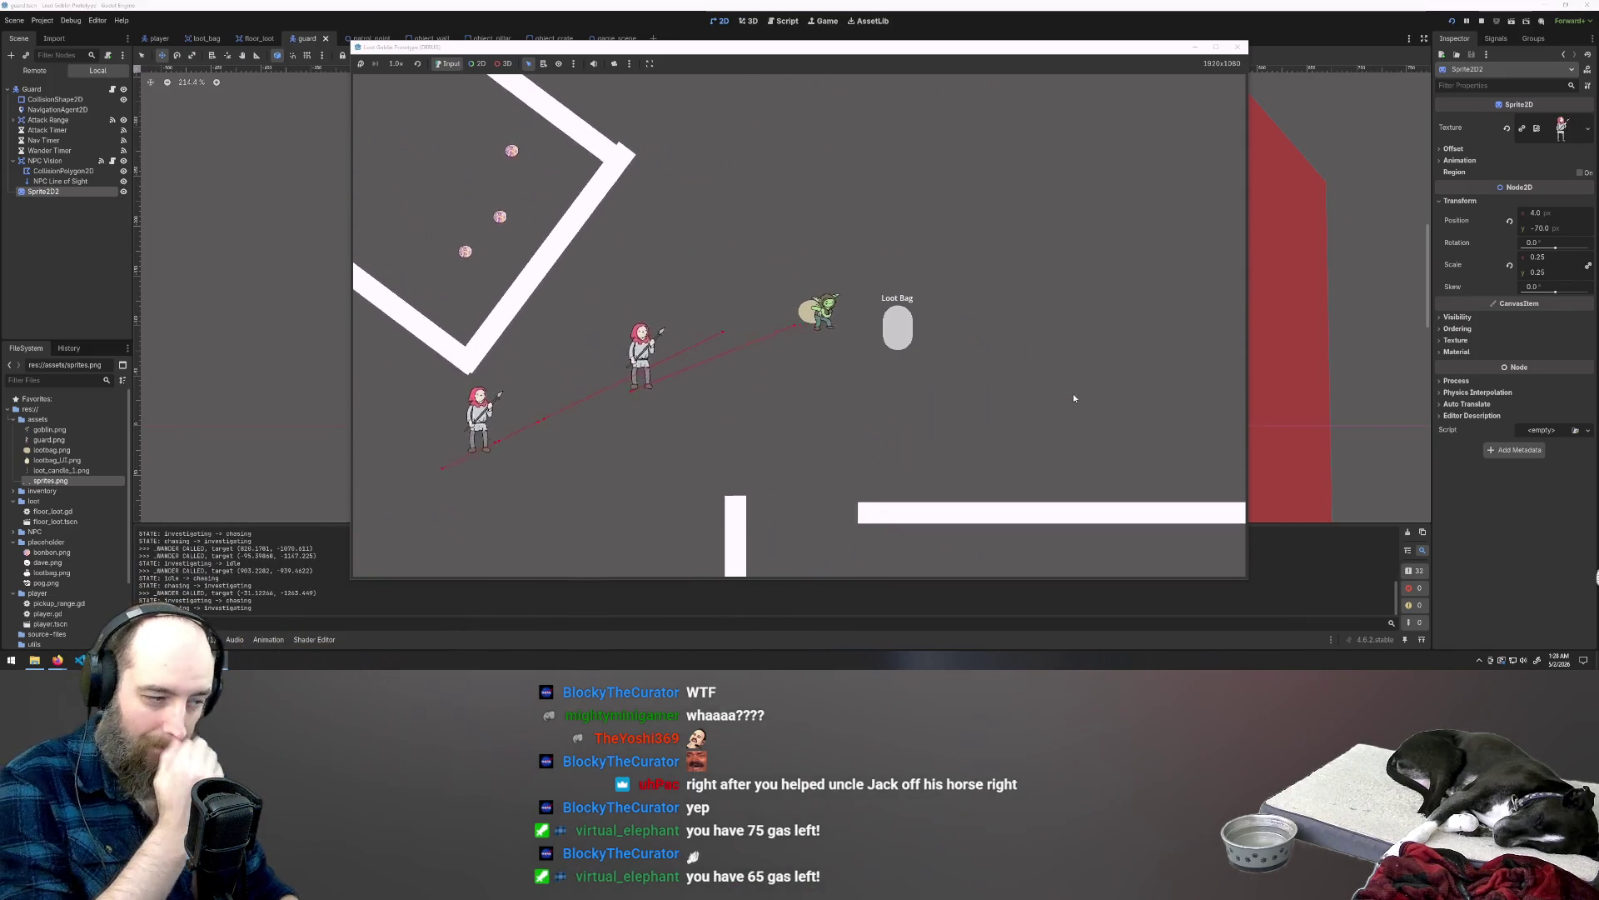
{"action": "key", "text": "s"}
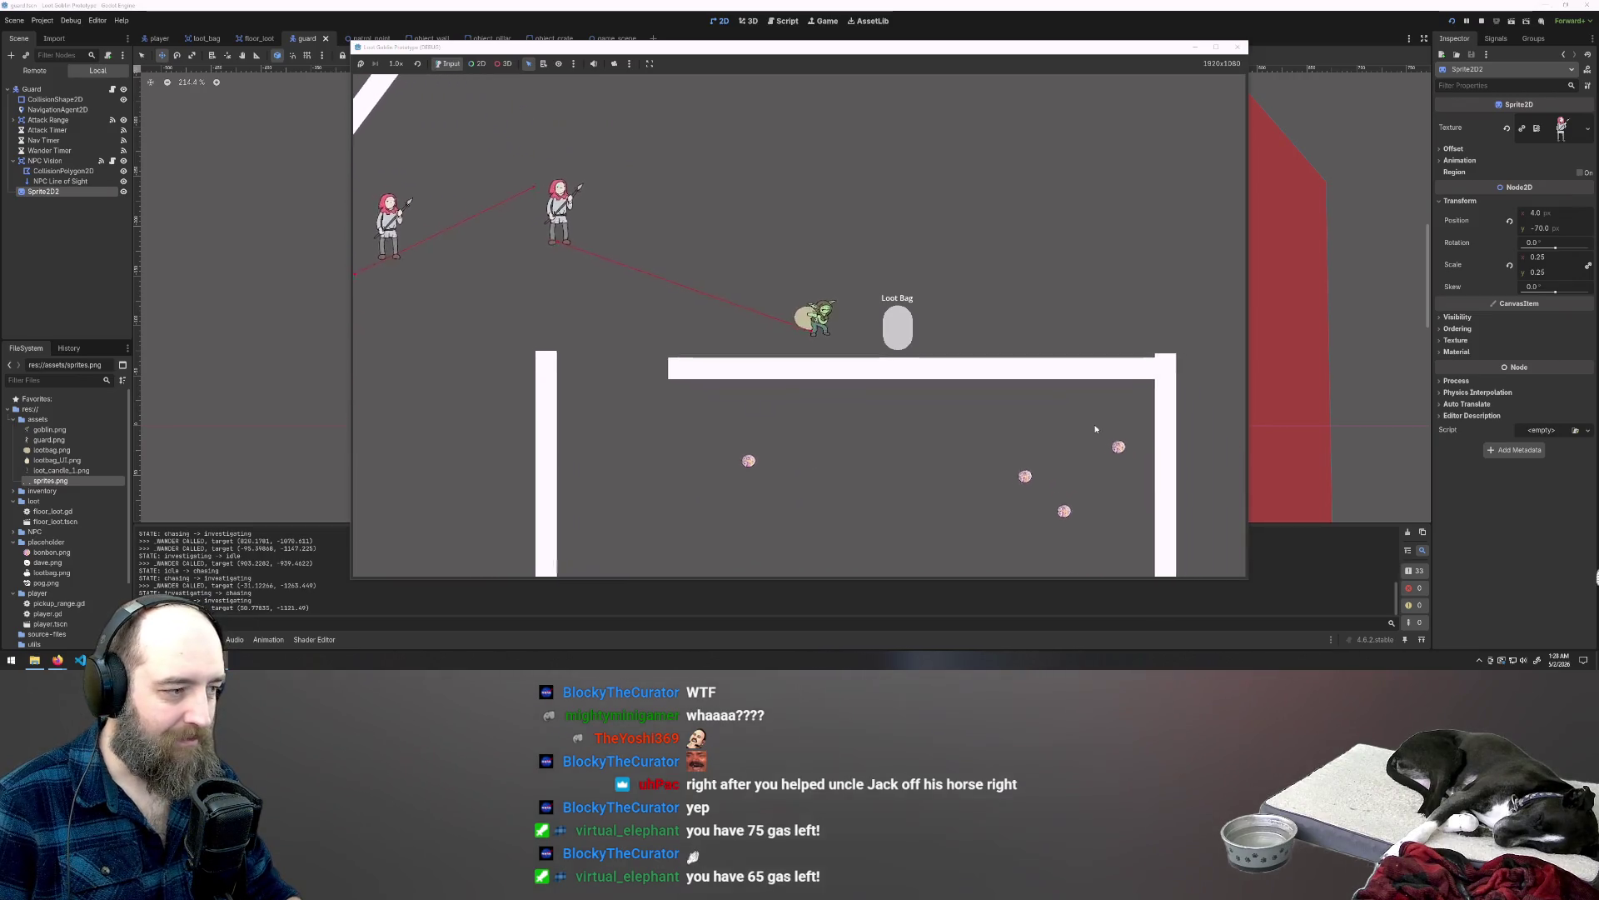
{"action": "key", "text": "w"}
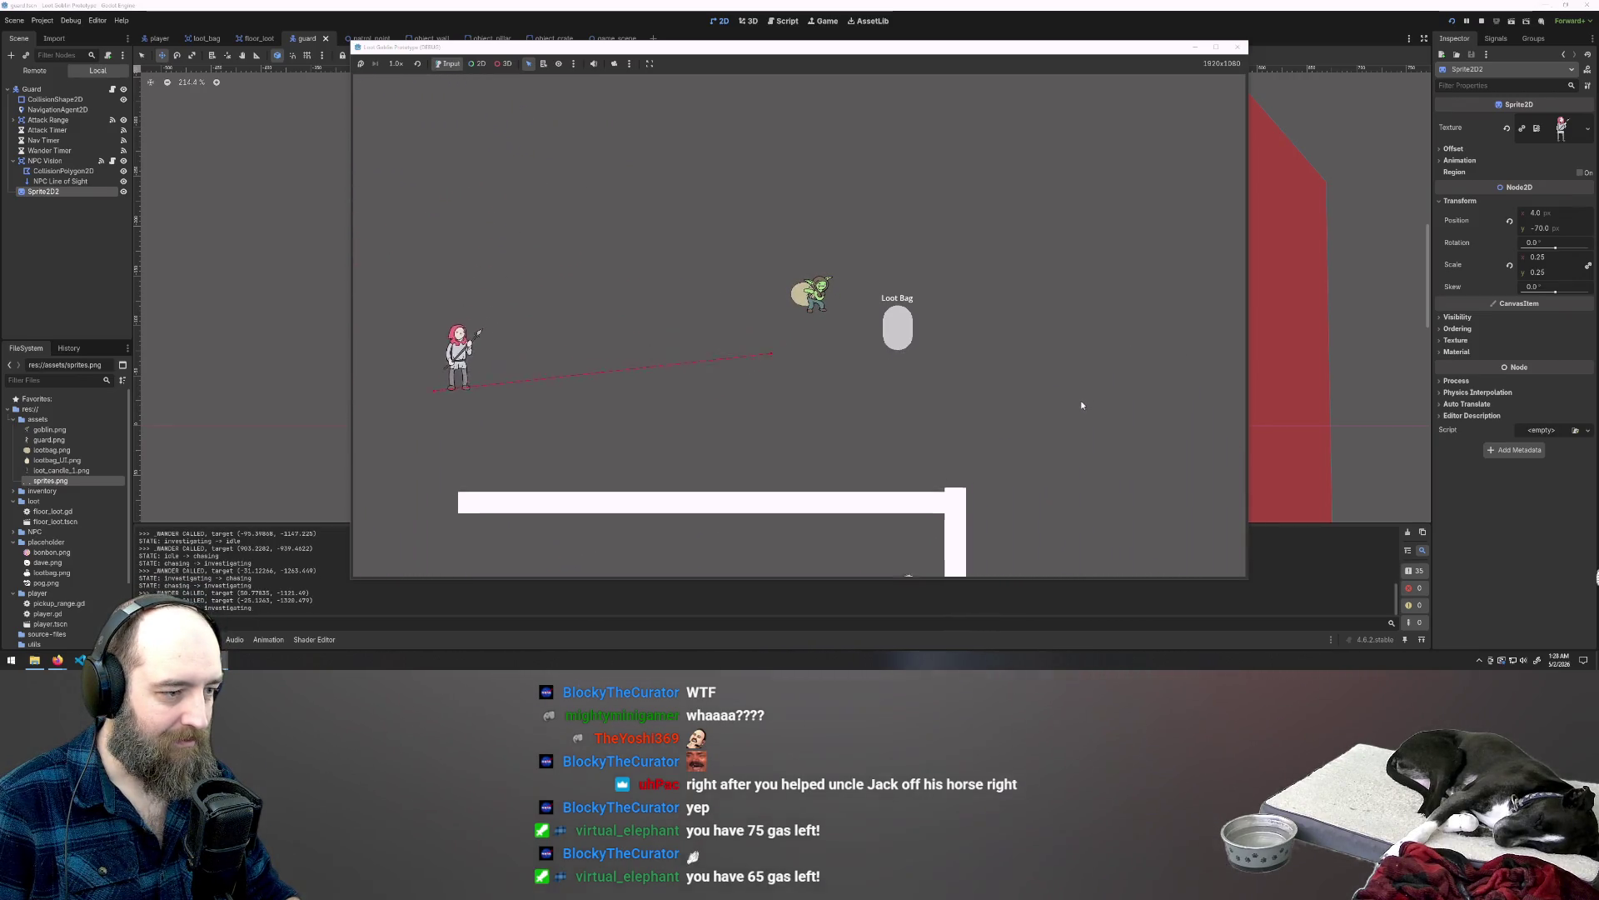
{"action": "key", "text": "s"}
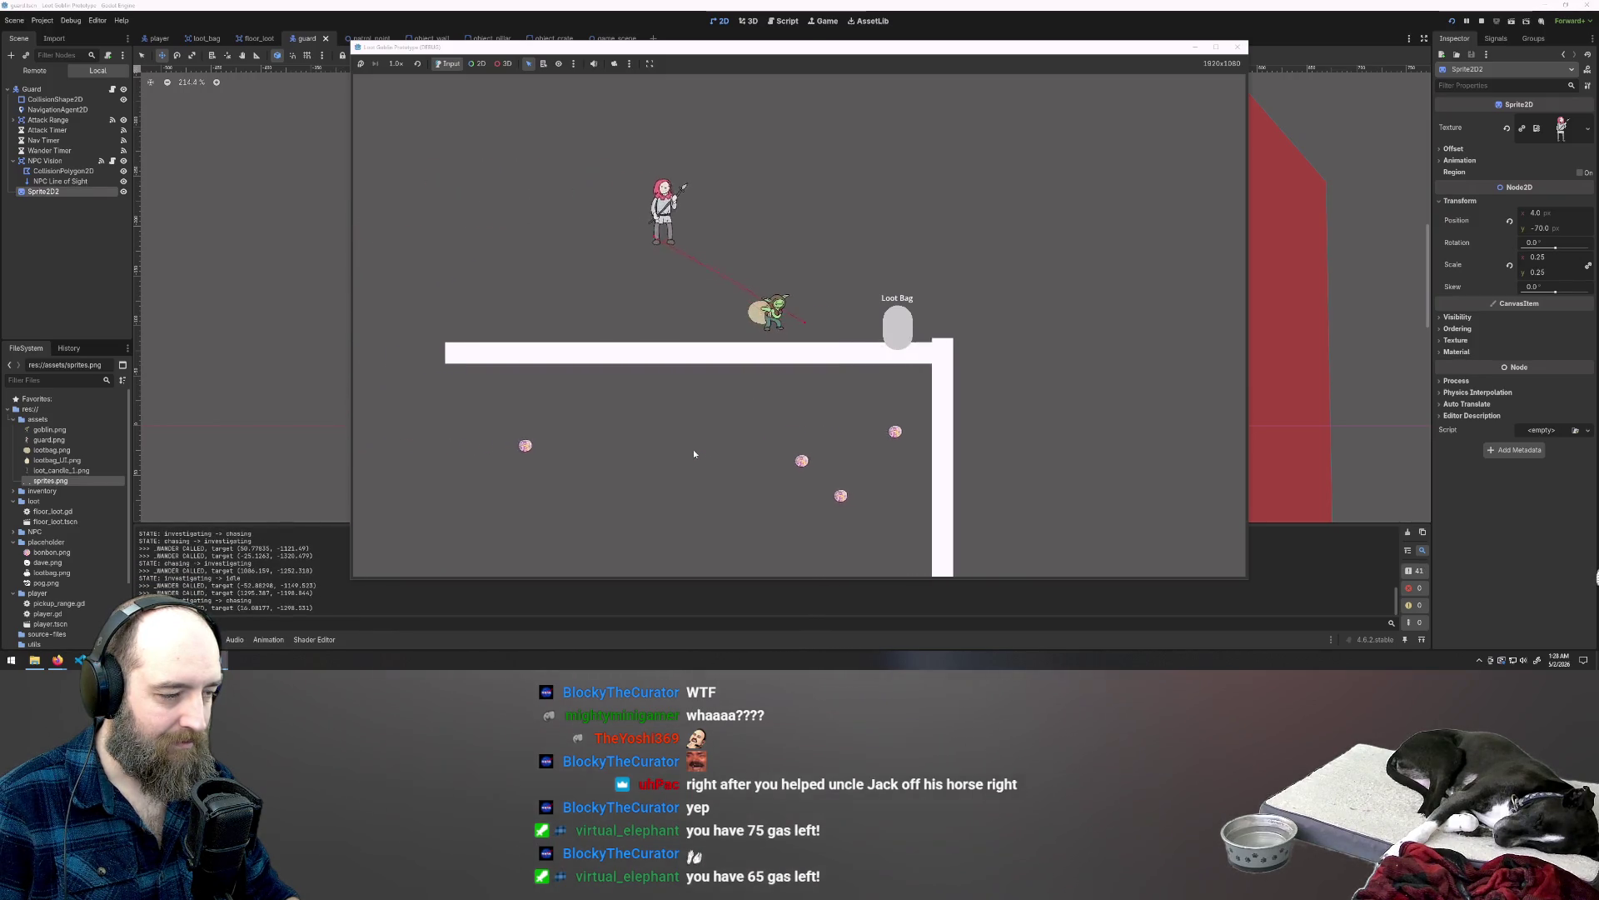
{"action": "key", "text": "a"}
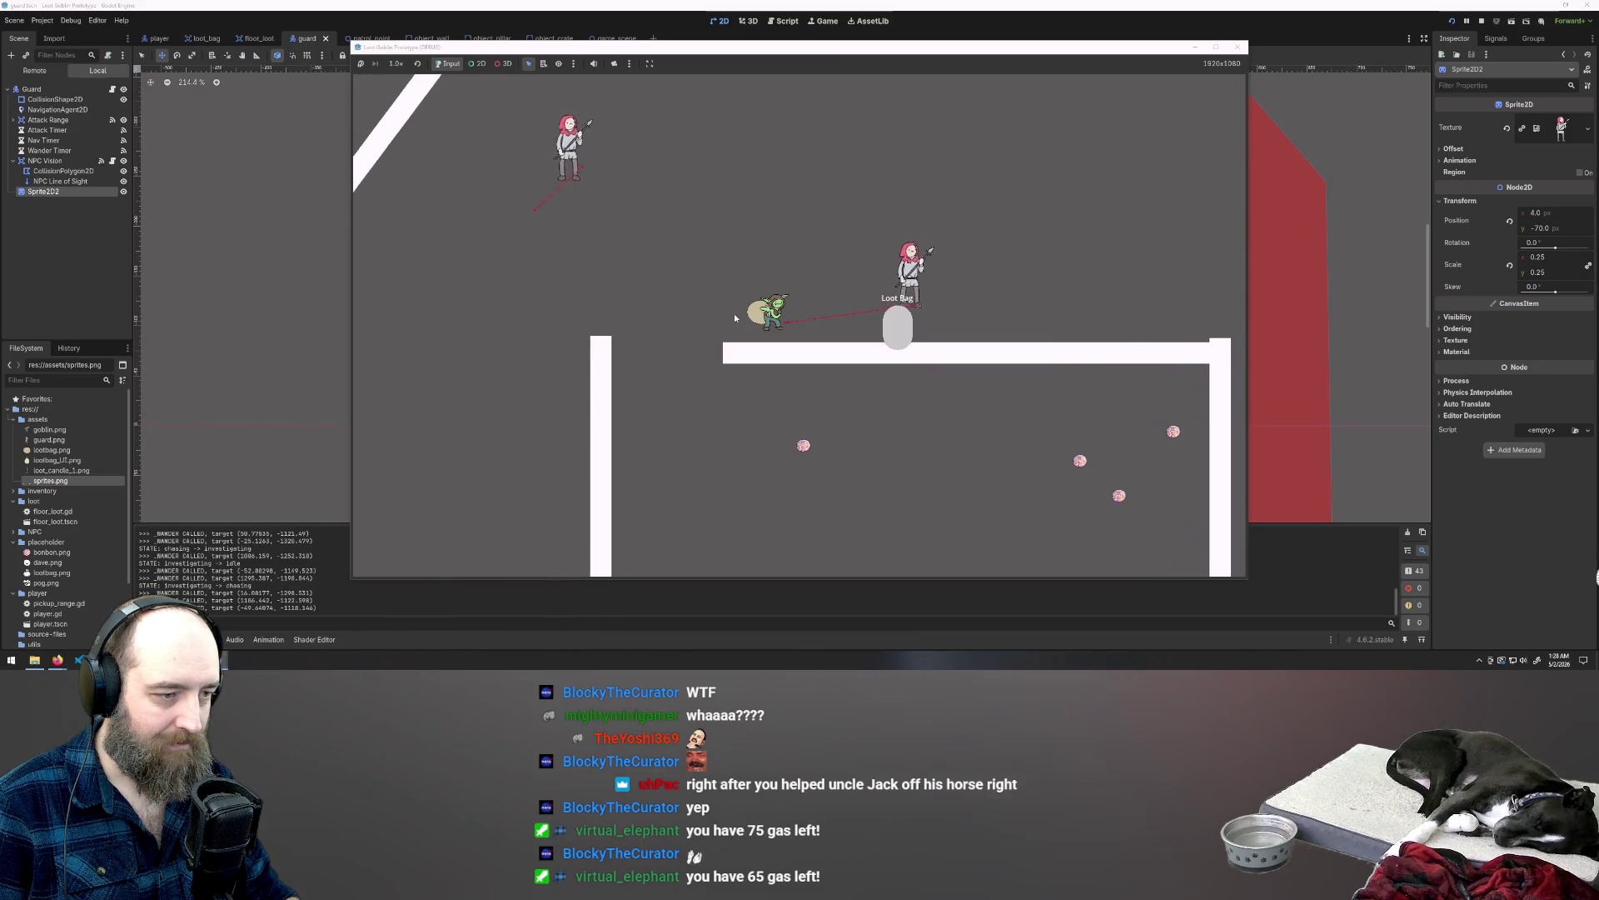
{"action": "key", "text": "a"}
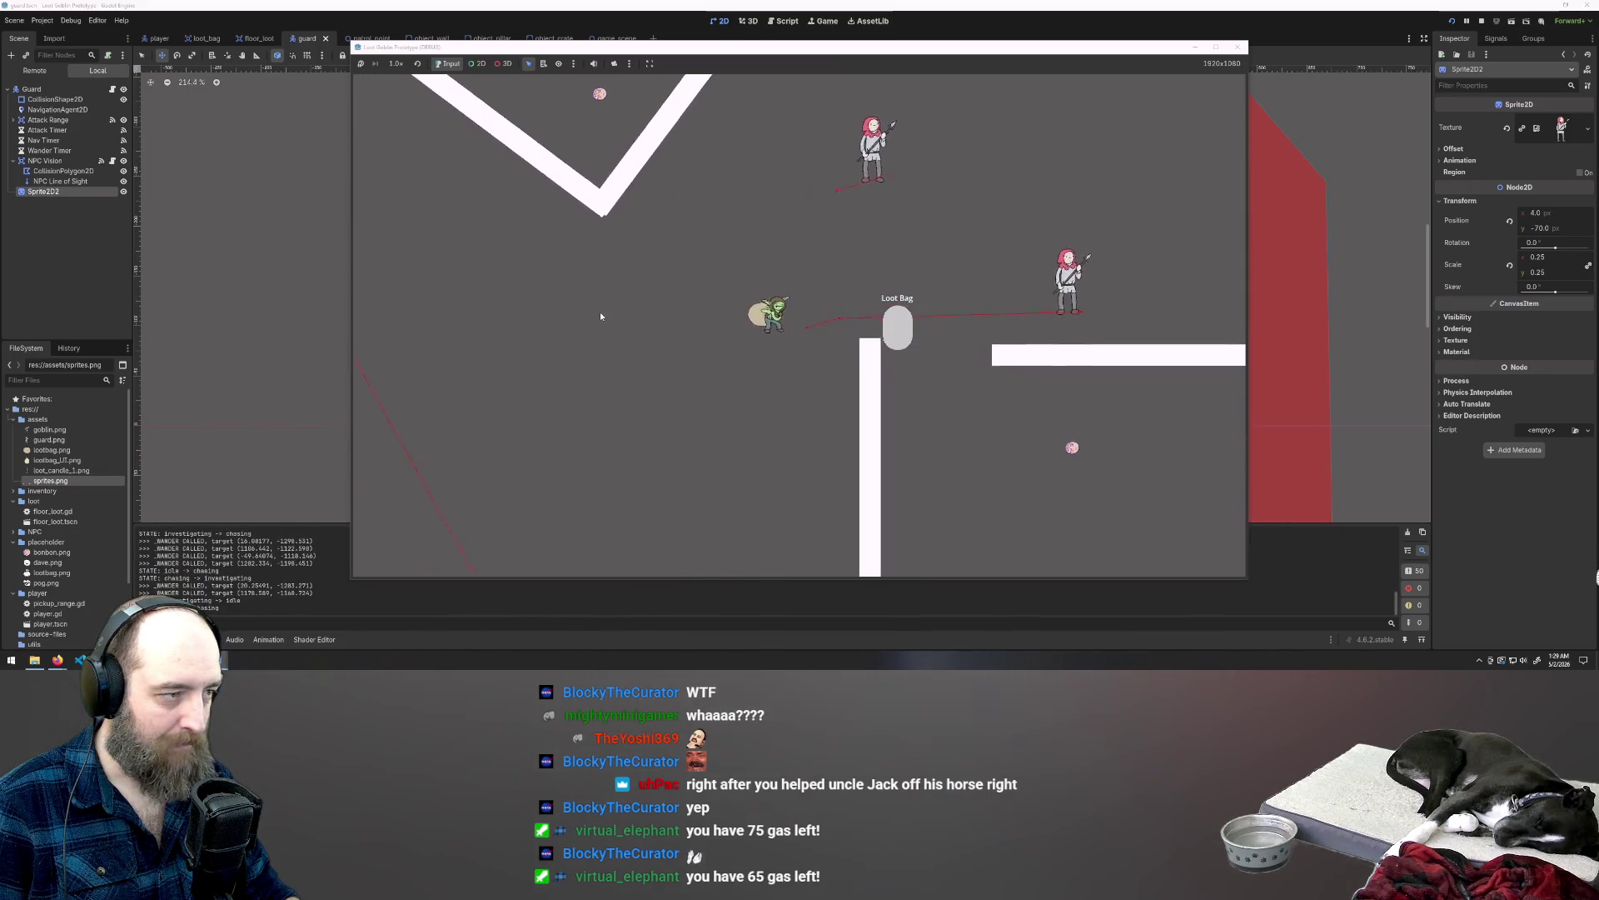
{"action": "key", "text": "a"}
{"action": "key", "text": "a"}
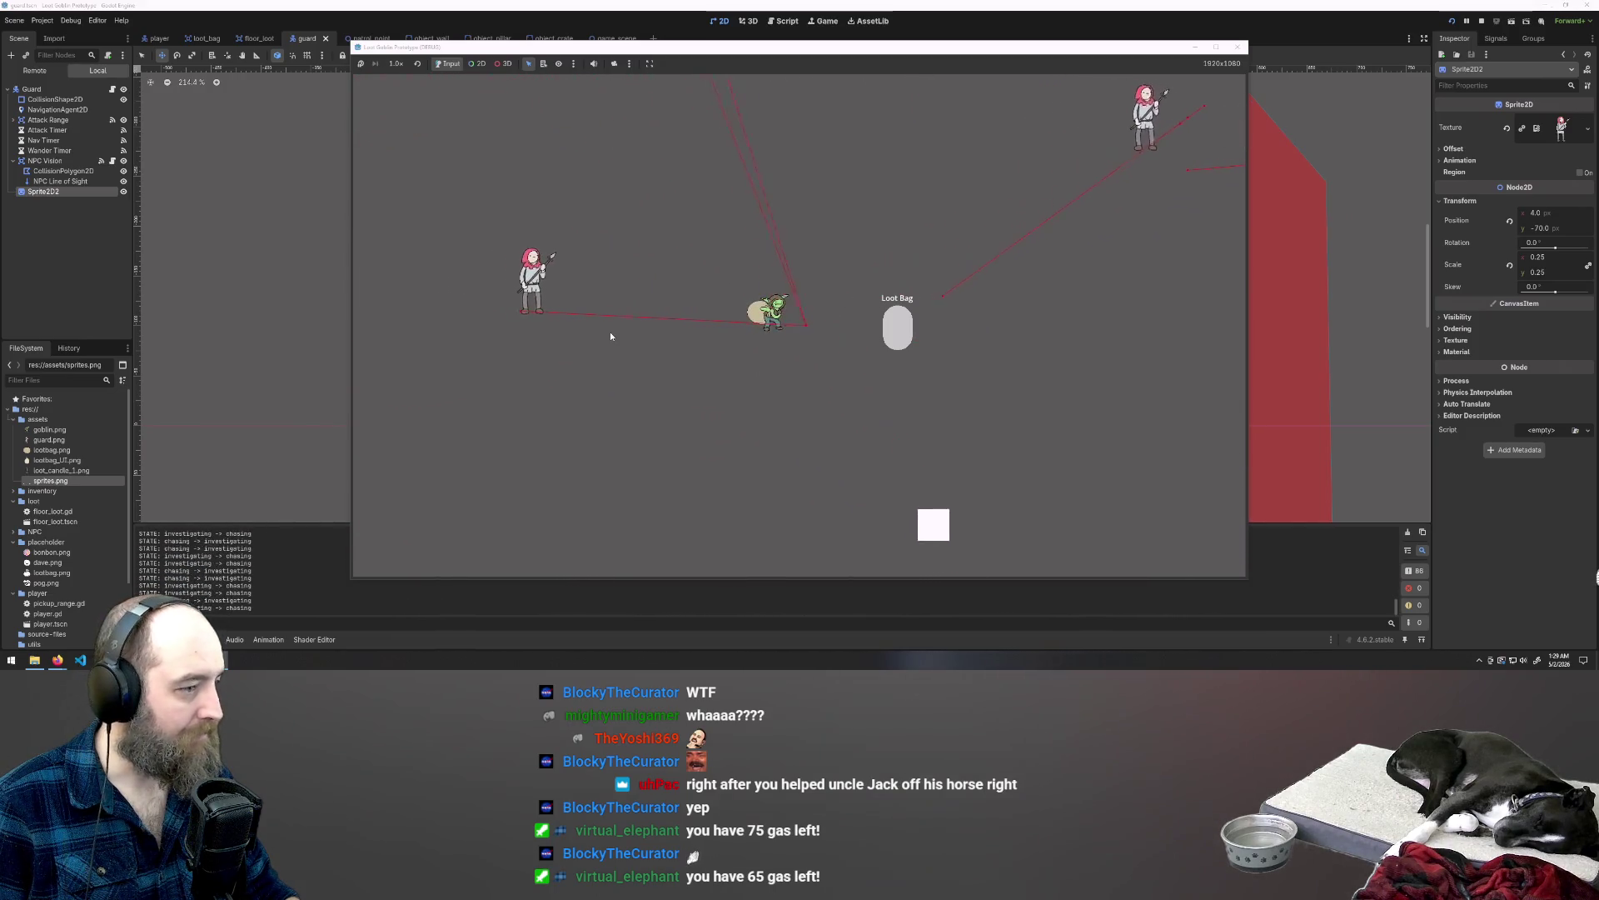
{"action": "key", "text": "a"}
{"action": "key", "text": "w"}
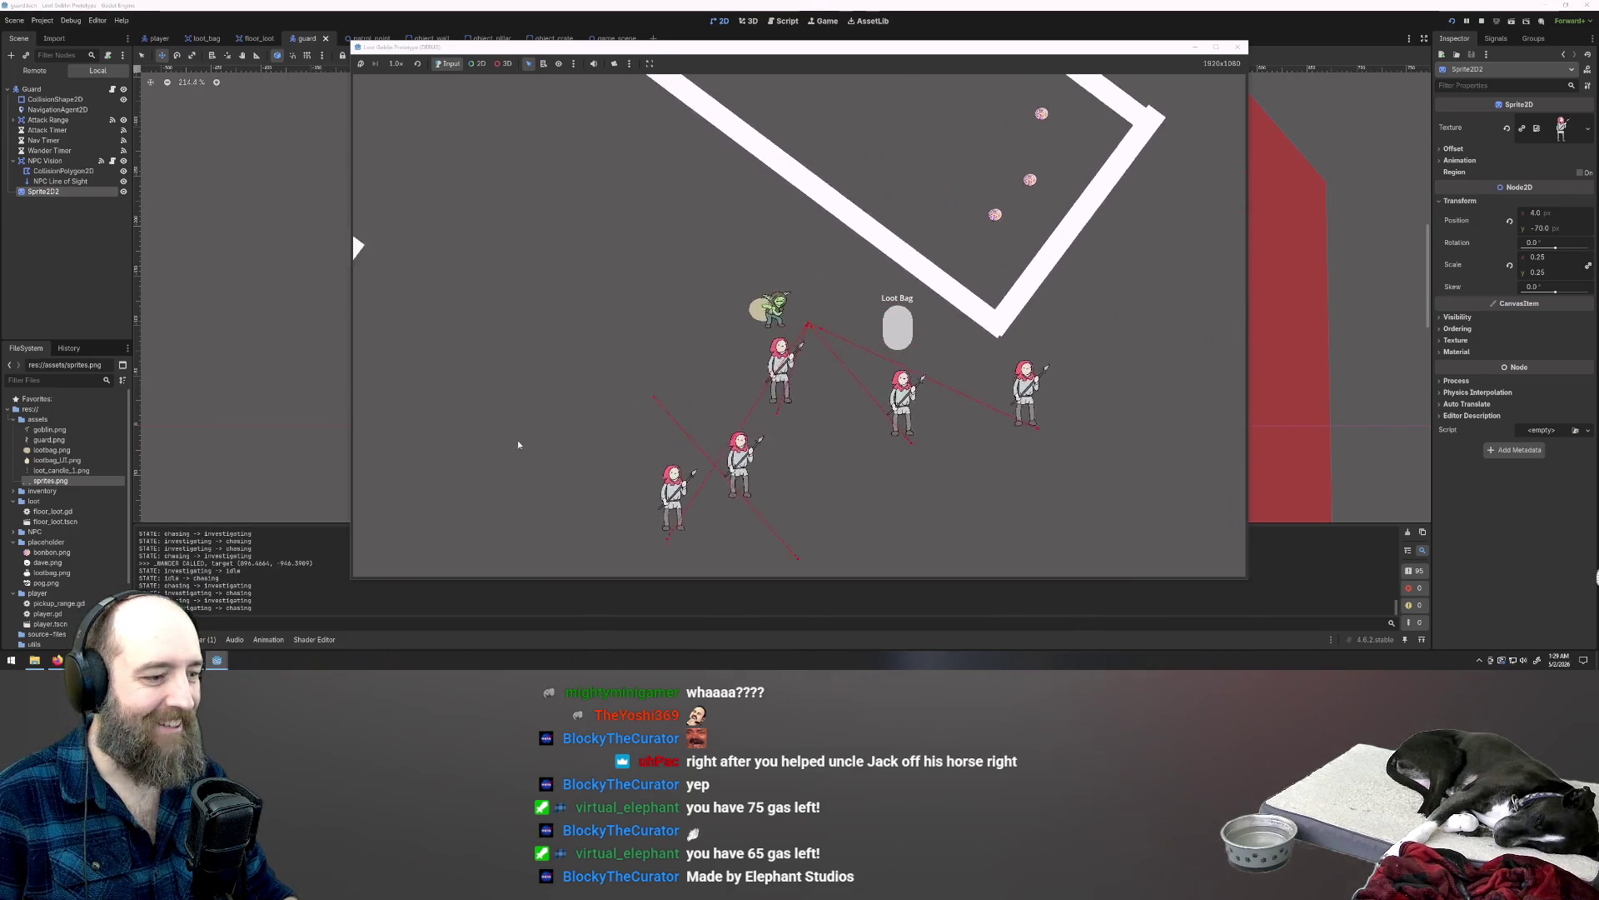
{"action": "key", "text": "d"}
{"action": "key", "text": "s"}
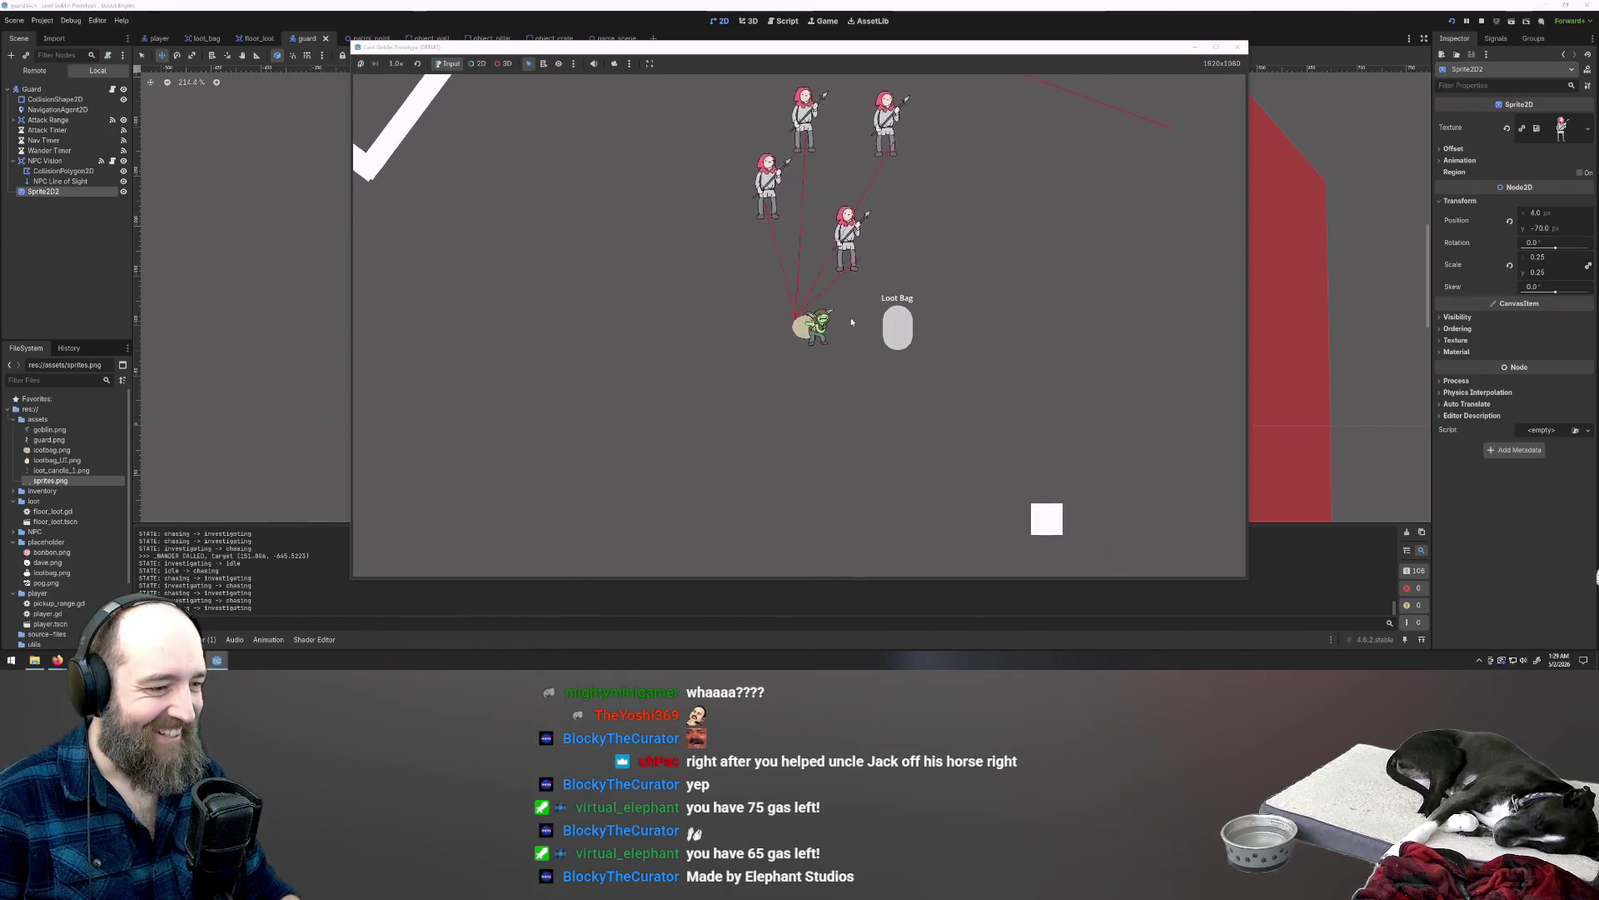
{"action": "key", "text": "d"}
{"action": "key", "text": "w"}
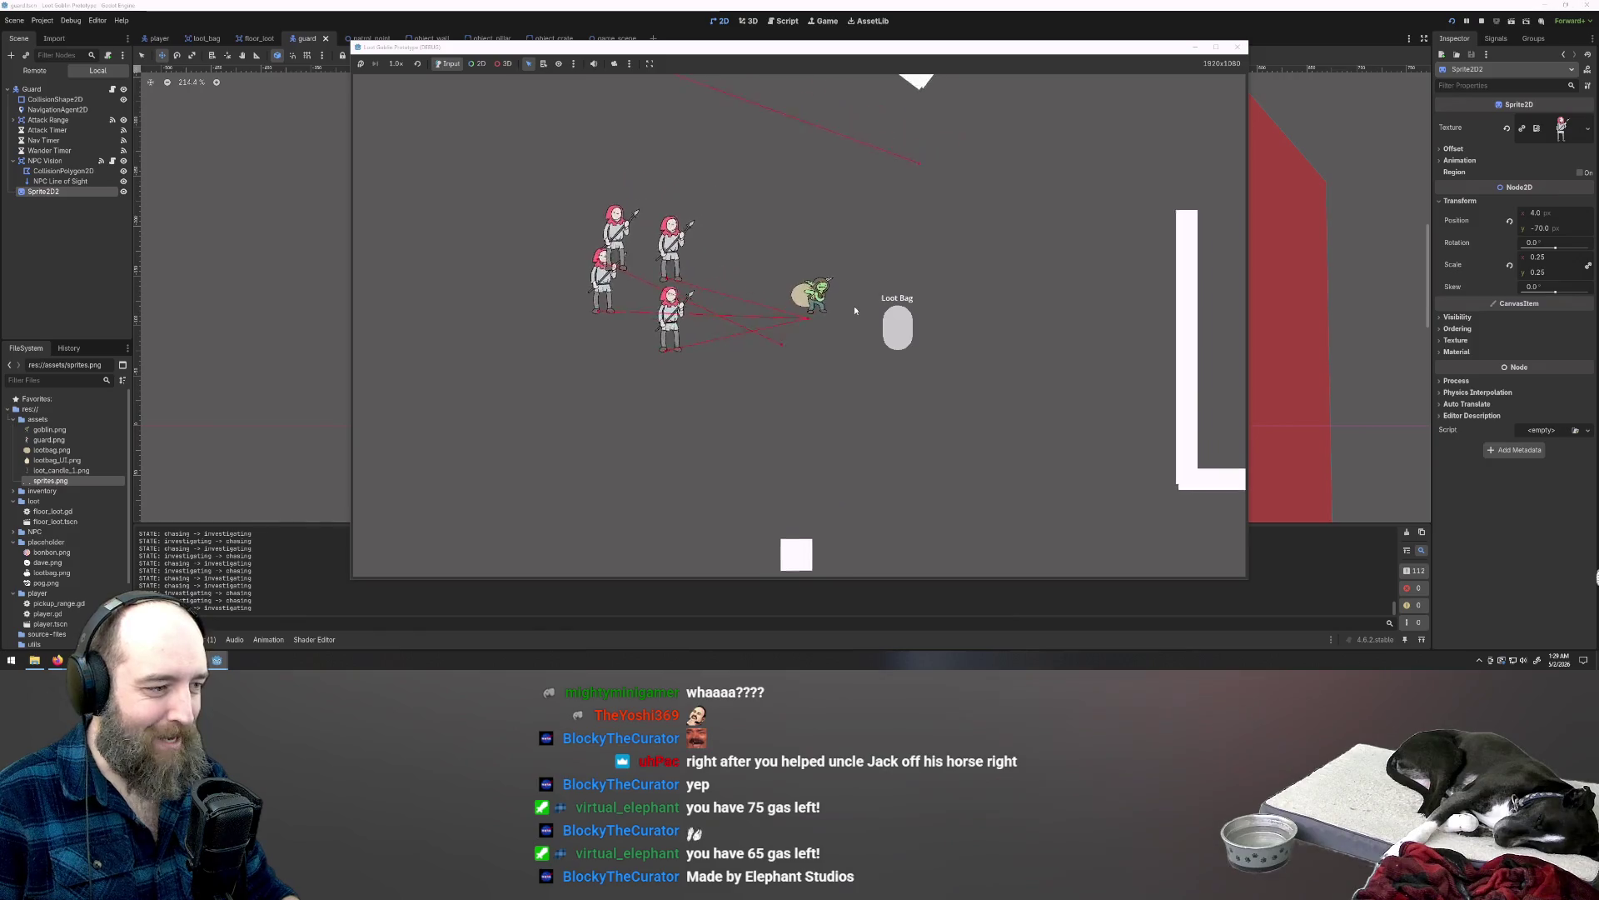
{"action": "key", "text": "w"}
{"action": "key", "text": "d"}
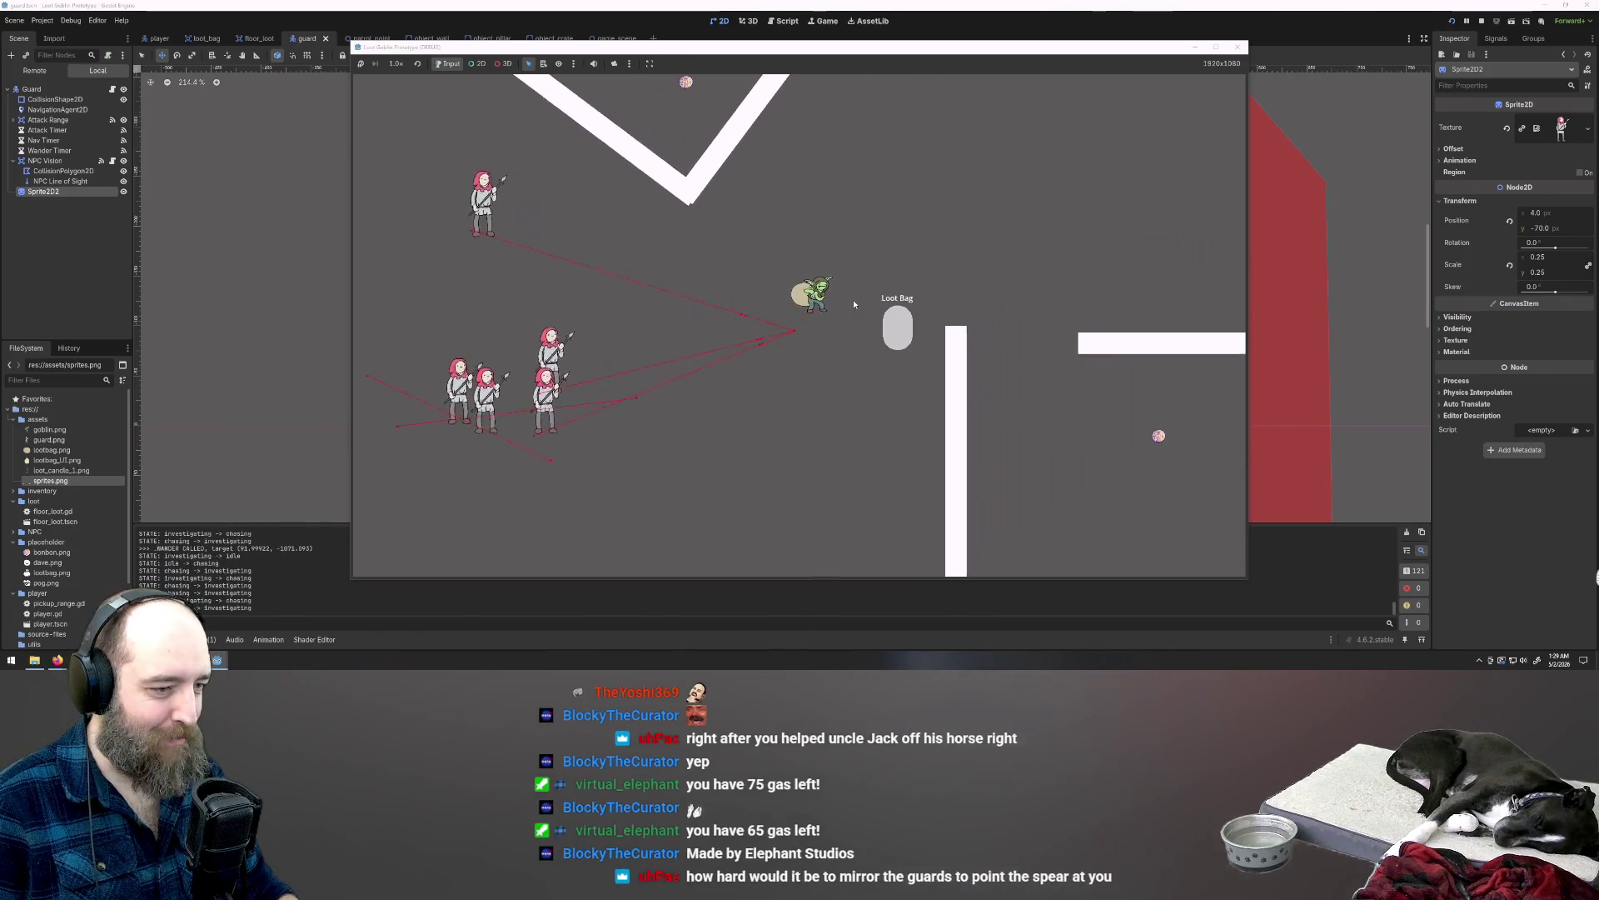
{"action": "key", "text": "d"}
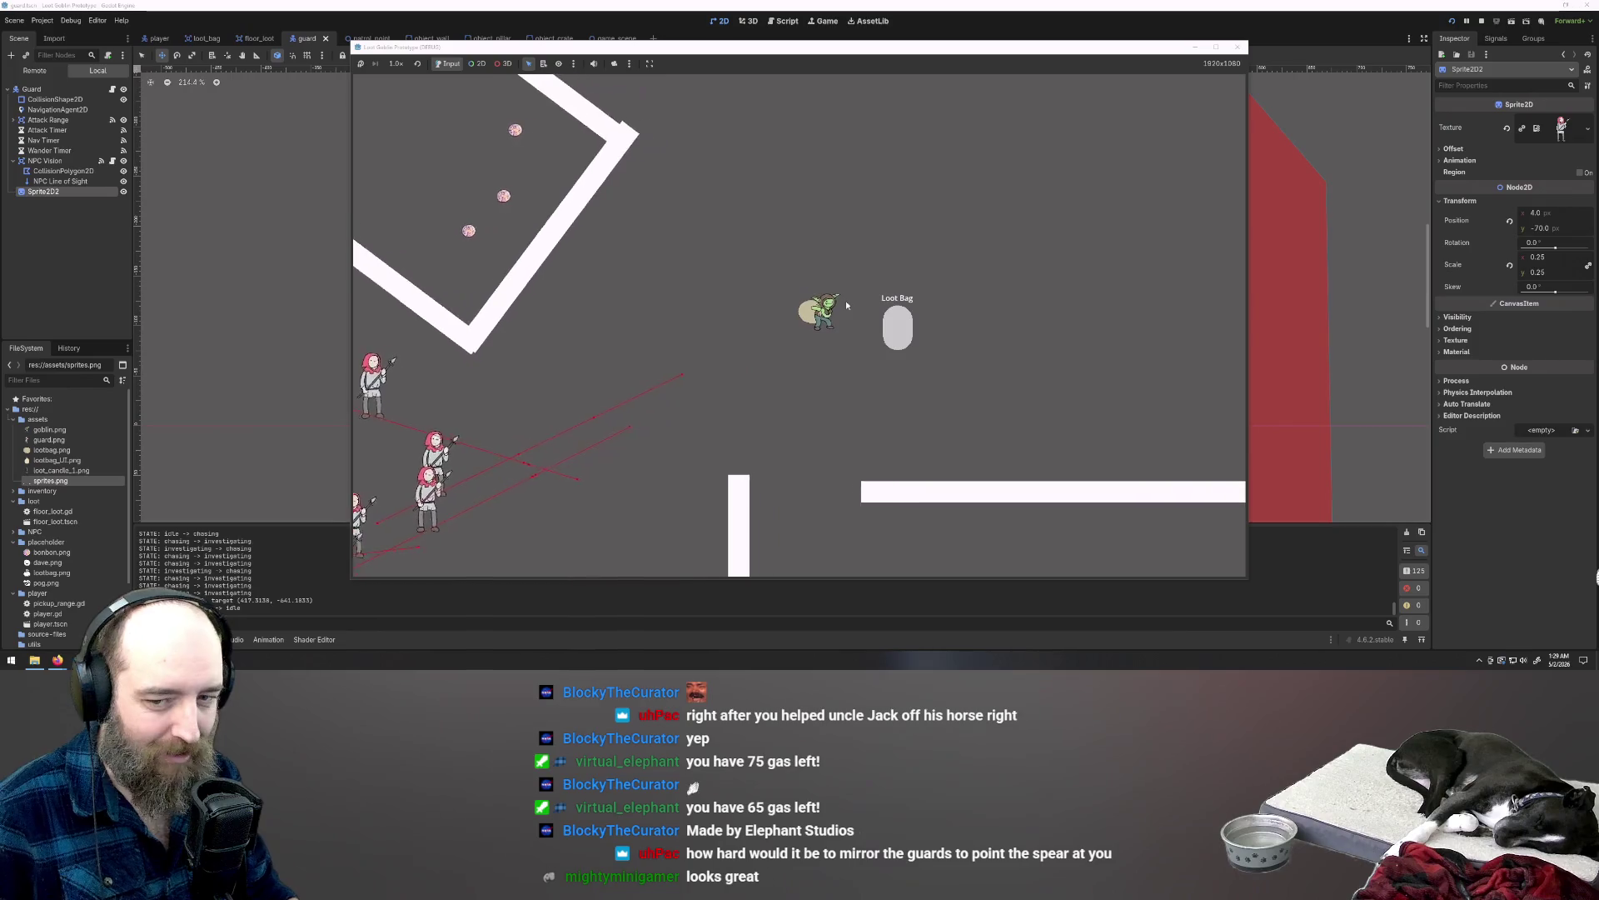
{"action": "key", "text": "d"}
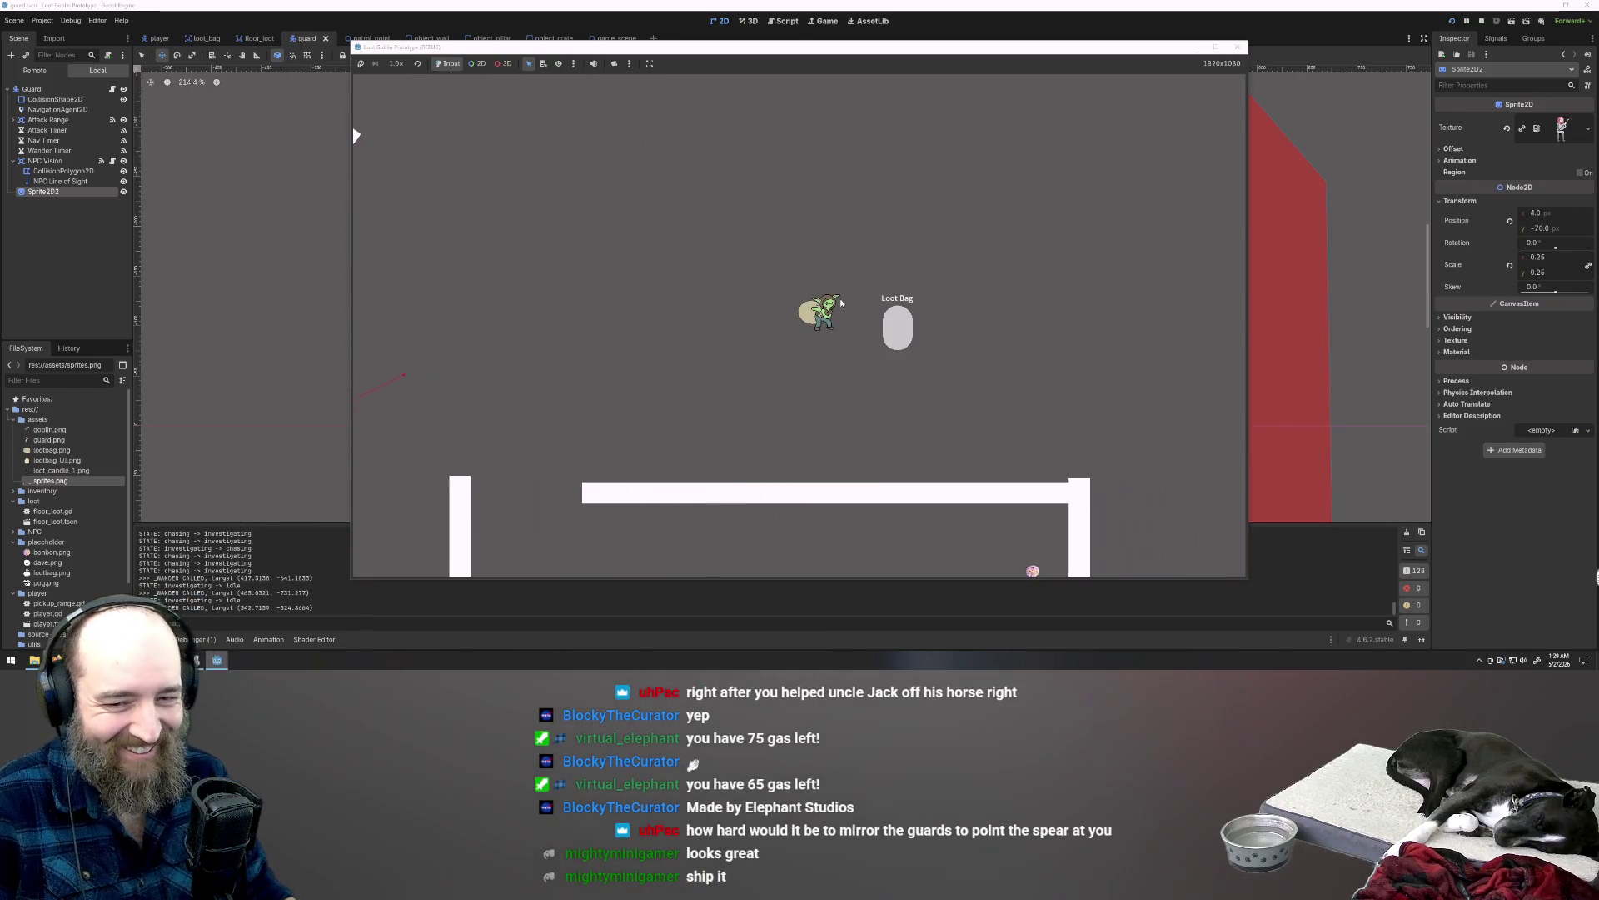
{"action": "key", "text": "s"}
{"action": "key", "text": "d"}
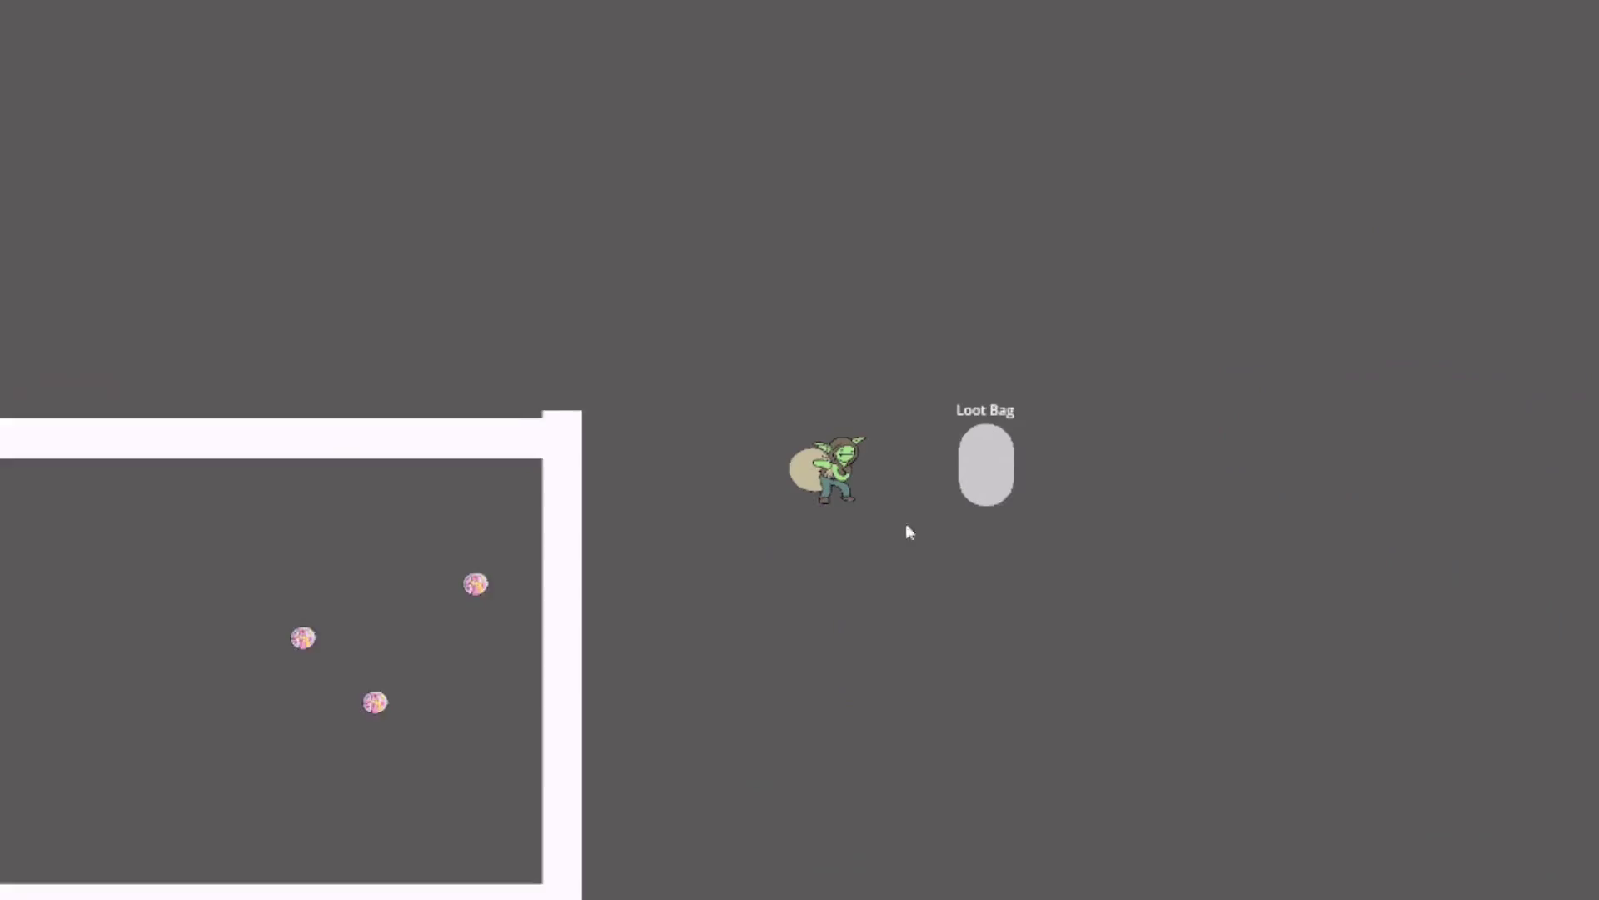
{"action": "key", "text": "d"}
{"action": "key", "text": "s"}
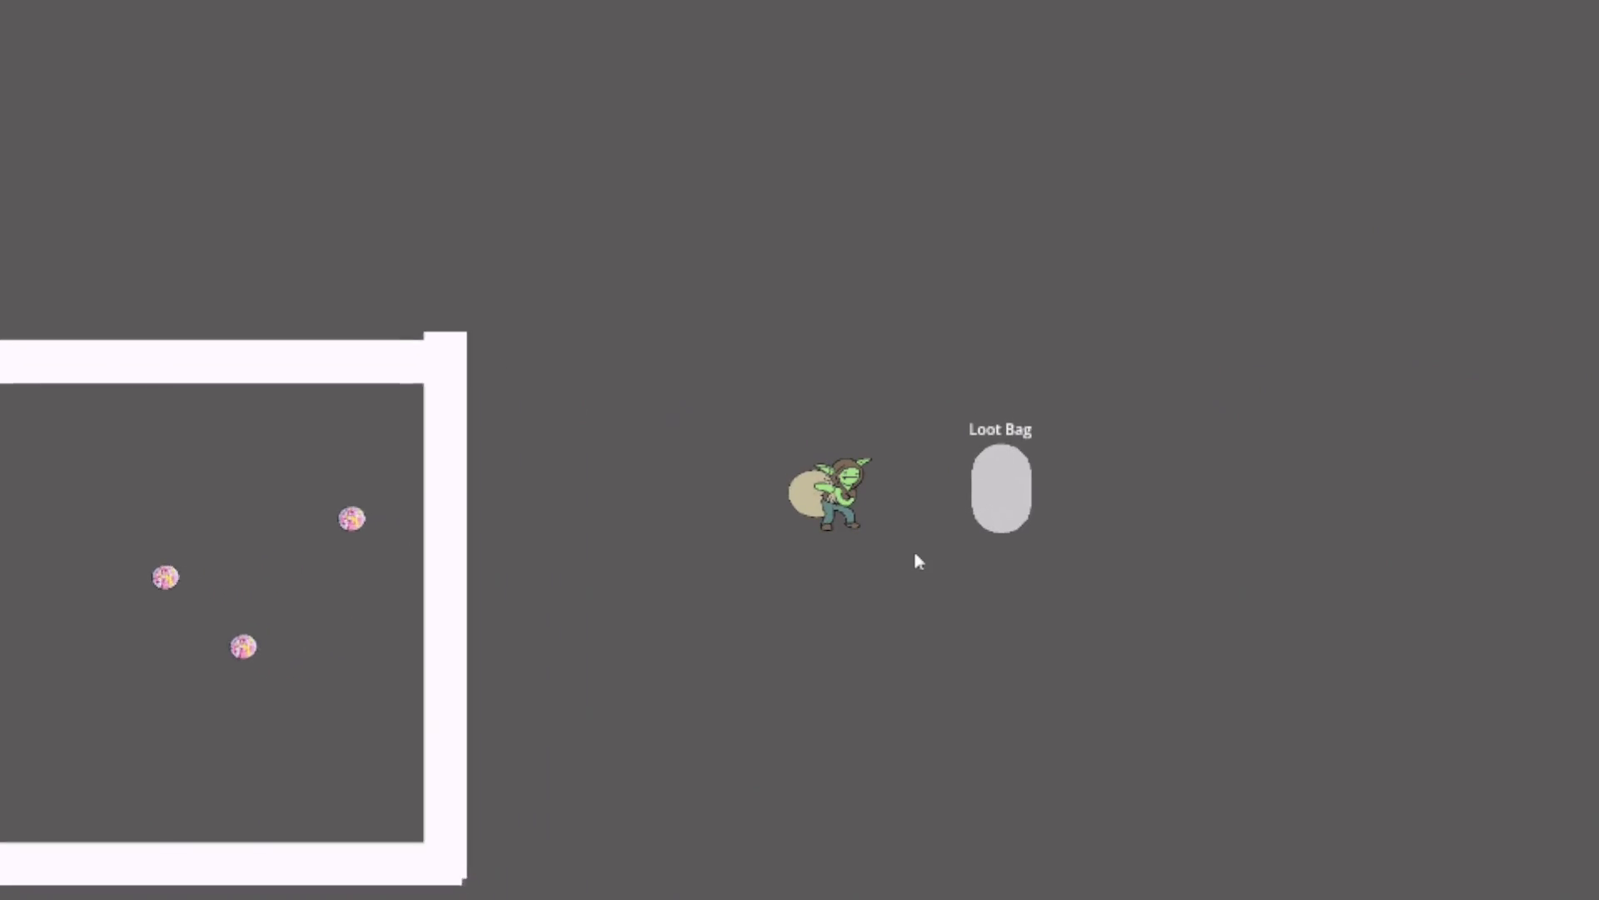
{"action": "key", "text": "a"}
{"action": "key", "text": "w"}
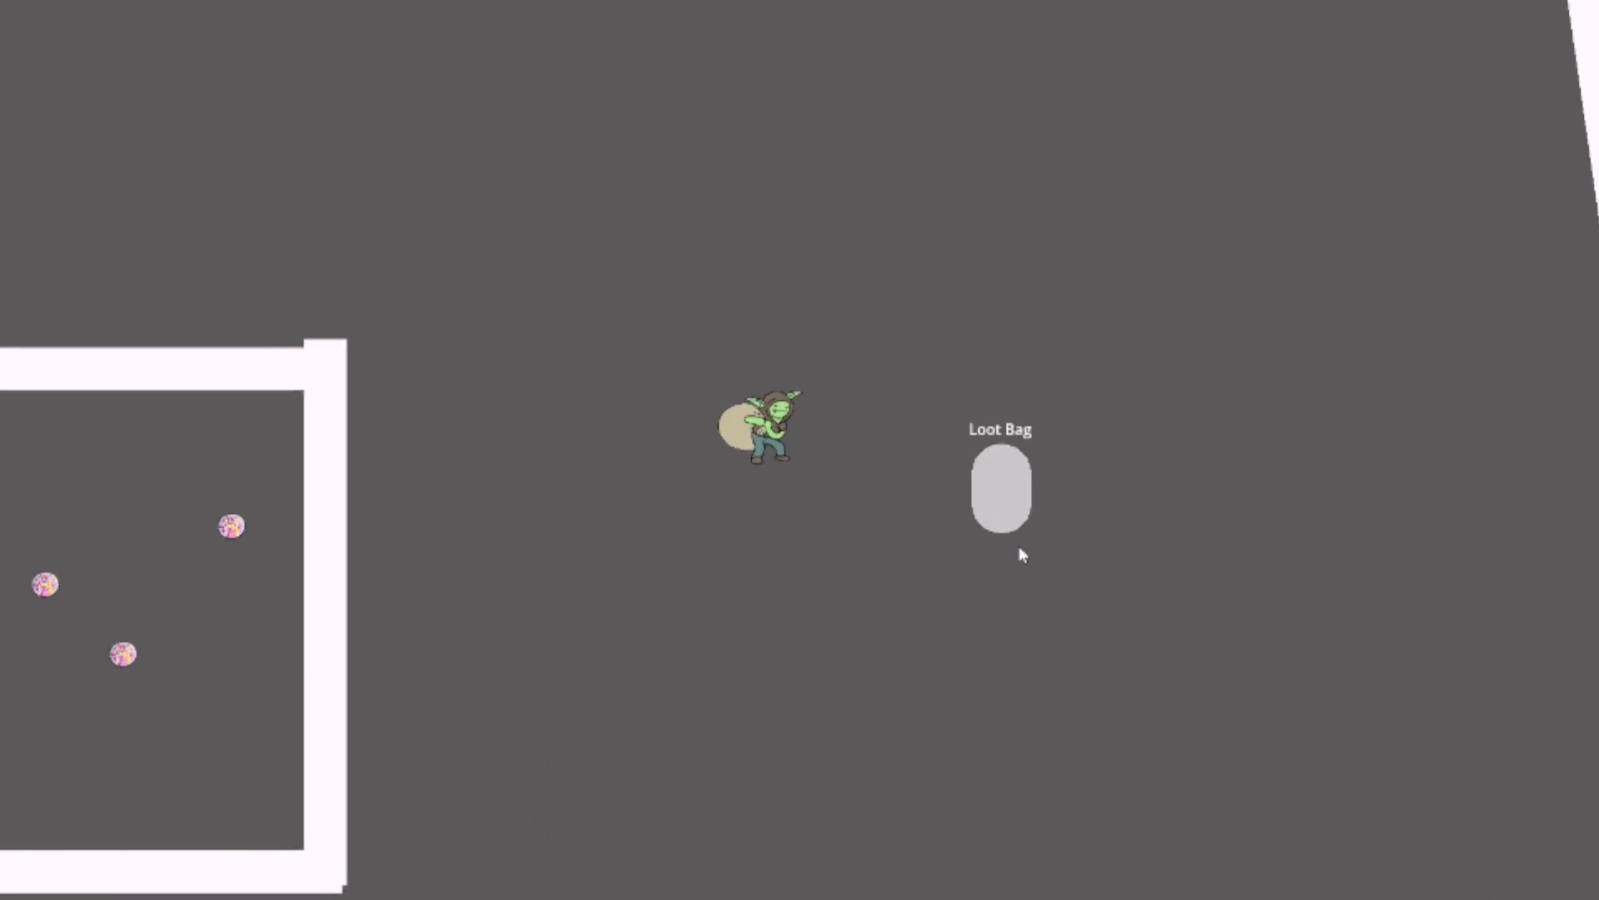
{"action": "key", "text": "a"}
{"action": "key", "text": "w"}
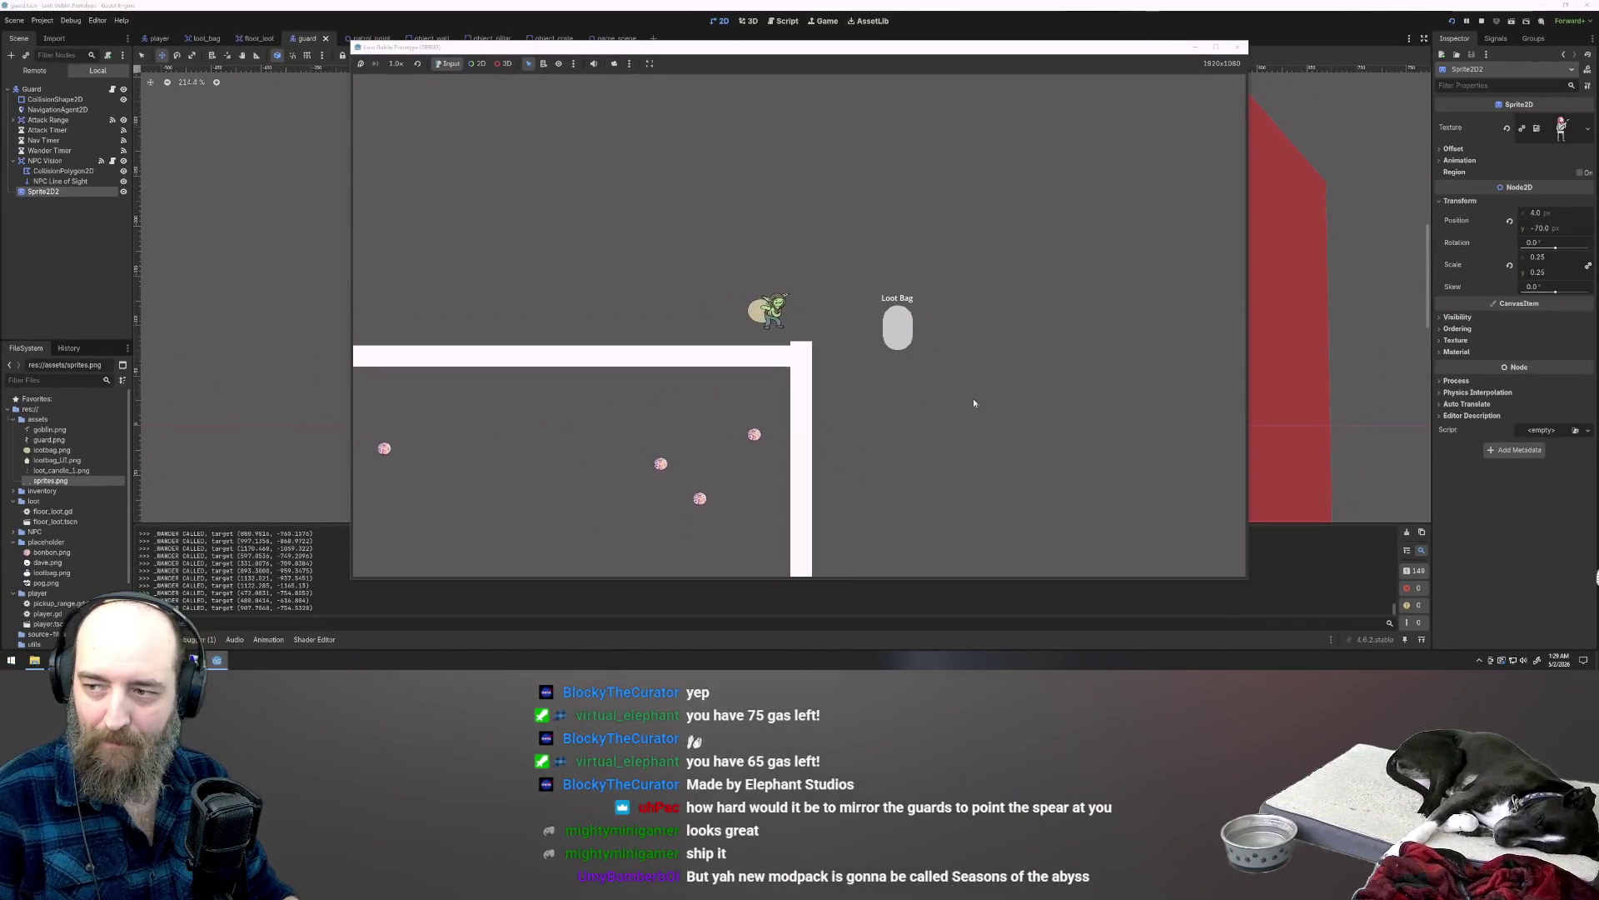
{"action": "key", "text": "a"}
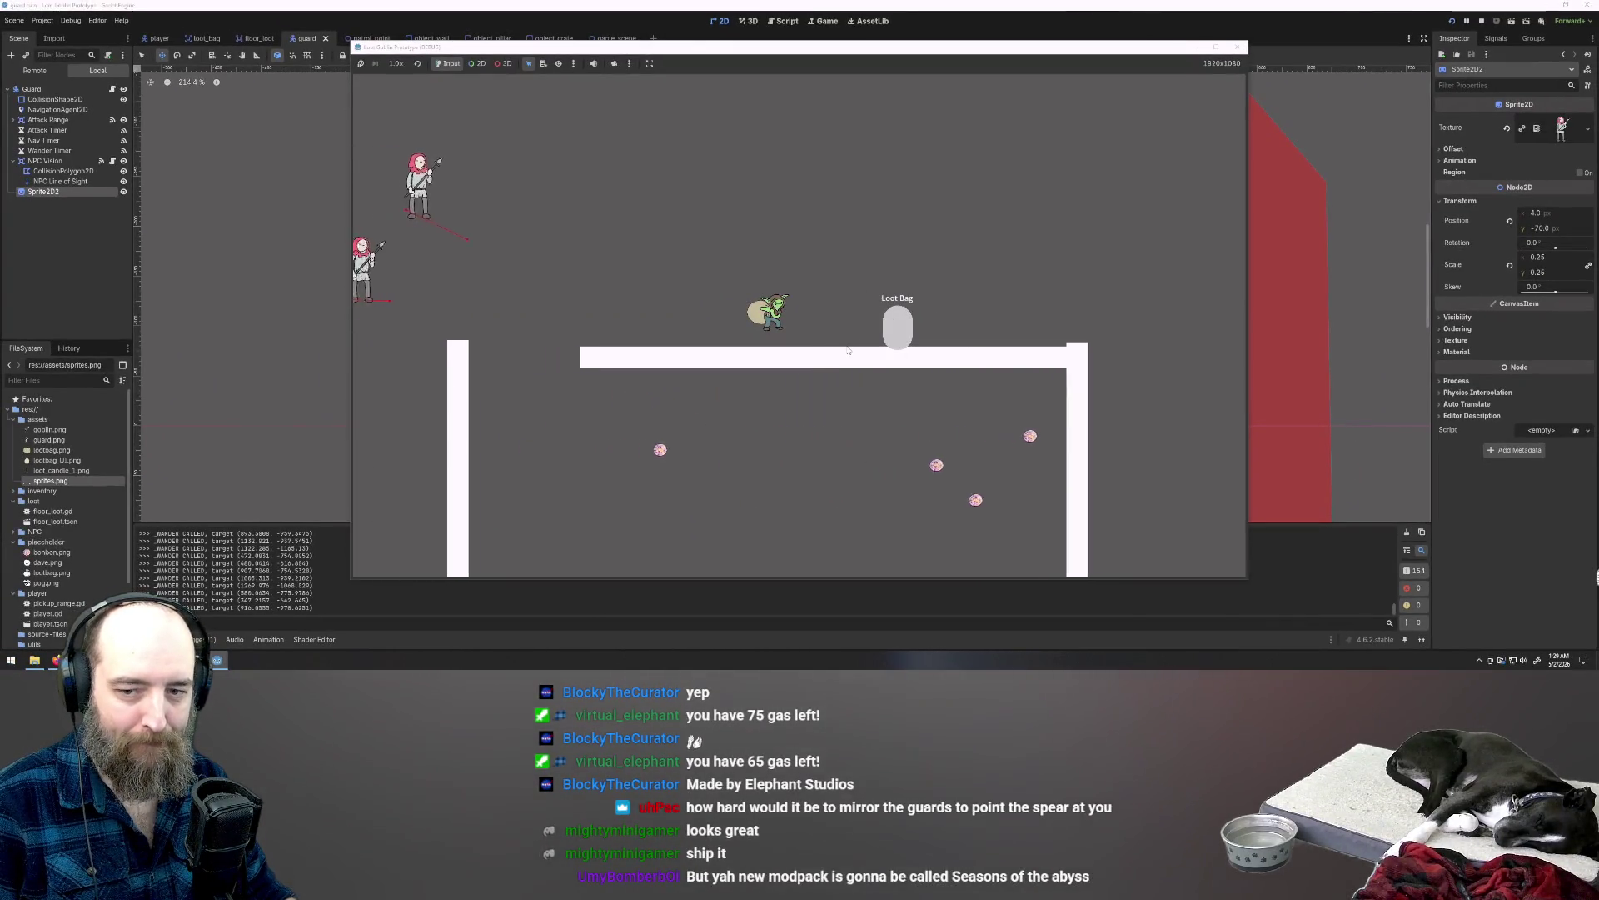
{"action": "key", "text": "a"}
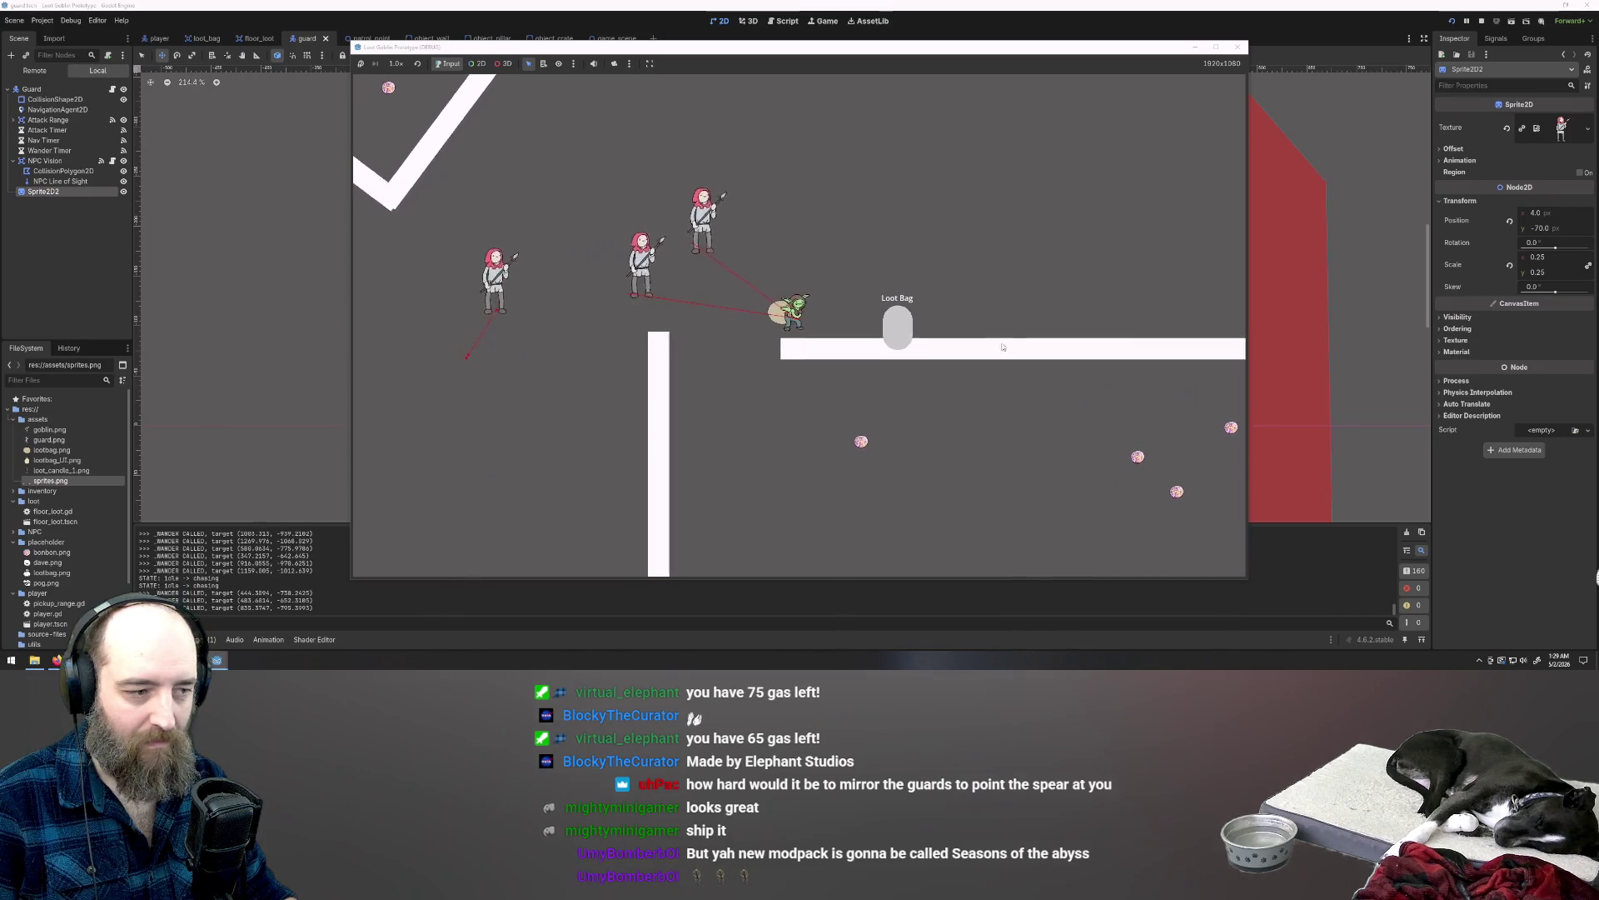
{"action": "key", "text": "s"}
{"action": "key", "text": "d"}
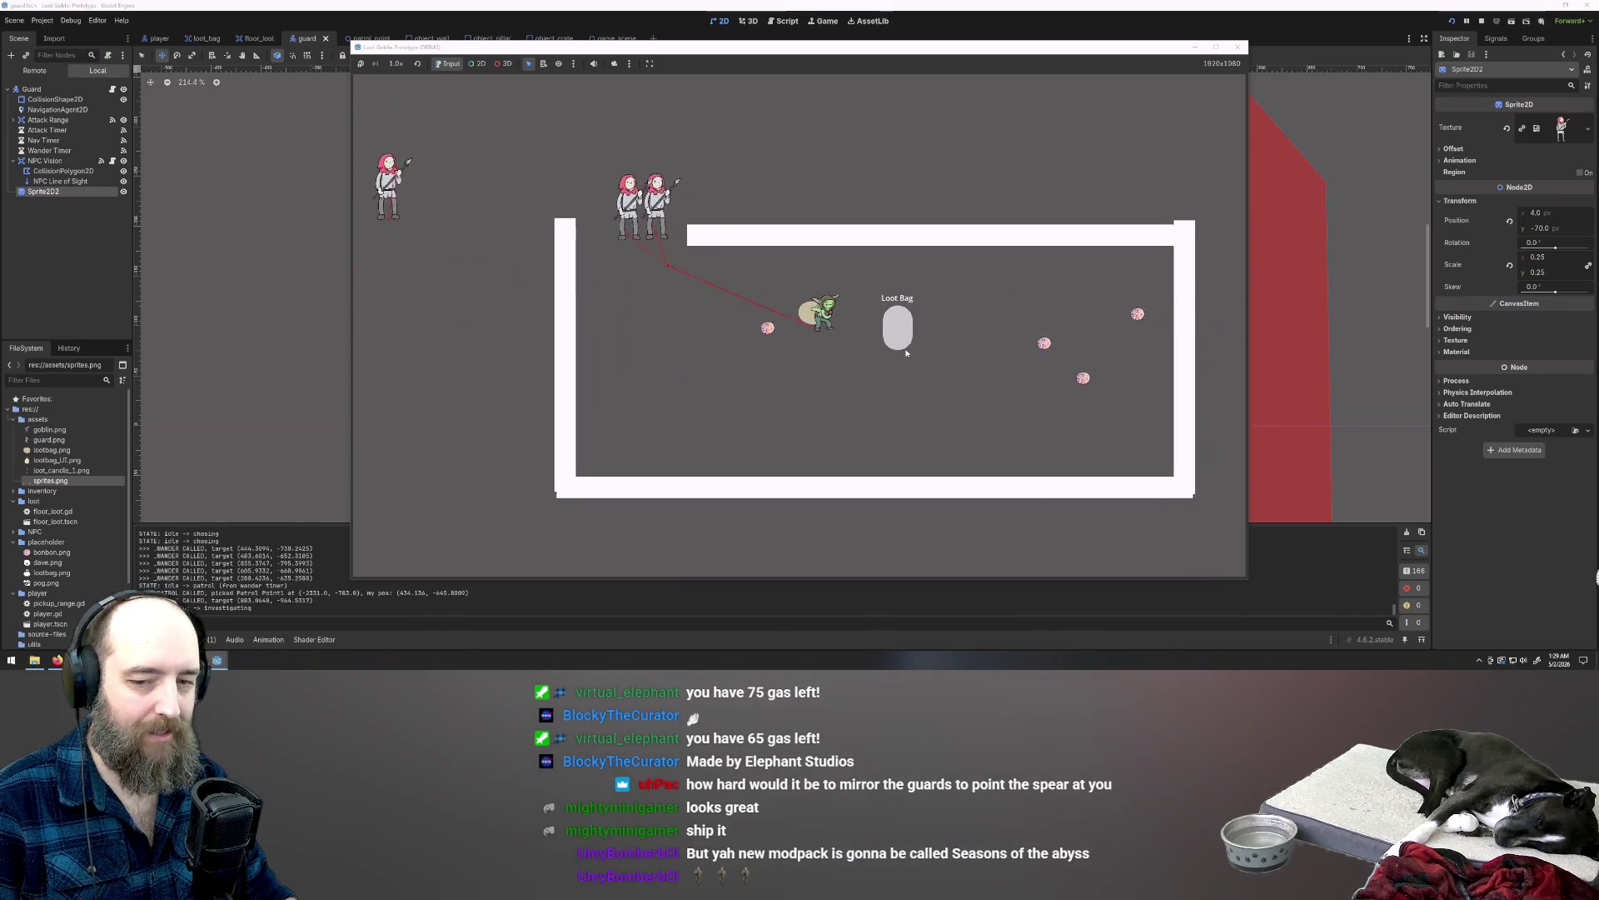
{"action": "key", "text": "d"}
{"action": "key", "text": "s"}
{"action": "key", "text": "a"}
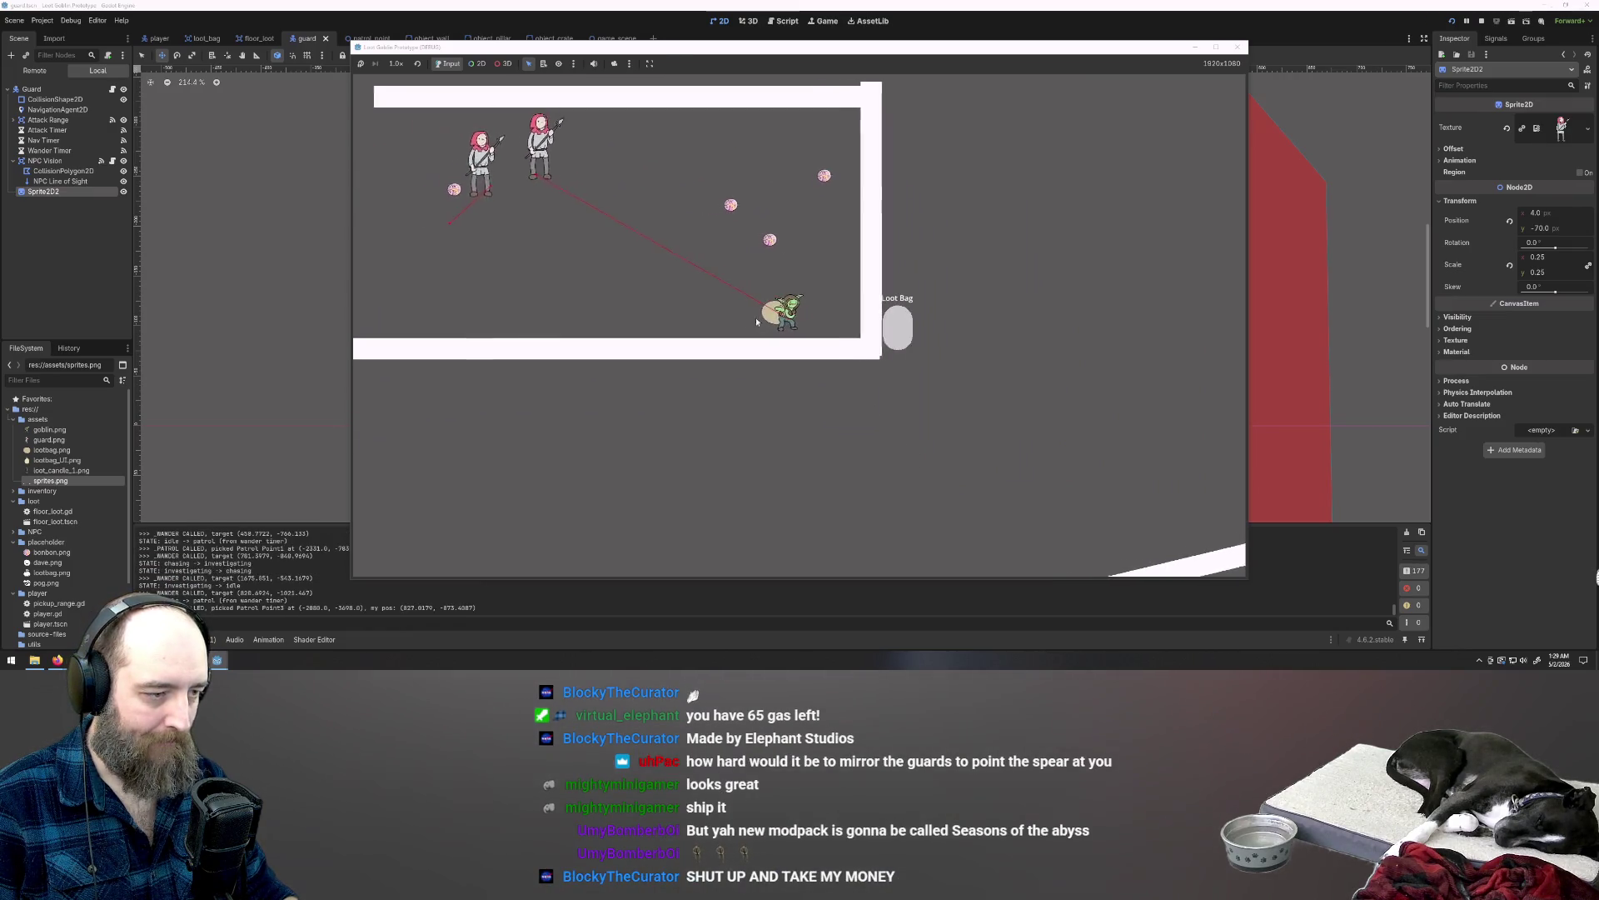
{"action": "key", "text": "w"}
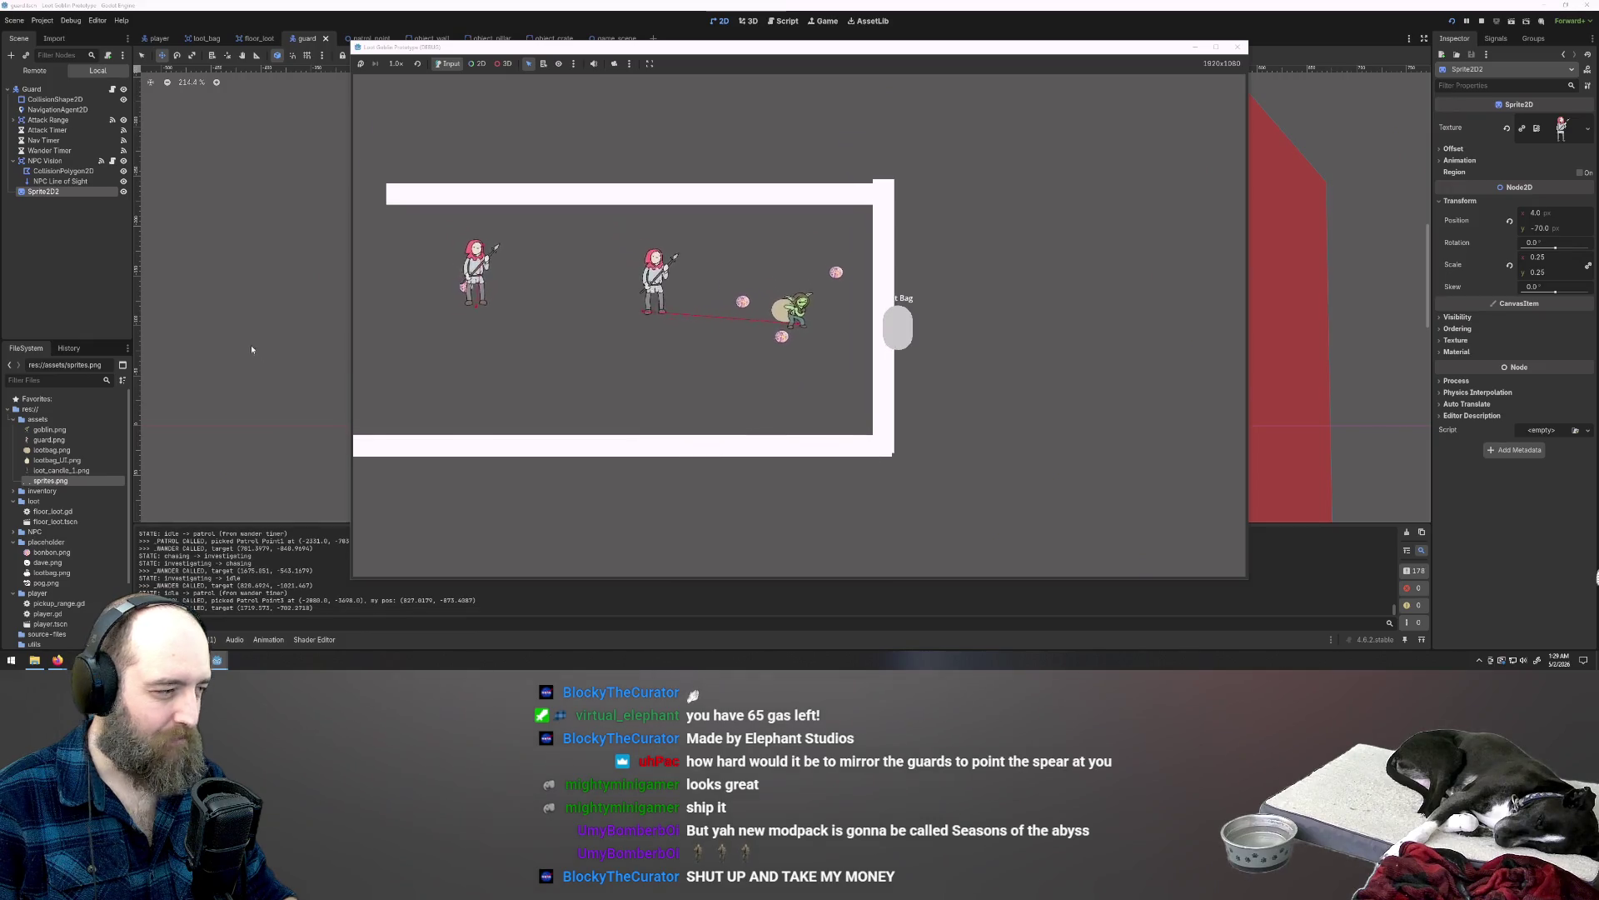
{"action": "key", "text": "F8"}
Step: Open the player scene and run a quick playtest moving the goblin right
{"action": "left_click", "coordinate": [159, 40]}
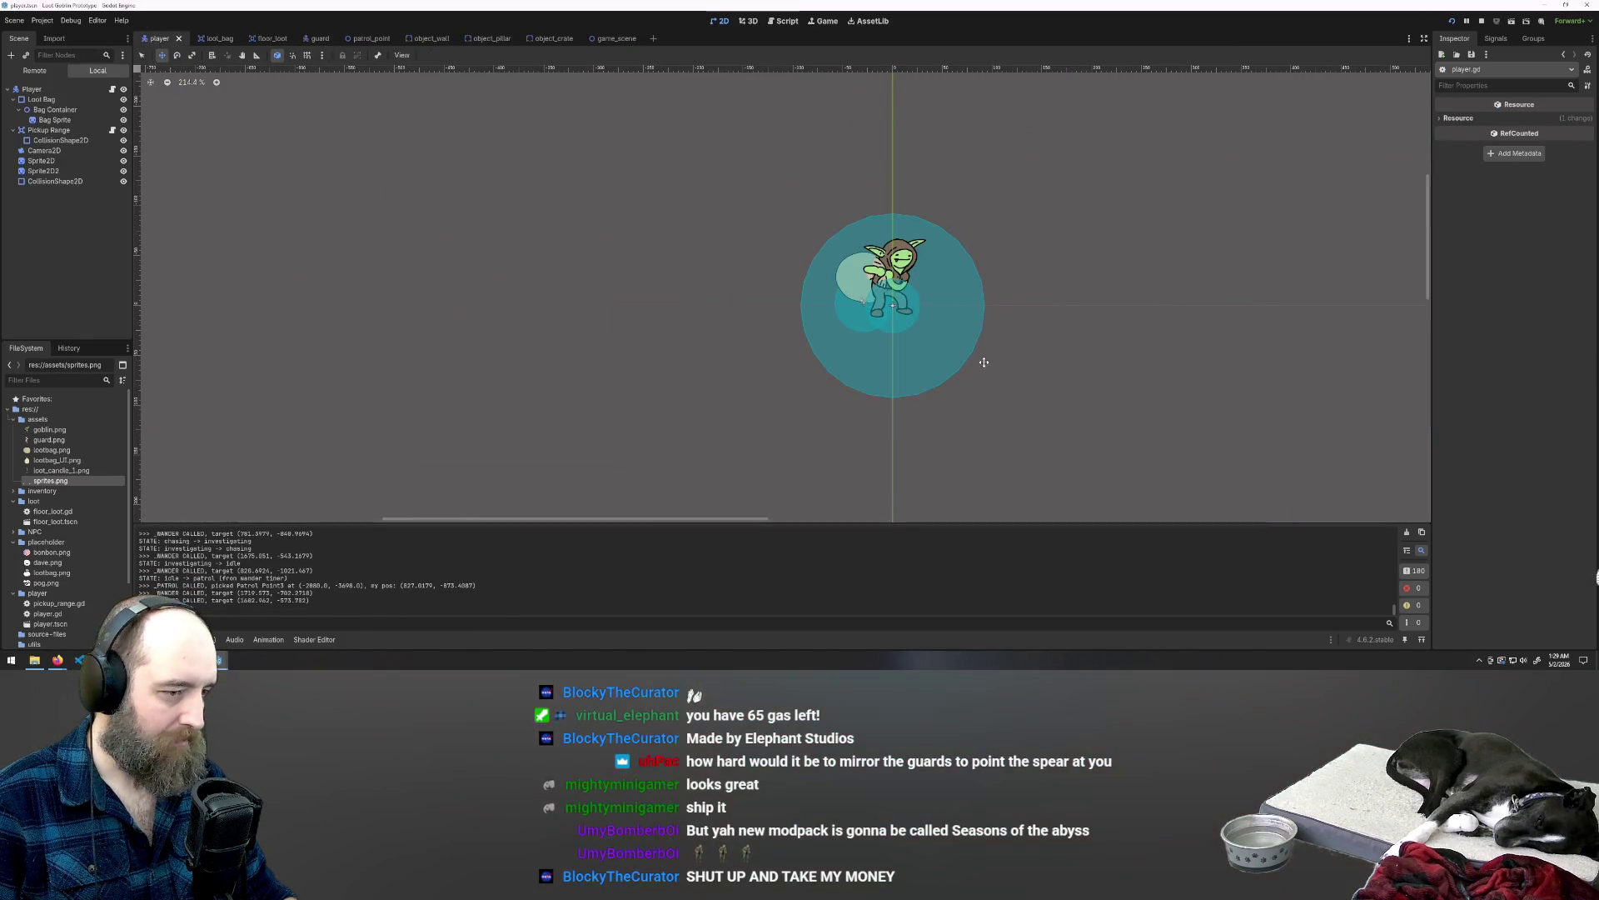
{"action": "left_click", "coordinate": [900, 326]}
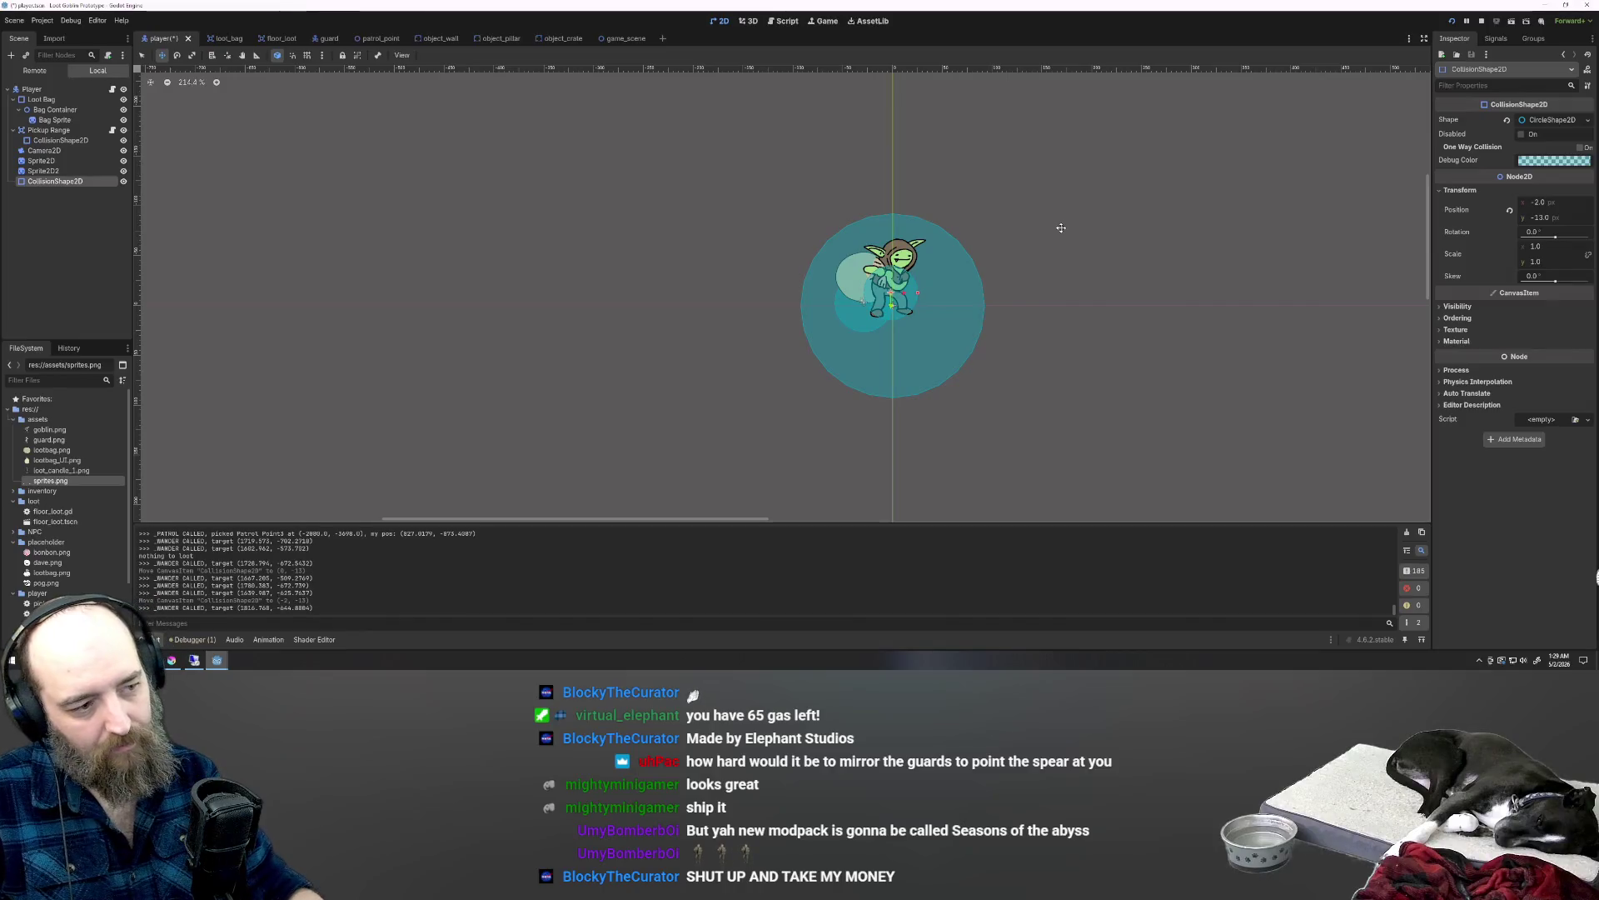
{"action": "key", "text": "F5"}
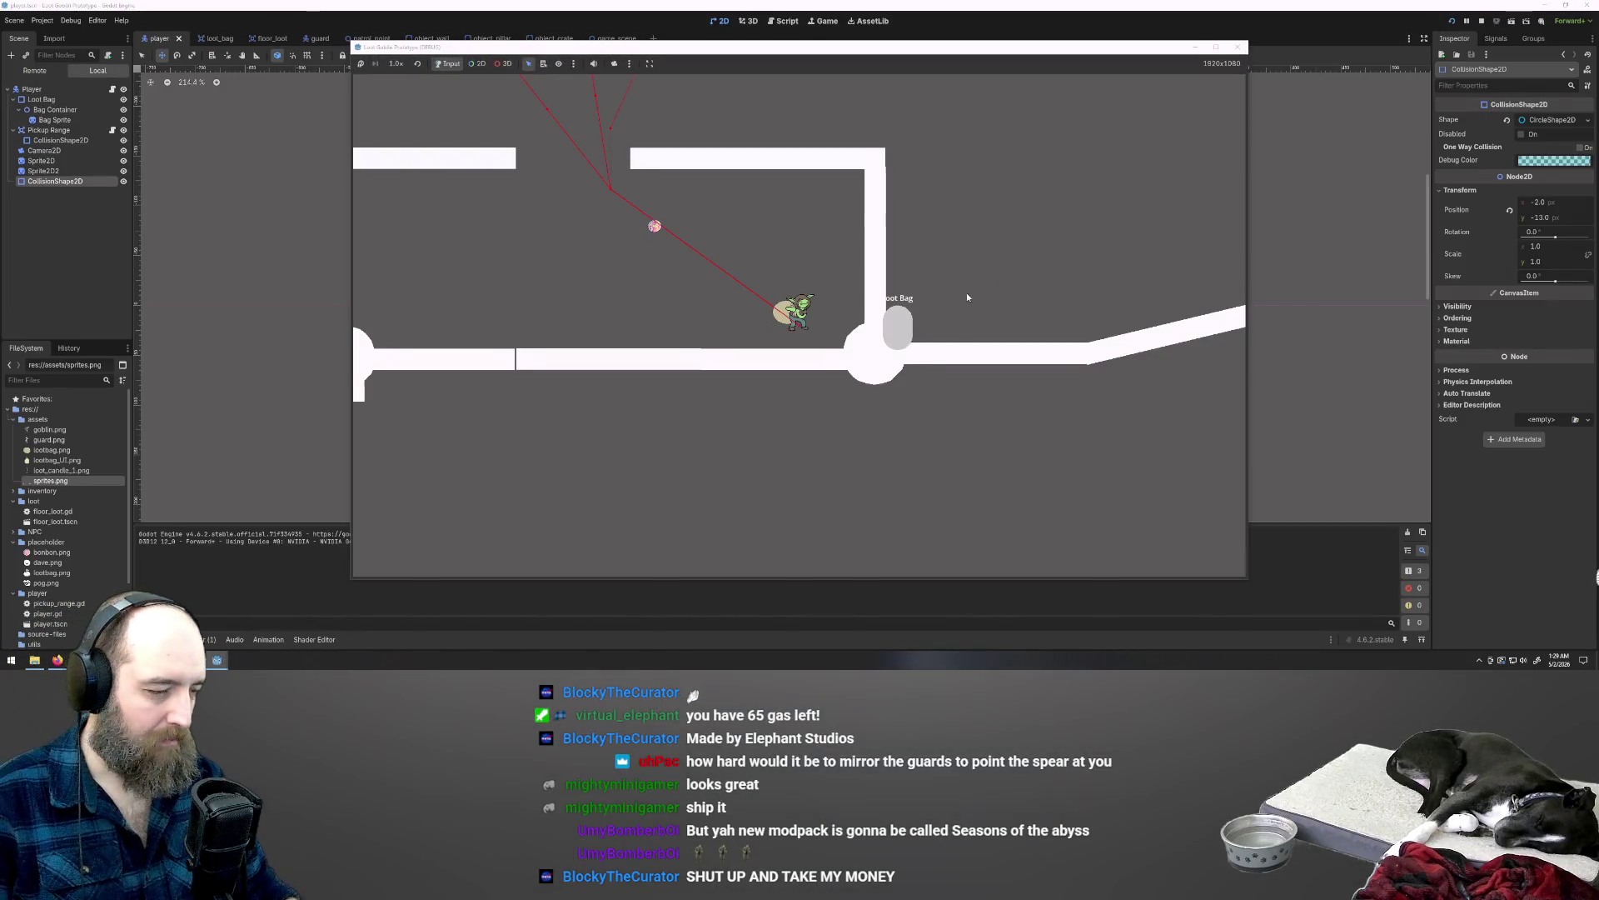
{"action": "key", "text": "d"}
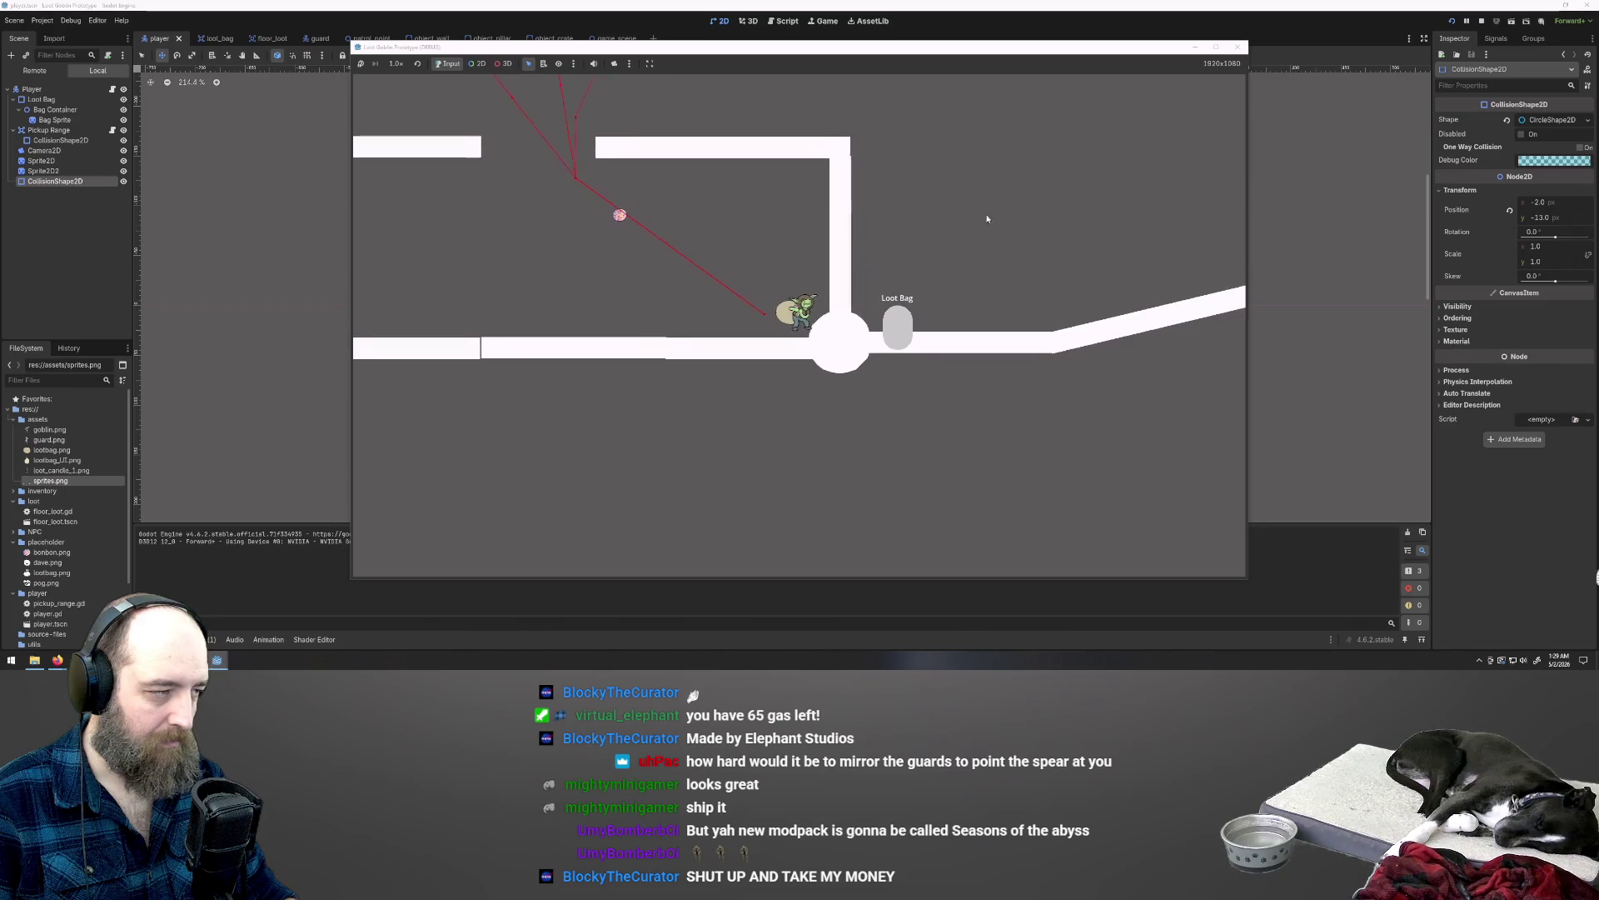
{"action": "key", "text": "F5"}
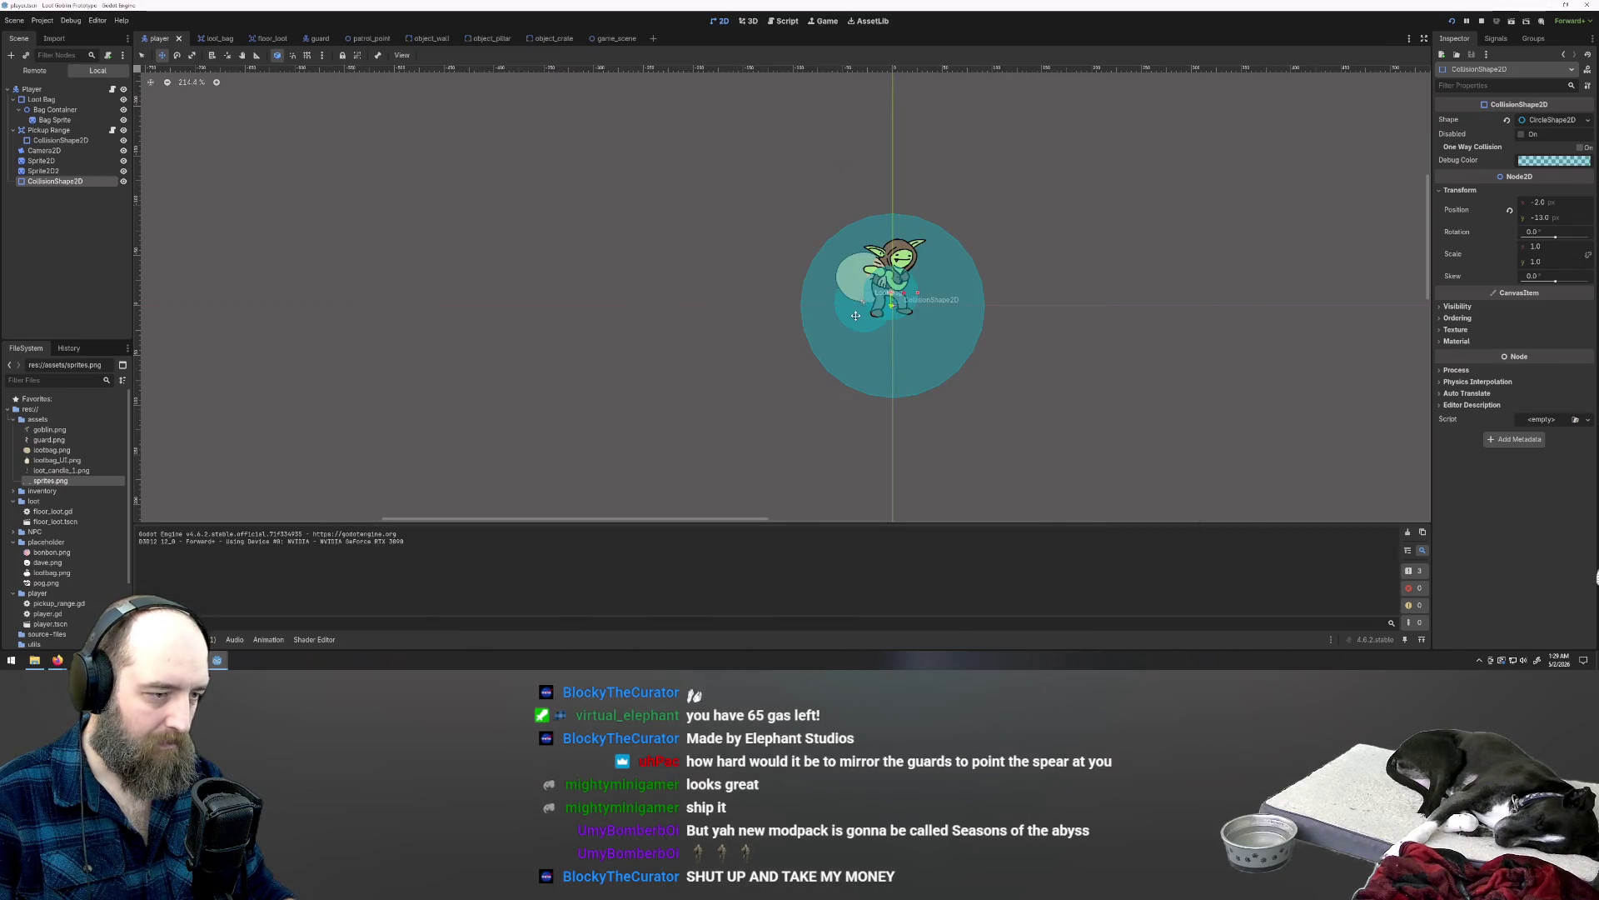
Step: Move the Bag Container to position (-1, 14) and run the game again
{"action": "left_click", "coordinate": [47, 121]}
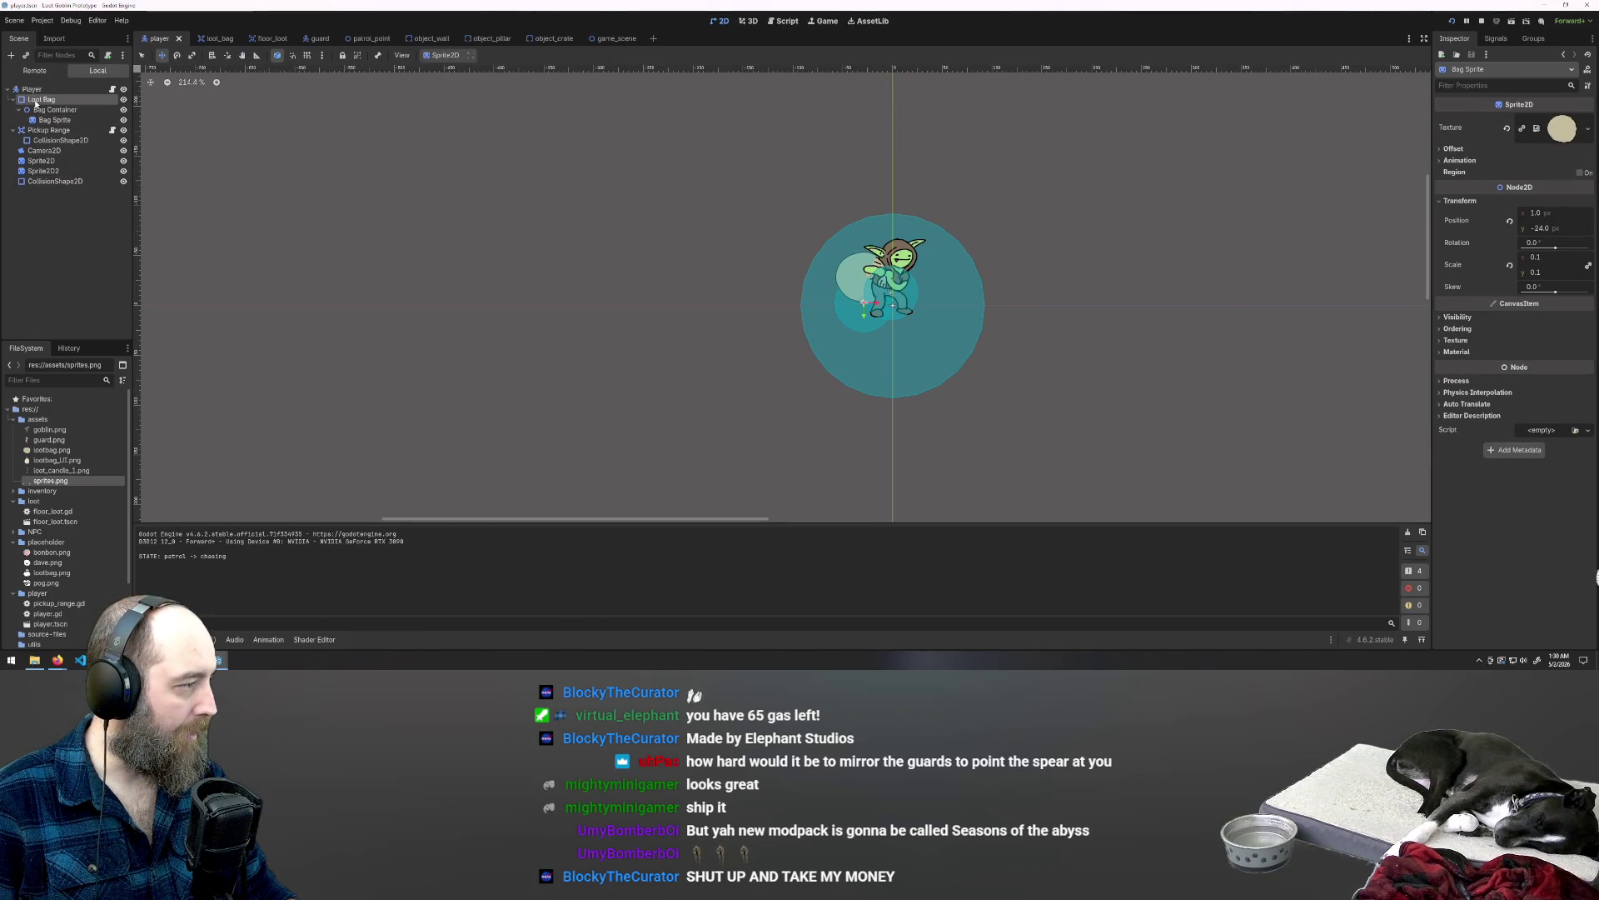
{"action": "left_click", "coordinate": [35, 101]}
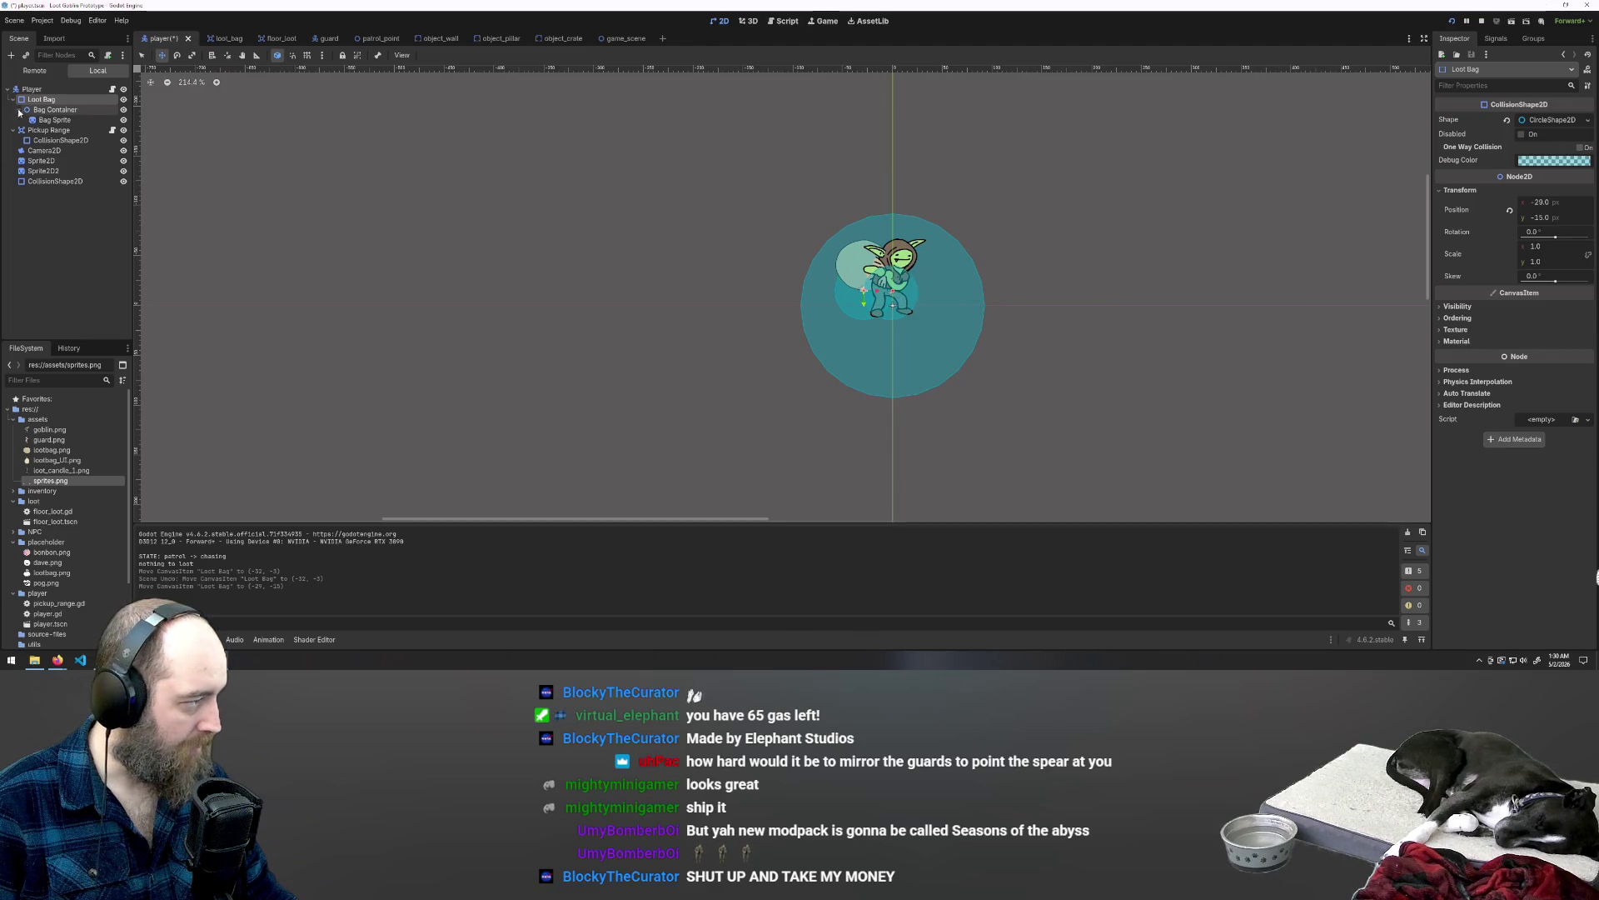
{"action": "left_click", "coordinate": [48, 110]}
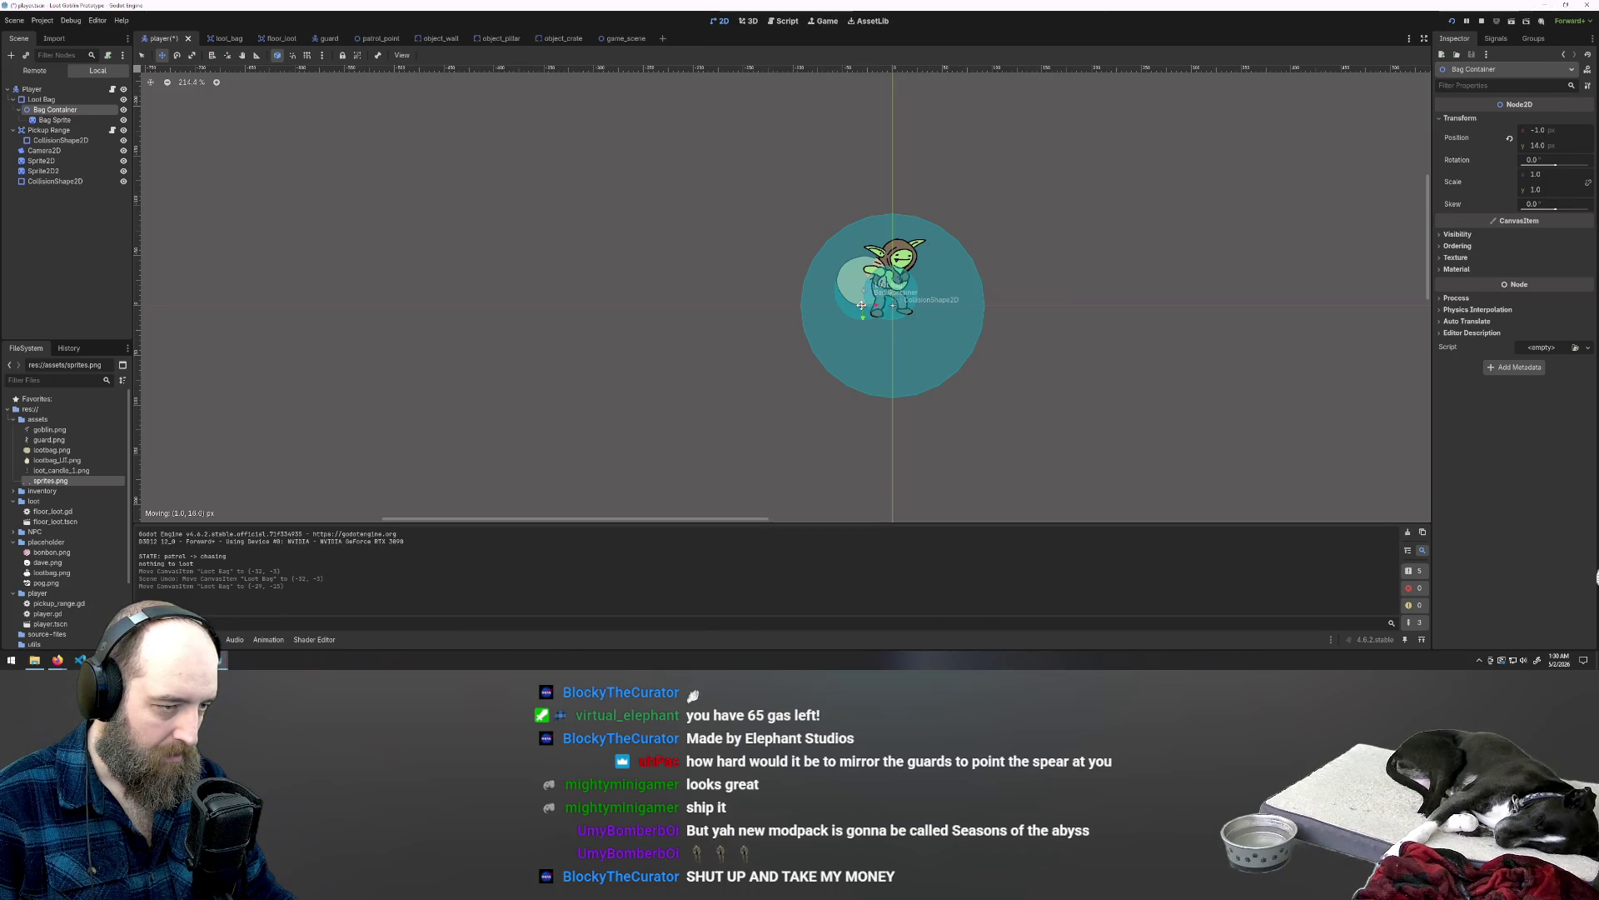
{"action": "key", "text": "F5"}
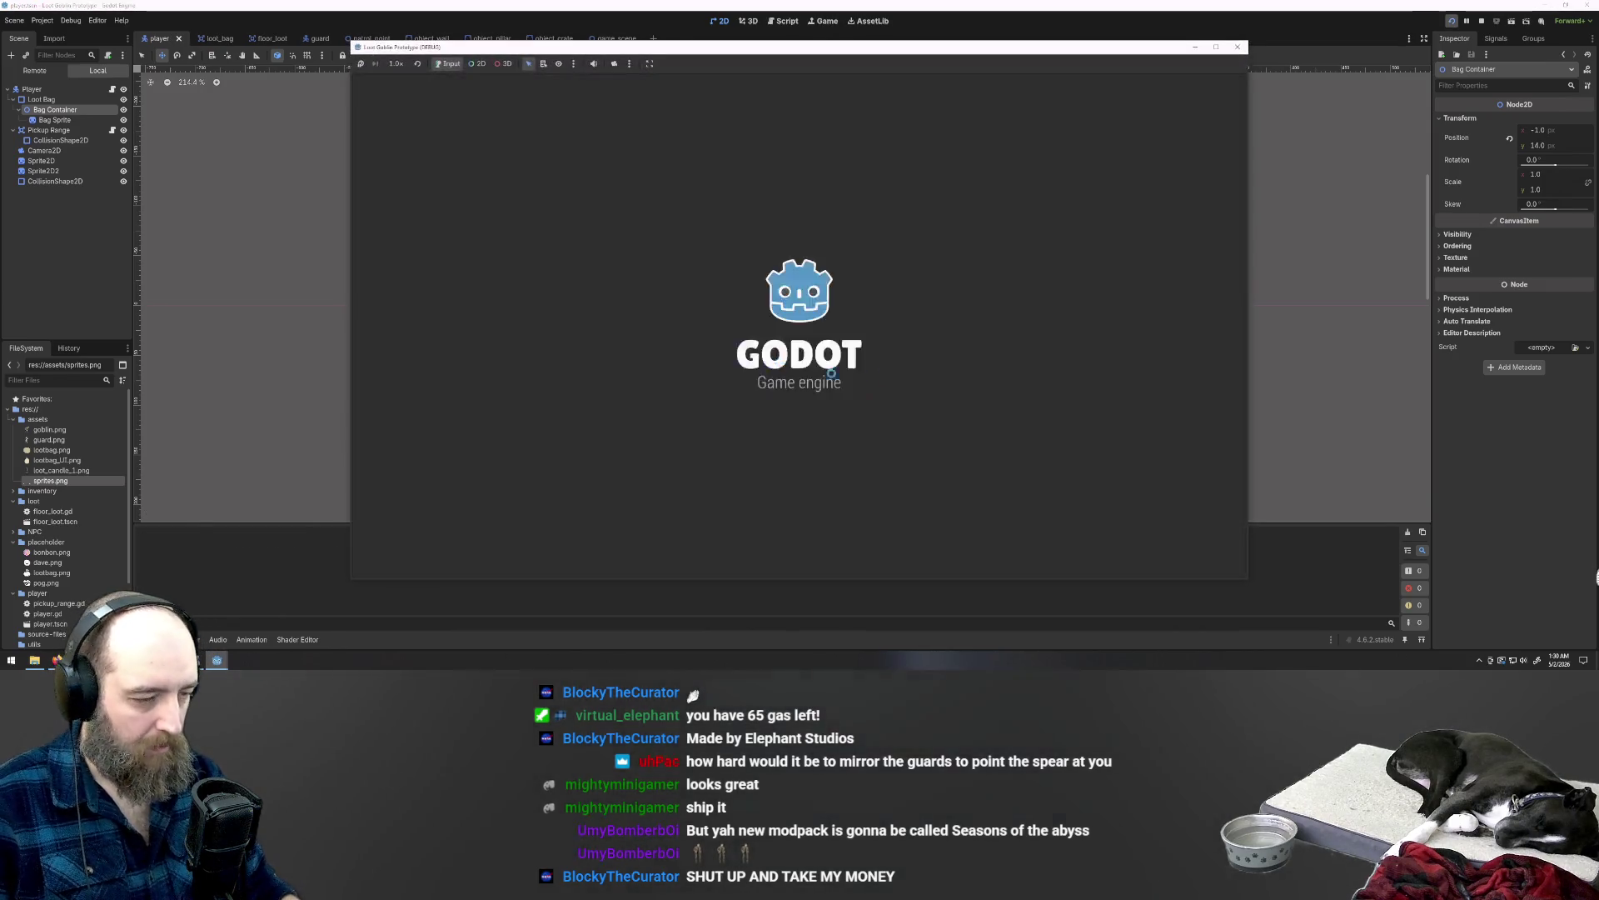
Step: Walk the goblin up, then right past the loot, then back down and left
{"action": "key", "text": "w+a"}
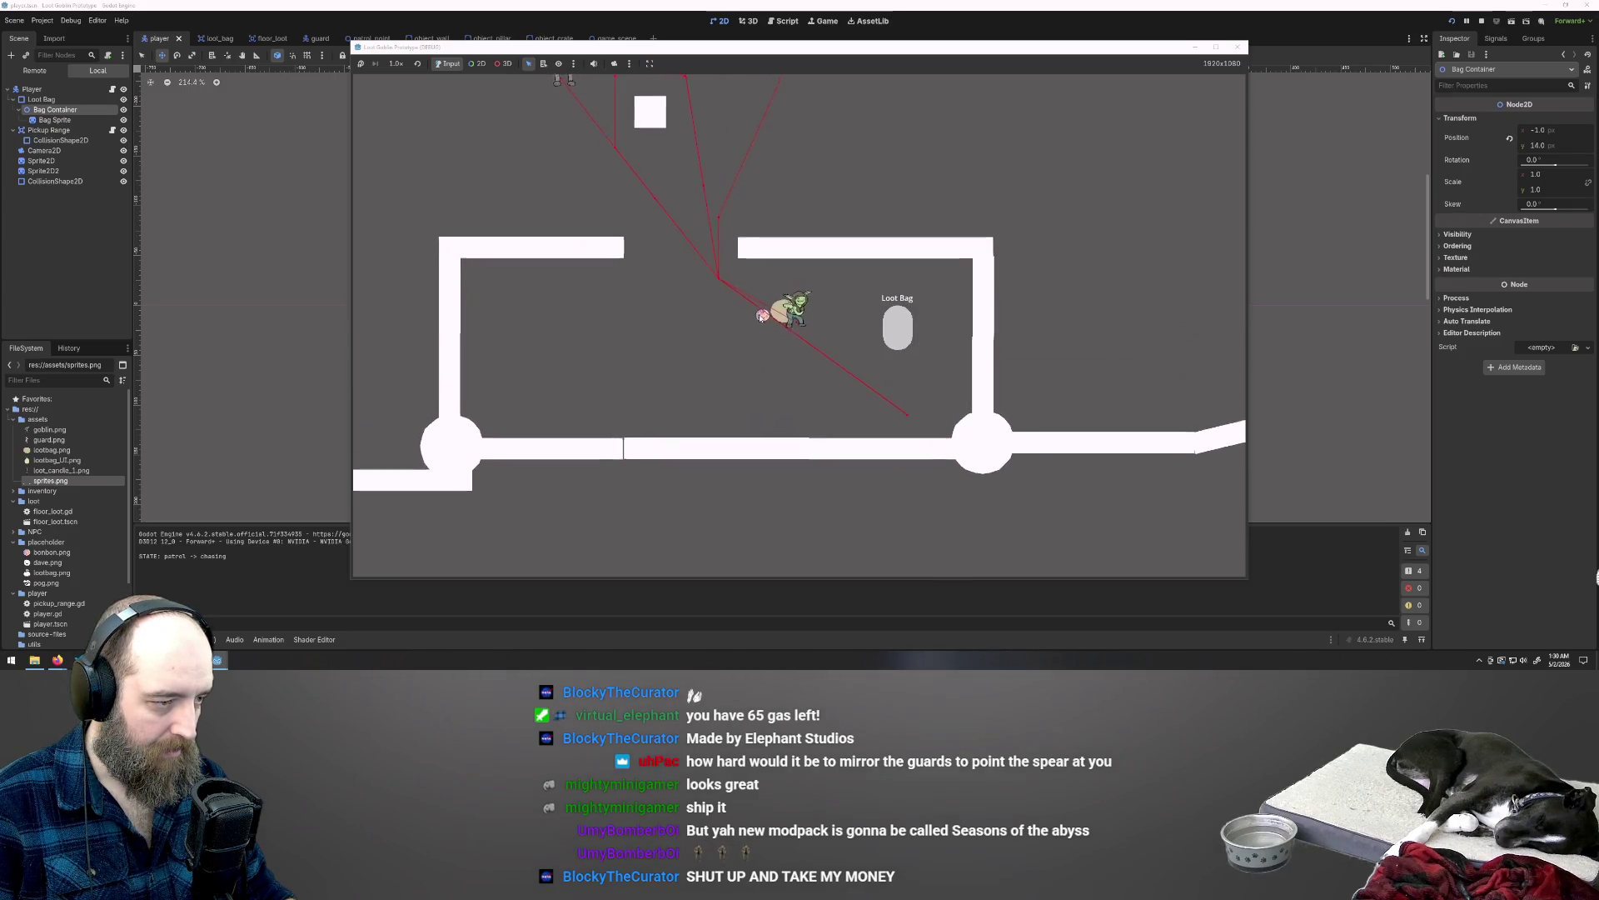
{"action": "key", "text": "w"}
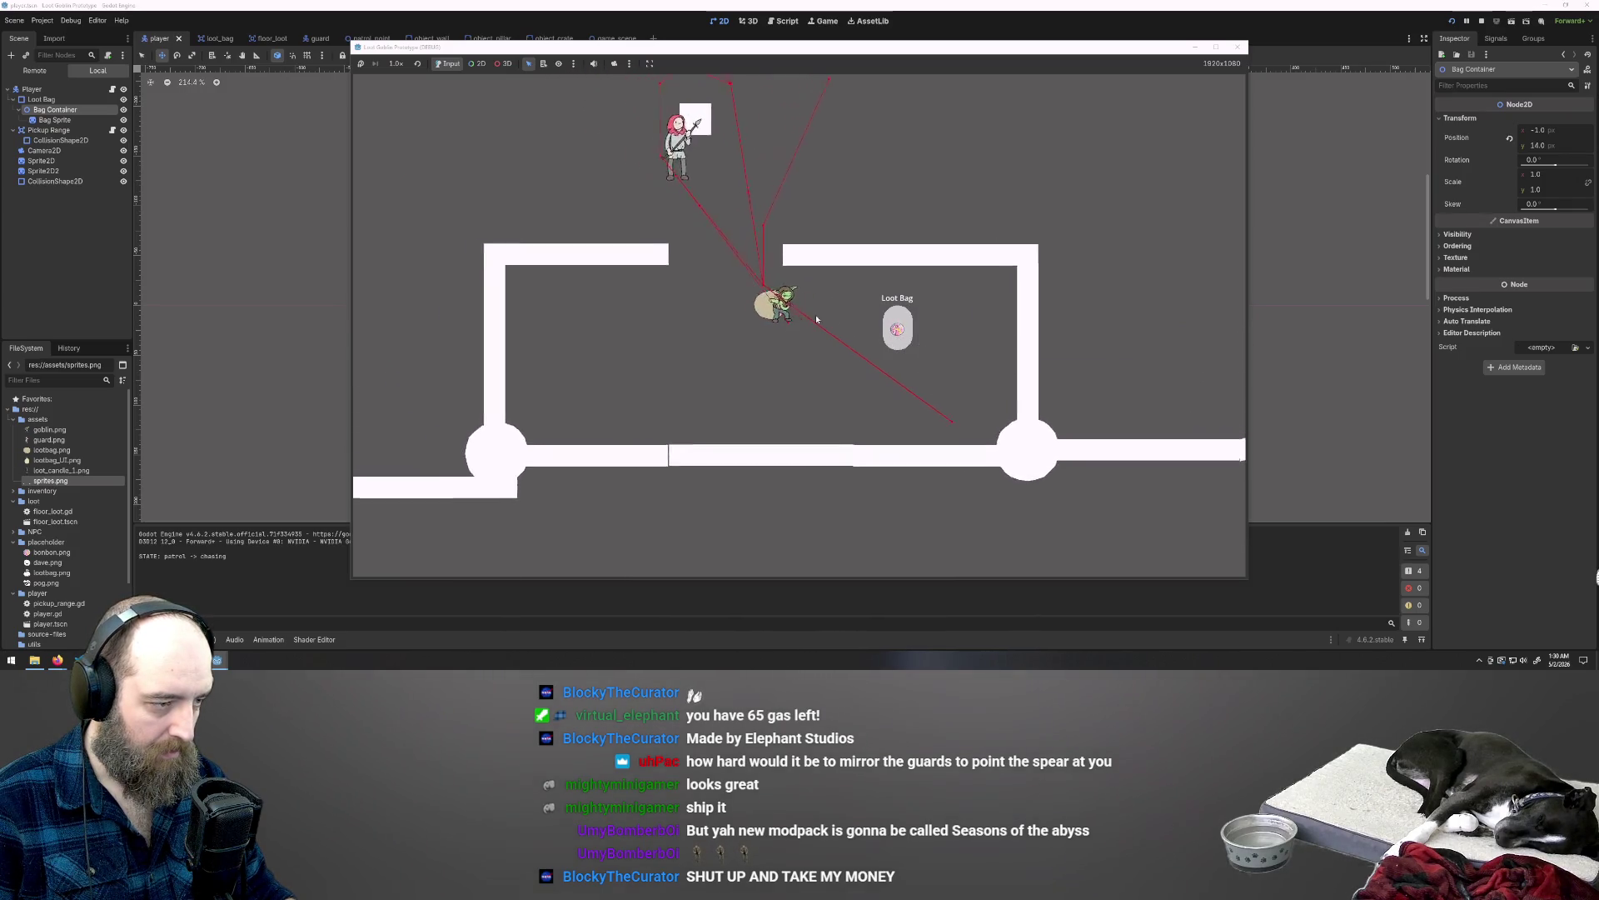
{"action": "key", "text": "w+d"}
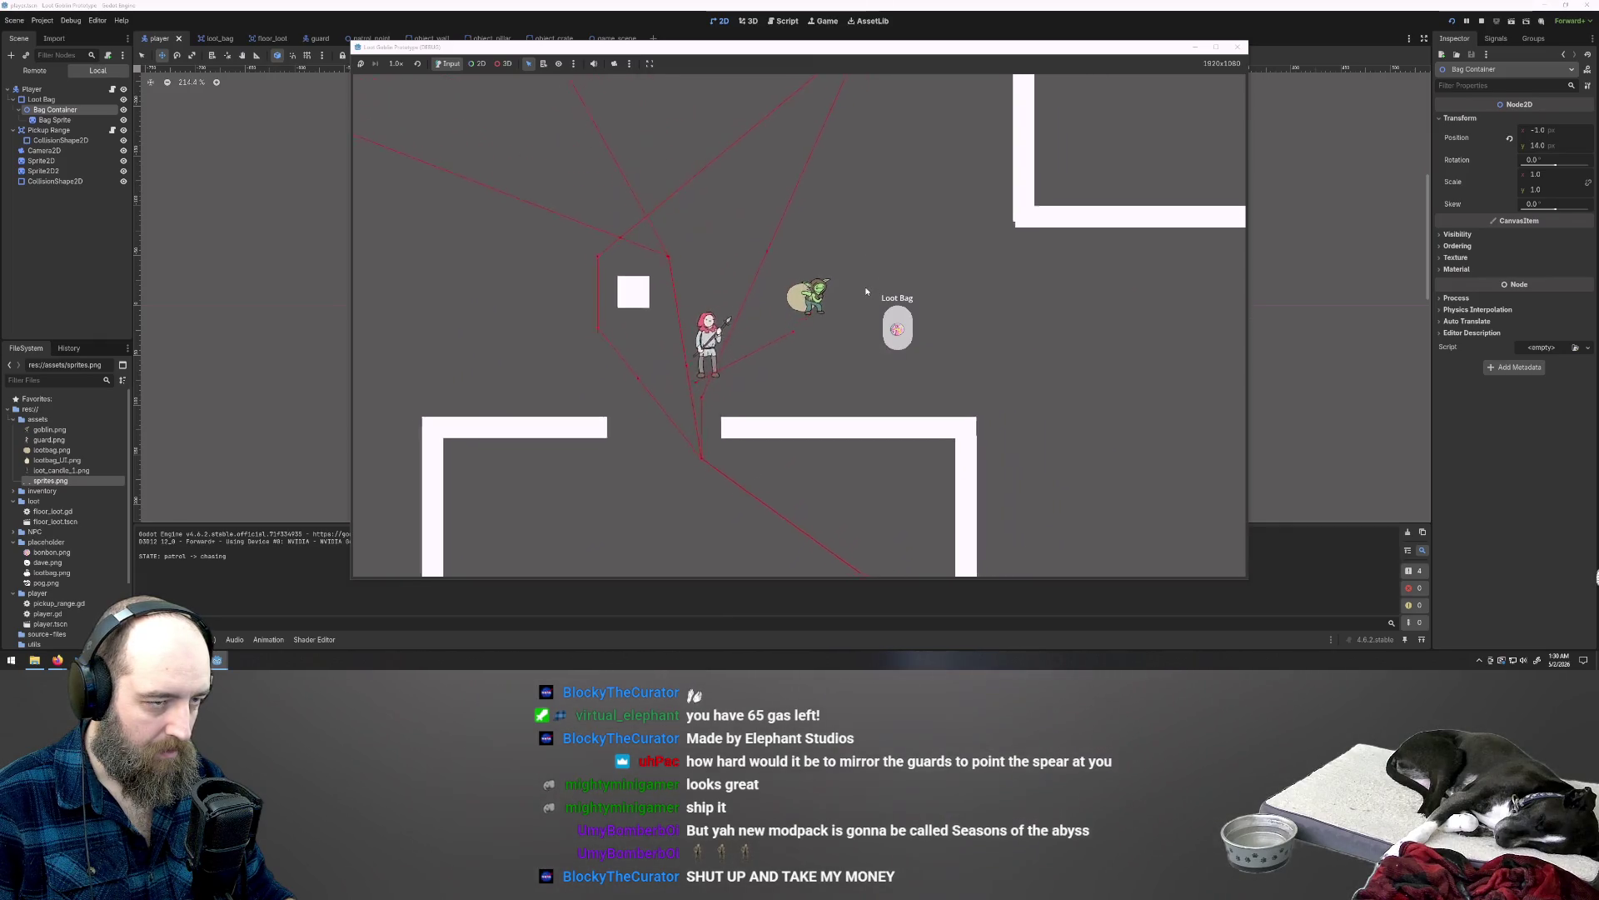
{"action": "key", "text": "w+d"}
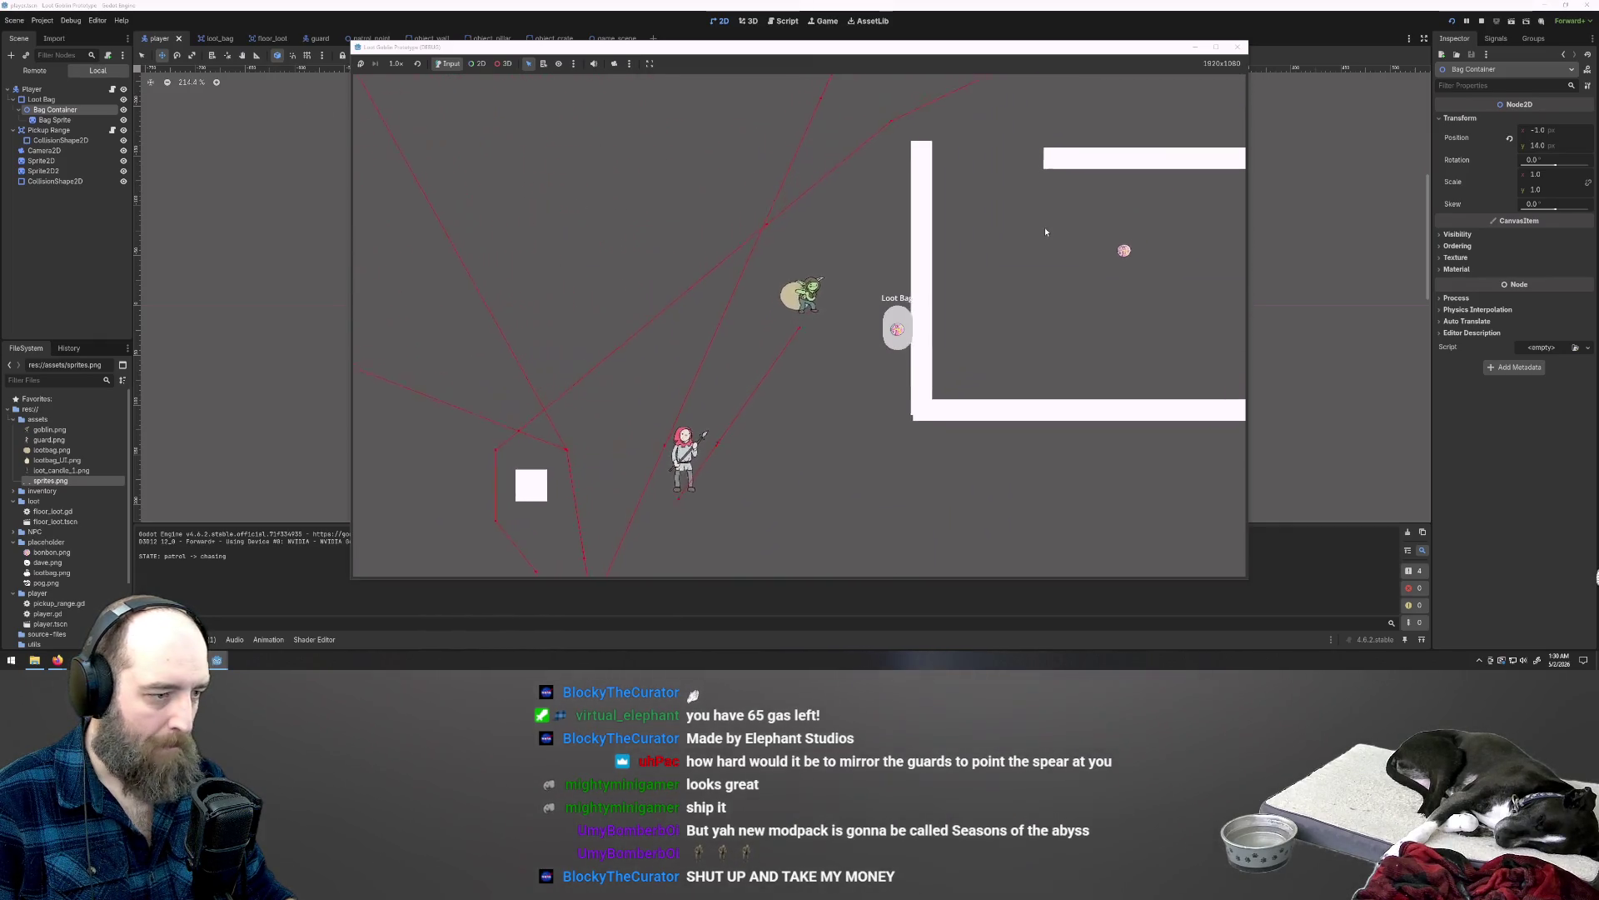
{"action": "key", "text": "d"}
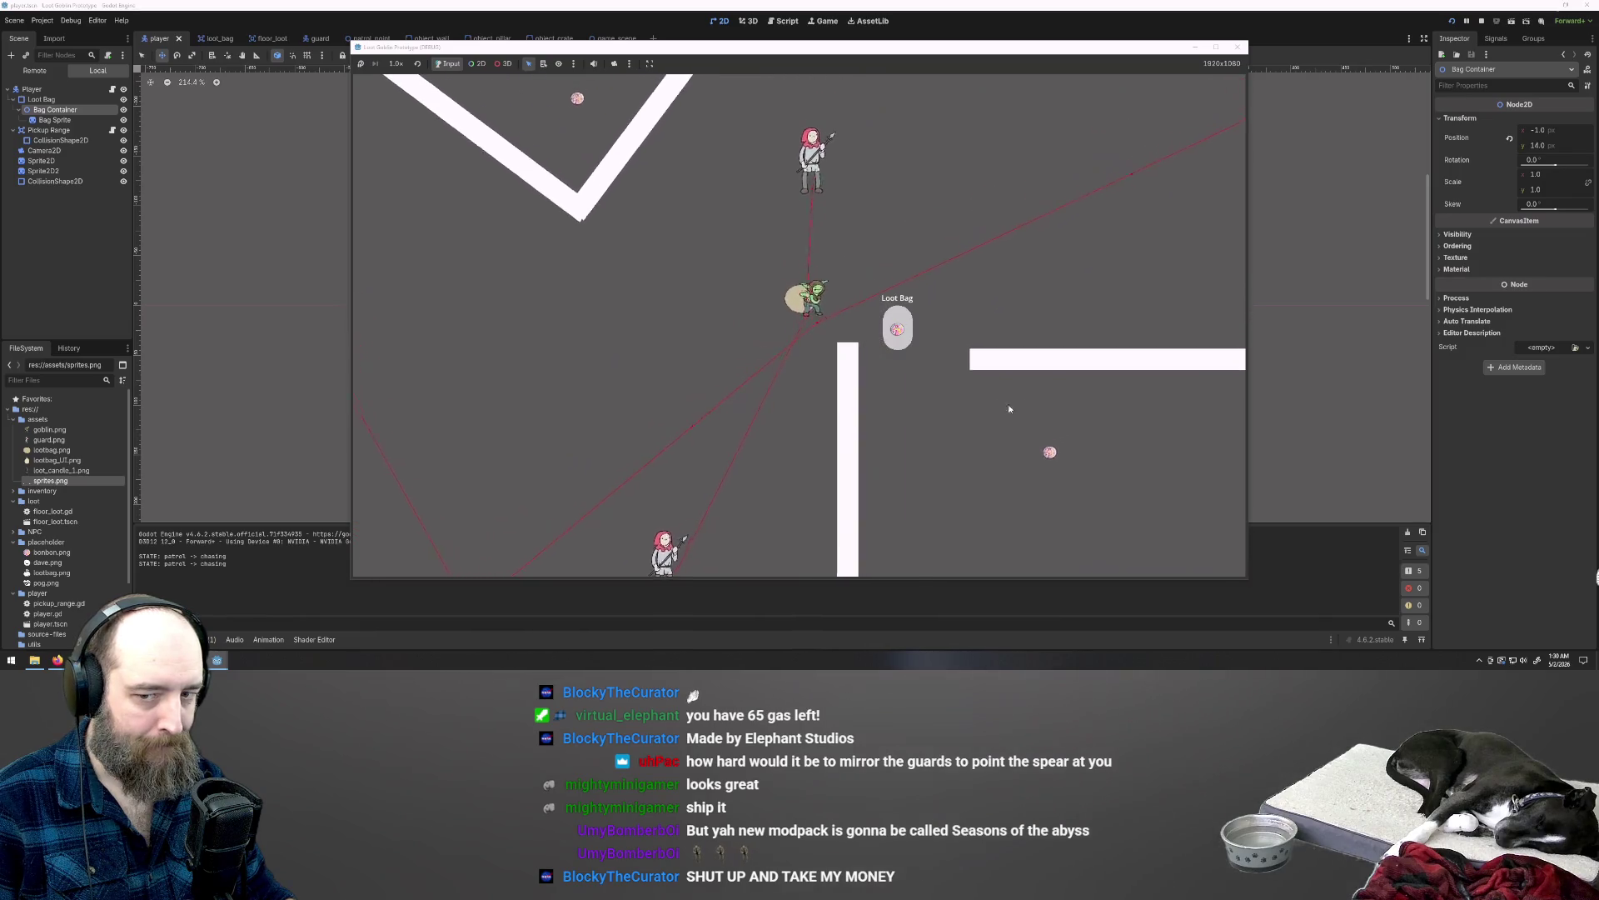
{"action": "key", "text": "d"}
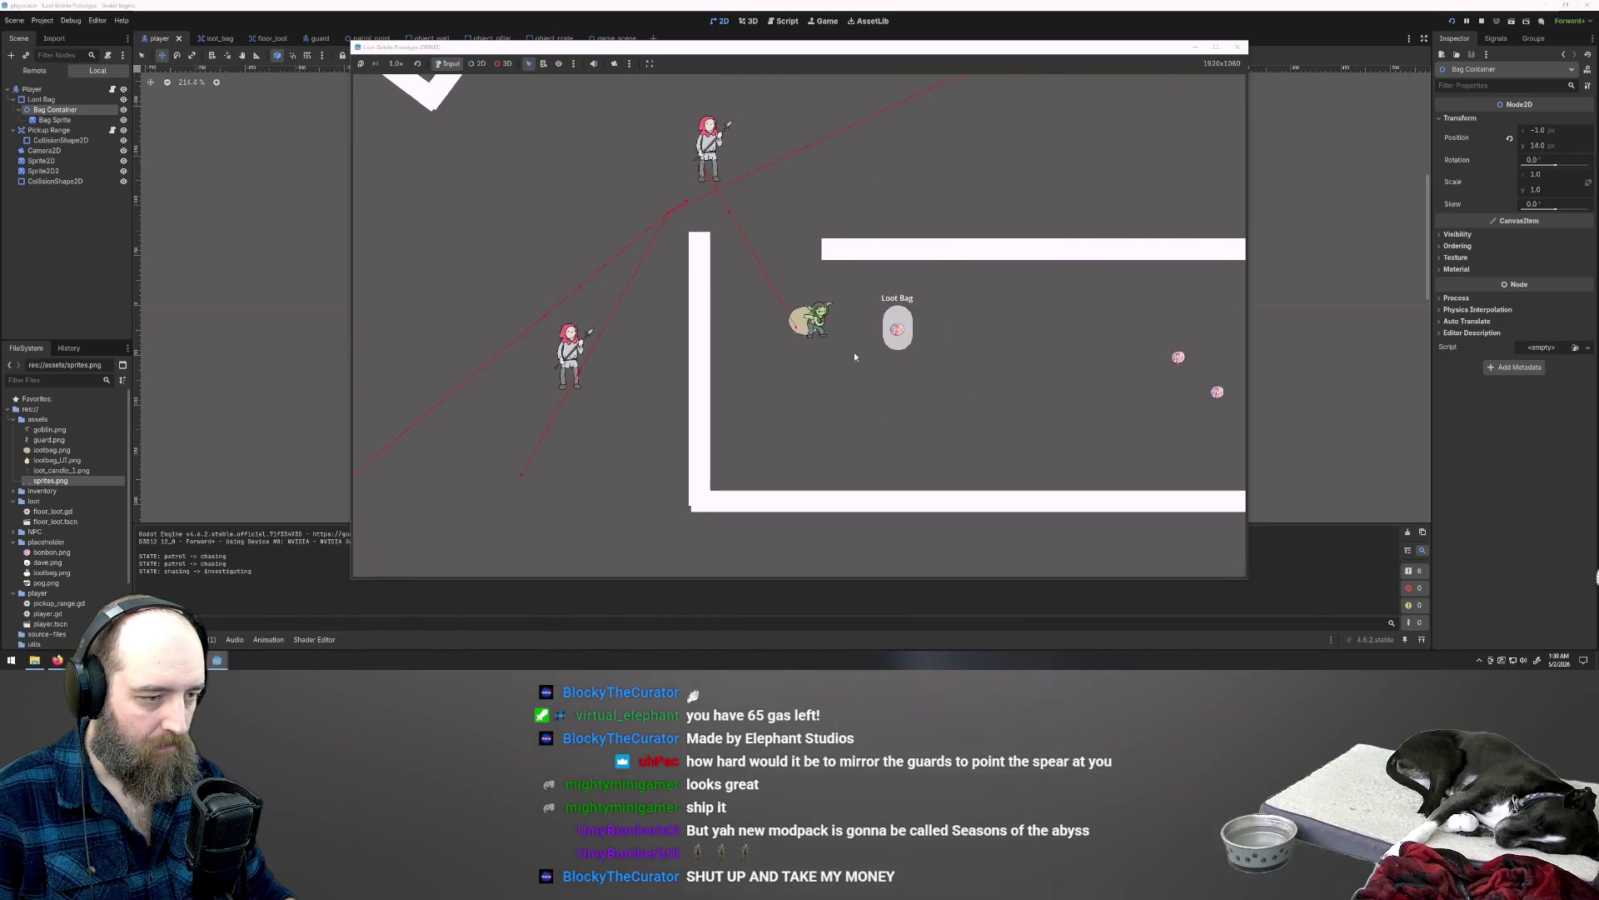
{"action": "key", "text": "d"}
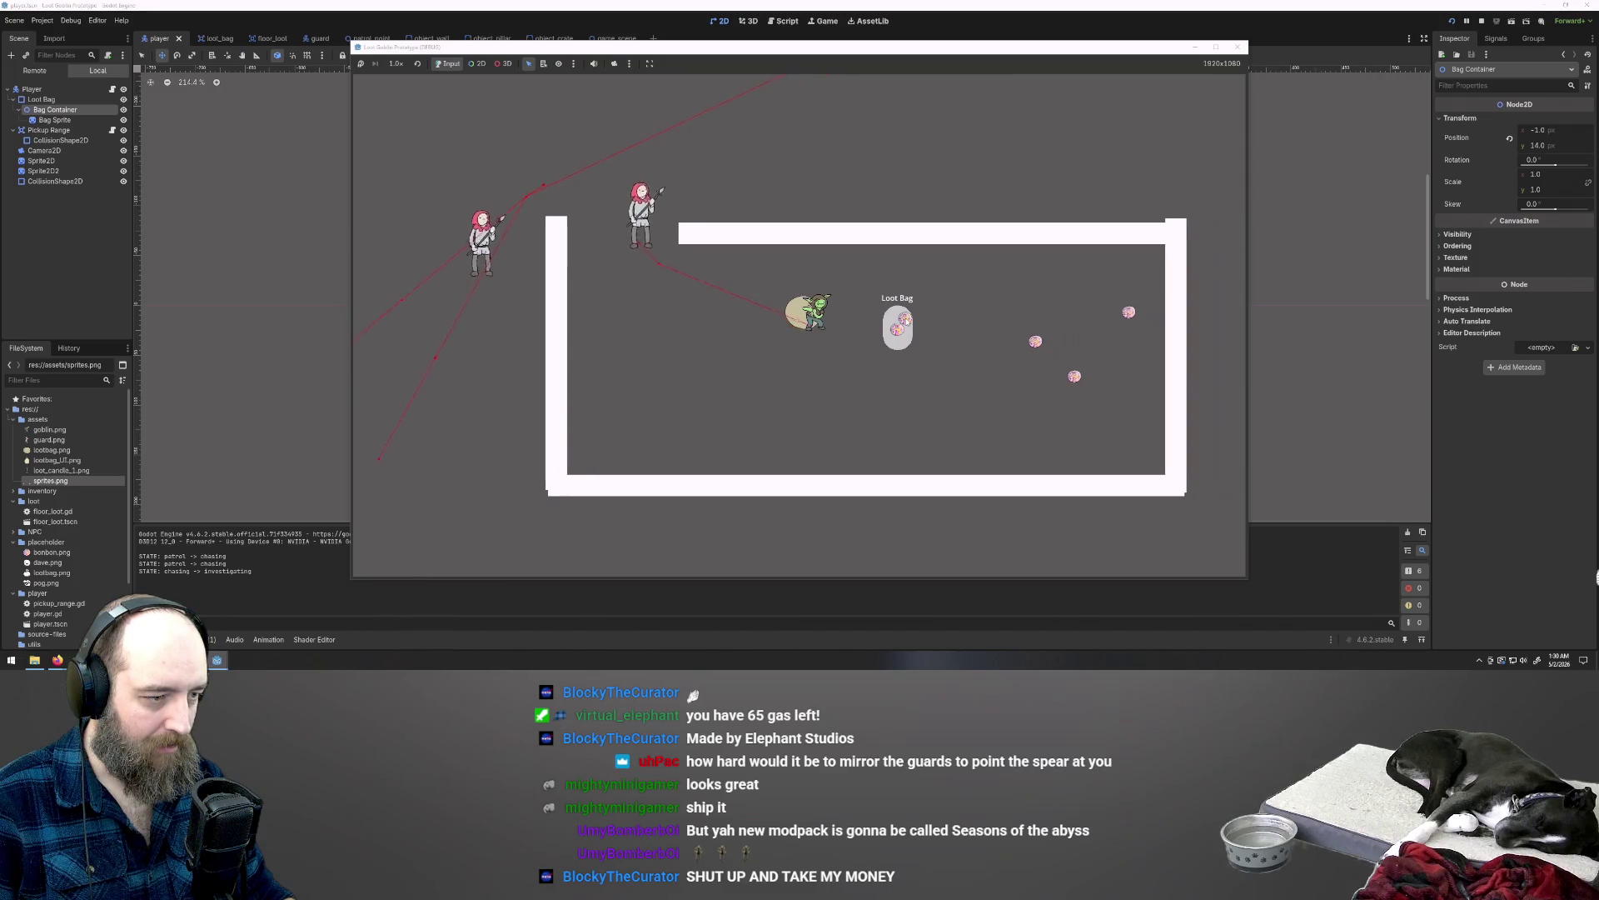
{"action": "key", "text": "d"}
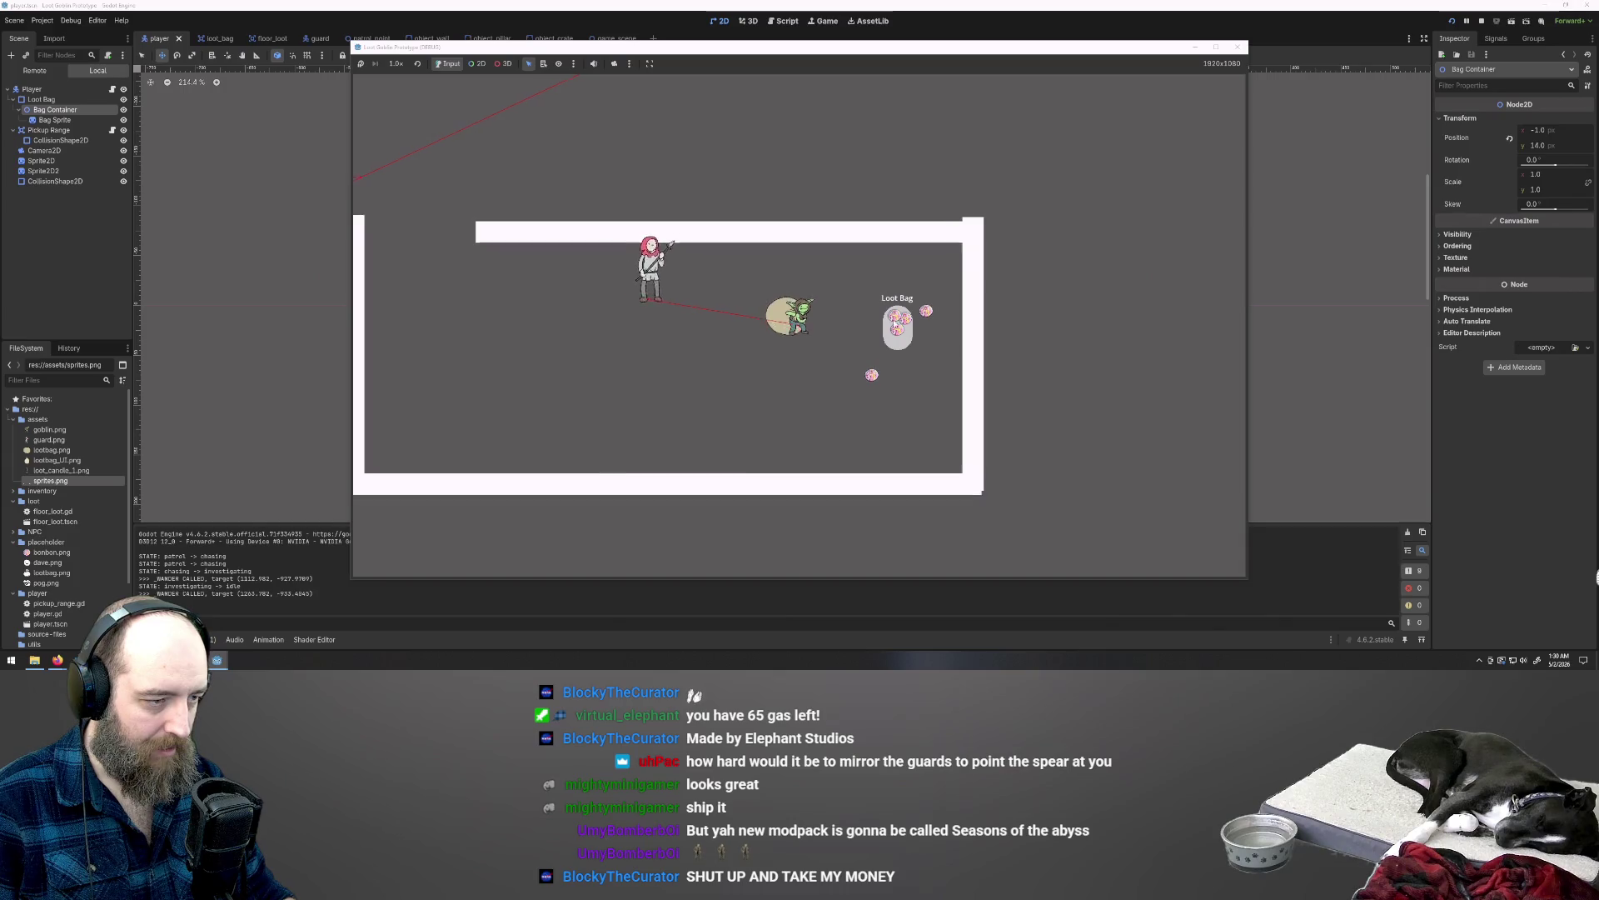
{"action": "key", "text": "d"}
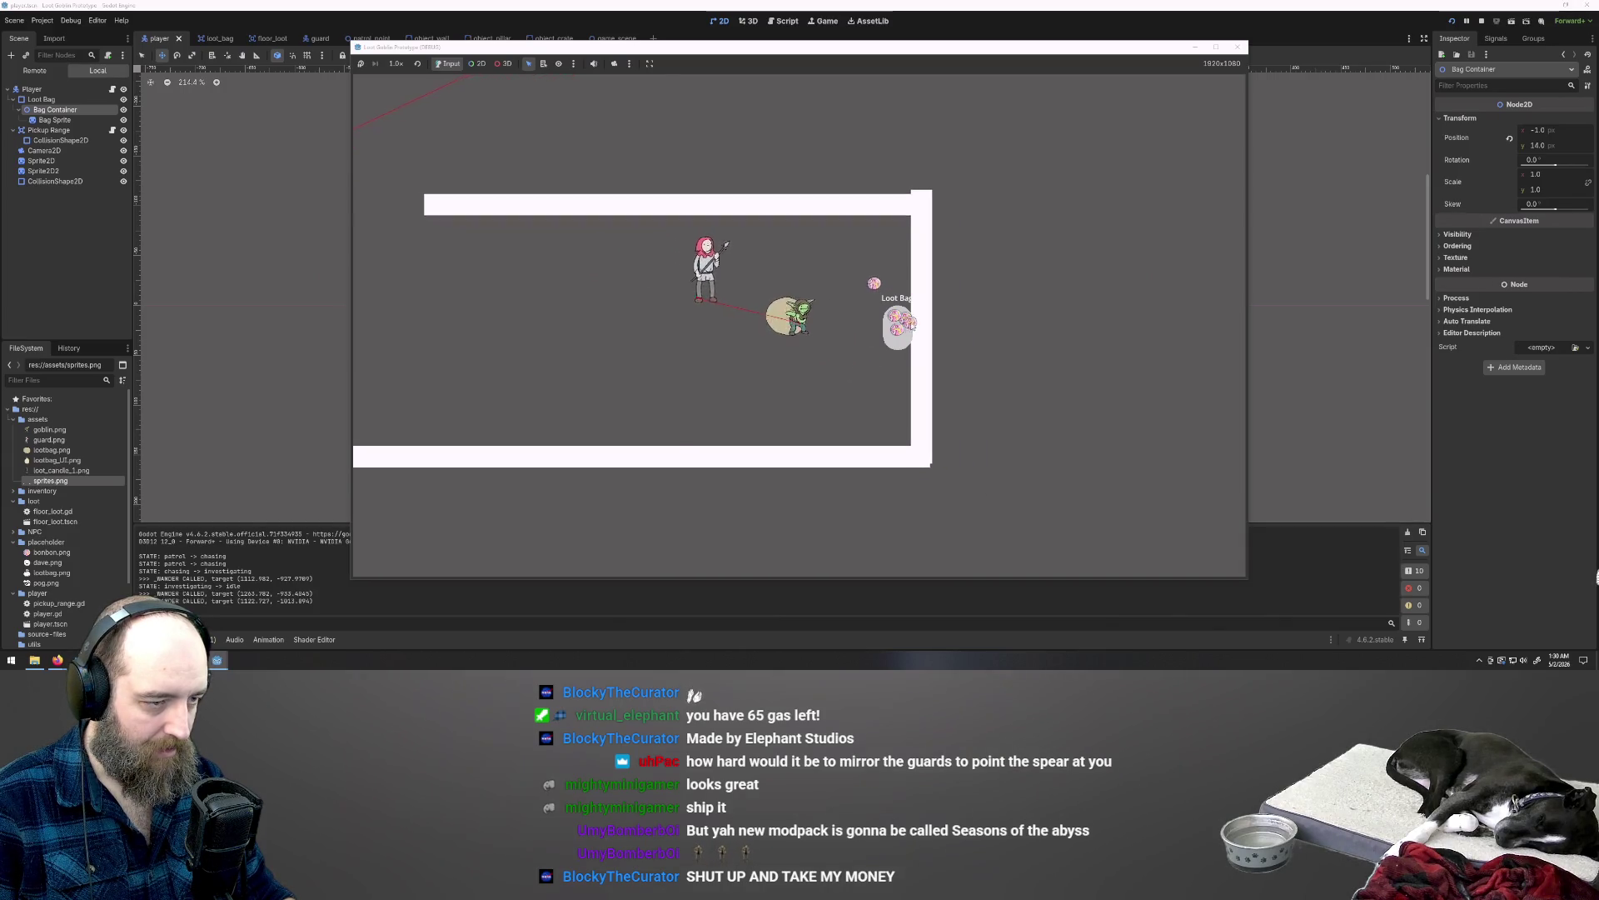
{"action": "key", "text": "s"}
{"action": "key", "text": "a"}
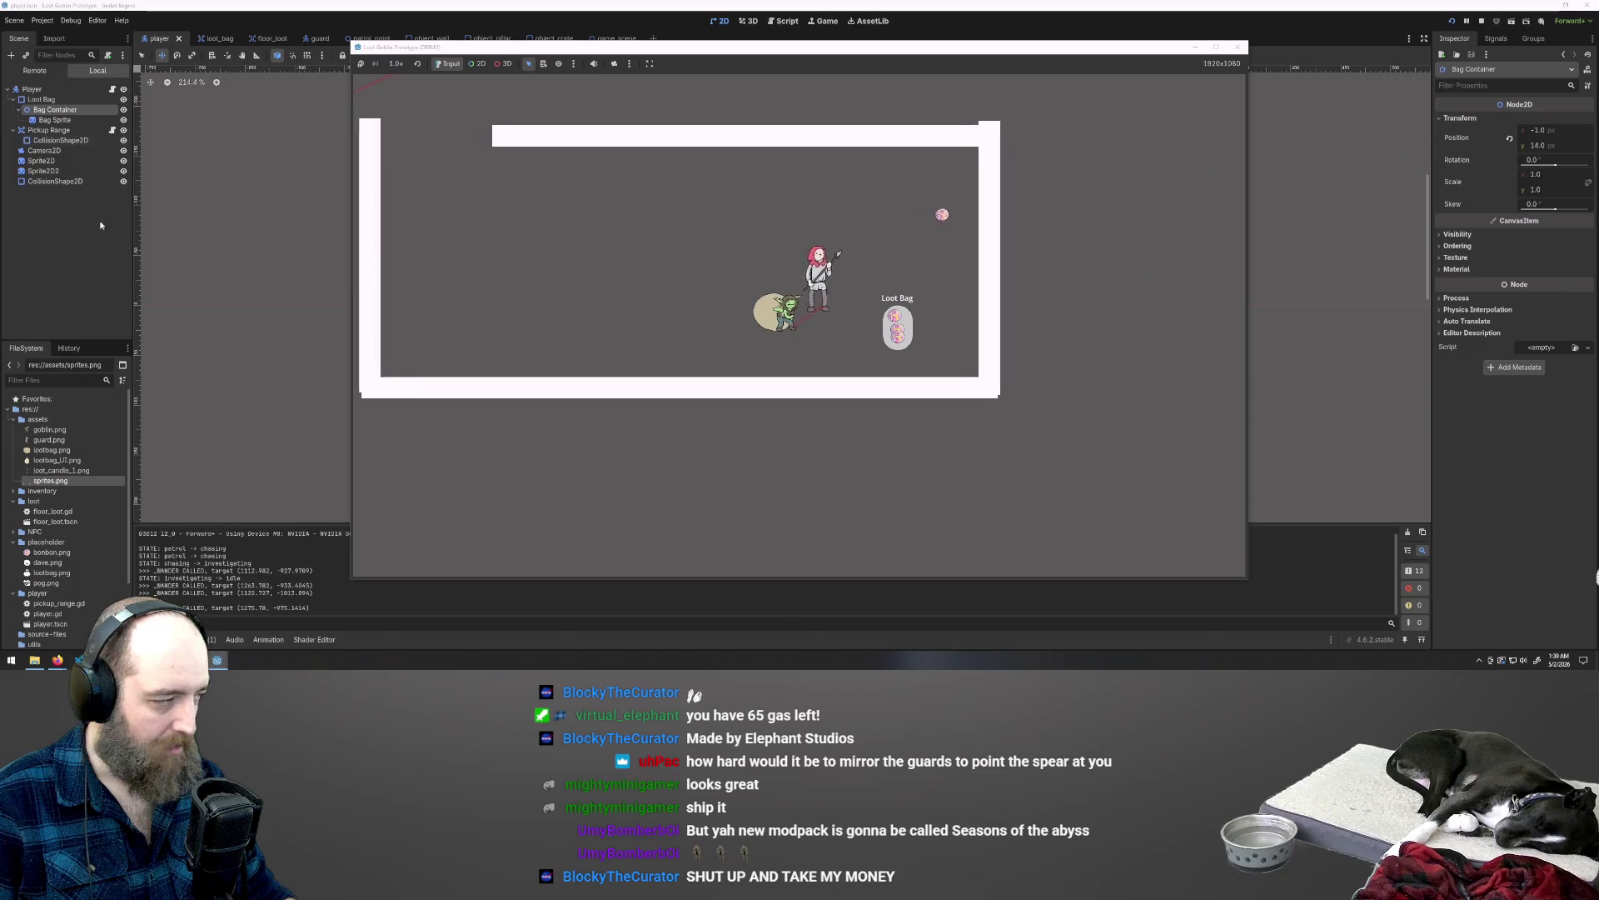
{"action": "key", "text": "w"}
{"action": "key", "text": "w"}
{"action": "key", "text": "w"}
Step: Evade the spear guards by moving right, then left, and stop the game
{"action": "key", "text": "d"}
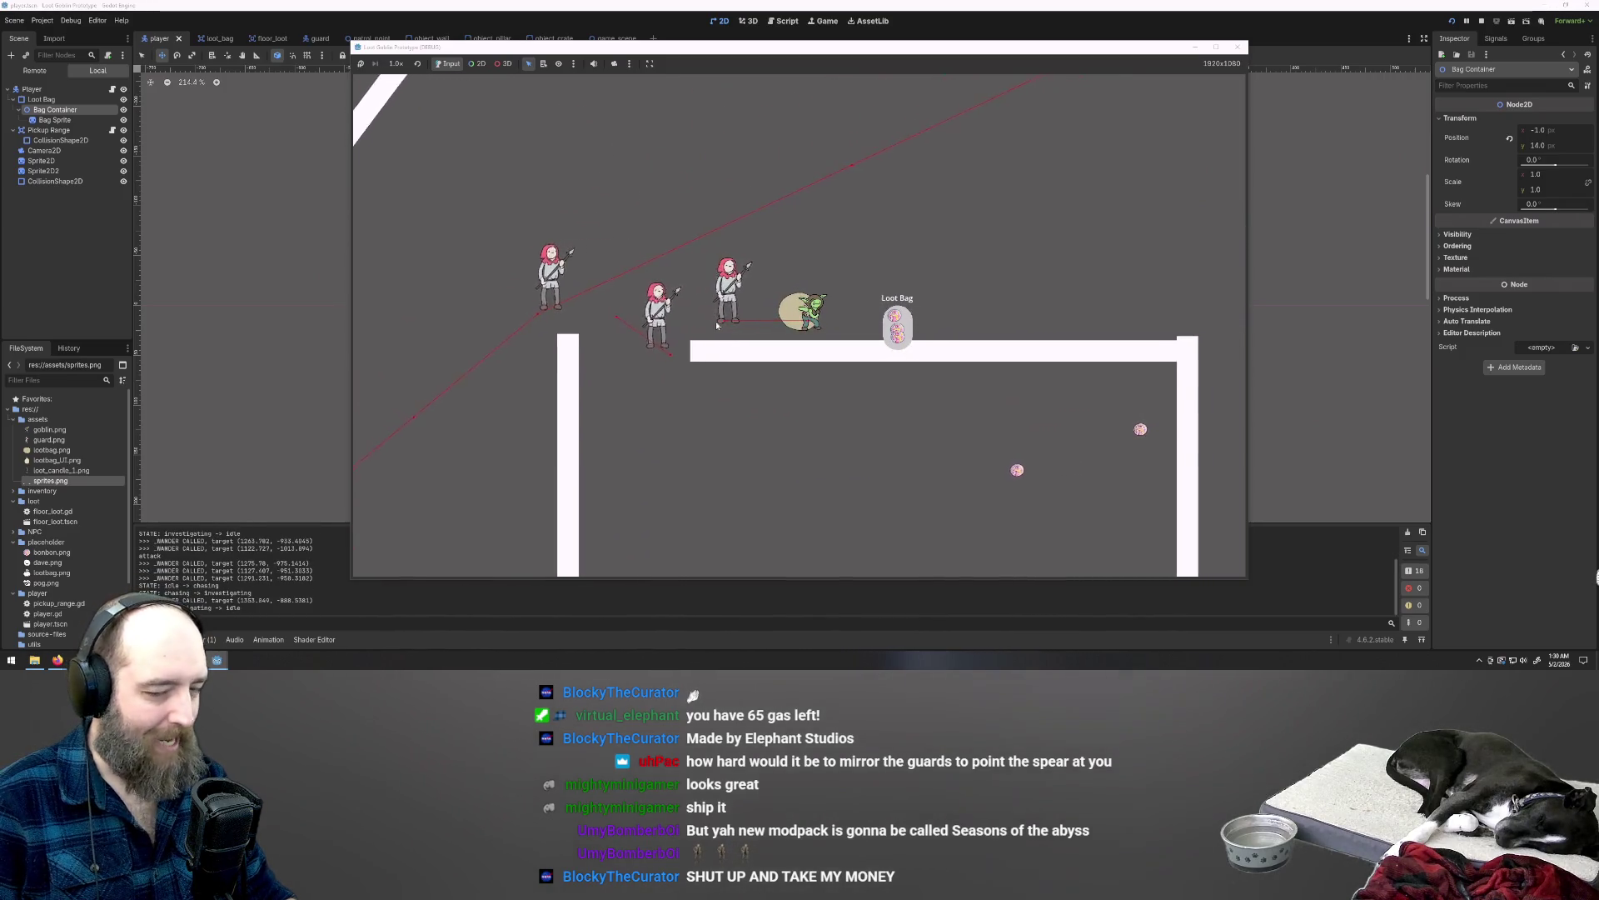
{"action": "key", "text": "d"}
{"action": "key", "text": "d"}
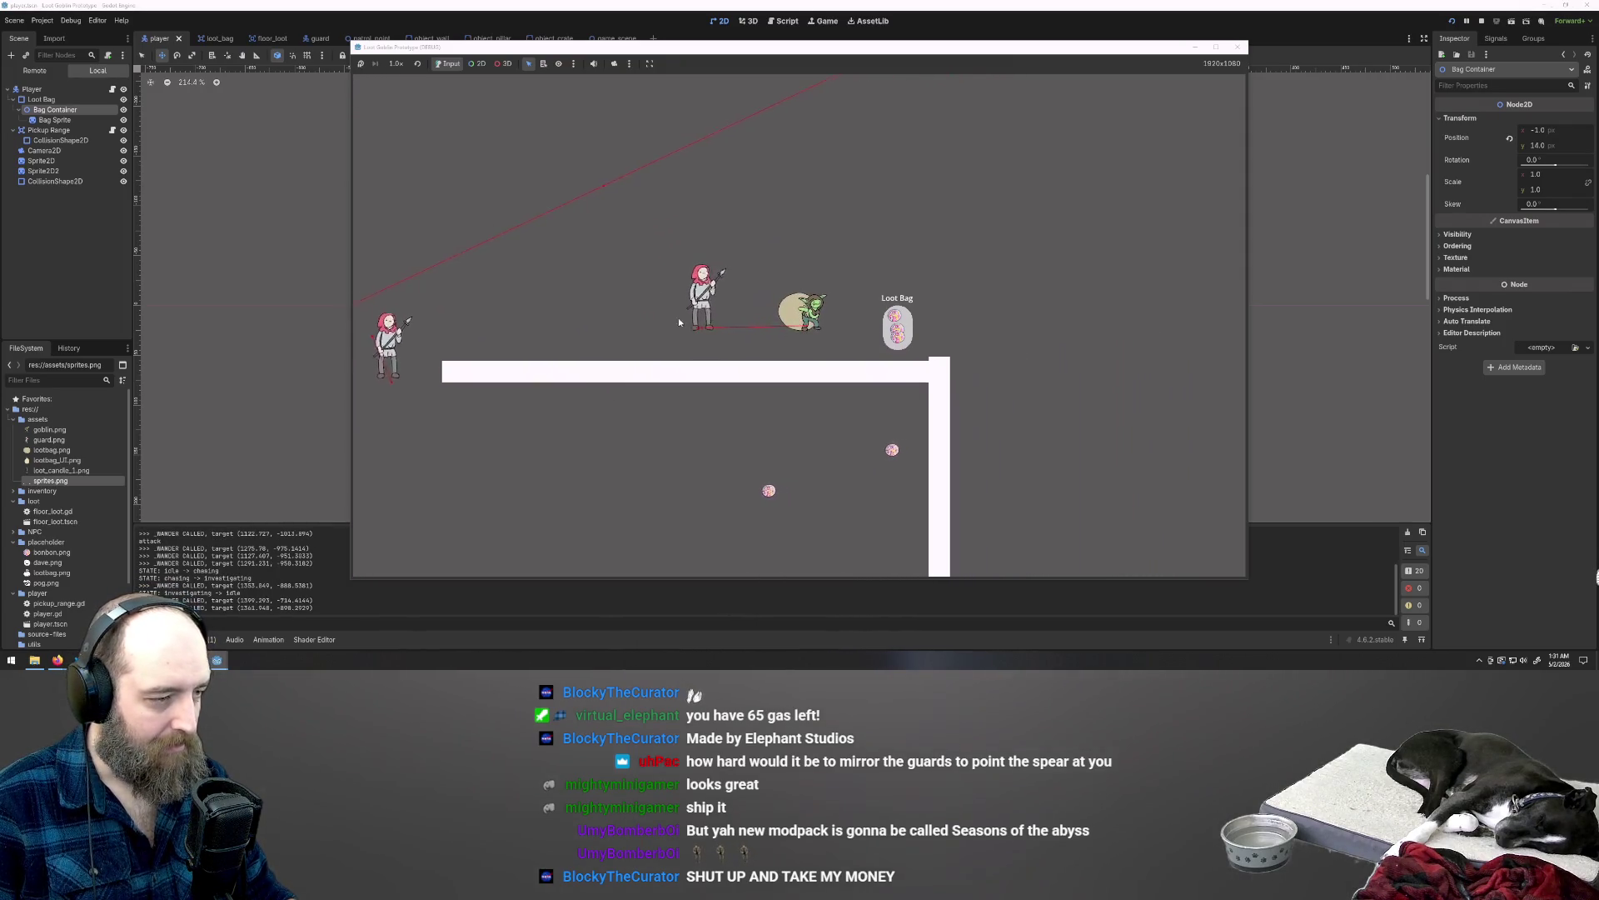
{"action": "key", "text": "d"}
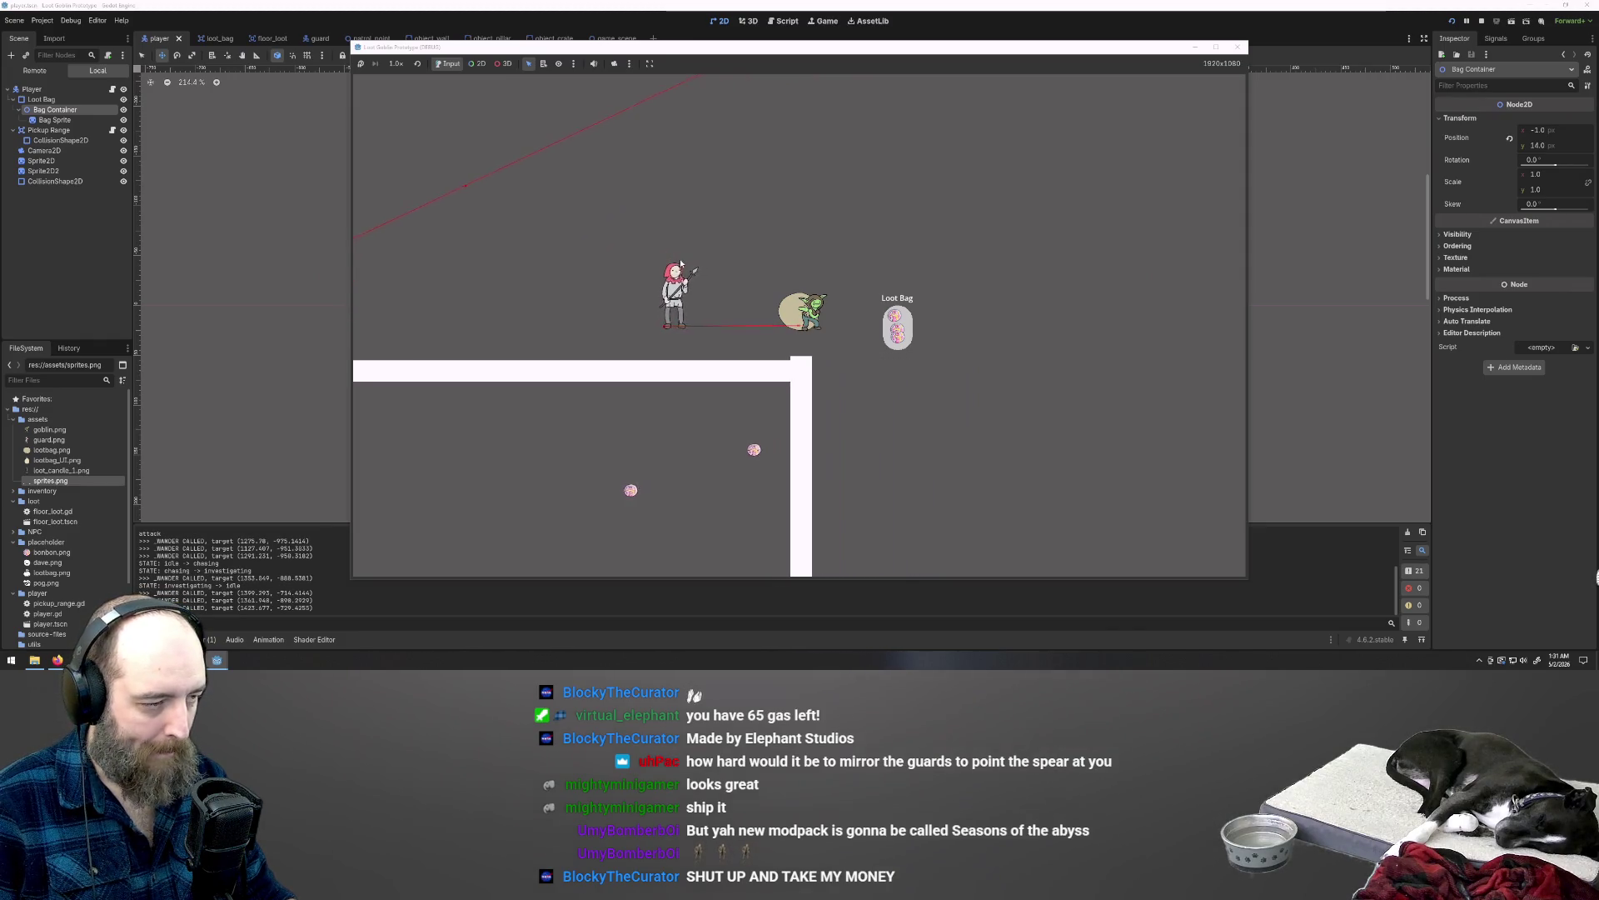
{"action": "key", "text": "d"}
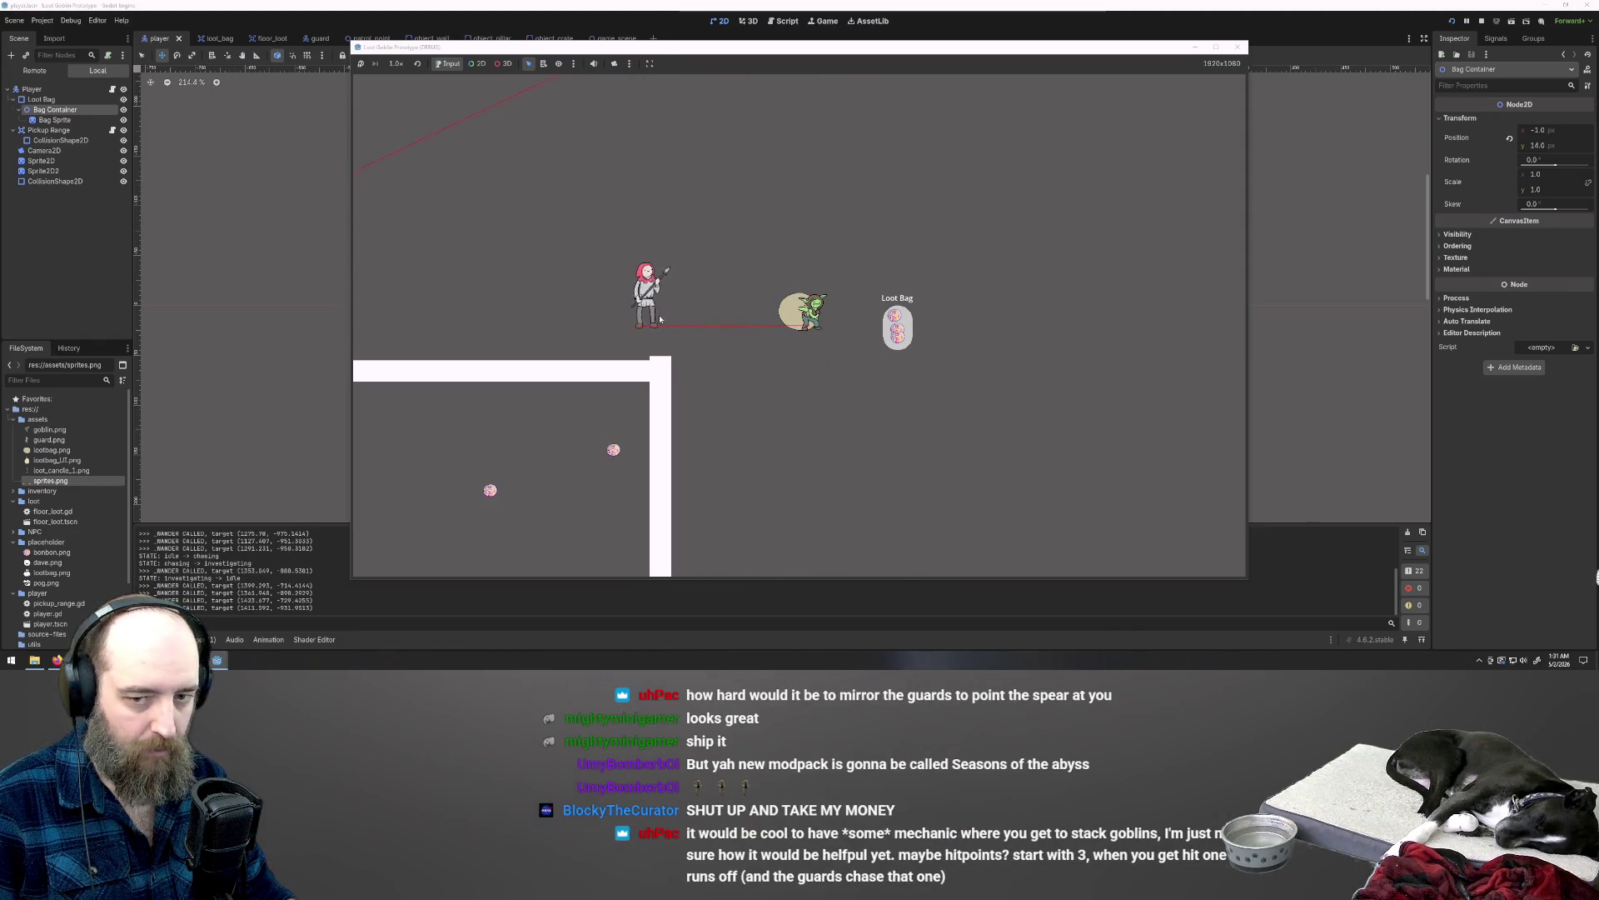
{"action": "key", "text": "s"}
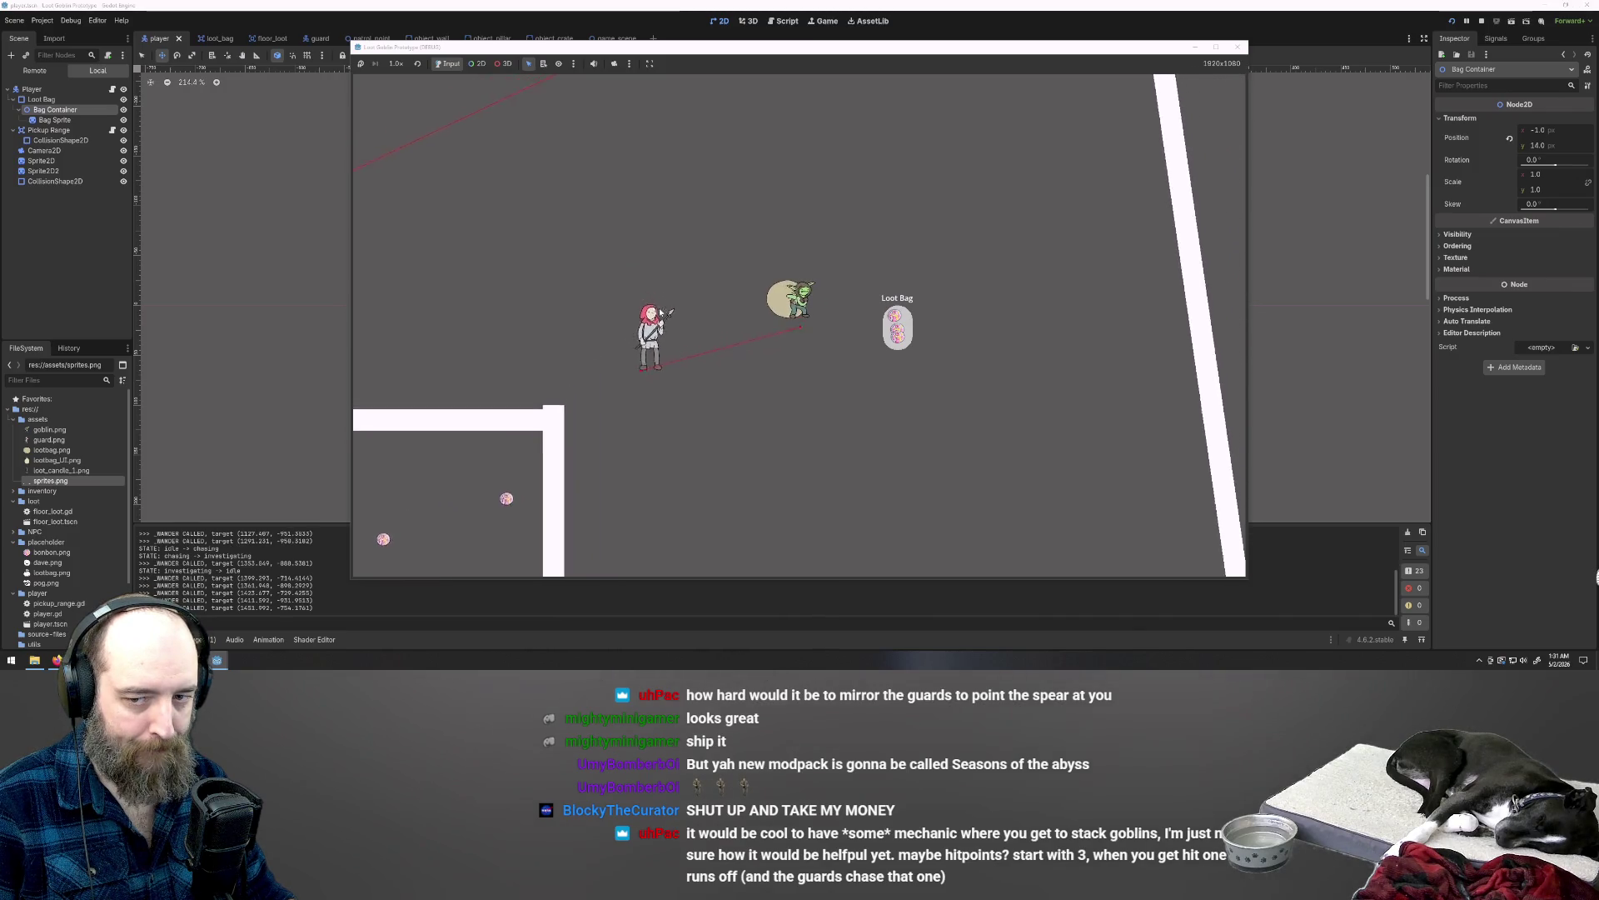
{"action": "key", "text": "w+a"}
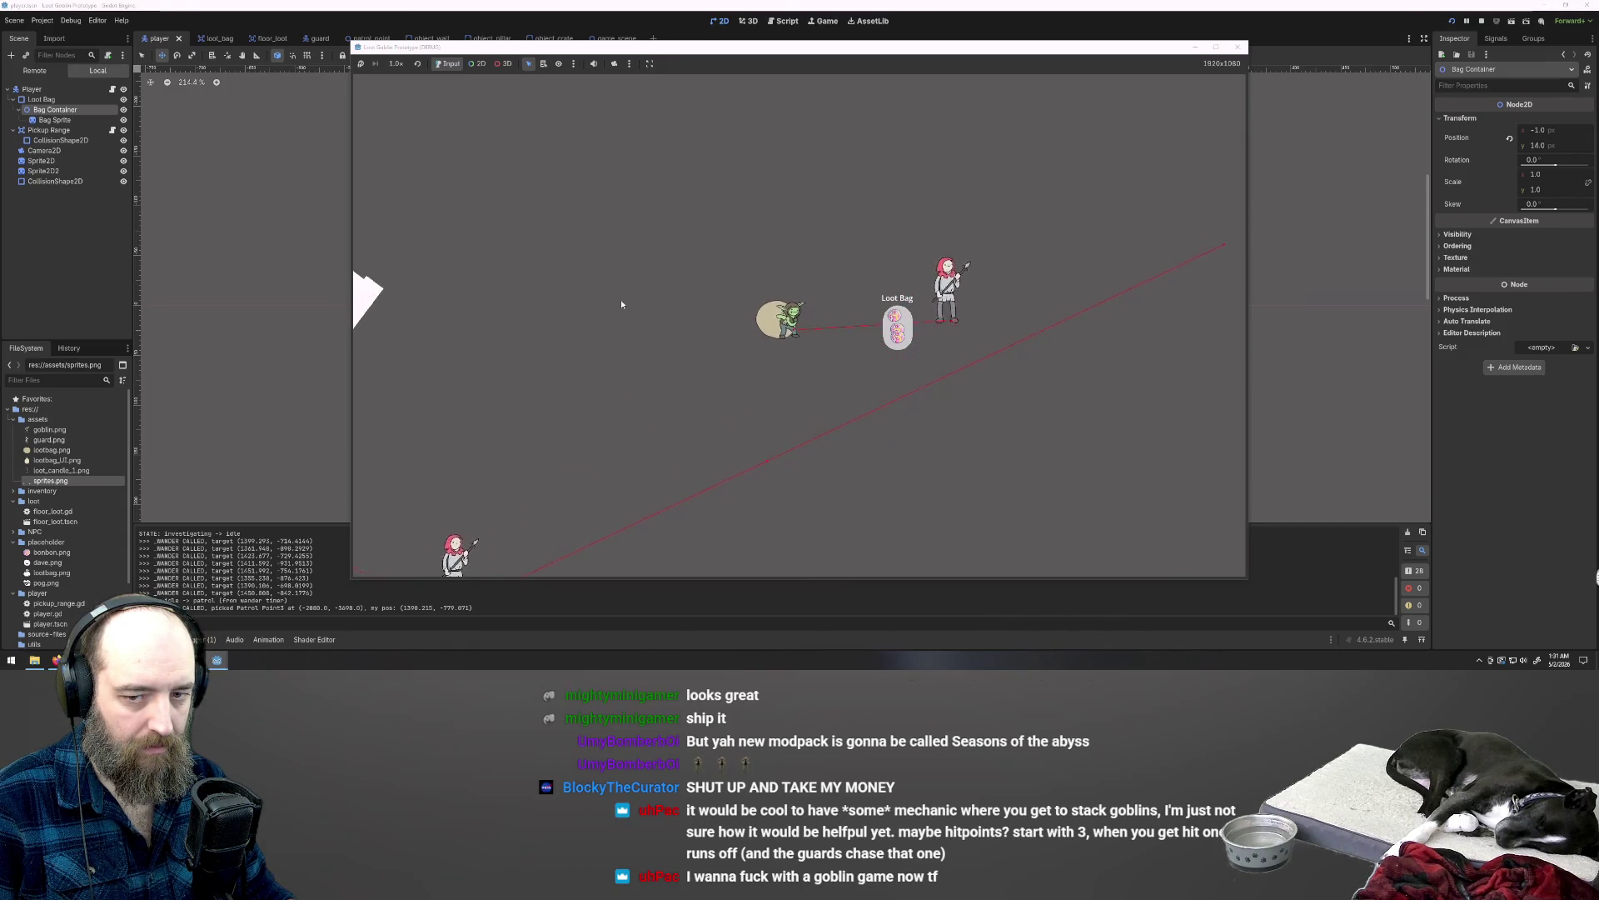
{"action": "key", "text": "a"}
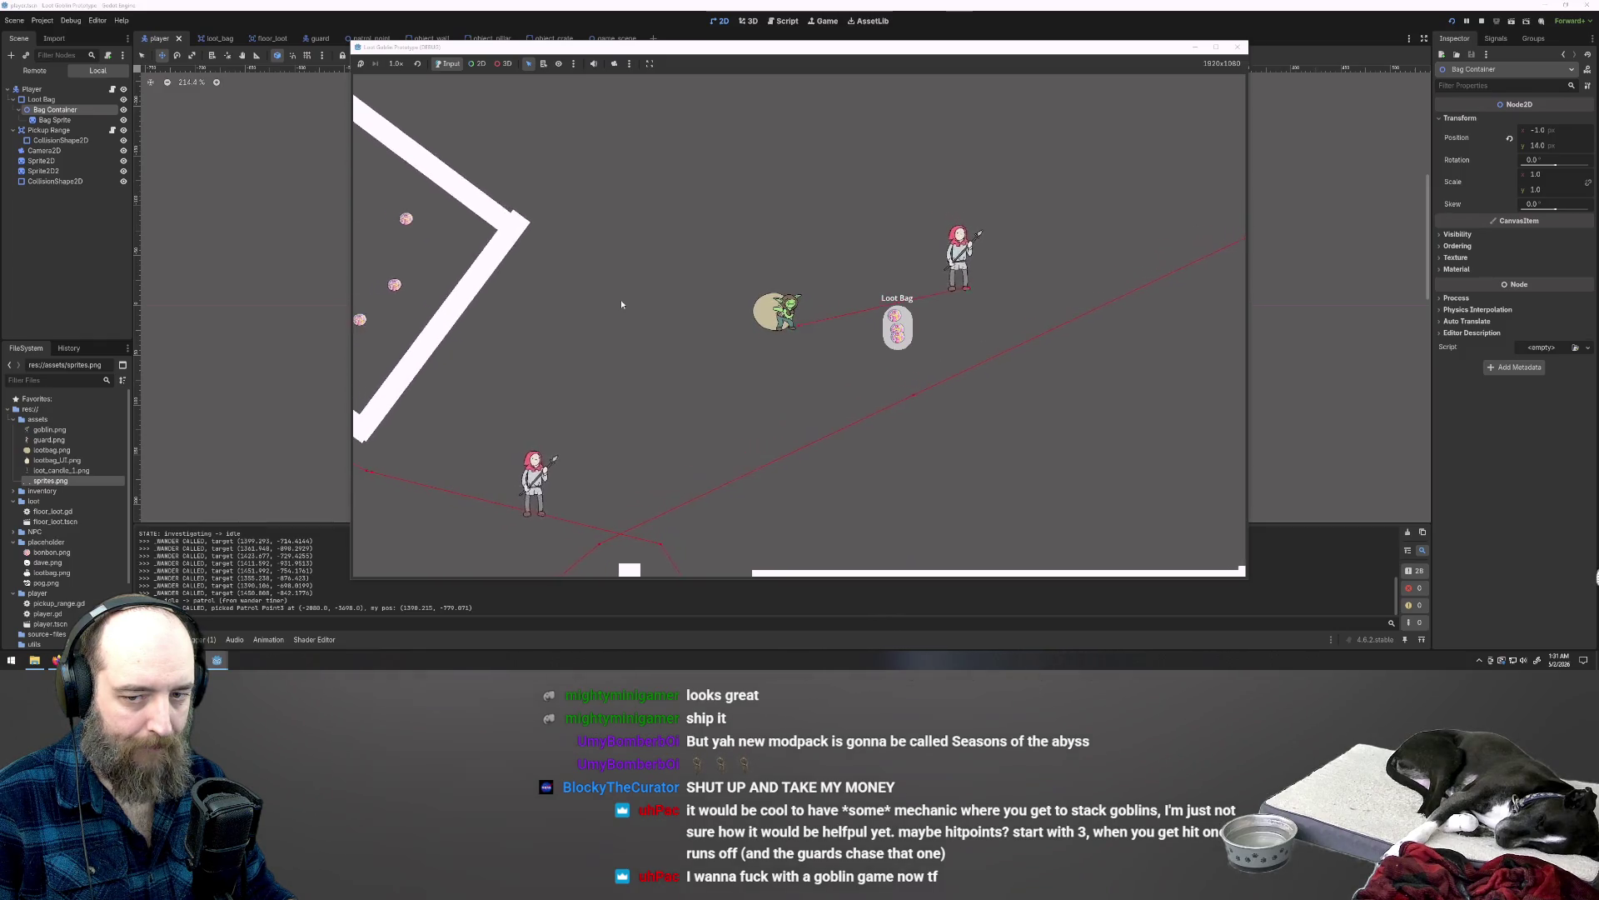
{"action": "key", "text": "a"}
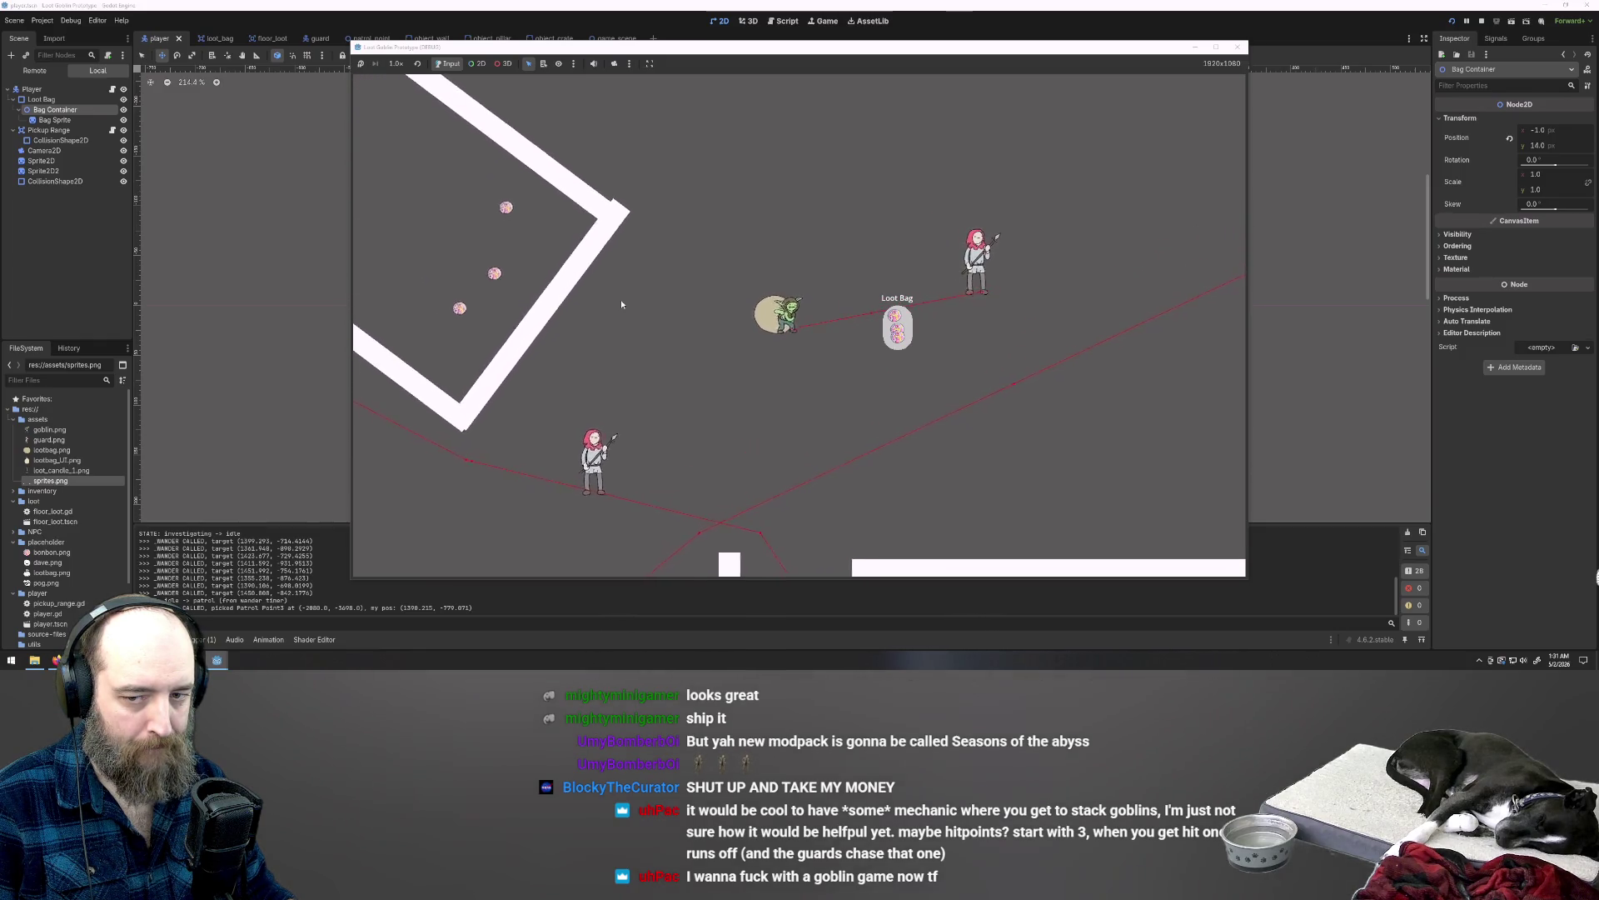
{"action": "key", "text": "w"}
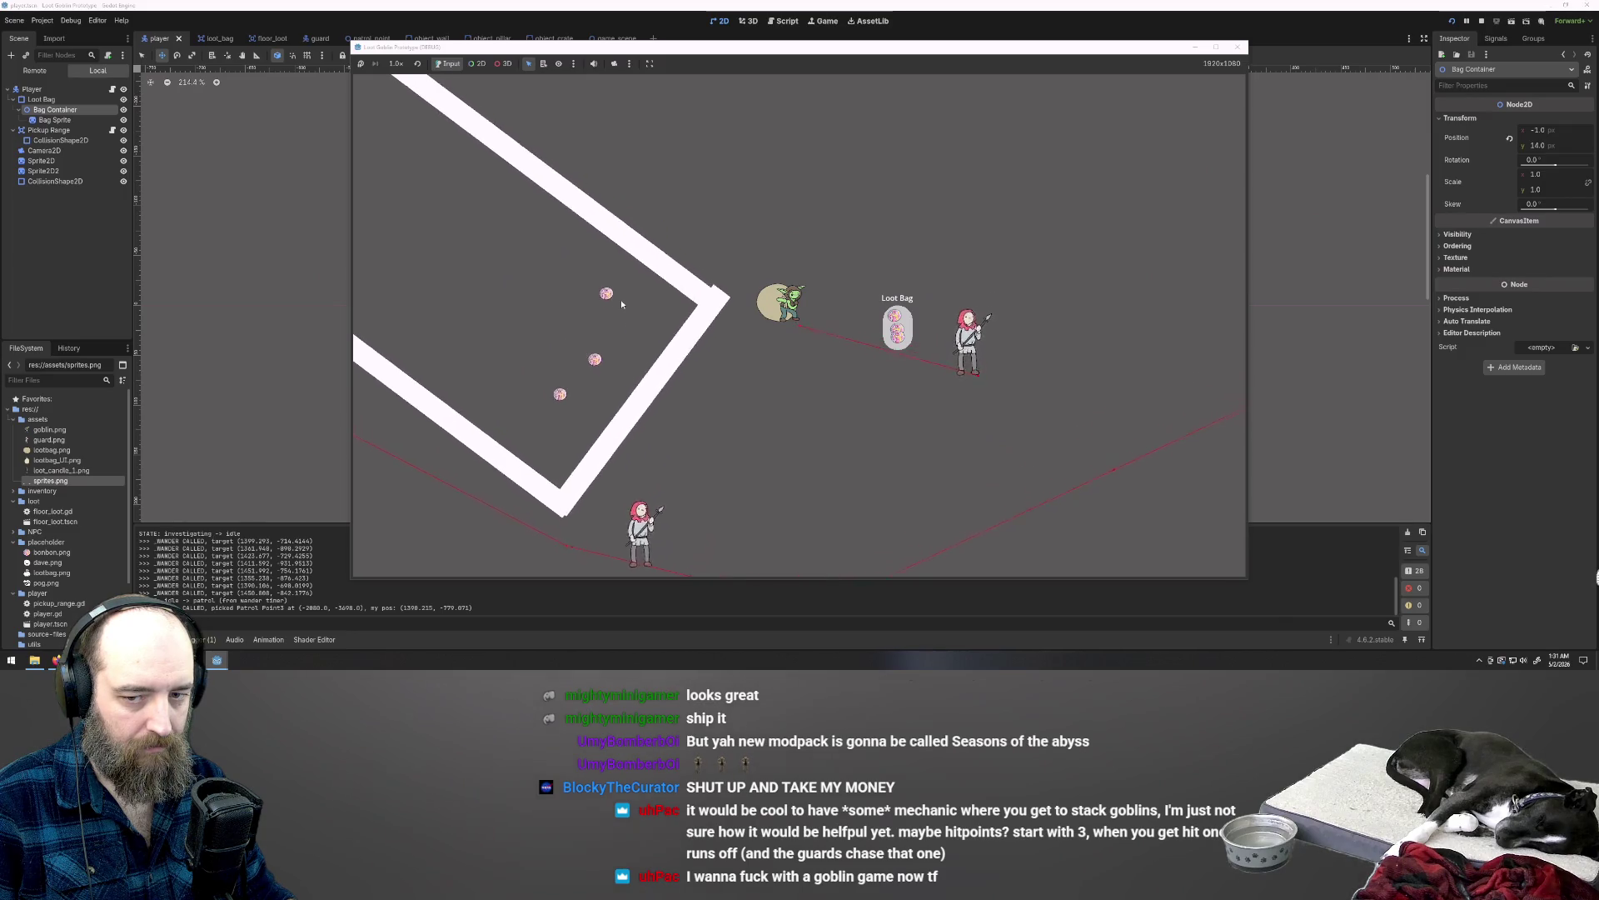
{"action": "key", "text": "a"}
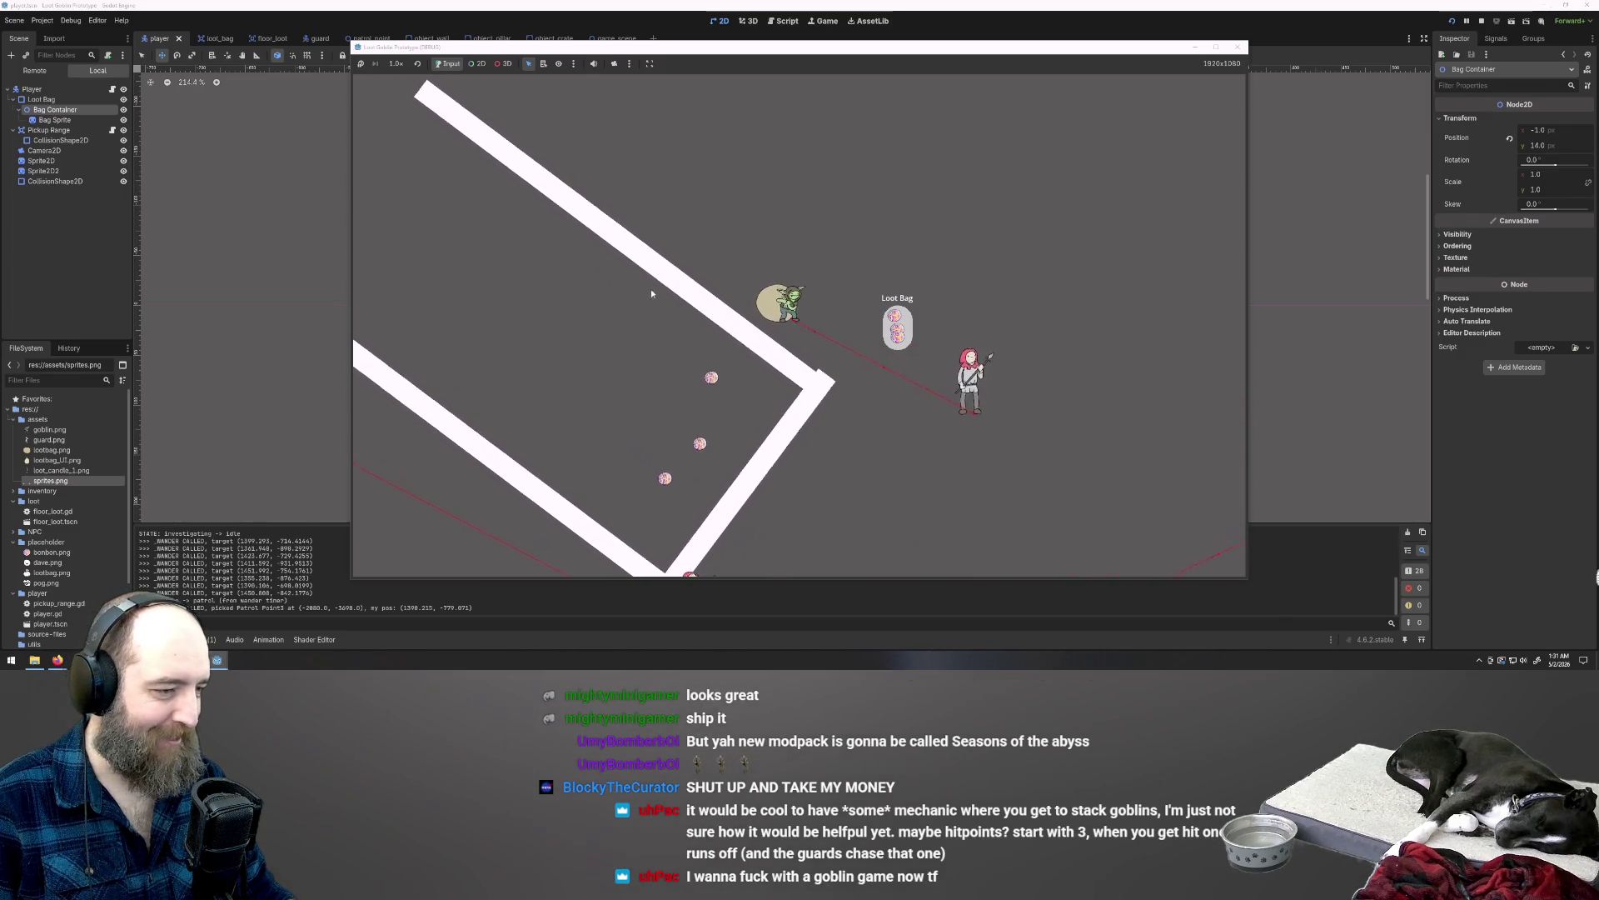
{"action": "key", "text": "d"}
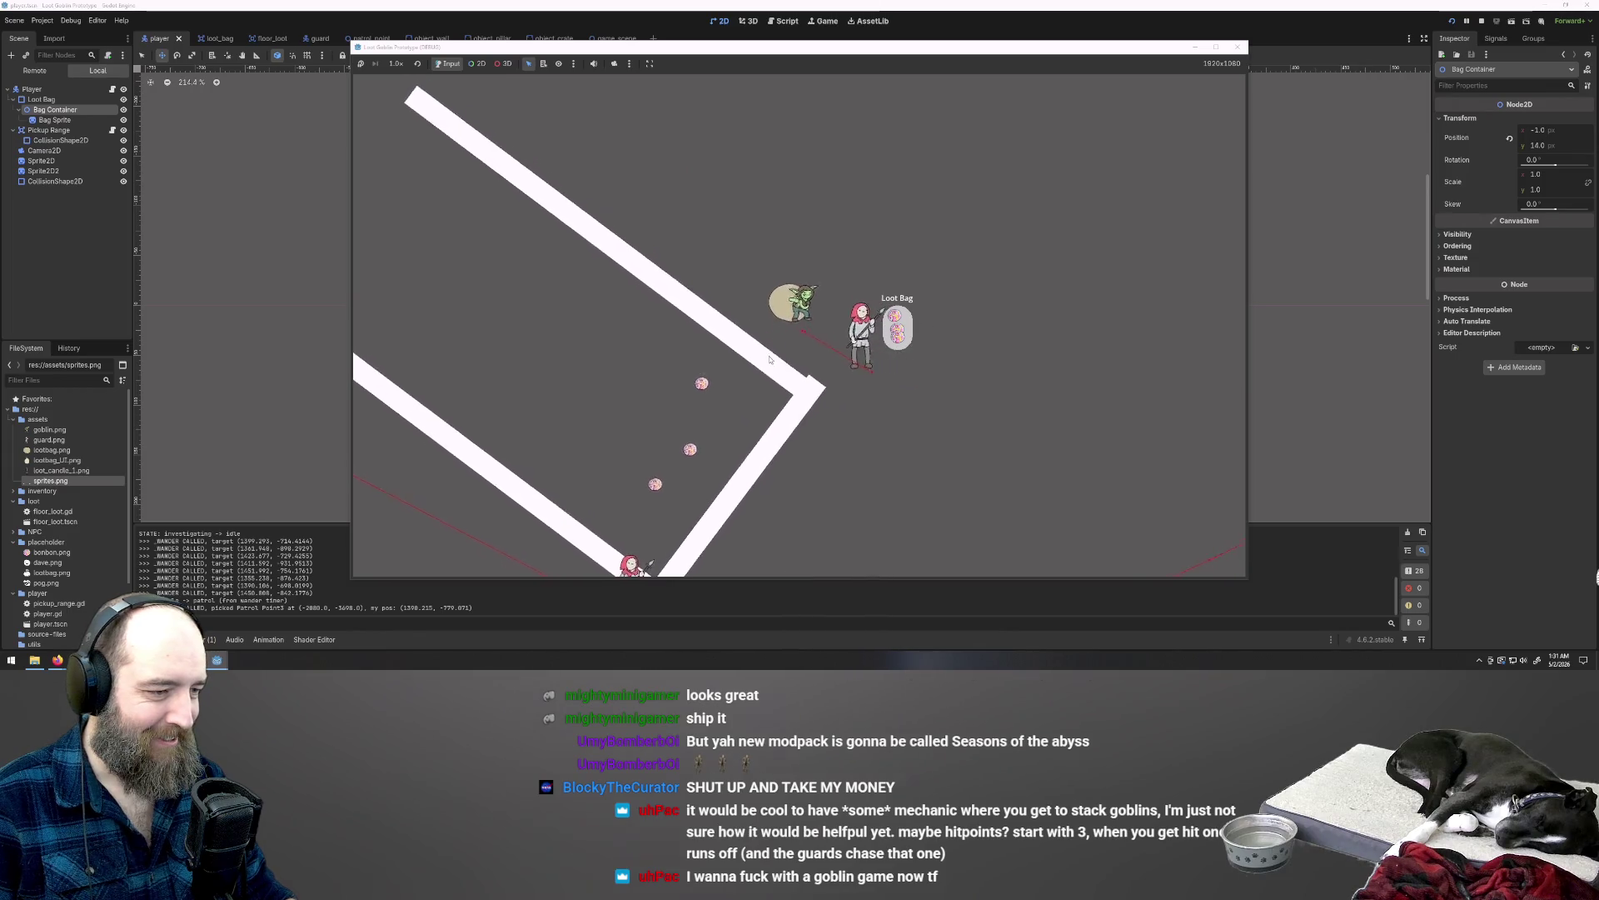
{"action": "key", "text": "a"}
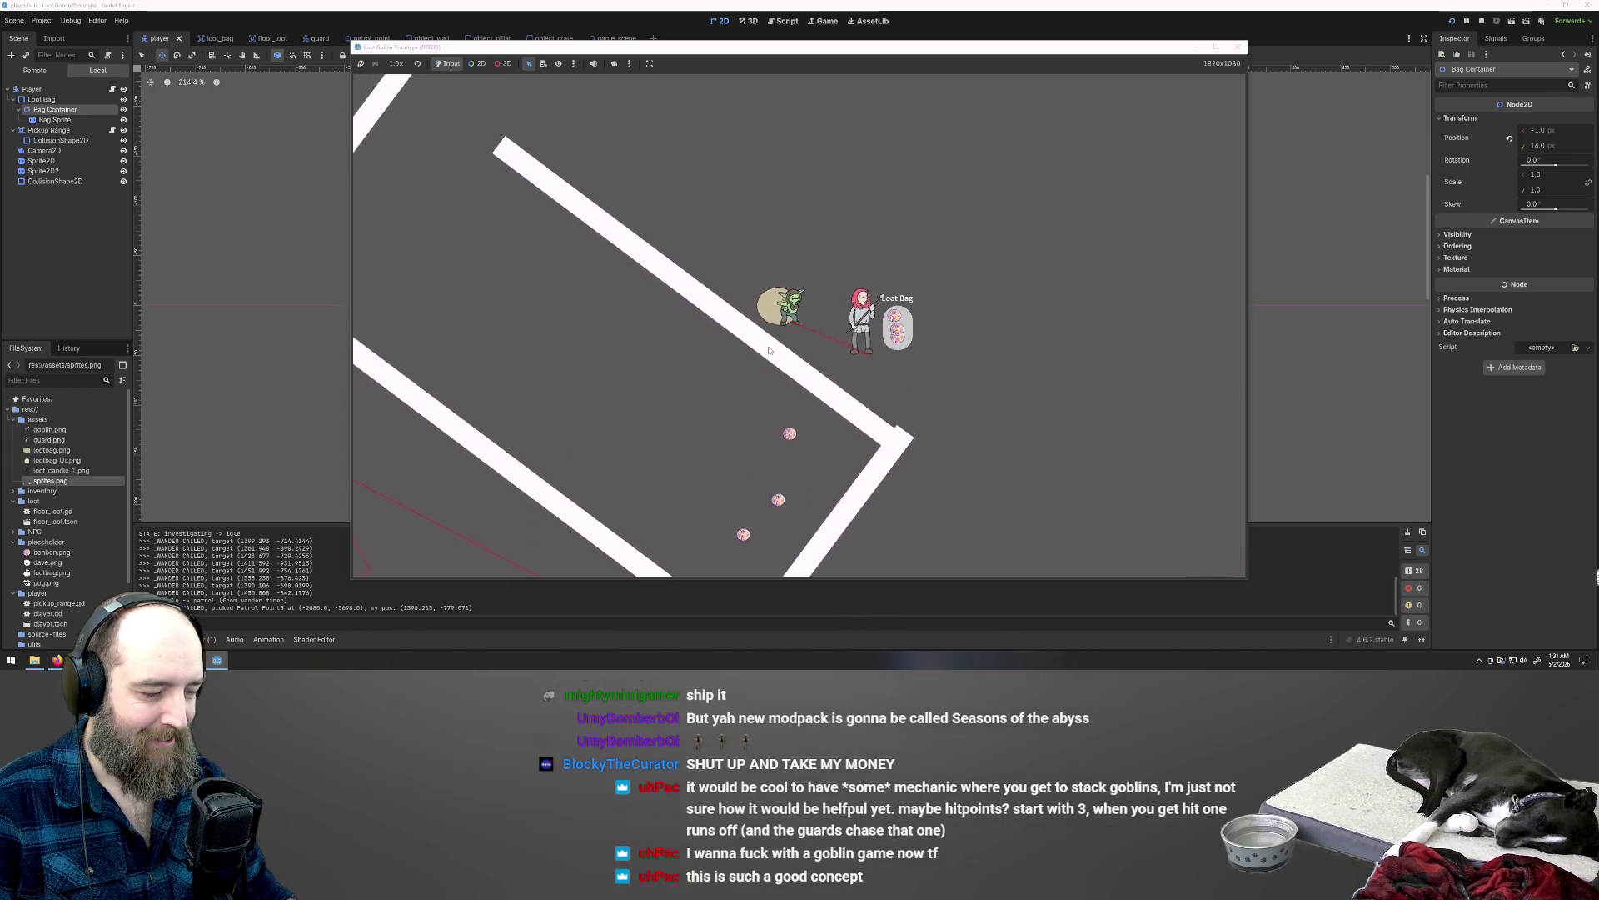
{"action": "key", "text": "F8"}
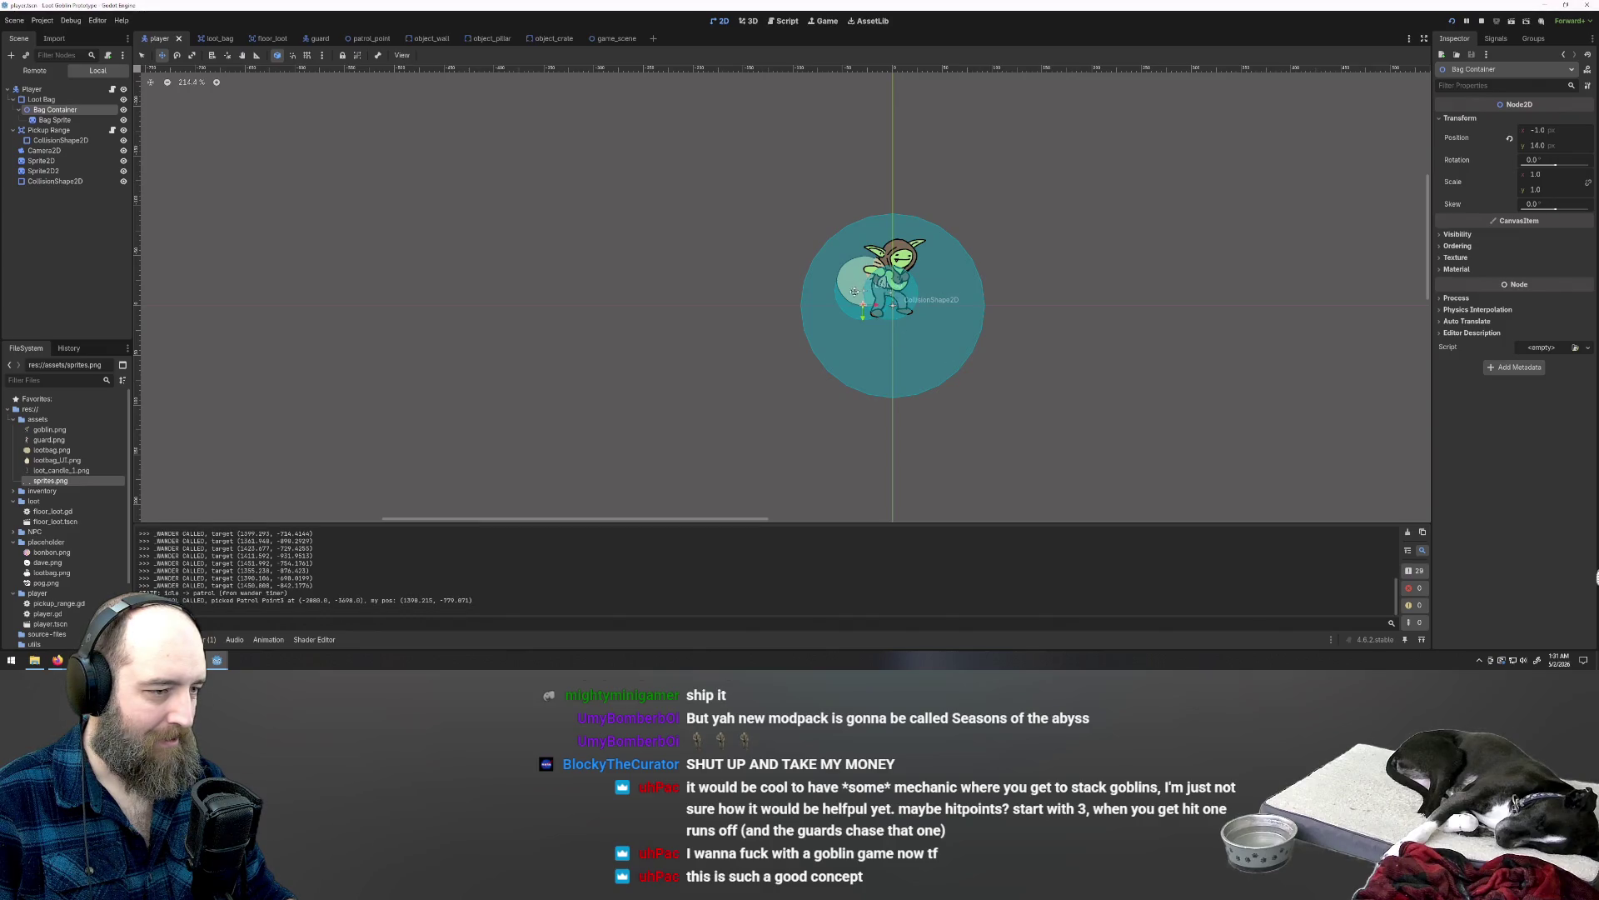
Step: Try nudging the Bag Container on the goblin's back, undoing the trial moves
{"action": "scroll", "coordinate": [857, 301], "scroll_direction": "up", "scroll_amount": 5}
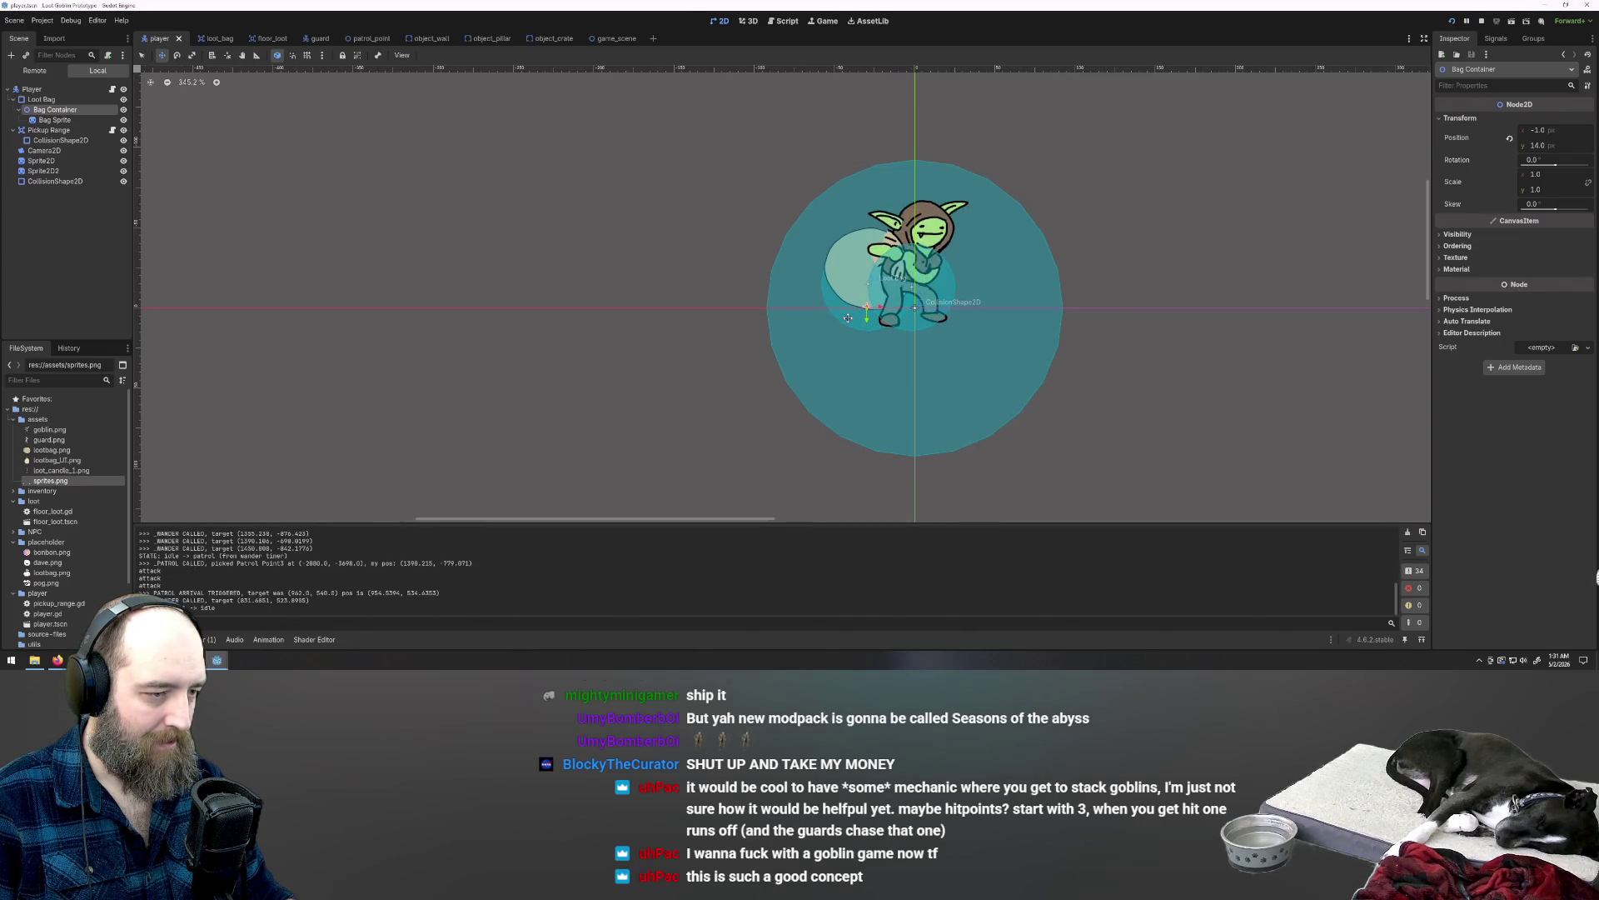
{"action": "left_click_drag", "start_coordinate": [848, 316], "coordinate": [837, 323]}
{"action": "key", "text": "ctrl+z"}
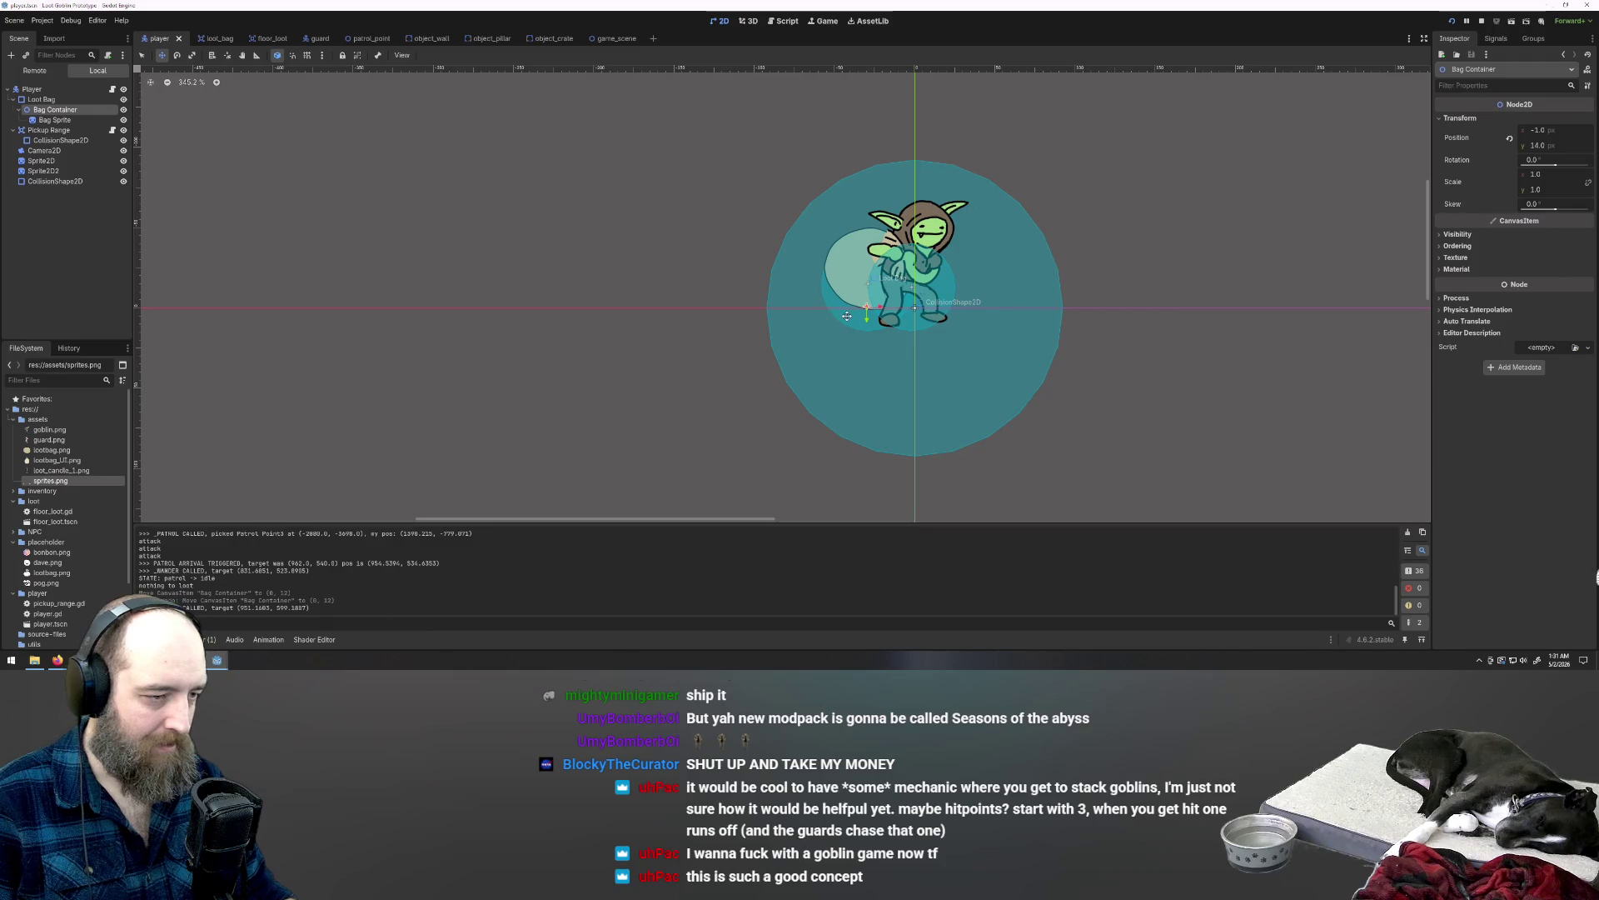
{"action": "key", "text": "Up"}
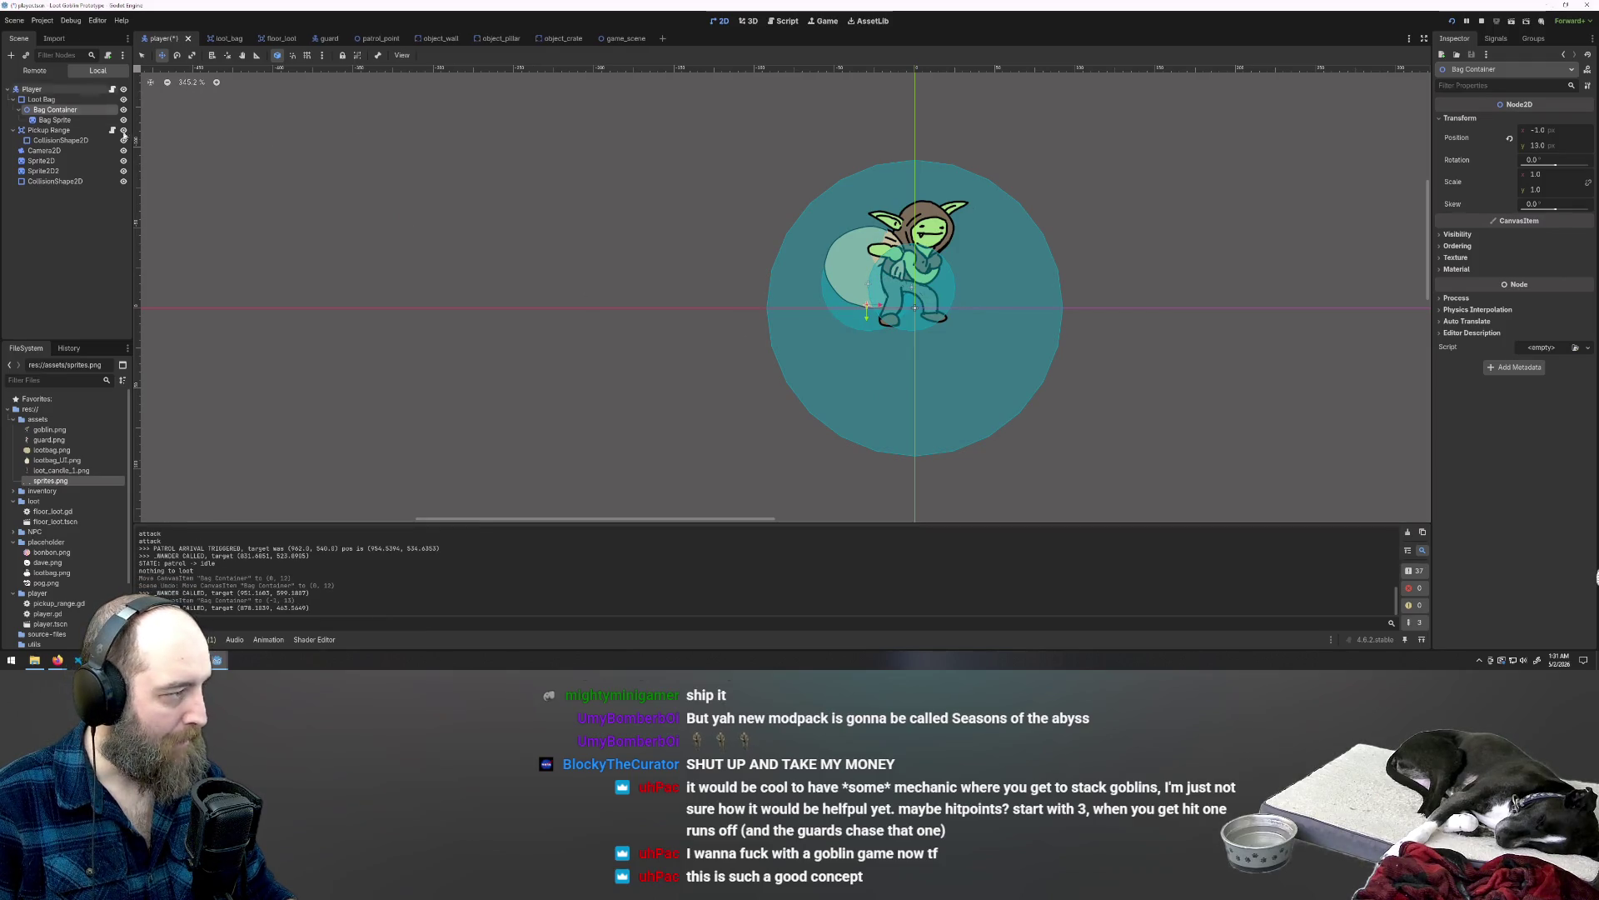
{"action": "left_click", "coordinate": [25, 119]}
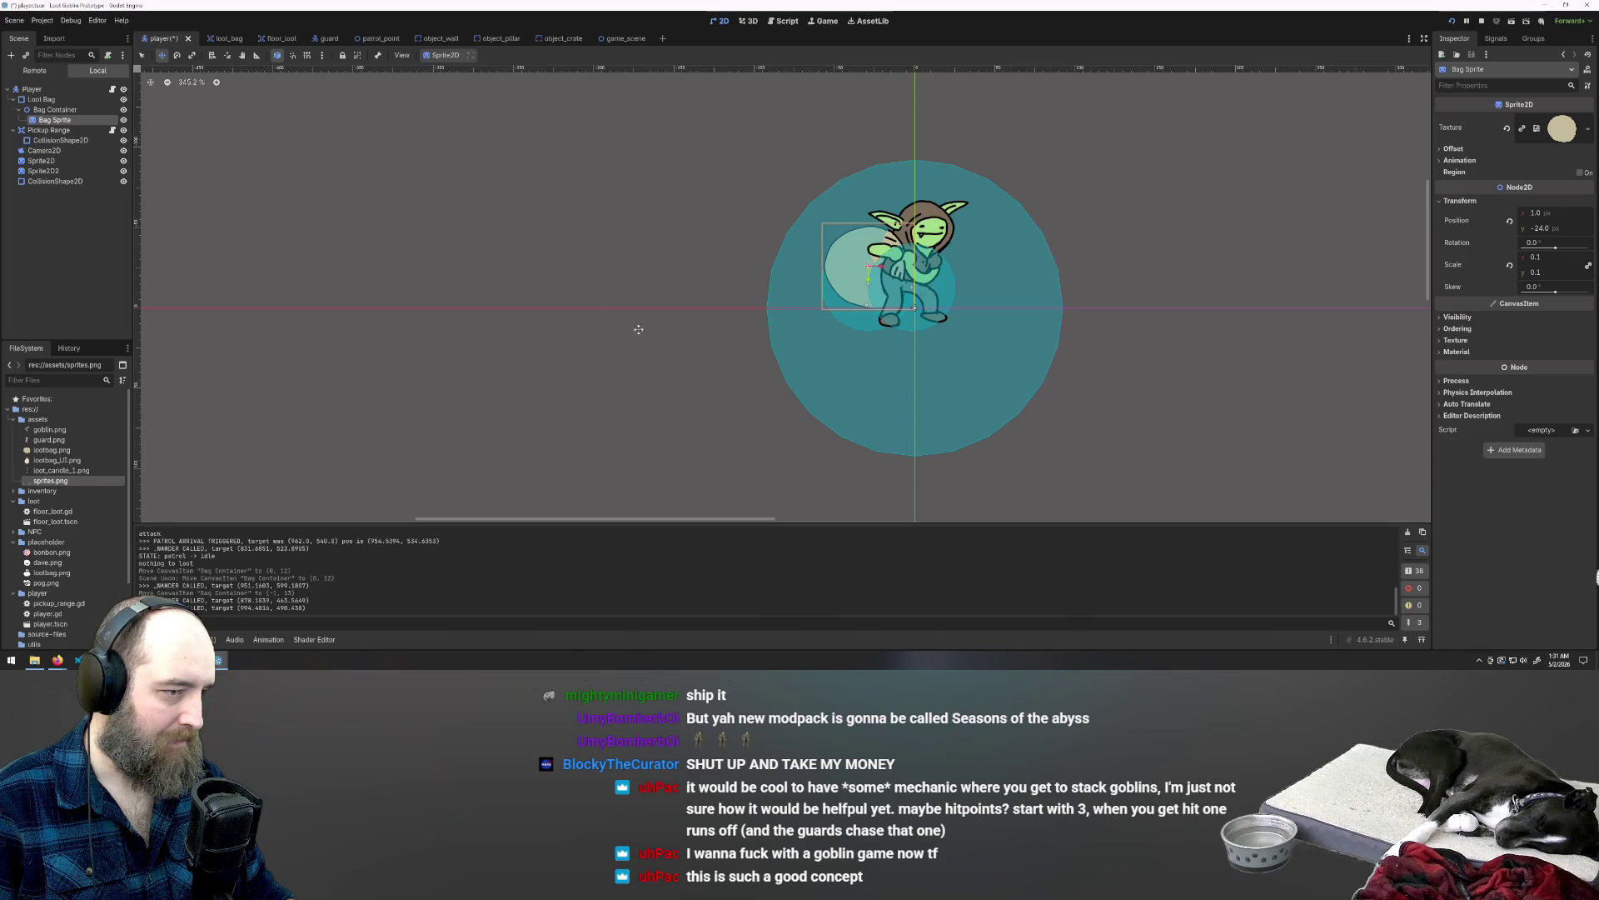
{"action": "left_click", "coordinate": [52, 109]}
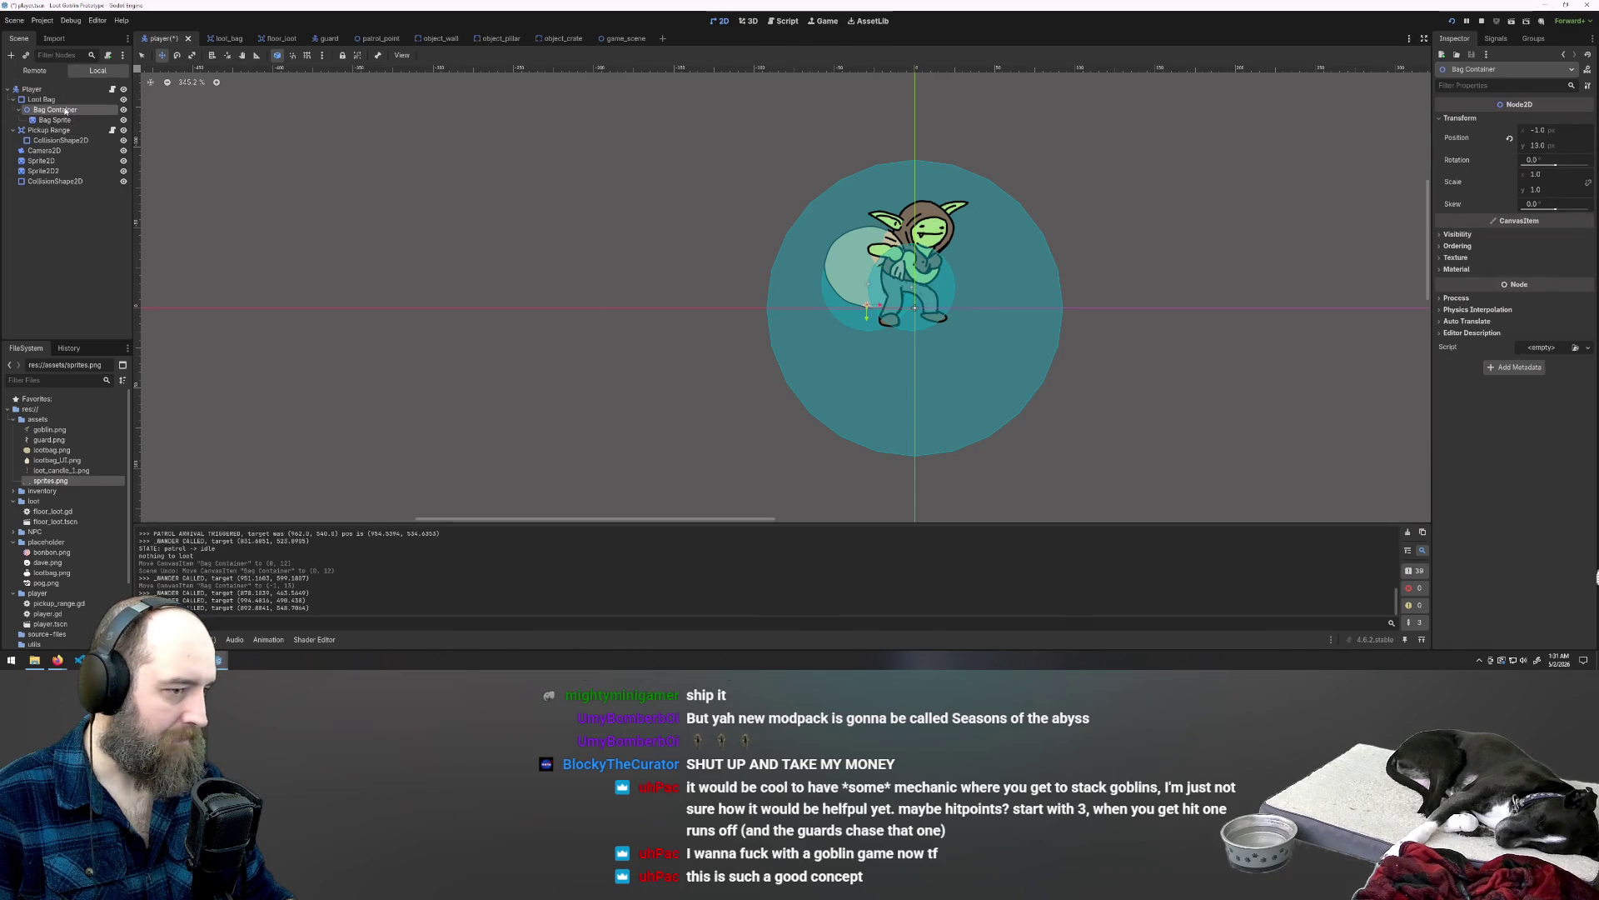
{"action": "left_click_drag", "start_coordinate": [863, 281], "coordinate": [863, 285]}
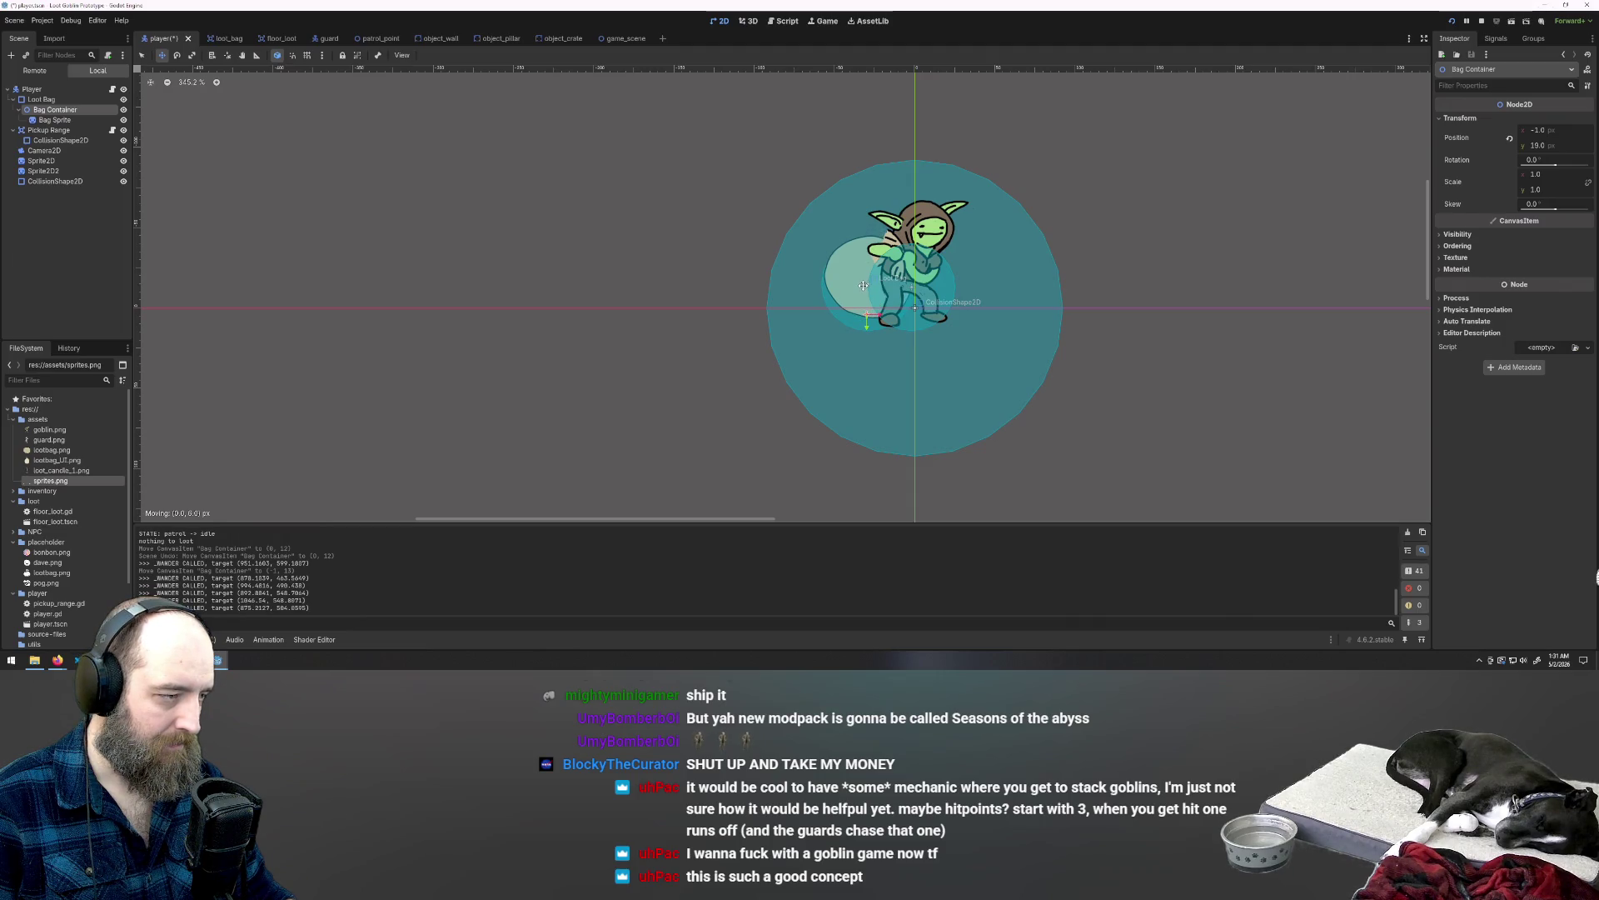
{"action": "left_click", "coordinate": [67, 121]}
{"action": "key", "text": "ctrl+z"}
{"action": "key", "text": "ctrl+z"}
{"action": "key", "text": "ctrl+z"}
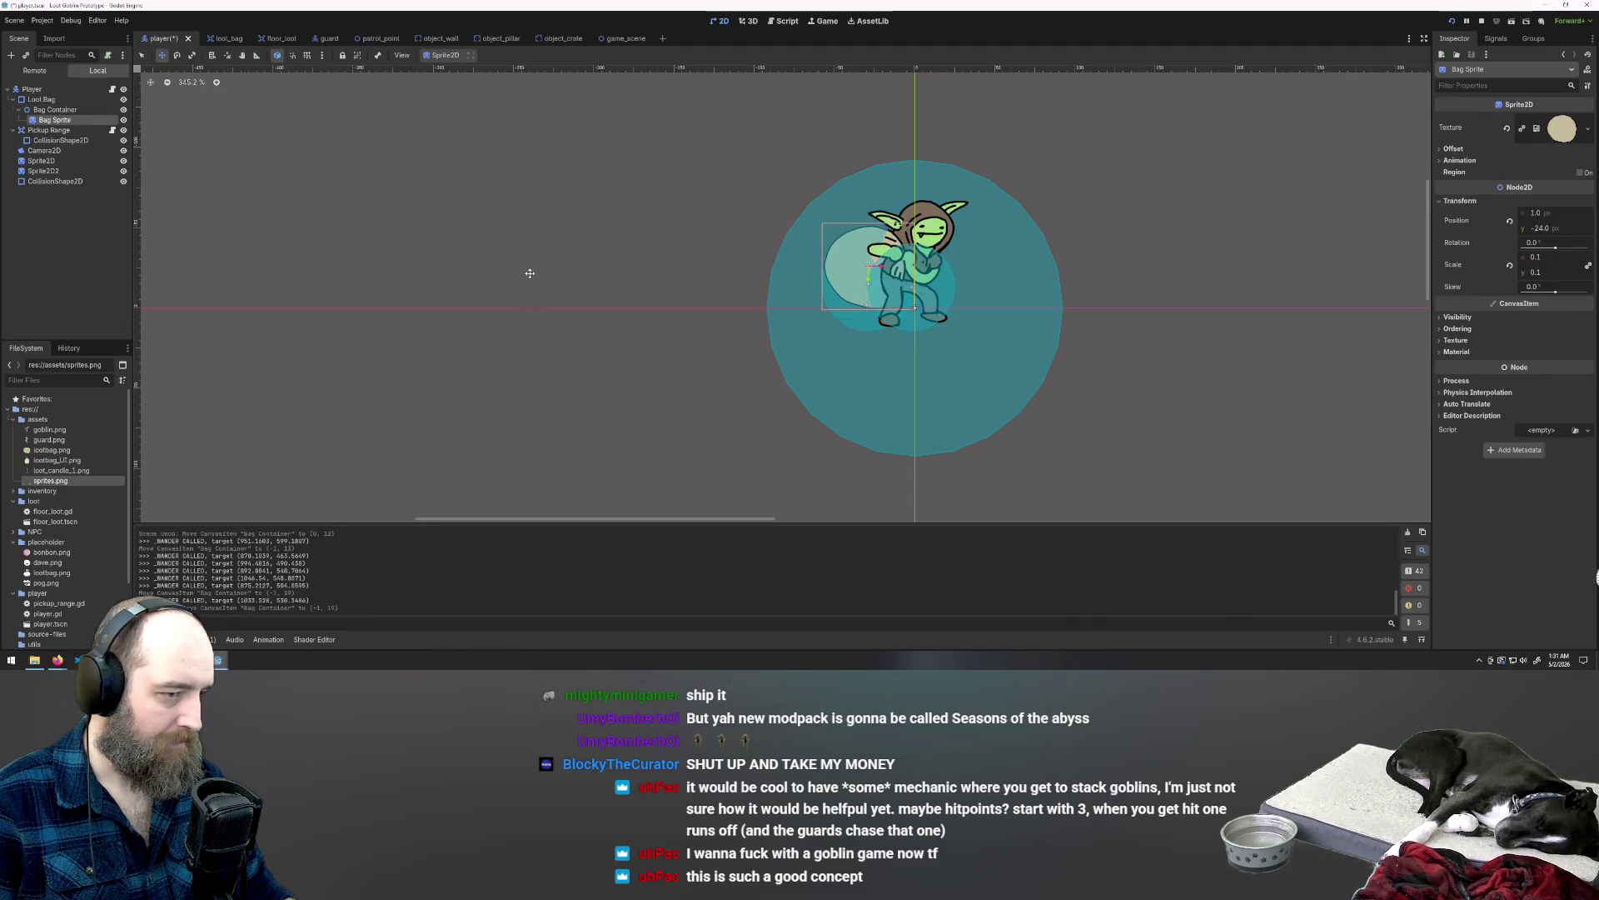
{"action": "key", "text": "ctrl+z"}
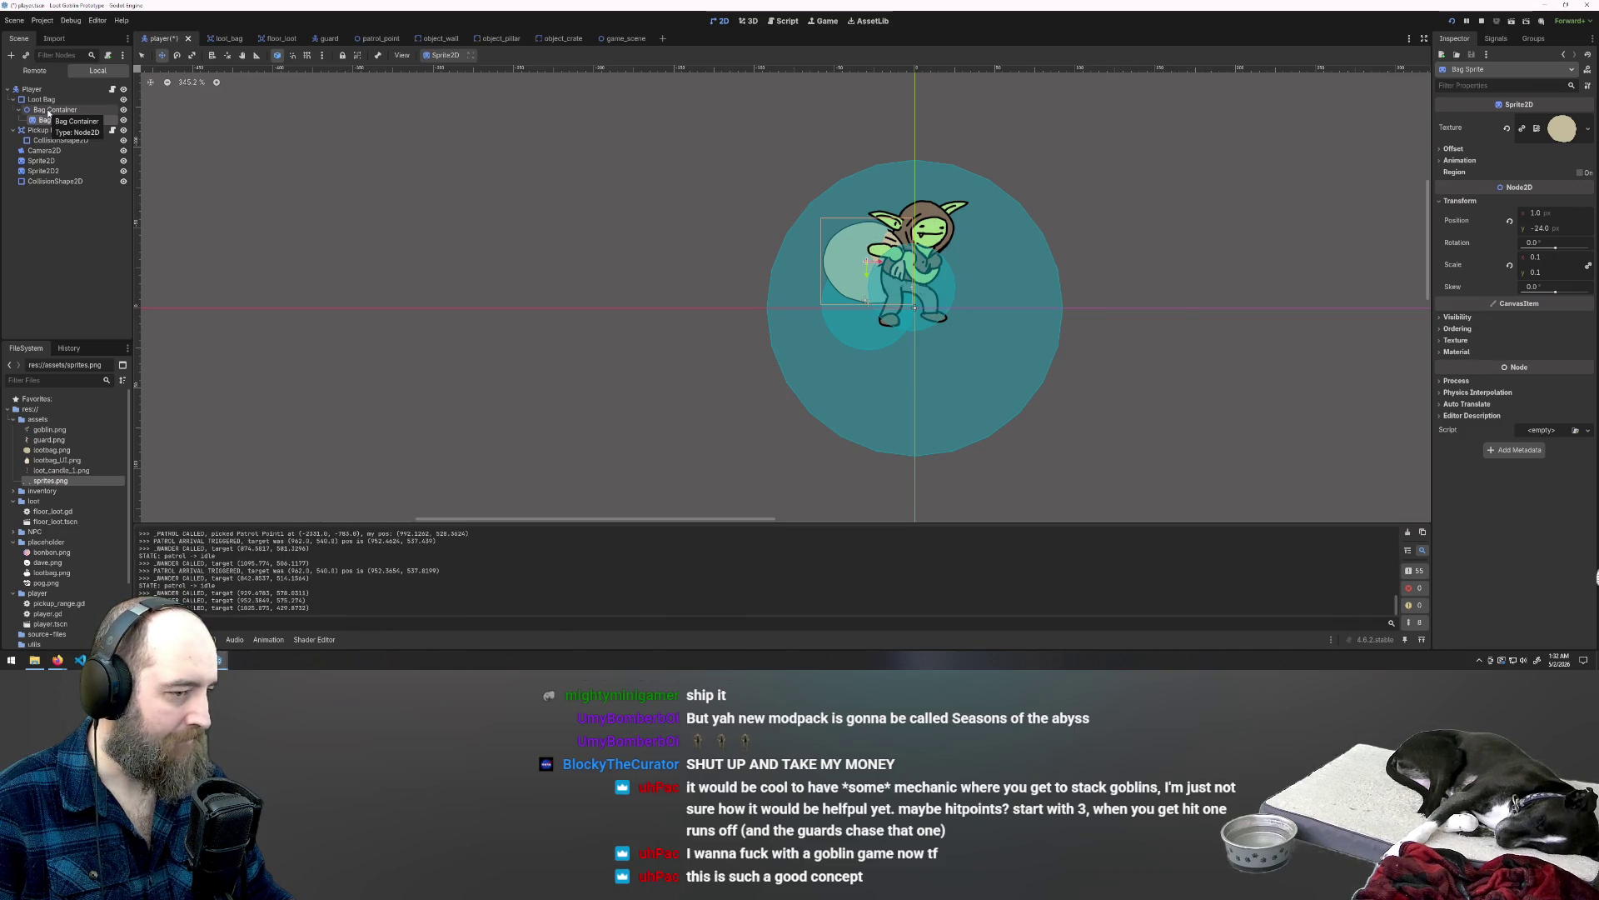
Step: Undo further moves and review Bag Sprite at (1, -24), scale 0.1, and other player nodes
{"action": "left_click", "coordinate": [50, 110]}
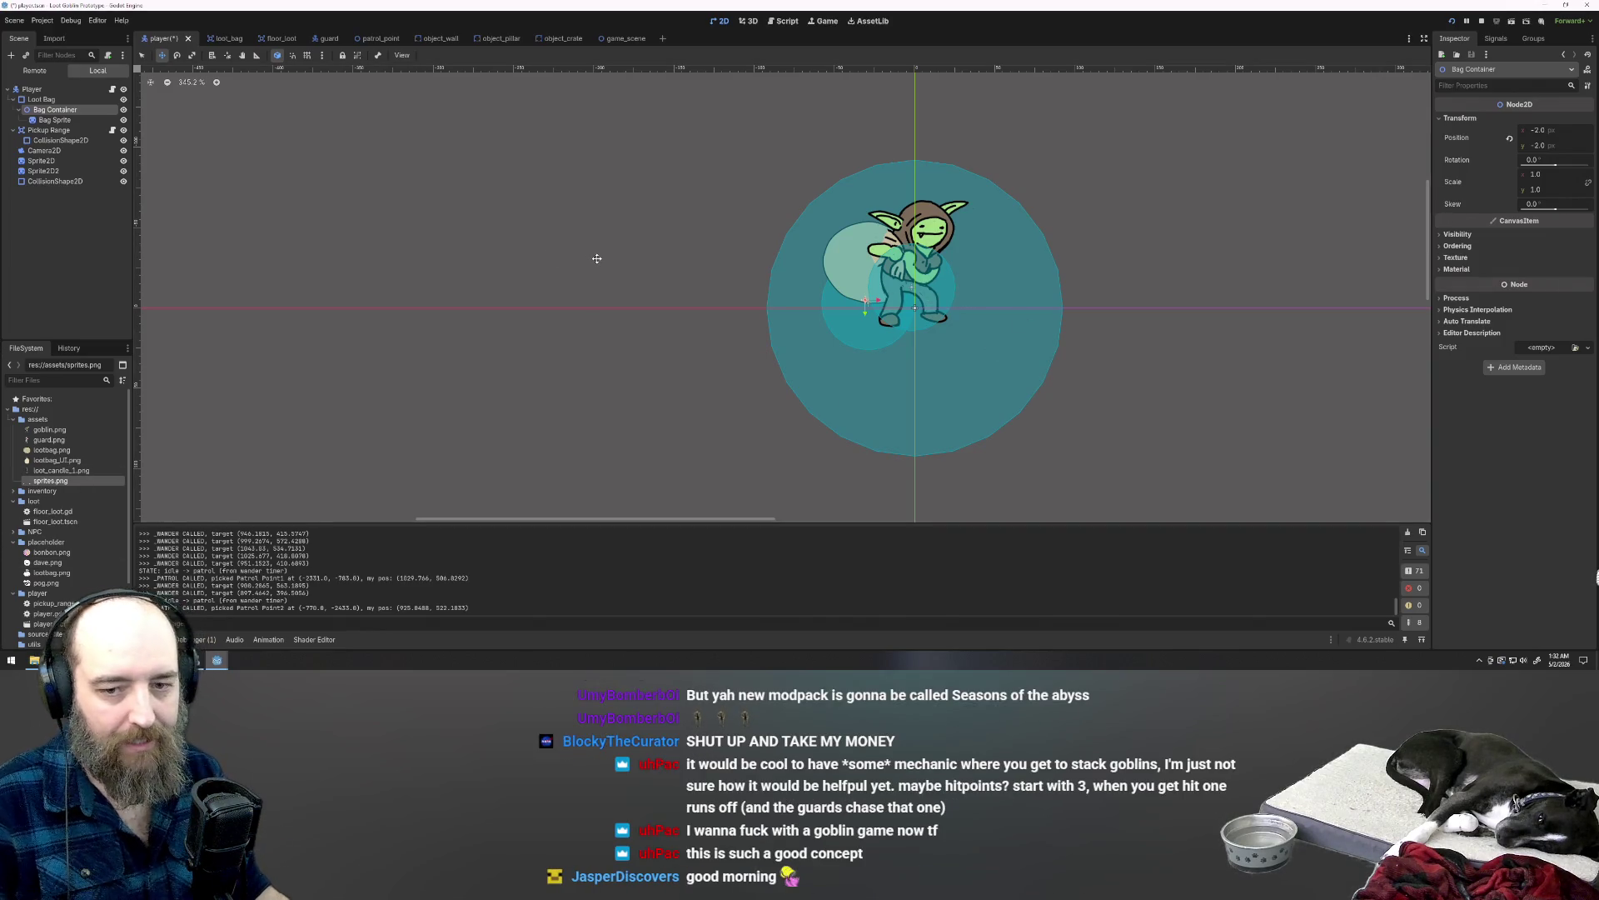
{"action": "key", "text": "ctrl+z"}
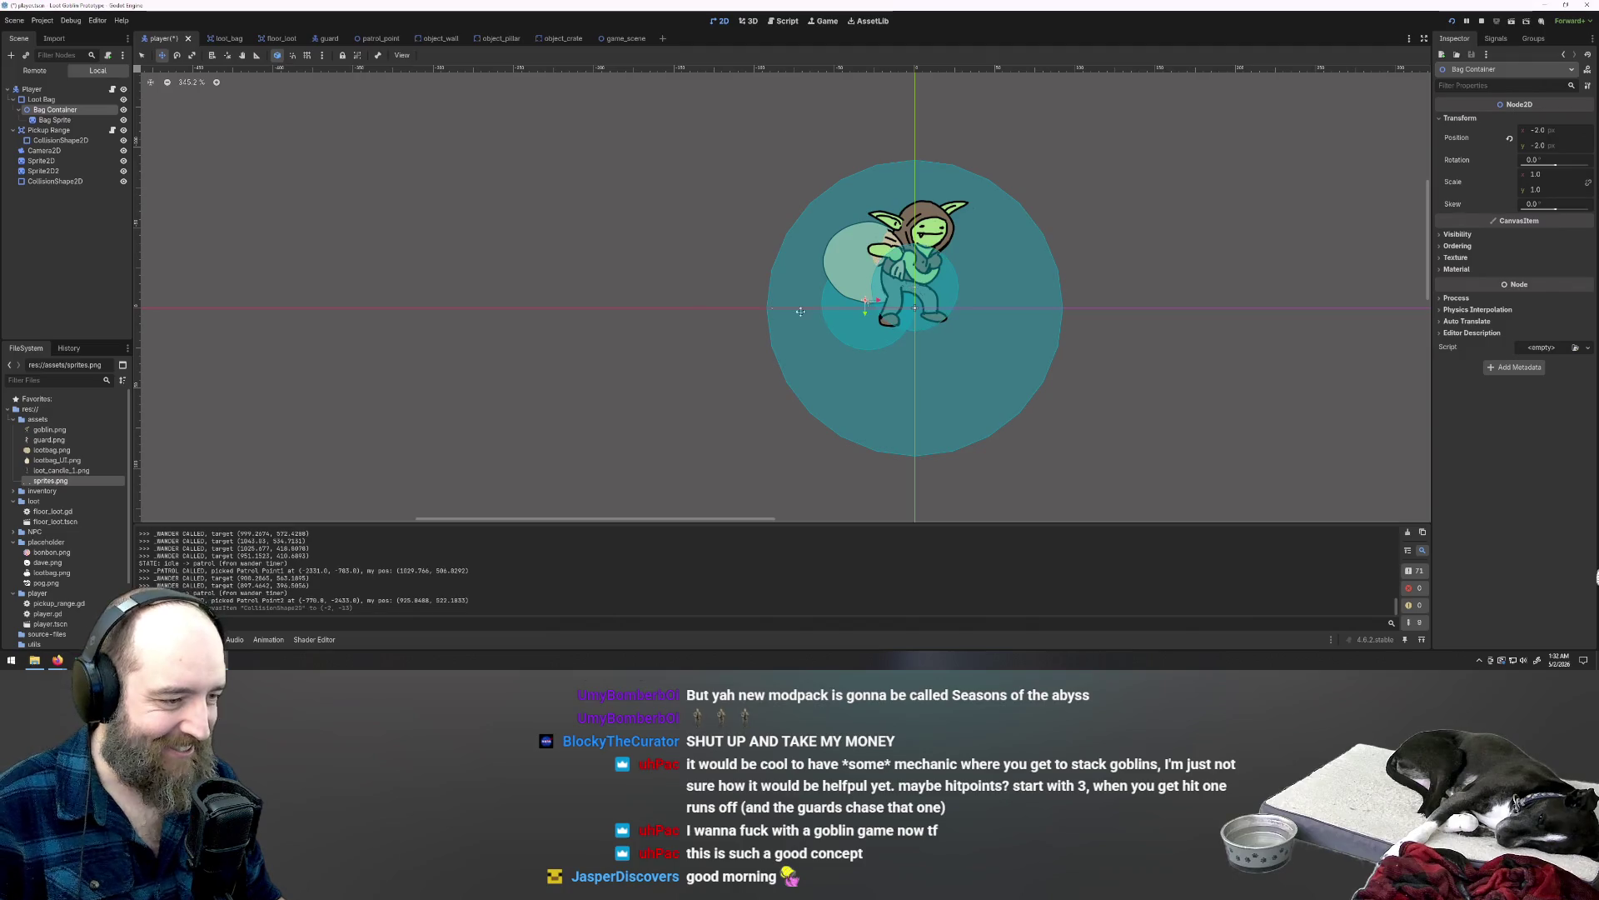
{"action": "key", "text": "ctrl+z"}
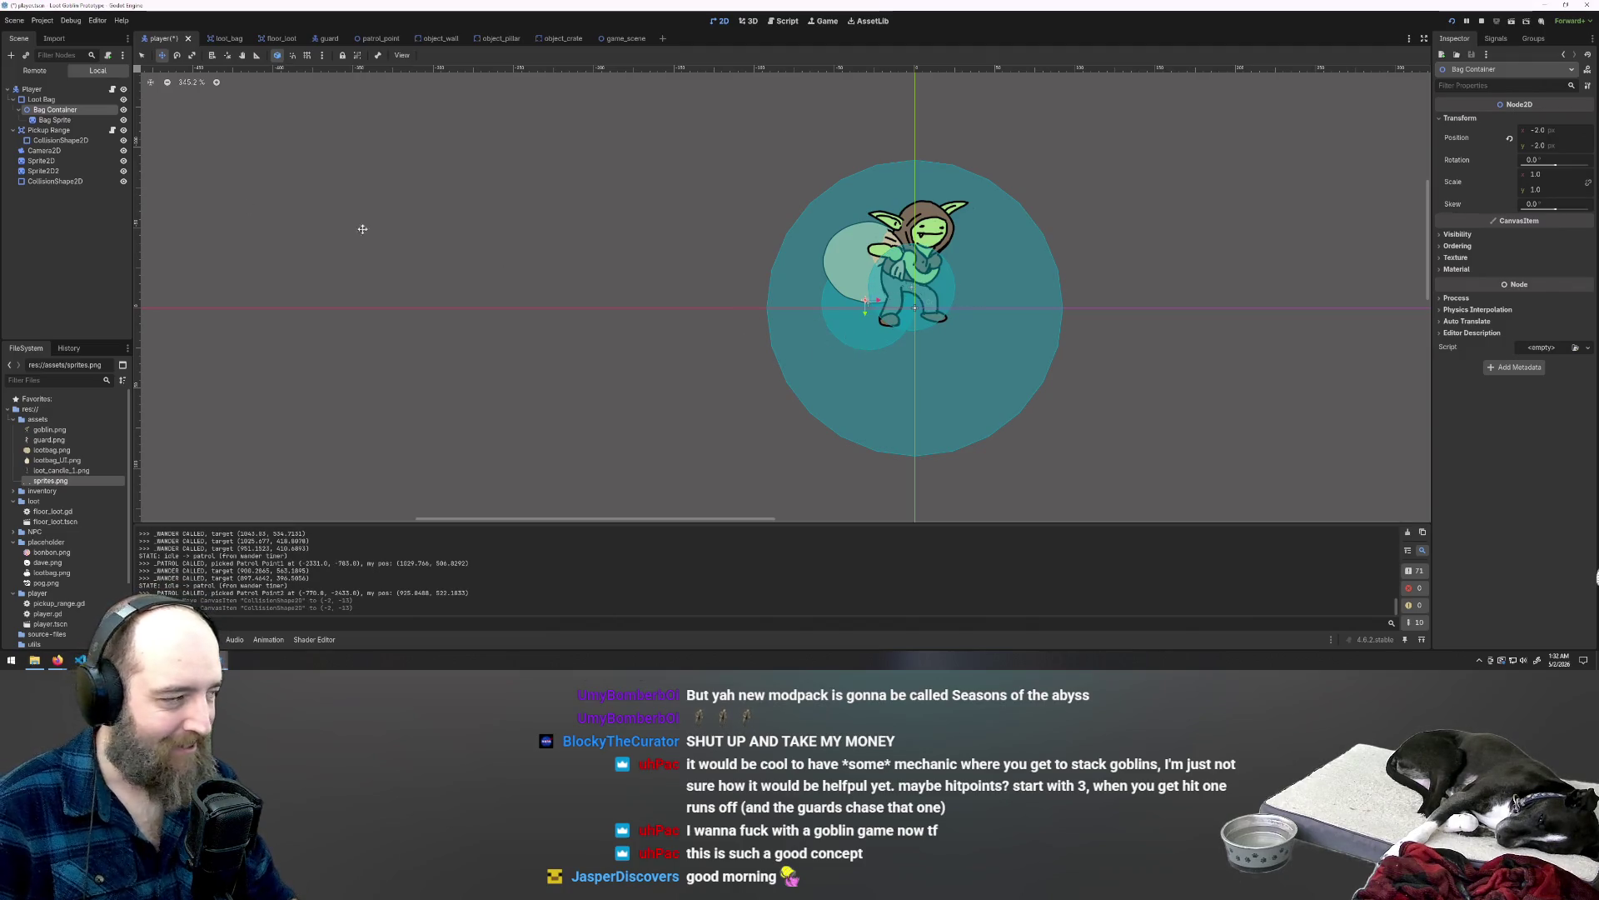
{"action": "left_click", "coordinate": [54, 120]}
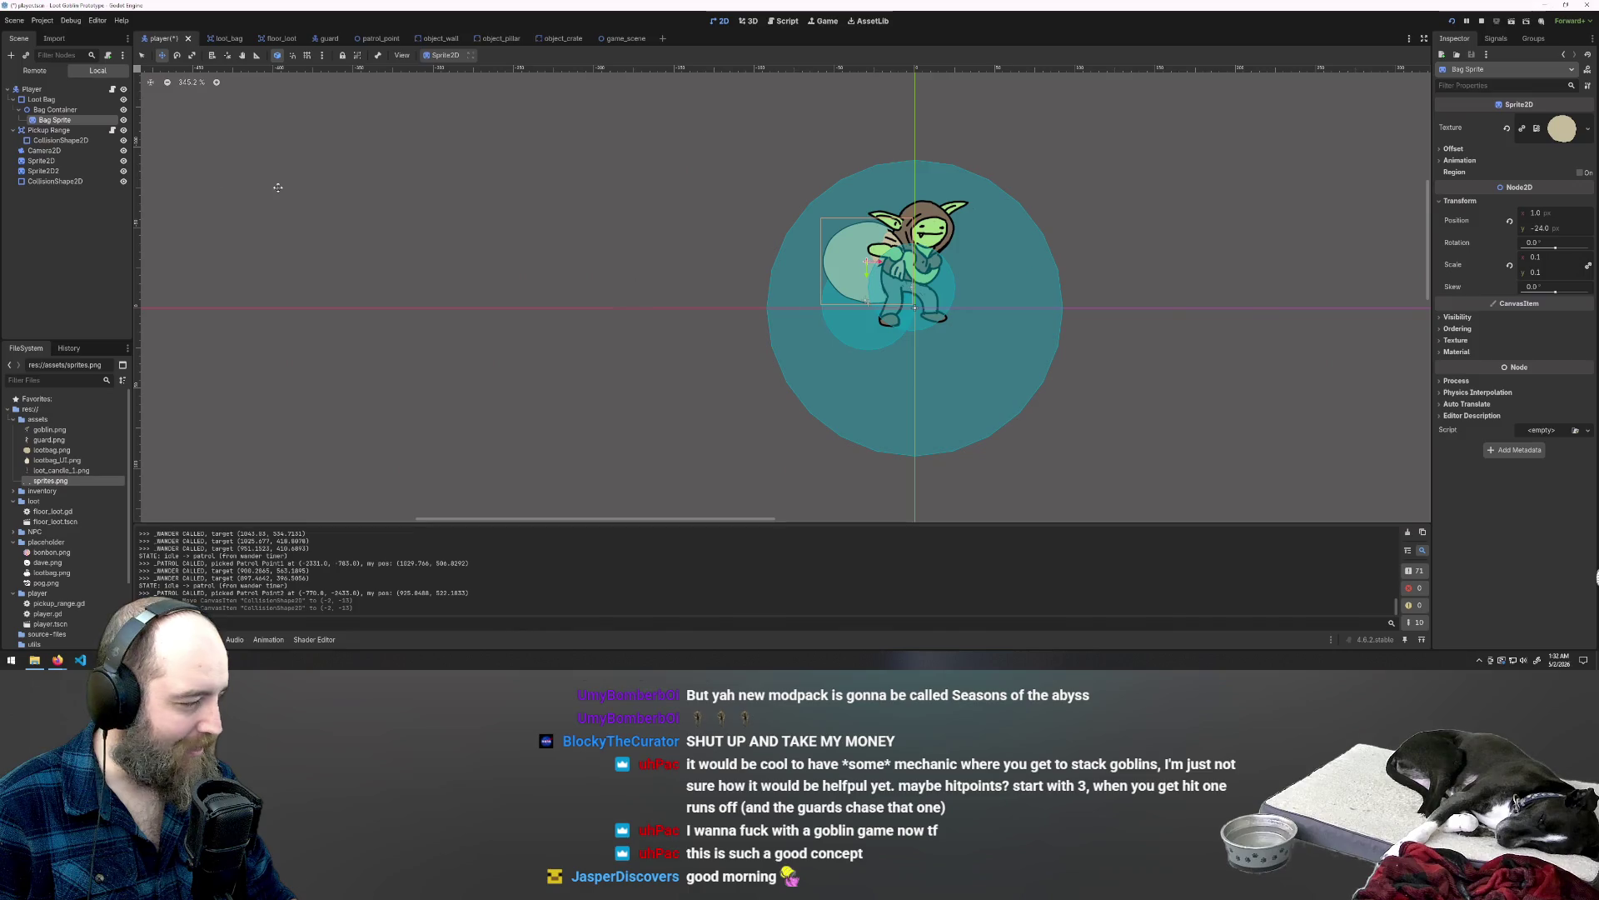
{"action": "left_click", "coordinate": [41, 161]}
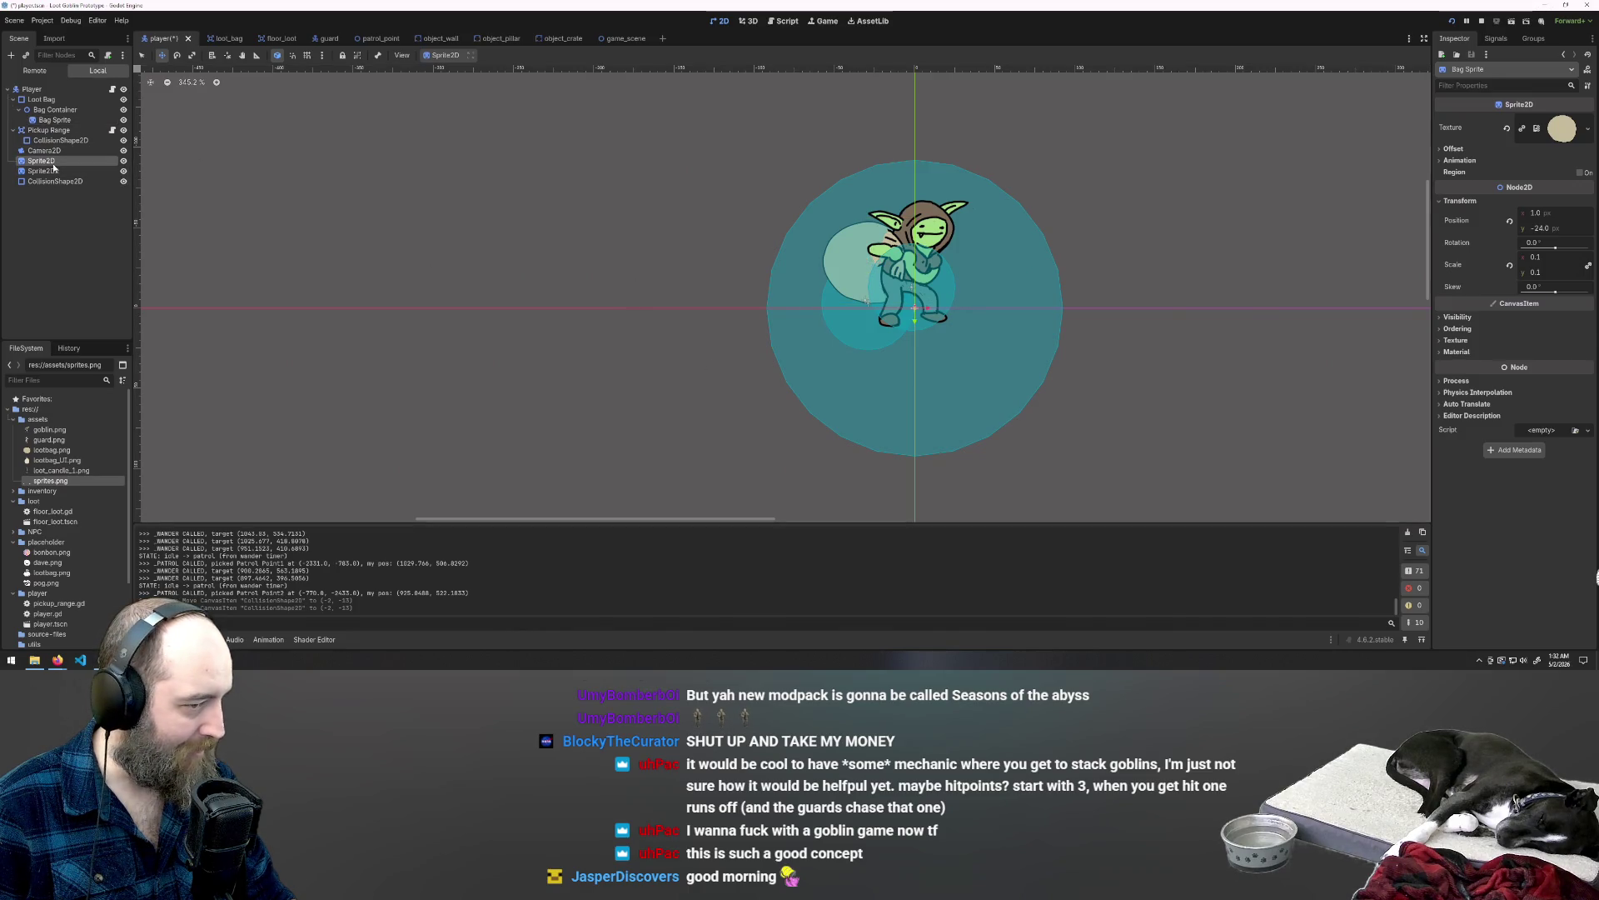
{"action": "left_click", "coordinate": [41, 170]}
{"action": "key", "text": "Up"}
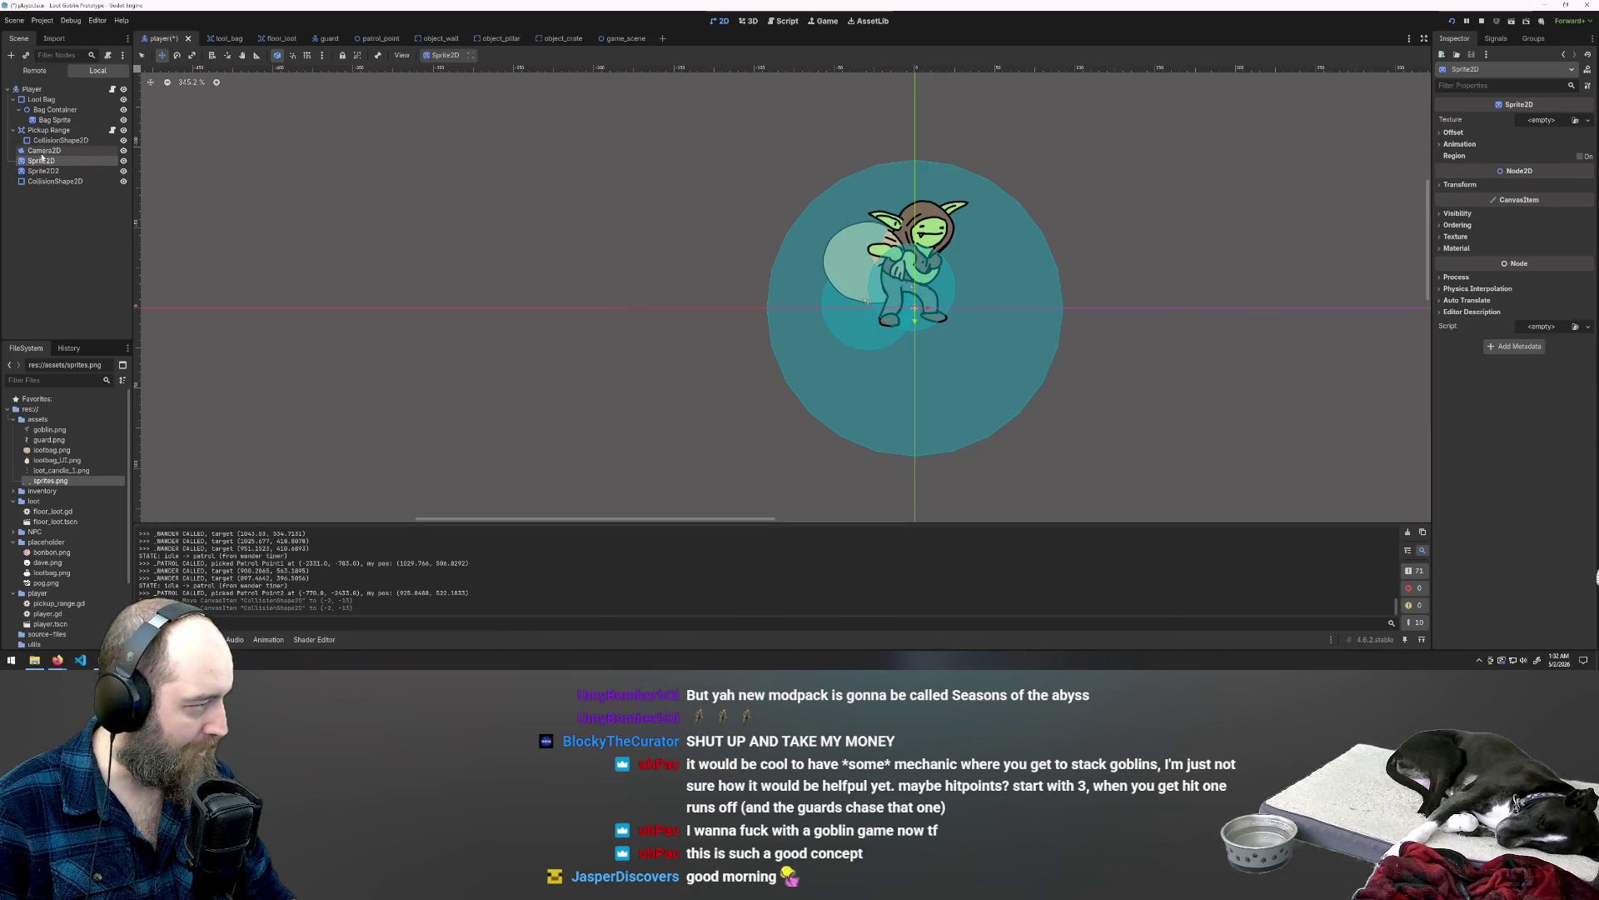
{"action": "left_click", "coordinate": [50, 120]}
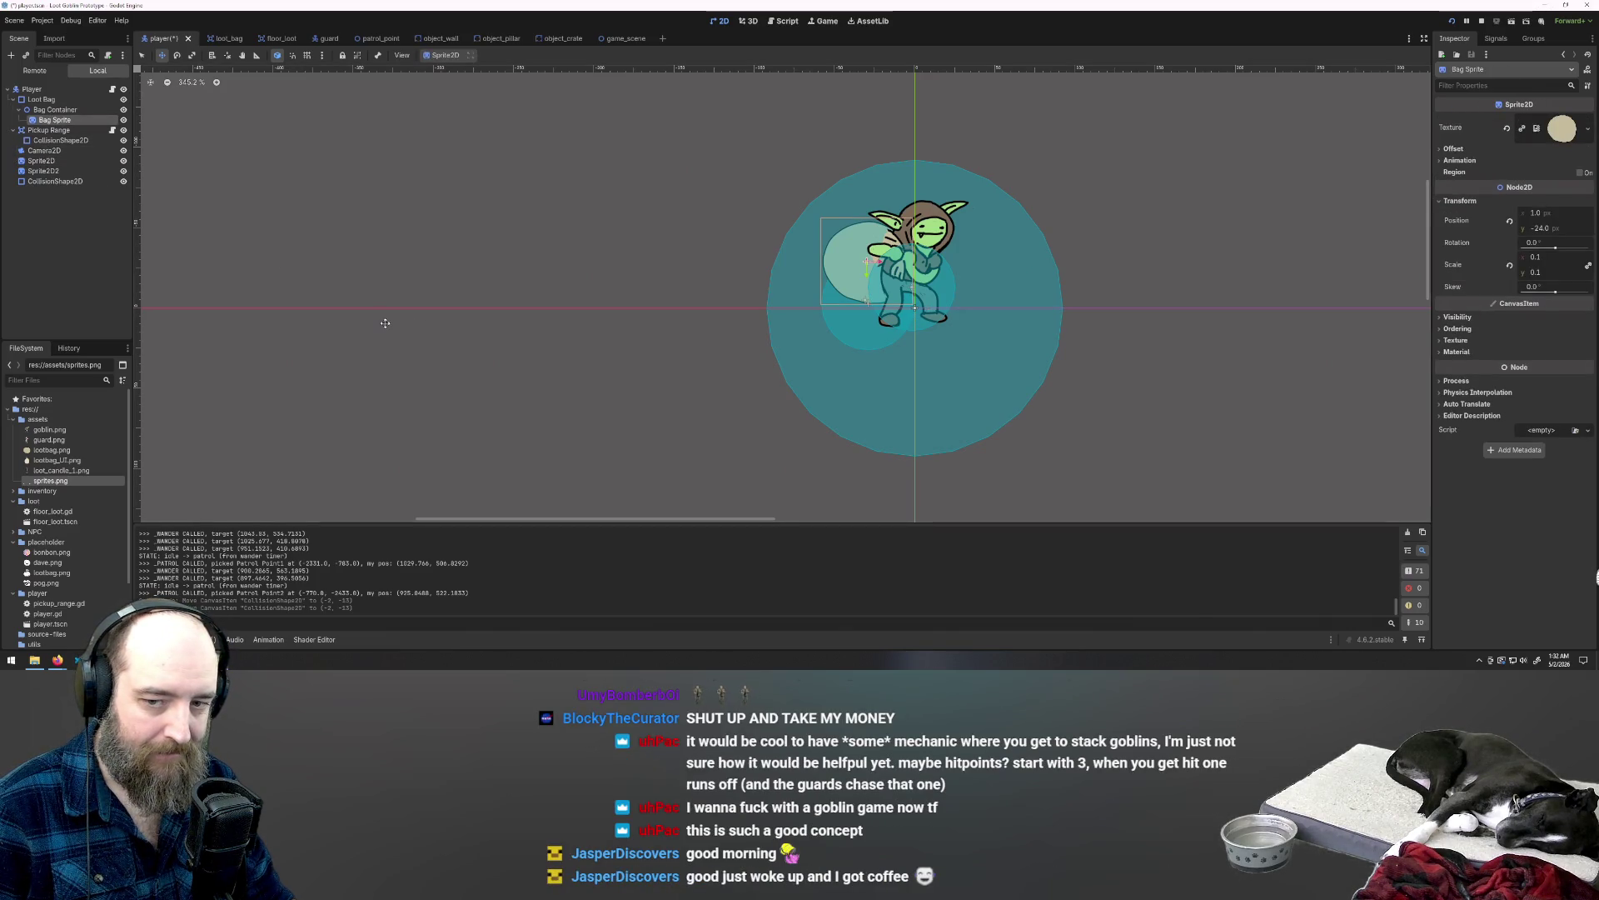
{"action": "left_click", "coordinate": [42, 109]}
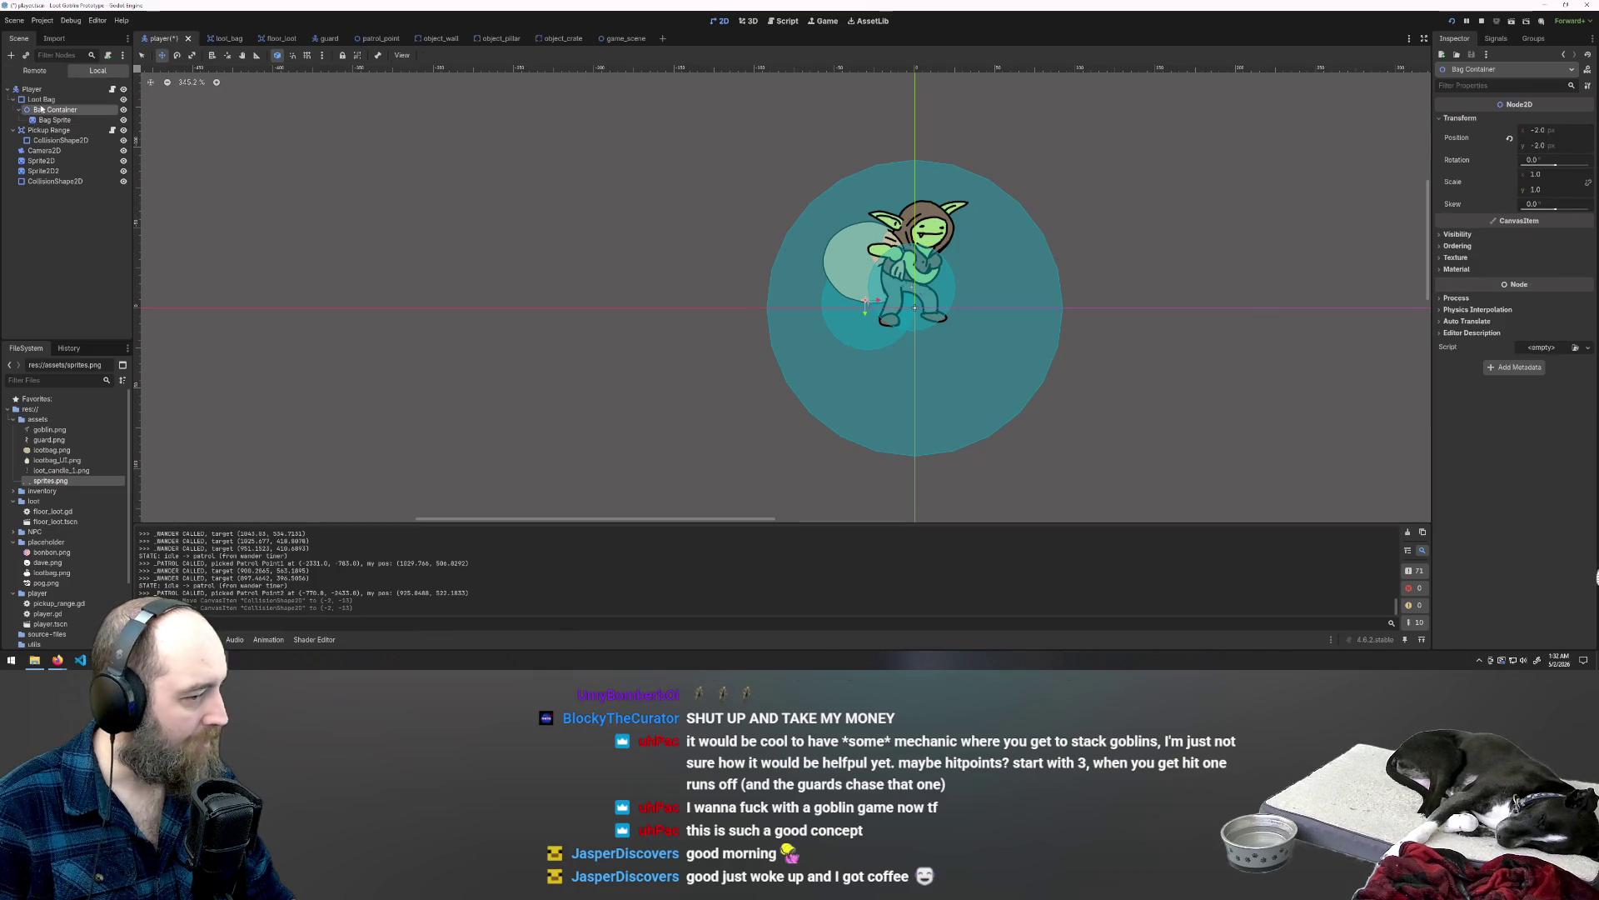
{"action": "left_click", "coordinate": [39, 100]}
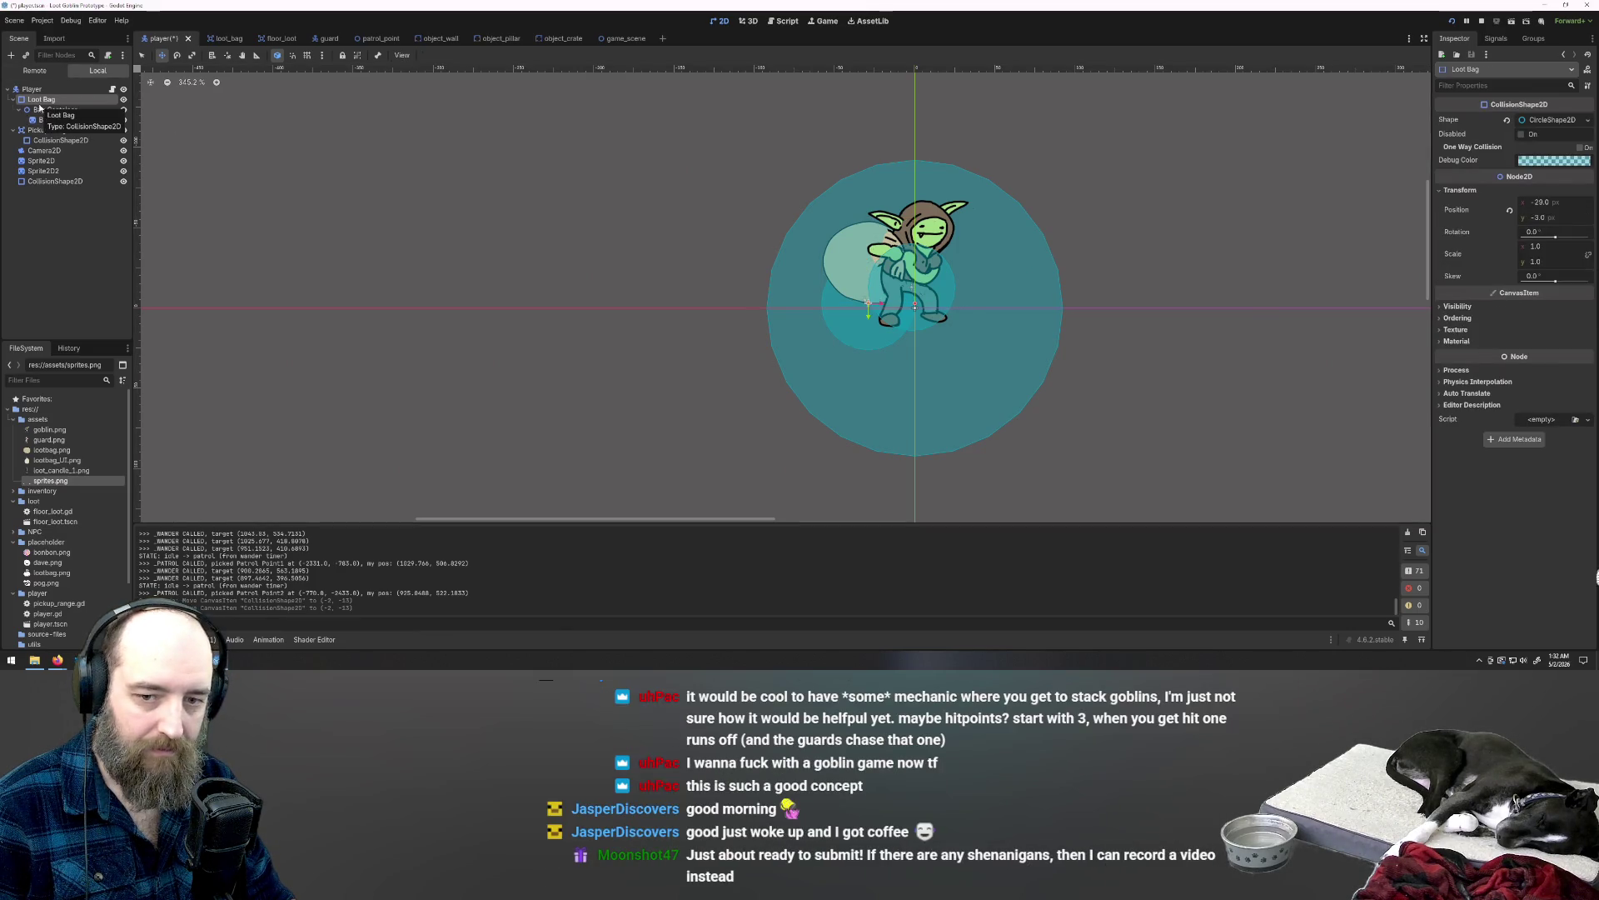
Step: Lower the Bag Container a few pixels and raise the Loot Bag to (-29, -14)
{"action": "left_click_drag", "start_coordinate": [838, 247], "coordinate": [838, 310]}
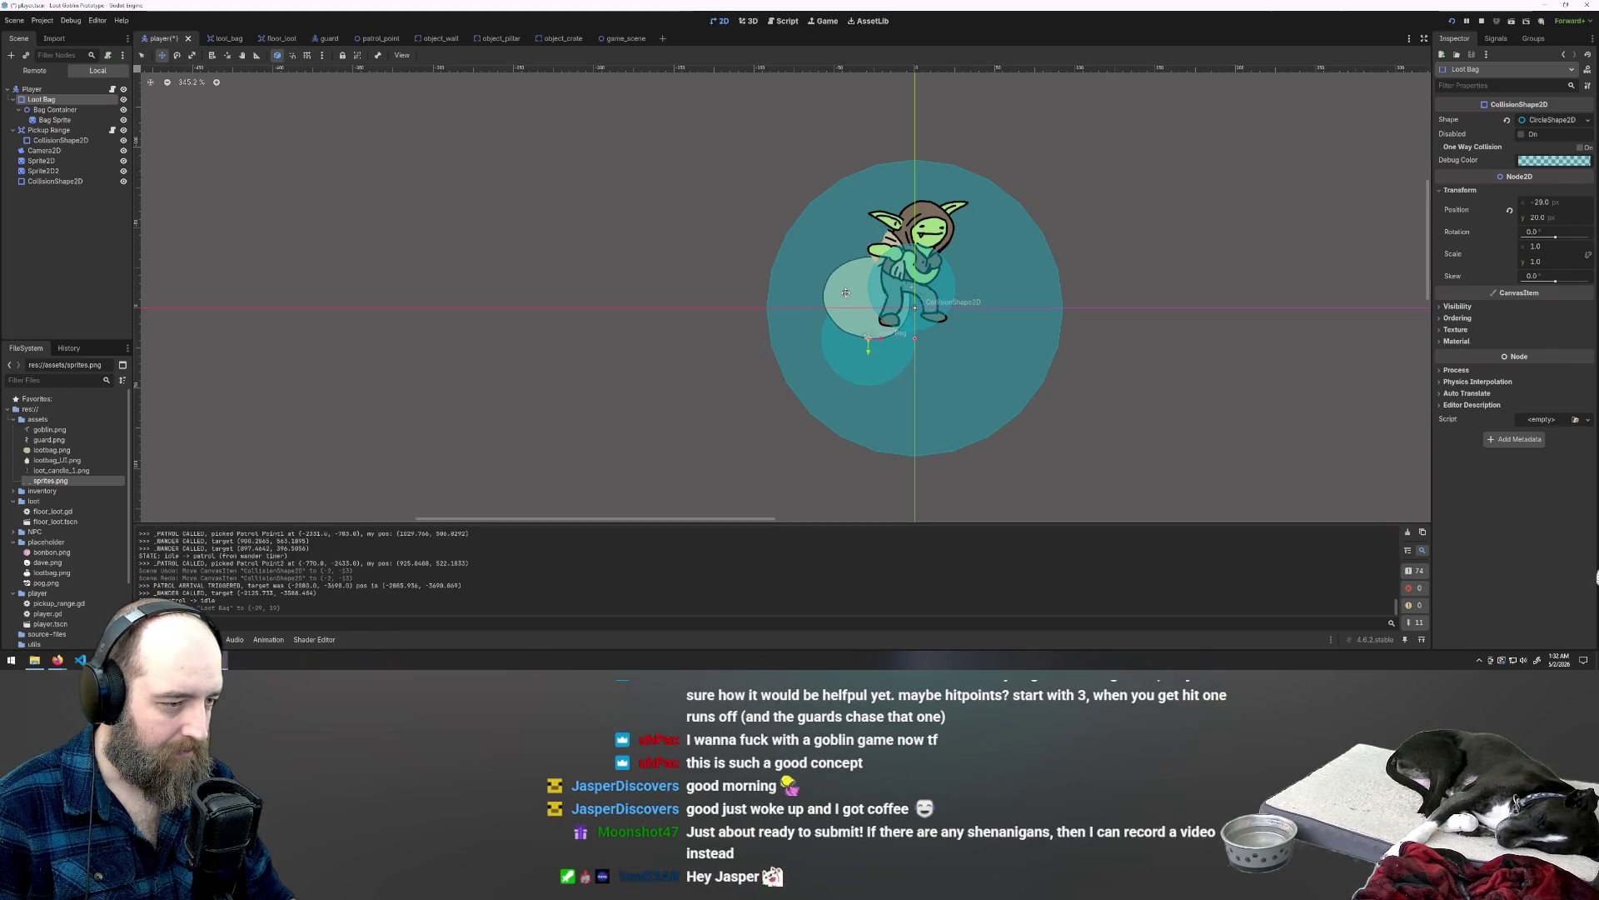
{"action": "key", "text": "ctrl+z"}
{"action": "left_click", "coordinate": [56, 110]}
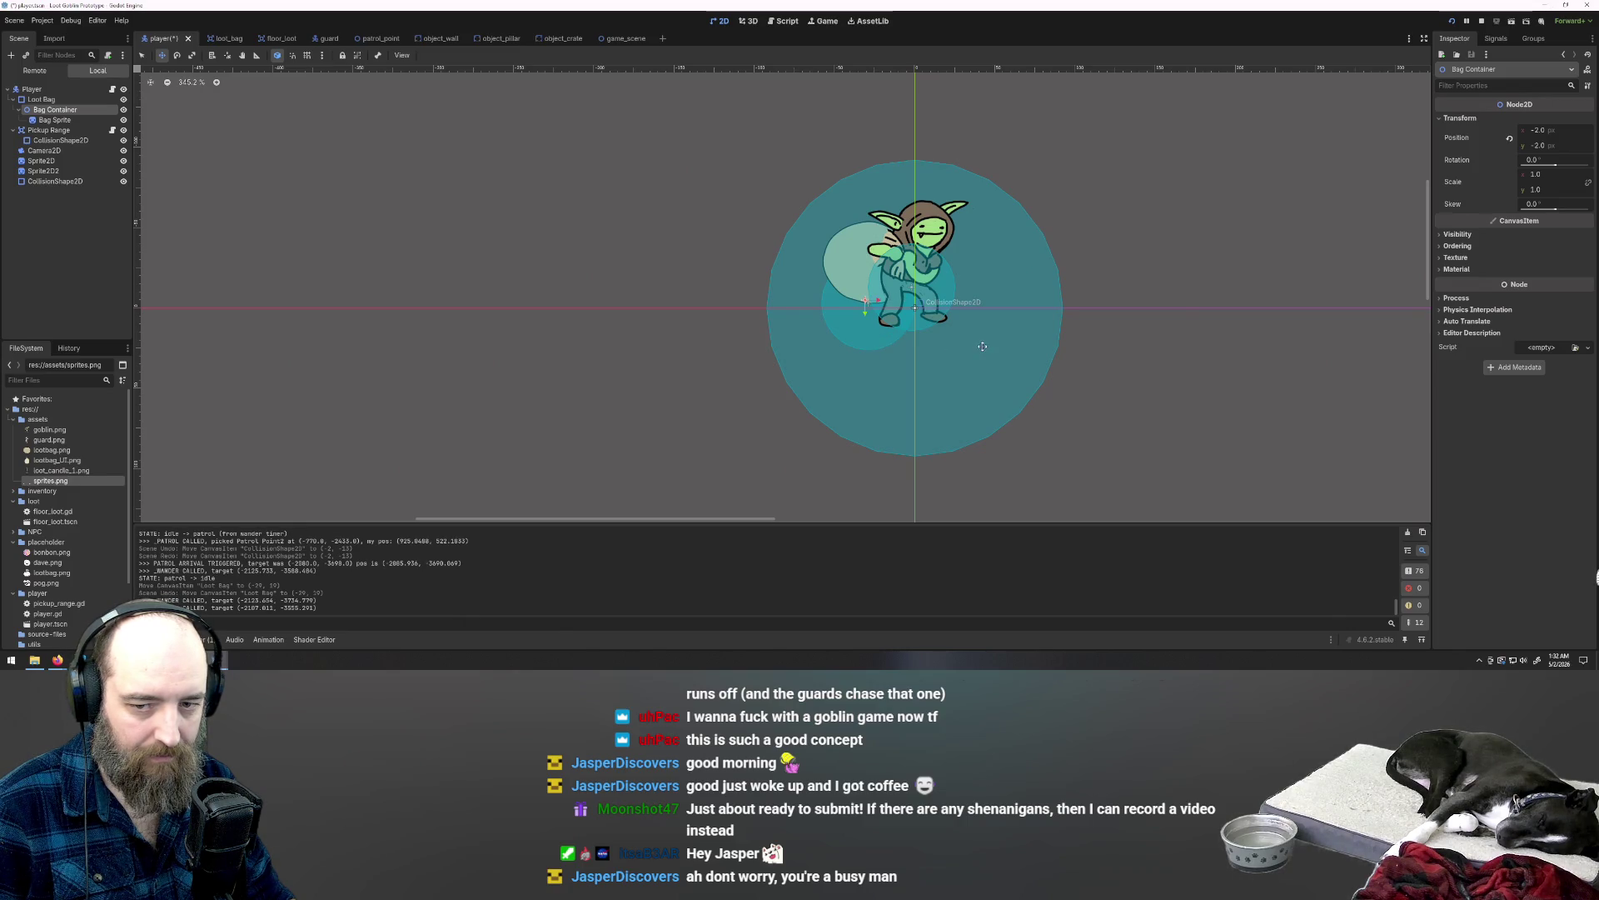
{"action": "mouse_move", "coordinate": [839, 264]}
{"action": "left_mouse_down"}
{"action": "mouse_move", "coordinate": [858, 282]}
{"action": "mouse_move", "coordinate": [857, 265]}
{"action": "left_mouse_up"}
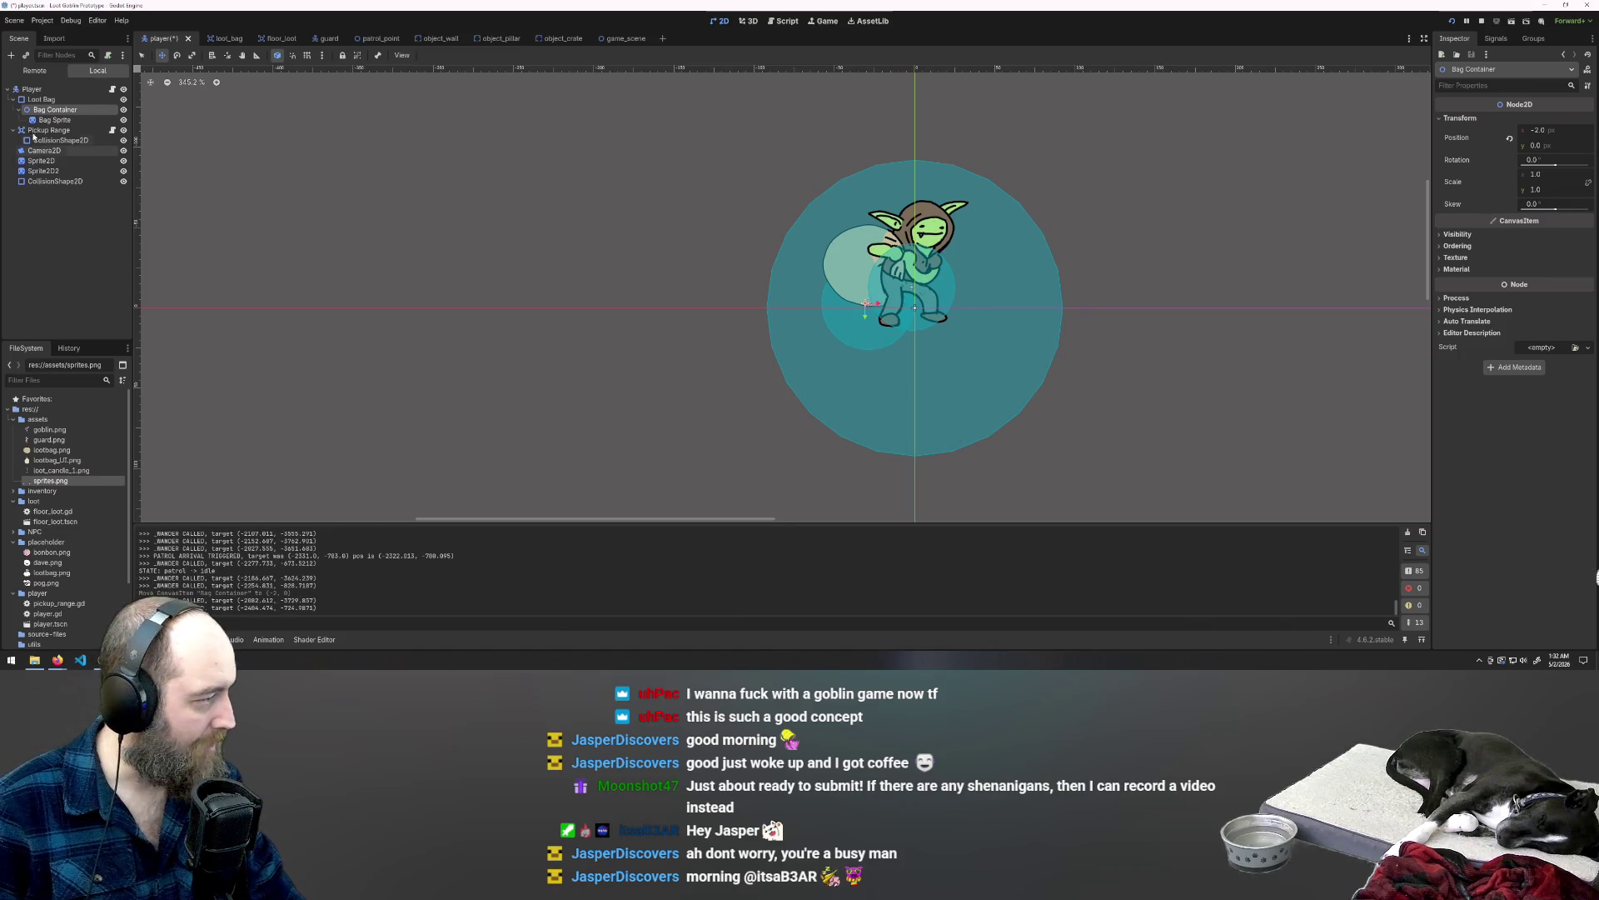
{"action": "left_click", "coordinate": [35, 99]}
{"action": "left_click_drag", "start_coordinate": [850, 349], "coordinate": [848, 322]}
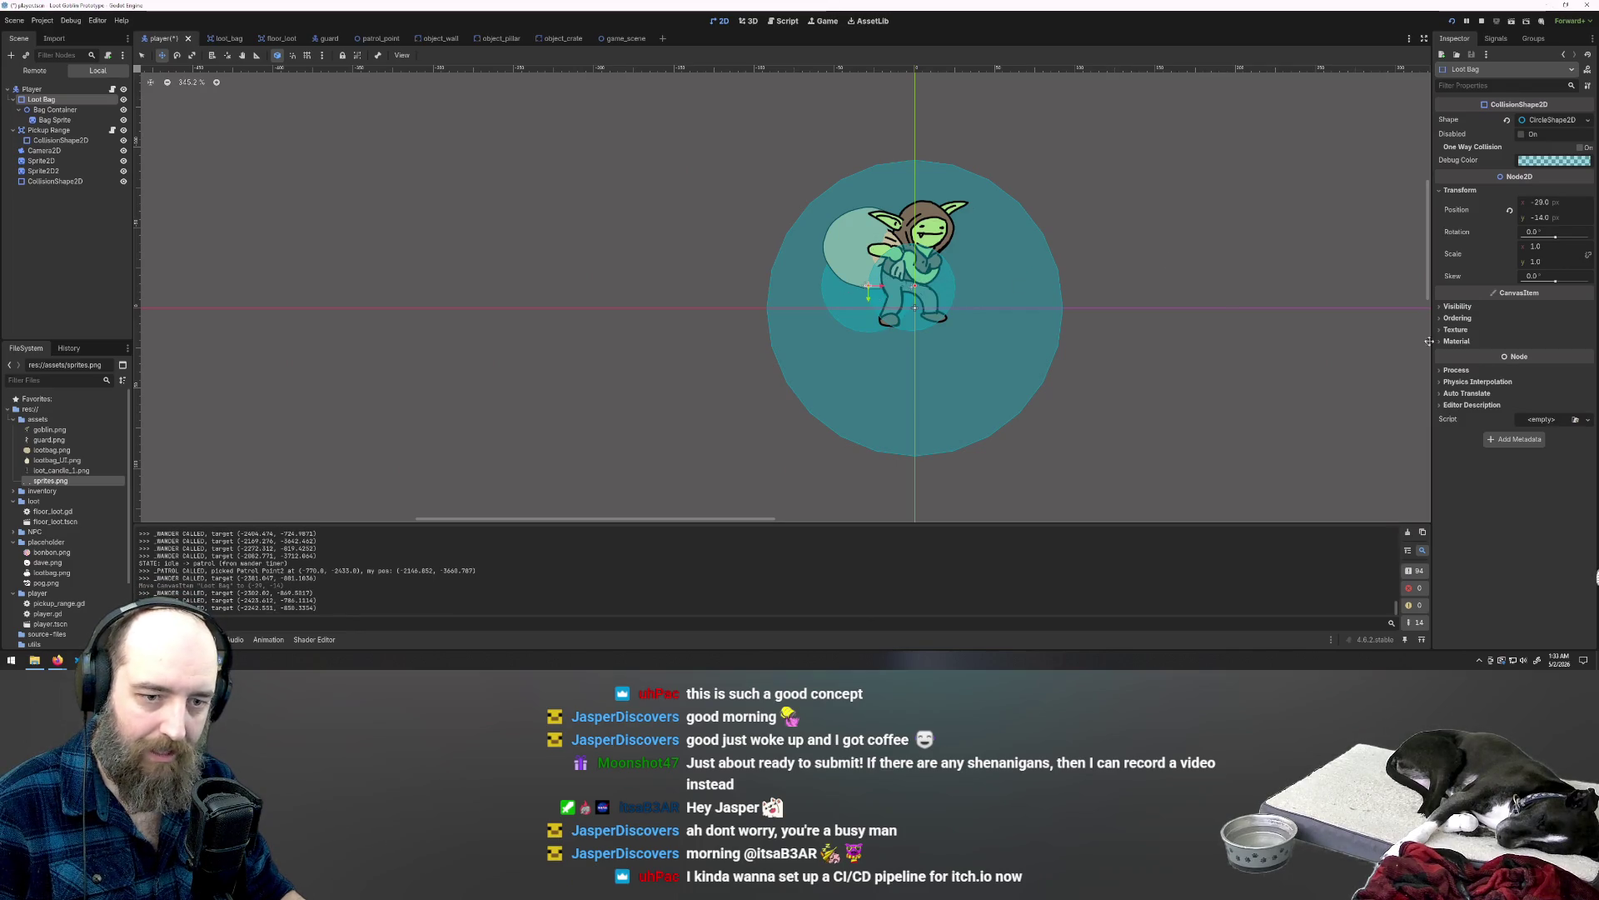
{"action": "left_click", "coordinate": [52, 111]}
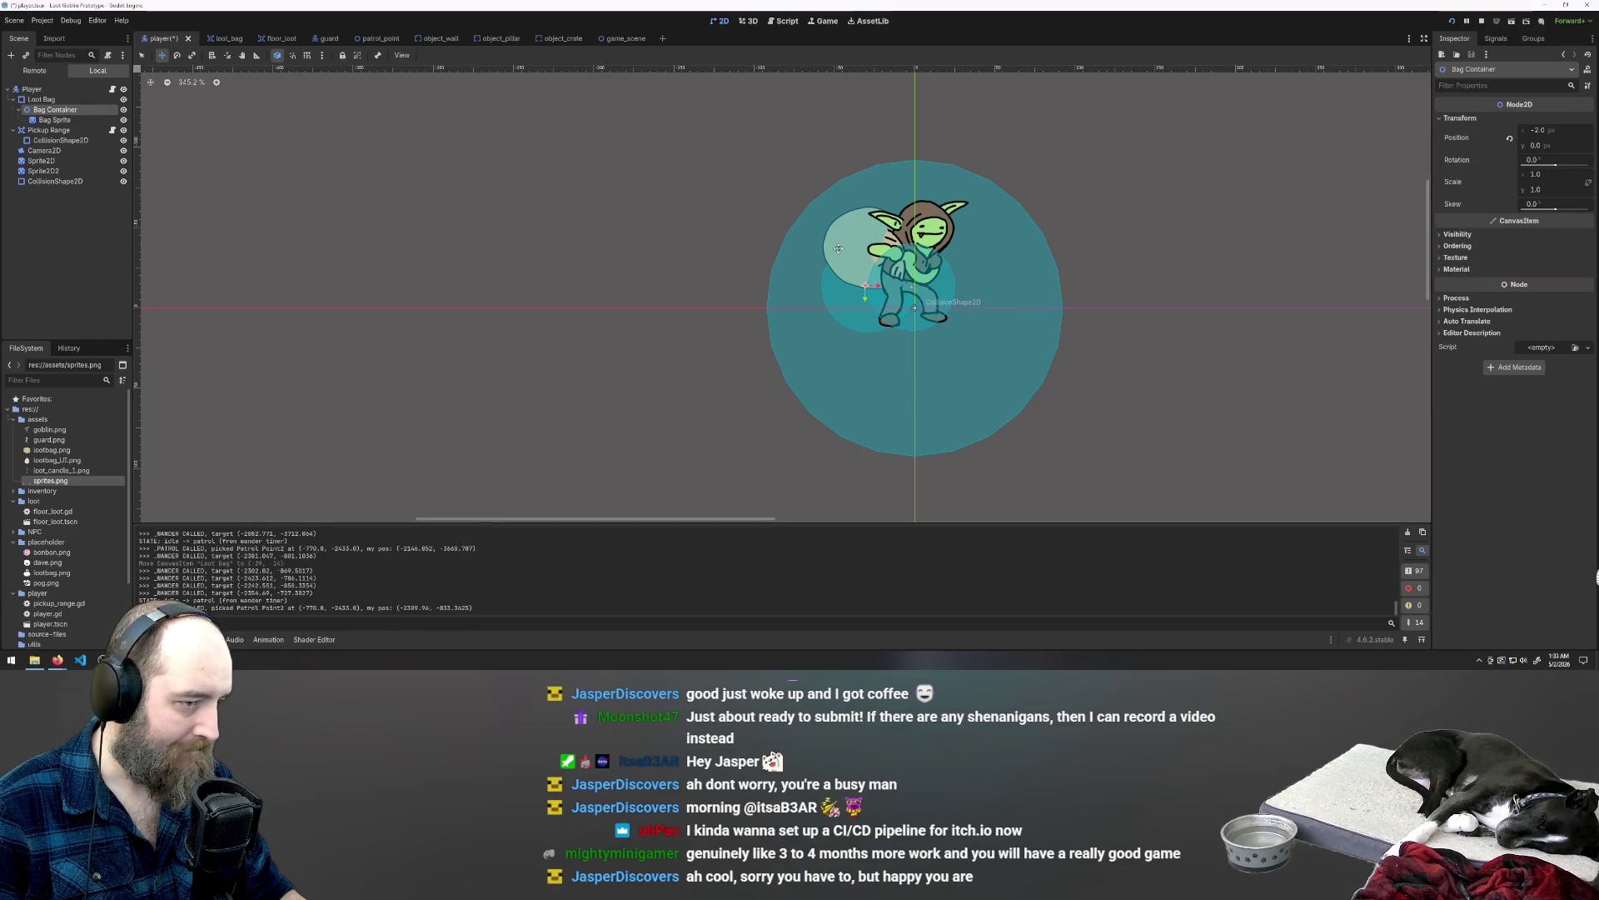
Step: Lower the Bag Container about 7 pixels, then save and run the game
{"action": "mouse_move", "coordinate": [854, 261]}
{"action": "left_mouse_down"}
{"action": "mouse_move", "coordinate": [813, 269]}
{"action": "mouse_move", "coordinate": [858, 281]}
{"action": "mouse_move", "coordinate": [855, 250]}
{"action": "mouse_move", "coordinate": [859, 283]}
{"action": "left_mouse_up"}
{"action": "key", "text": "ctrl+z"}
{"action": "key", "text": "ctrl+z"}
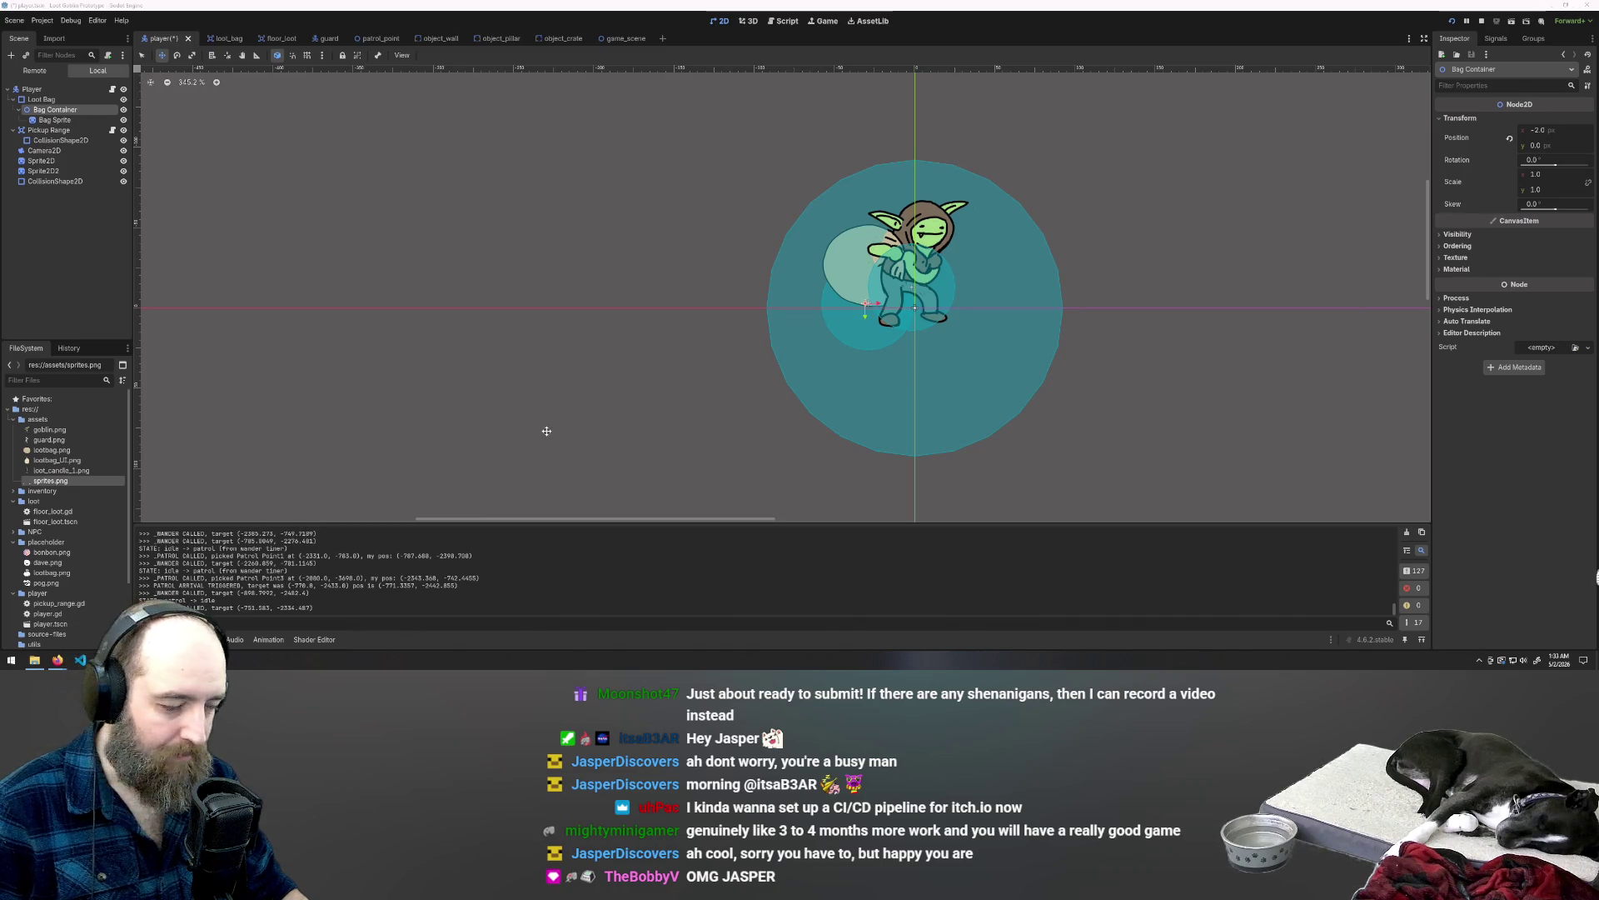
{"action": "left_click", "coordinate": [53, 119]}
{"action": "left_click", "coordinate": [54, 109]}
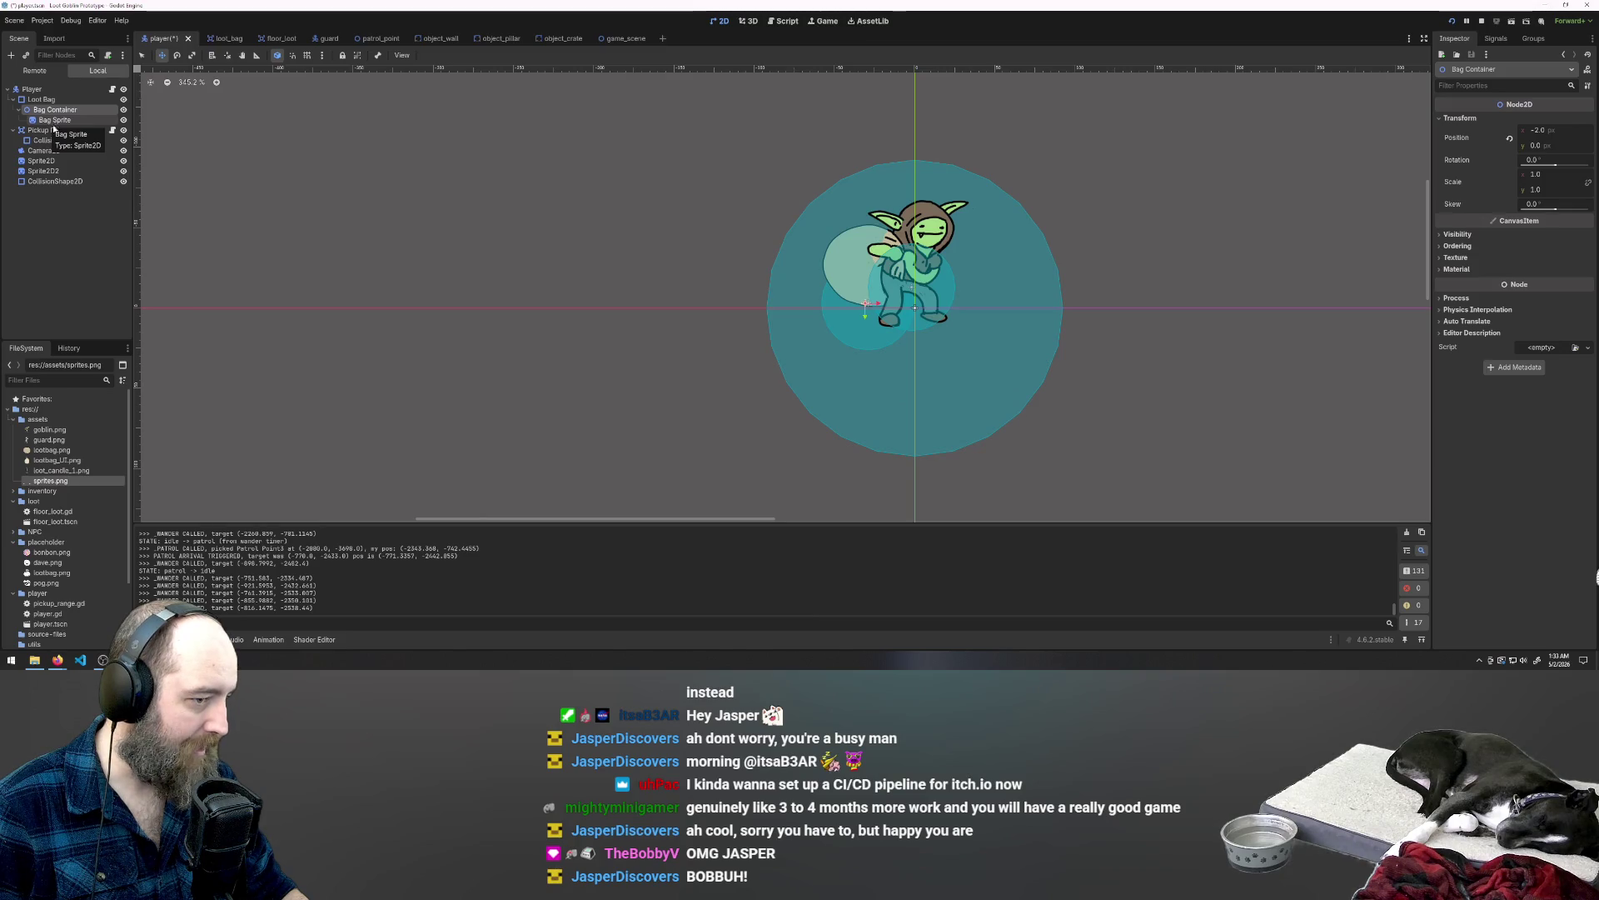
{"action": "mouse_move", "coordinate": [869, 307]}
{"action": "left_mouse_down"}
{"action": "mouse_move", "coordinate": [864, 333]}
{"action": "mouse_move", "coordinate": [852, 264]}
{"action": "left_mouse_up"}
{"action": "left_click", "coordinate": [60, 120]}
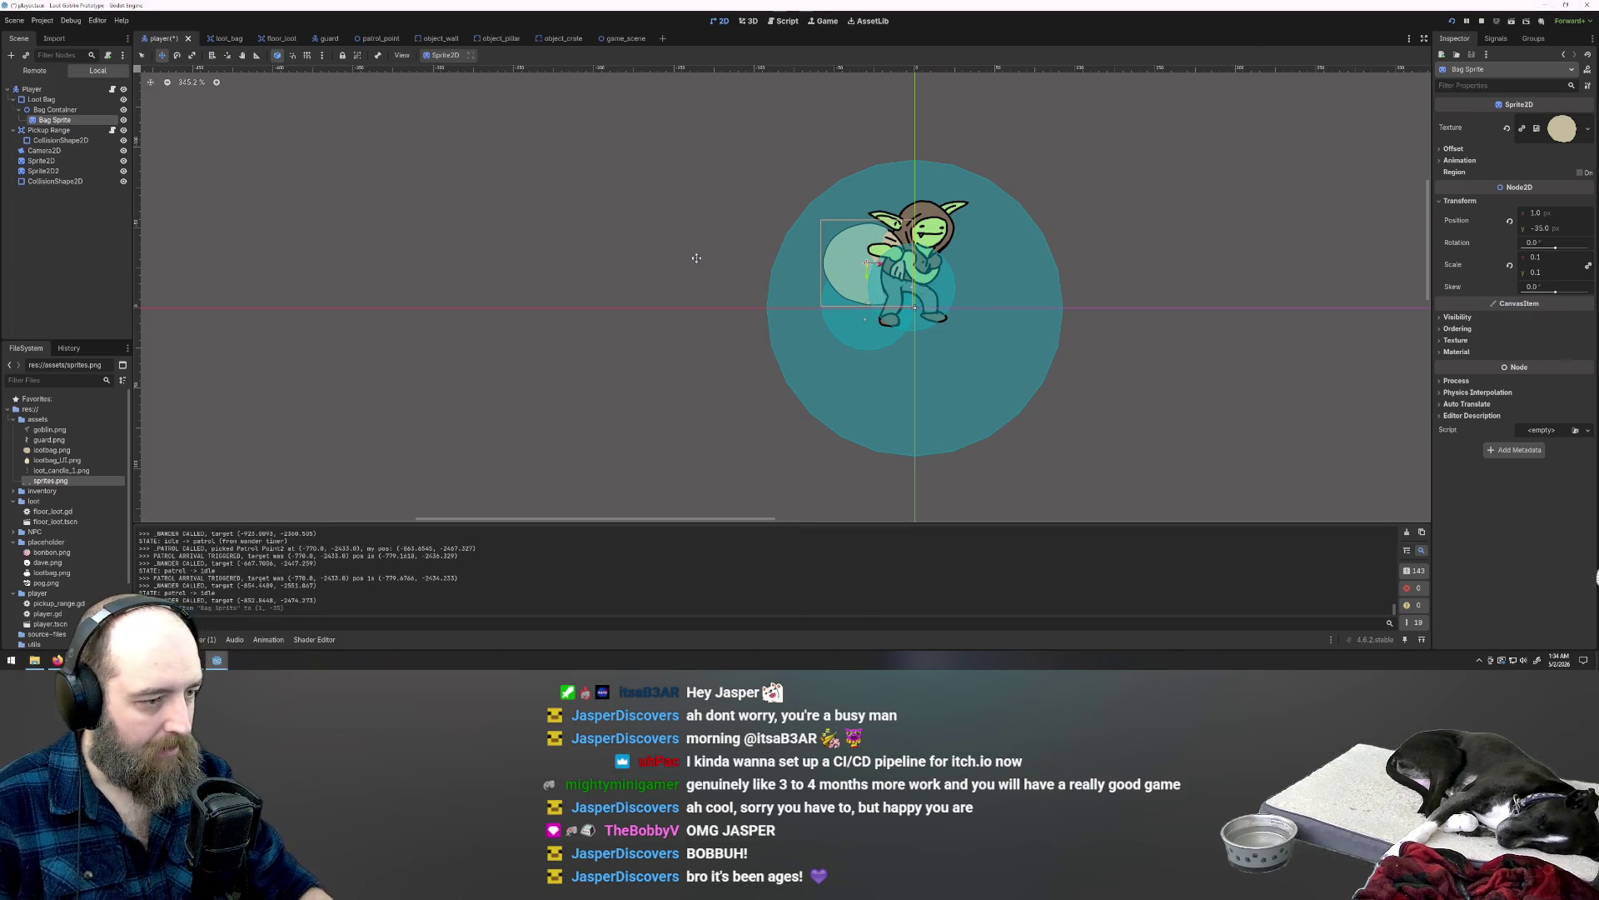
{"action": "key", "text": "F5"}
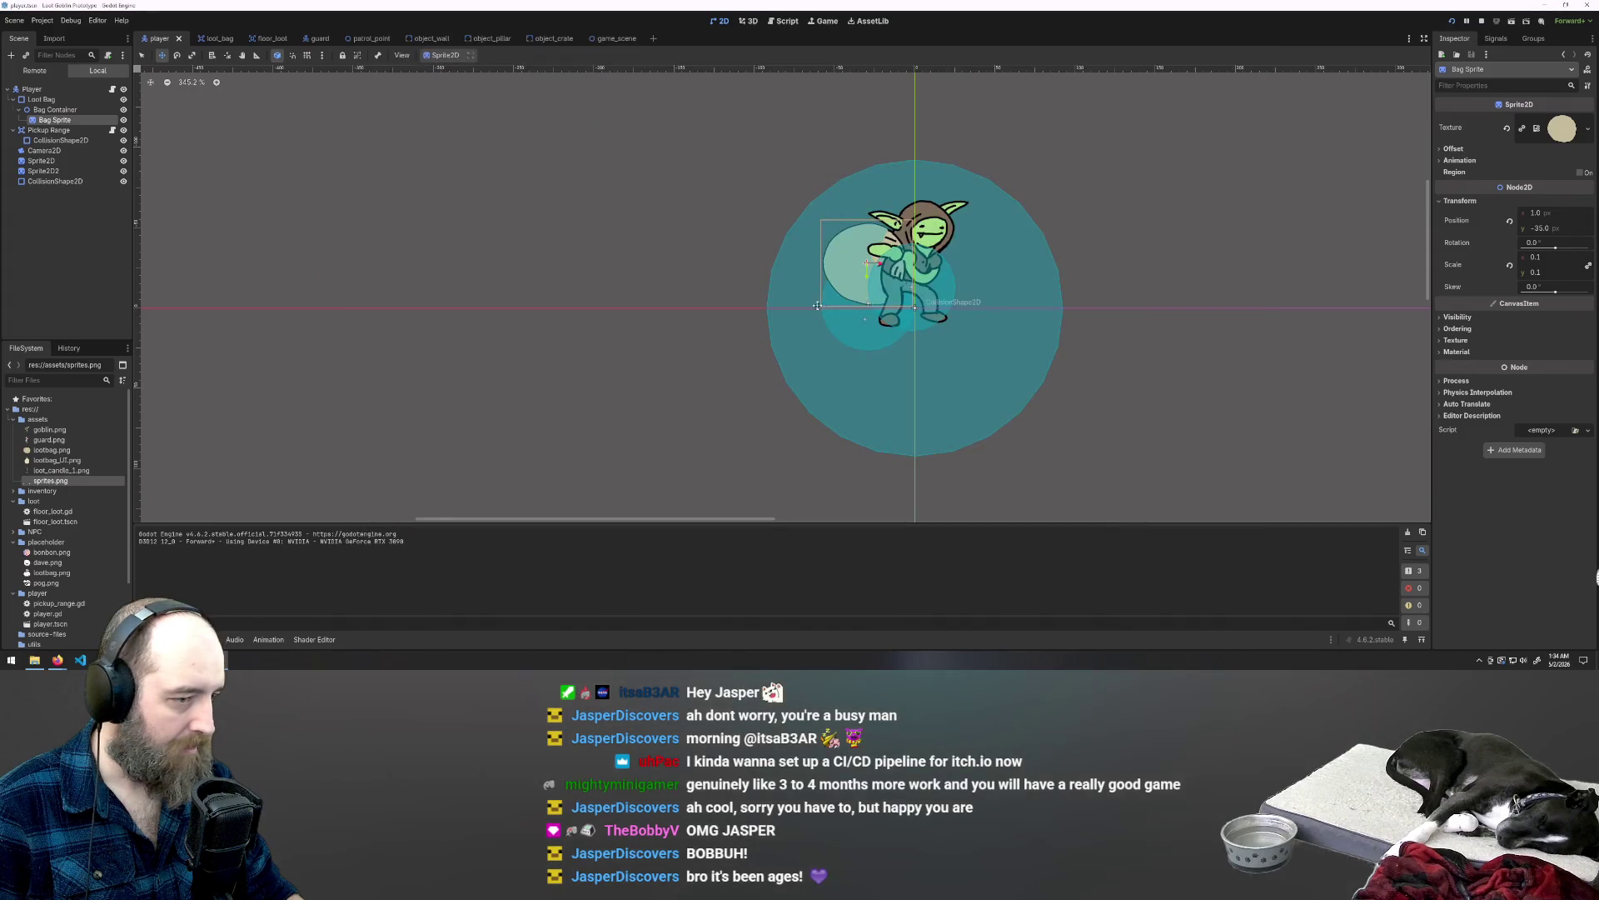
Step: Raise the Loot Bag 17 px, drop the Bag Container to (-2, 23), and relaunch the playtest
{"action": "left_click", "coordinate": [42, 99]}
{"action": "left_click_drag", "start_coordinate": [864, 354], "coordinate": [862, 316]}
{"action": "left_click", "coordinate": [57, 113]}
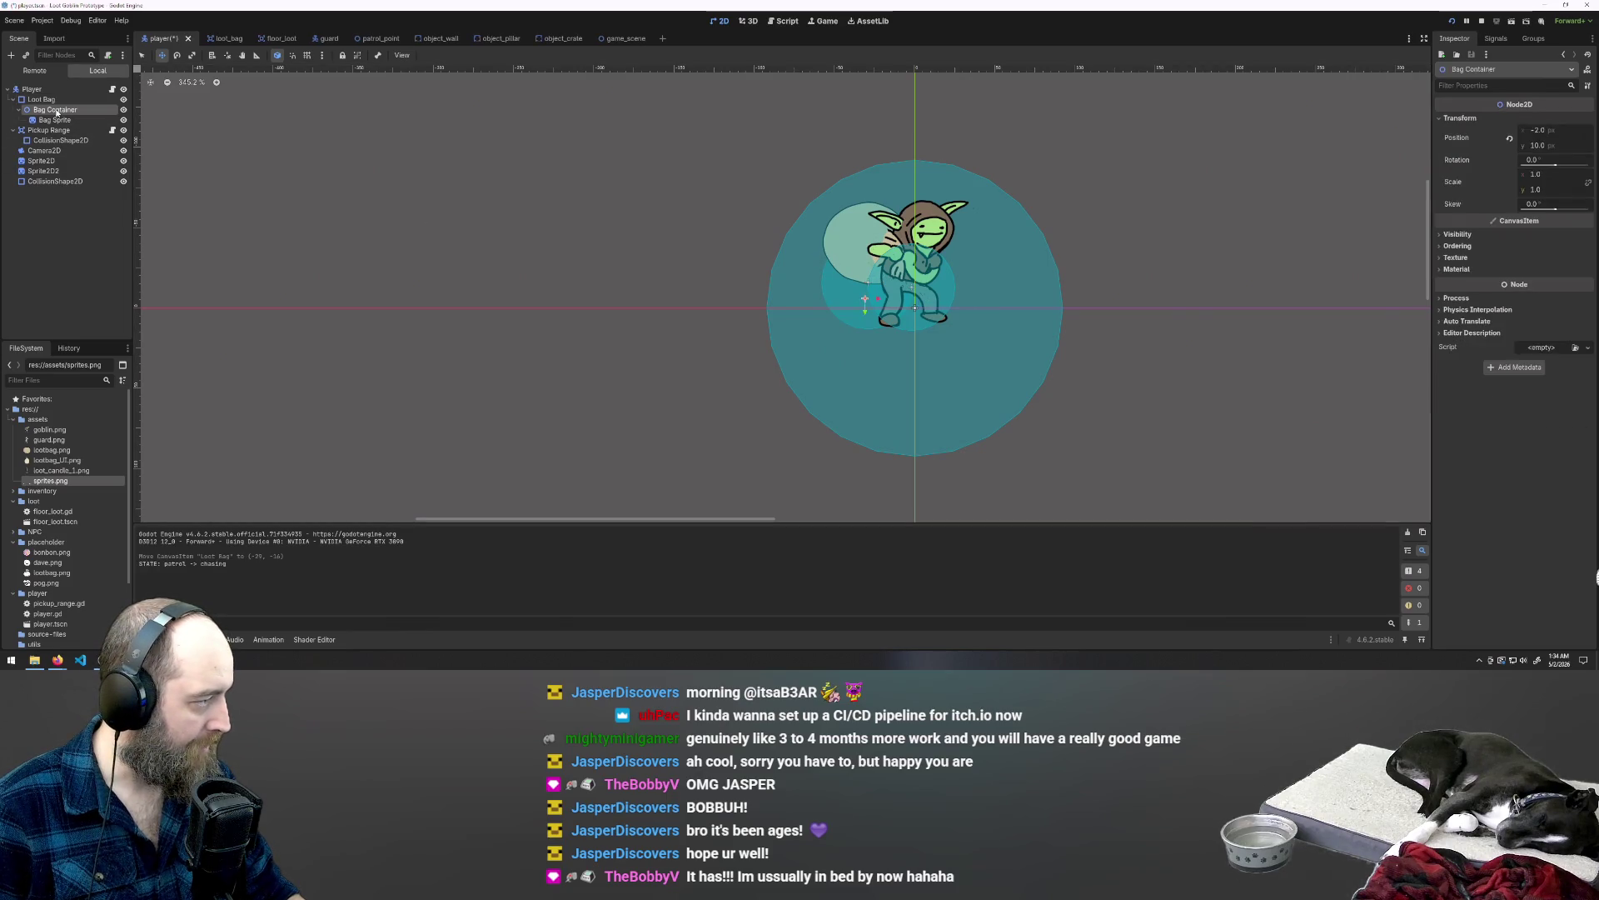
{"action": "left_click_drag", "start_coordinate": [857, 251], "coordinate": [859, 272]}
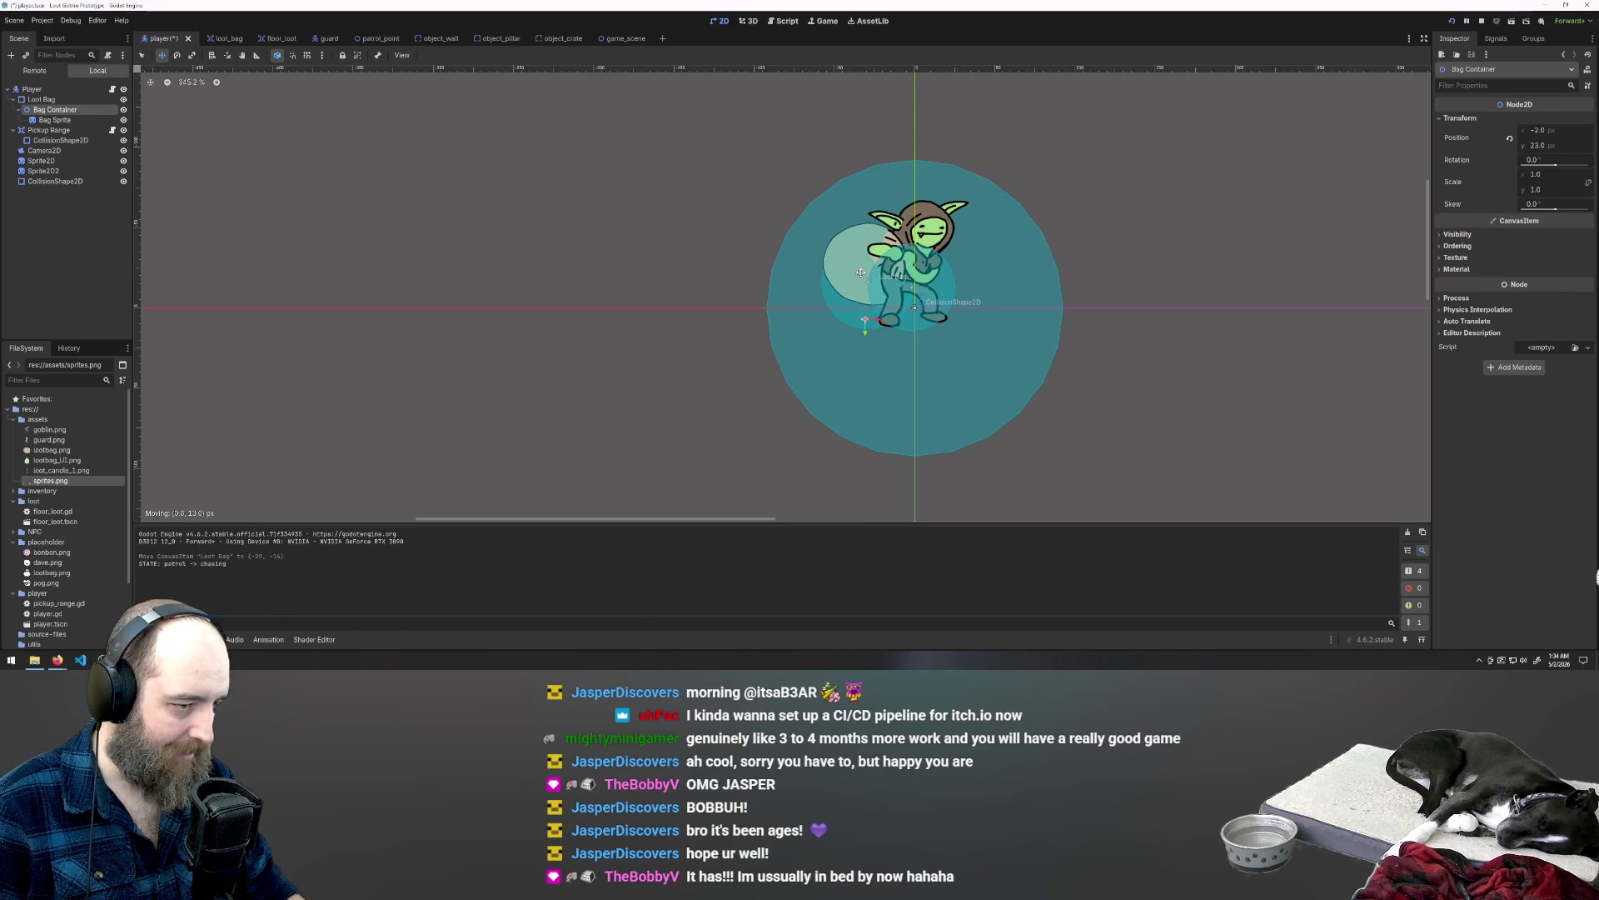
{"action": "key", "text": "F5"}
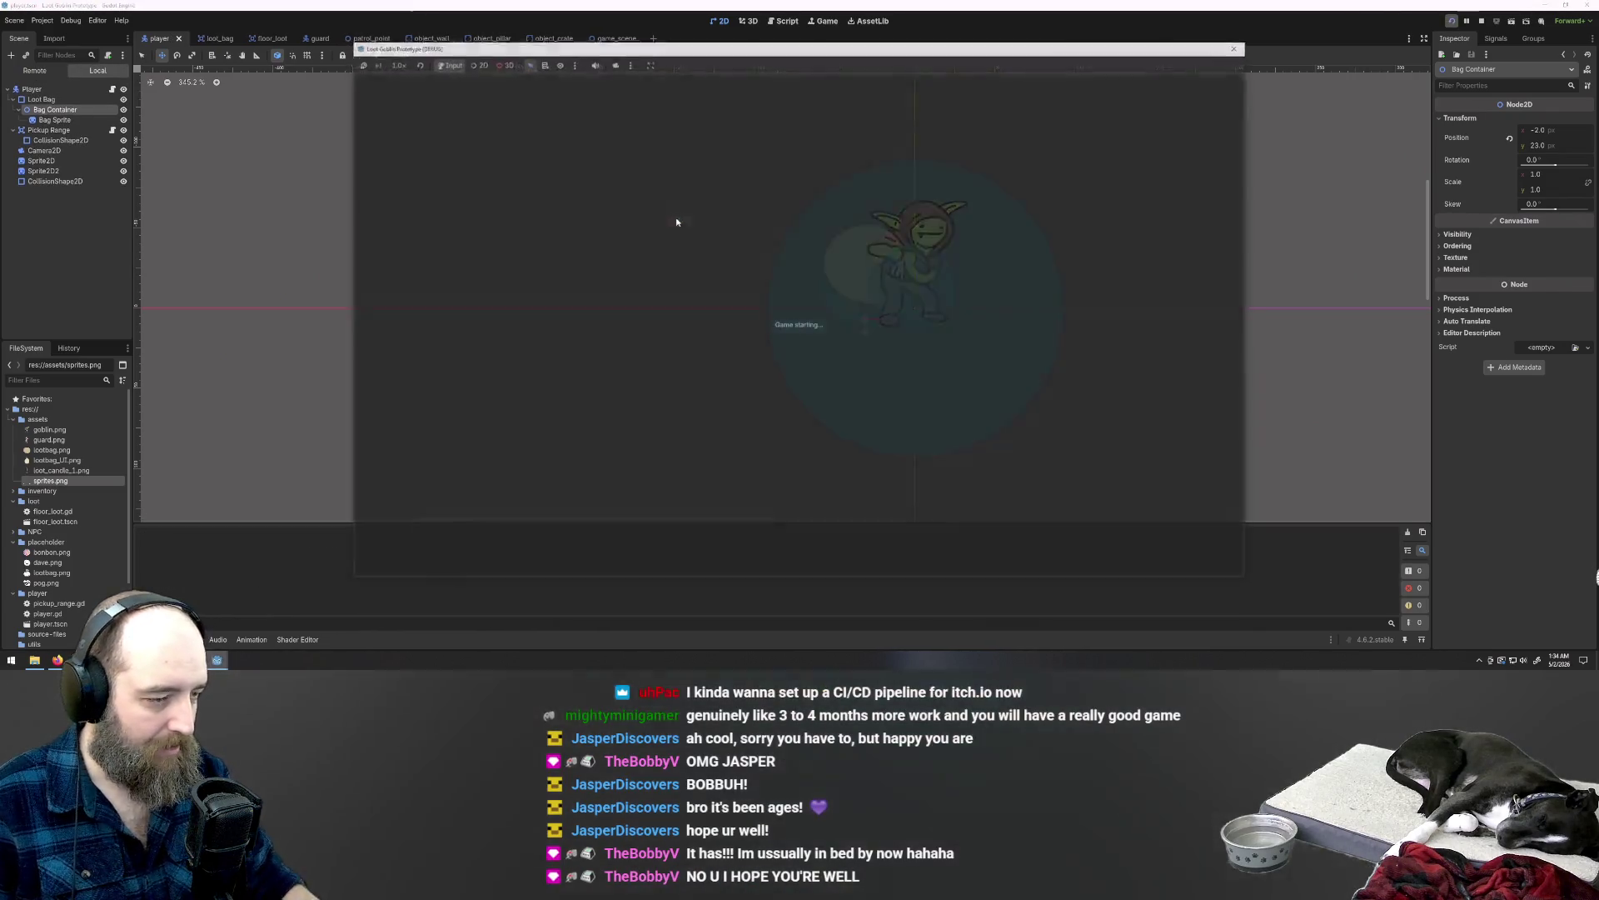
Step: Steer the goblin up-left through the top wall gap, then right along the wall
{"action": "key", "text": "w"}
{"action": "key", "text": "a"}
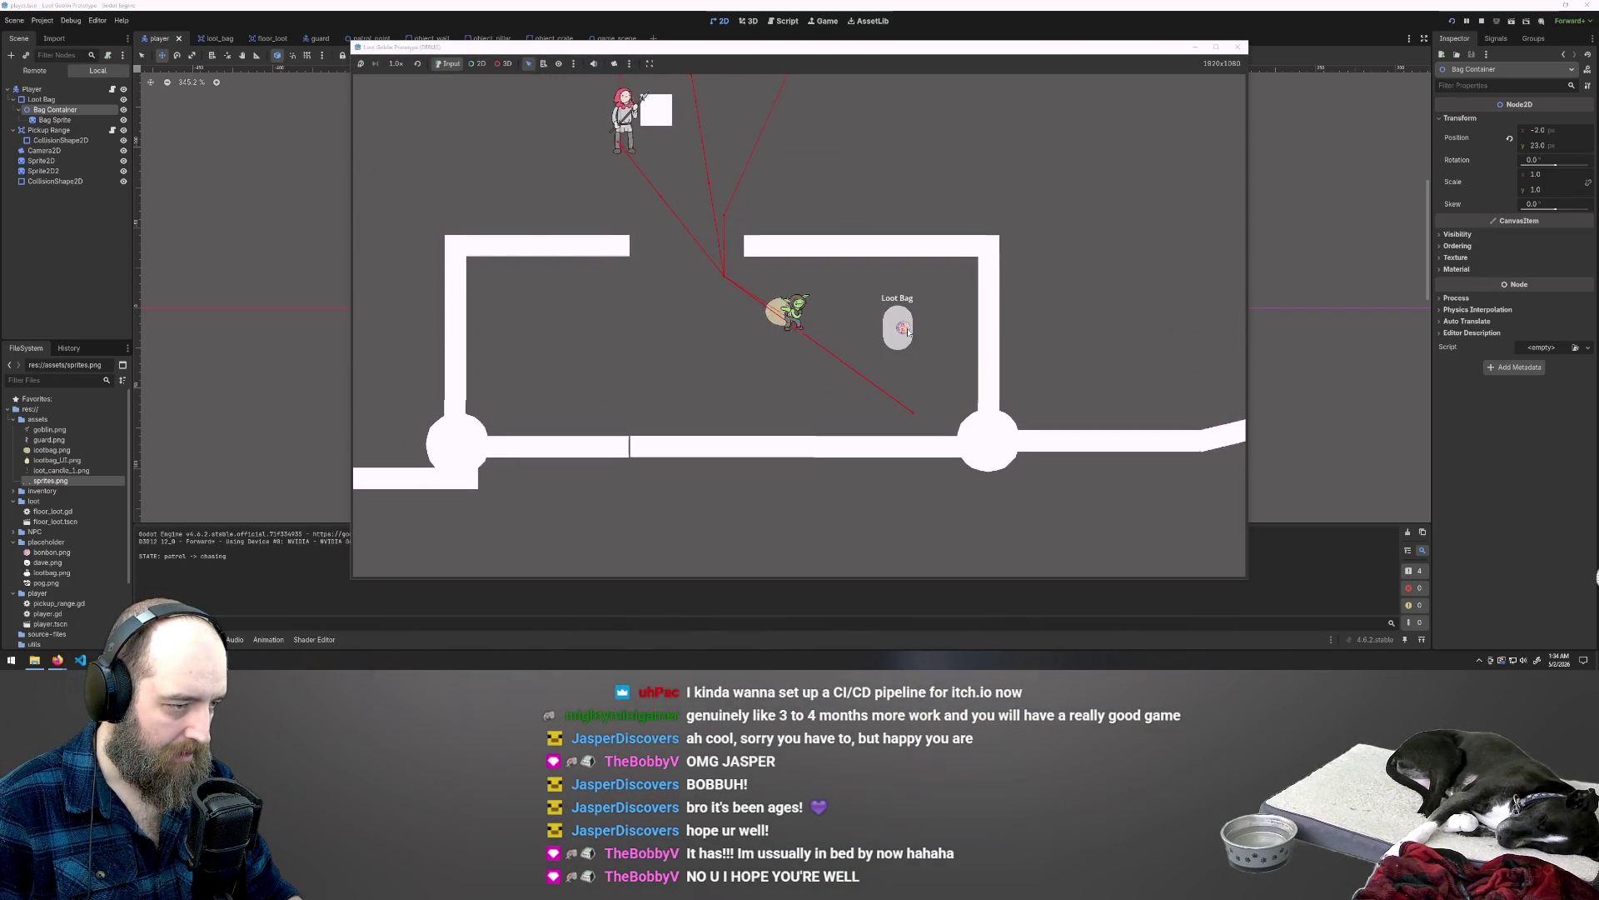
{"action": "key", "text": "w"}
{"action": "key", "text": "a"}
{"action": "key", "text": "w"}
{"action": "key", "text": "d"}
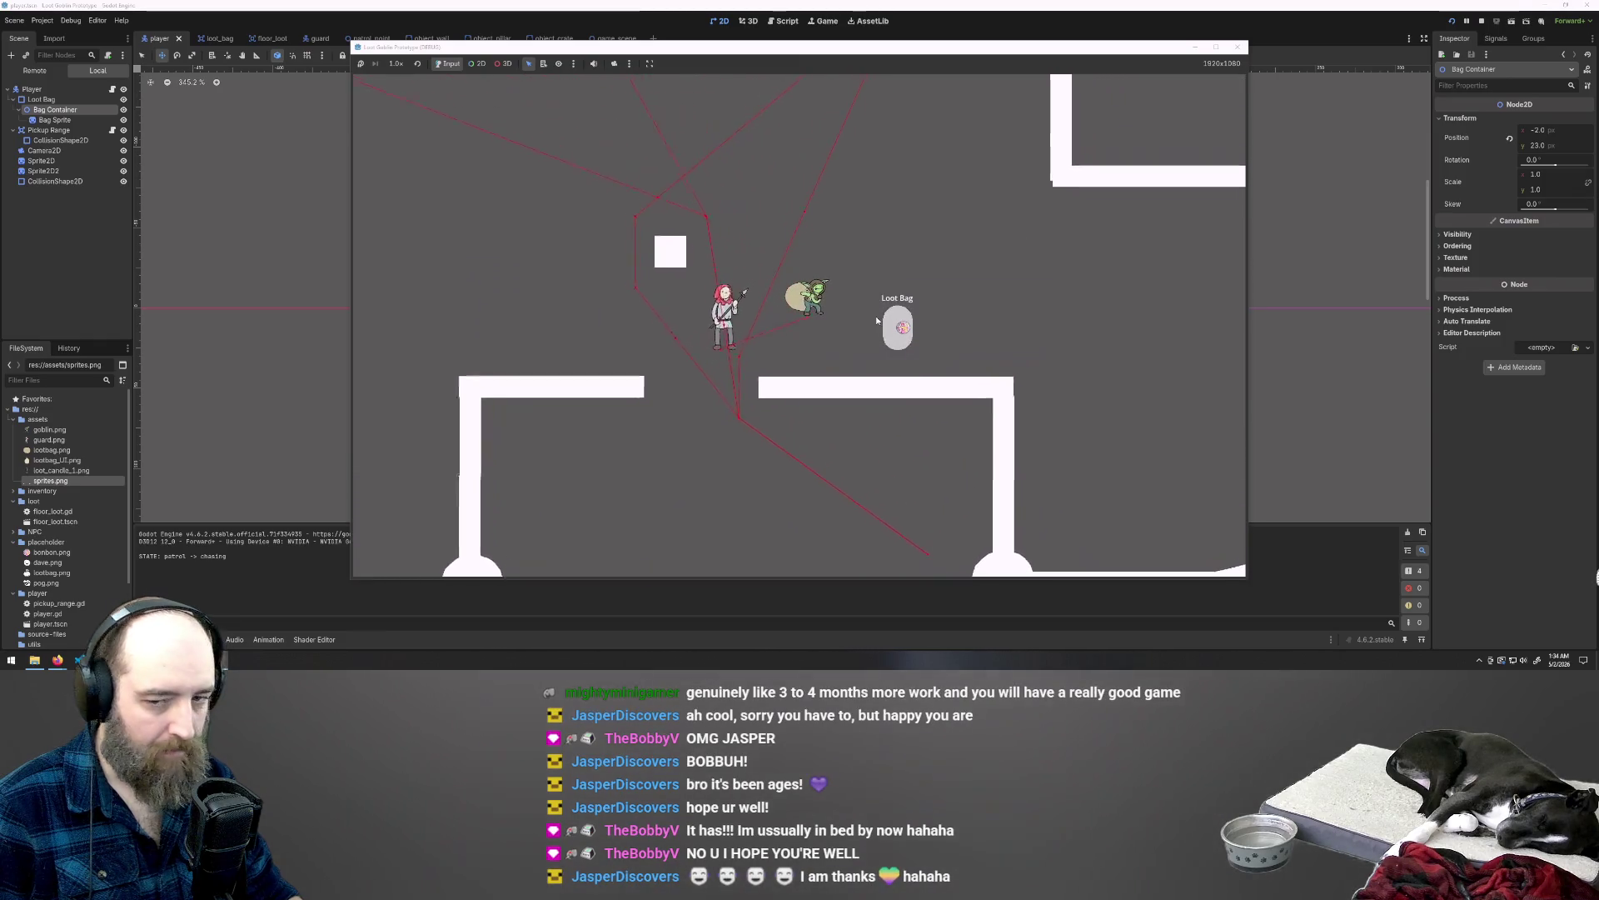
{"action": "key", "text": "w"}
{"action": "key", "text": "d"}
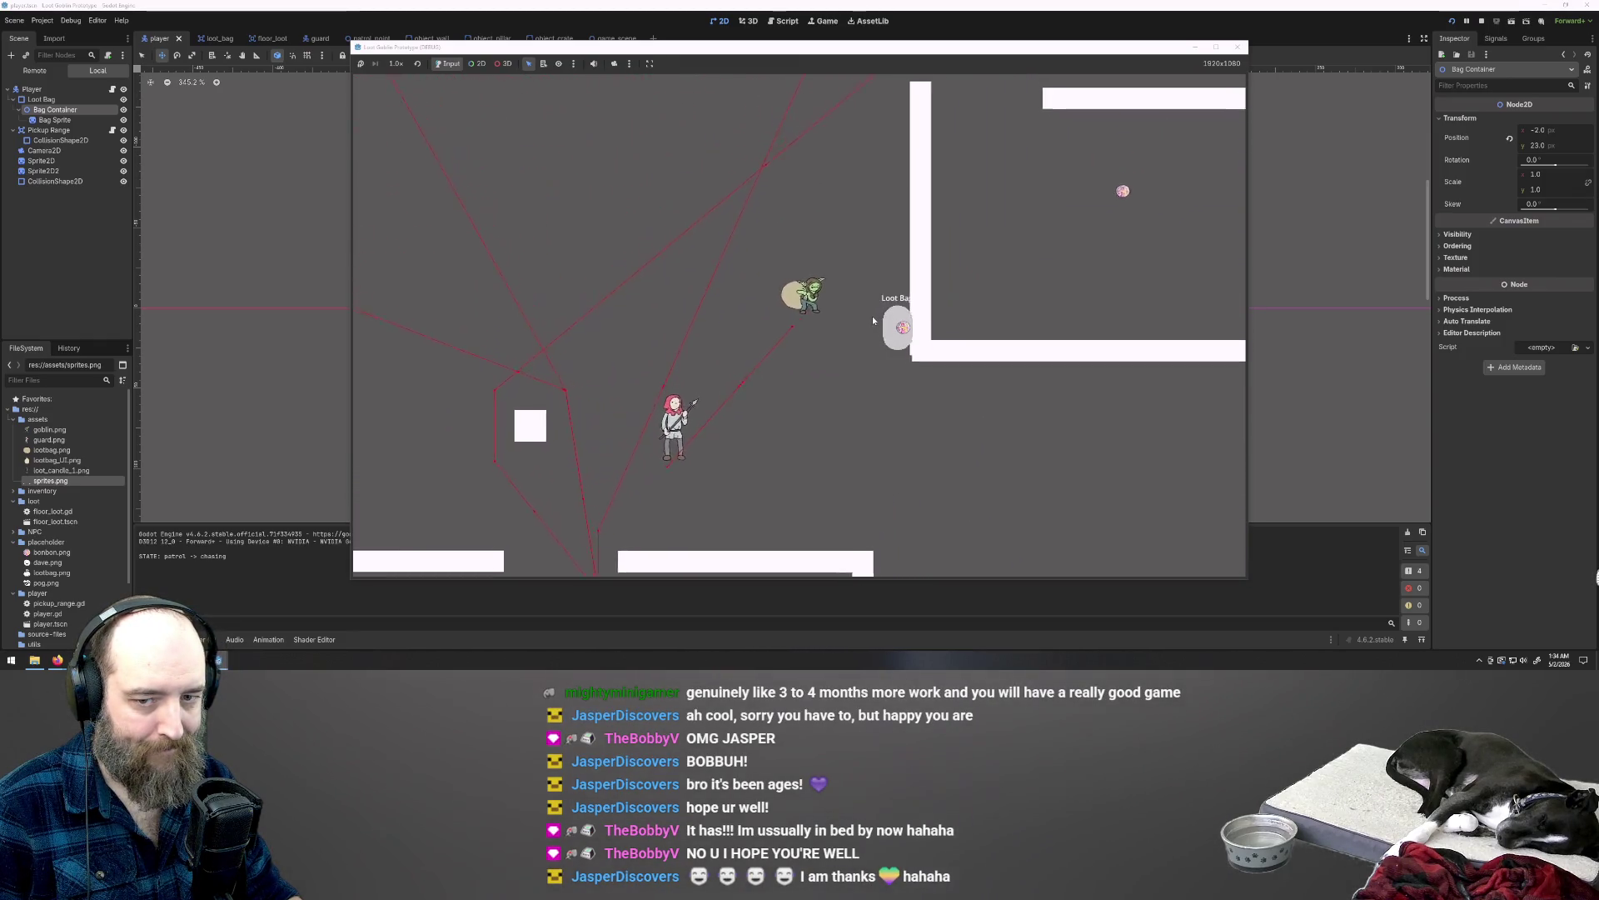
{"action": "key", "text": "w"}
{"action": "key", "text": "d"}
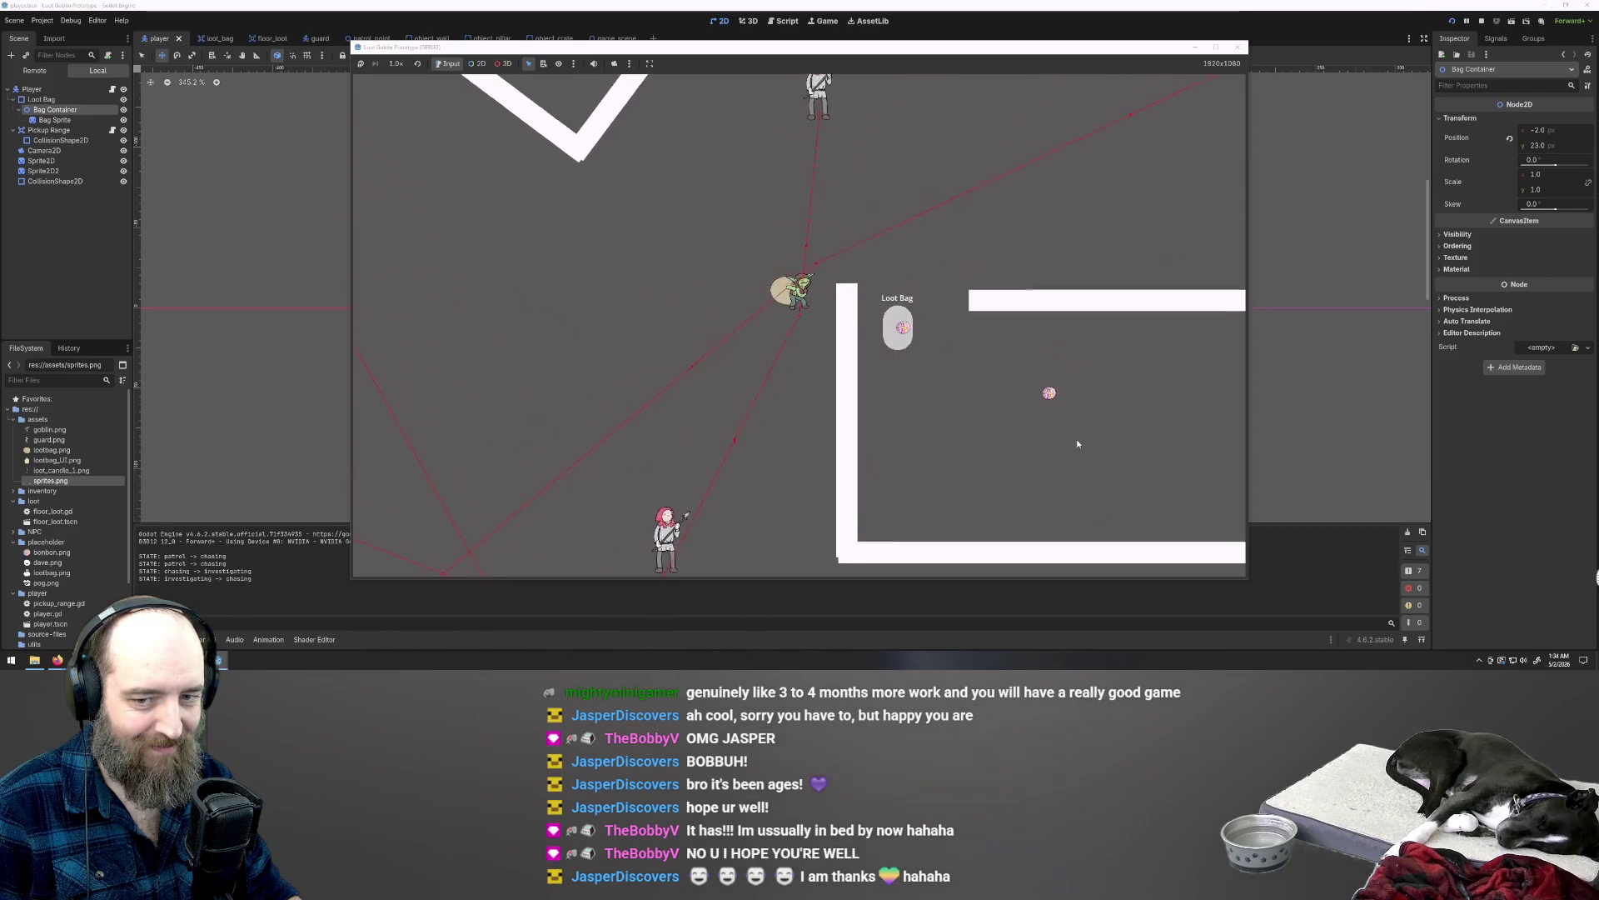
{"action": "key", "text": "s"}
{"action": "key", "text": "d"}
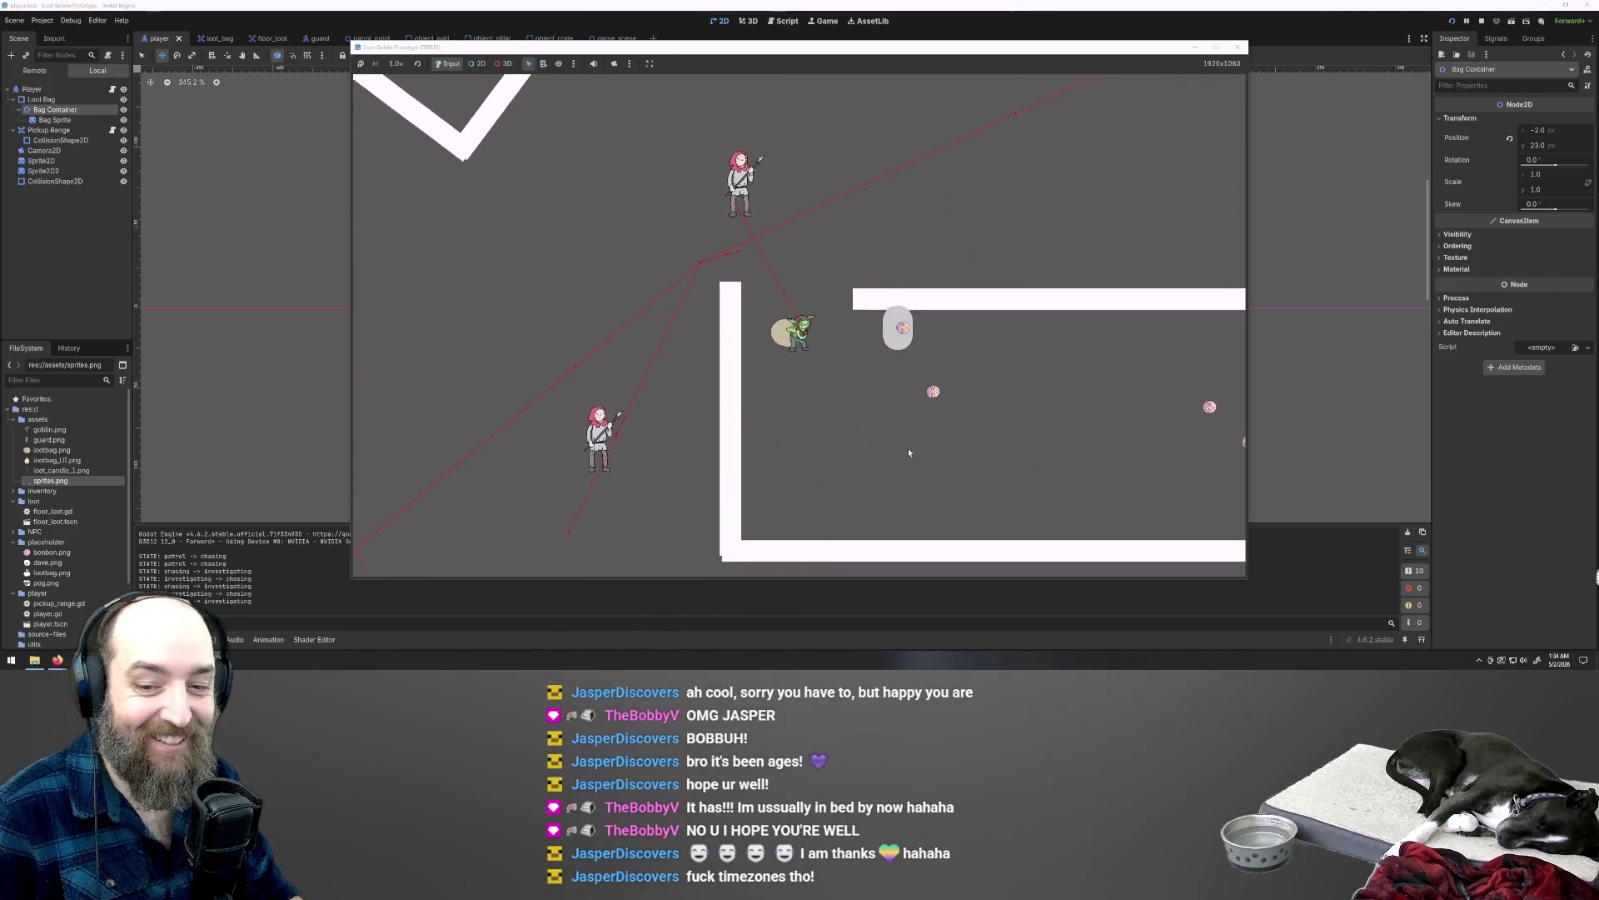
{"action": "key", "text": "d"}
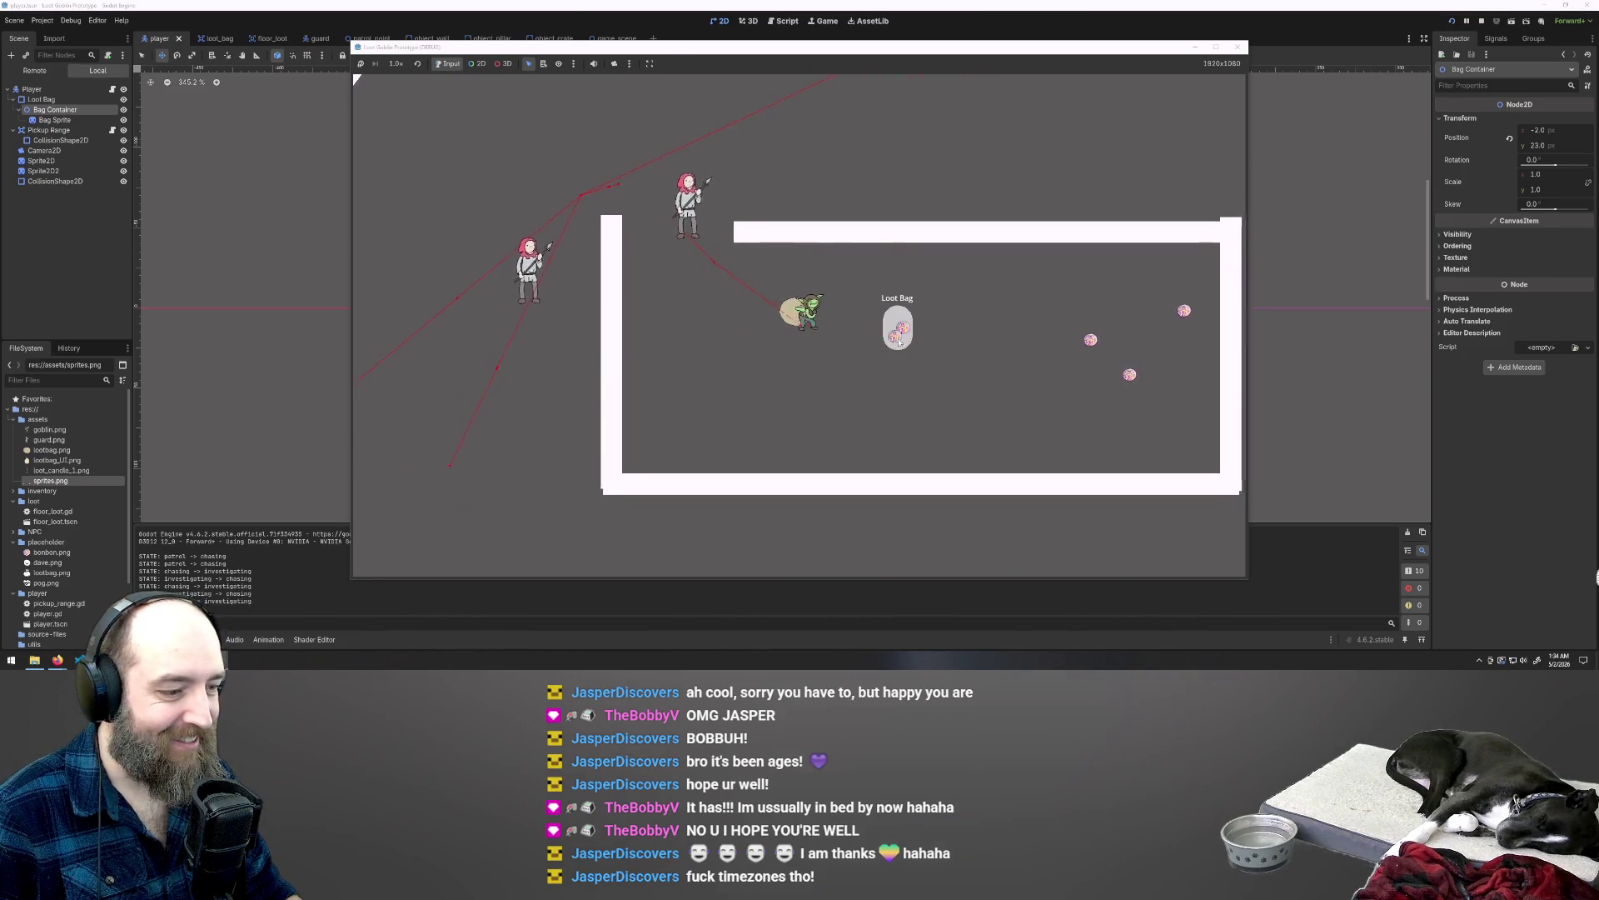
{"action": "key", "text": "d"}
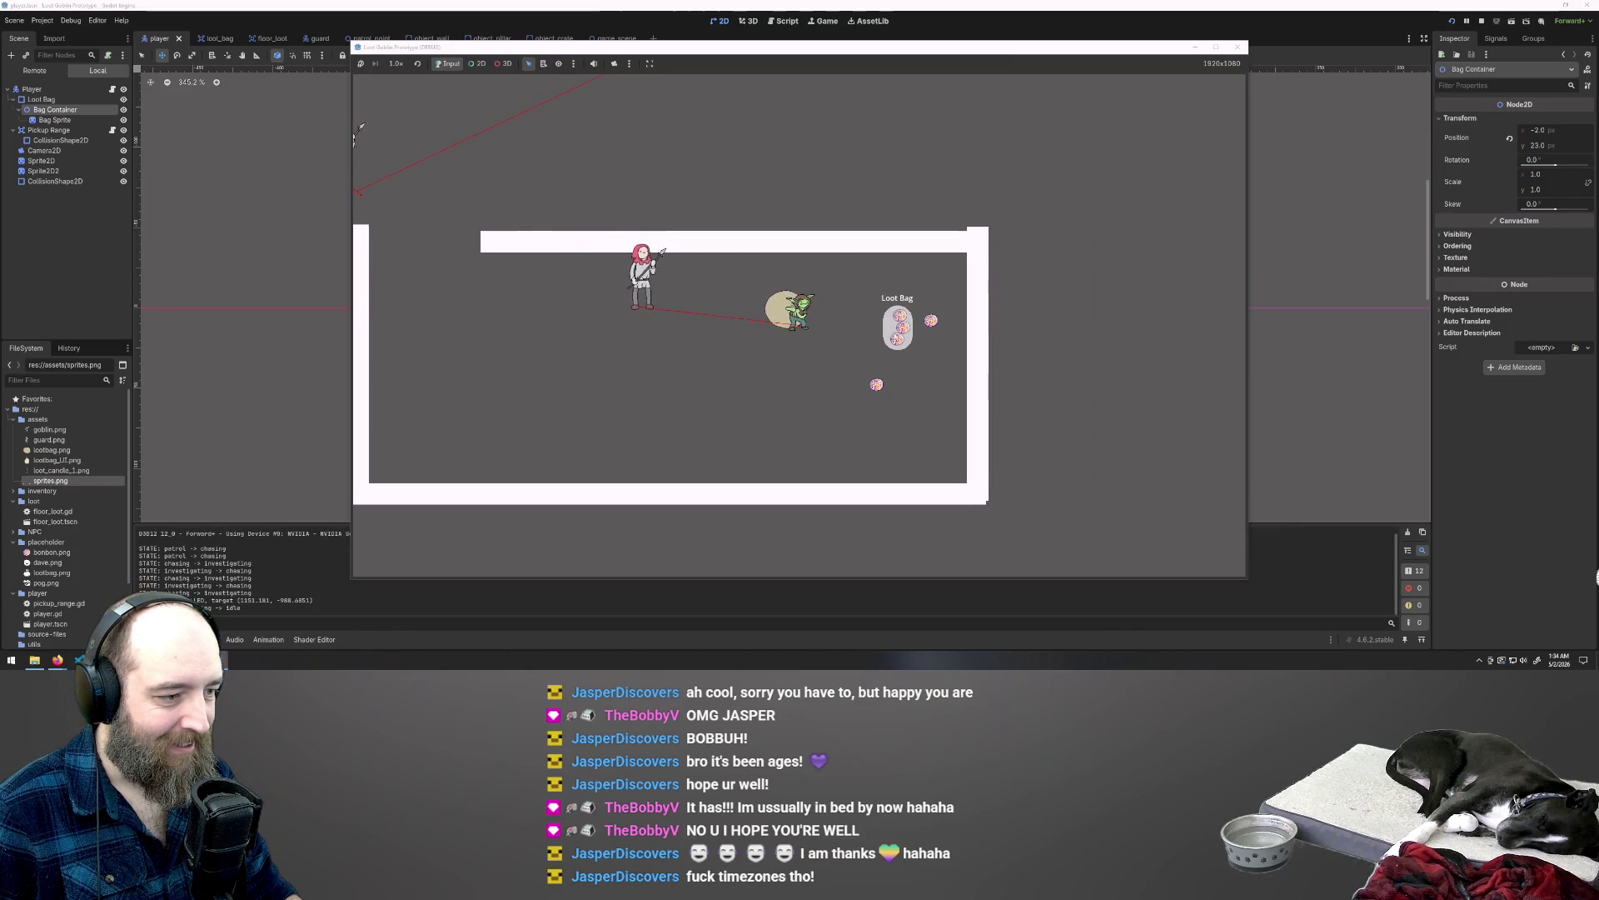
{"action": "key", "text": "s"}
Step: Evade the spear guards by fleeing left, then up and right, then straight upward
{"action": "key", "text": "w"}
{"action": "key", "text": "a"}
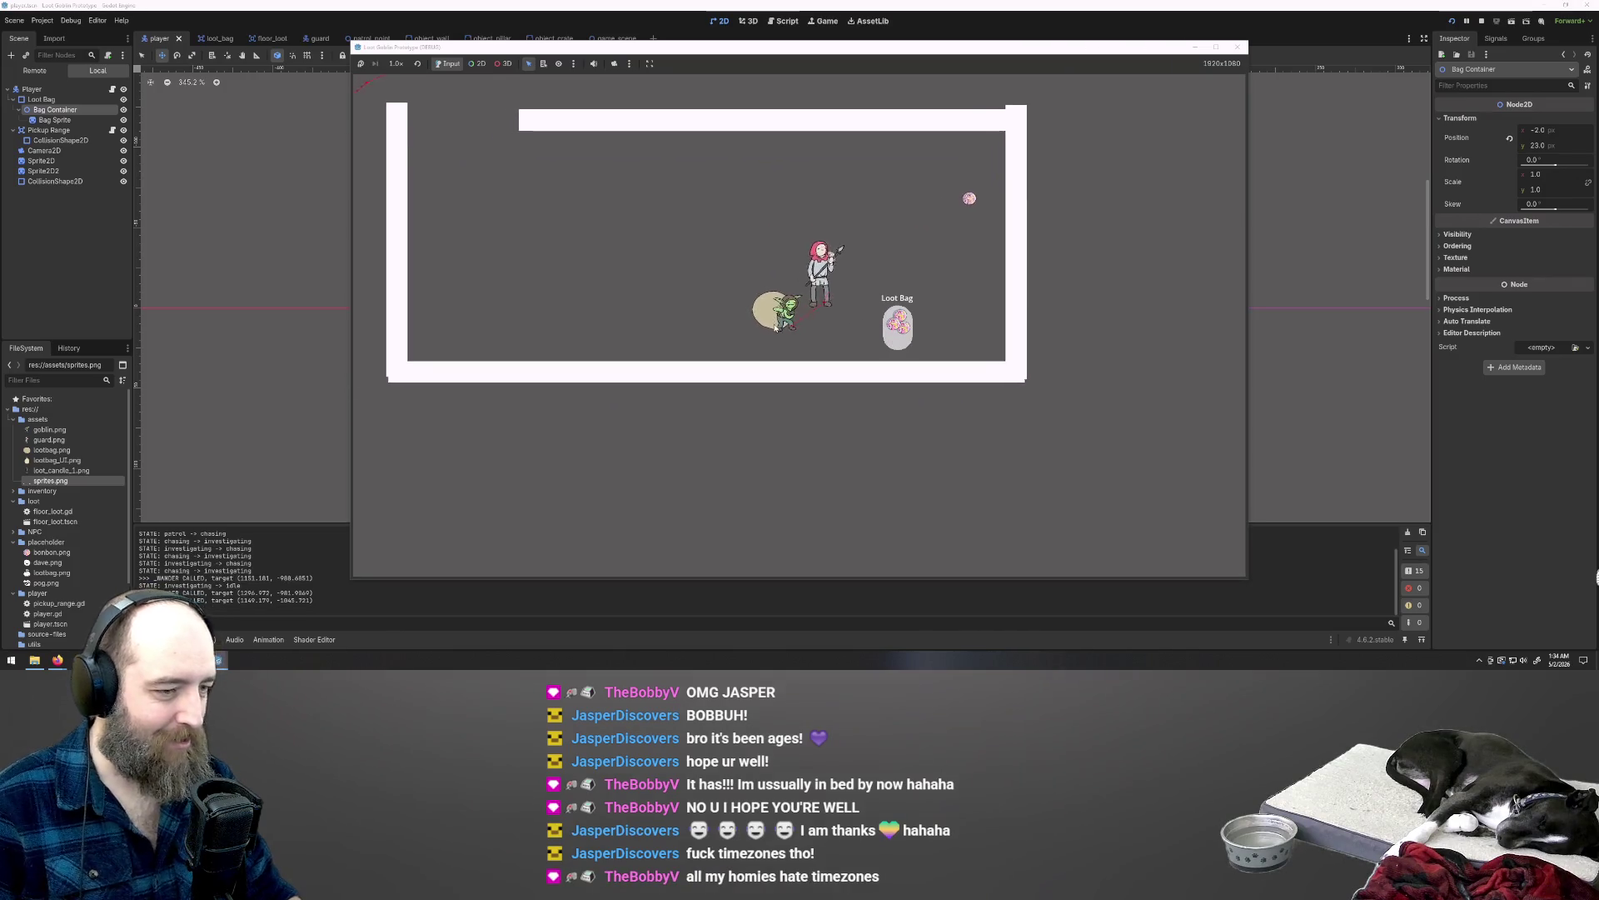
{"action": "key", "text": "a"}
{"action": "key", "text": "w"}
{"action": "key", "text": "a"}
{"action": "key", "text": "a"}
{"action": "key", "text": "w"}
{"action": "key", "text": "w"}
{"action": "key", "text": "d"}
{"action": "key", "text": "w"}
{"action": "key", "text": "d"}
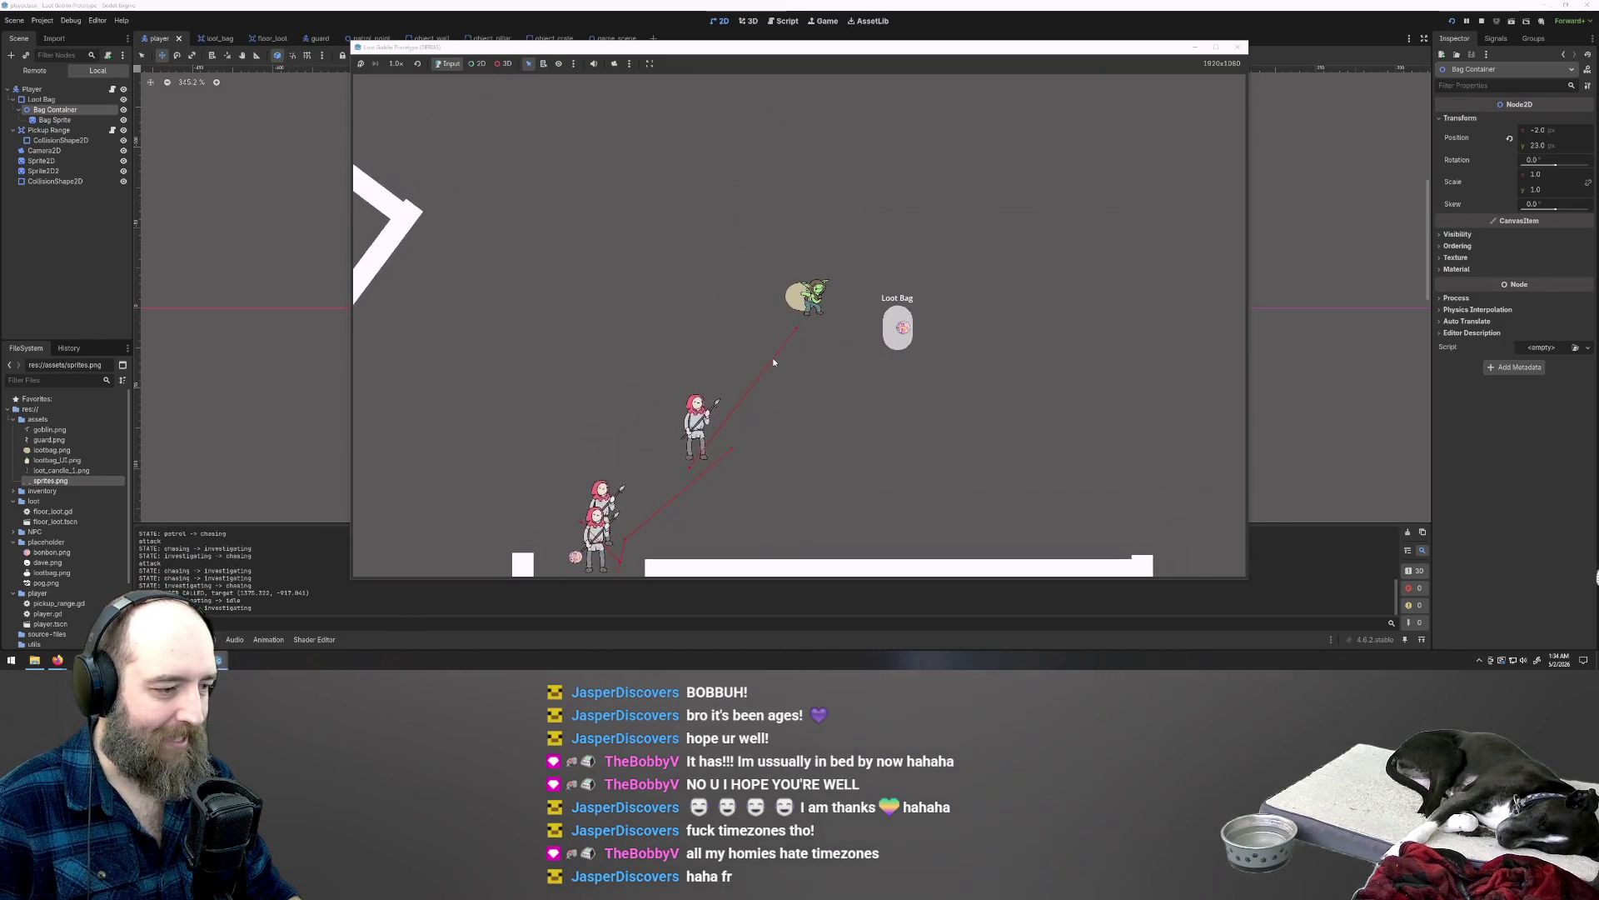
{"action": "key", "text": "w"}
{"action": "key", "text": "d"}
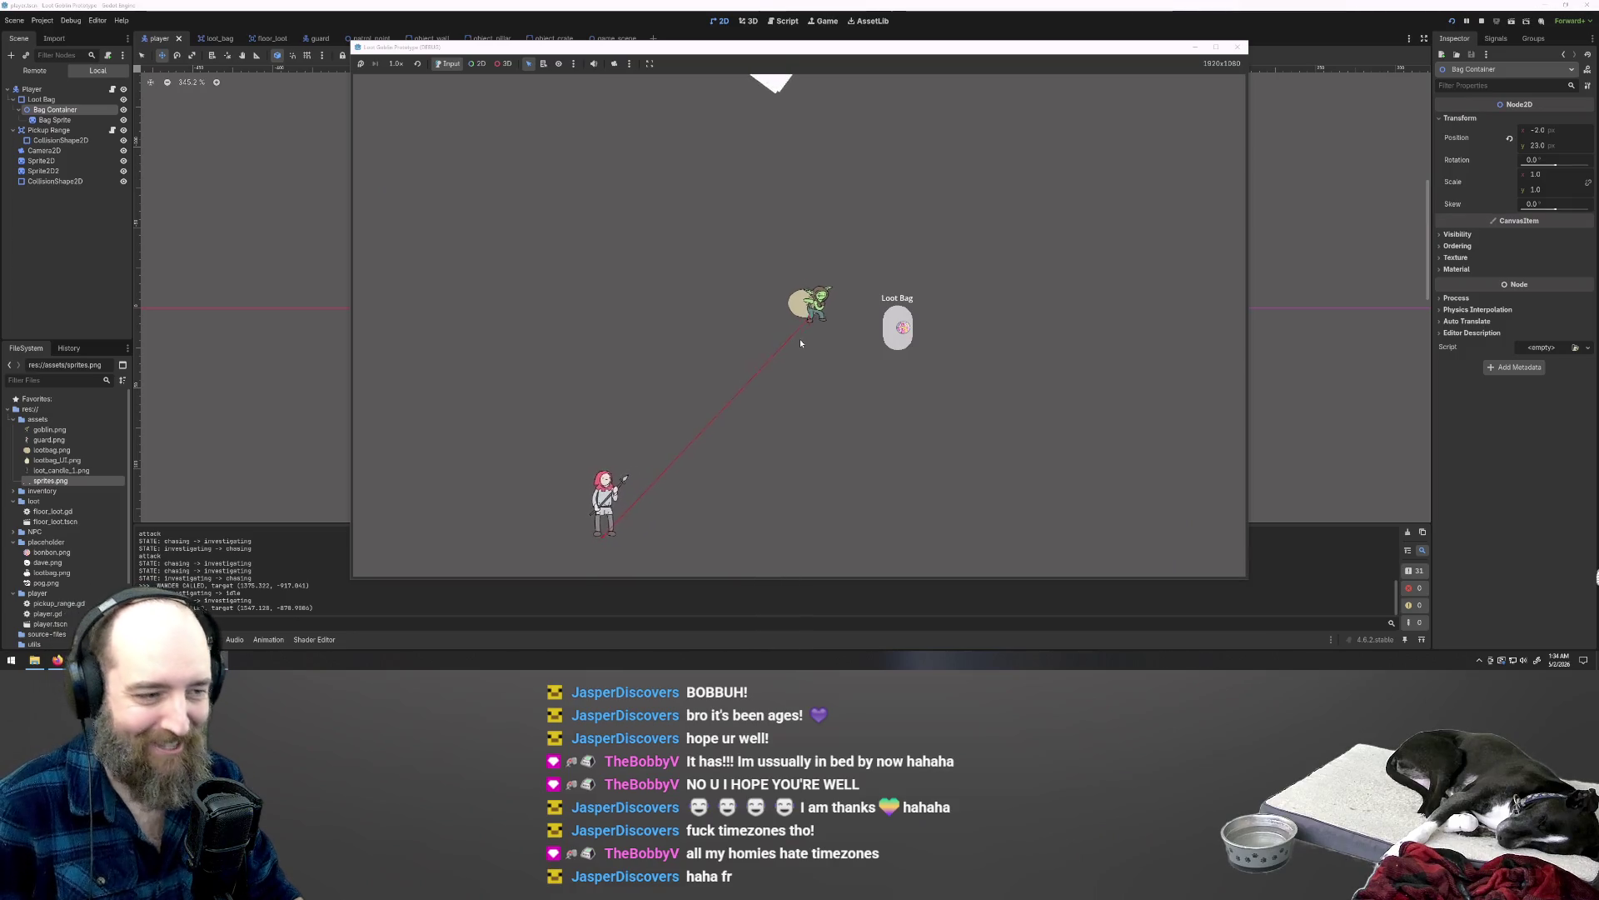
{"action": "key", "text": "w"}
{"action": "key", "text": "d"}
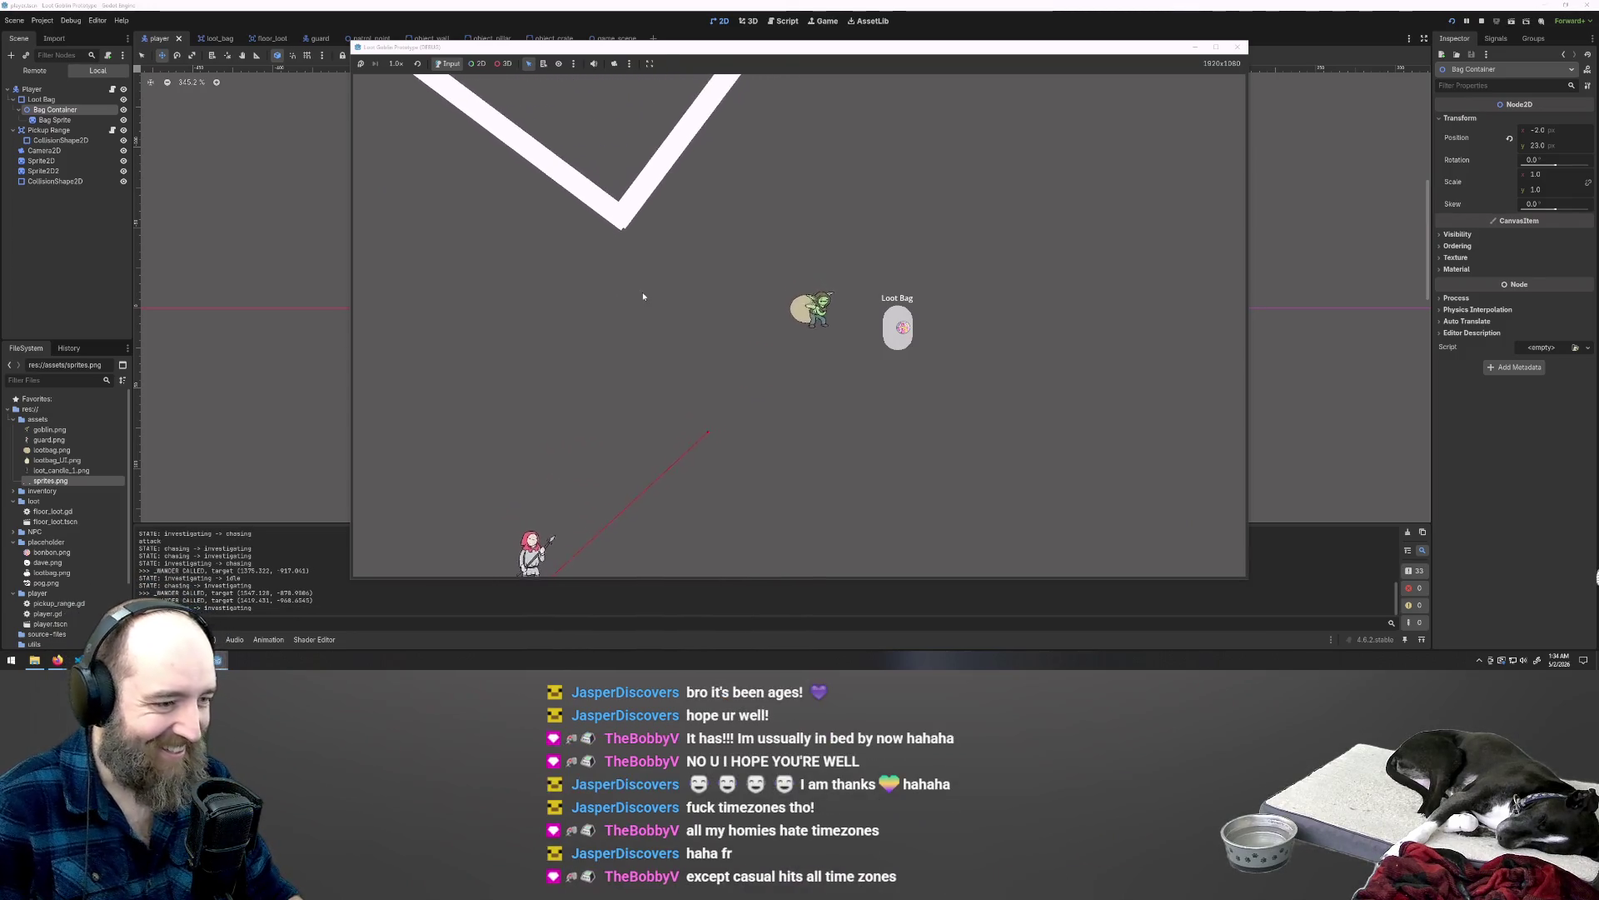
{"action": "key", "text": "w"}
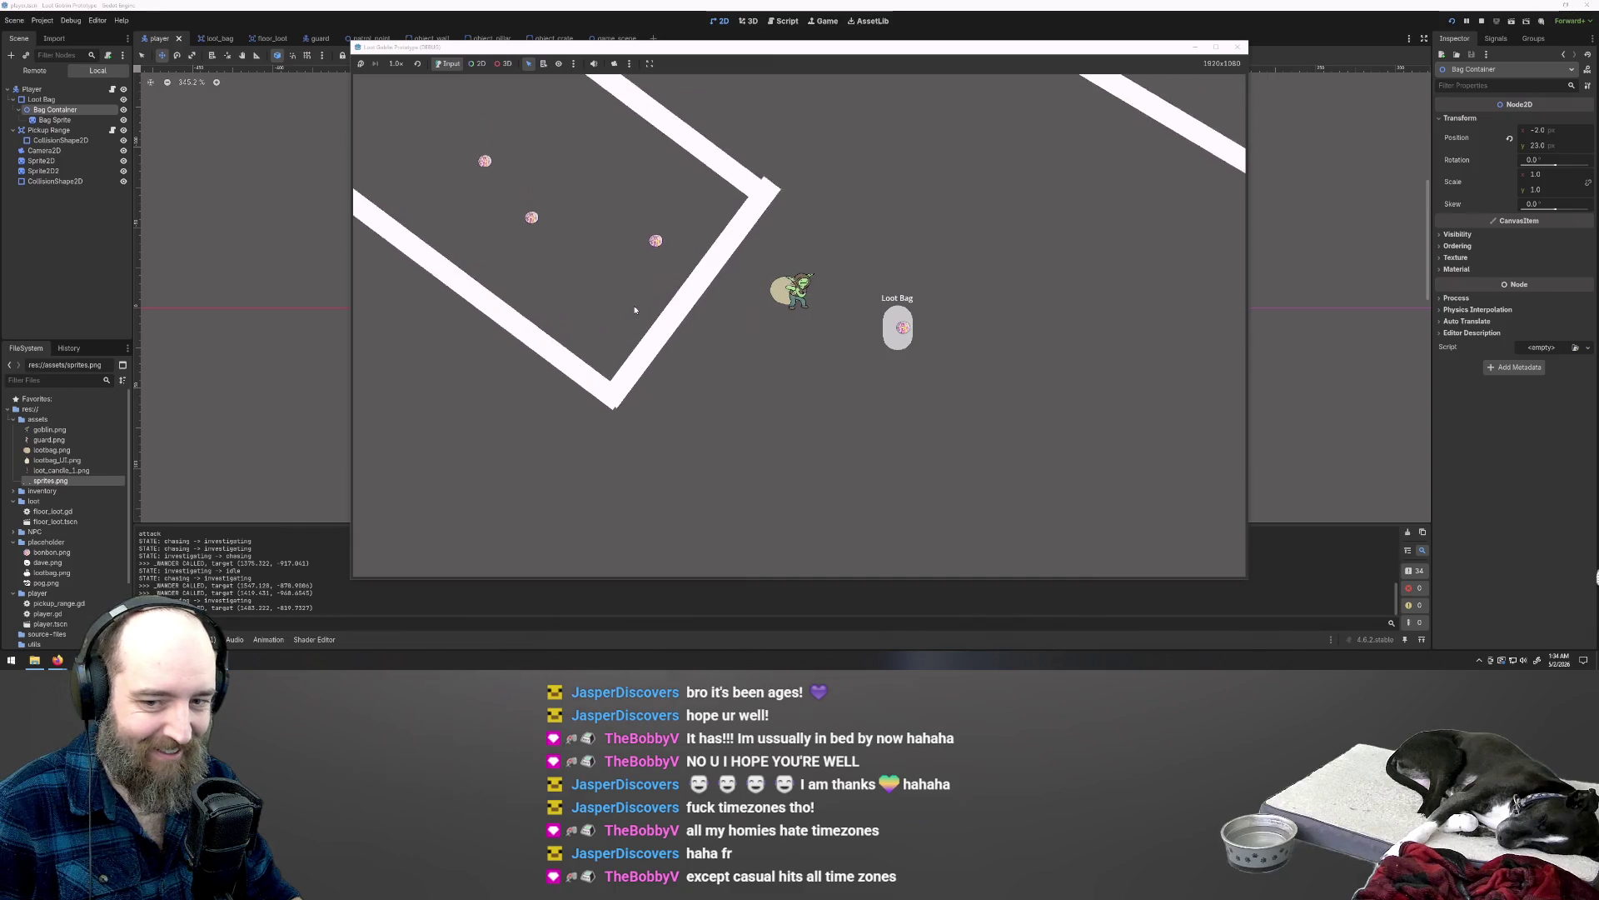
{"action": "key", "text": "w"}
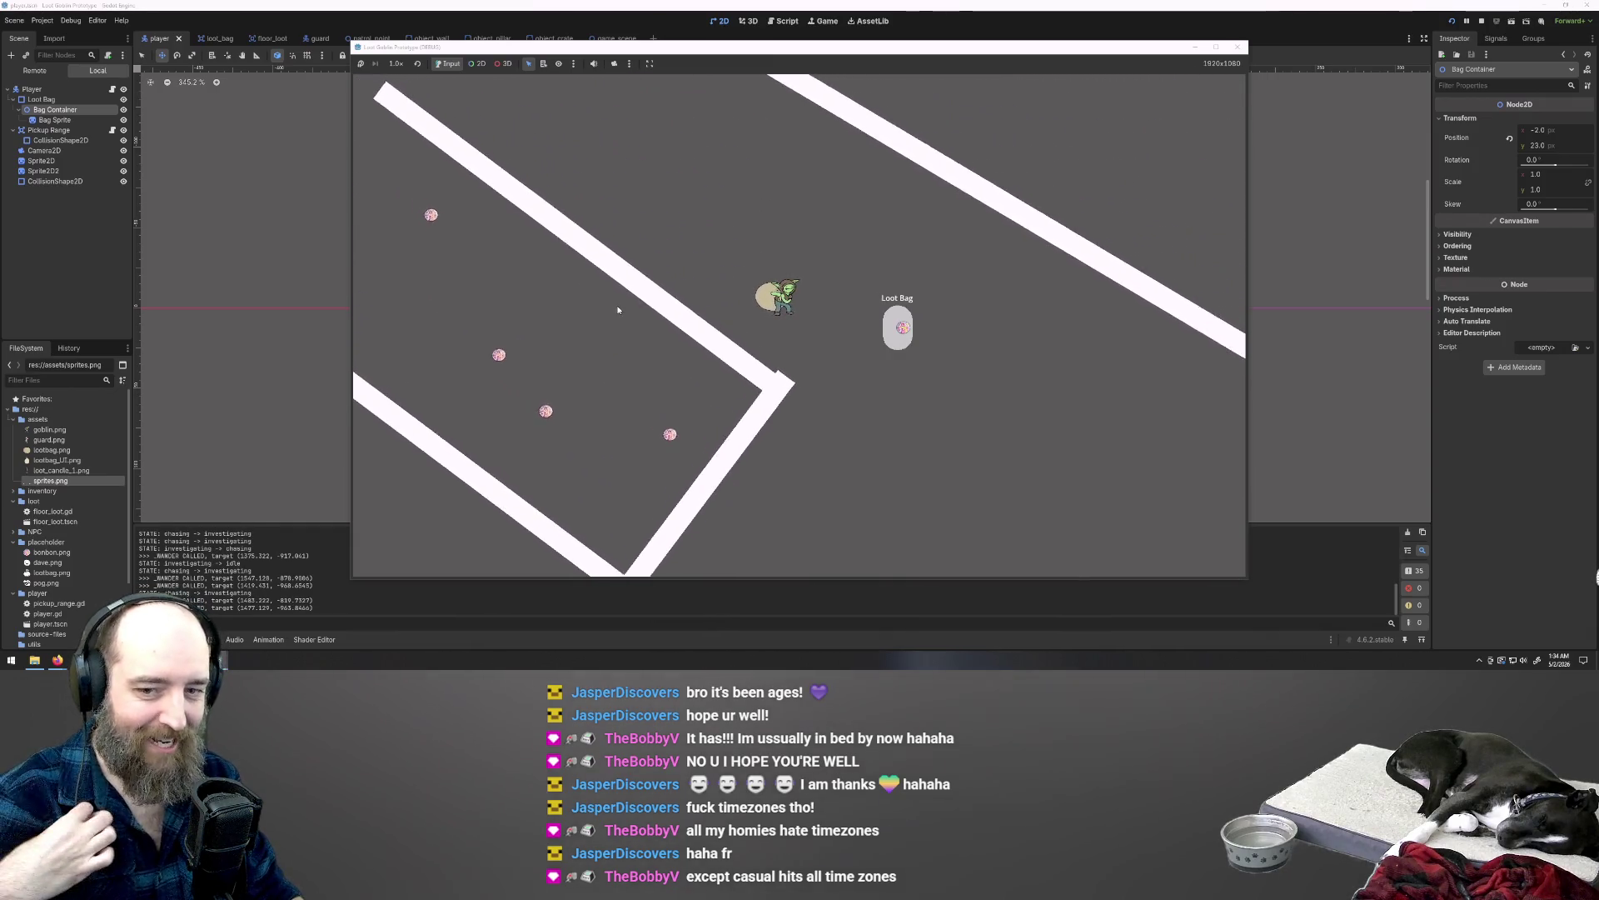
{"action": "key", "text": "w"}
{"action": "key", "text": "a"}
{"action": "key", "text": "a"}
{"action": "key", "text": "a"}
Step: Collect coins by moving the goblin down and right, then stop the playtest with F8
{"action": "key", "text": "s"}
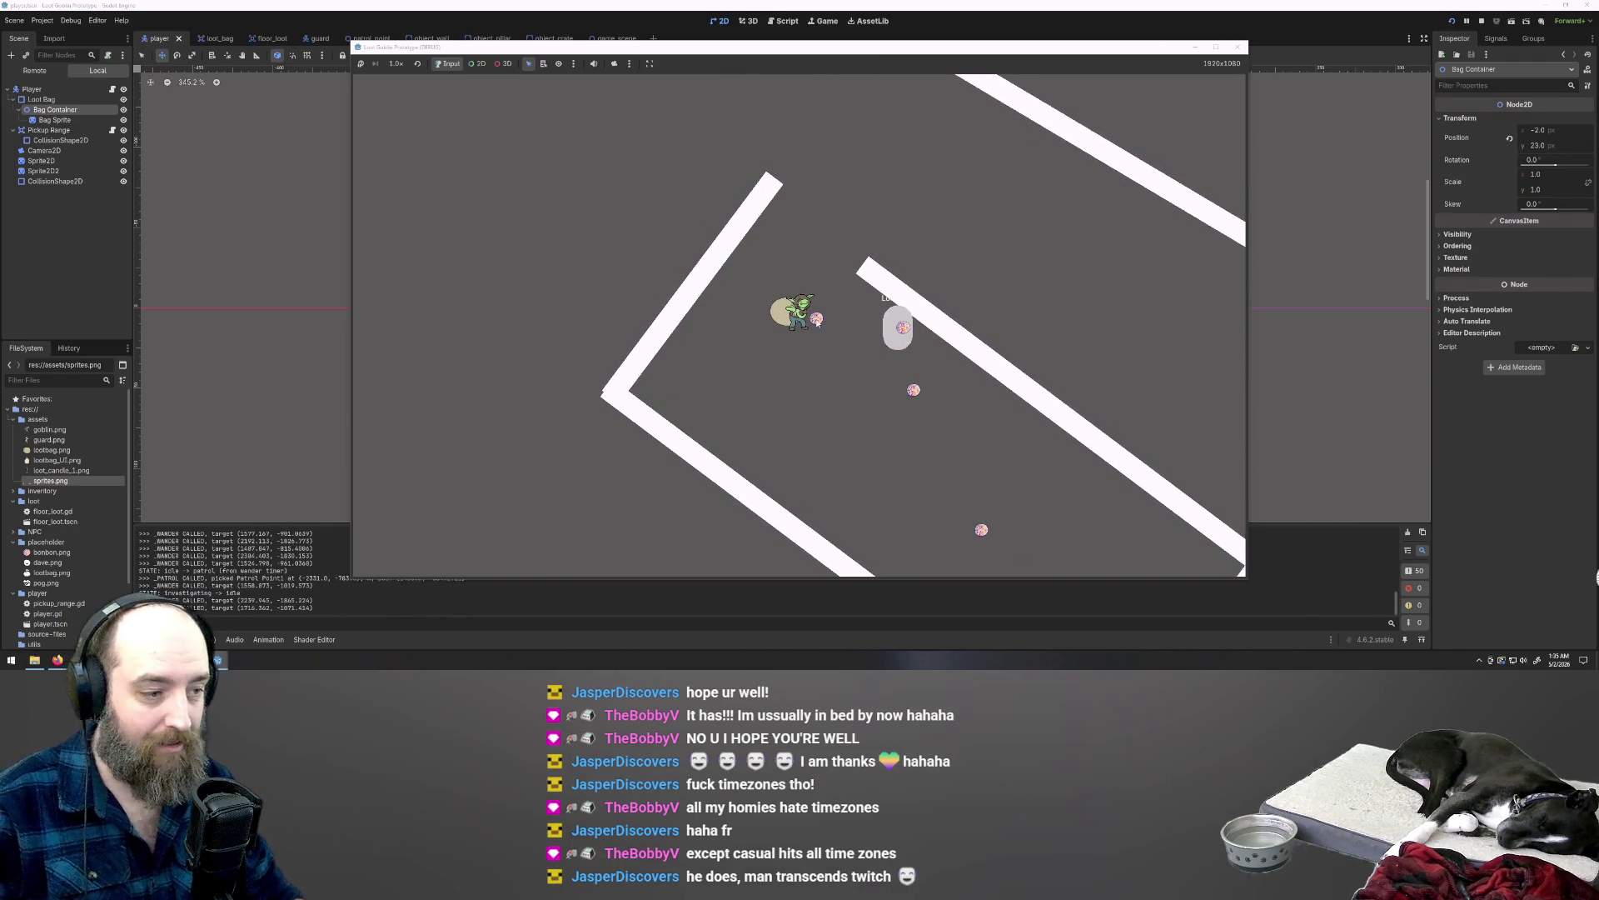
{"action": "key", "text": "s"}
{"action": "key", "text": "d"}
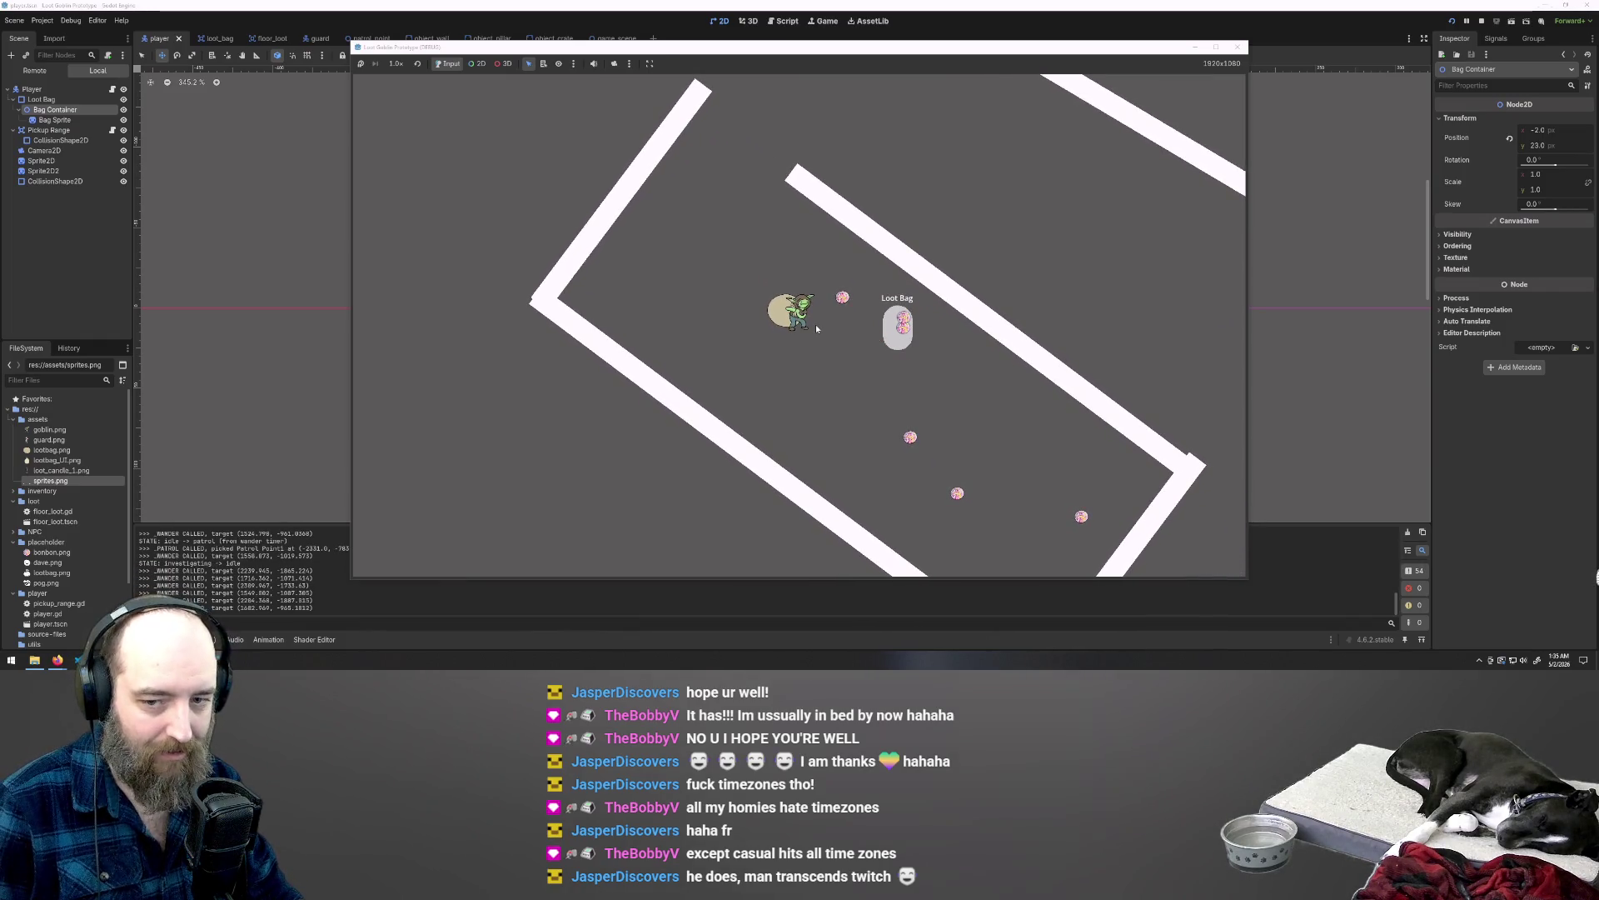
{"action": "key", "text": "w"}
{"action": "key", "text": "d"}
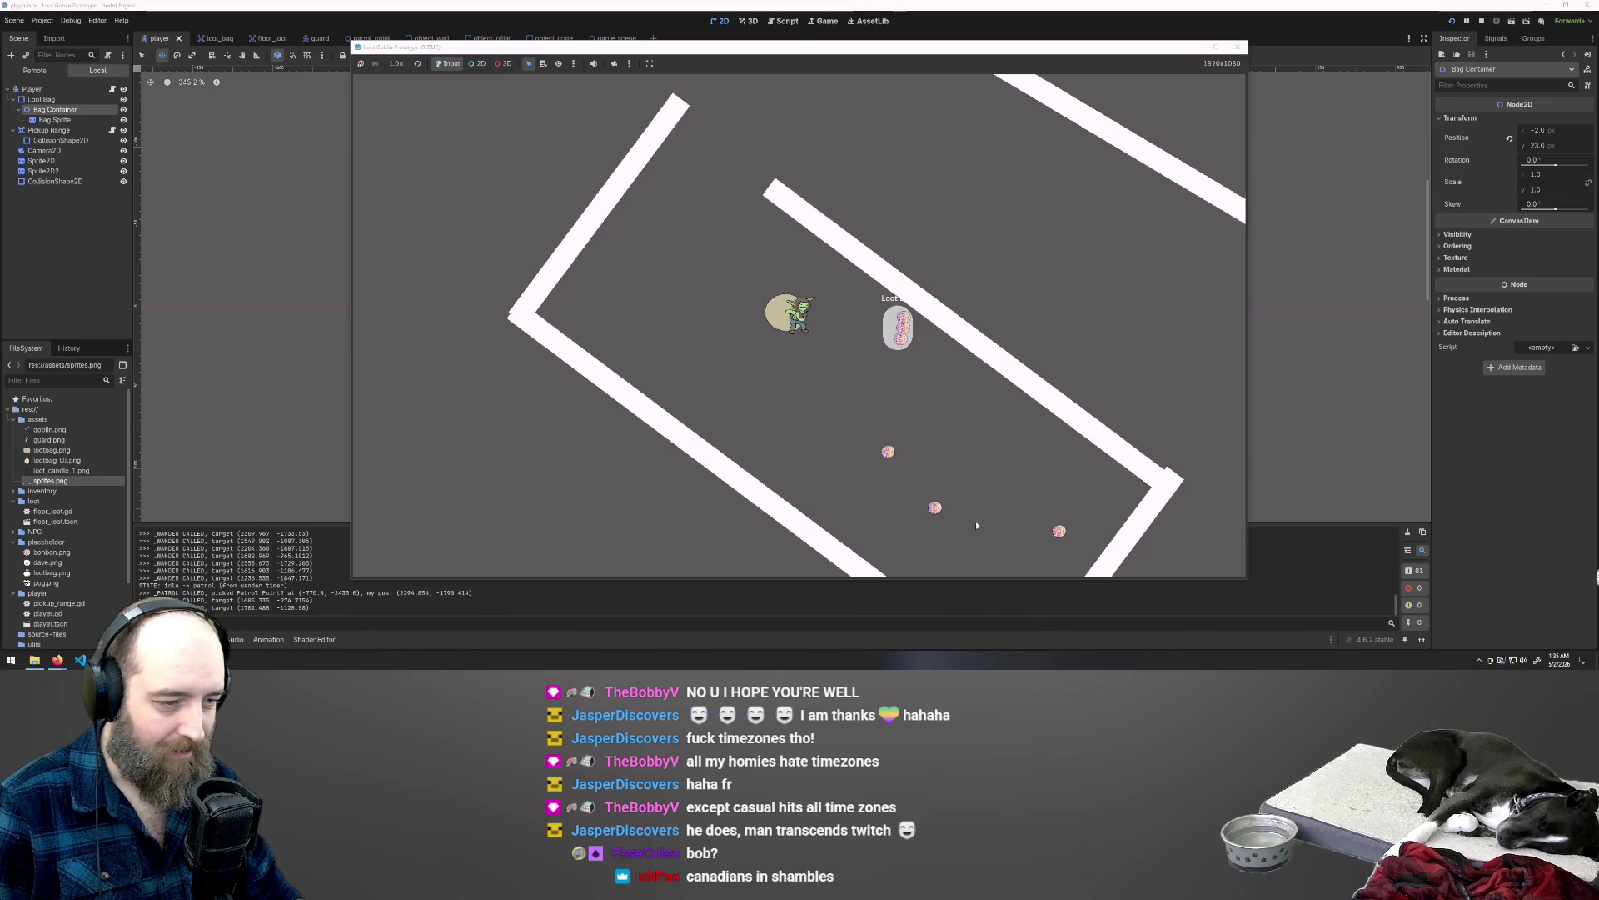
{"action": "key", "text": "s"}
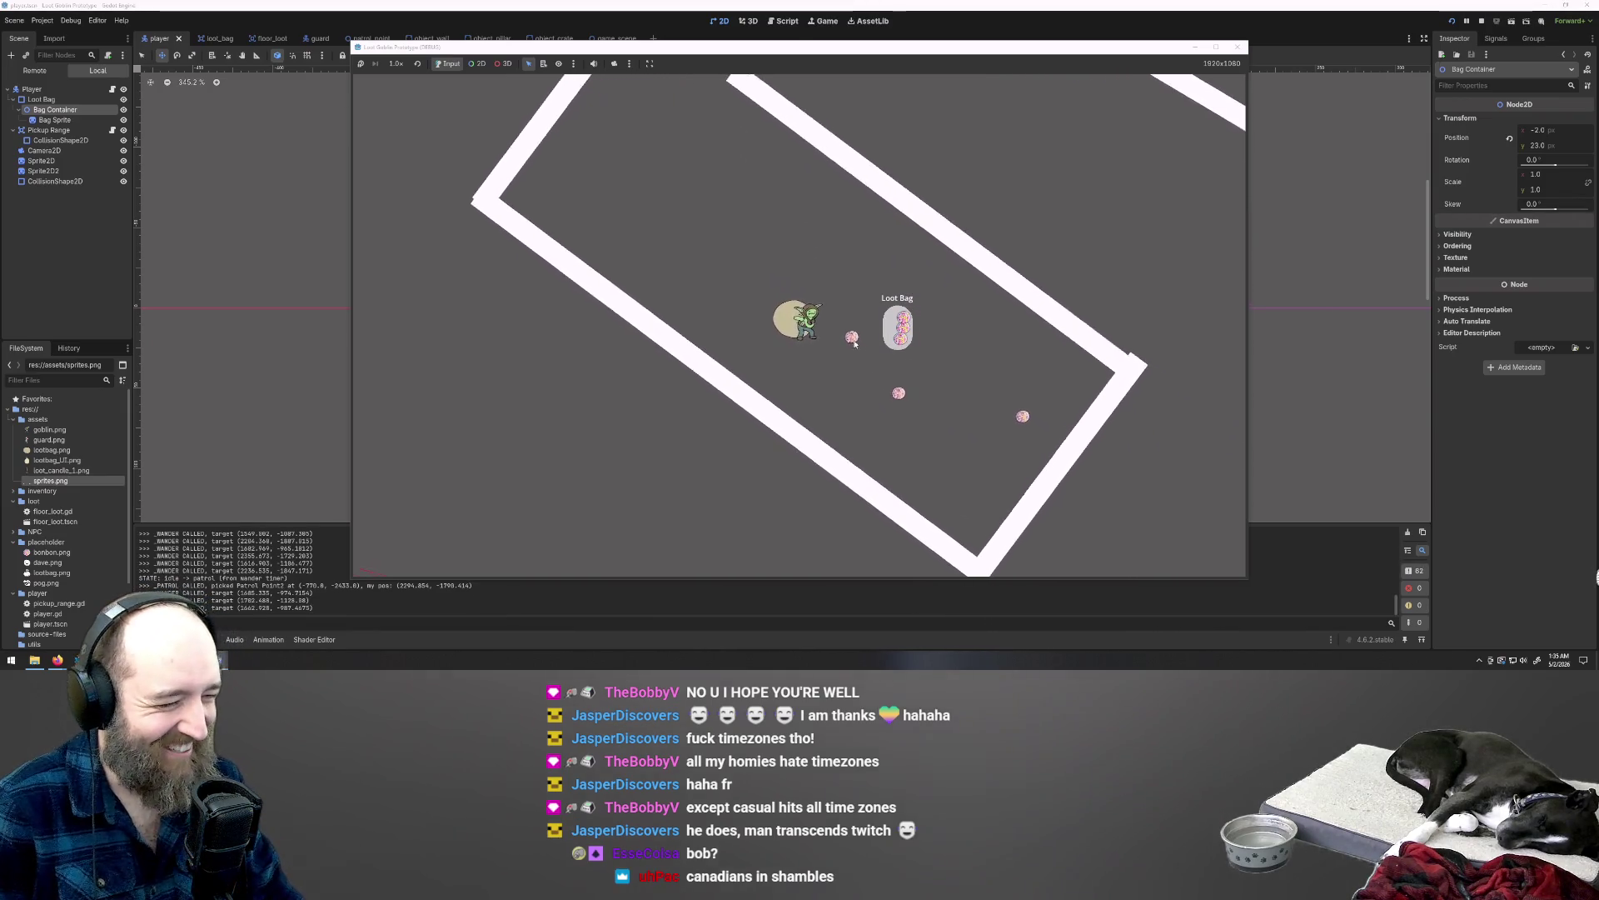
{"action": "key", "text": "d"}
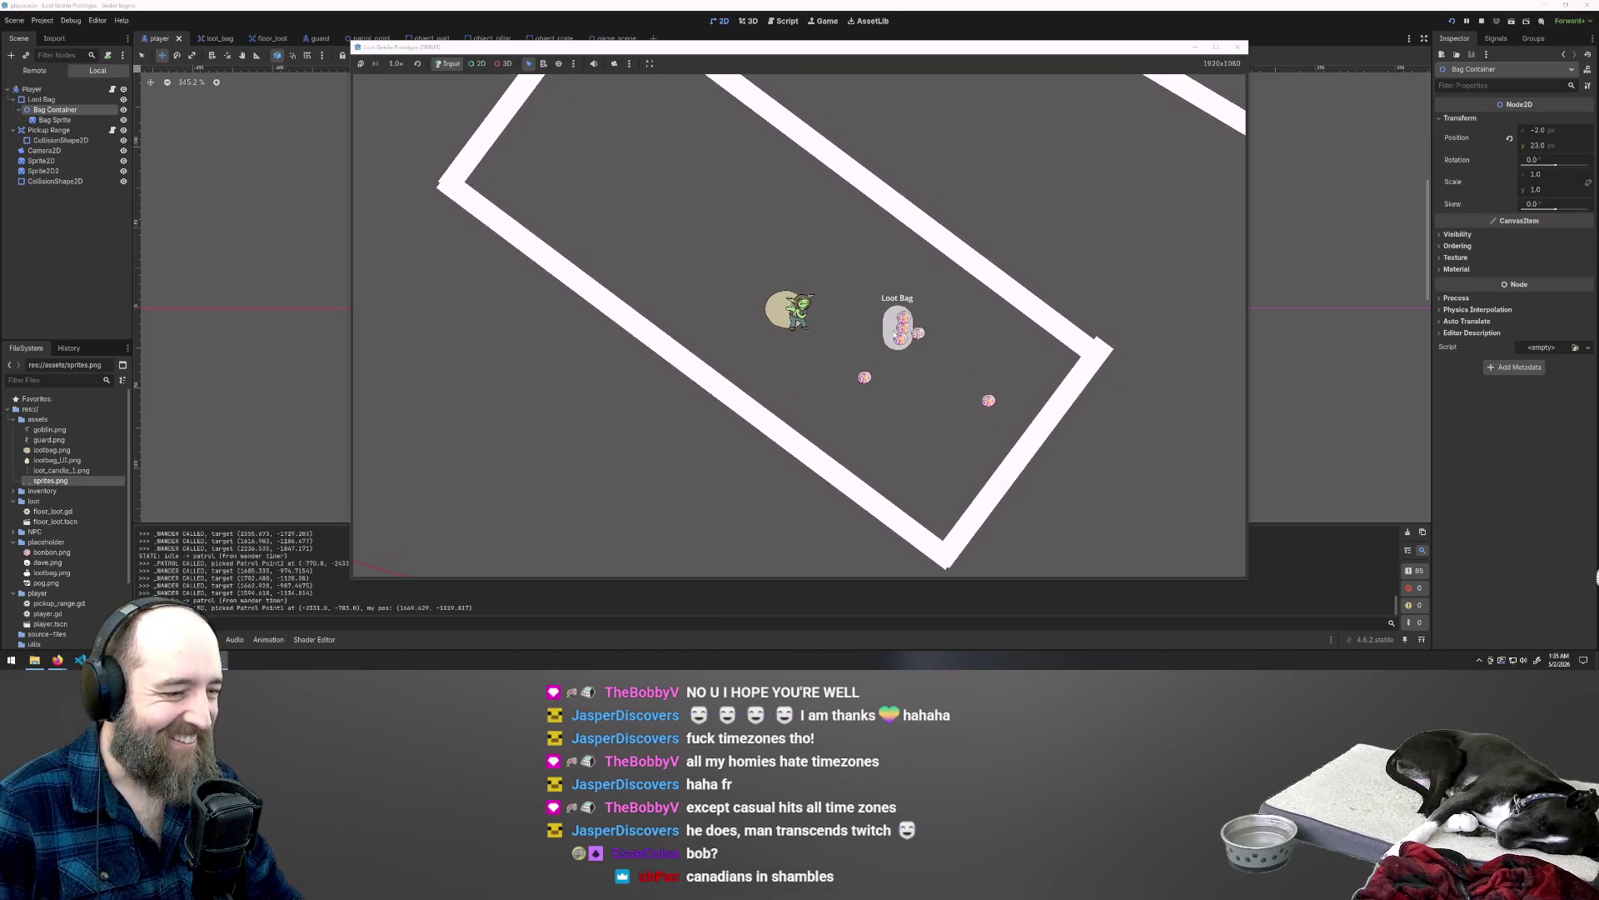
{"action": "key", "text": "s"}
{"action": "key", "text": "d"}
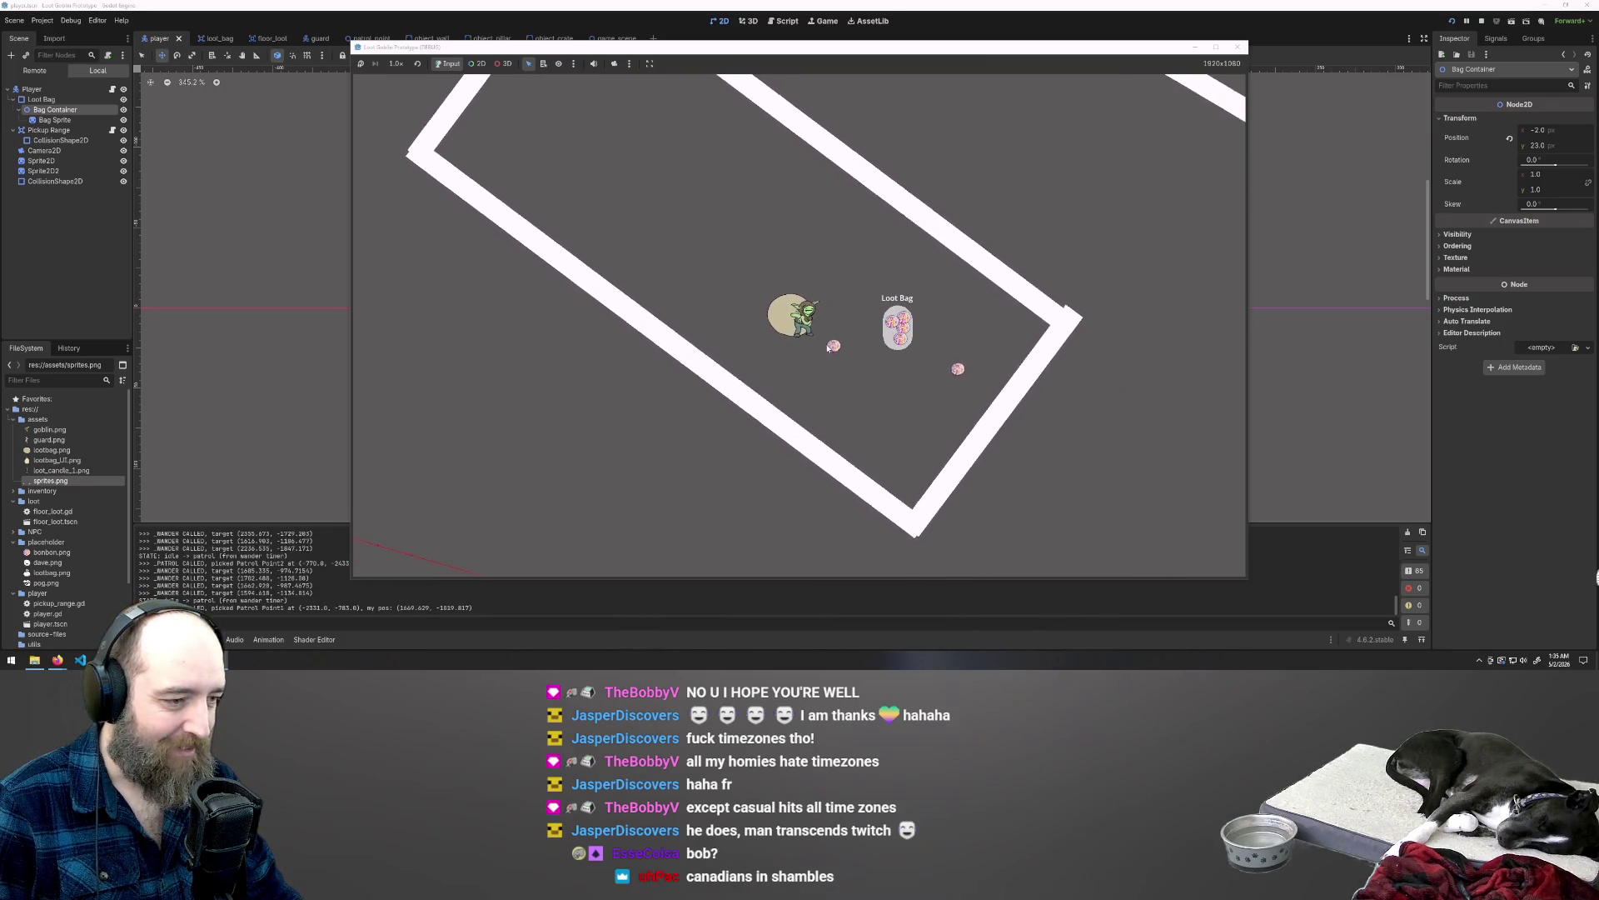
{"action": "left_click_drag", "start_coordinate": [819, 338], "coordinate": [905, 333]}
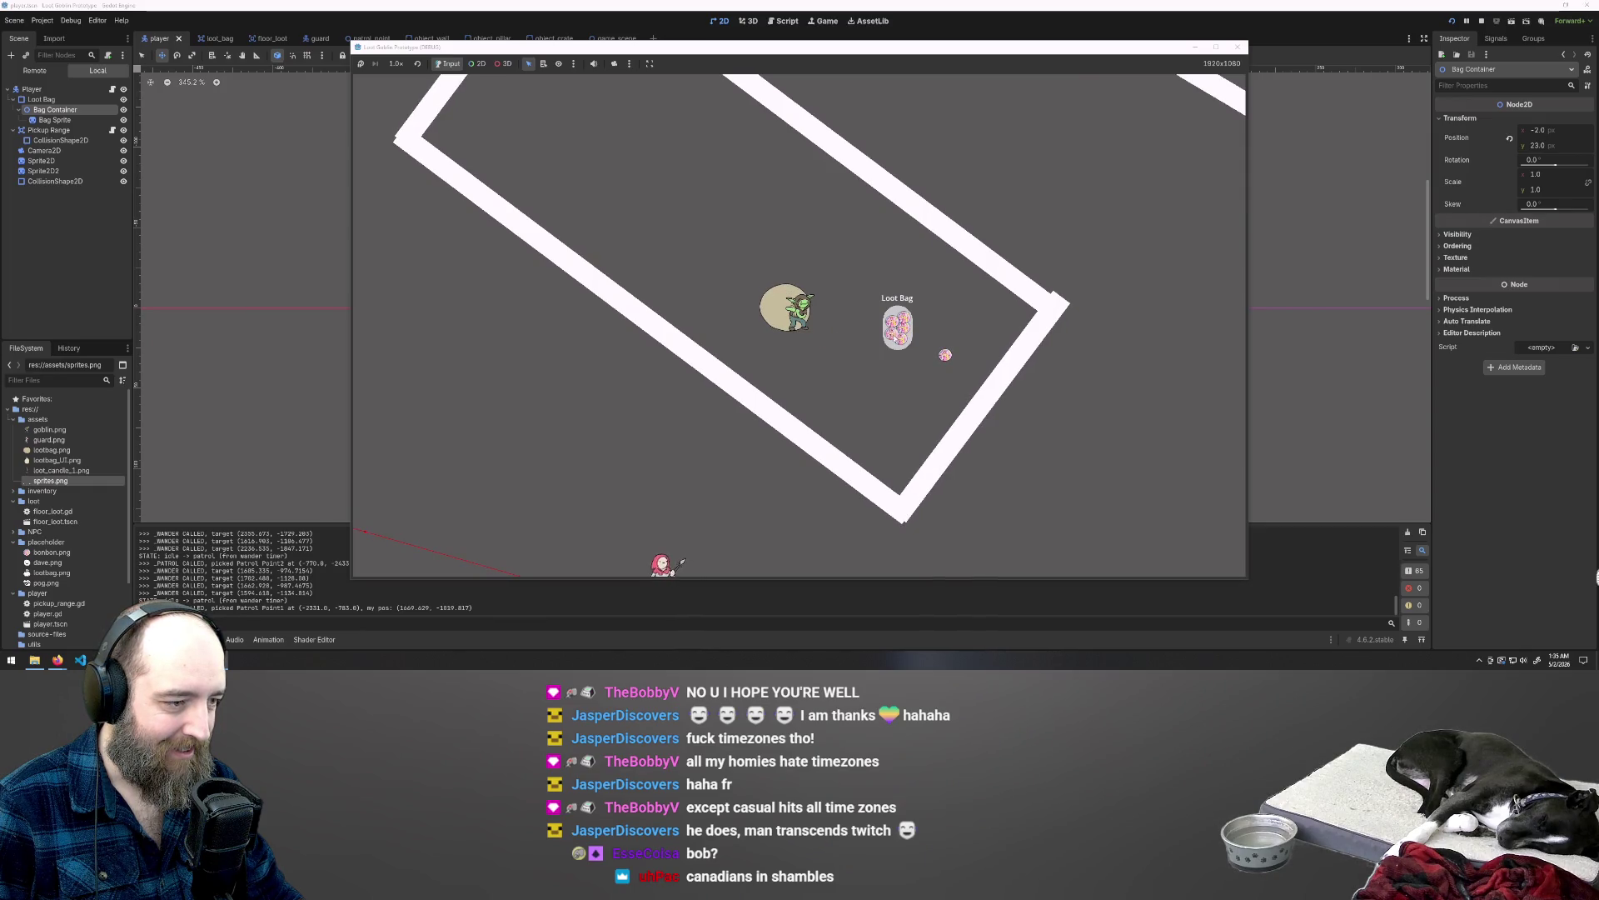
{"action": "key", "text": "F8"}
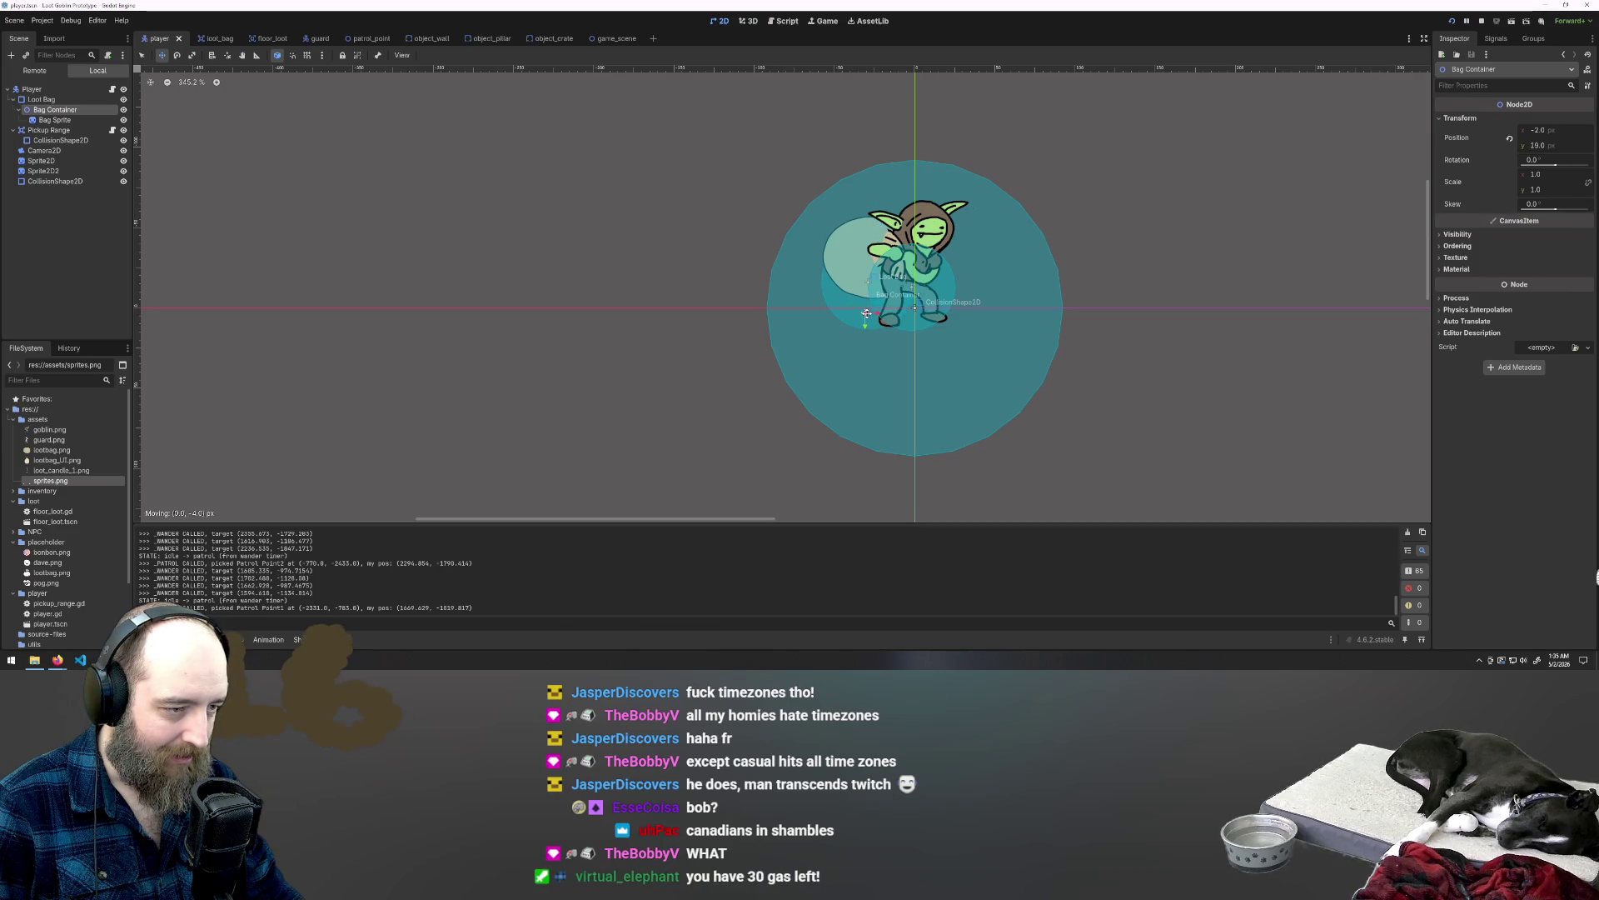
Step: Raise the loot bag on the goblin's back to (1, -31), select Bag Sprite, and run the game
{"action": "left_click_drag", "start_coordinate": [867, 313], "coordinate": [849, 267]}
{"action": "left_click", "coordinate": [54, 120]}
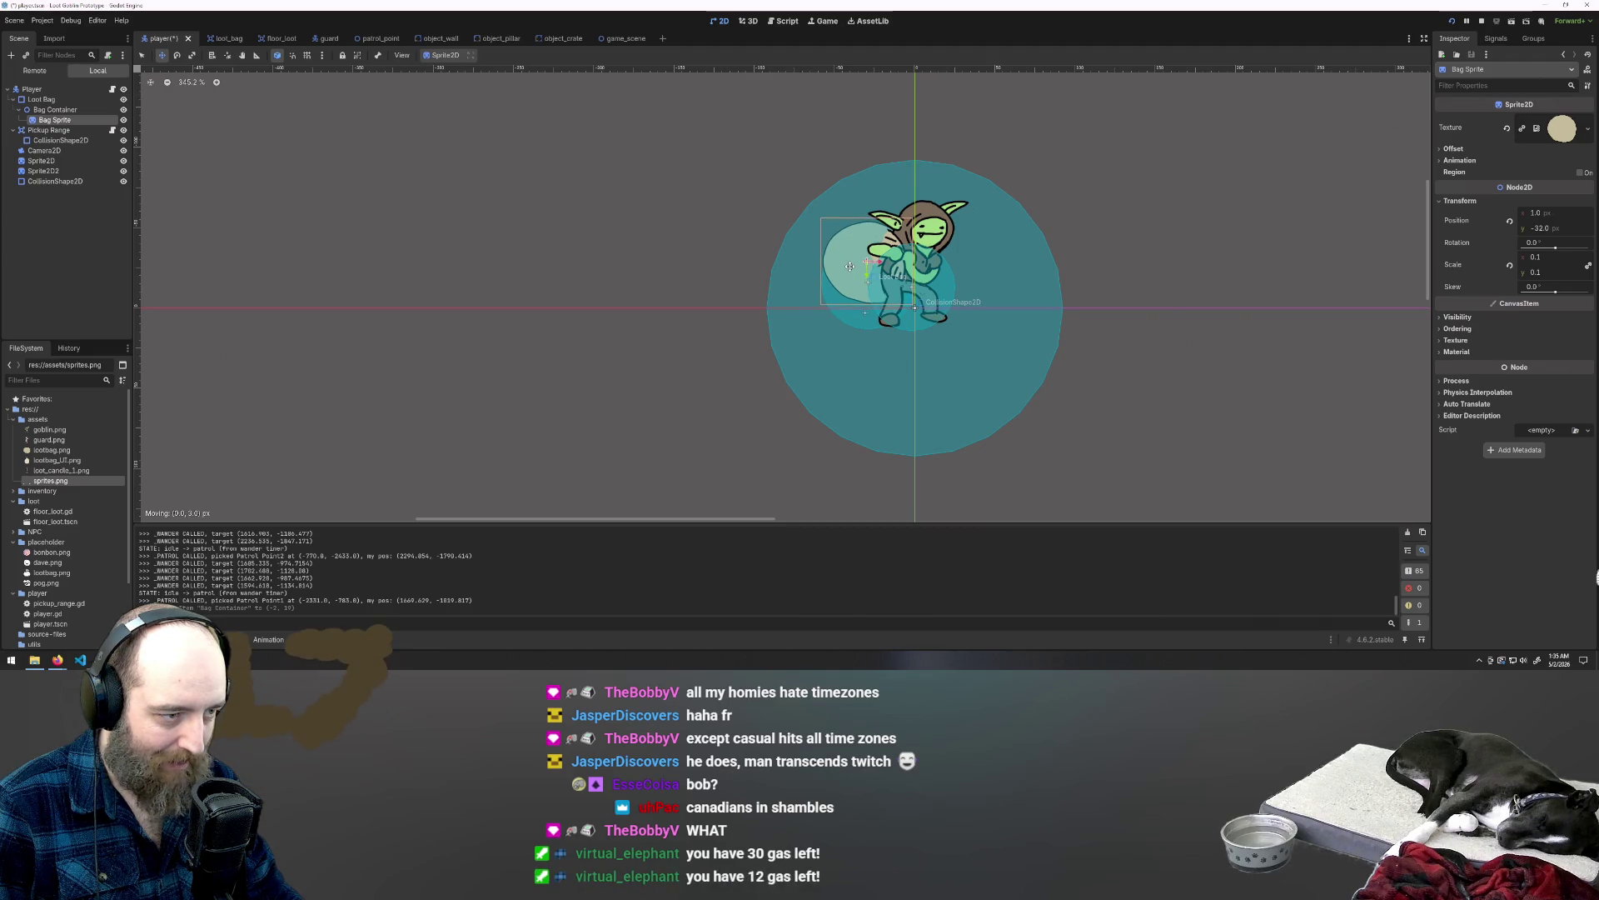
{"action": "key", "text": "F5"}
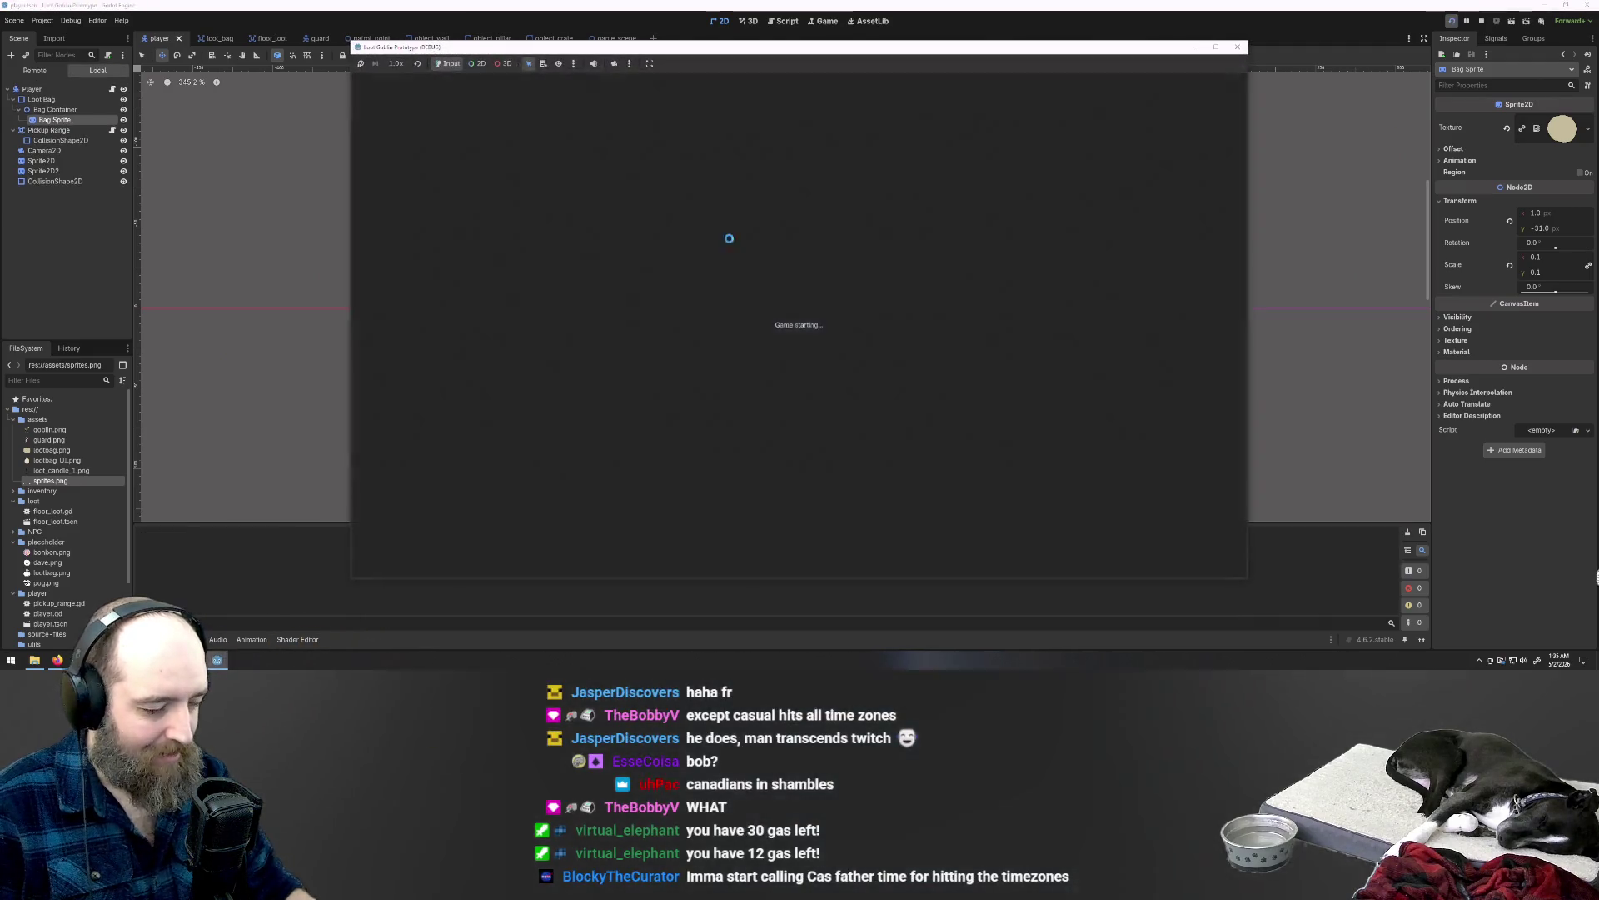
Step: Walk the goblin up through the wall gap, right away from the guard, then up-left
{"action": "key", "text": "a"}
{"action": "key", "text": "w"}
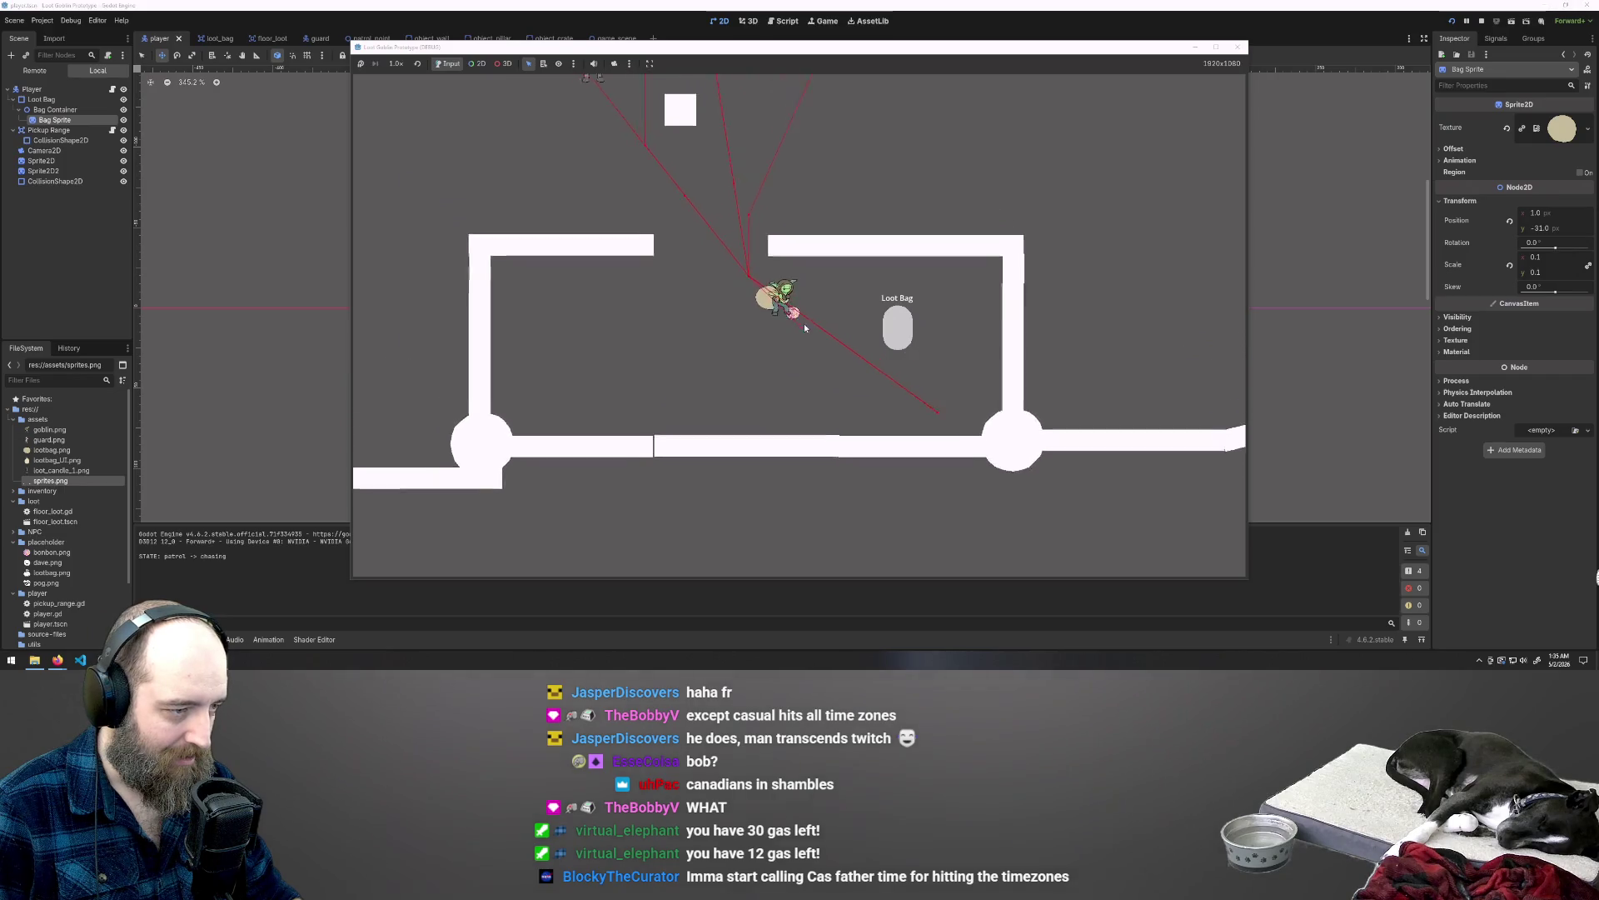
{"action": "key", "text": "w"}
{"action": "key", "text": "d"}
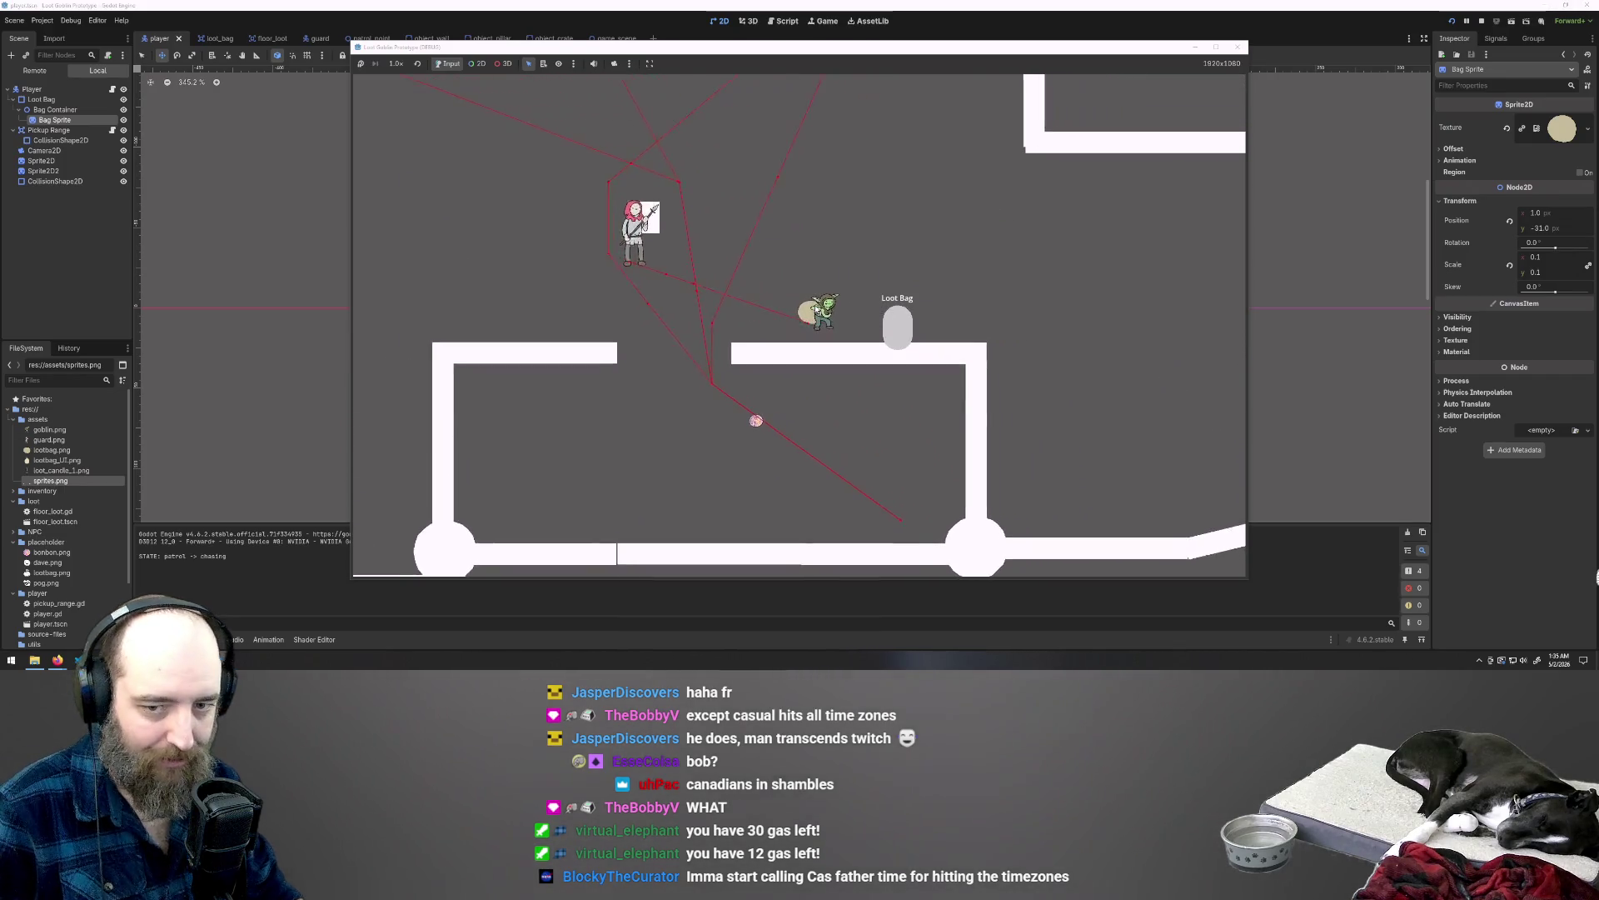
{"action": "key", "text": "d"}
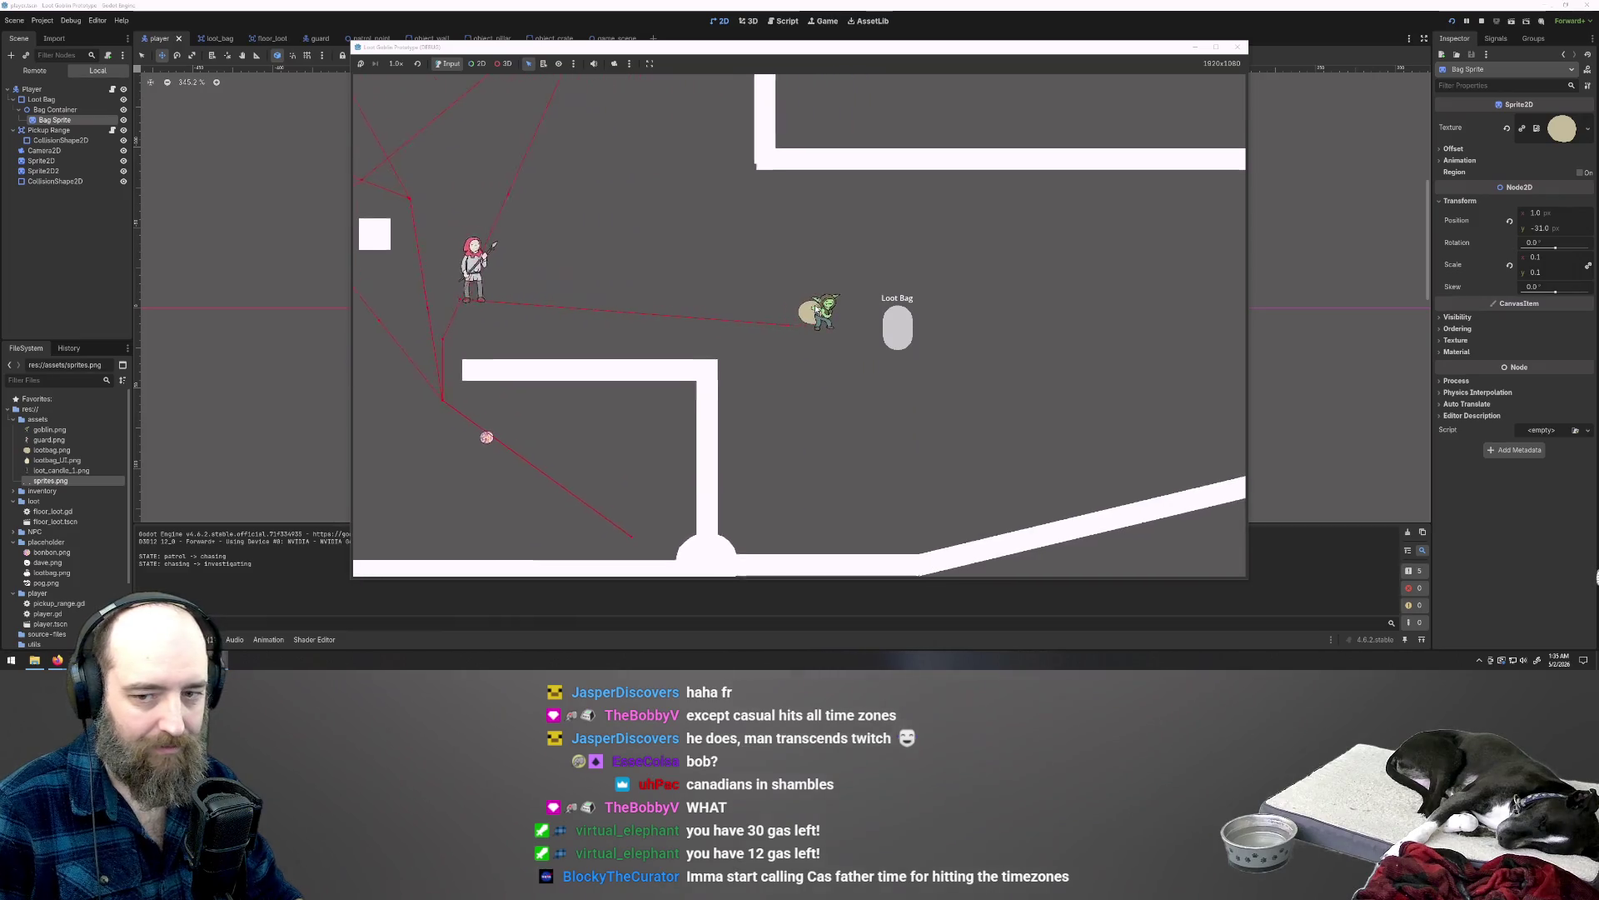
{"action": "key", "text": "w"}
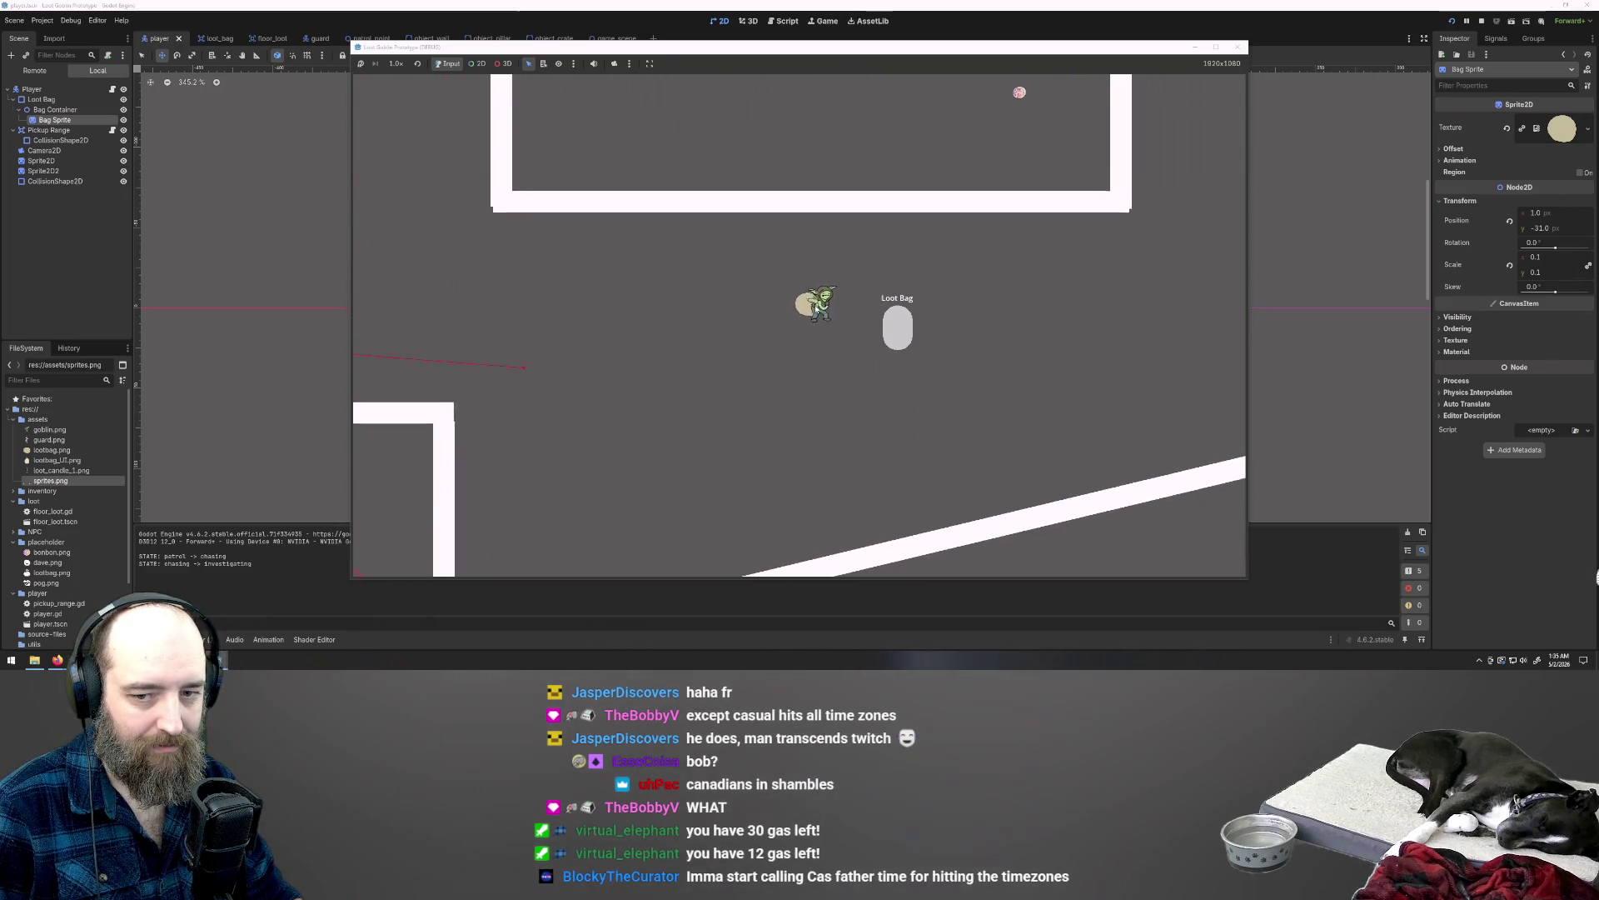
{"action": "key", "text": "d"}
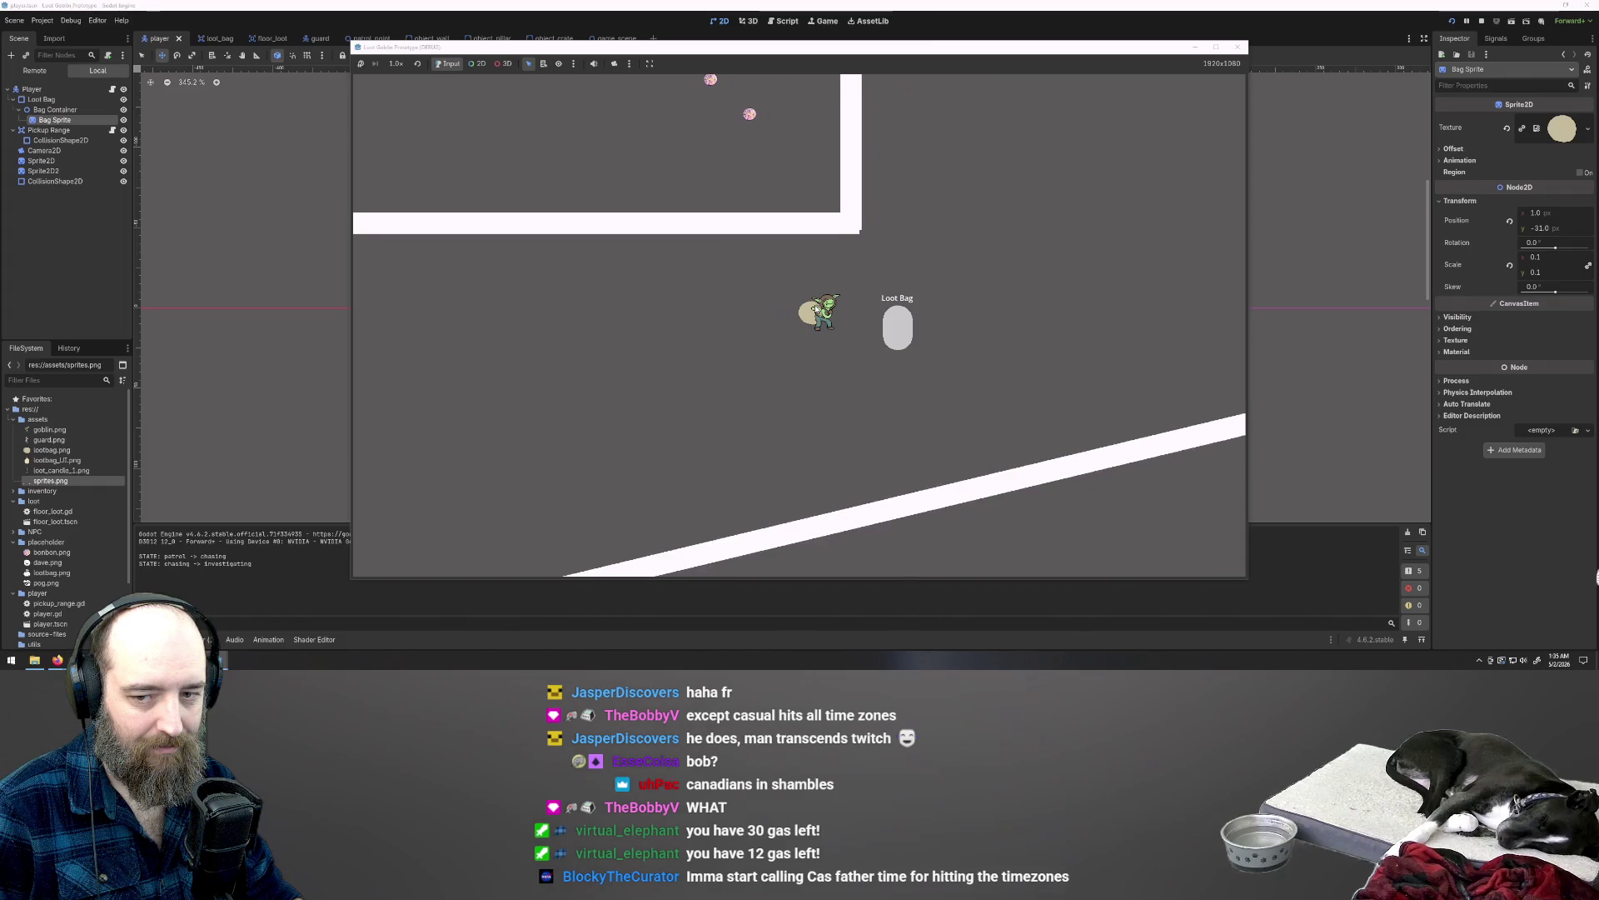
{"action": "key", "text": "w"}
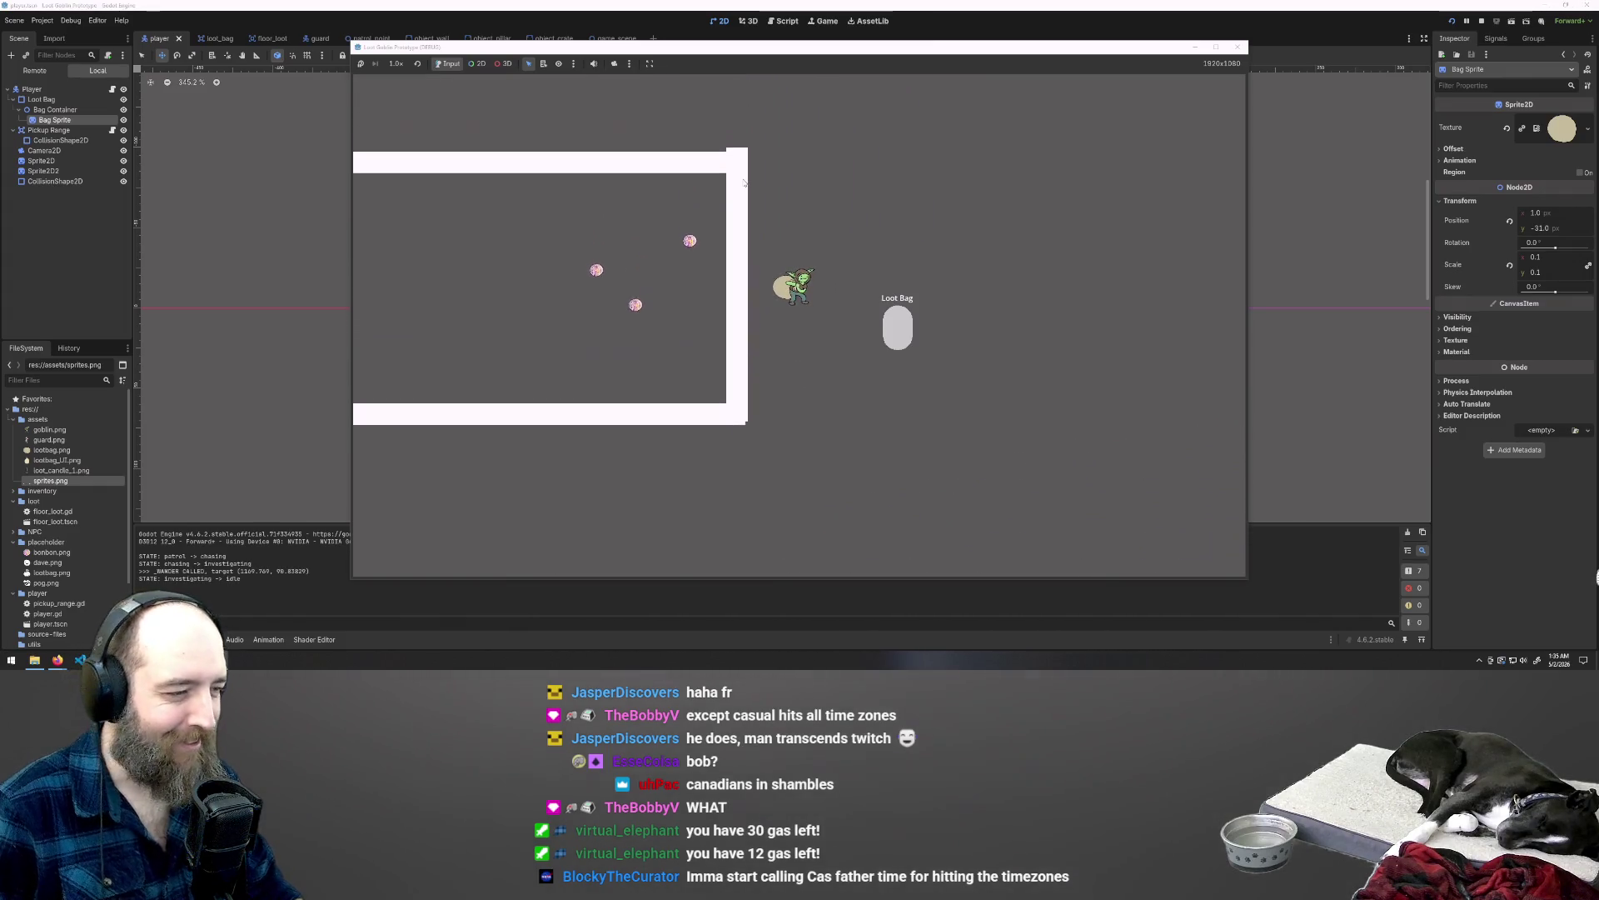
{"action": "key", "text": "w"}
{"action": "key", "text": "d"}
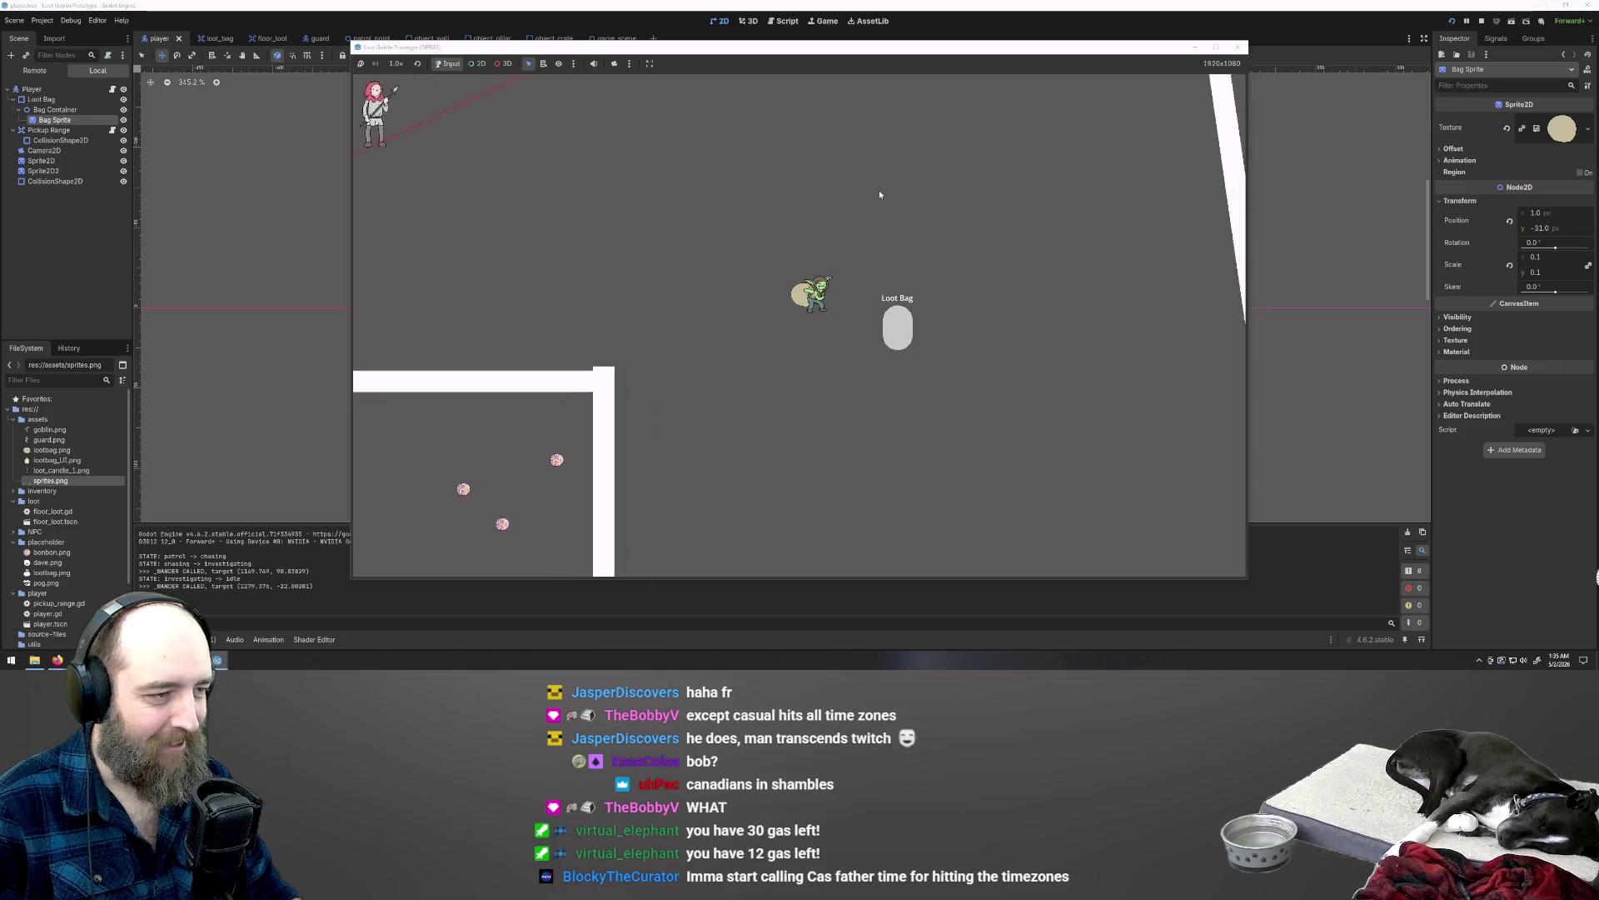
{"action": "key", "text": "w"}
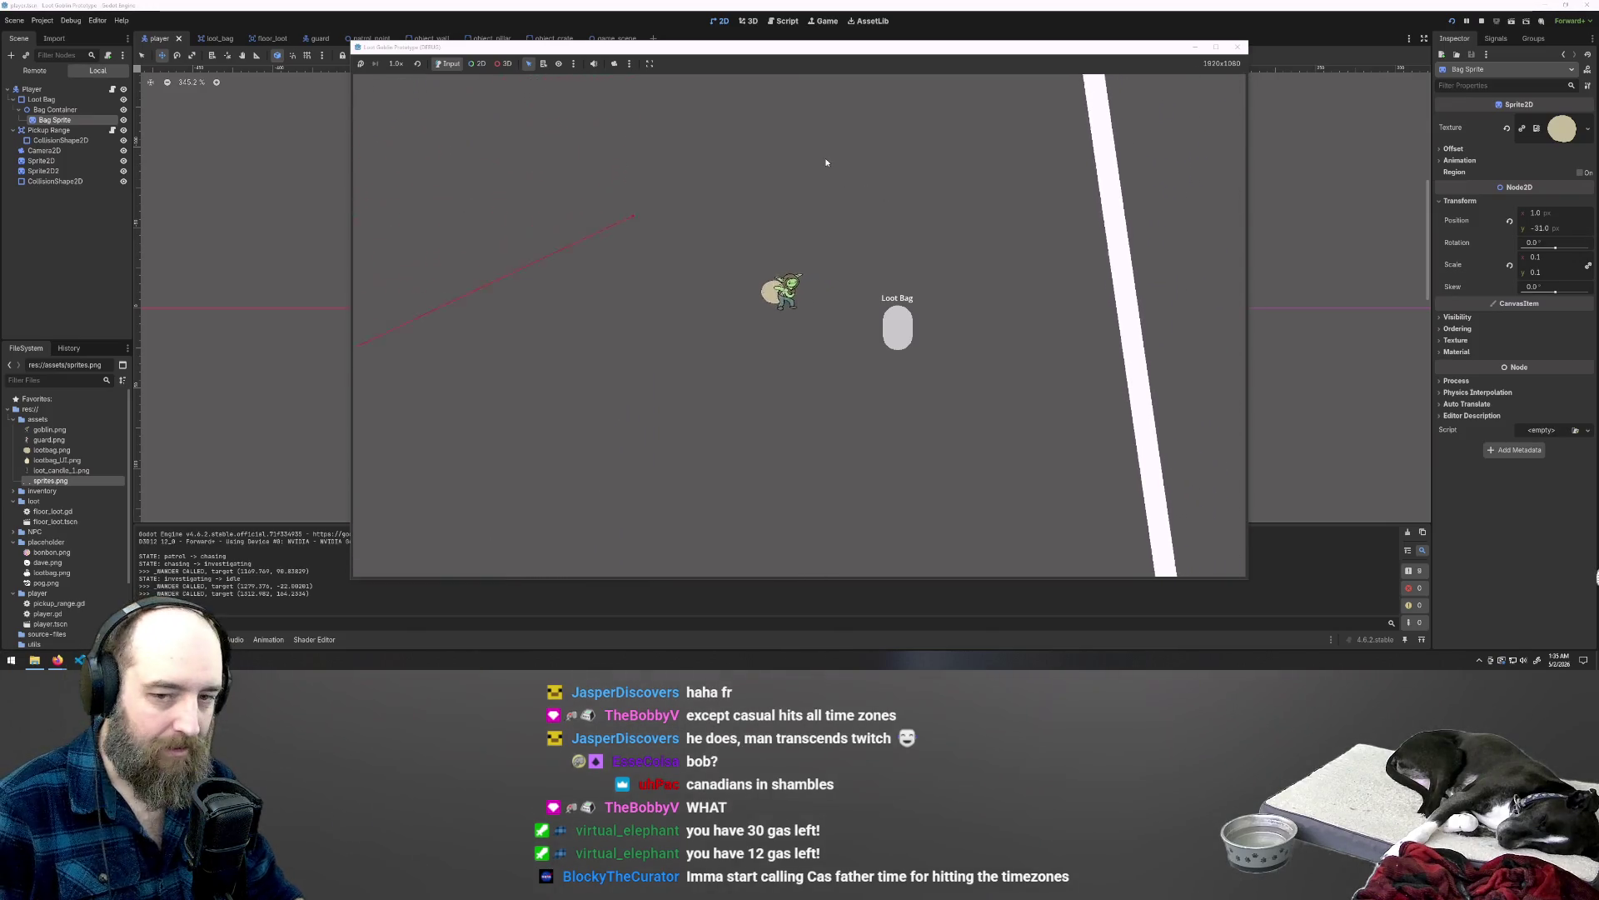
{"action": "key", "text": "w"}
{"action": "key", "text": "a"}
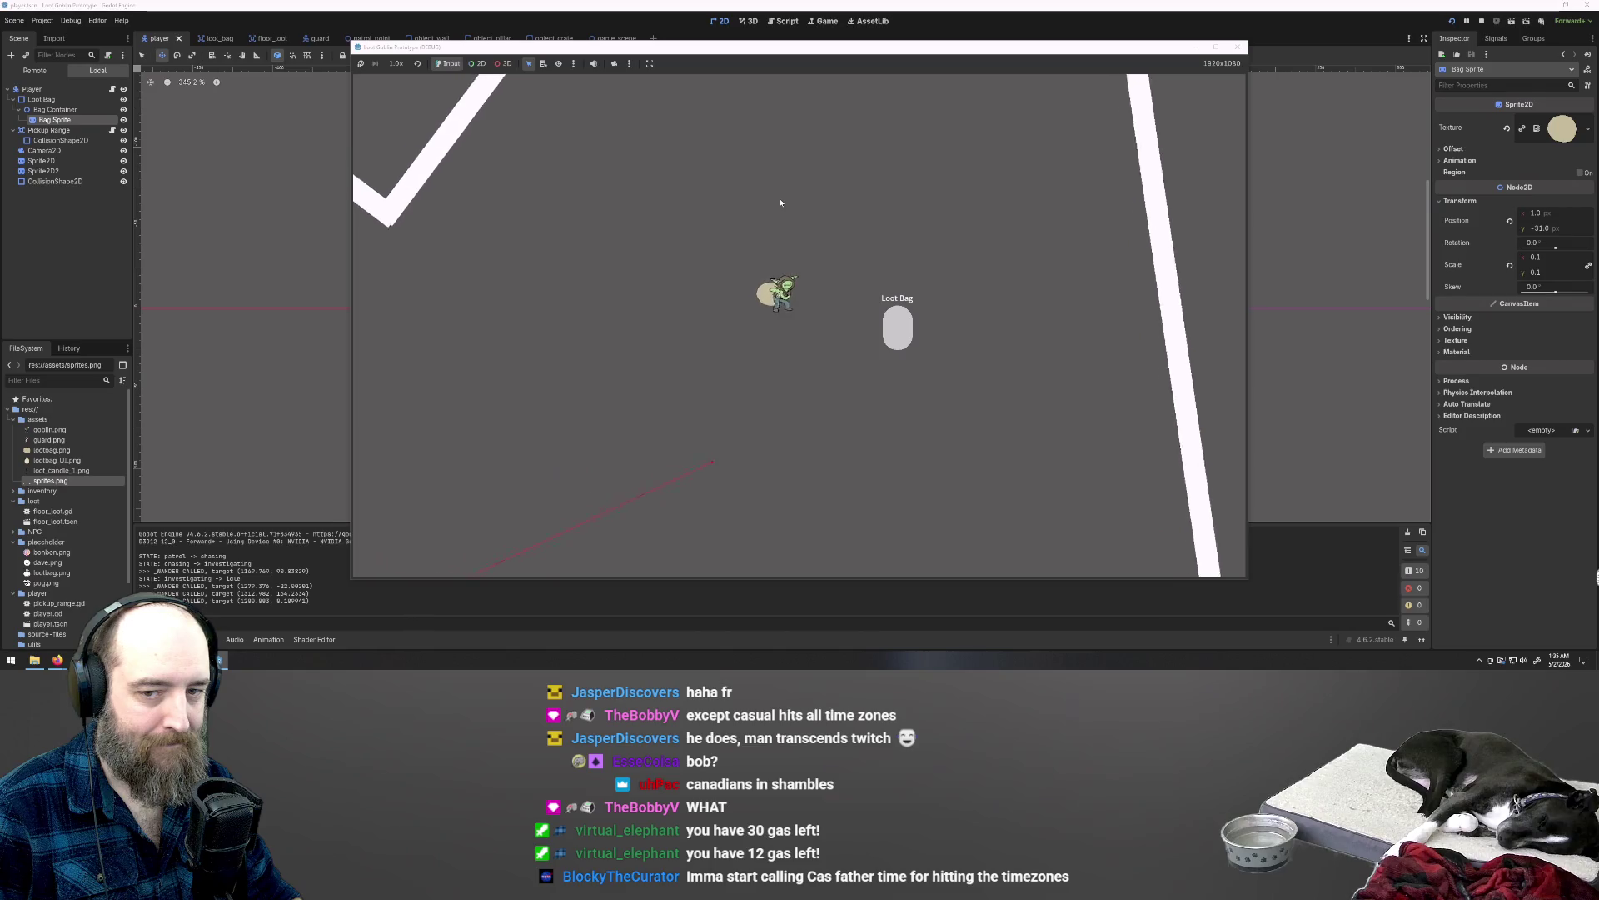
{"action": "key", "text": "w"}
{"action": "key", "text": "a"}
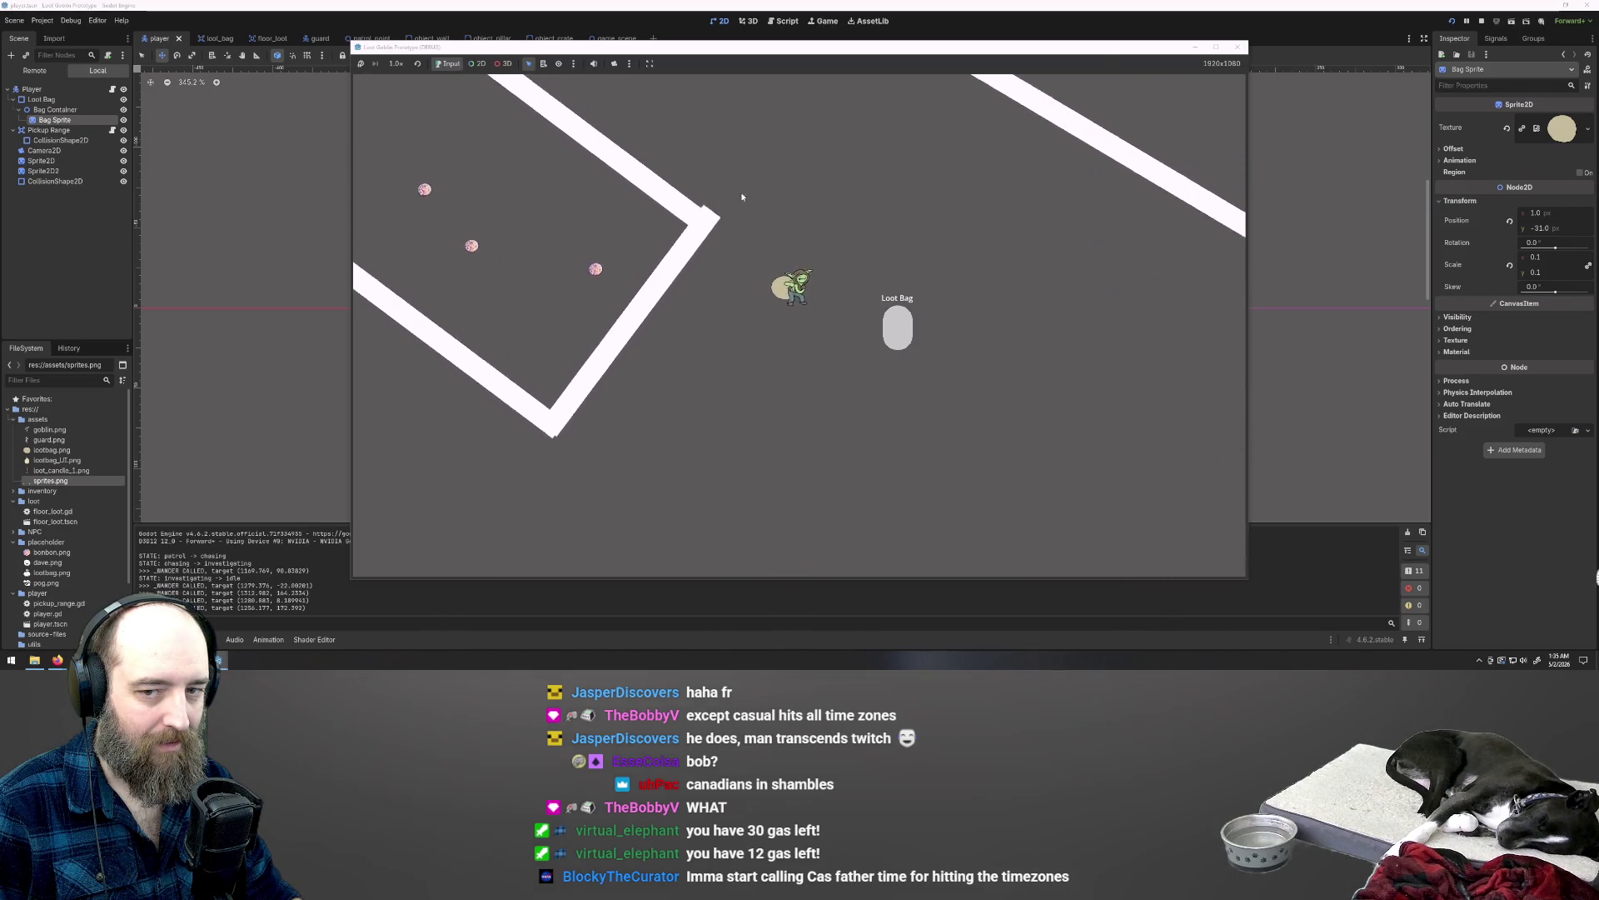
{"action": "key", "text": "w"}
{"action": "key", "text": "a"}
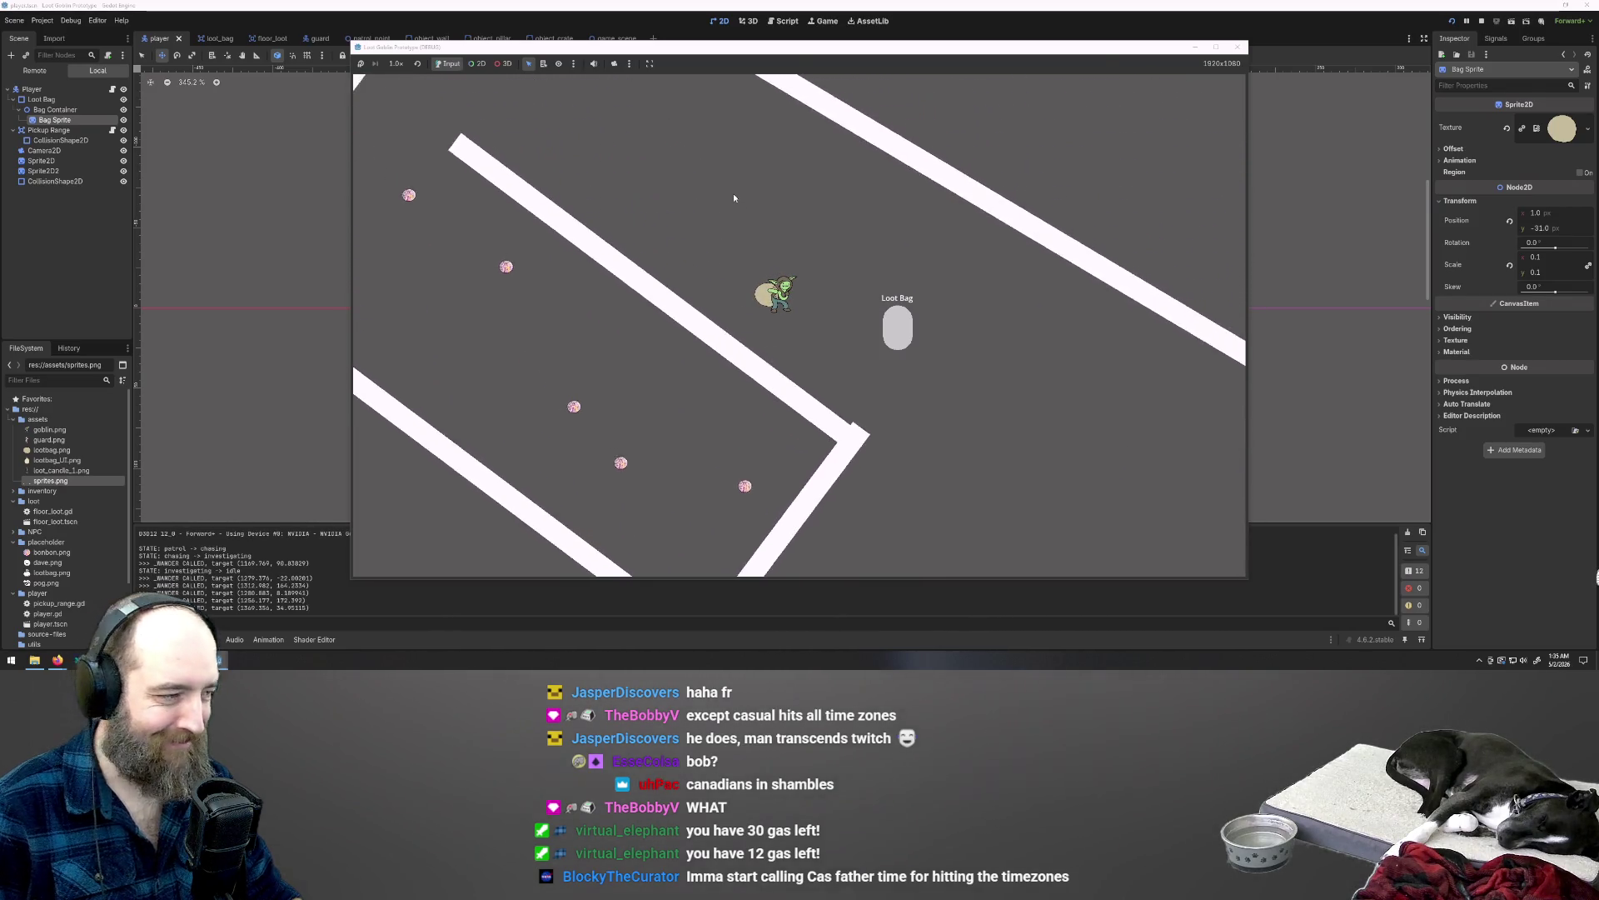
{"action": "key", "text": "w"}
{"action": "key", "text": "a"}
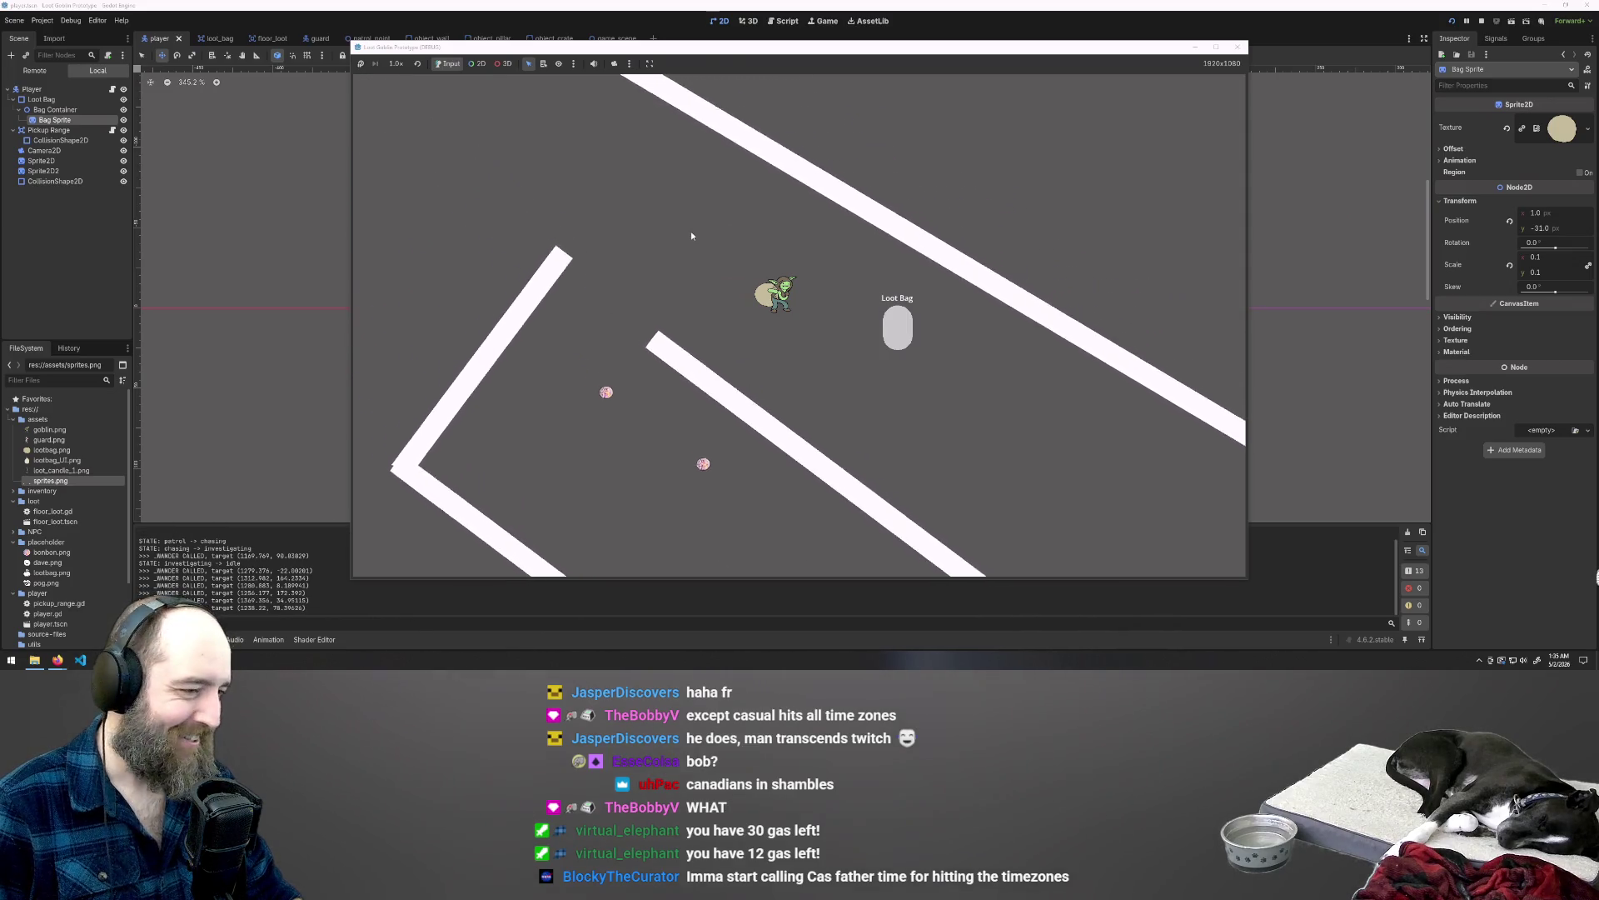
Step: Walk the goblin down and right around the walls, collecting pink dots
{"action": "key", "text": "s"}
{"action": "key", "text": "a"}
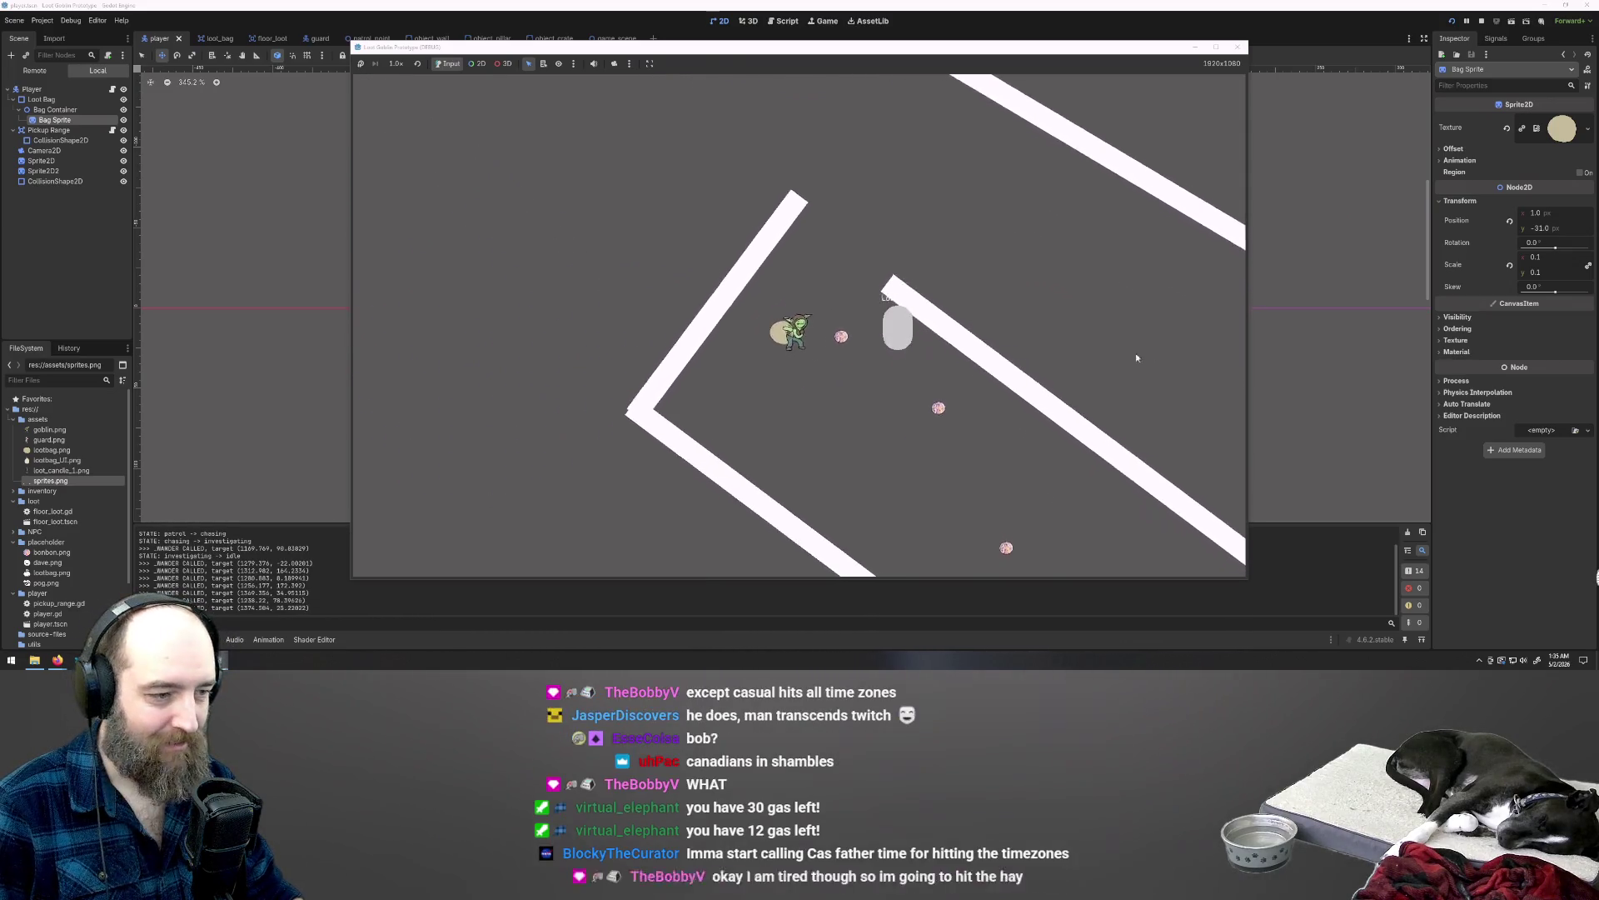
{"action": "key", "text": "w"}
{"action": "key", "text": "d"}
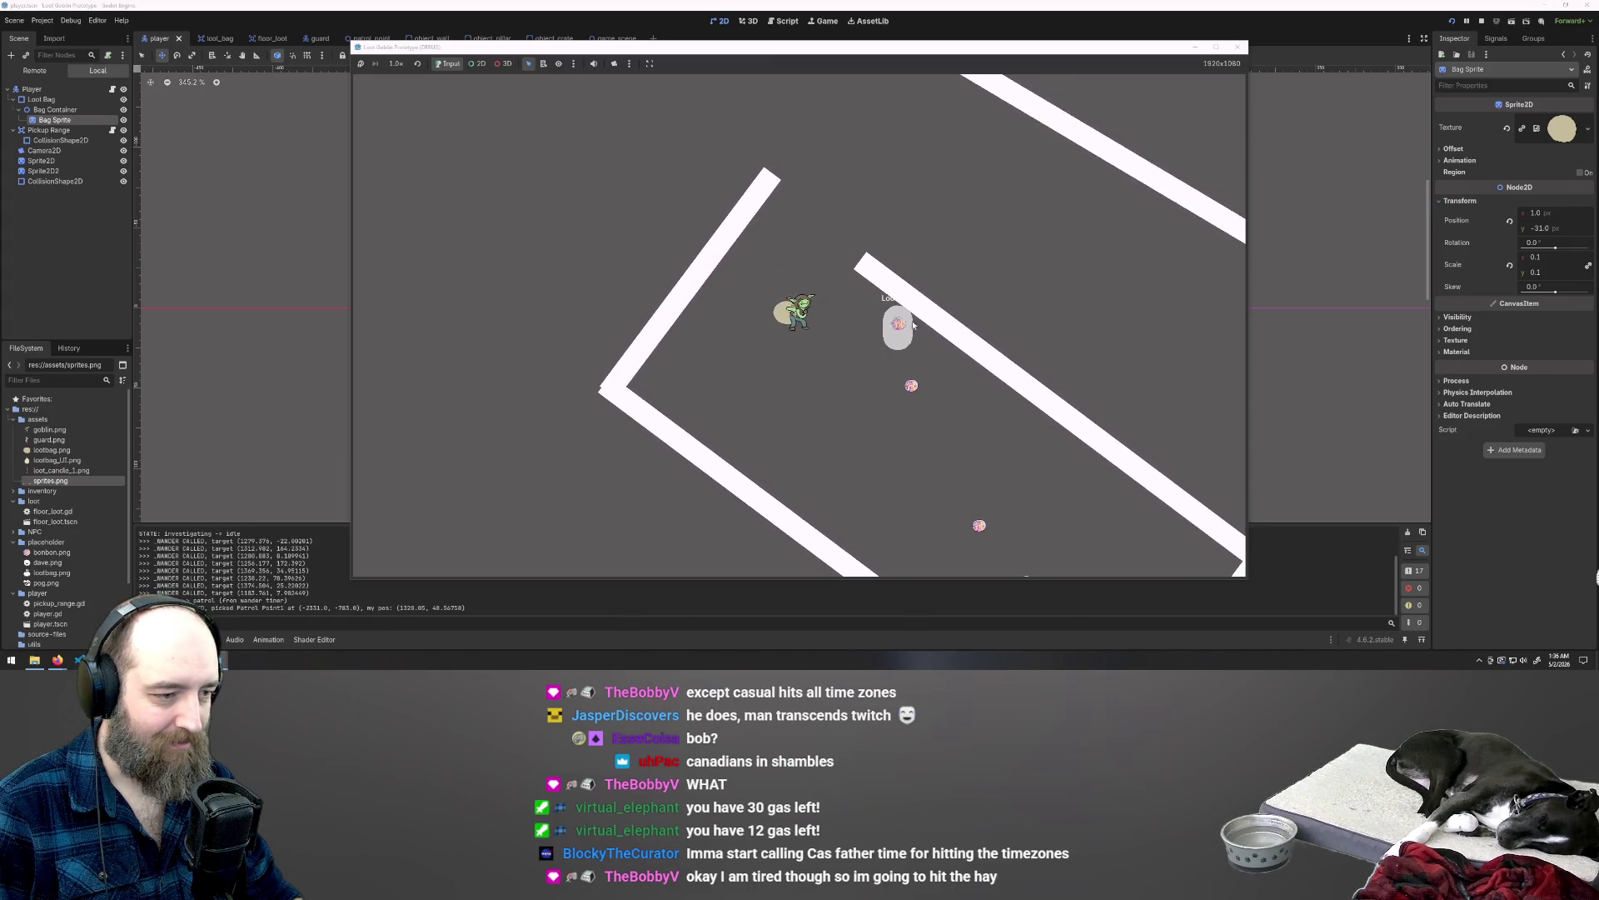
{"action": "key", "text": "s"}
{"action": "key", "text": "d"}
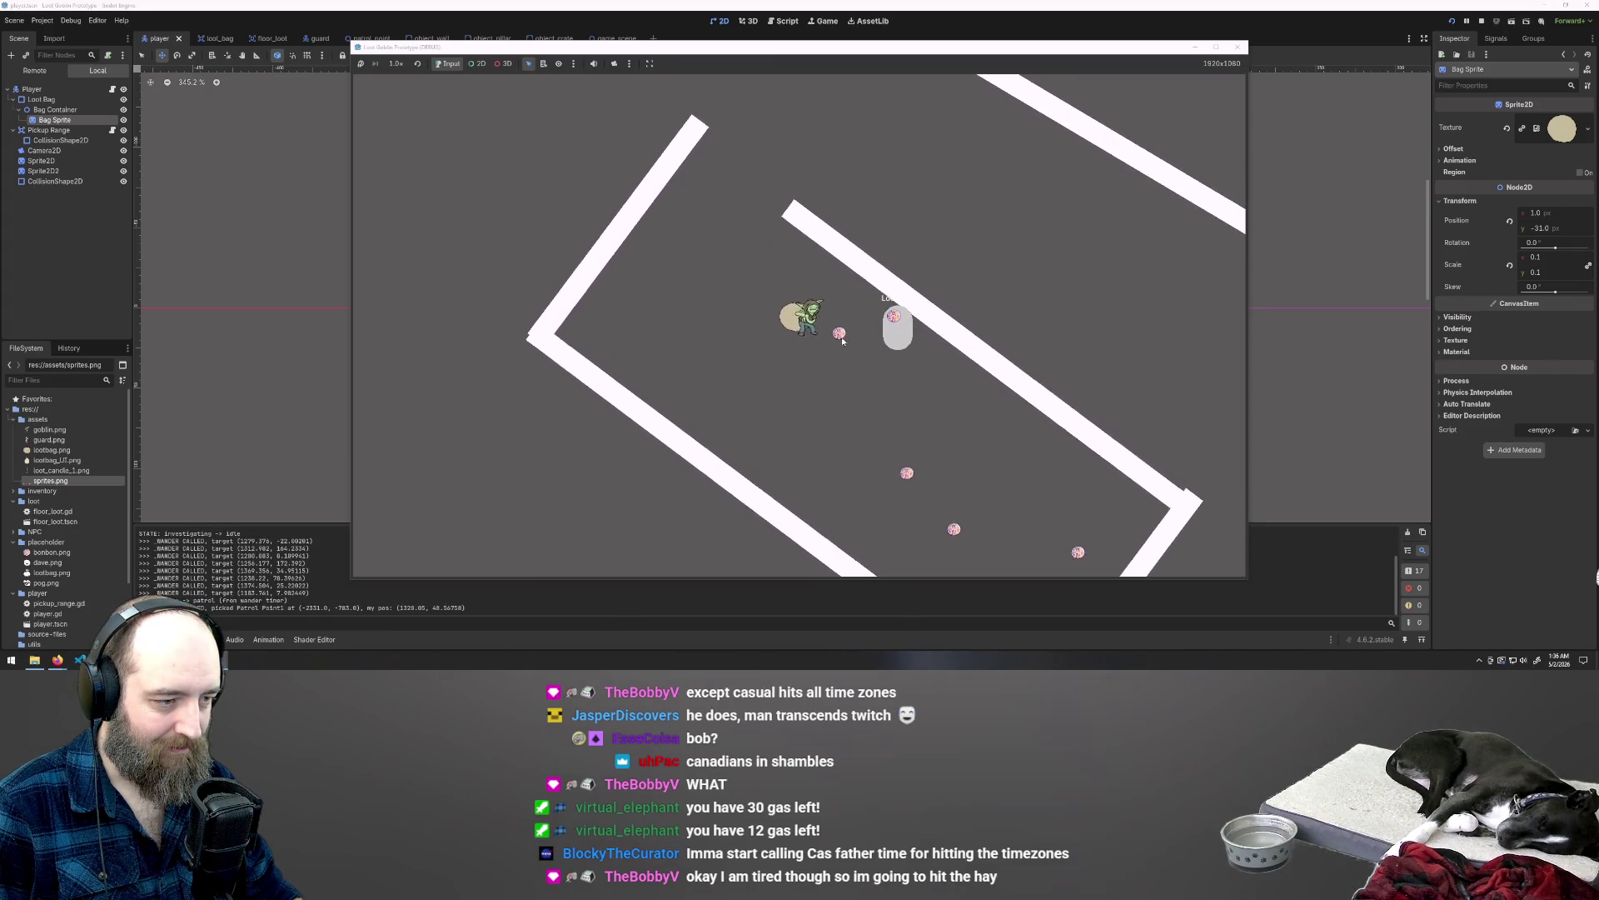
{"action": "key", "text": "s"}
{"action": "key", "text": "d"}
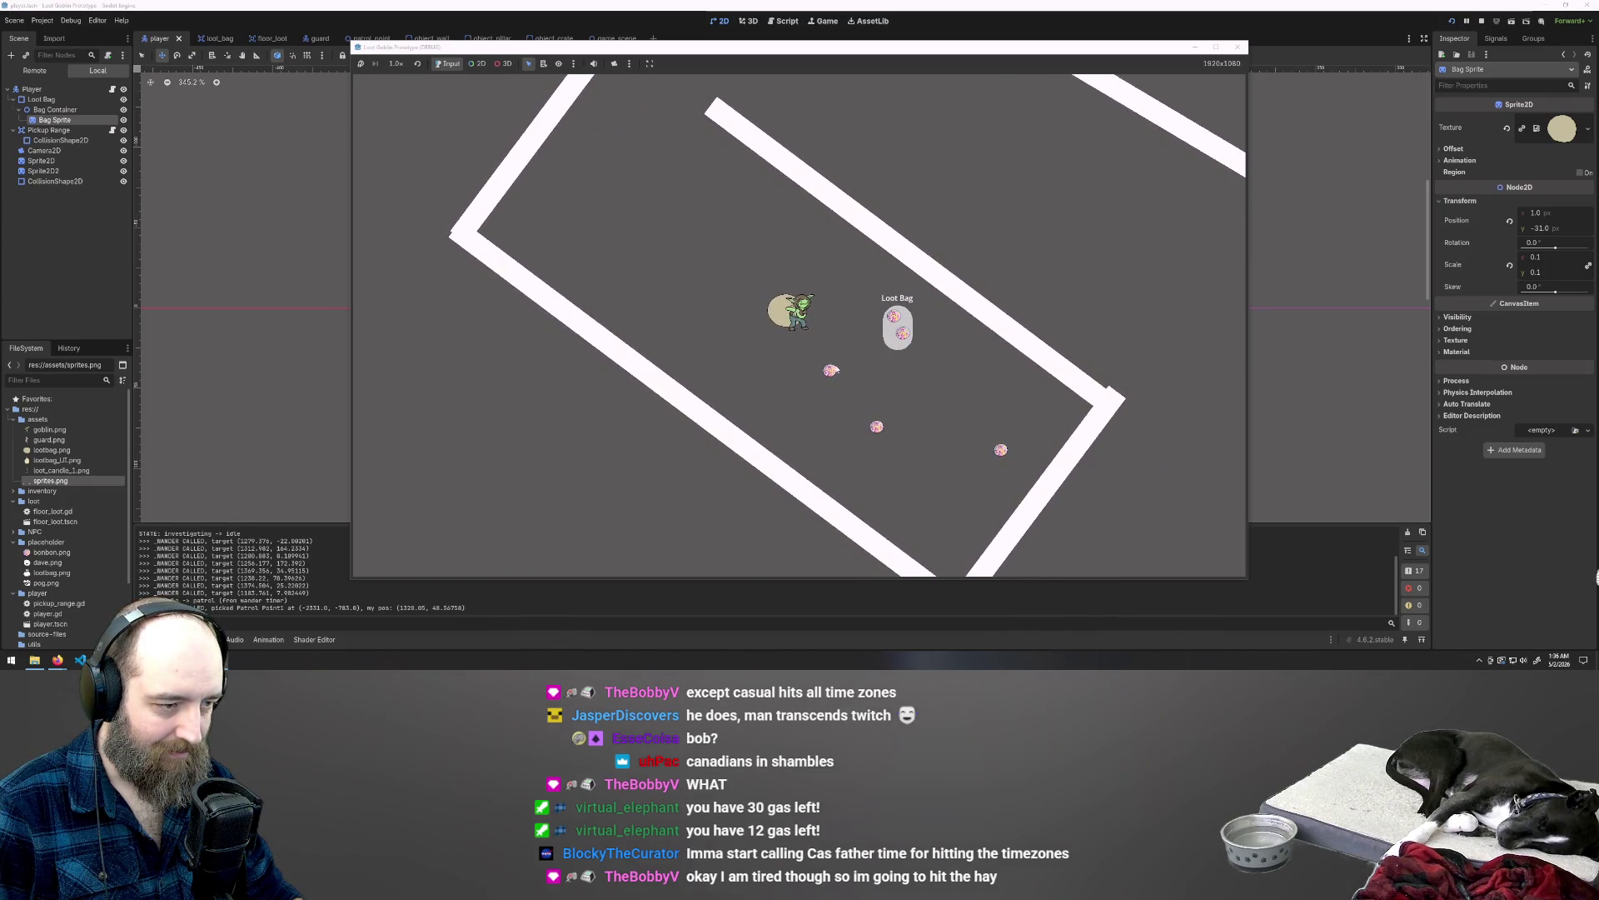
{"action": "key", "text": "s"}
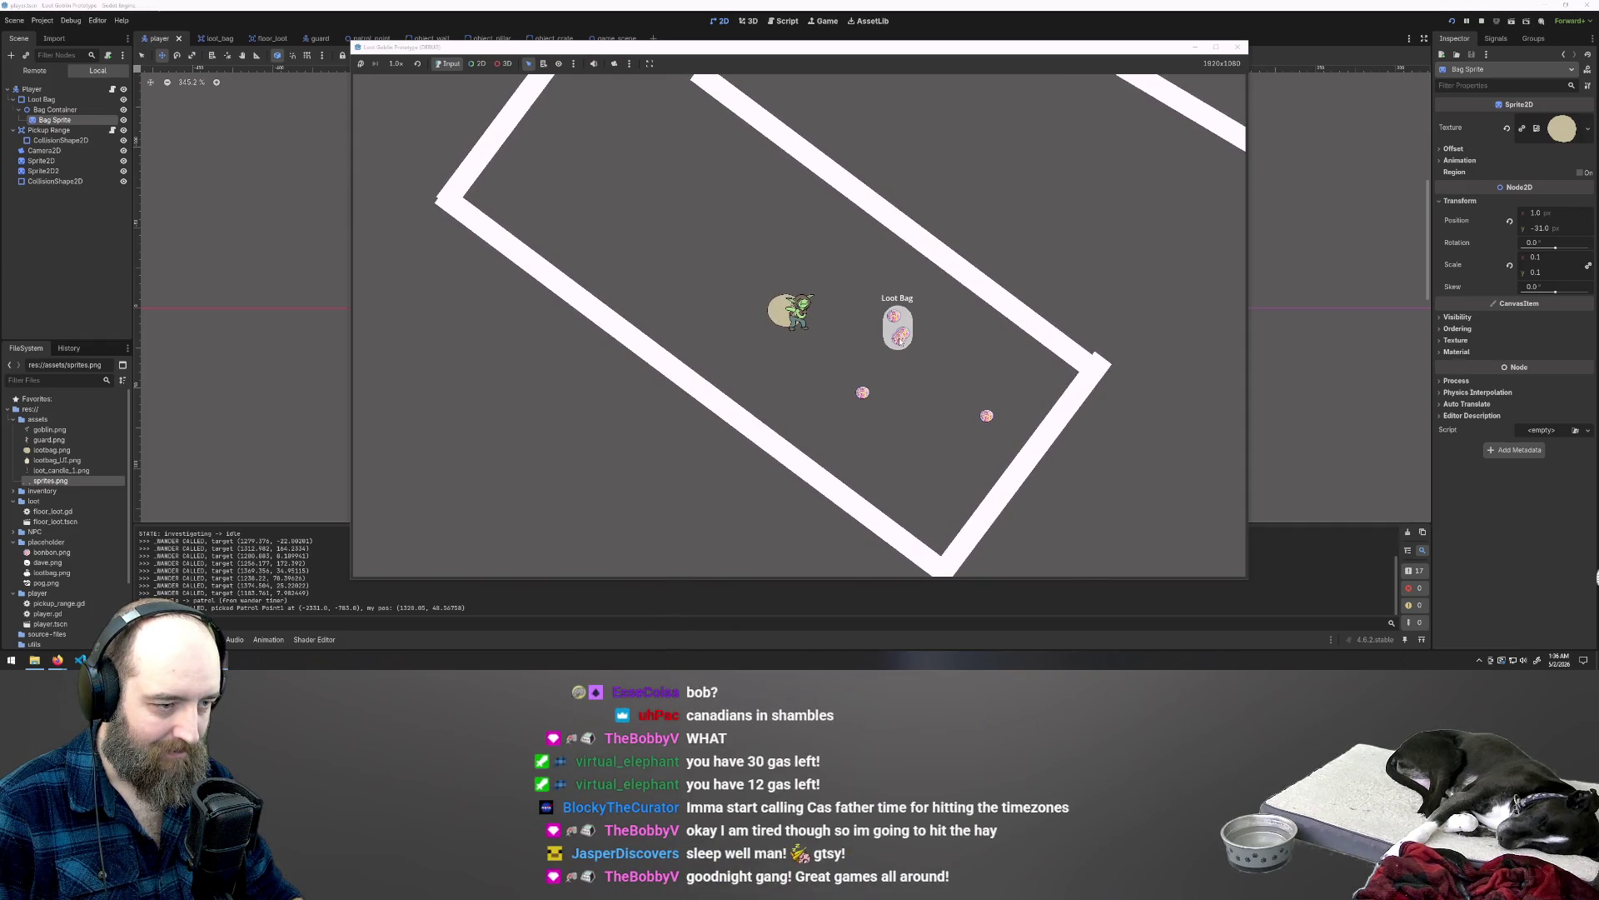
{"action": "key", "text": "s"}
{"action": "key", "text": "d"}
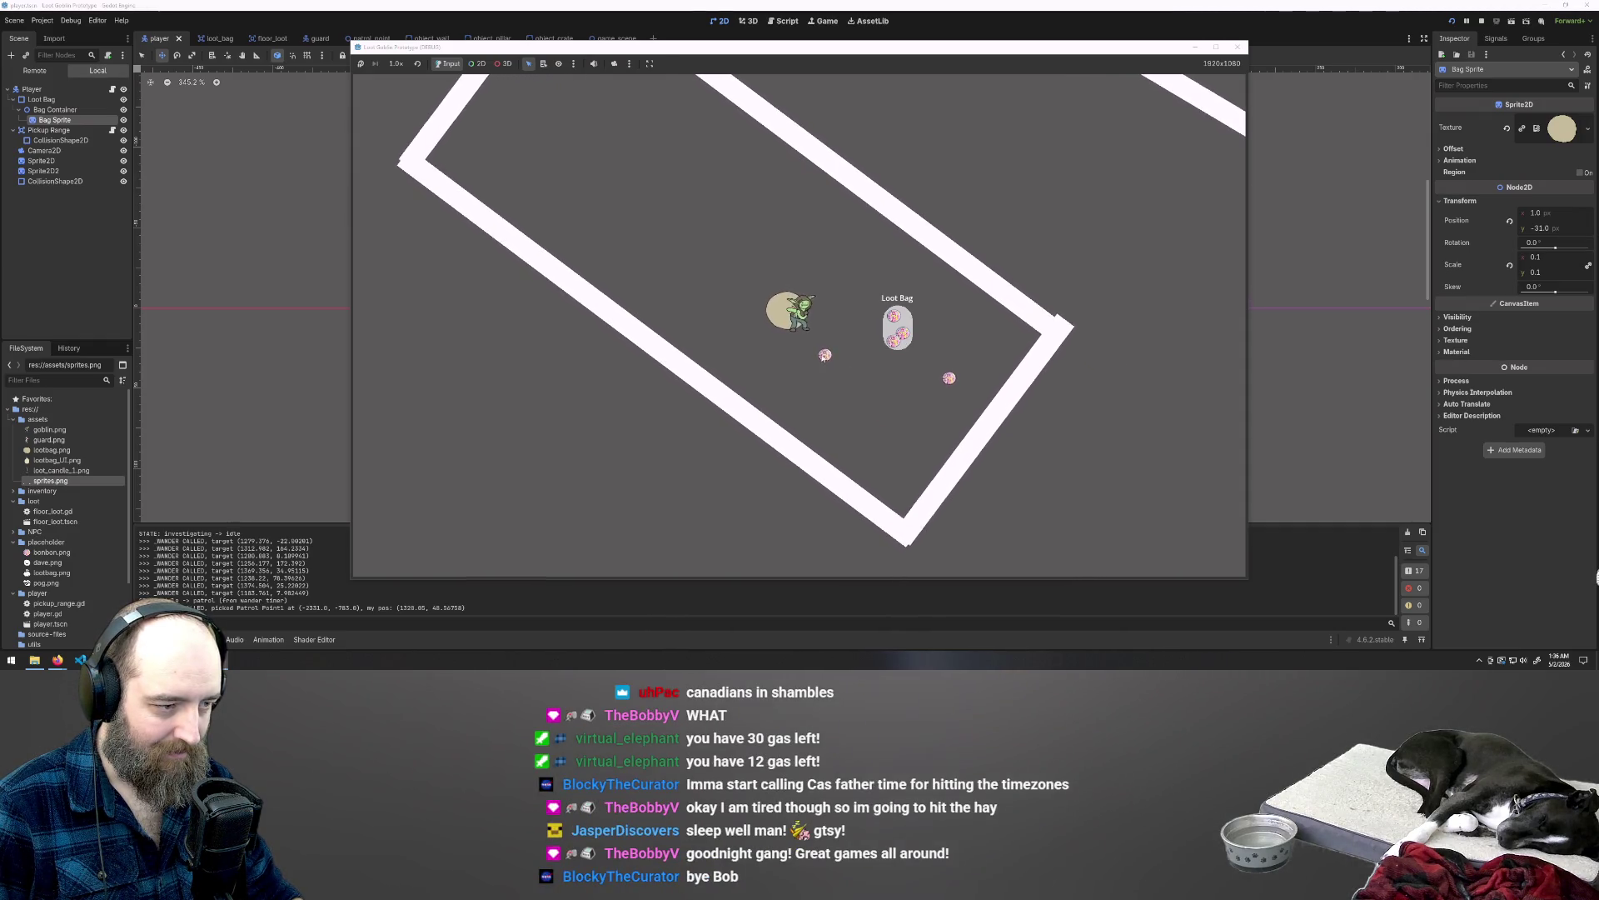
{"action": "key", "text": "d"}
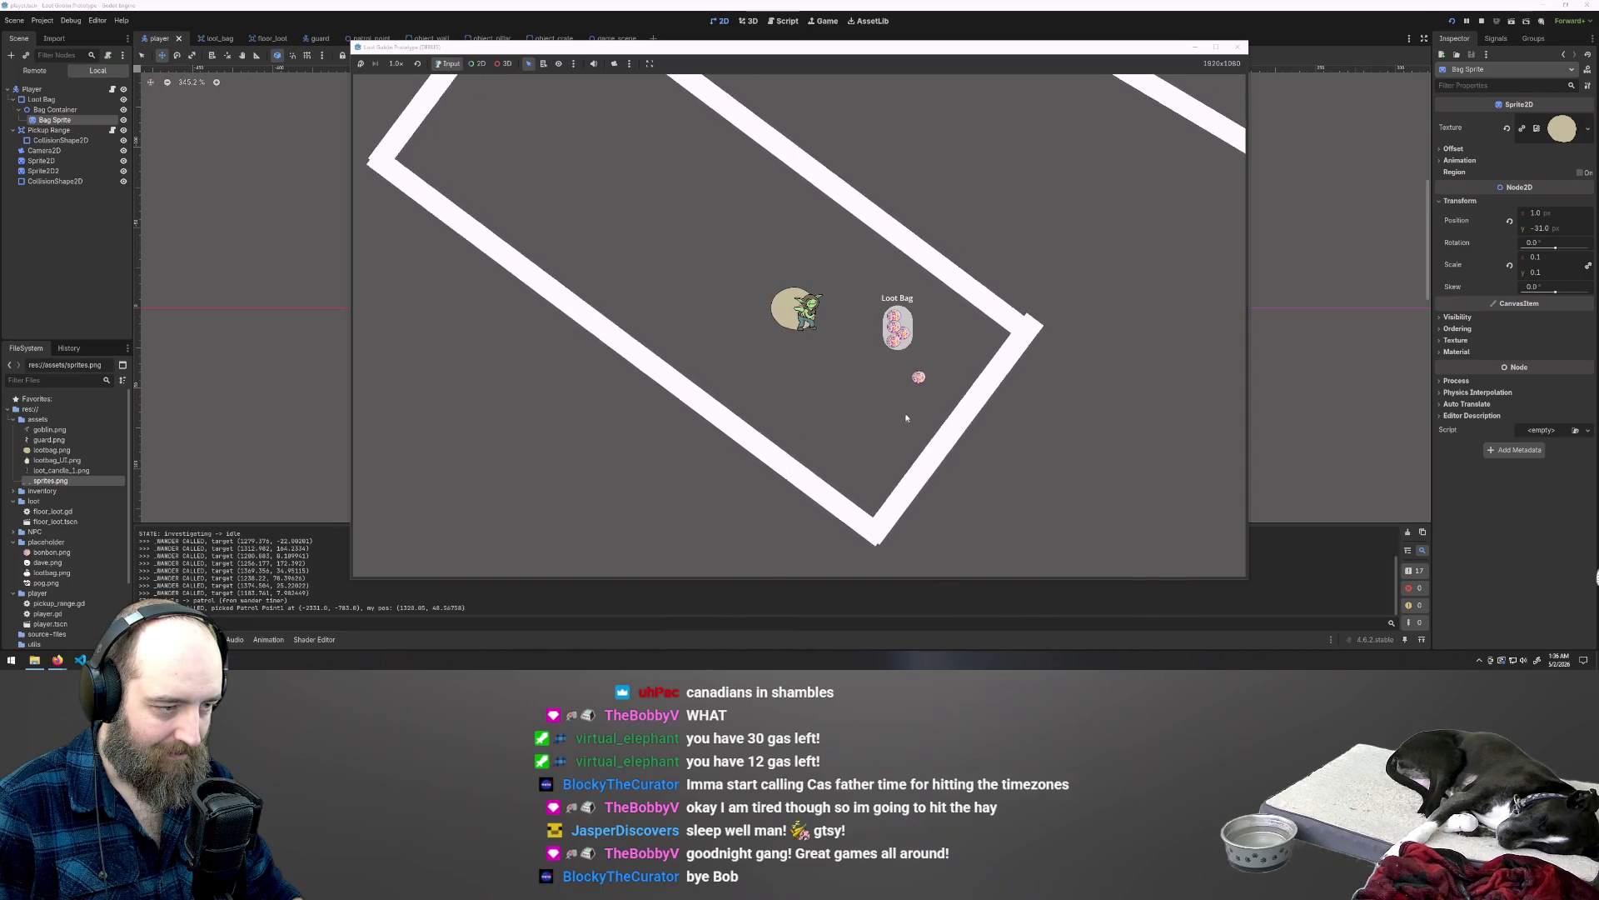
{"action": "key", "text": "d"}
{"action": "key", "text": "s"}
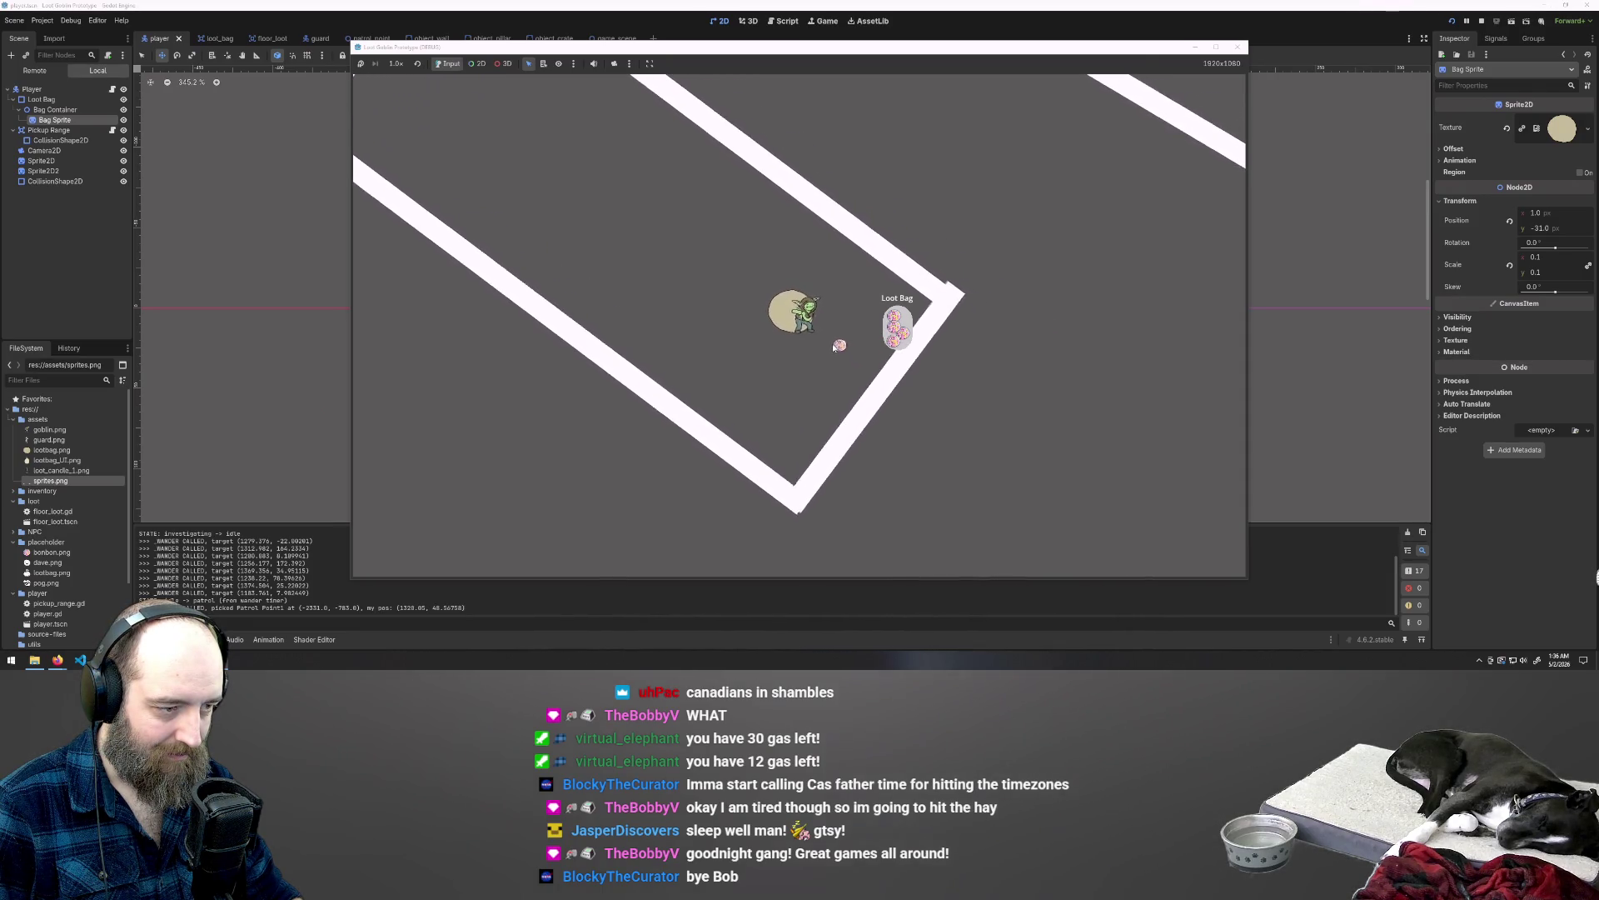
Step: Walk the goblin back up-left, then stop the game with F8
{"action": "key", "text": "w"}
{"action": "key", "text": "a"}
{"action": "key", "text": "w"}
{"action": "key", "text": "a"}
{"action": "key", "text": "w"}
{"action": "key", "text": "a"}
{"action": "key", "text": "a"}
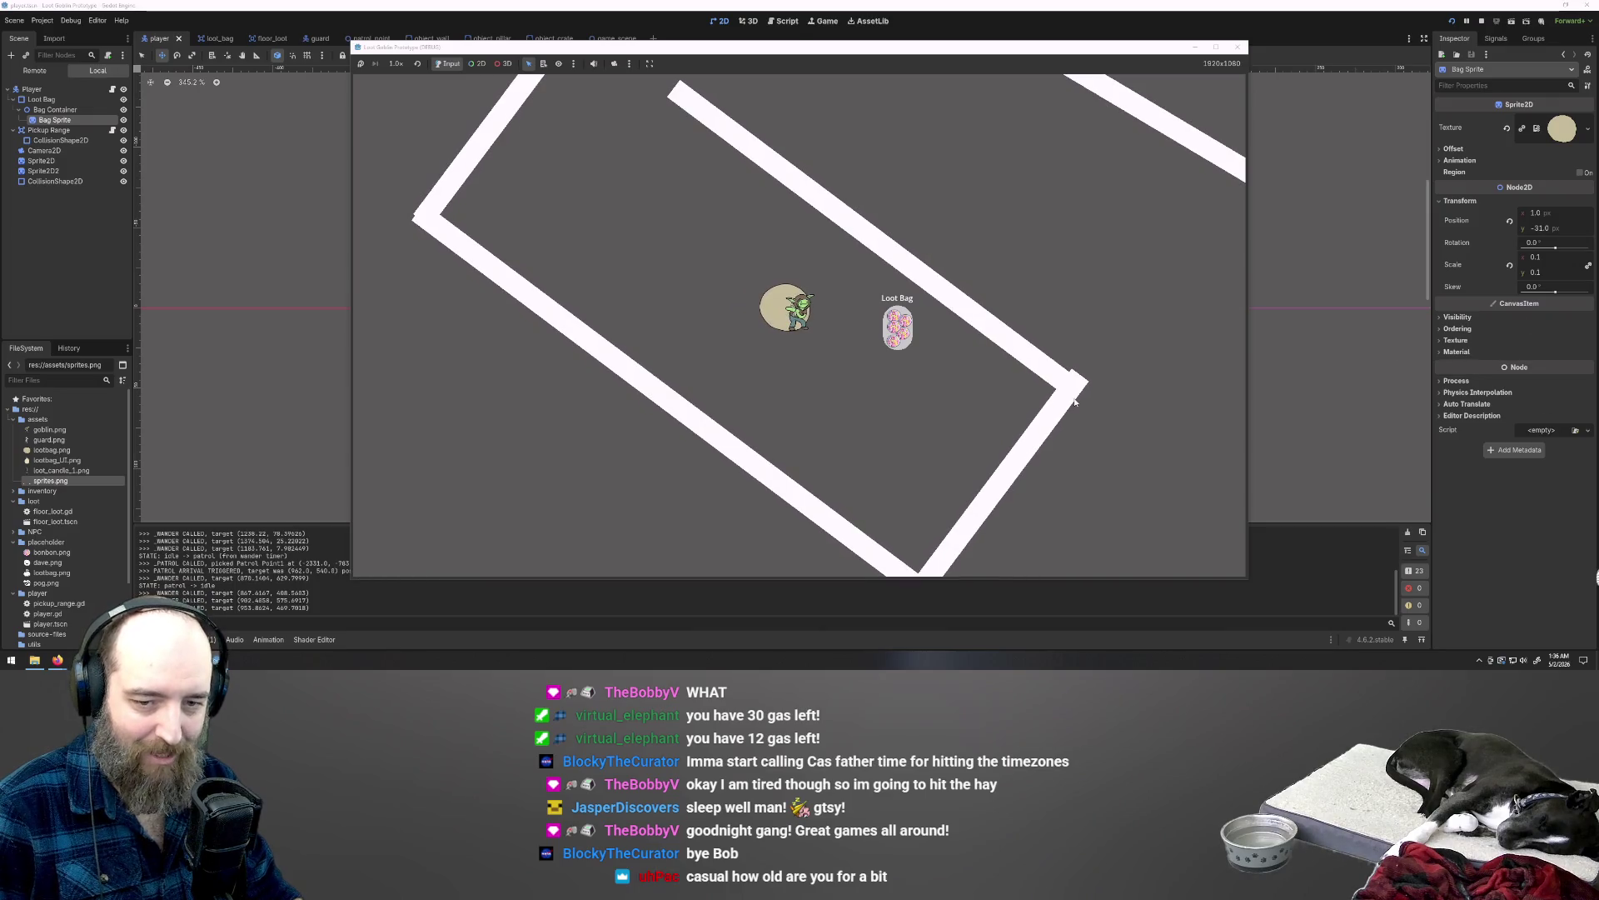
{"action": "key", "text": "F8"}
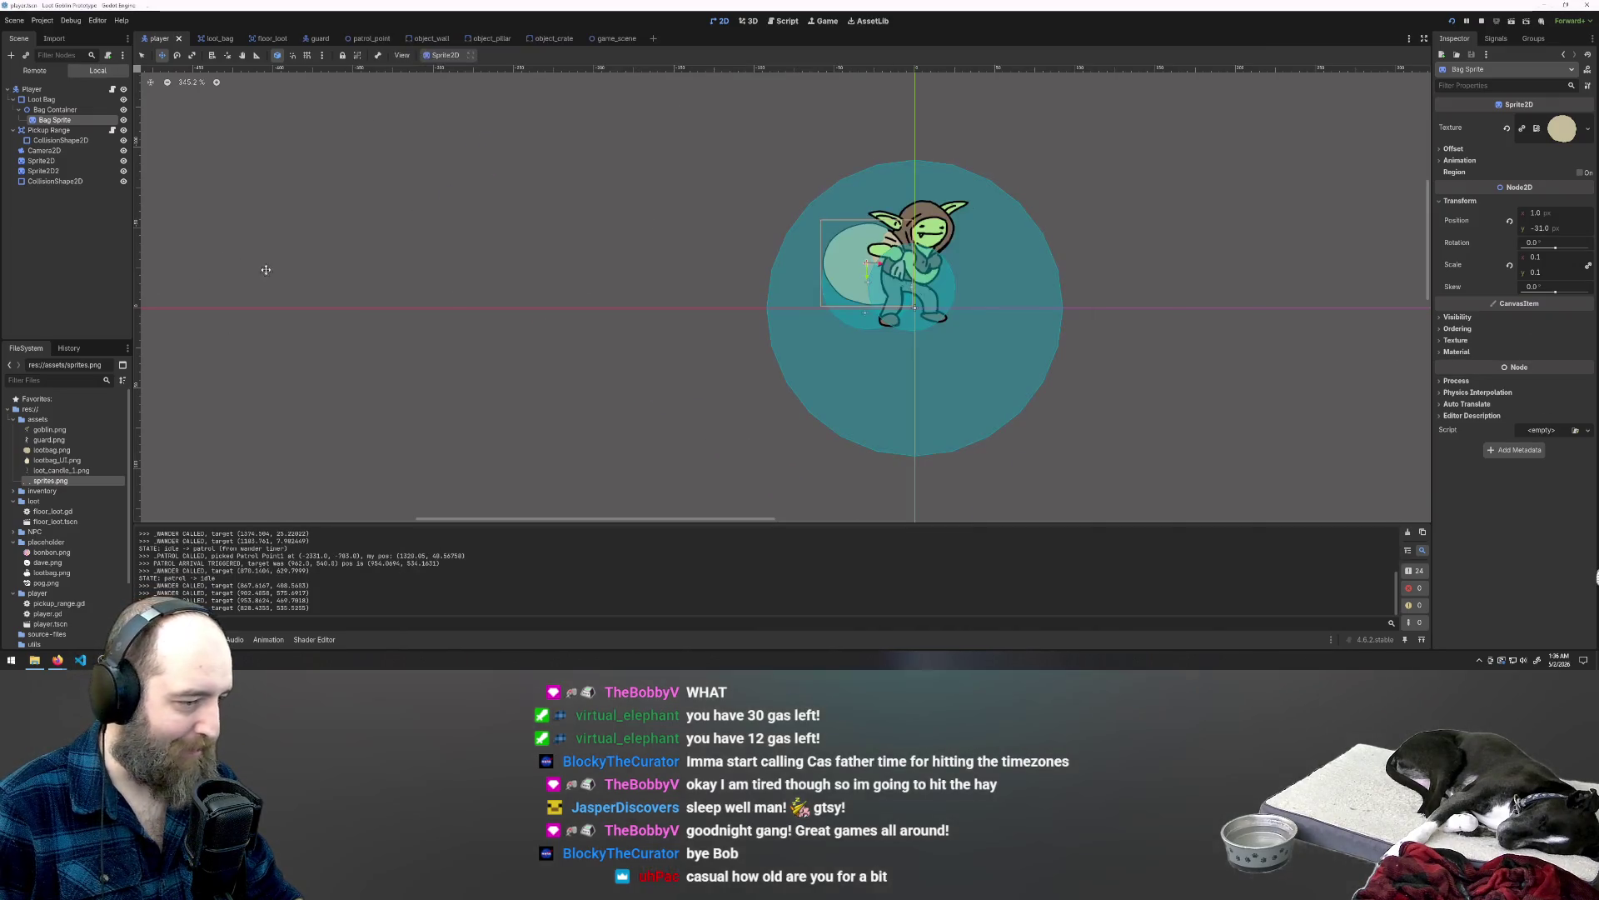
Step: Inspect Bag Container, Bag Sprite and Loot Bag, then nudge Bag Sprite 1 px right
{"action": "left_click", "coordinate": [62, 111]}
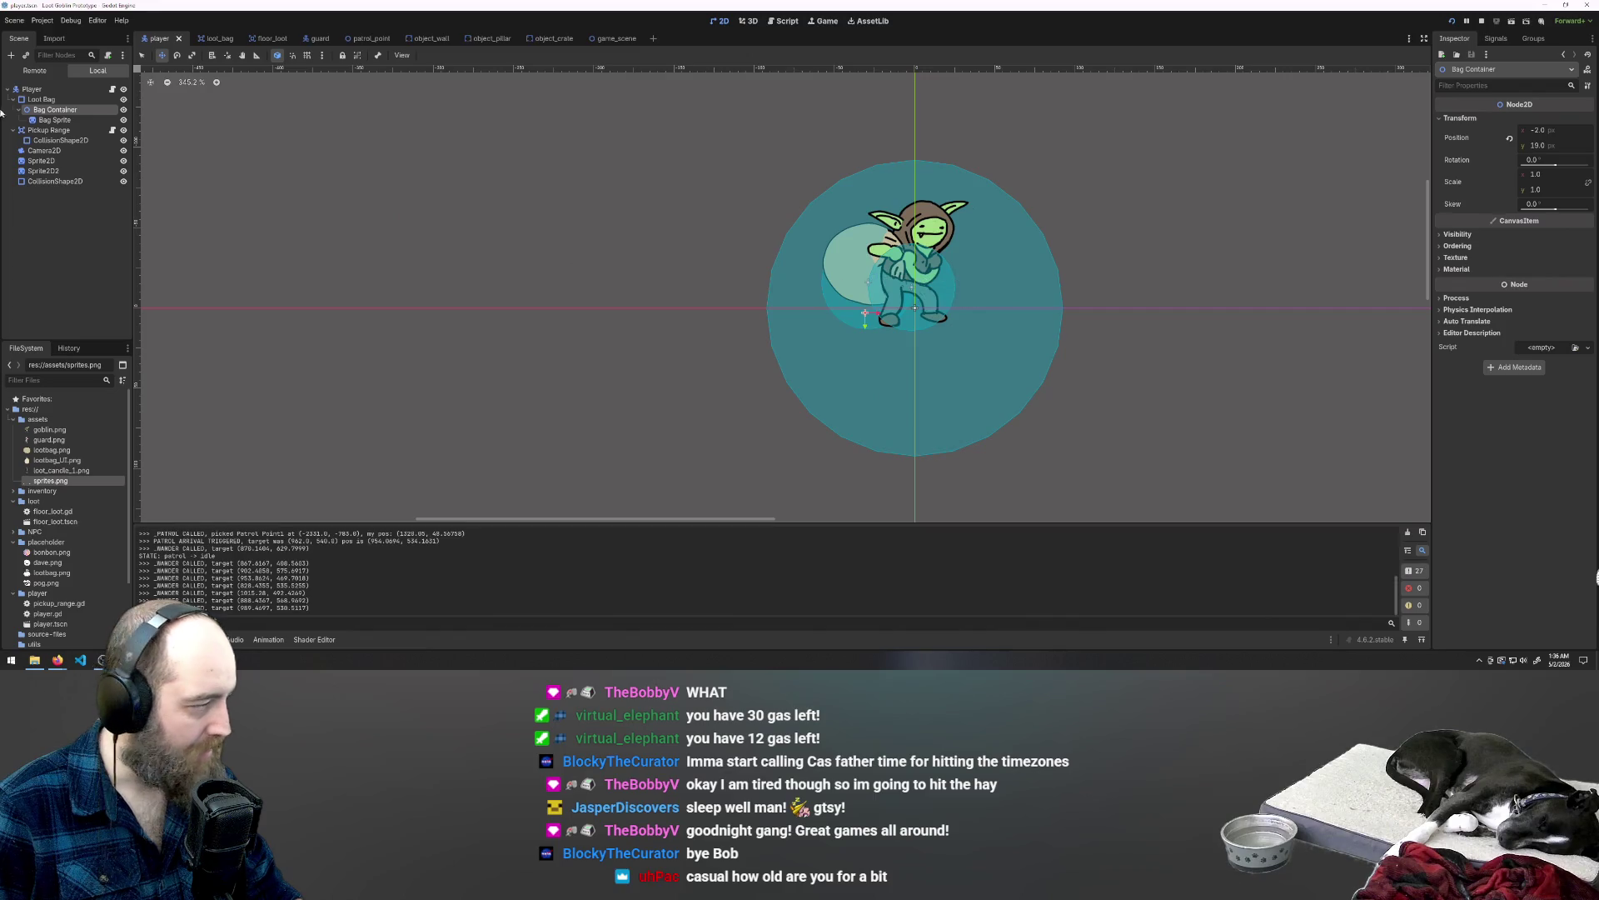
{"action": "left_click", "coordinate": [54, 120]}
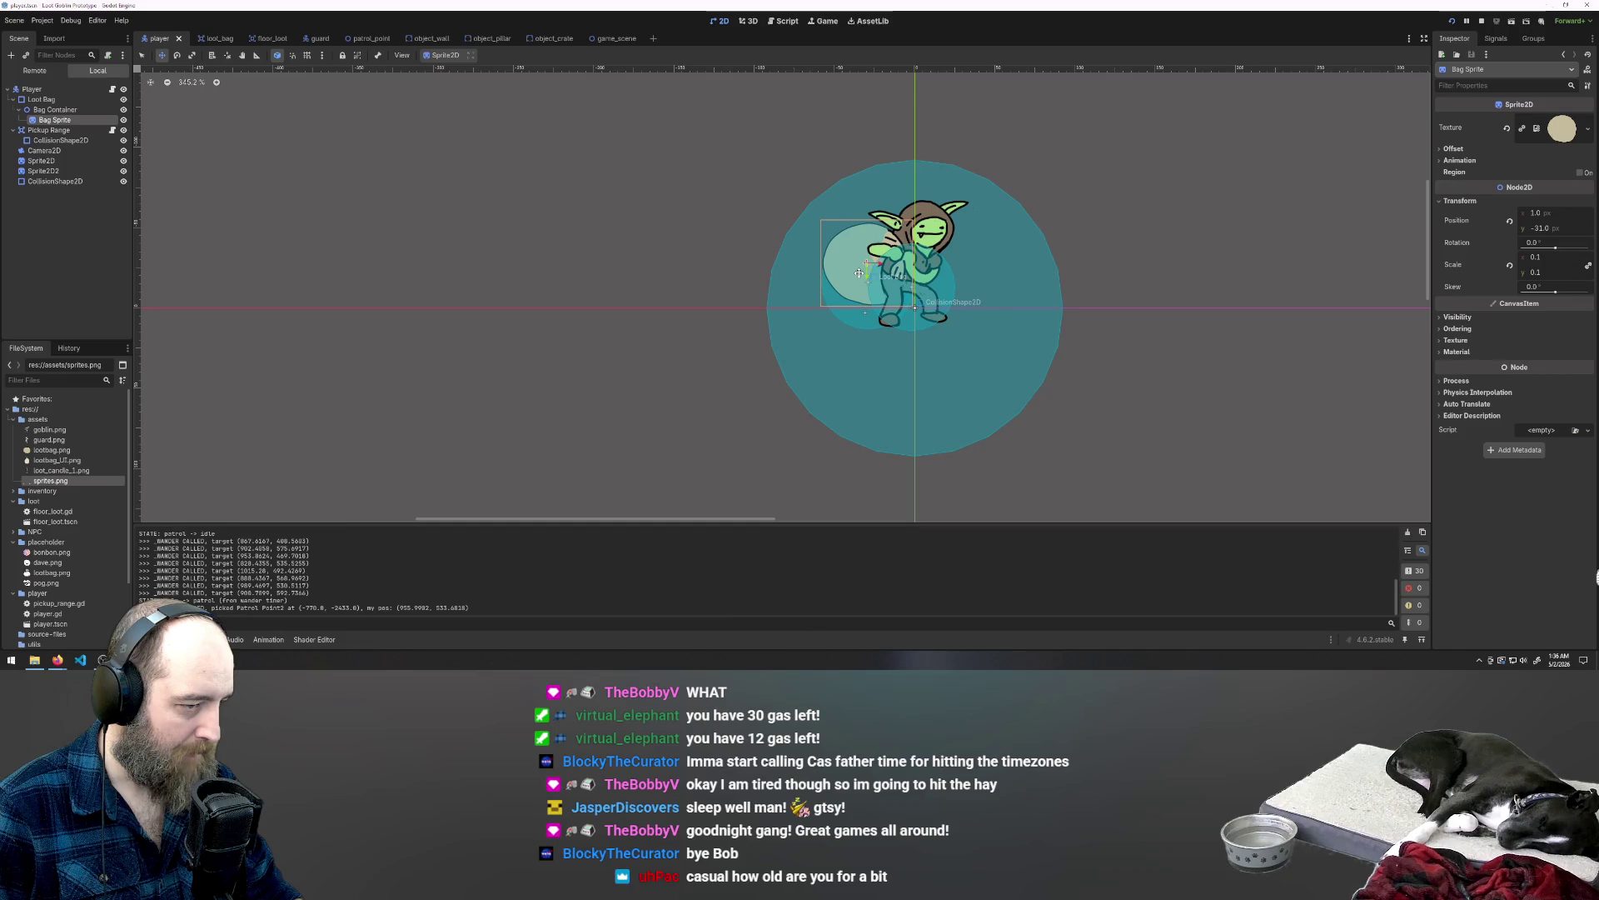
{"action": "left_click", "coordinate": [42, 100]}
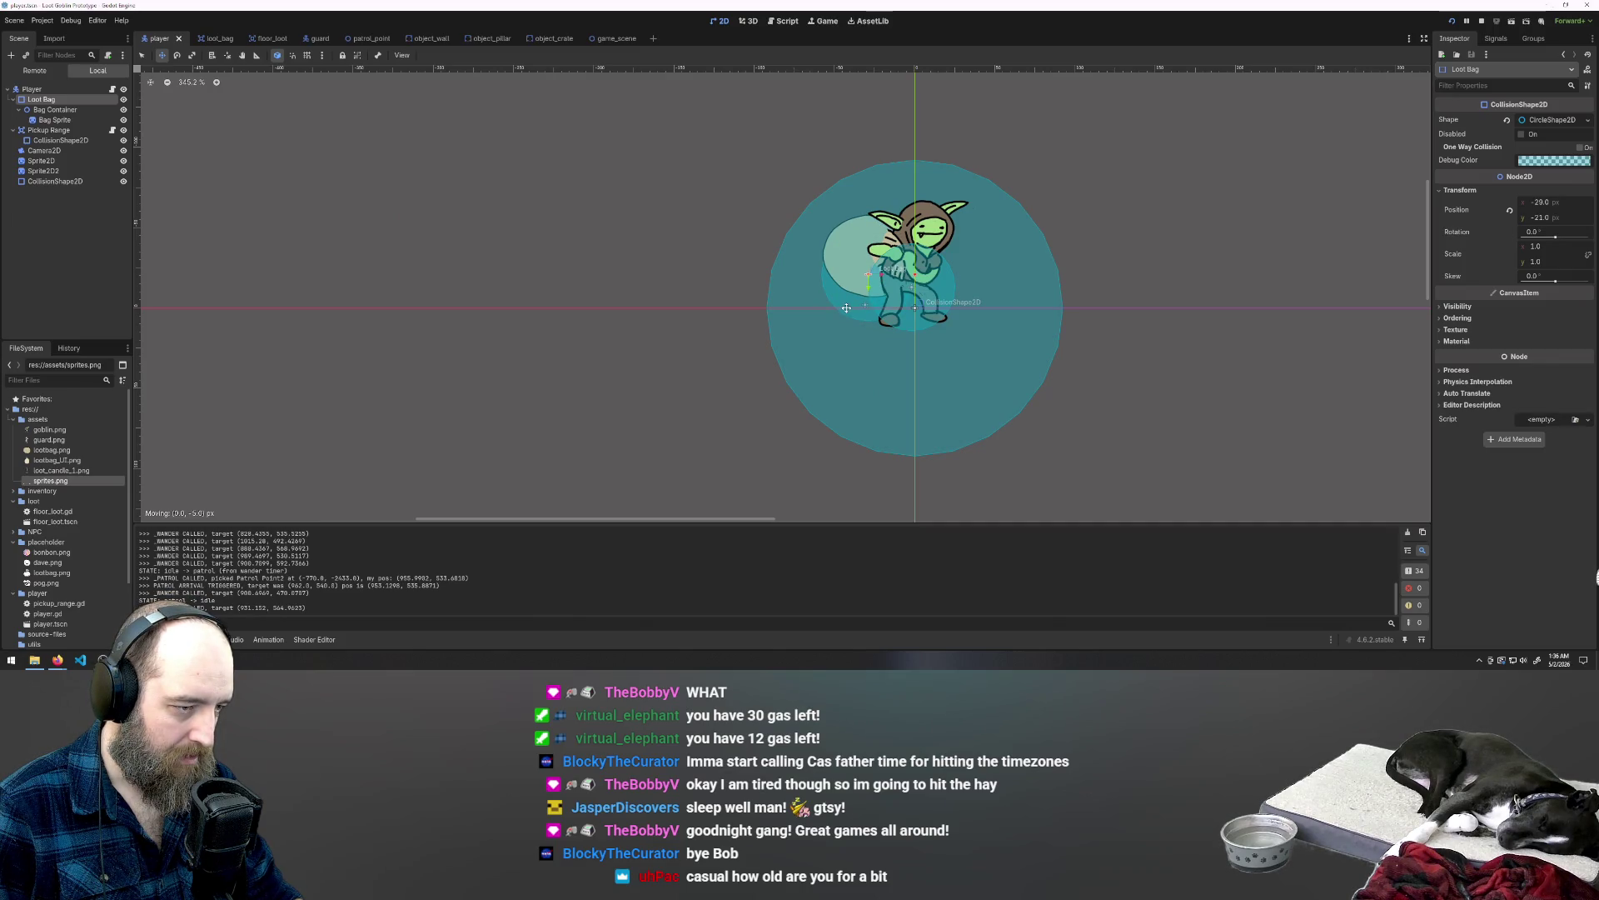
{"action": "left_click", "coordinate": [42, 111]}
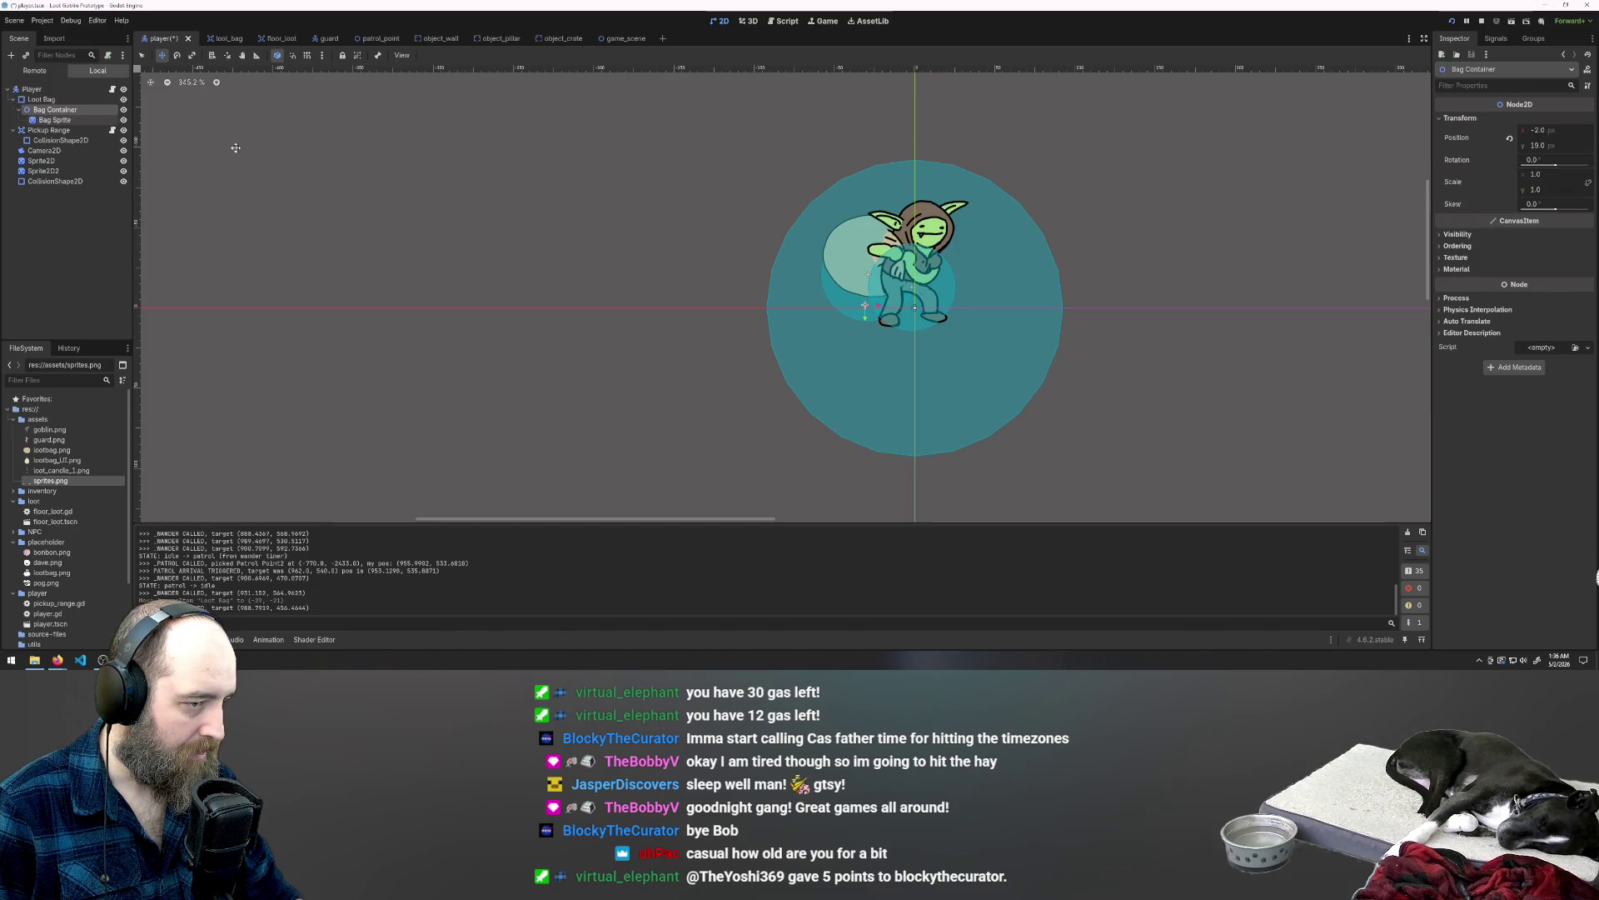
{"action": "left_click", "coordinate": [62, 121]}
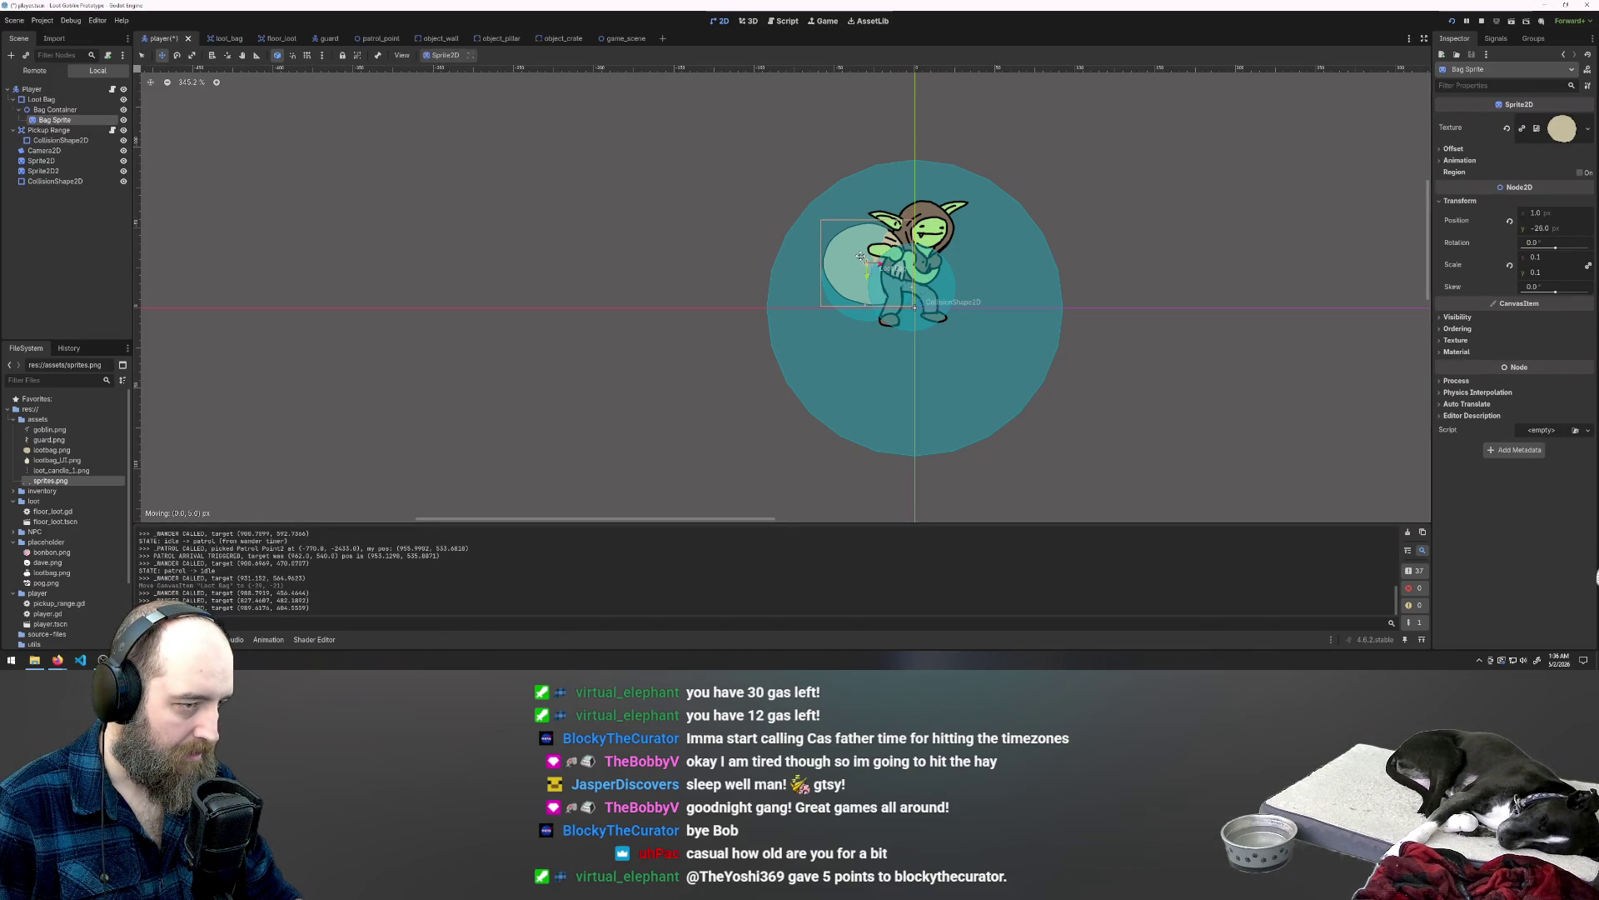
{"action": "key", "text": "Right"}
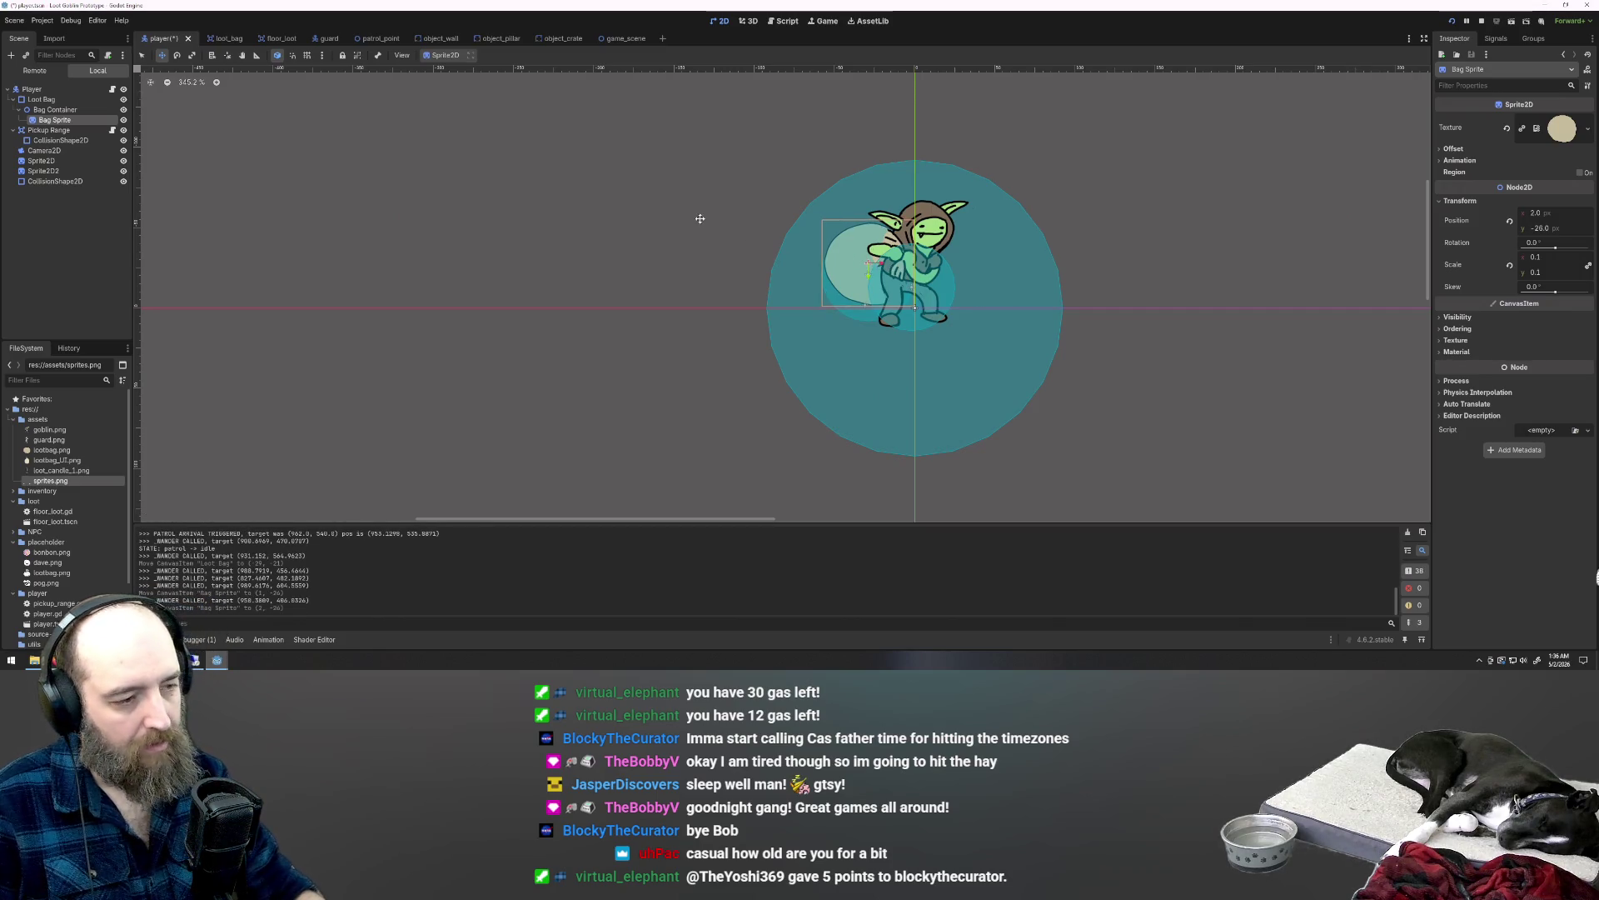
Step: Launch a short playtest, walk the goblin up-left toward a spear guard, then stop it
{"action": "key", "text": "F5"}
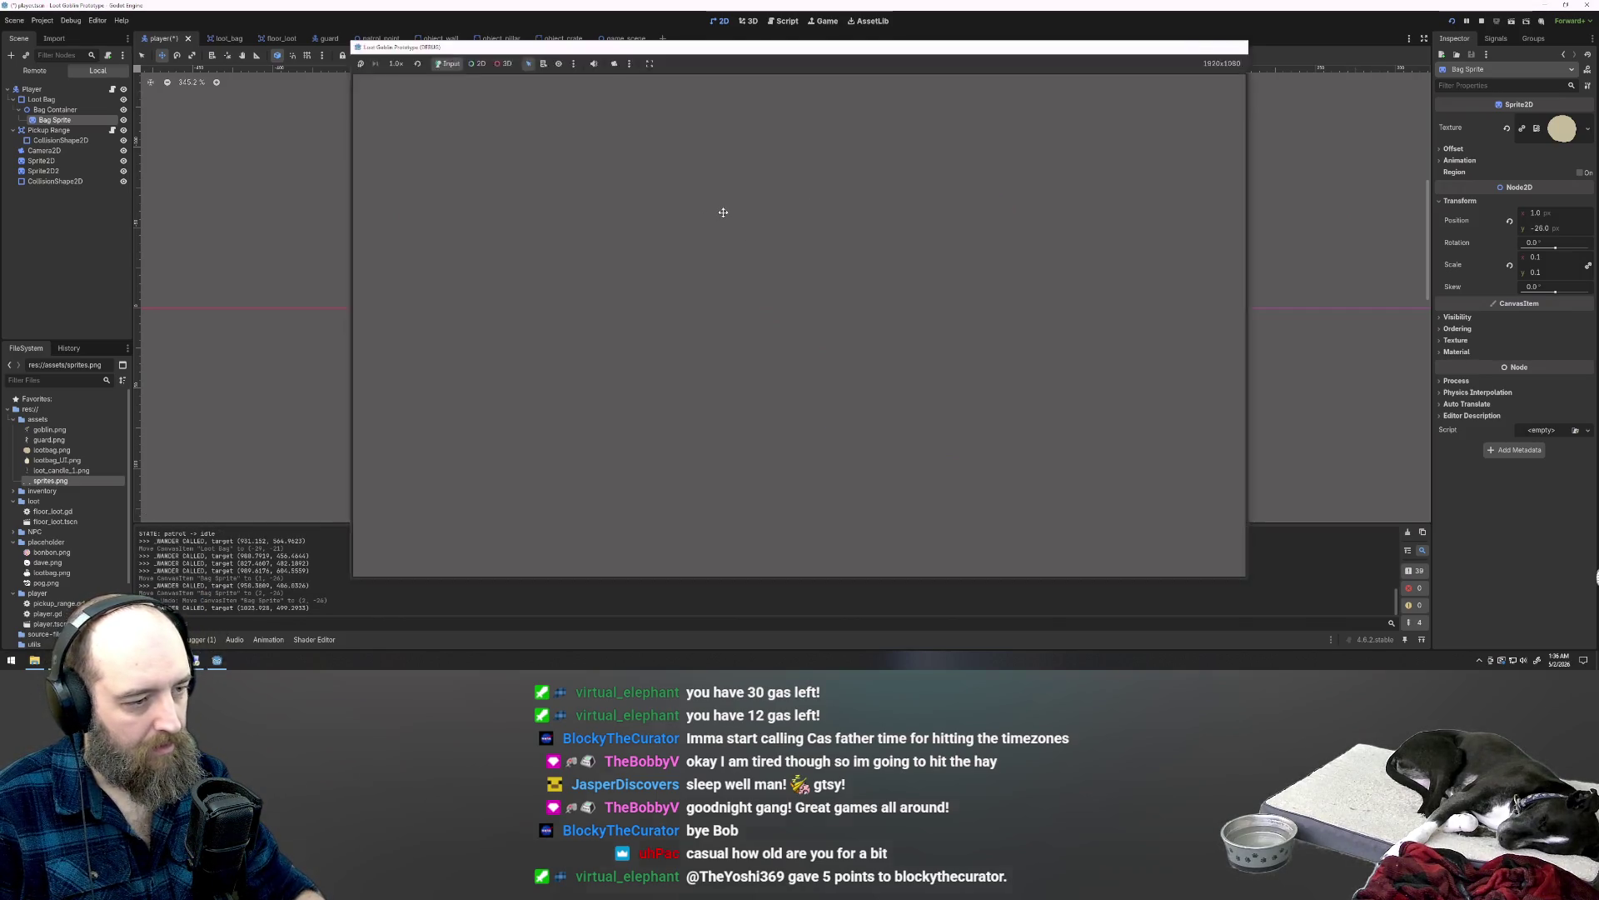
{"action": "key", "text": "w"}
{"action": "key", "text": "a"}
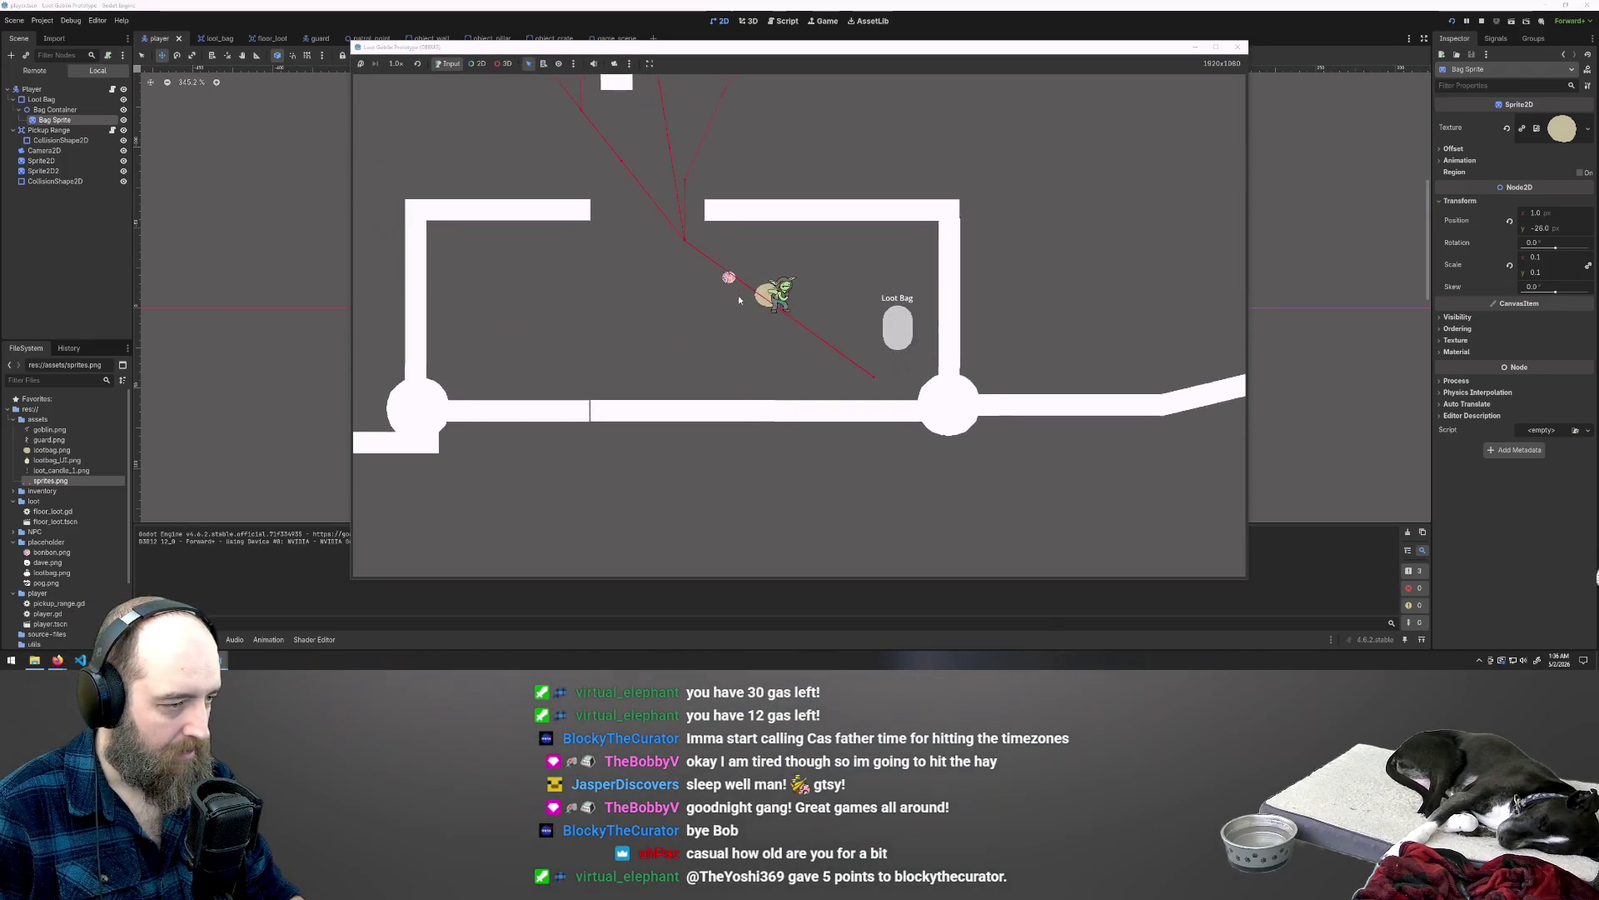
{"action": "key", "text": "w"}
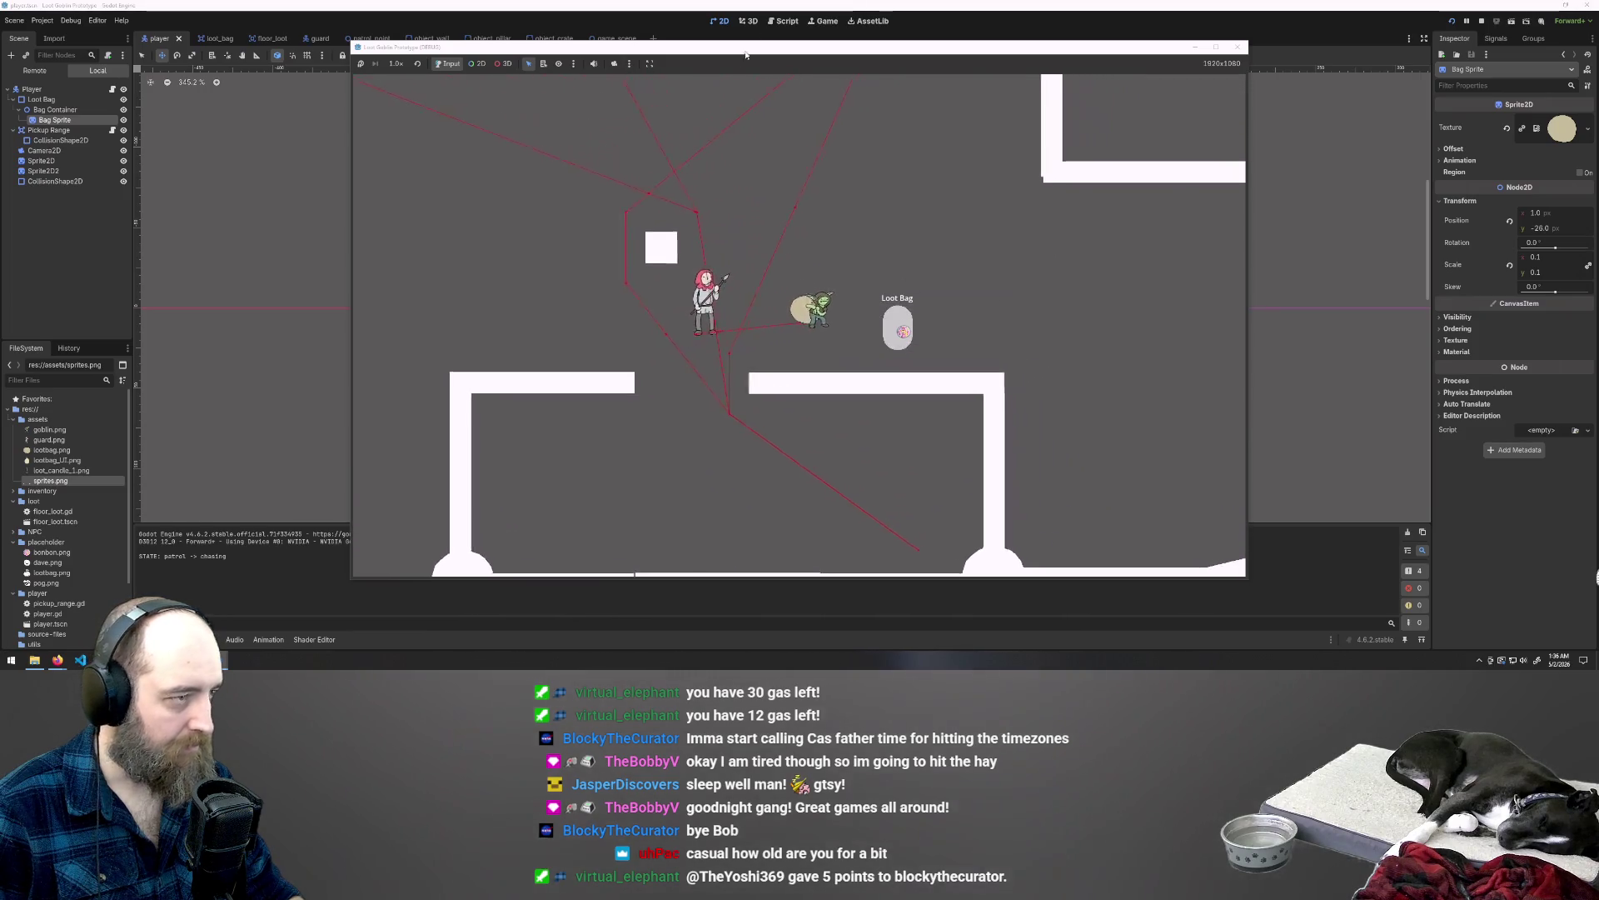
{"action": "key", "text": "F8"}
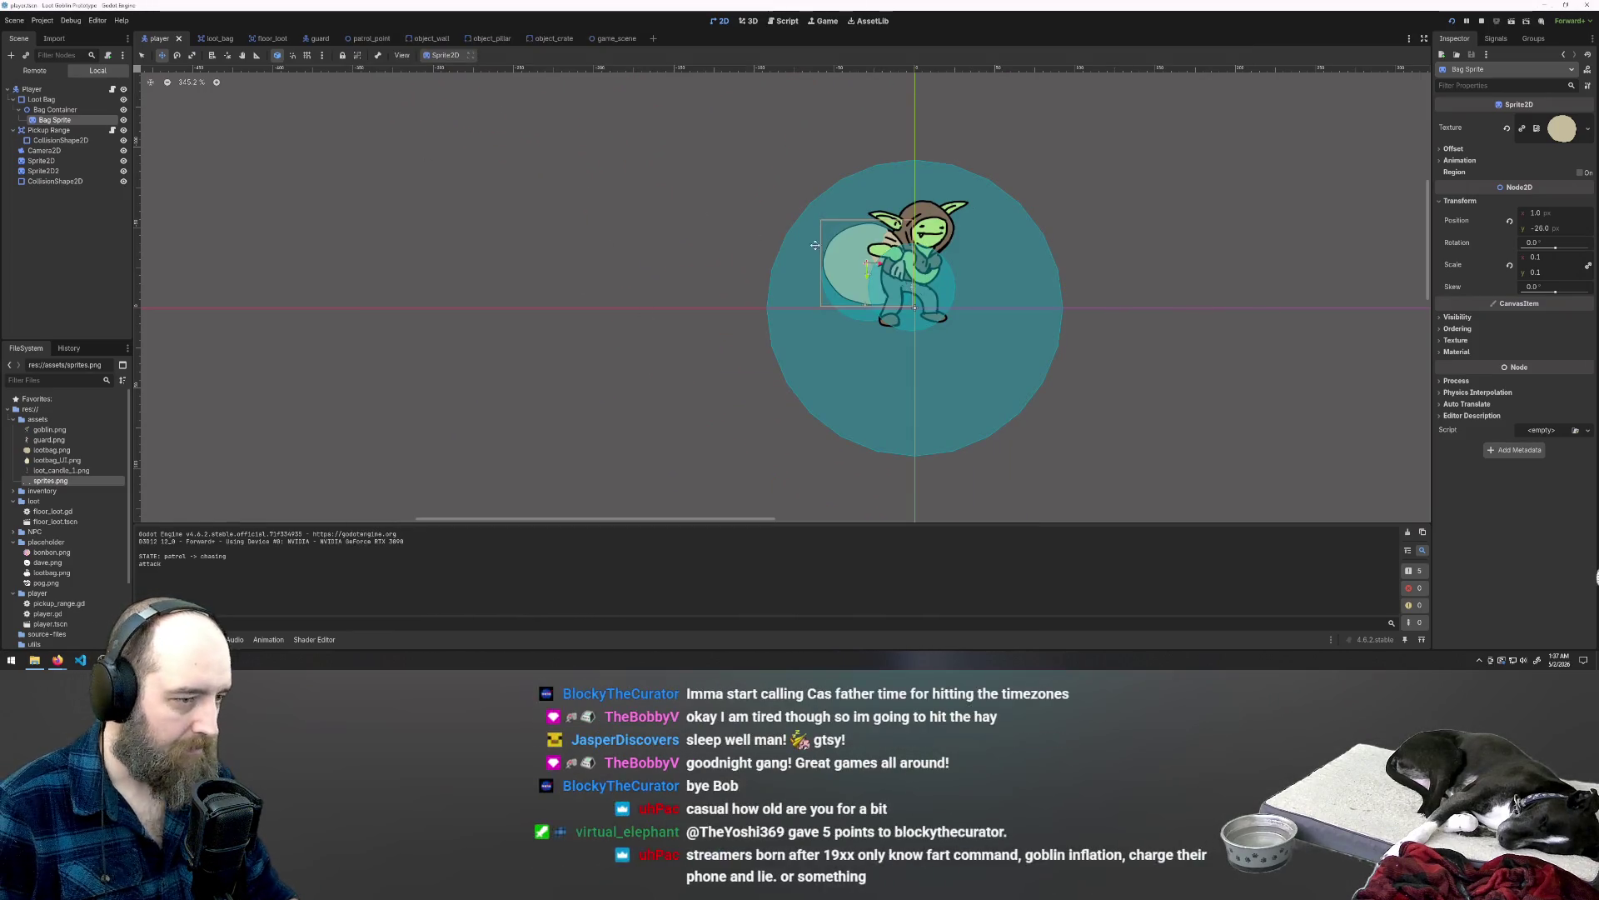
Step: Undo an accidental Loot Bag scale, then move Bag Container directly under Player above Loot Bag
{"action": "left_click", "coordinate": [67, 101]}
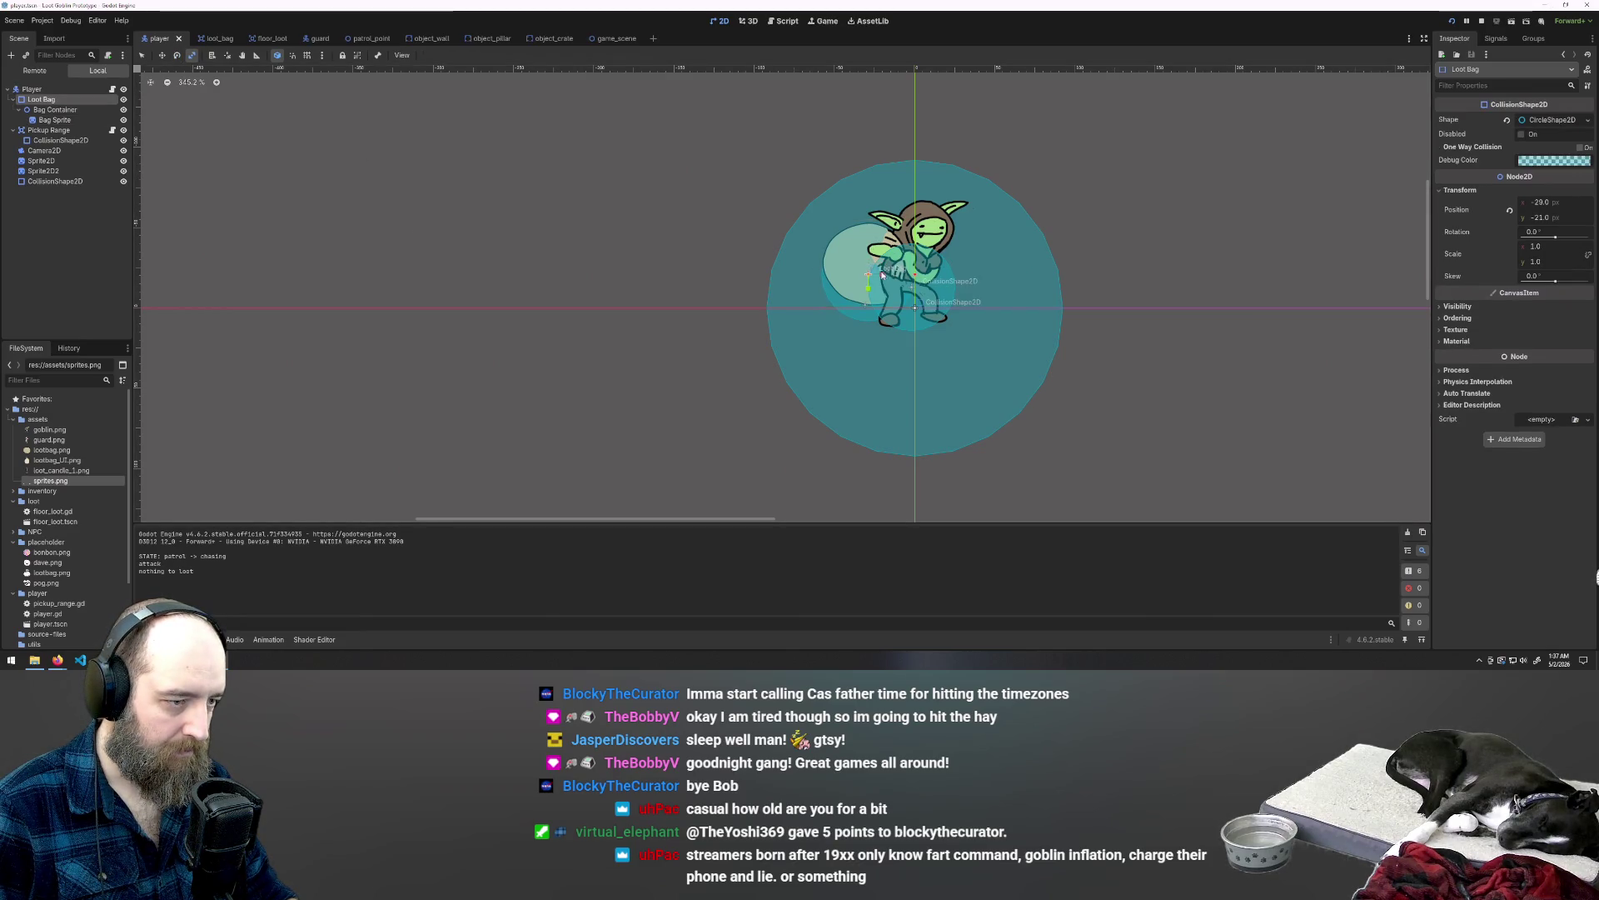
{"action": "left_click_drag", "start_coordinate": [895, 274], "coordinate": [921, 277]}
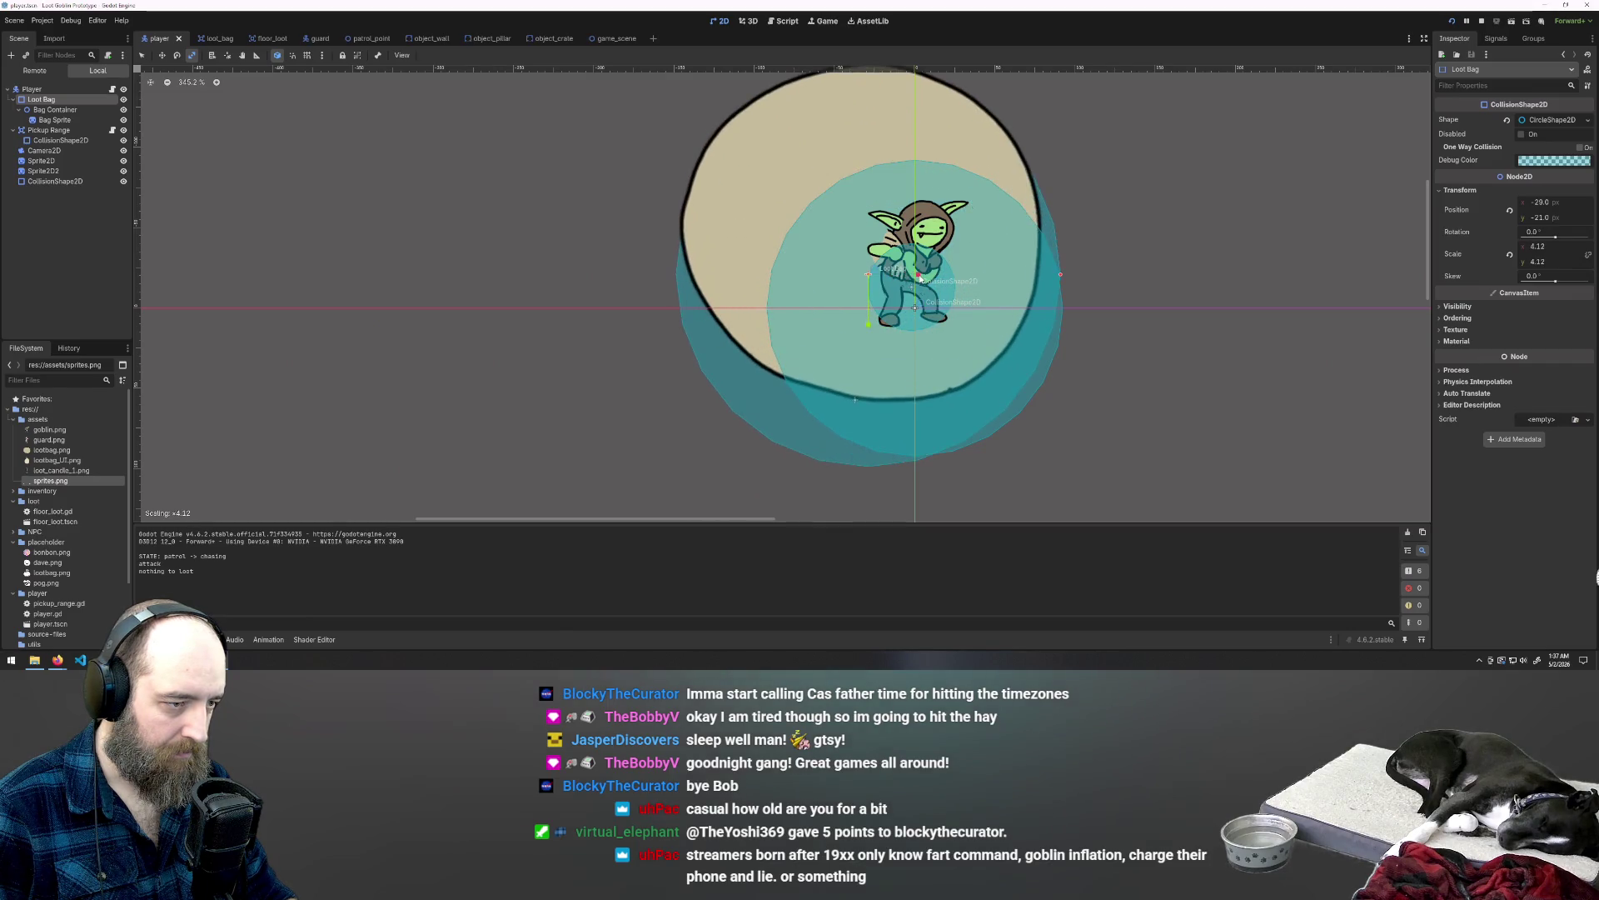
{"action": "key", "text": "ctrl+z"}
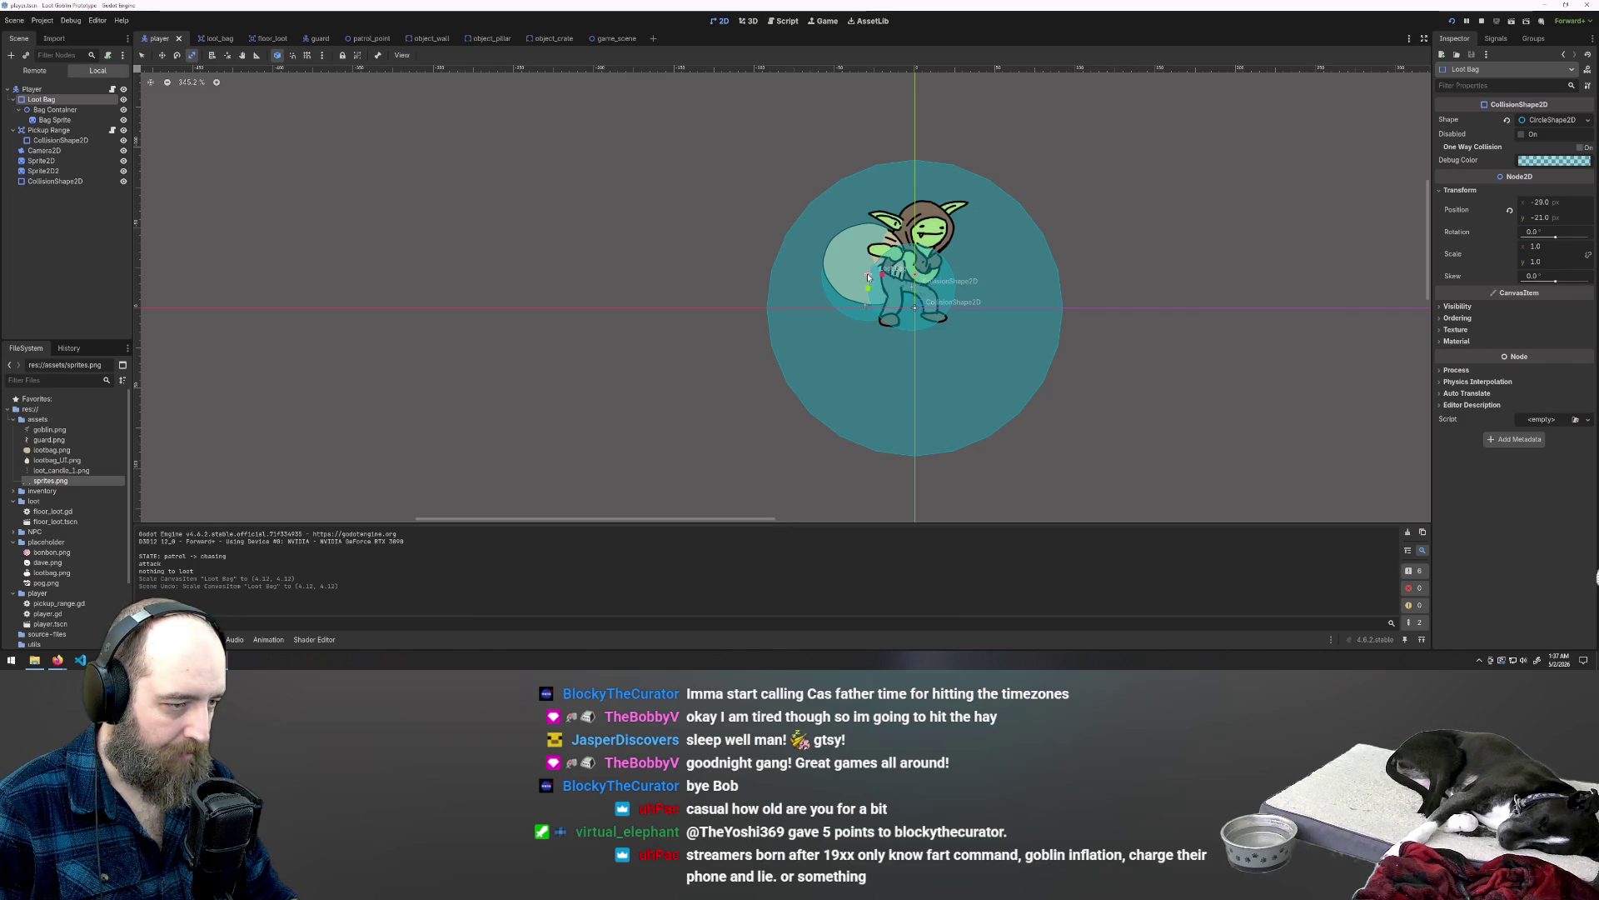
{"action": "left_click", "coordinate": [66, 112]}
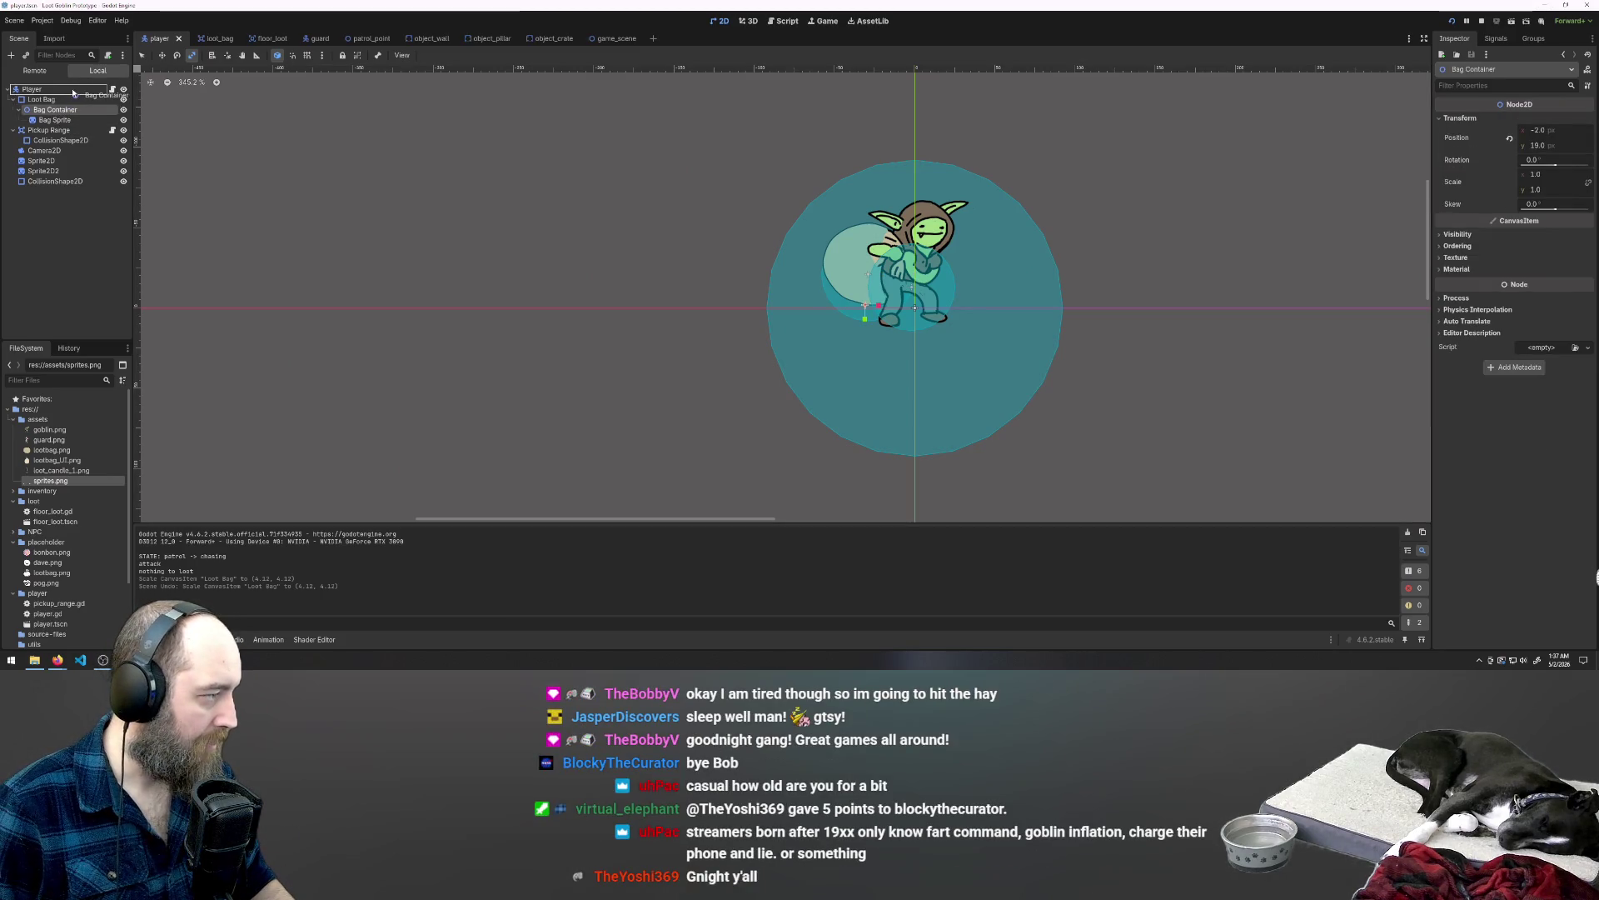
{"action": "left_click_drag", "start_coordinate": [72, 93], "coordinate": [69, 91]}
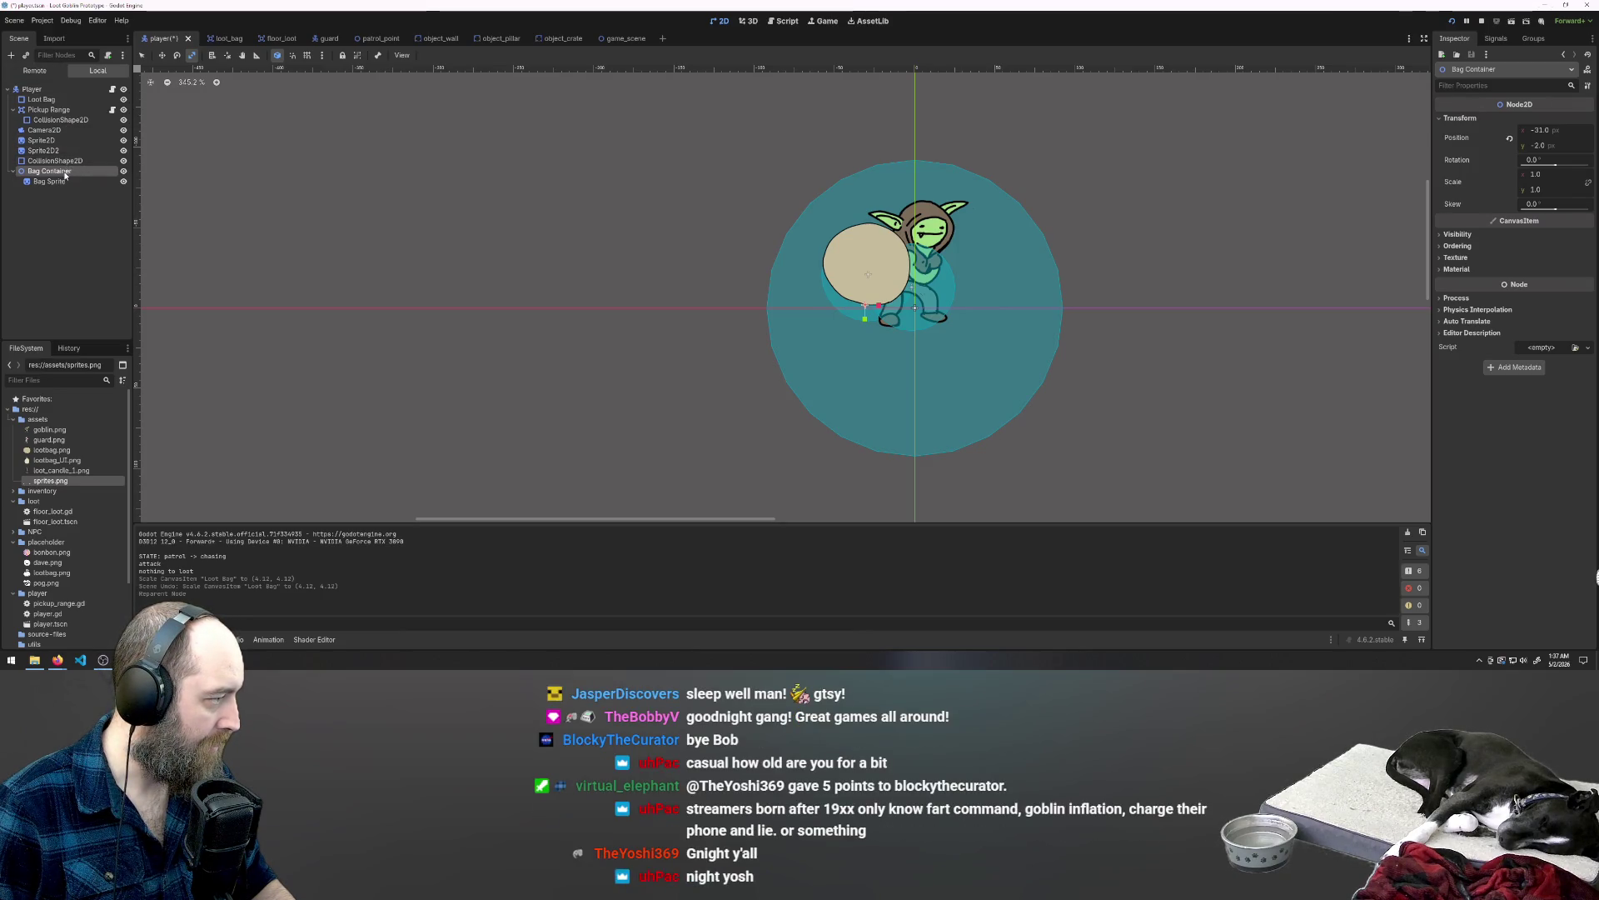
{"action": "left_click_drag", "start_coordinate": [81, 98], "coordinate": [81, 97]}
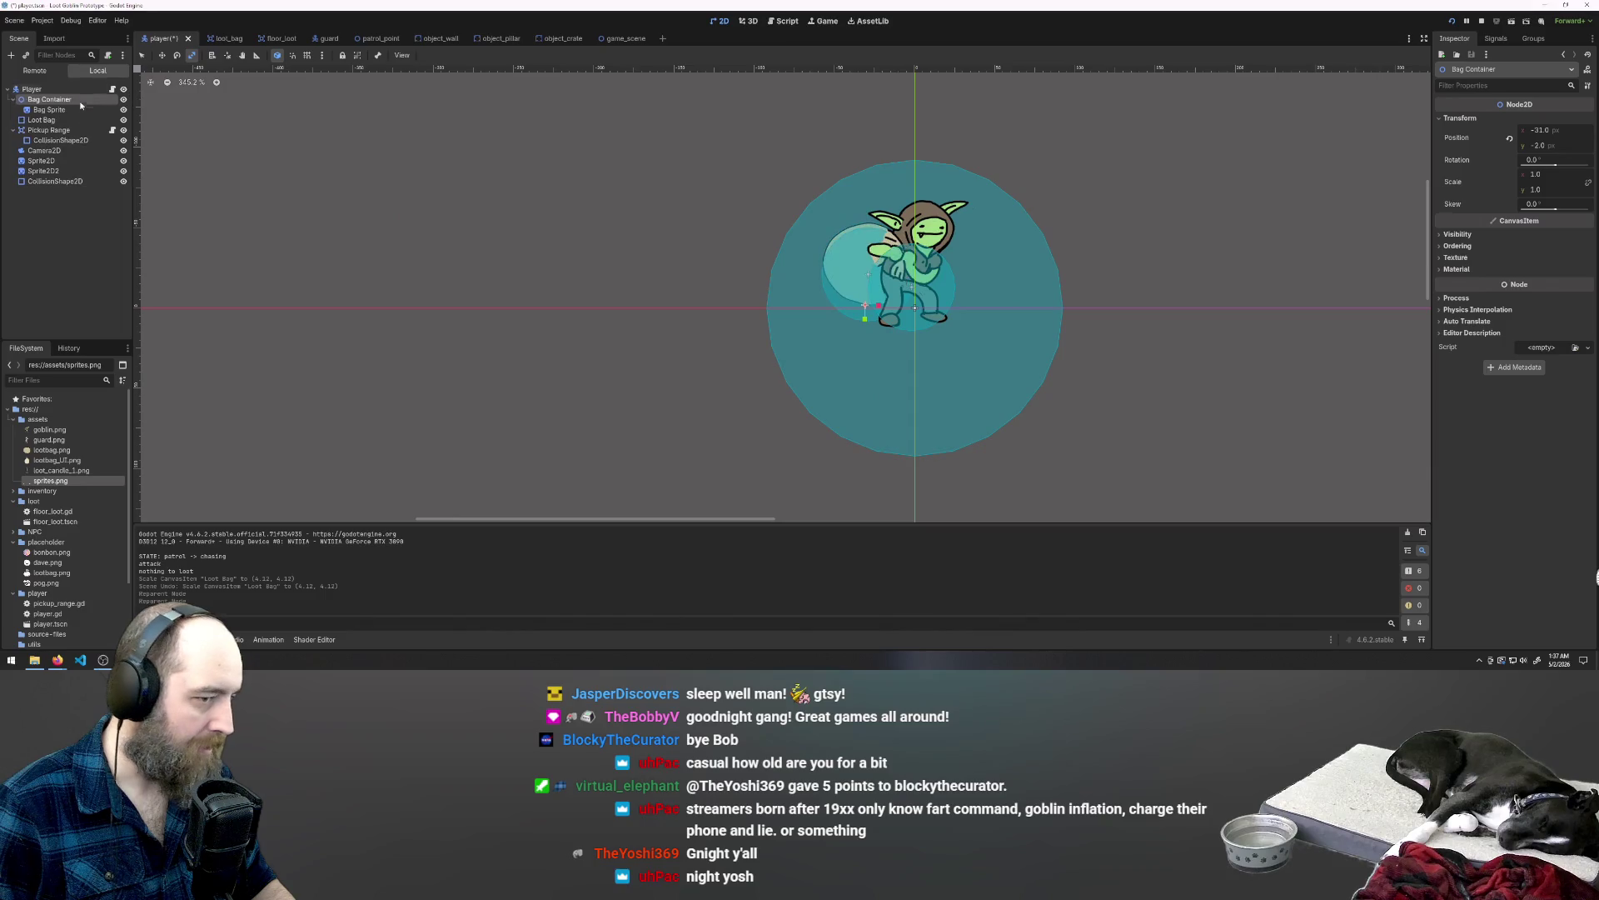
Step: Try nesting Loot Bag inside Bag Container, then undo twice and redo Bag Container's move under Player
{"action": "left_click", "coordinate": [47, 110]}
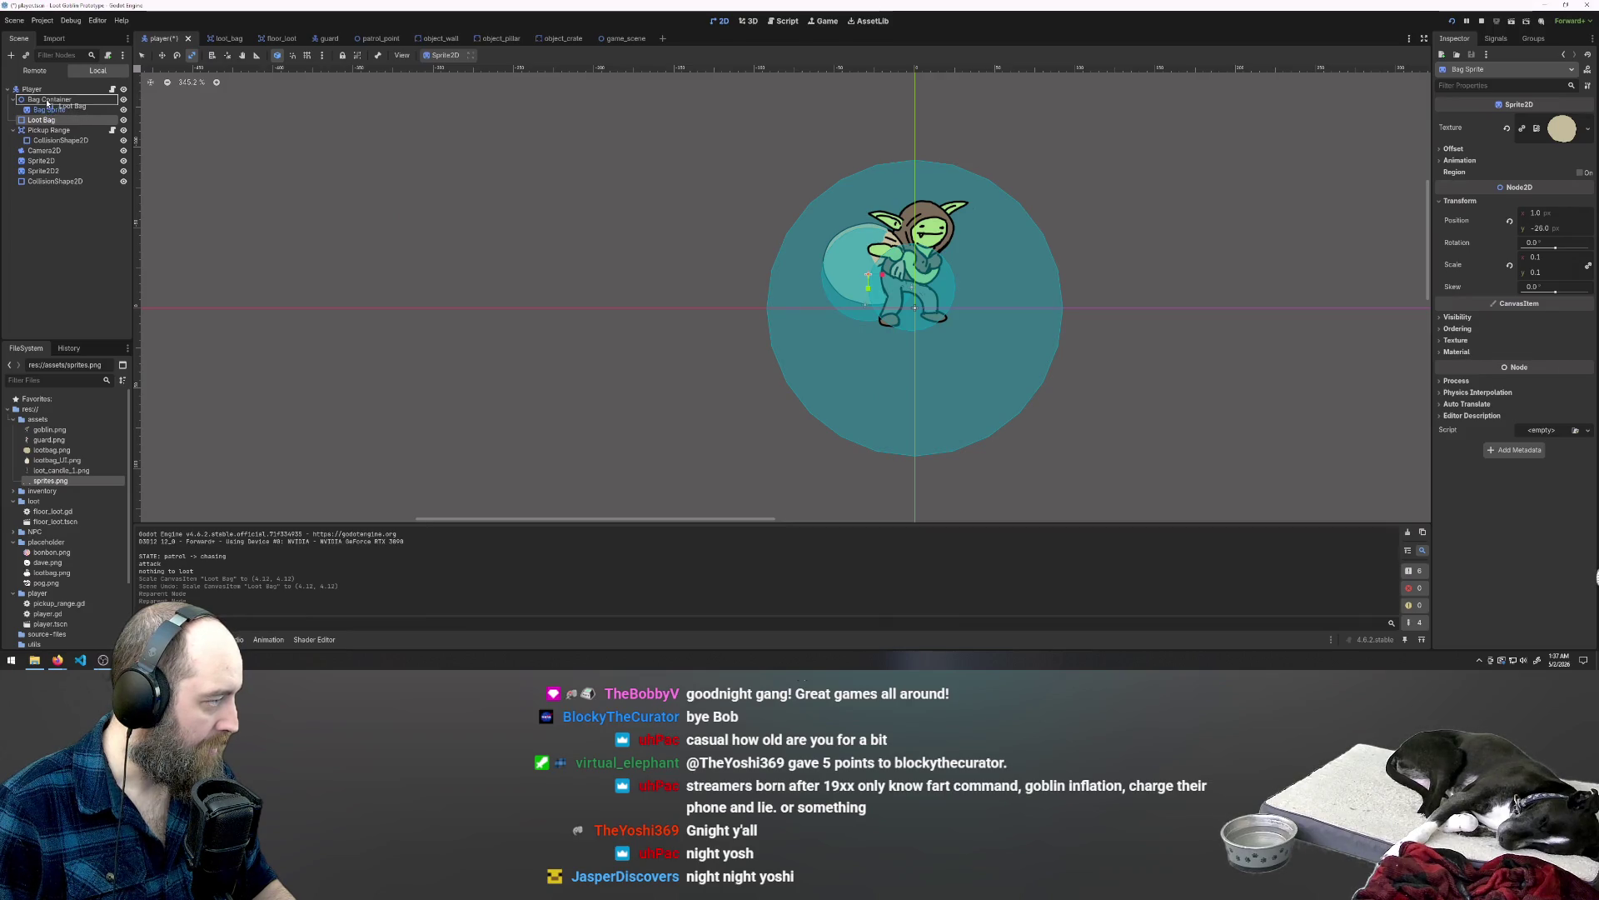
{"action": "left_click", "coordinate": [47, 101]}
{"action": "left_click_drag", "start_coordinate": [47, 103], "coordinate": [46, 101]}
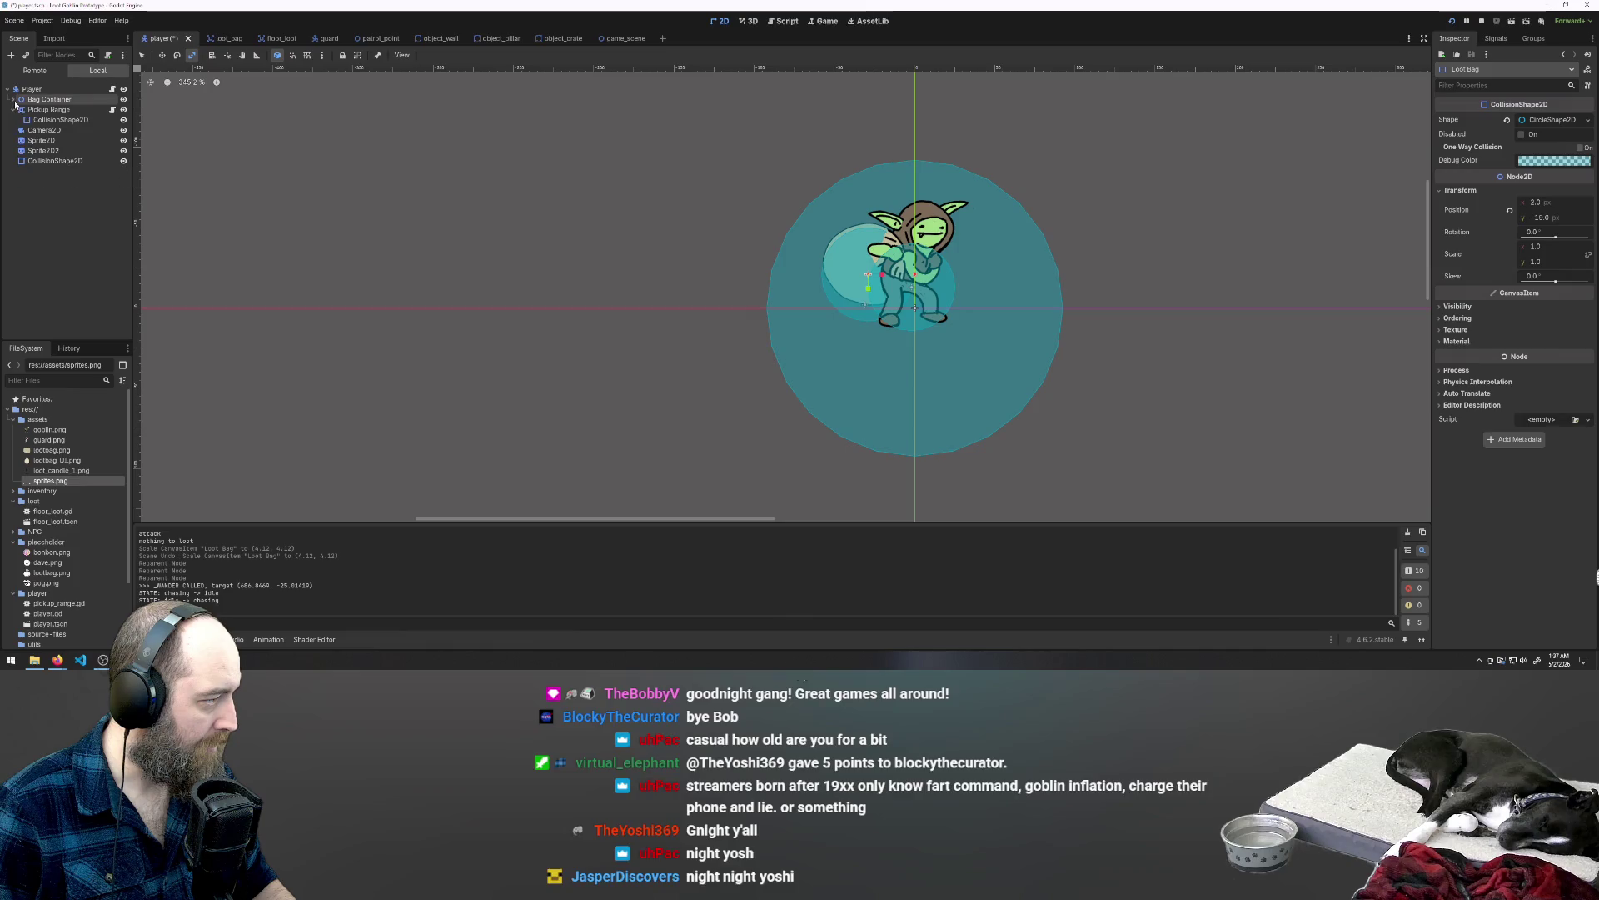
{"action": "left_click", "coordinate": [14, 100]}
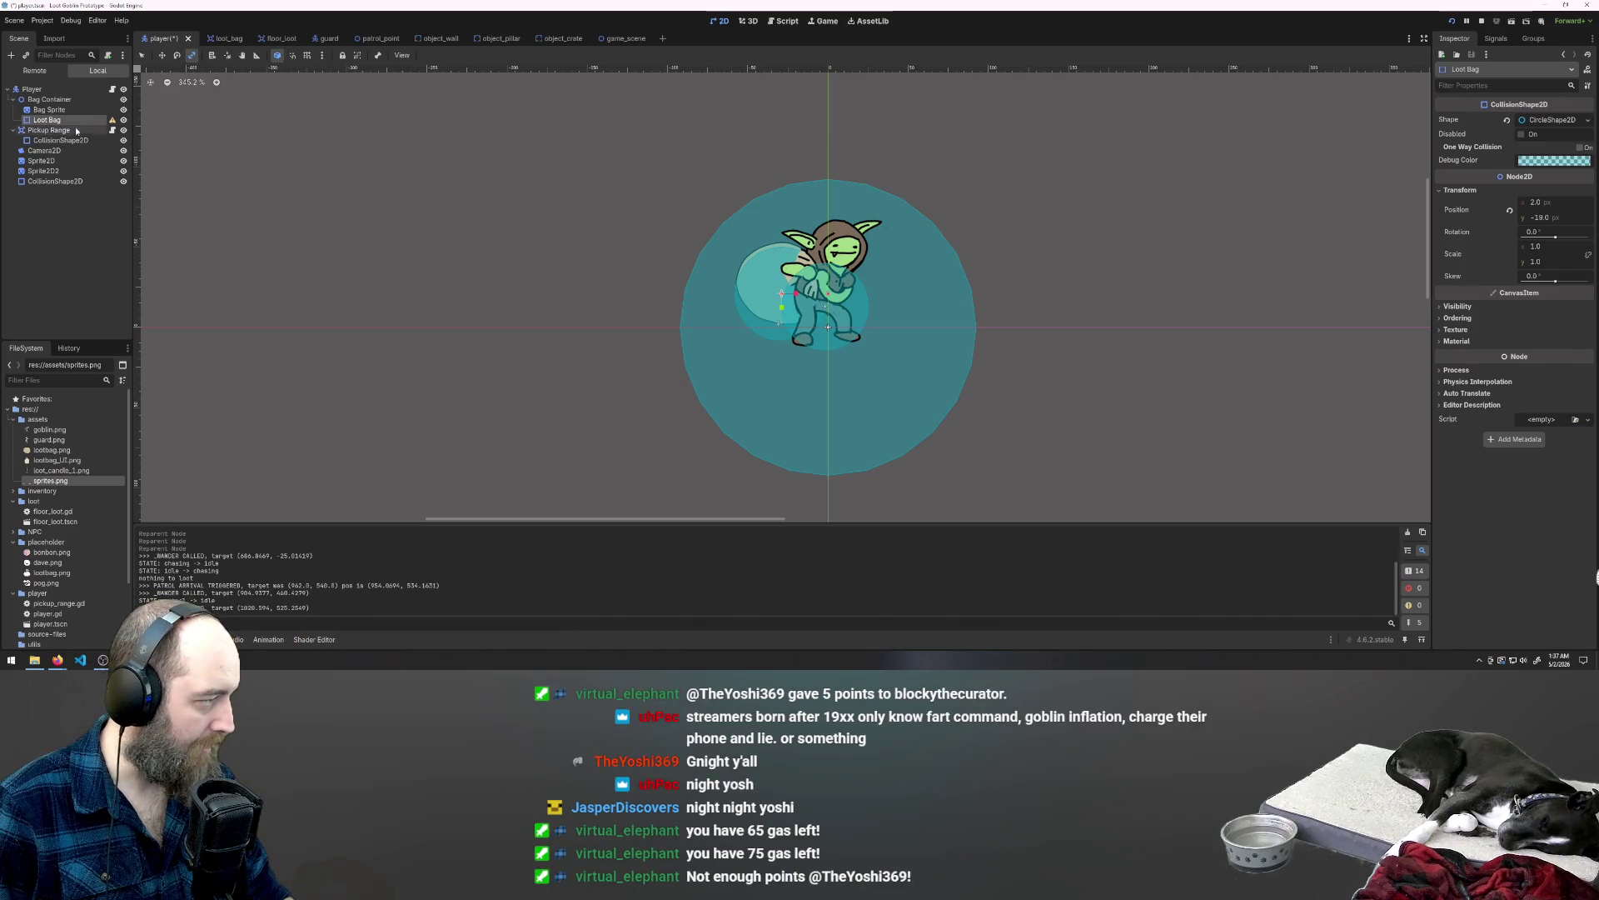
{"action": "key", "text": "ctrl+z"}
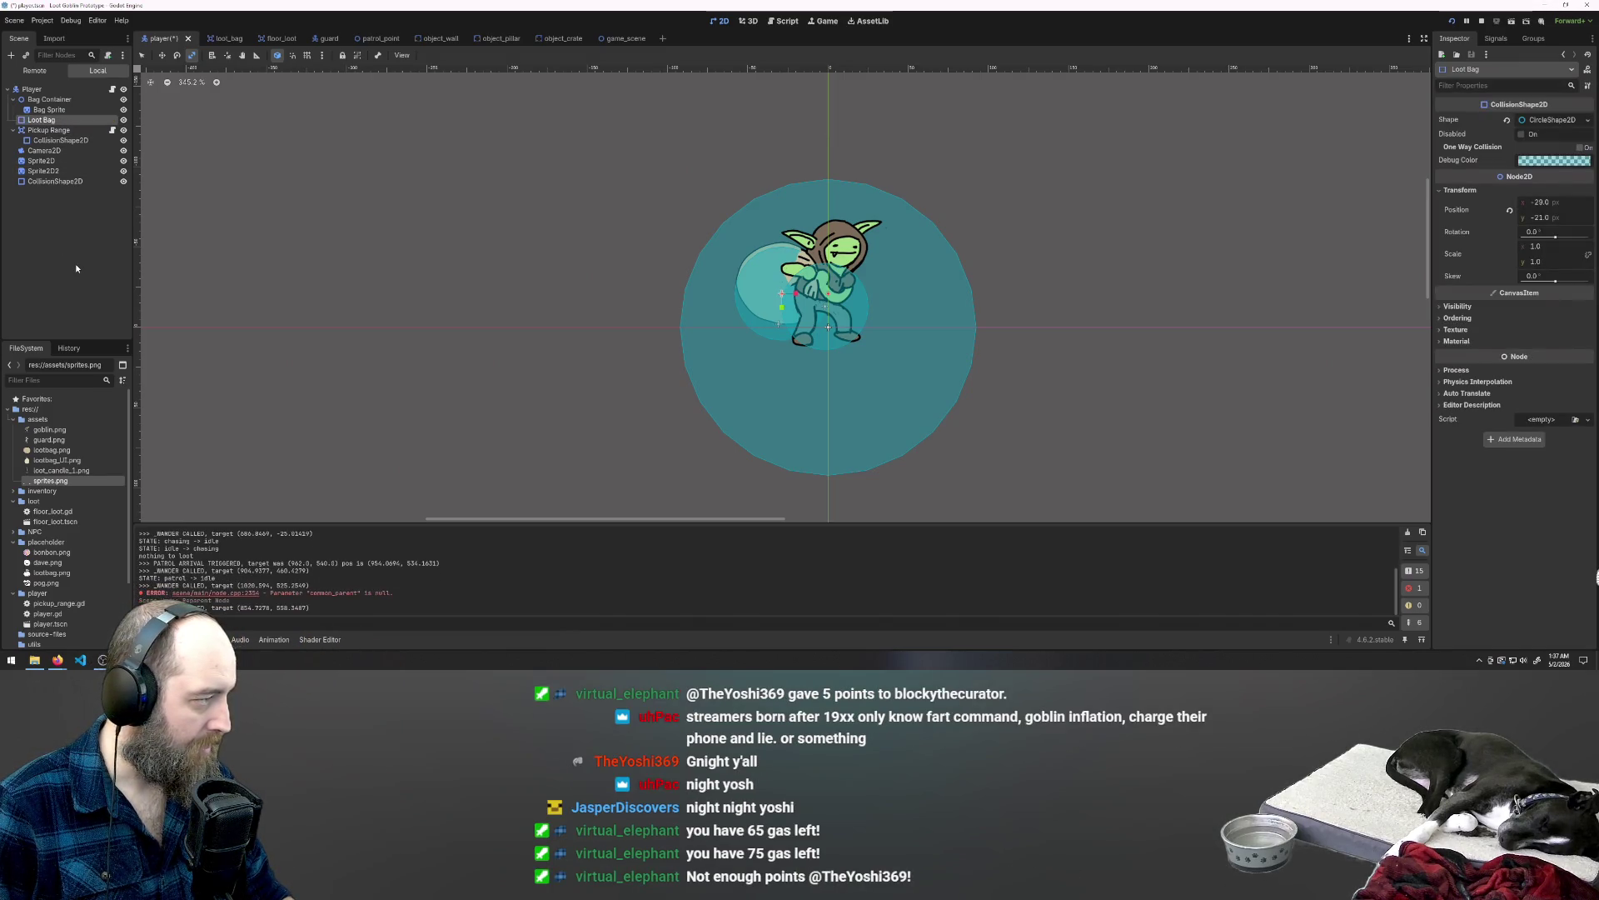
{"action": "key", "text": "ctrl+z"}
{"action": "key", "text": "ctrl+shift+z"}
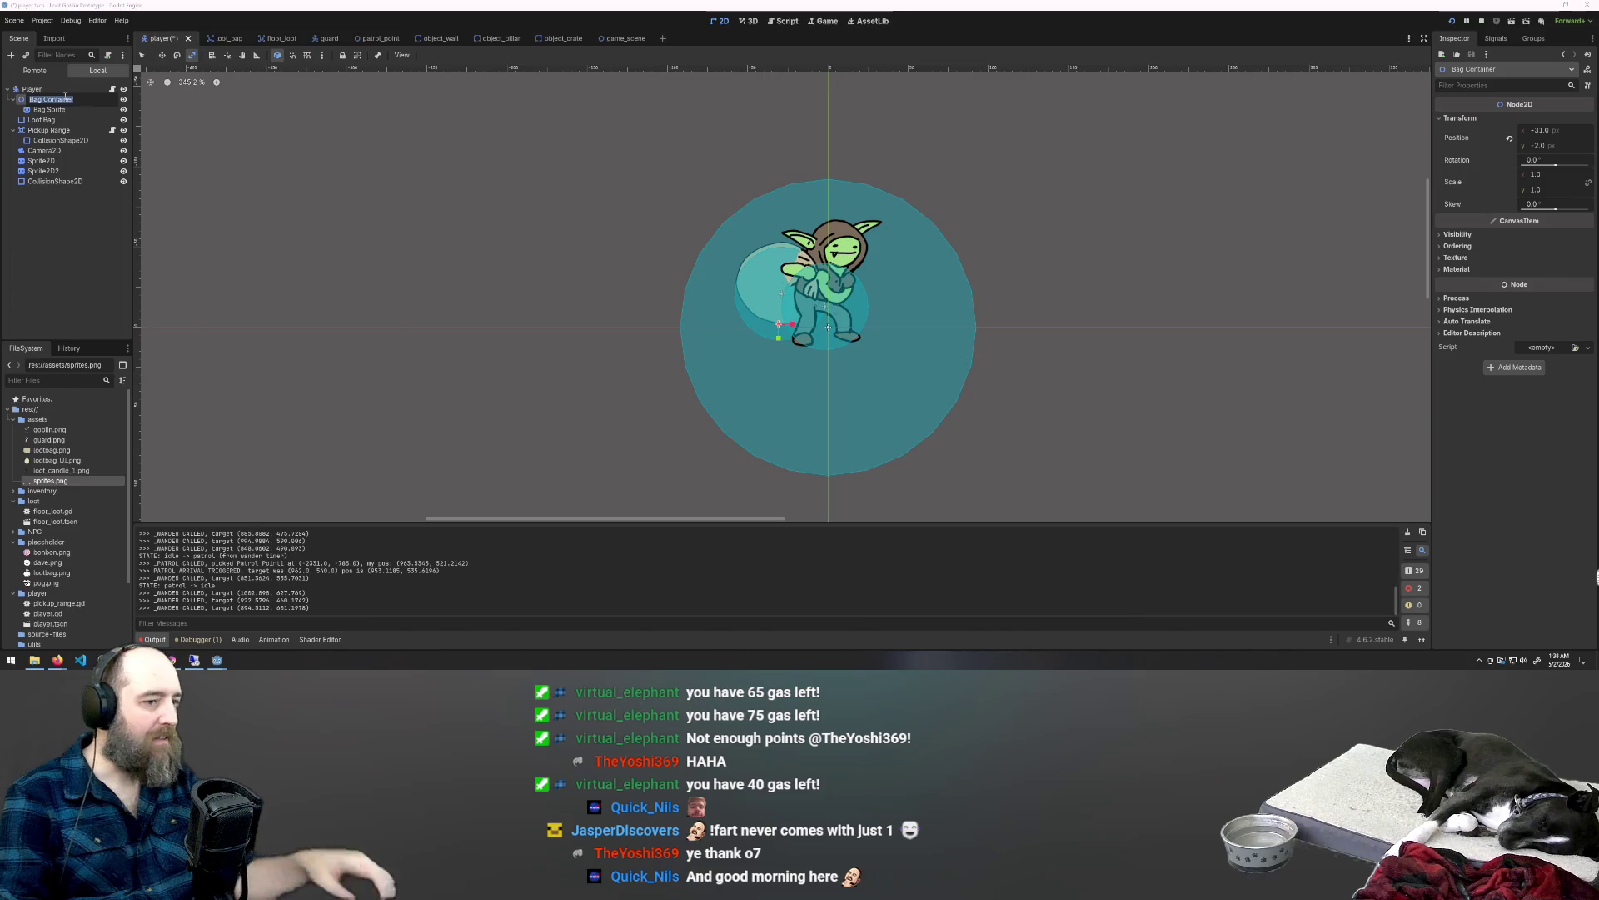
Step: Undo the reparenting so Bag Container nests under Loot Bag, comparing the Bag Sprite move
{"action": "key", "text": "ctrl+z"}
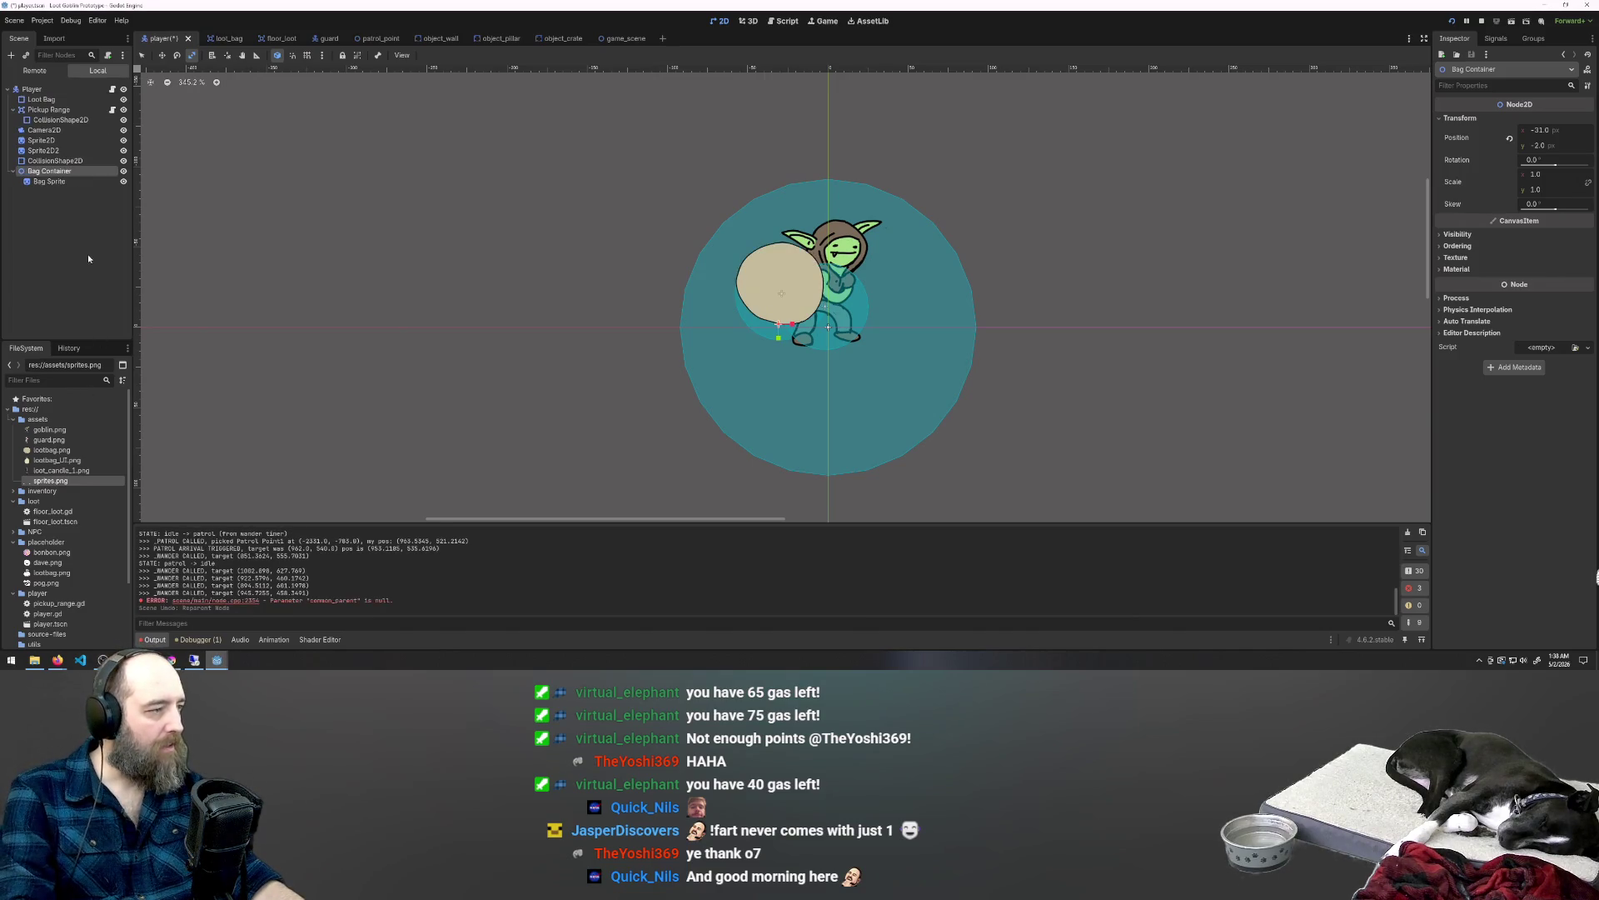
{"action": "key", "text": "ctrl+z"}
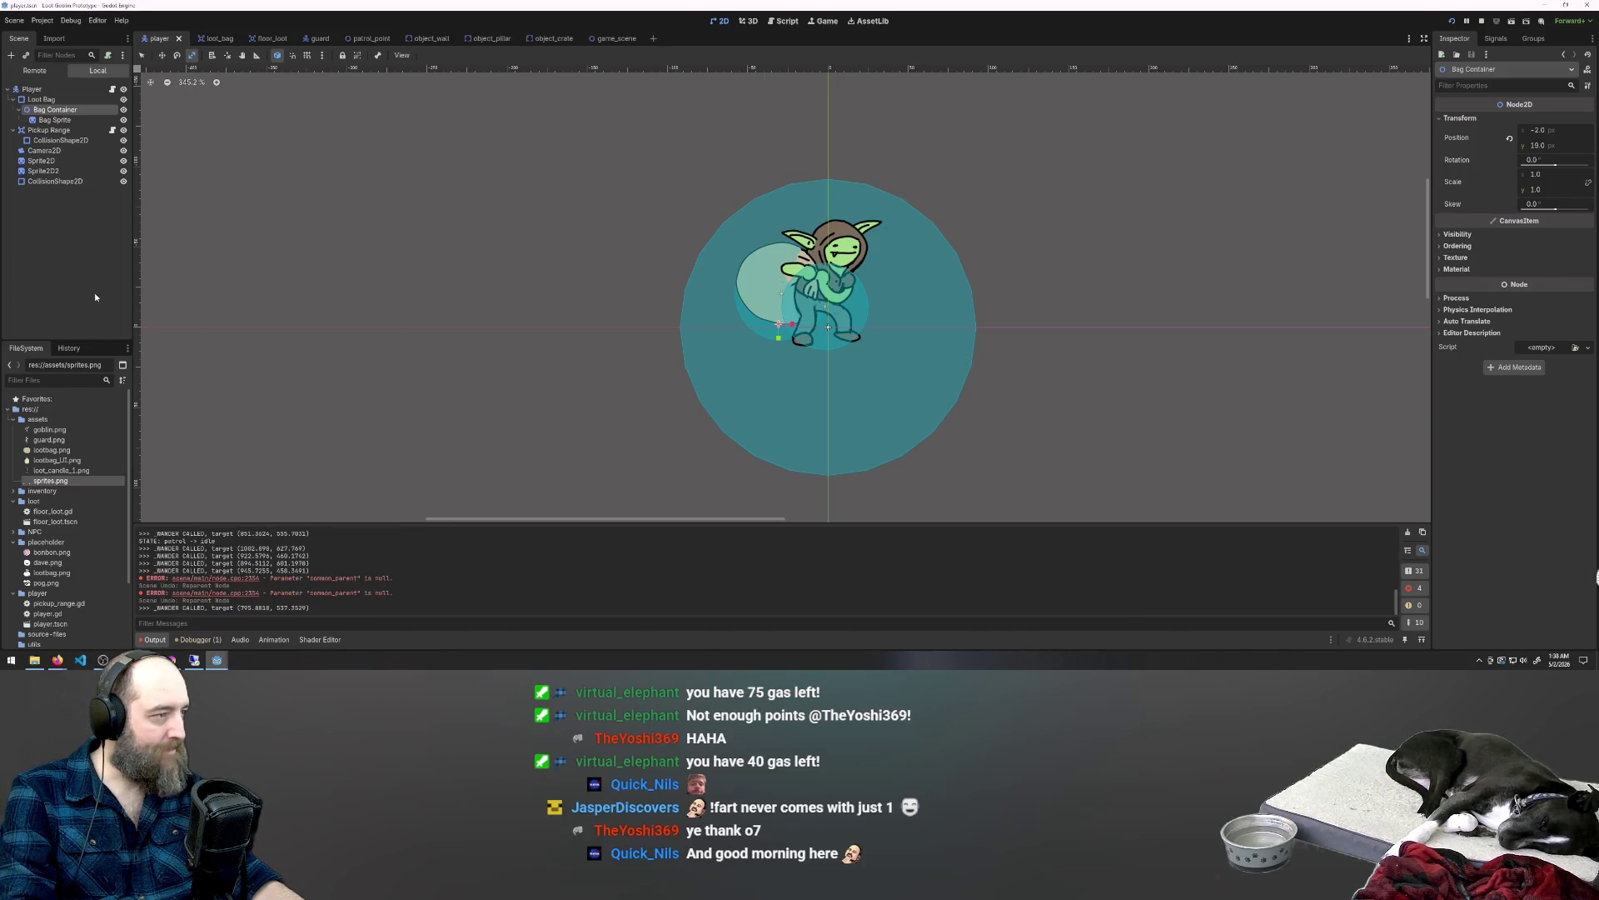
{"action": "key", "text": "ctrl+z"}
{"action": "key", "text": "ctrl+shift+z"}
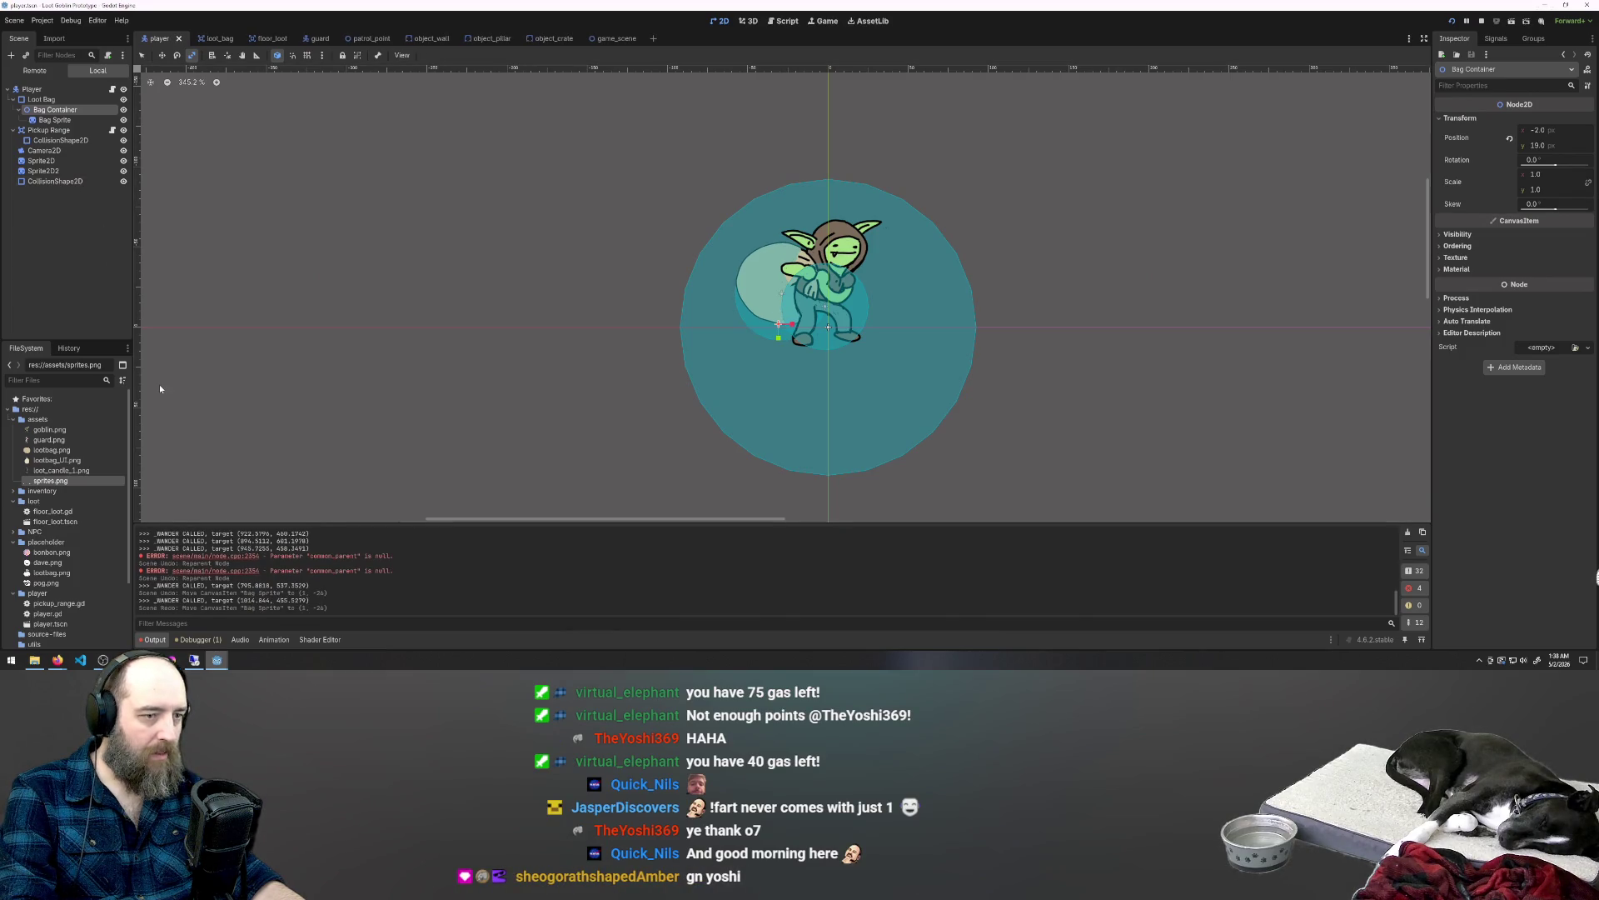
{"action": "key", "text": "ctrl+z"}
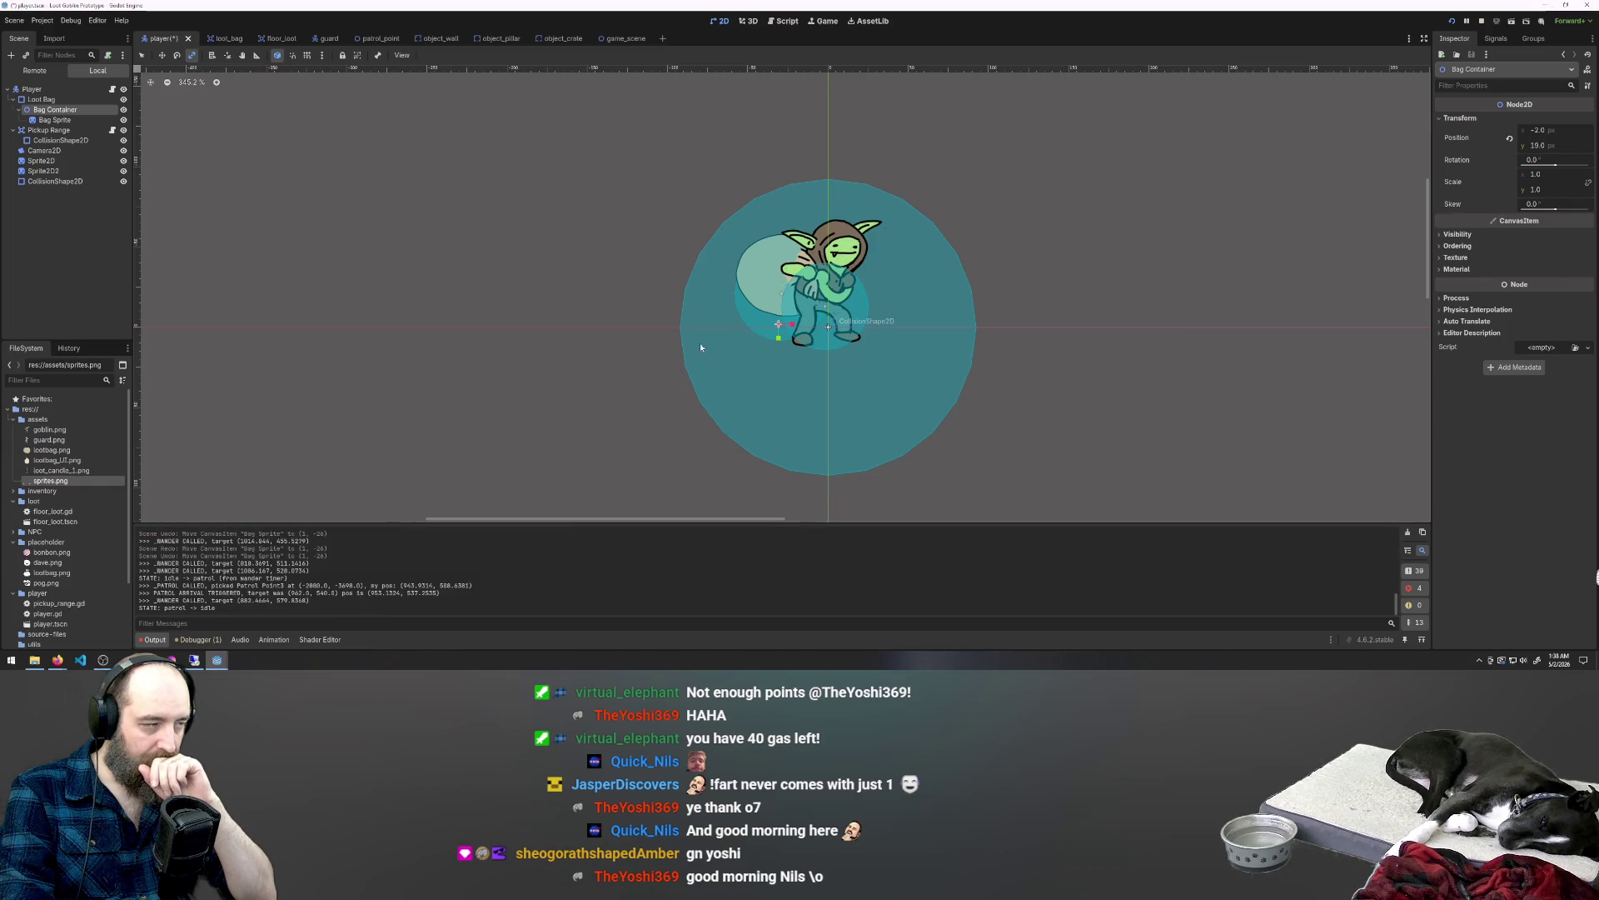
Step: Inspect the Bag Sprite, Bag Container and Loot Bag nodes' properties and transforms
{"action": "left_click", "coordinate": [66, 123]}
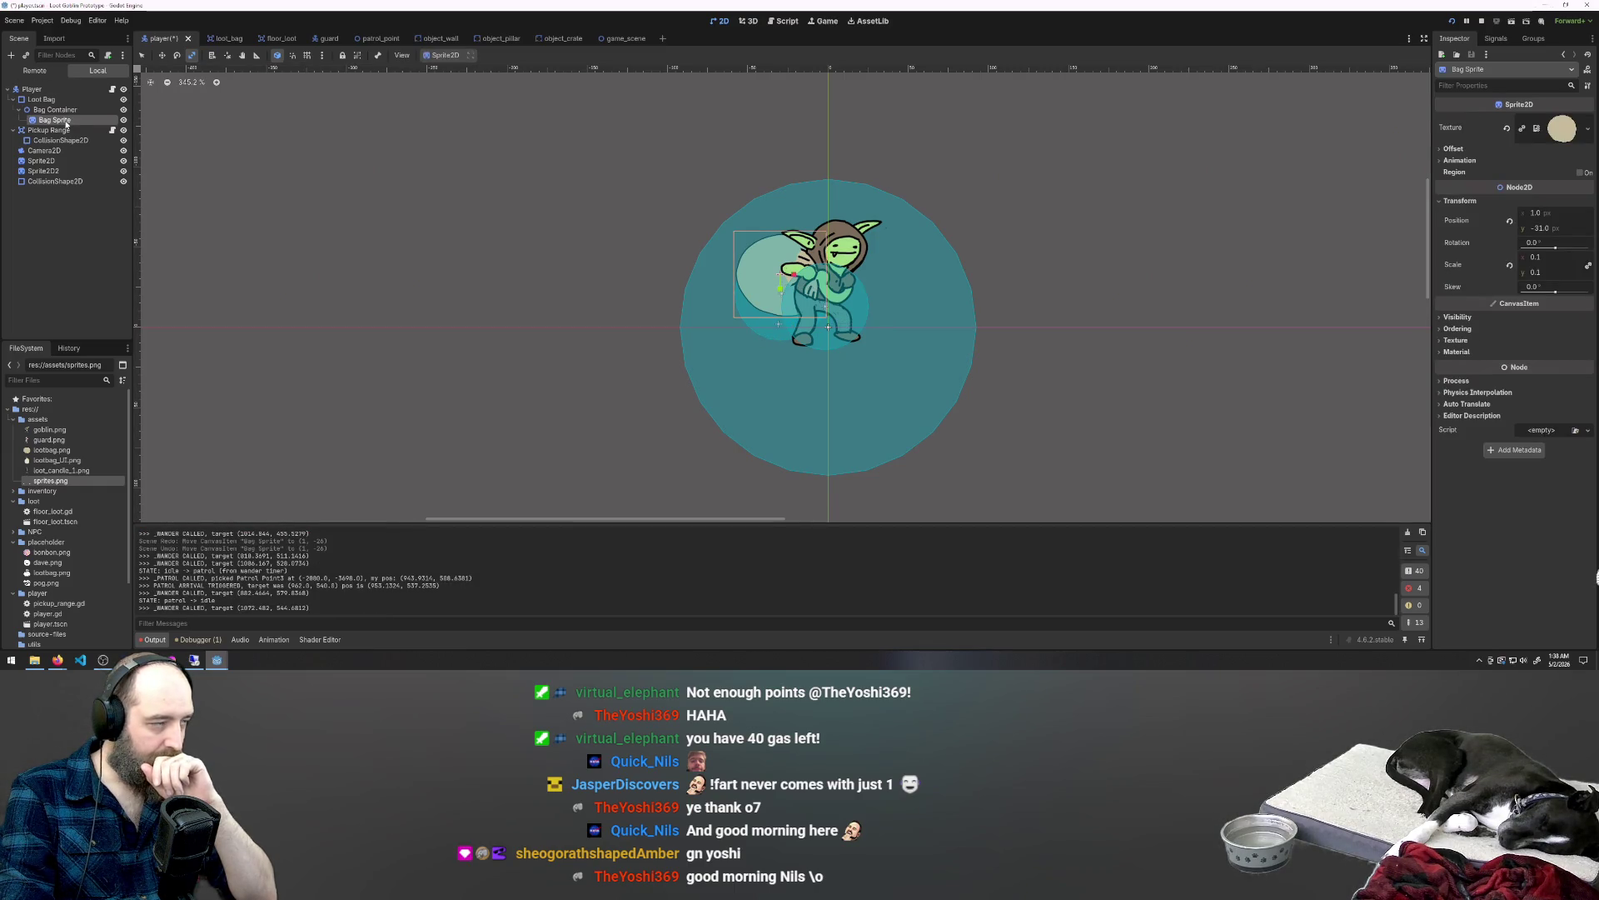
{"action": "left_click", "coordinate": [55, 113]}
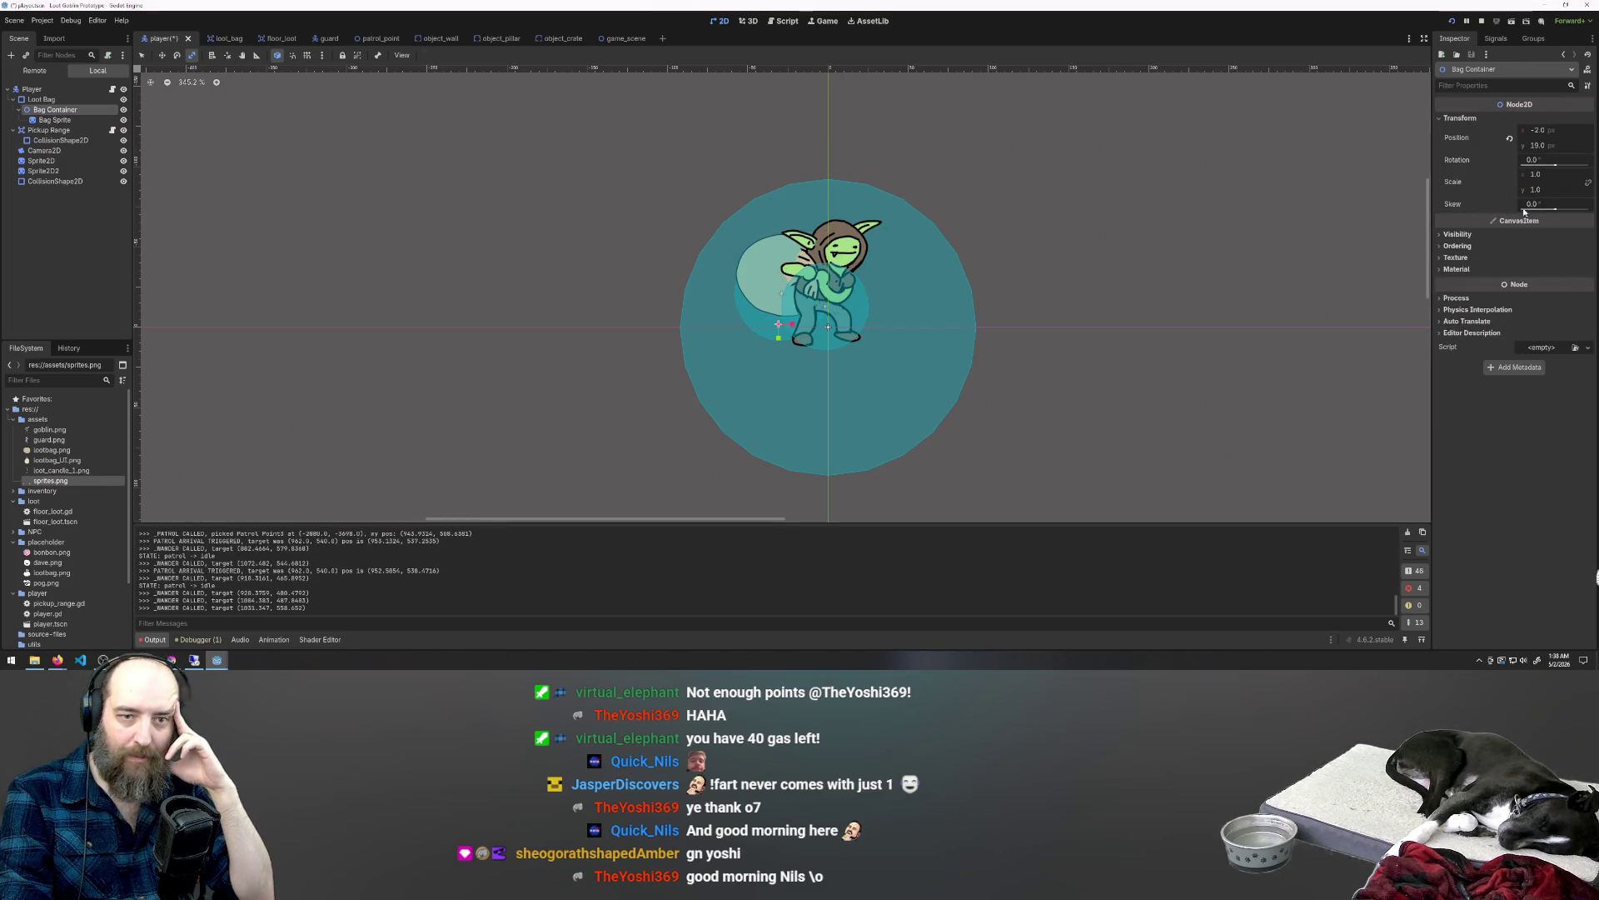
{"action": "left_click", "coordinate": [41, 100]}
{"action": "left_click", "coordinate": [44, 109]}
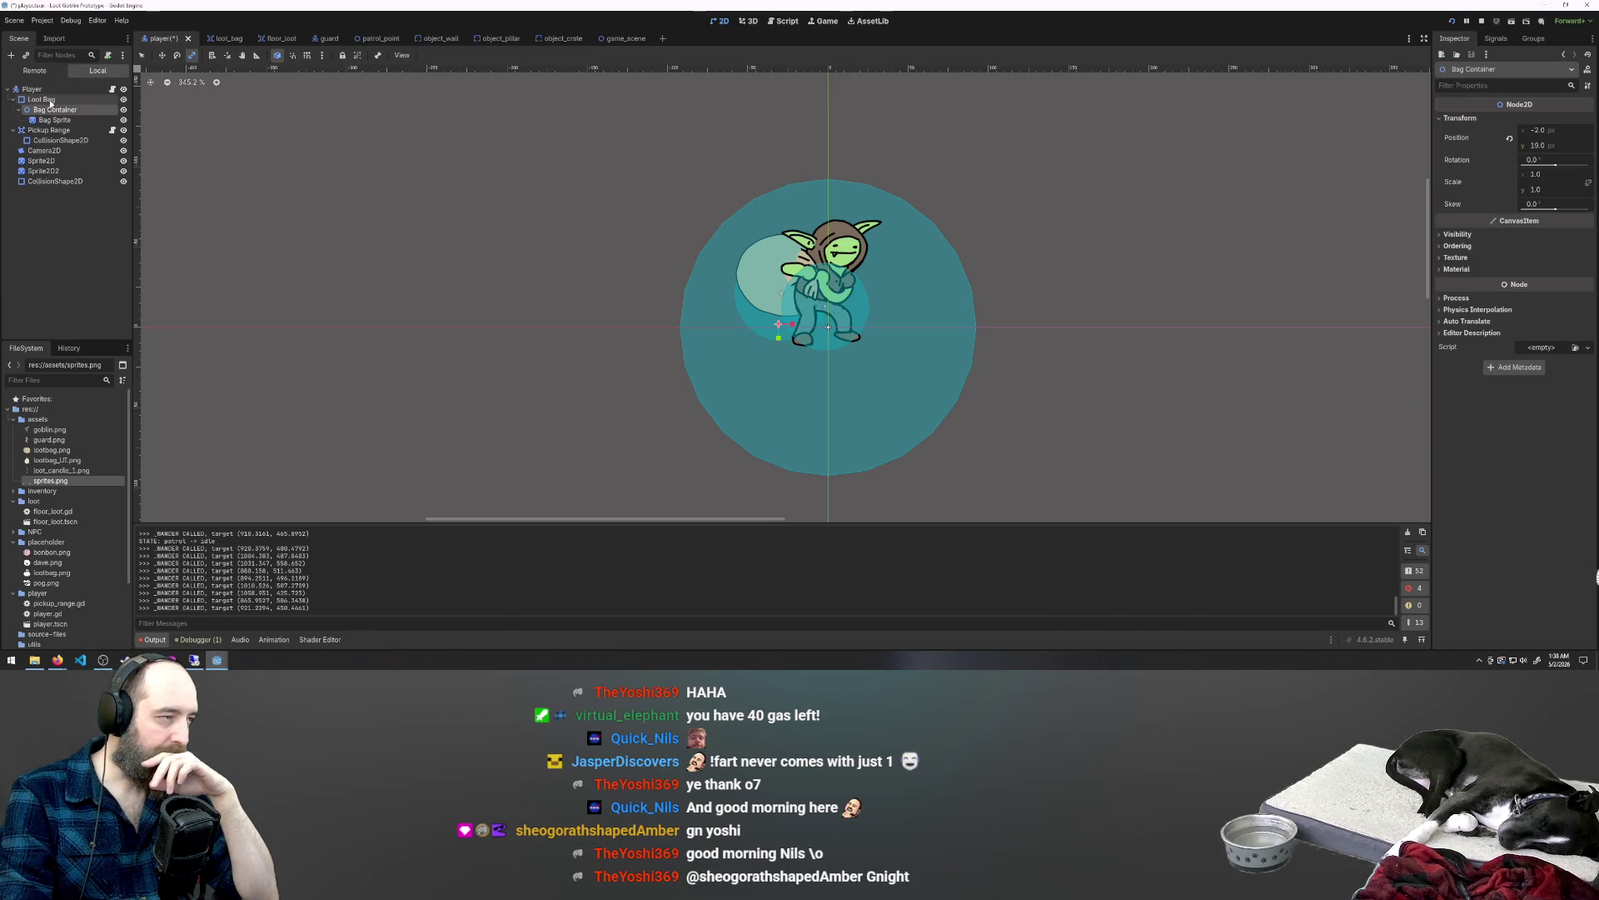
{"action": "left_click", "coordinate": [48, 100]}
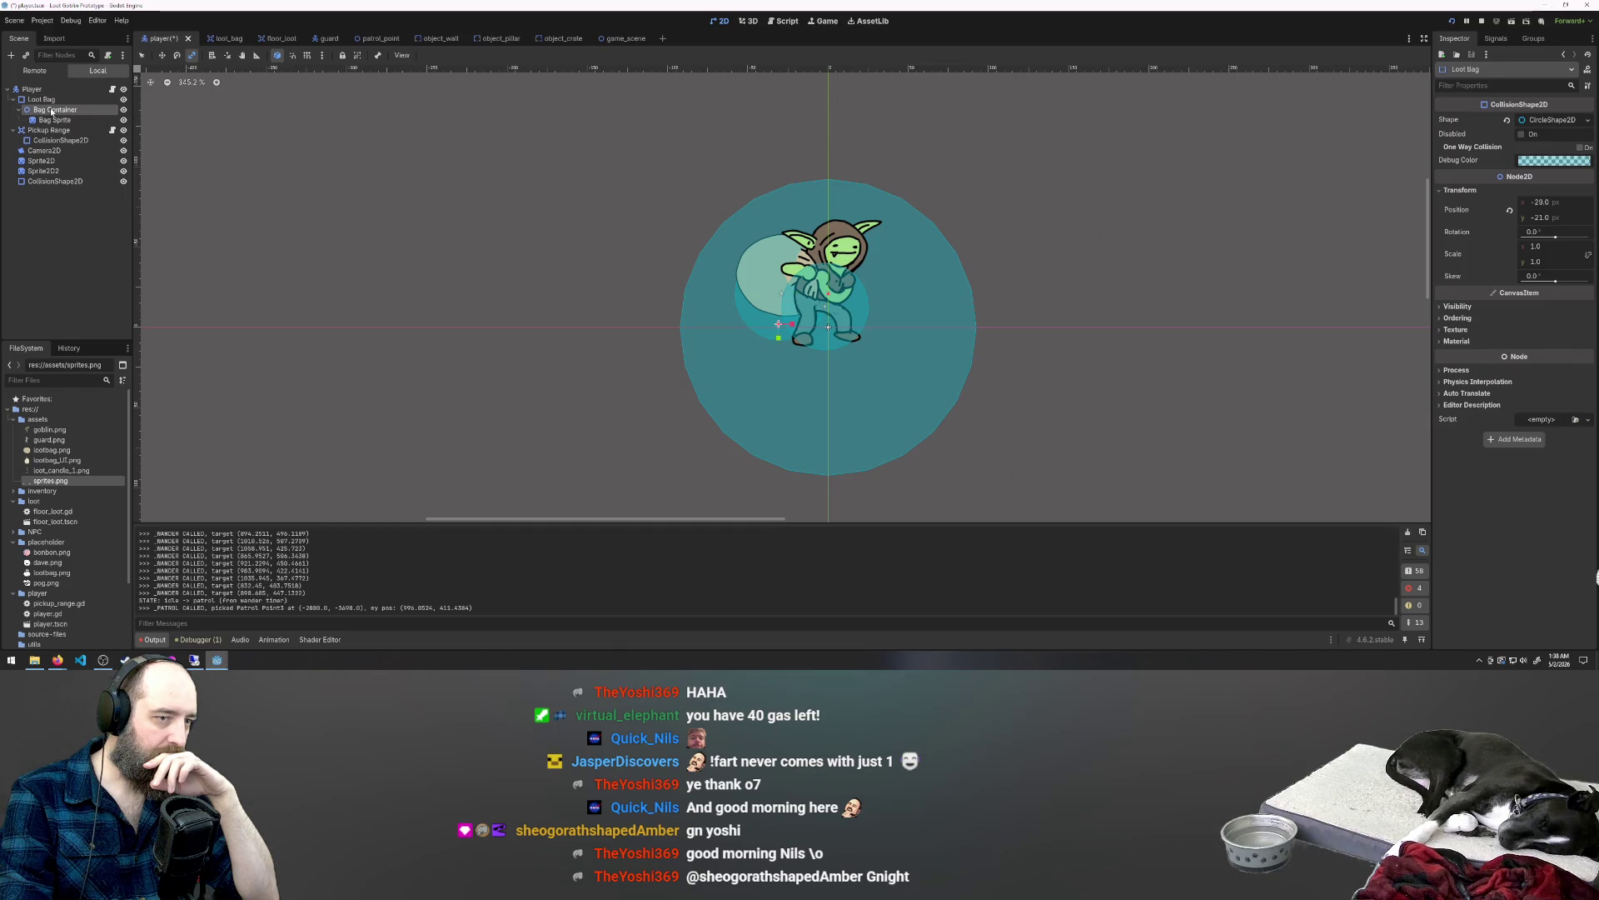
{"action": "left_click", "coordinate": [51, 110]}
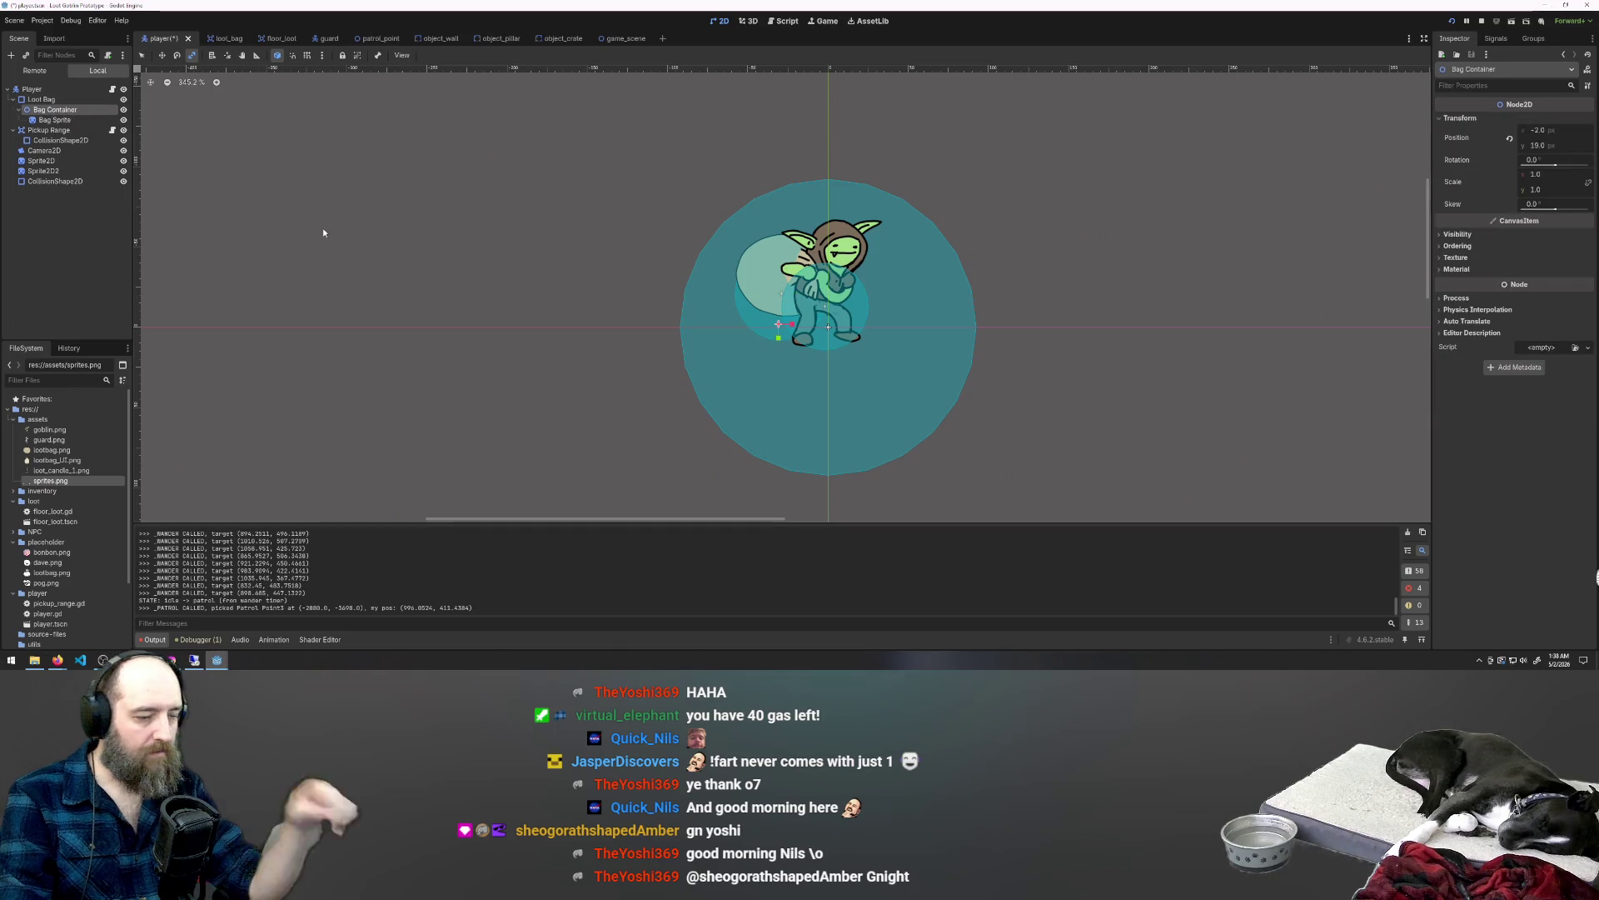
Step: Try stretching and scaling the Loot Bag shape, undo both, then select Bag Sprite
{"action": "left_click", "coordinate": [56, 100]}
{"action": "left_click_drag", "start_coordinate": [774, 295], "coordinate": [767, 166]}
{"action": "key", "text": "ctrl+z"}
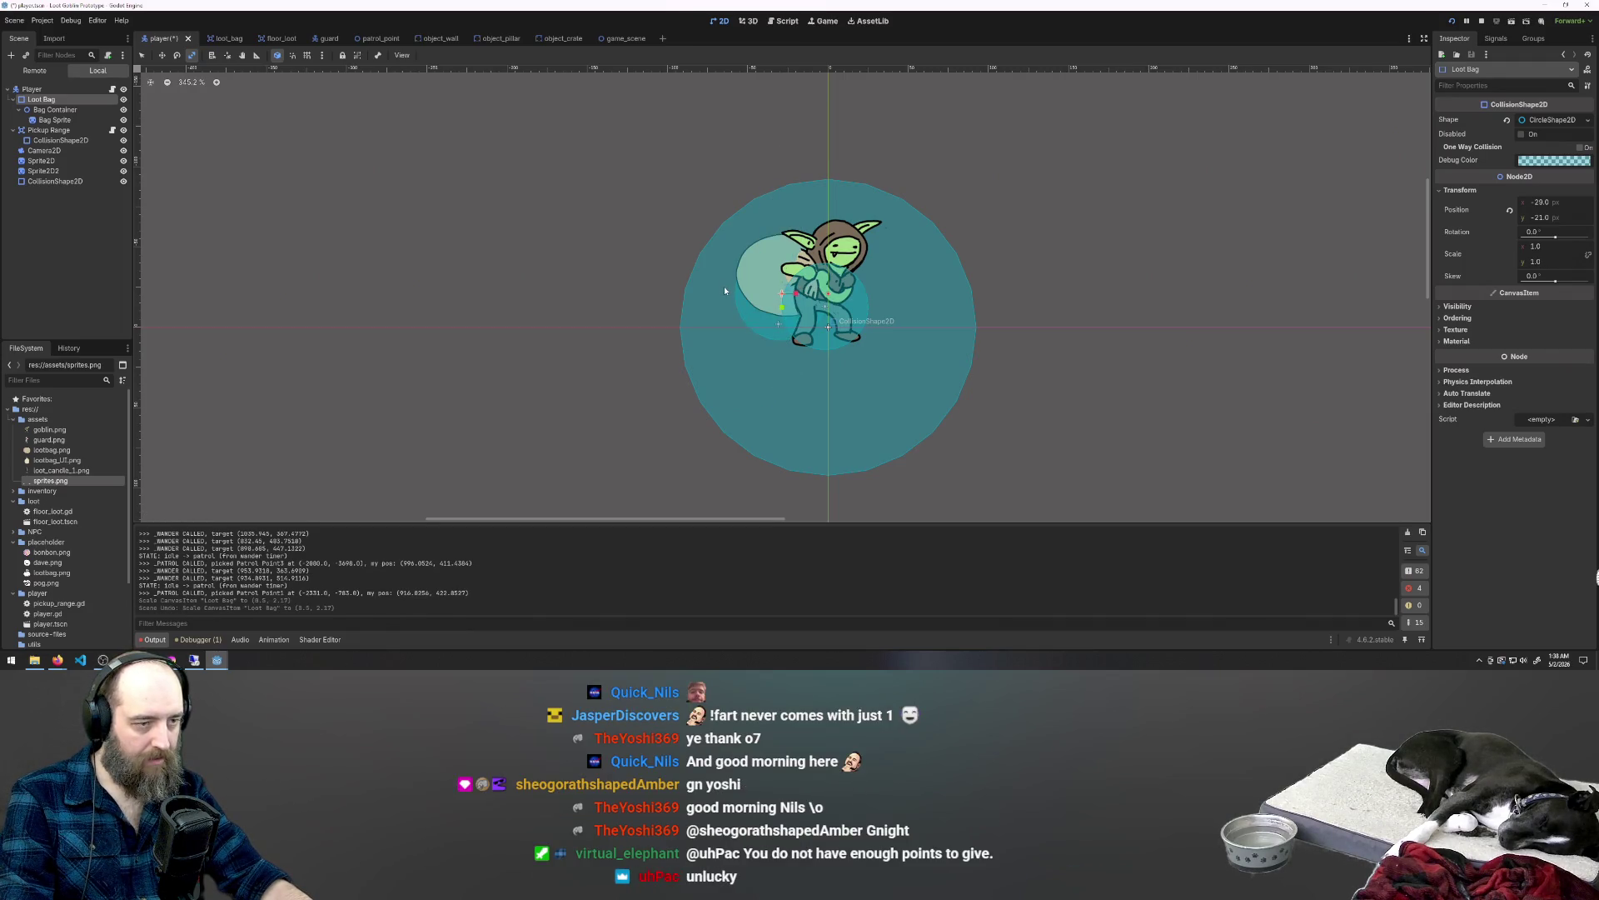
{"action": "left_click_drag", "start_coordinate": [768, 257], "coordinate": [768, 262]}
{"action": "key", "text": "ctrl+z"}
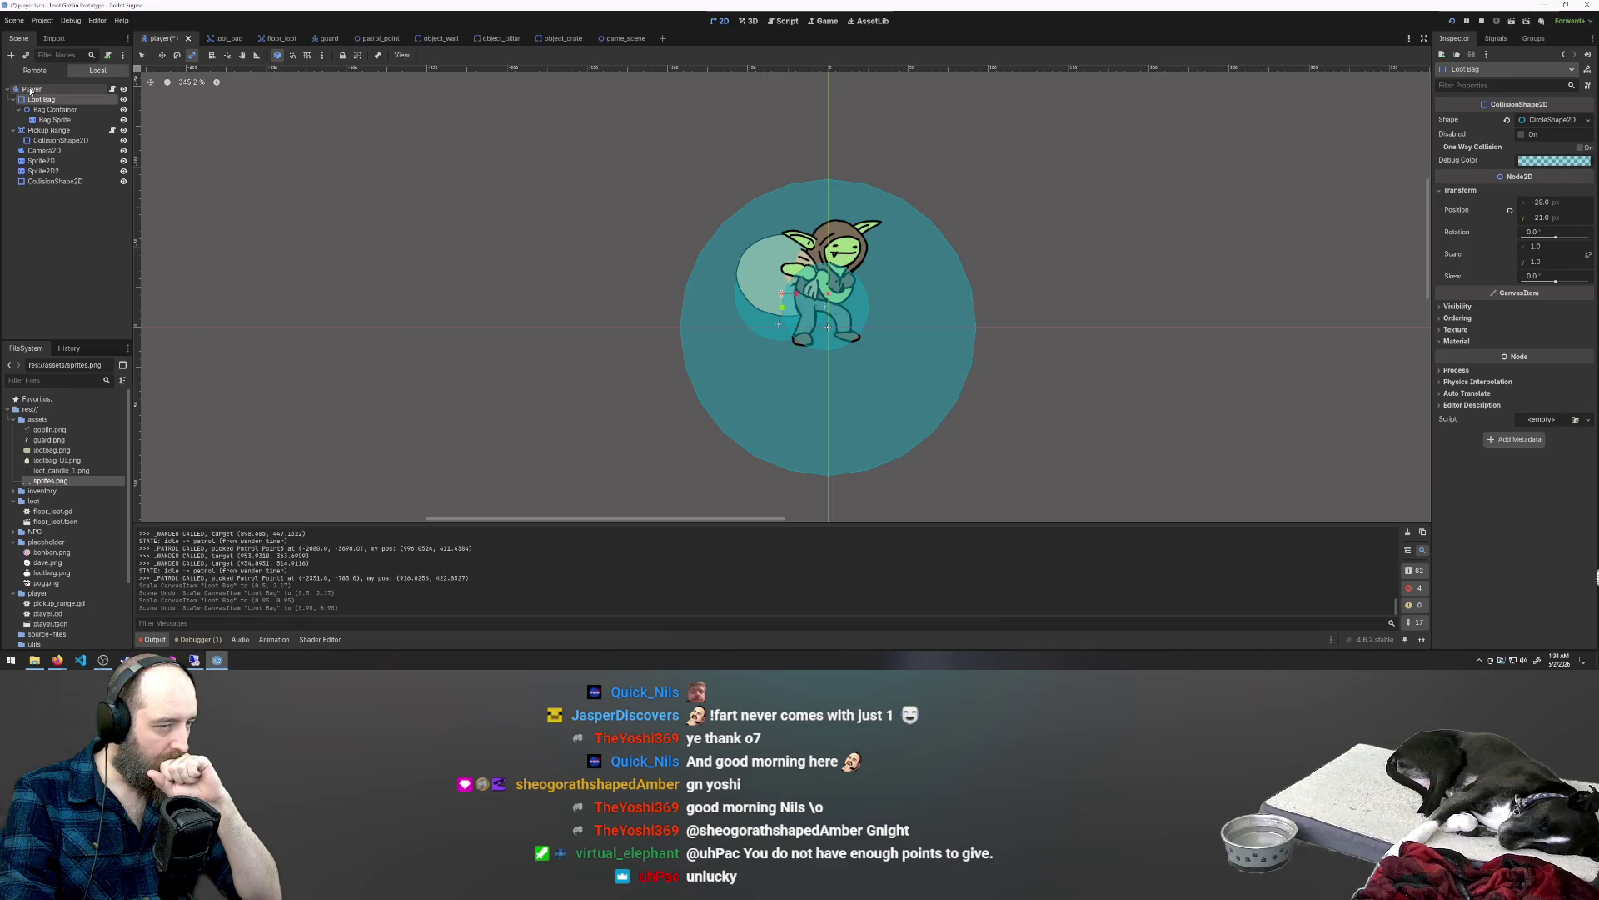
{"action": "left_click", "coordinate": [30, 90]}
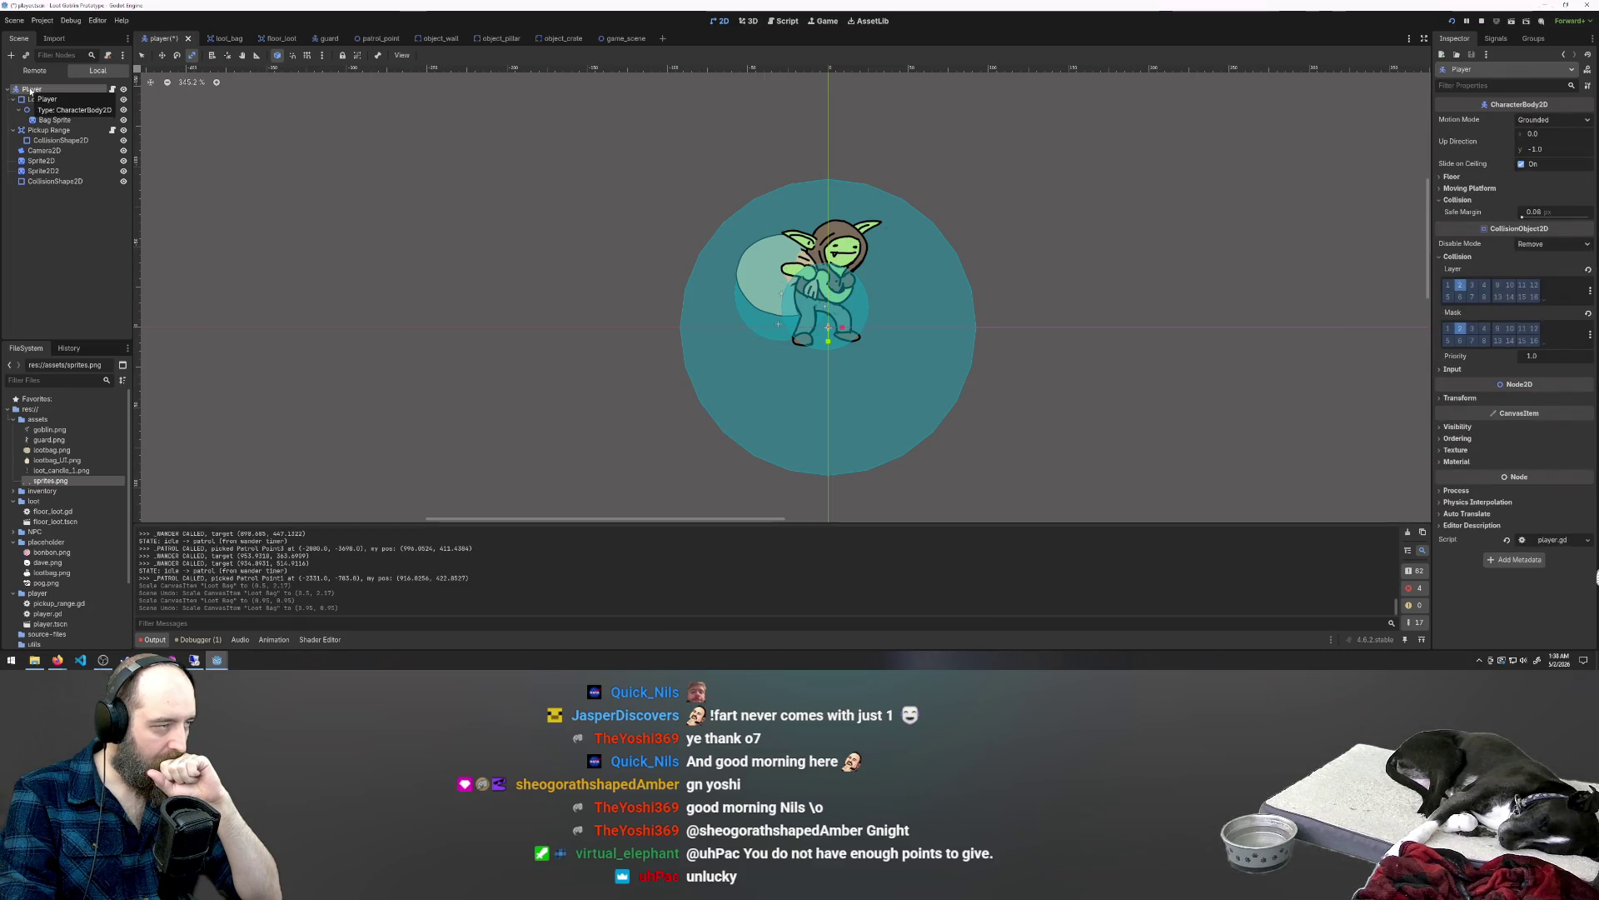
{"action": "left_click", "coordinate": [54, 120]}
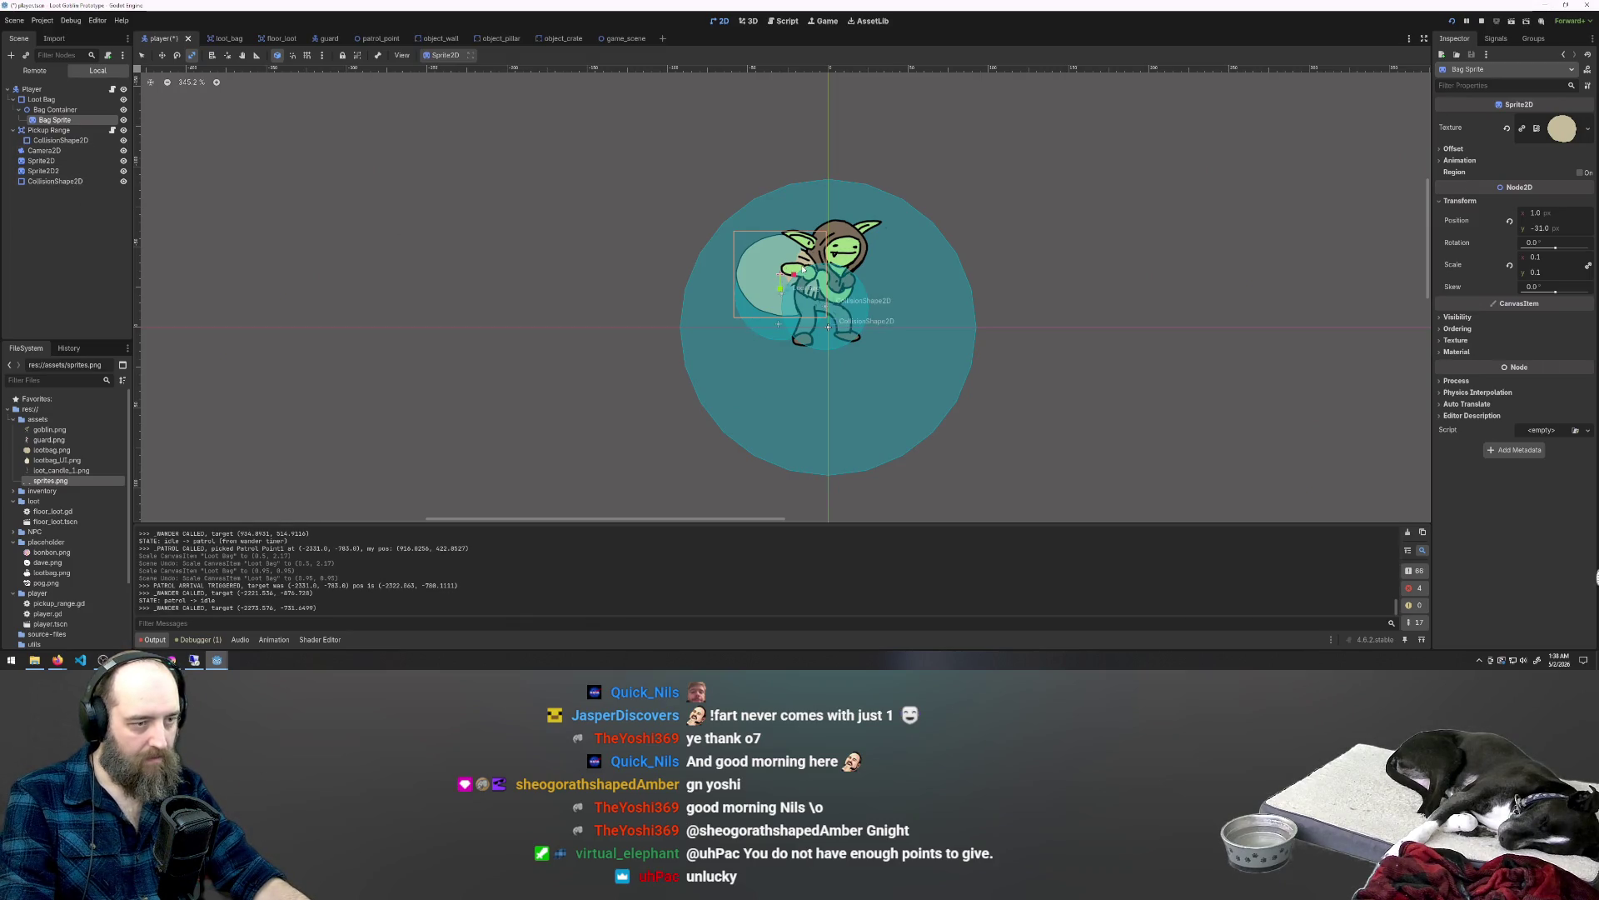
Step: Undo a bag sprite resize and move the sprite up to about (-2, -36)
{"action": "mouse_move", "coordinate": [760, 270]}
{"action": "left_mouse_down"}
{"action": "mouse_move", "coordinate": [741, 273]}
{"action": "mouse_move", "coordinate": [763, 254]}
{"action": "left_mouse_up"}
{"action": "key", "text": "ctrl+z"}
{"action": "key", "text": "ctrl+z"}
{"action": "key", "text": "w"}
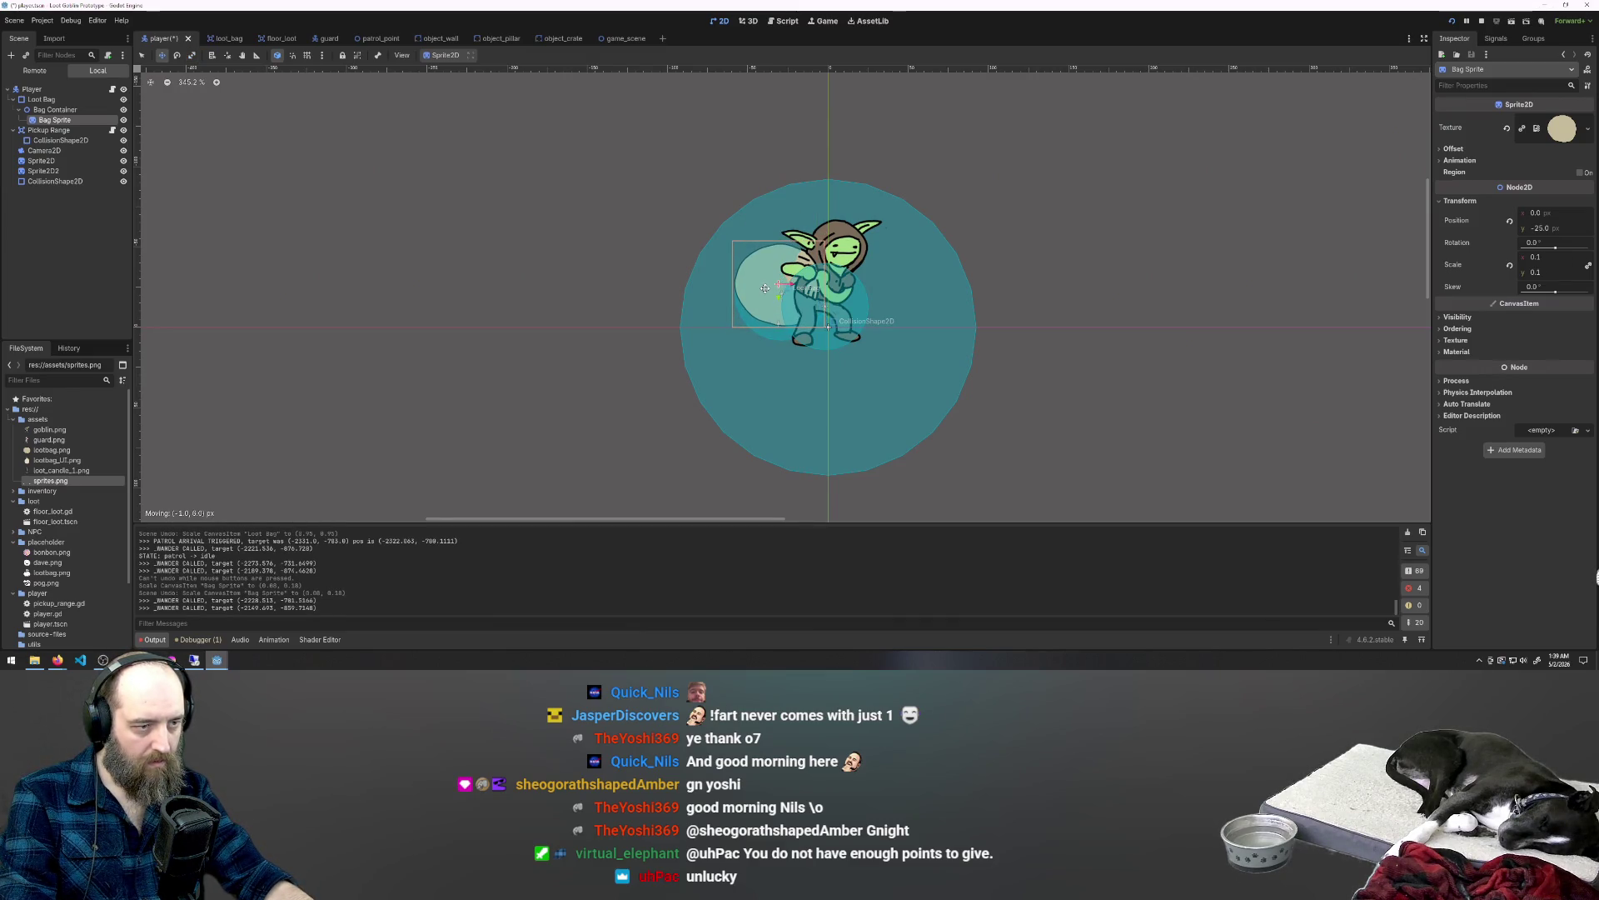
{"action": "left_click_drag", "start_coordinate": [764, 284], "coordinate": [760, 265]}
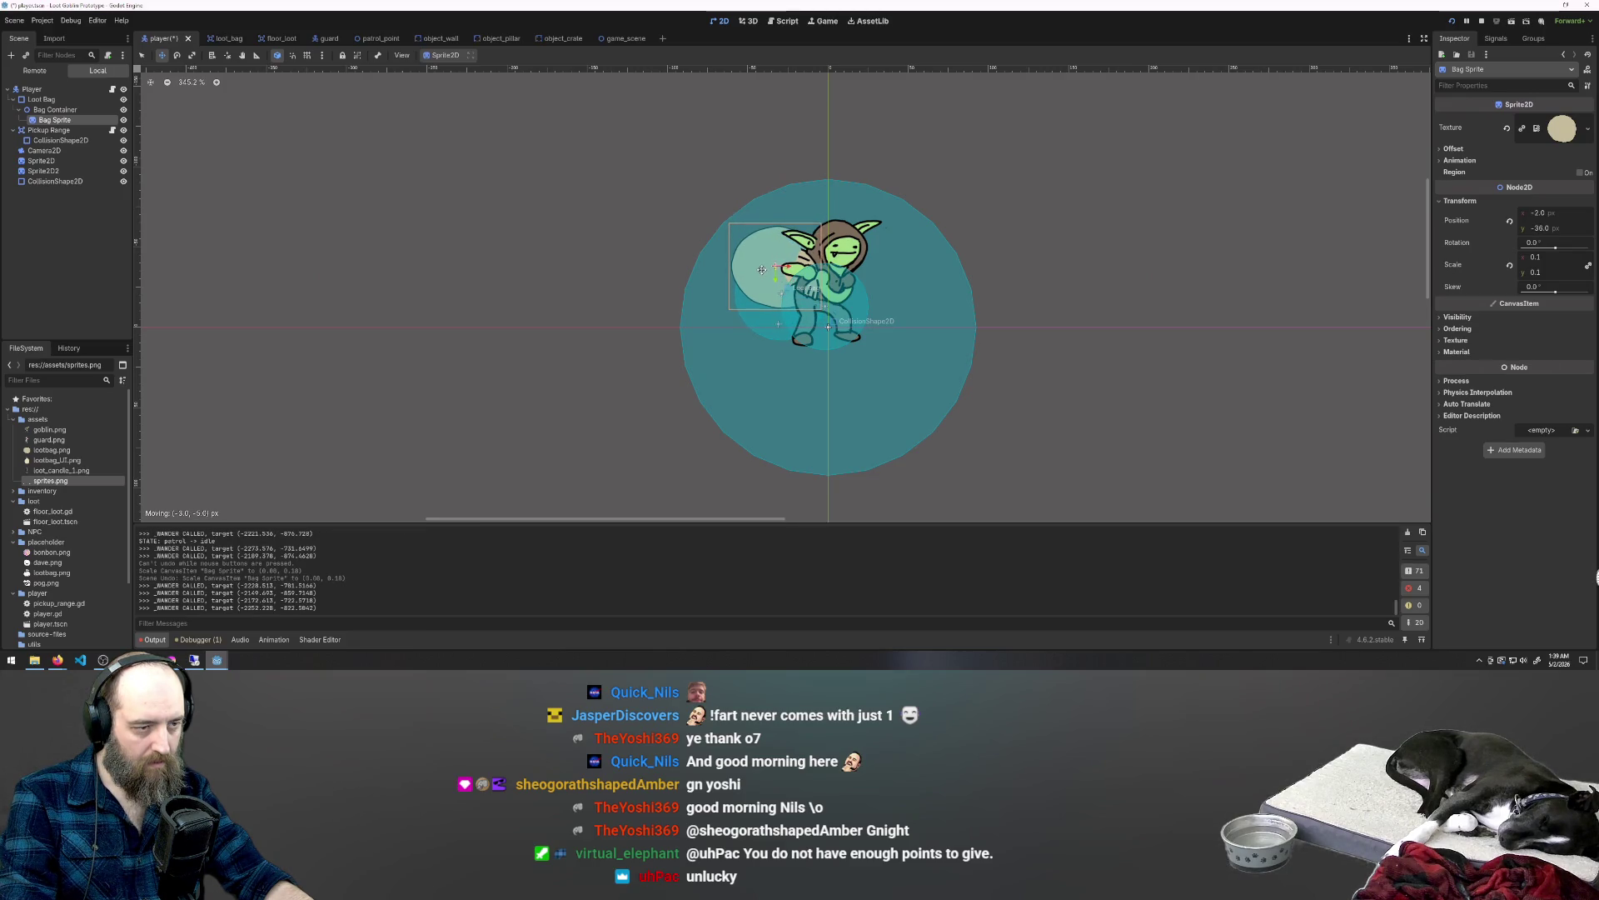
{"action": "left_click_drag", "start_coordinate": [762, 269], "coordinate": [763, 269]}
Step: Try enlarging the Loot Bag, undo it, and start a playtest with F5
{"action": "left_click", "coordinate": [40, 99]}
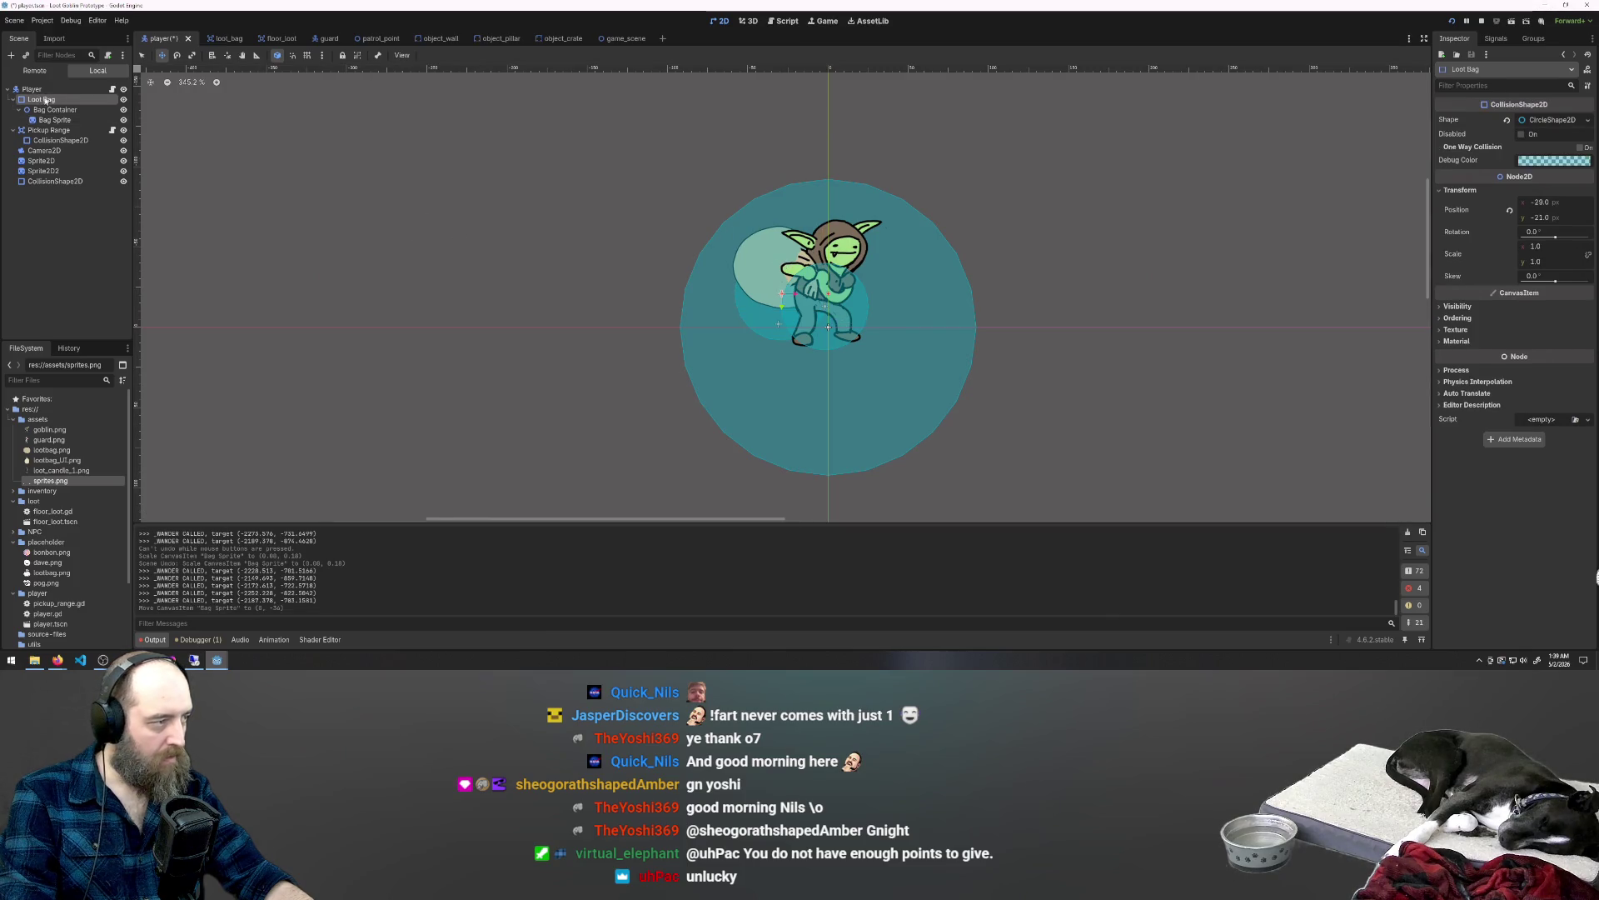
{"action": "left_click_drag", "start_coordinate": [798, 297], "coordinate": [828, 294]}
{"action": "key", "text": "ctrl+z"}
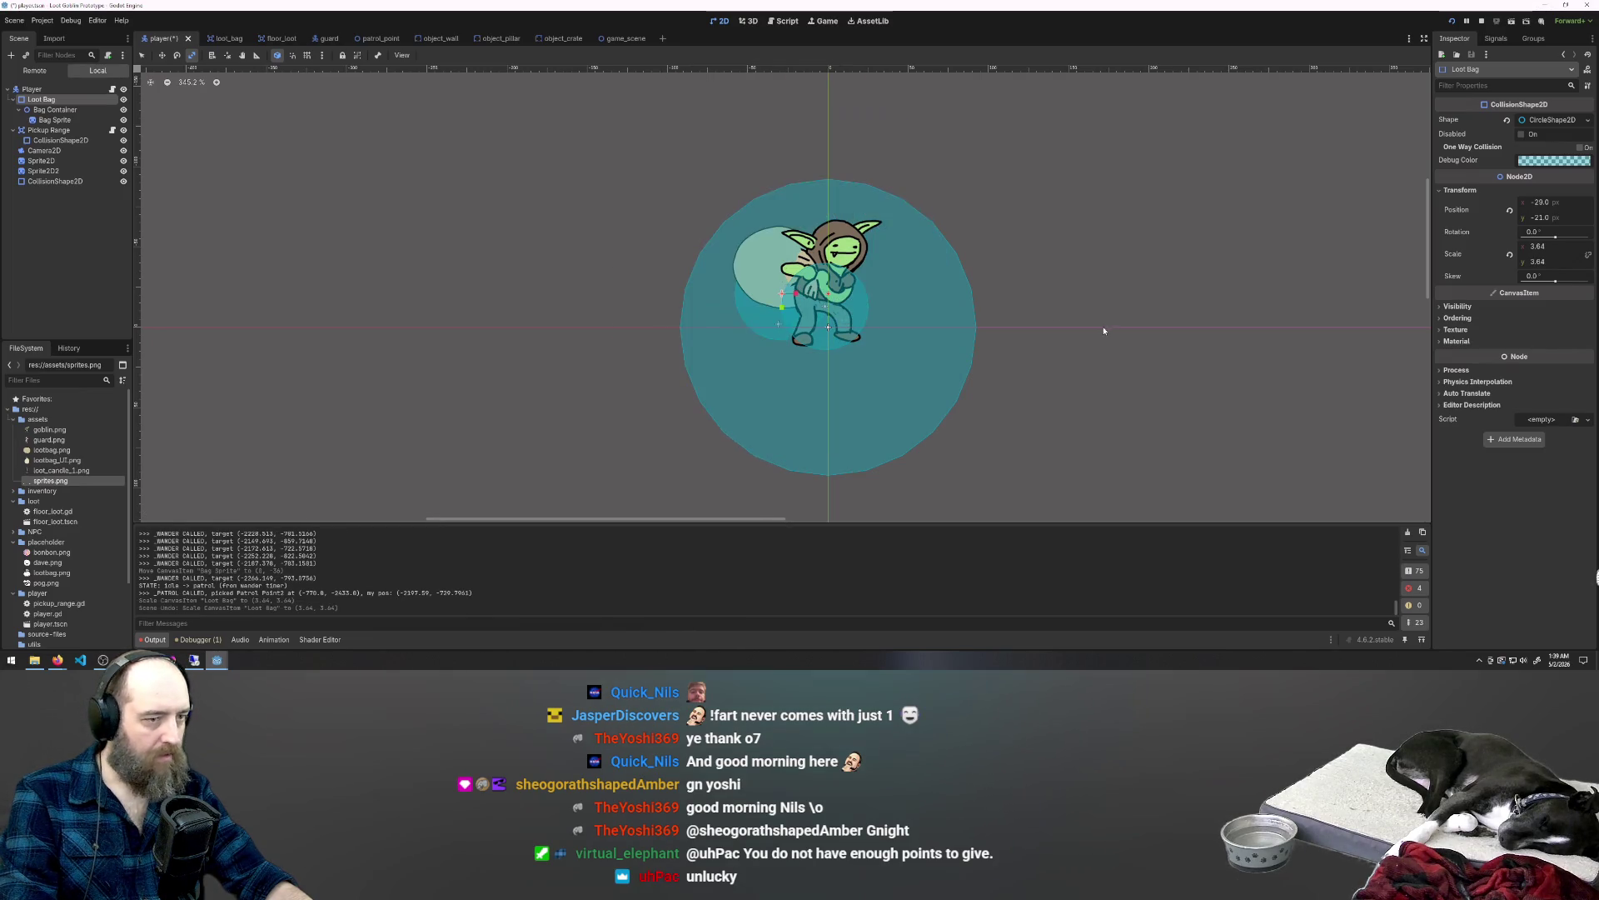
{"action": "key", "text": "F5"}
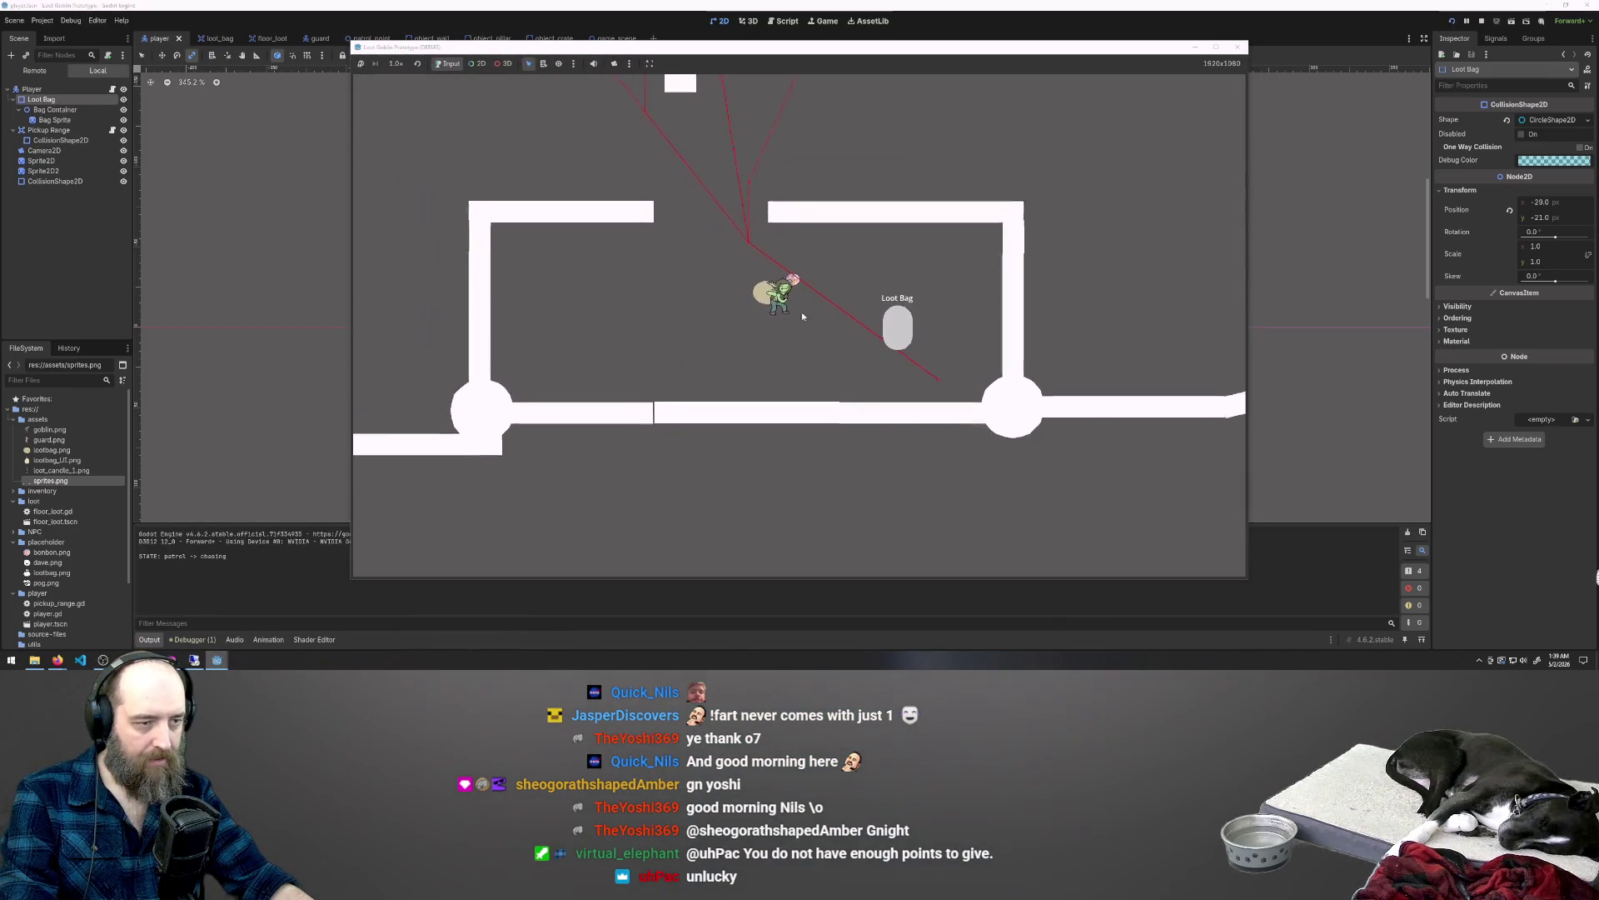
Step: Guide the goblin beside the Loot Bag, then walk him down and right toward the pink pickup
{"action": "left_click", "coordinate": [821, 333]}
{"action": "left_click", "coordinate": [868, 323]}
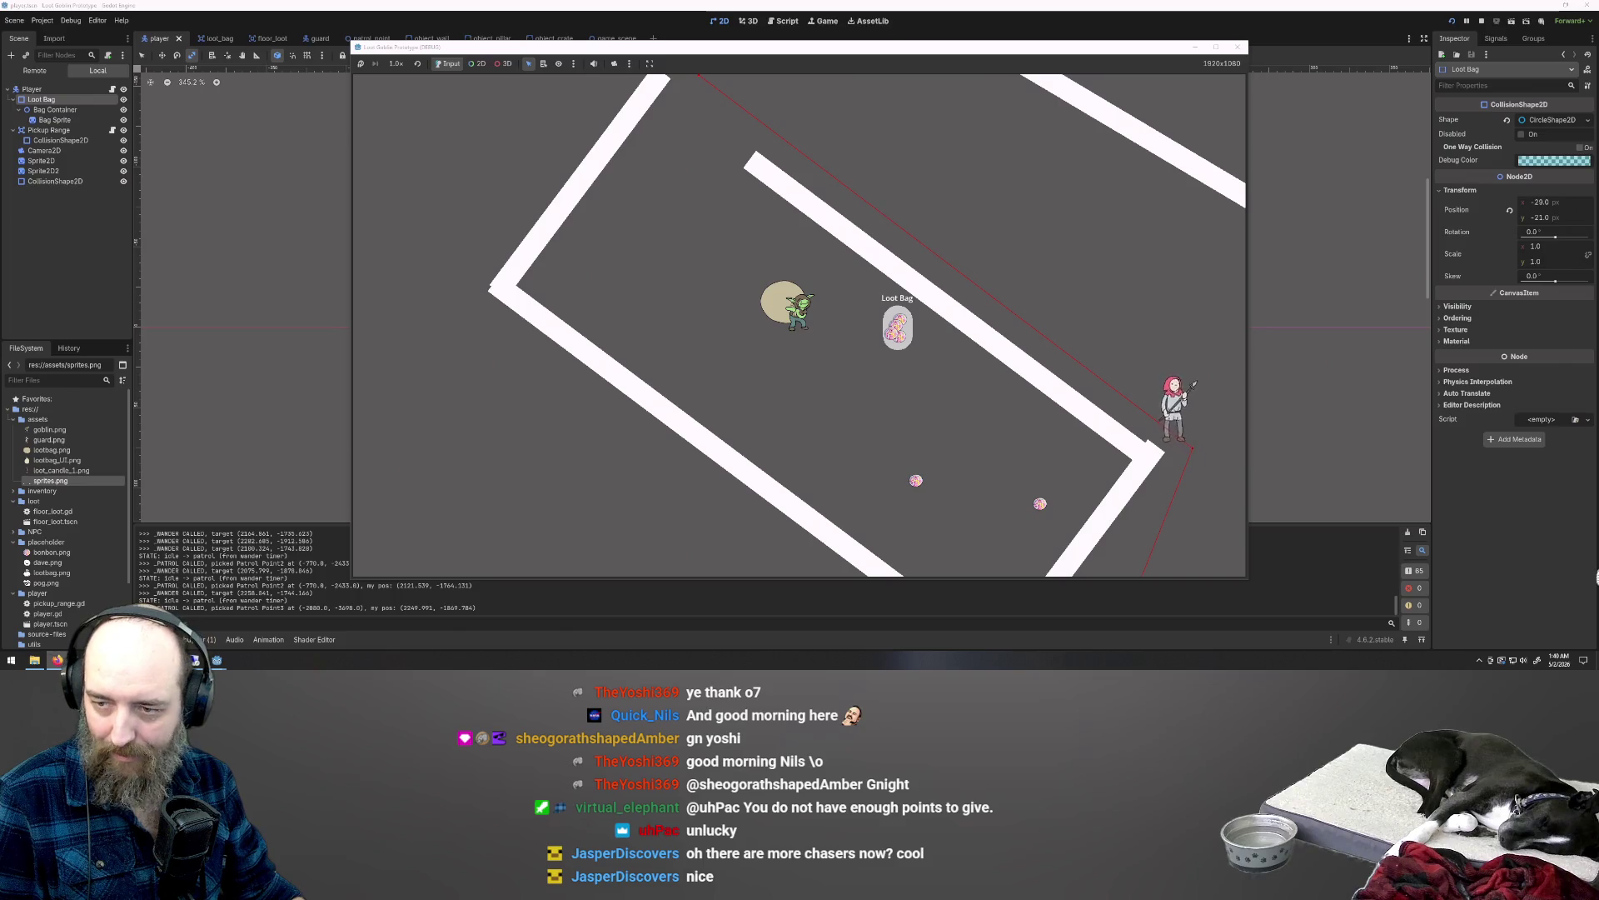
{"action": "key", "text": "s"}
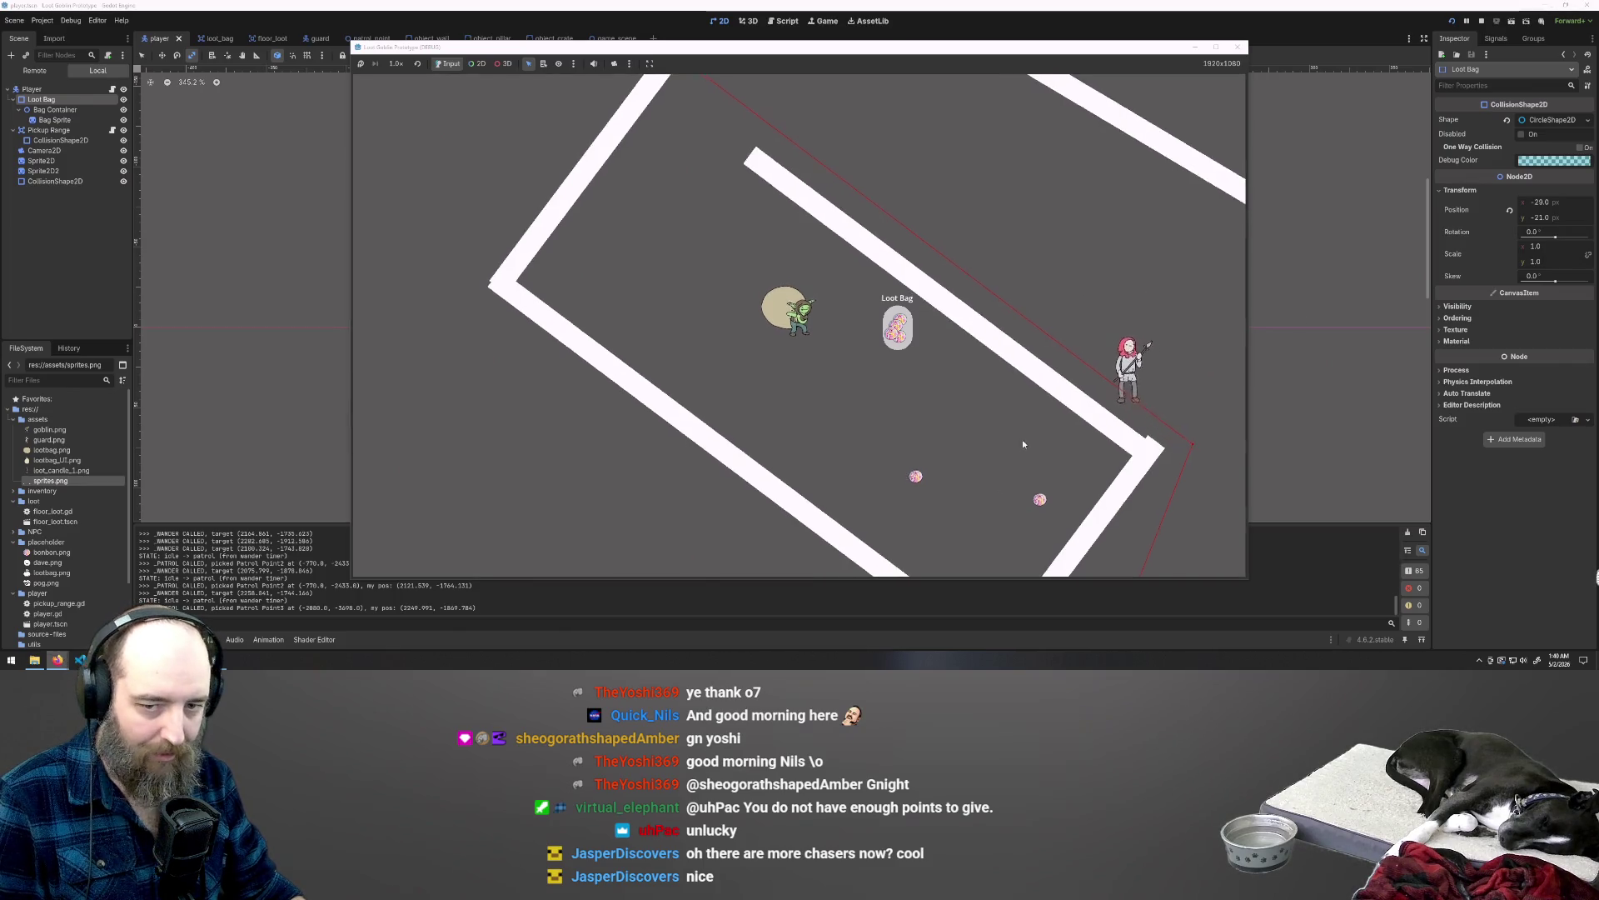
{"action": "key", "text": "s"}
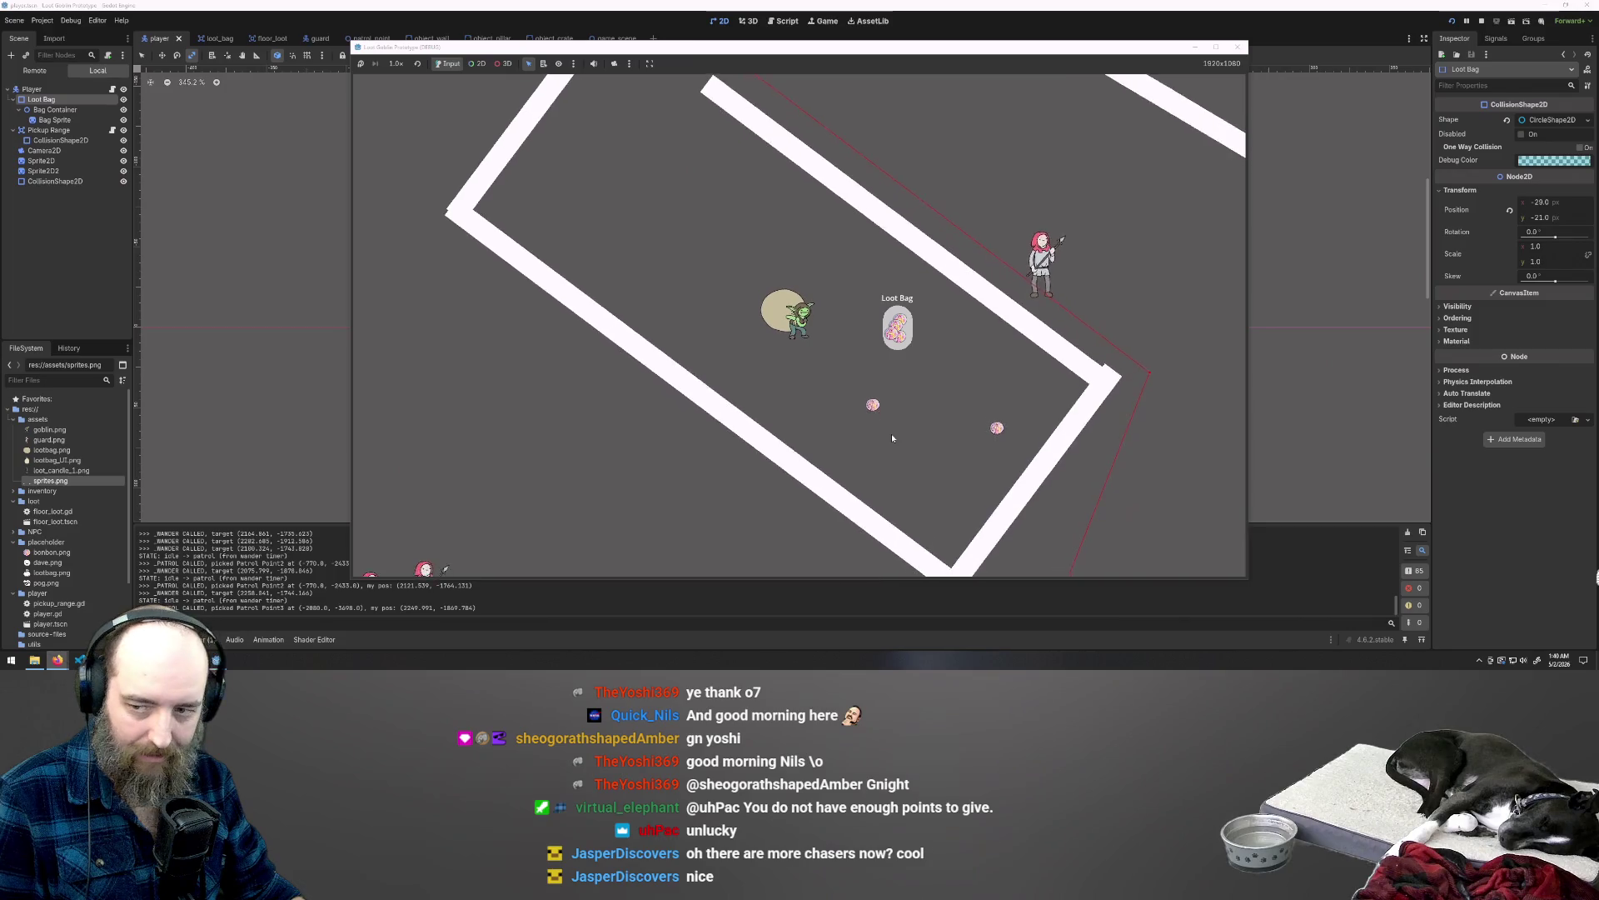
{"action": "key", "text": "d"}
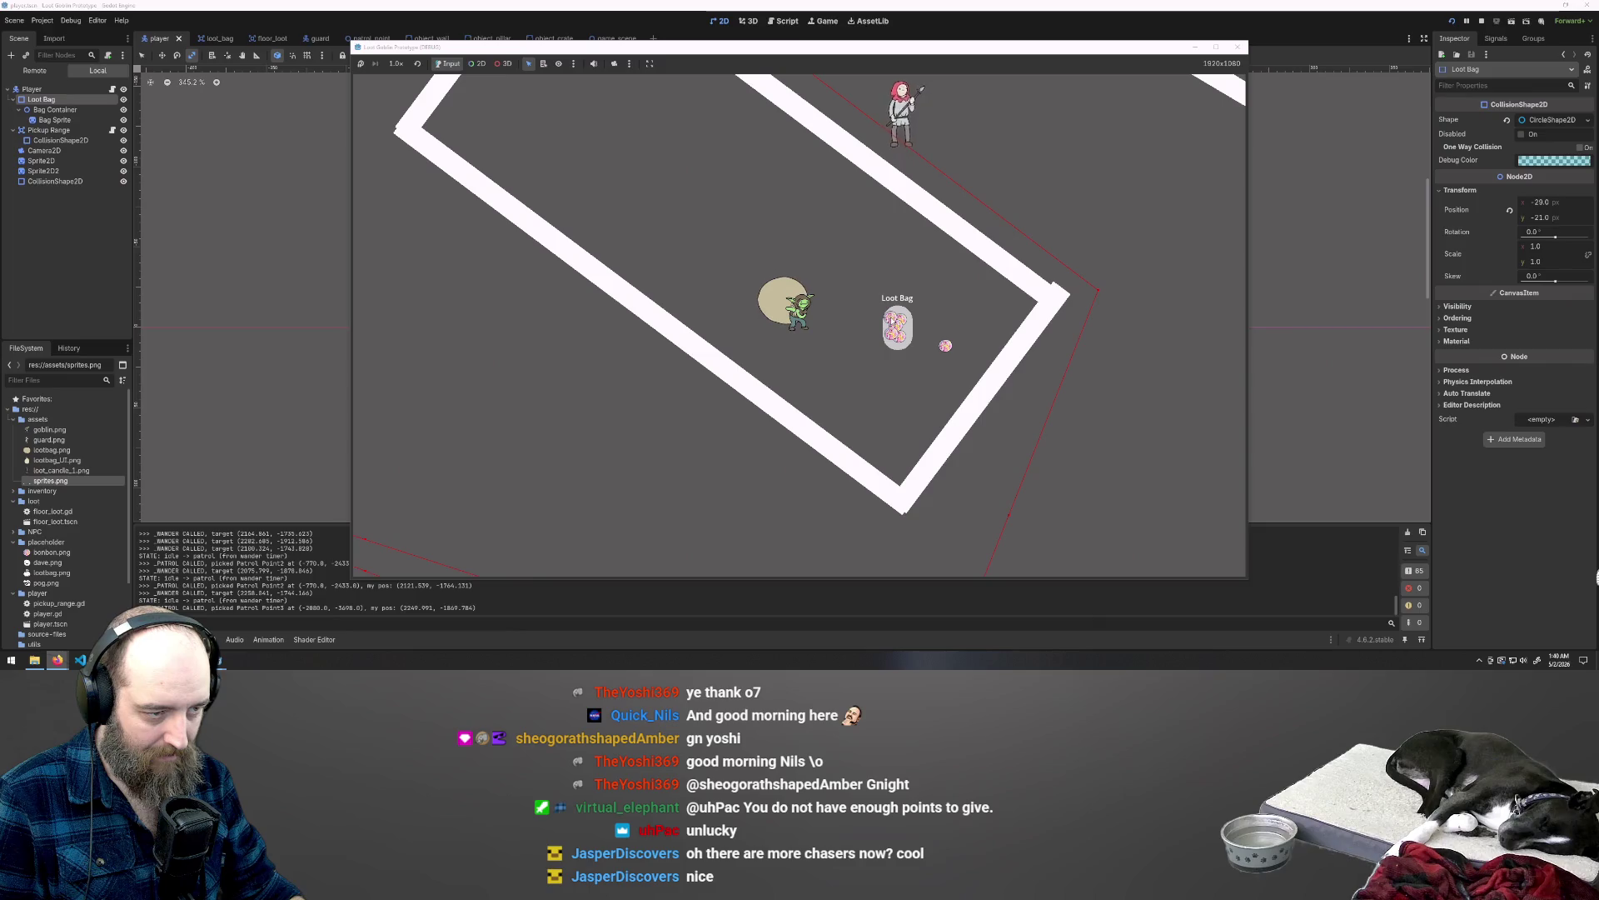
{"action": "key", "text": "d"}
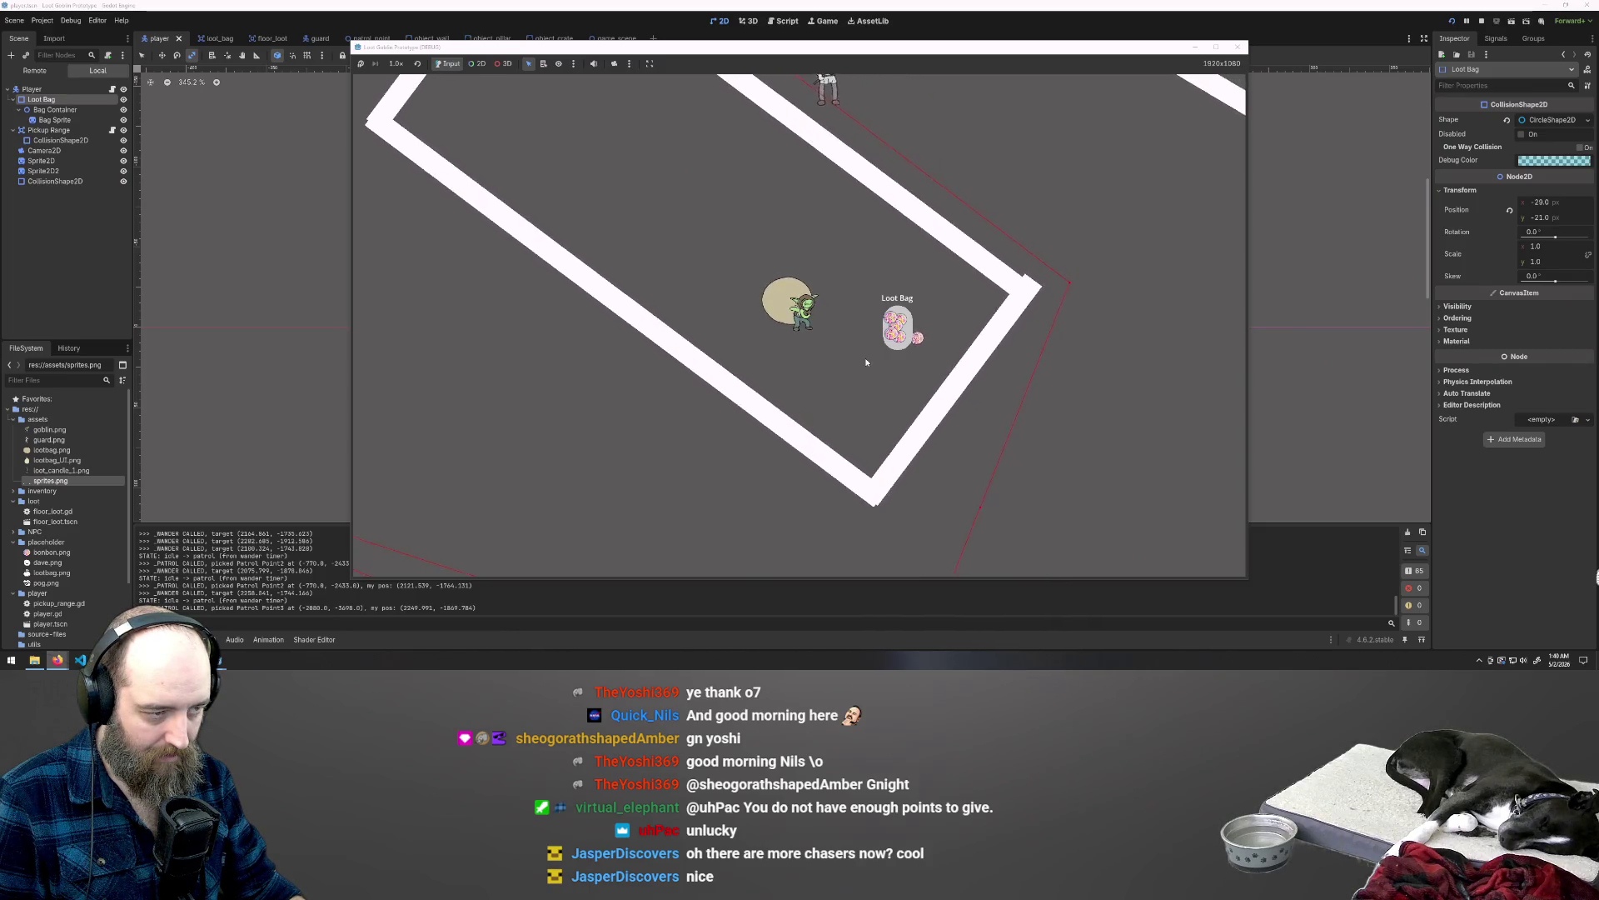
{"action": "key", "text": "d"}
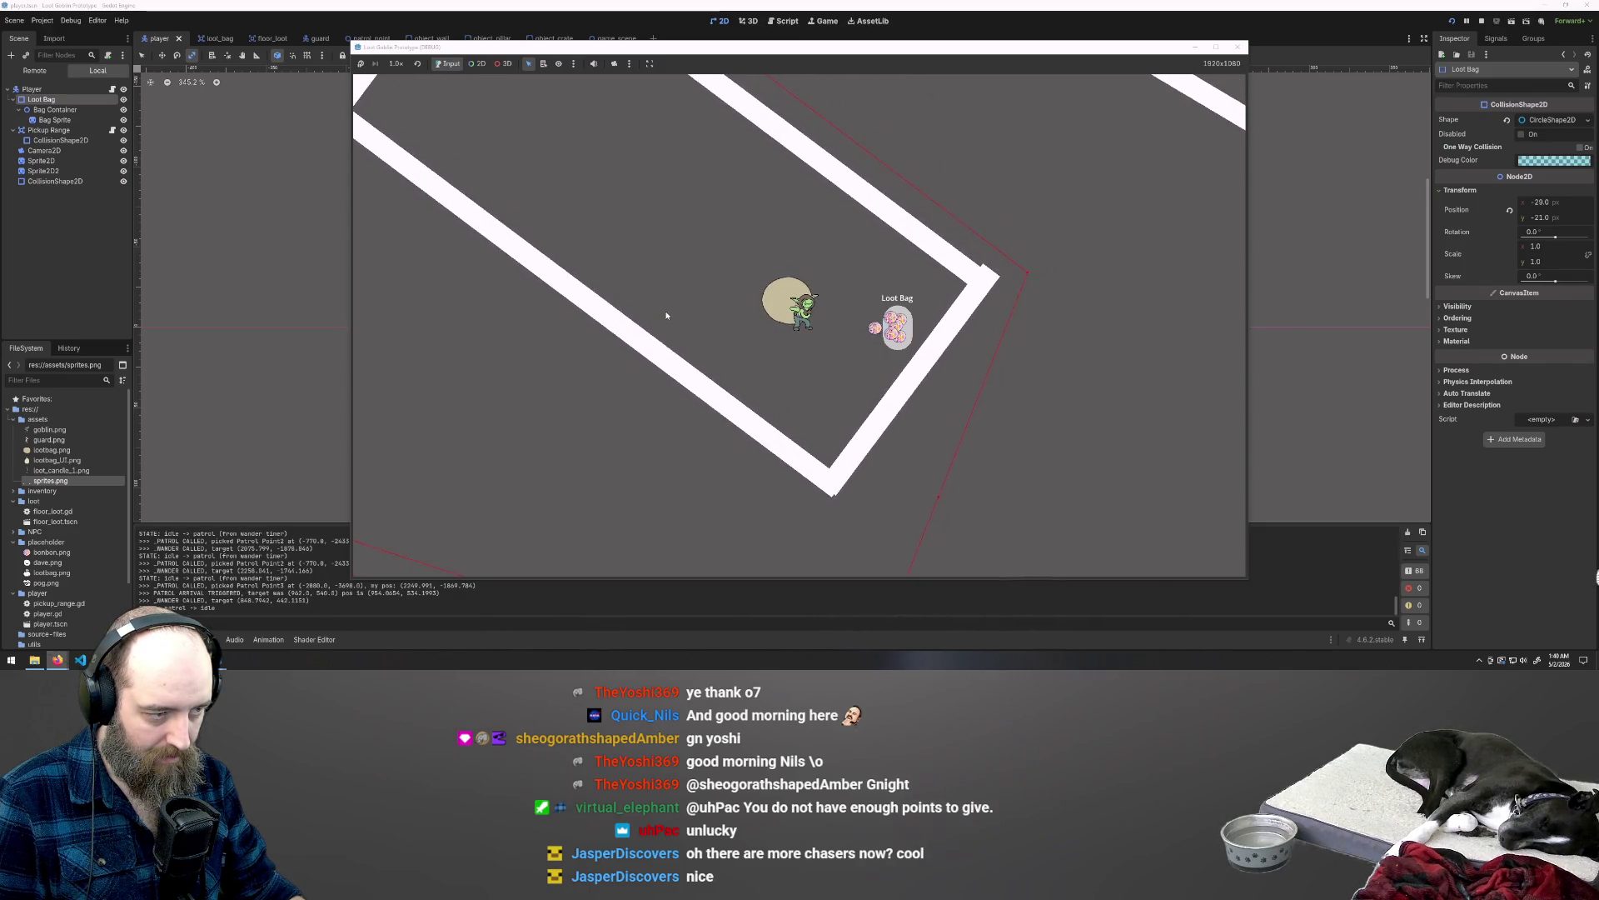
{"action": "key", "text": "d"}
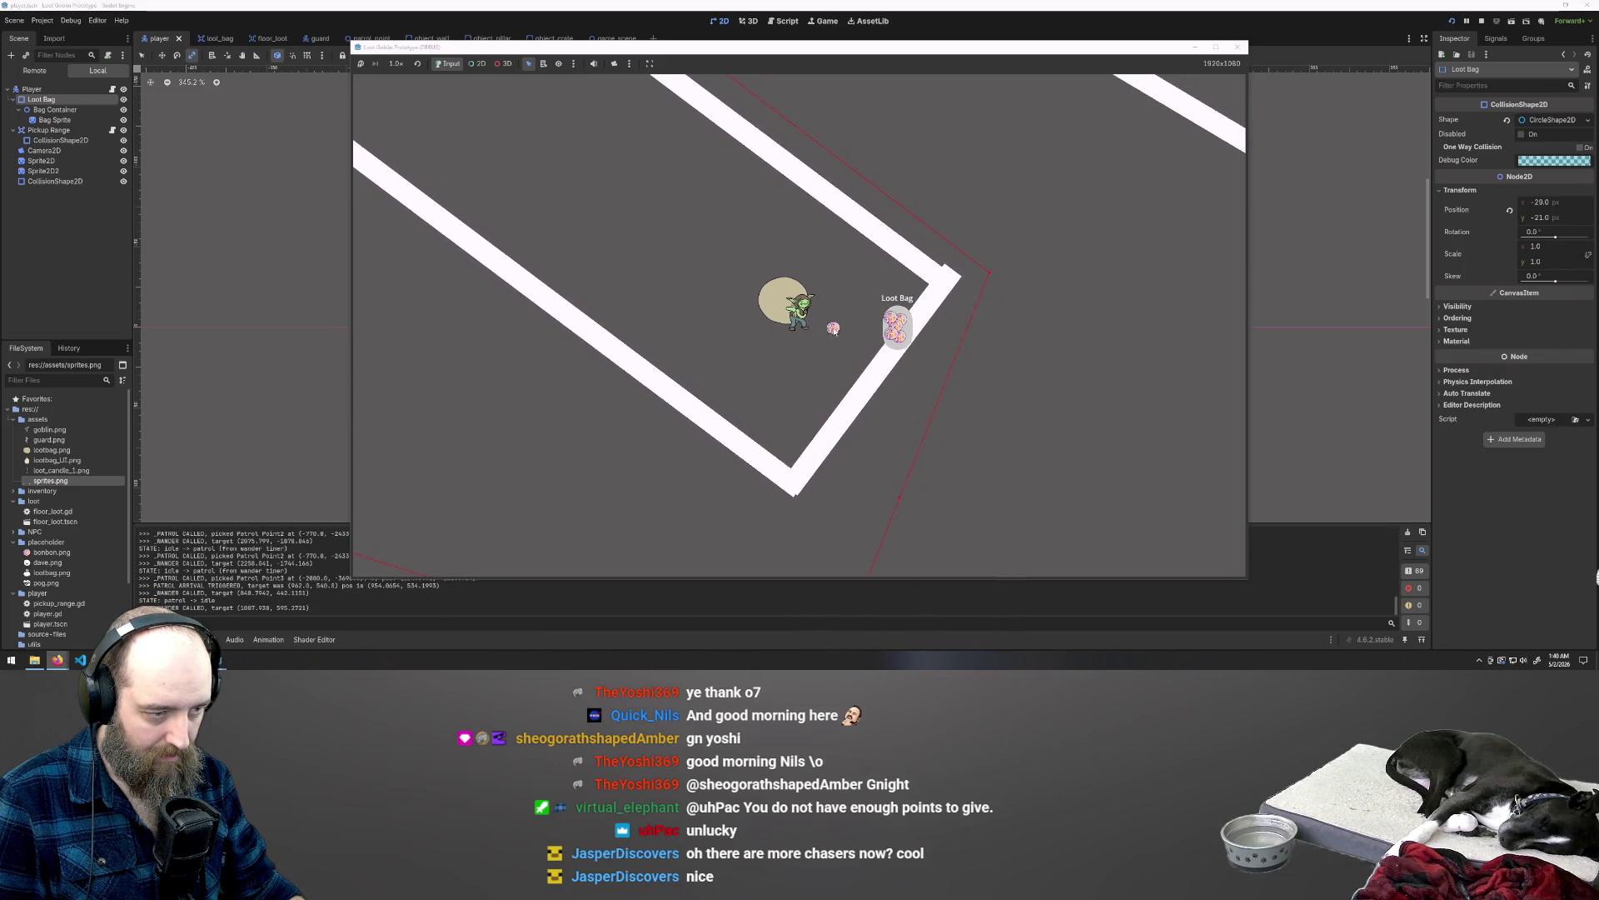
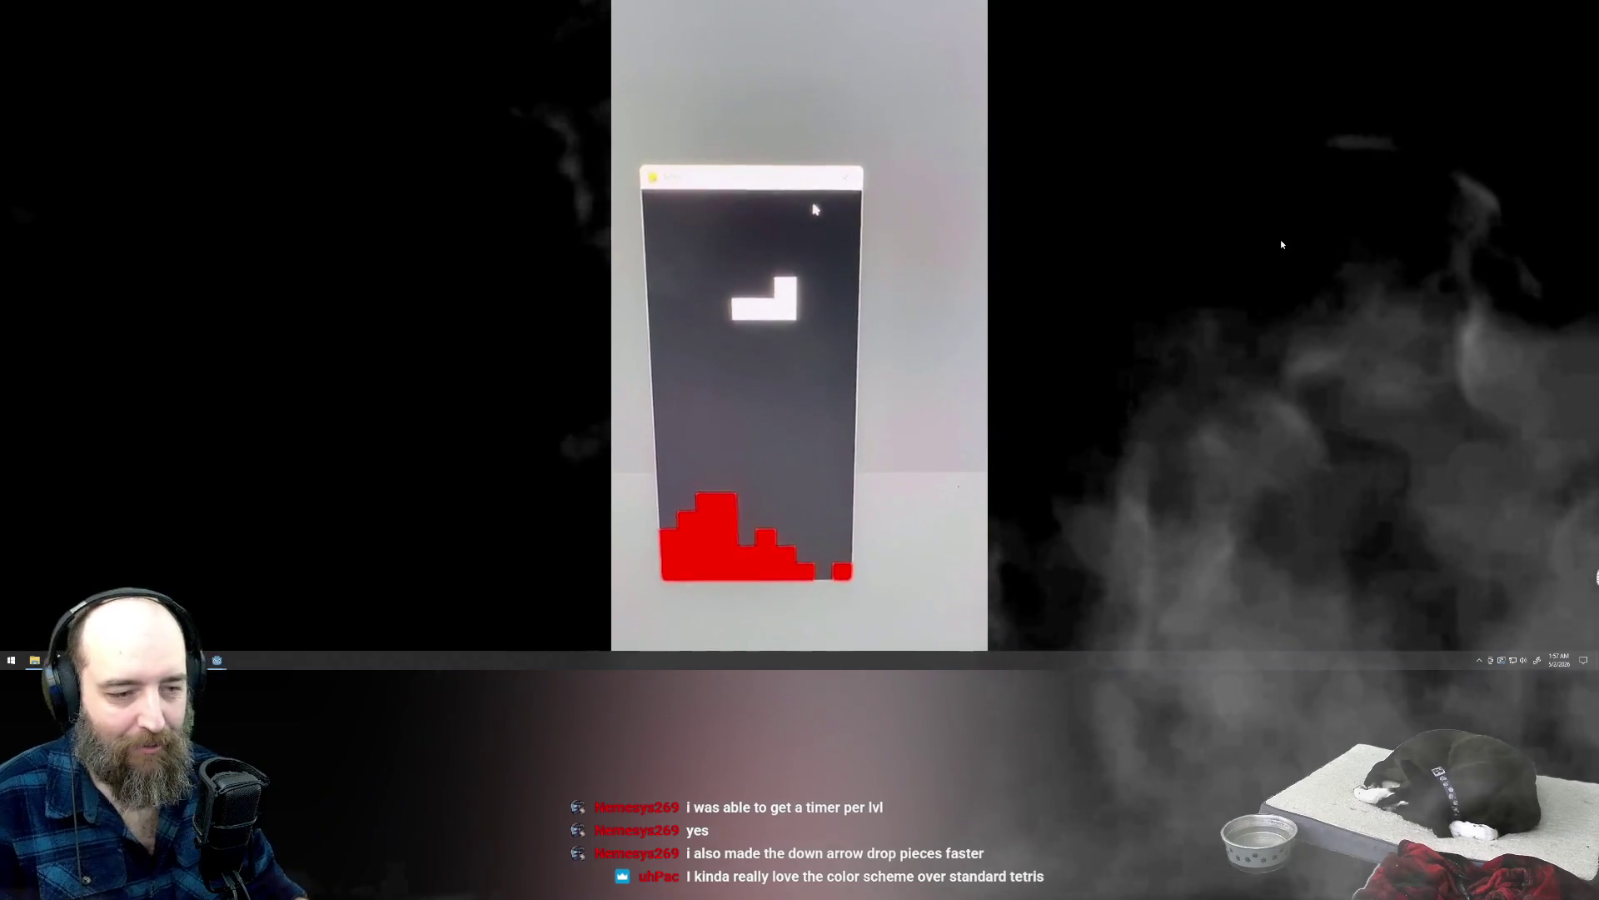
Step: Close the Tetris video preview and jump to the newest #gamejam messages
{"action": "left_click", "coordinate": [1281, 243]}
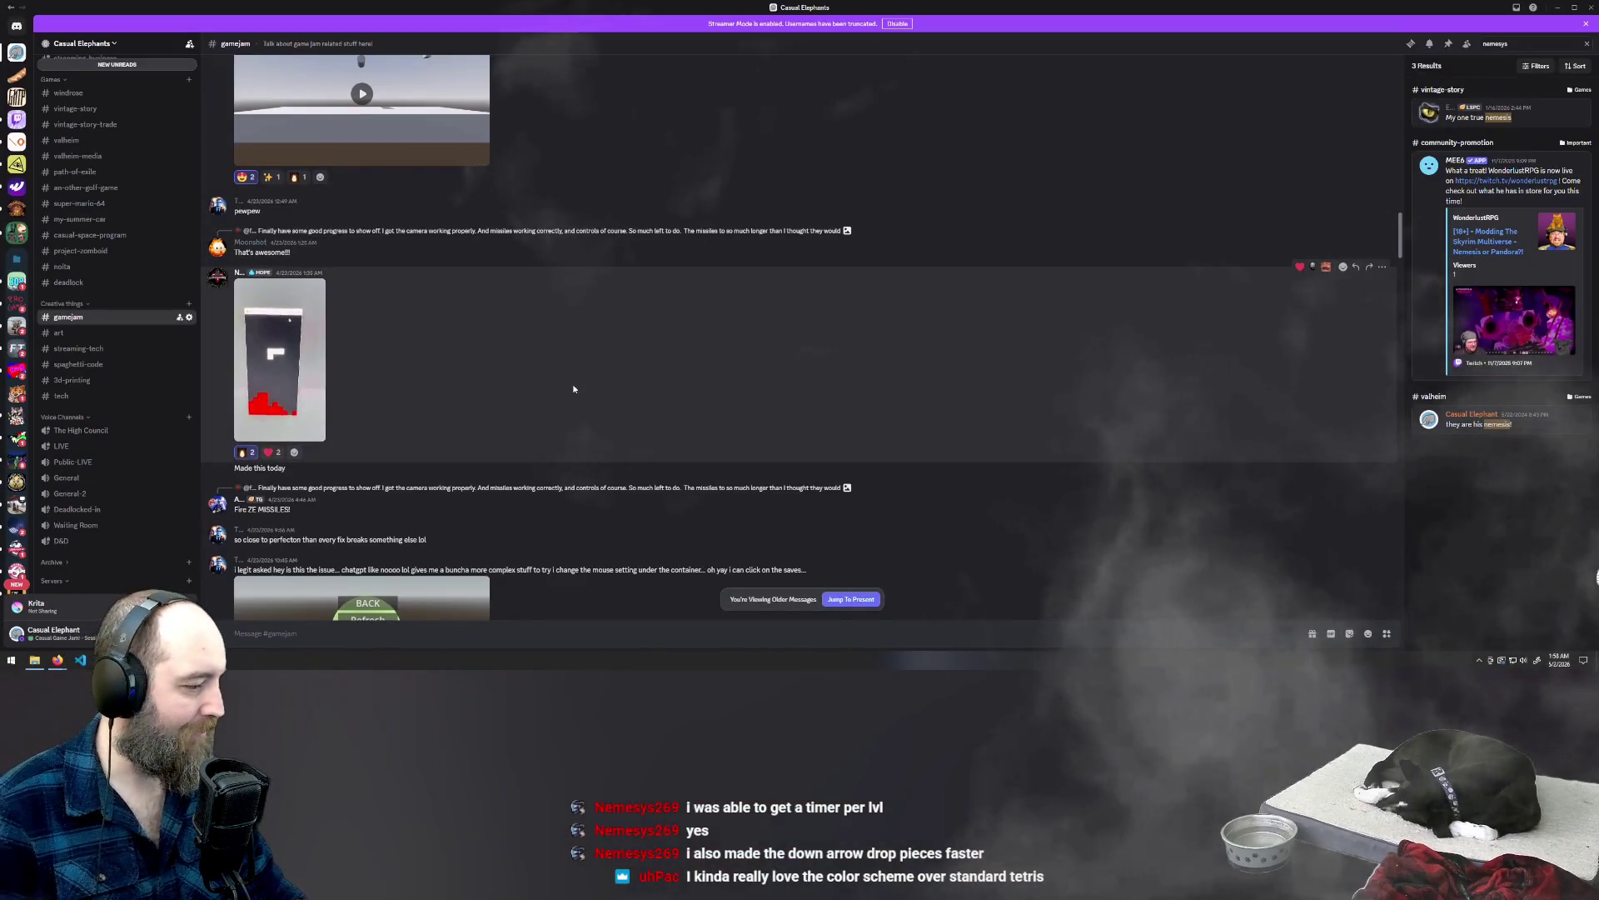
{"action": "scroll", "coordinate": [572, 386], "scroll_direction": "down", "scroll_amount": 2}
{"action": "left_click", "coordinate": [851, 601]}
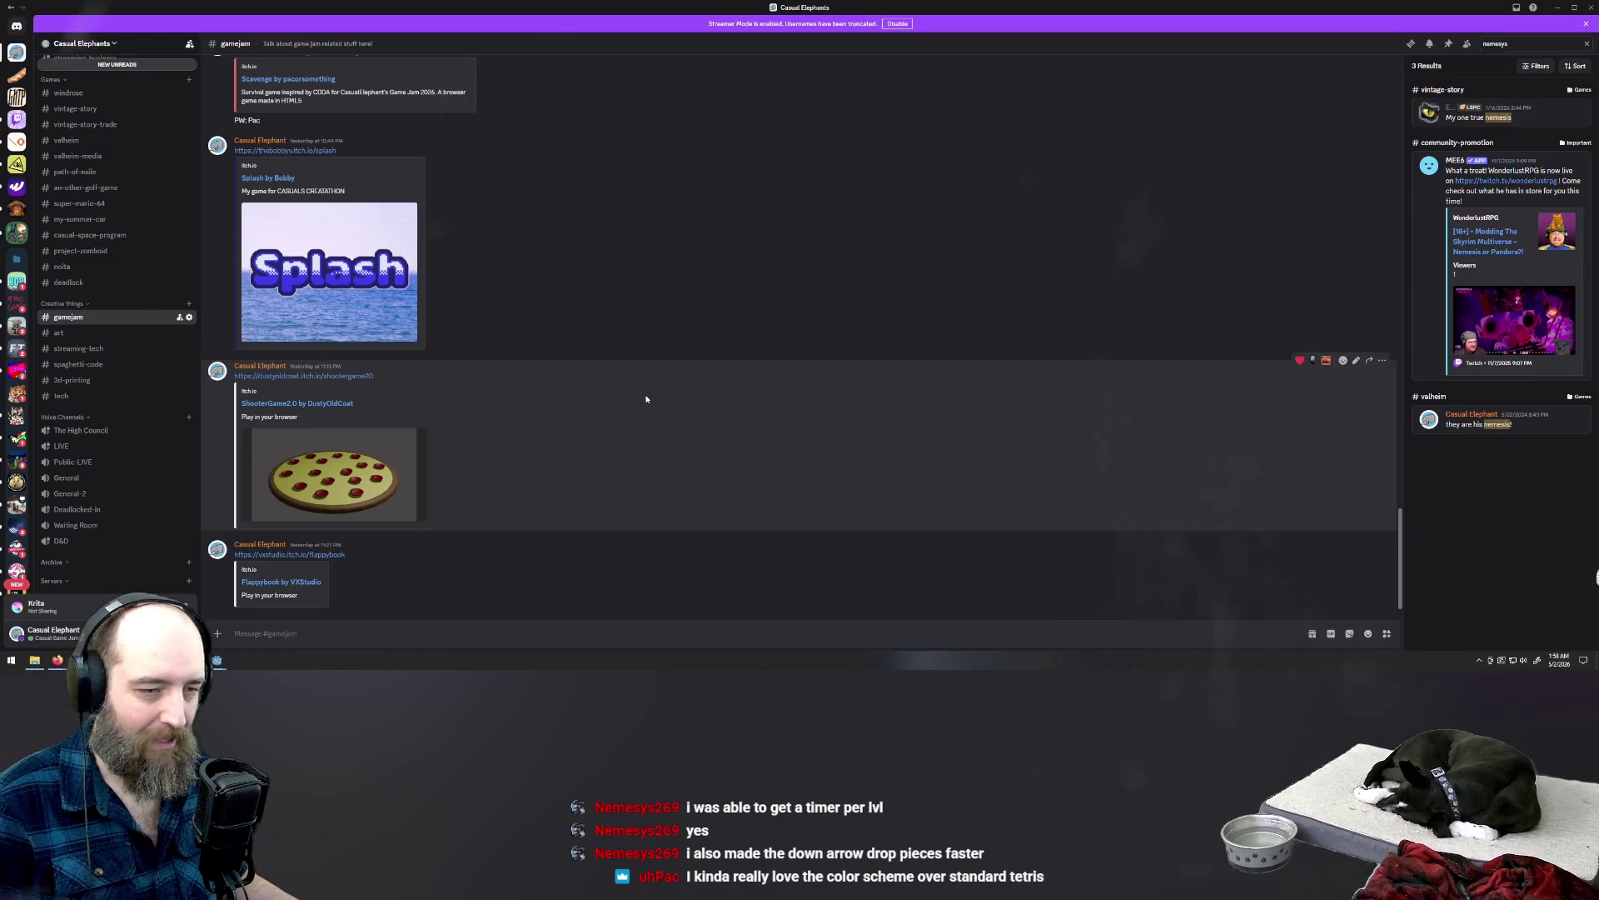
{"action": "scroll", "coordinate": [646, 399], "scroll_direction": "up", "scroll_amount": 5}
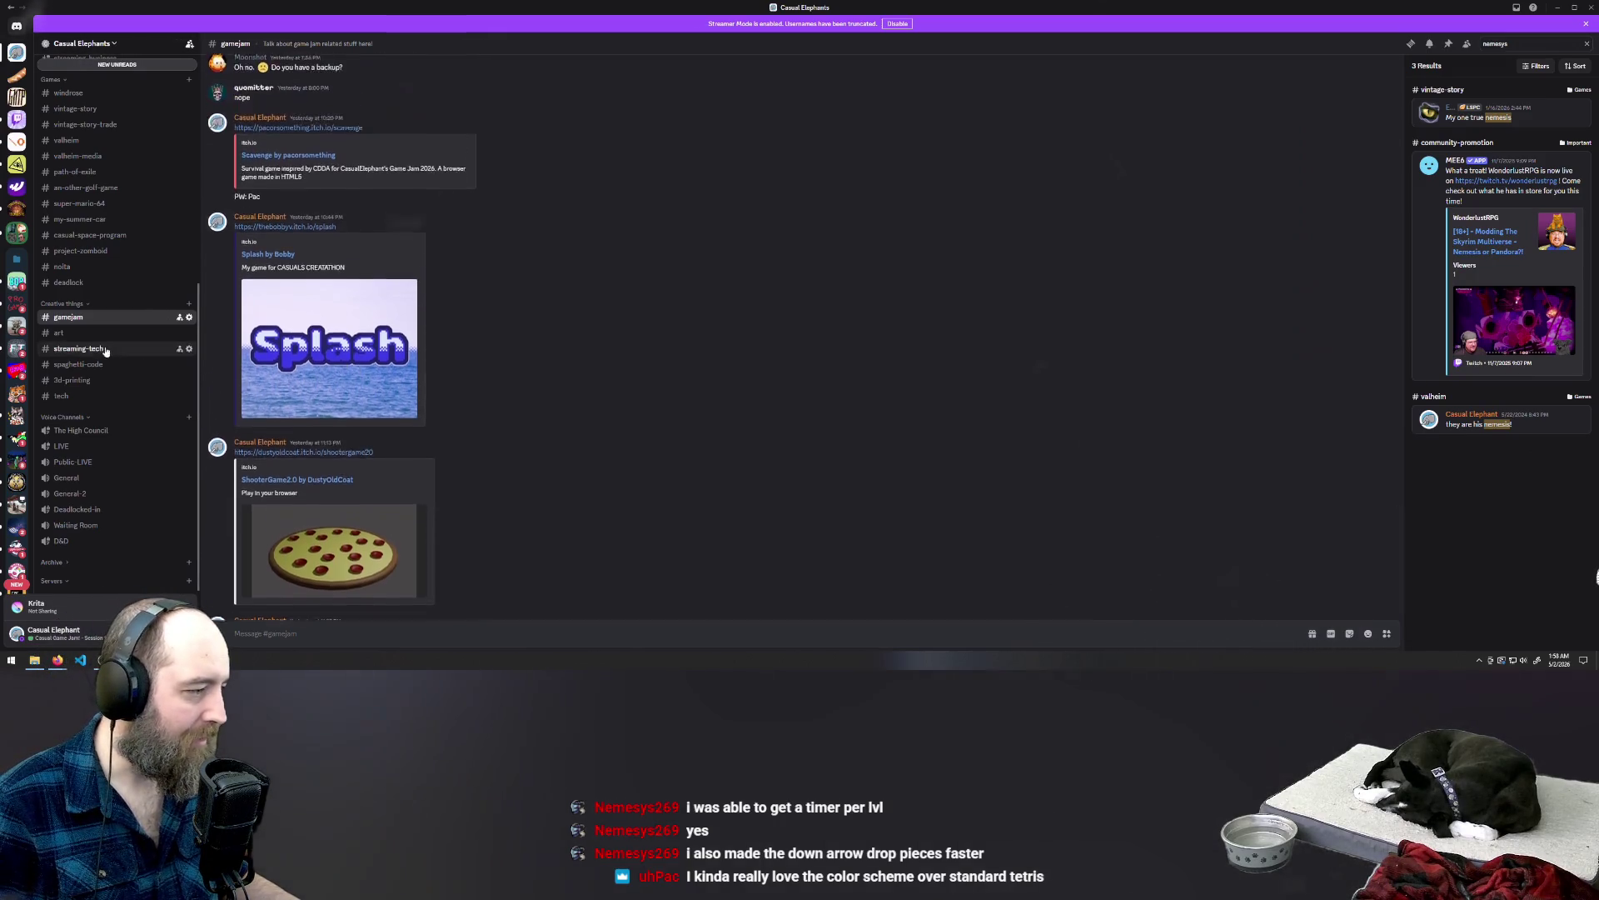
Step: Open the #noita channel, skim its messages, then switch to the Dropbox folder
{"action": "left_click", "coordinate": [134, 271]}
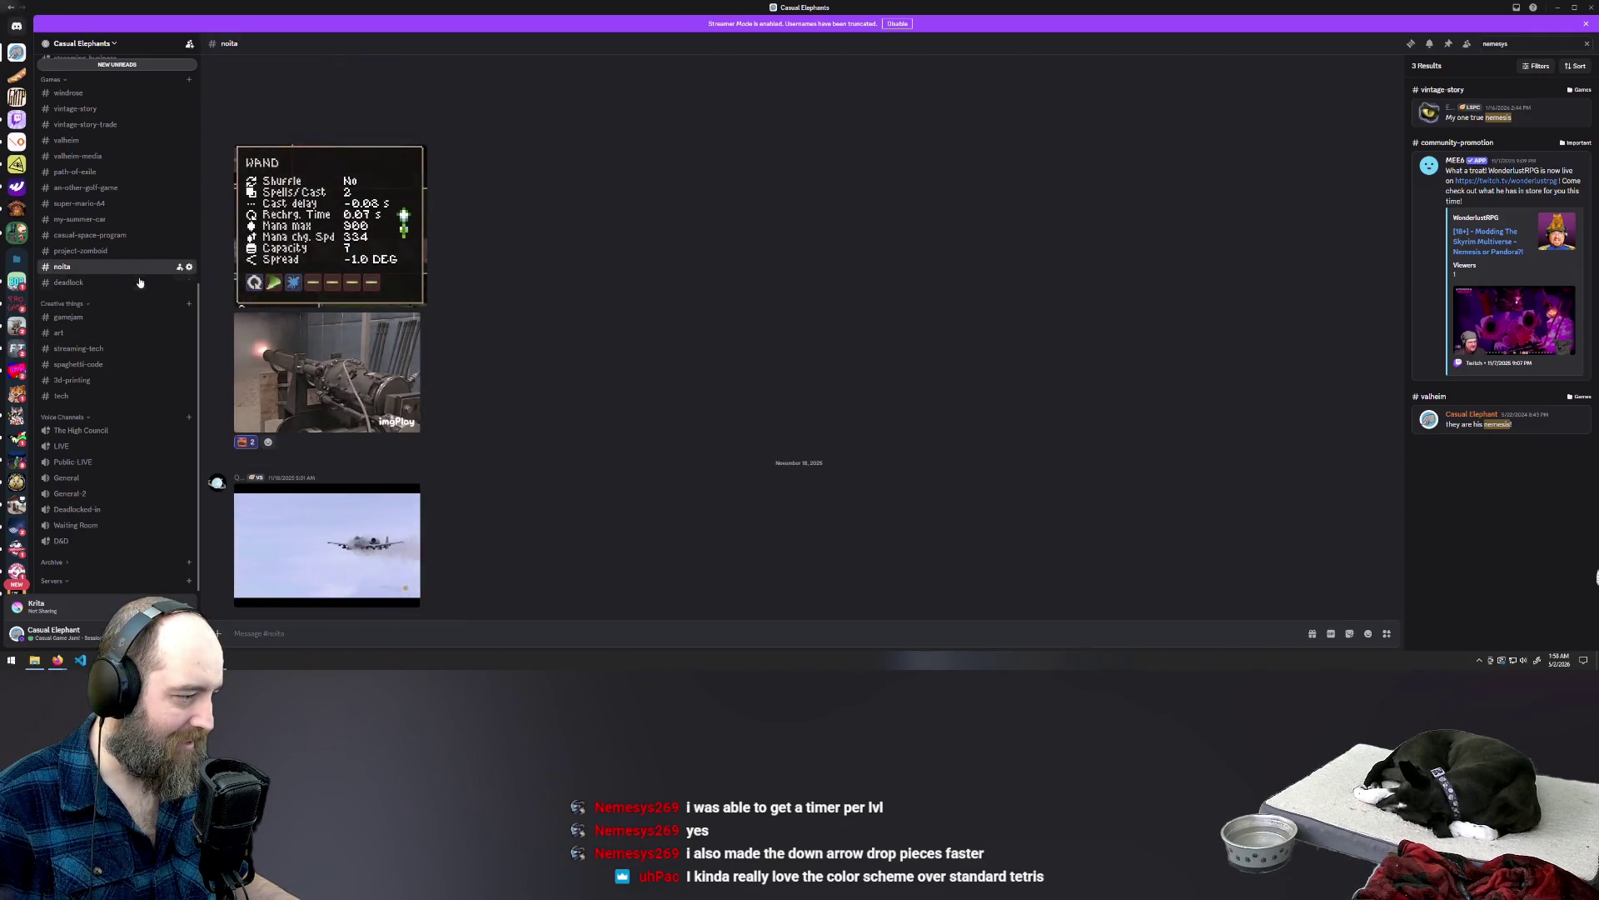
{"action": "scroll", "coordinate": [132, 324], "scroll_direction": "up", "scroll_amount": 5}
{"action": "scroll", "coordinate": [131, 328], "scroll_direction": "up", "scroll_amount": 1}
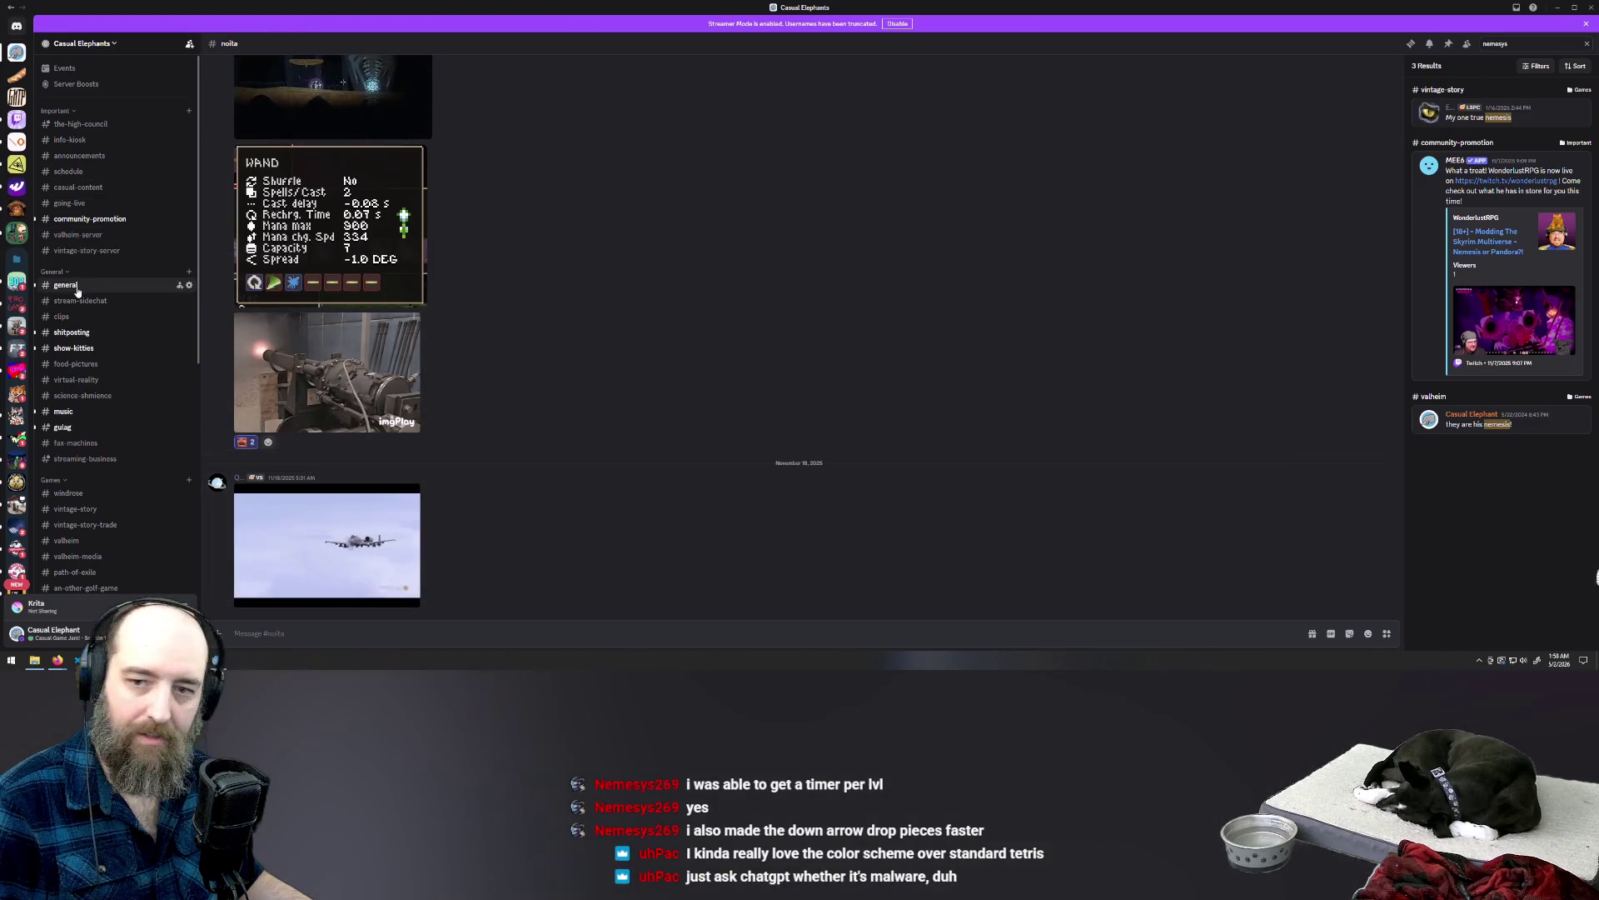
{"action": "scroll", "coordinate": [83, 375], "scroll_direction": "down", "scroll_amount": 5}
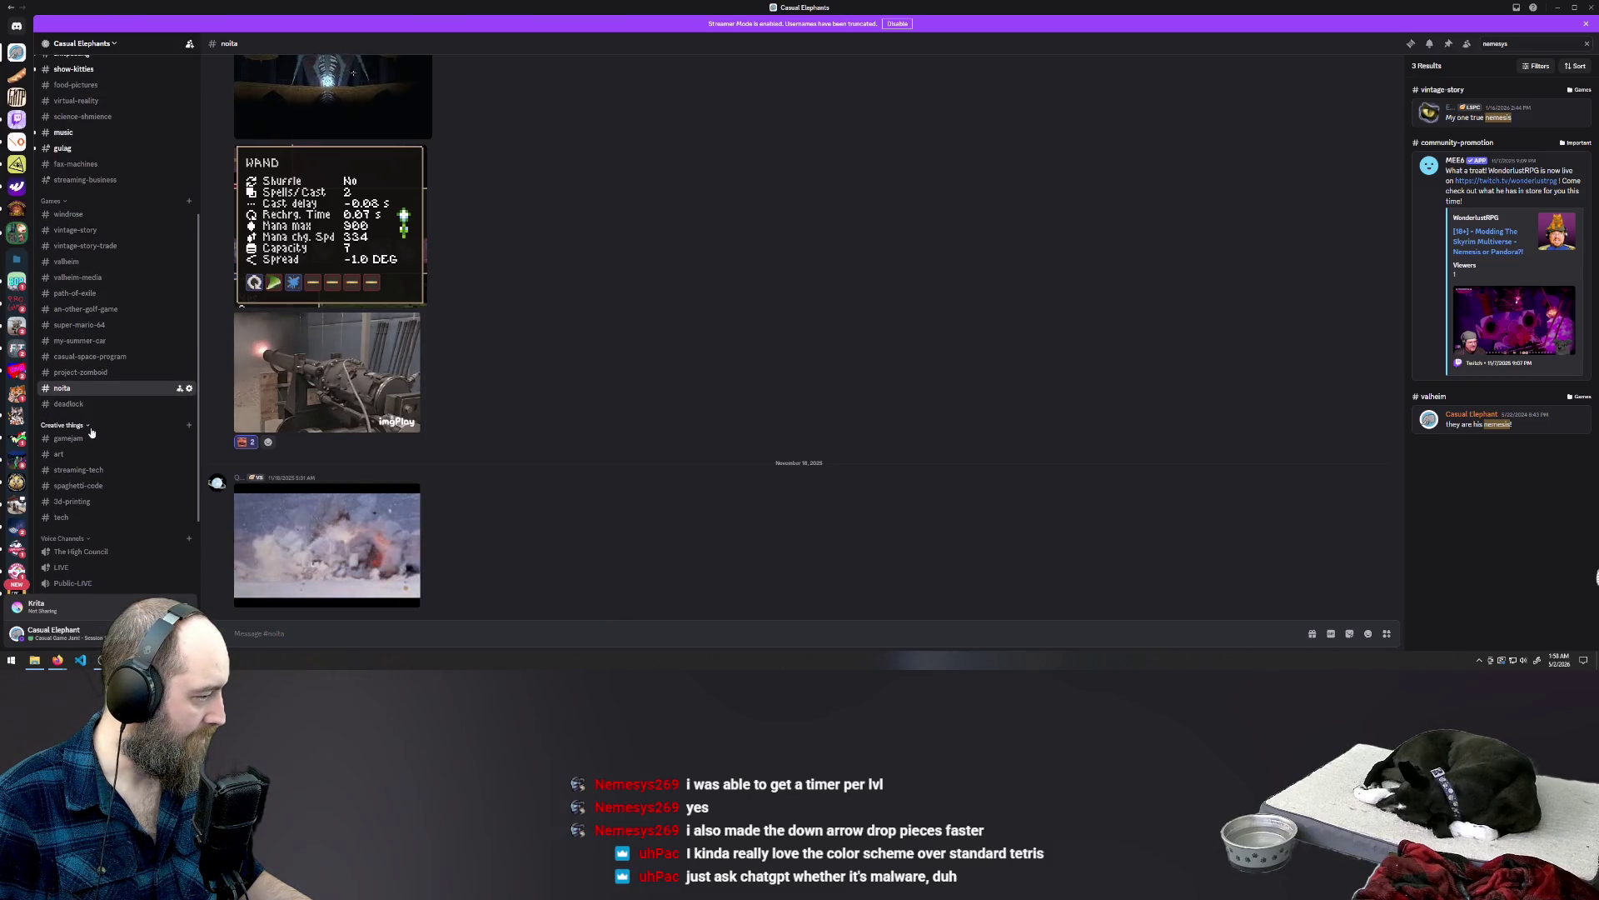
{"action": "scroll", "coordinate": [83, 358], "scroll_direction": "down", "scroll_amount": 3}
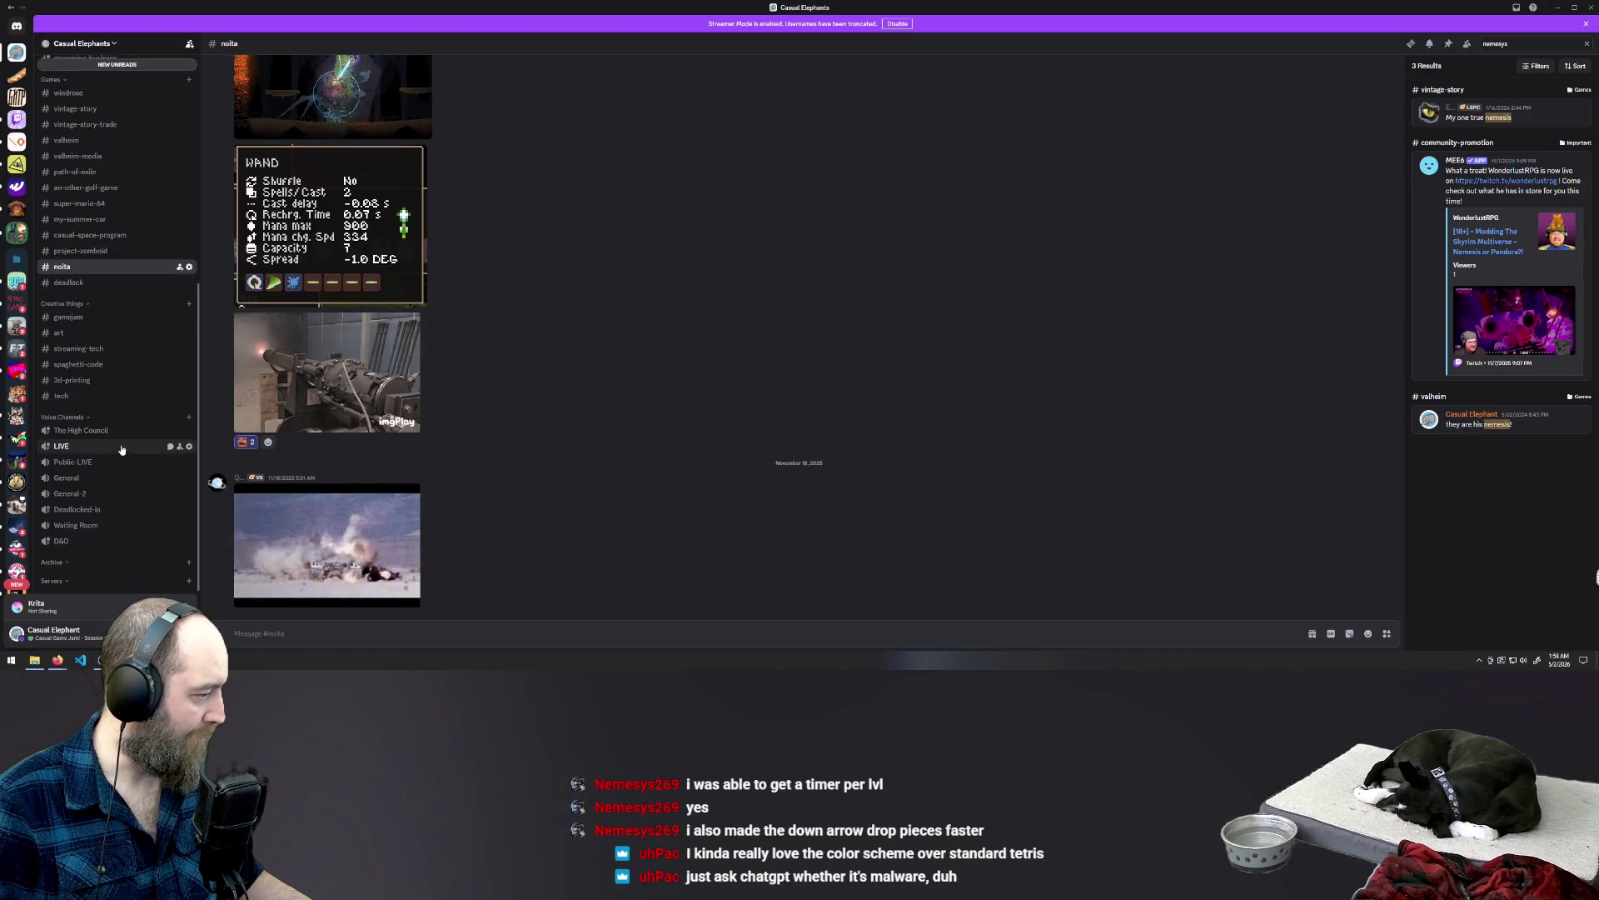
{"action": "key", "text": "alt+Tab"}
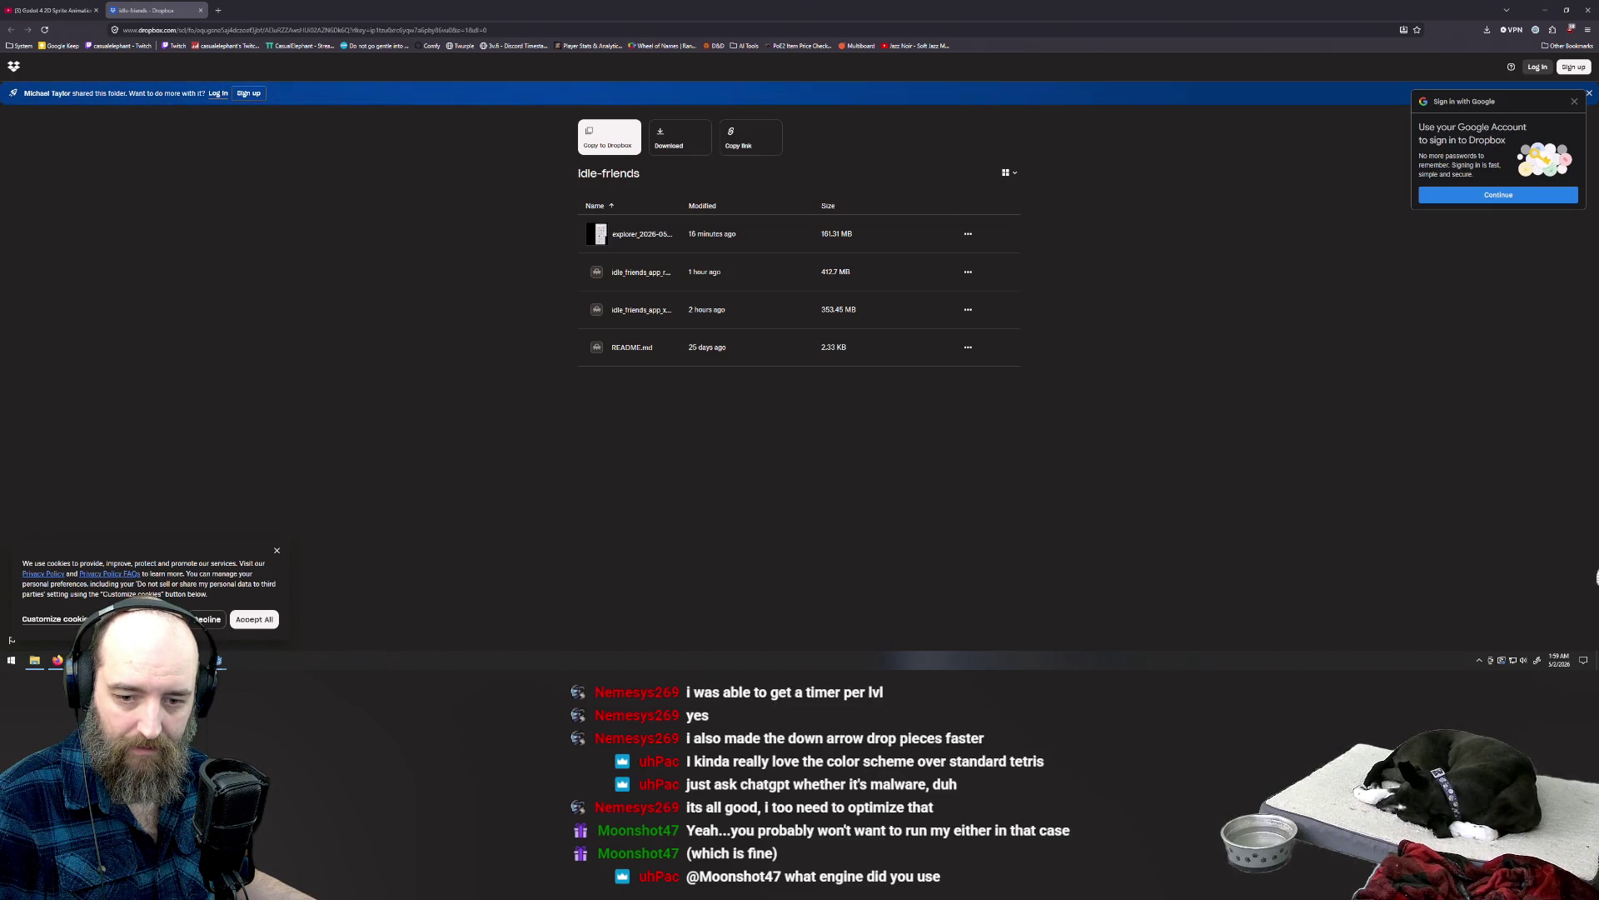
Step: Focus the browser showing the idle-friends Dropbox folder, then return to Godot
{"action": "left_click", "coordinate": [519, 39]}
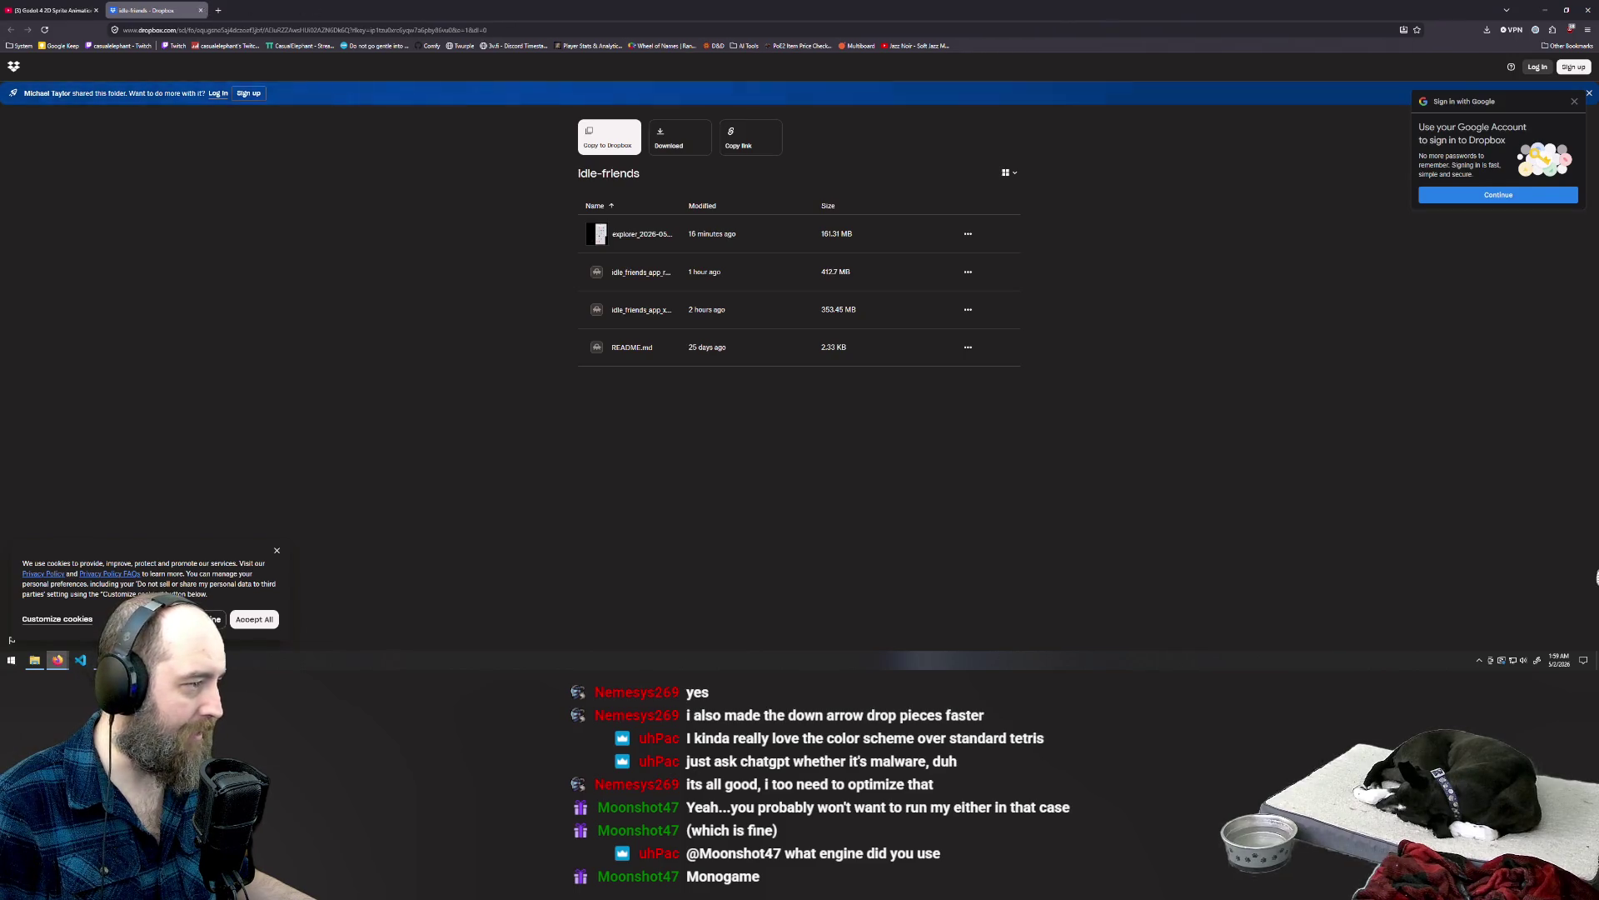
{"action": "key", "text": "alt+Tab"}
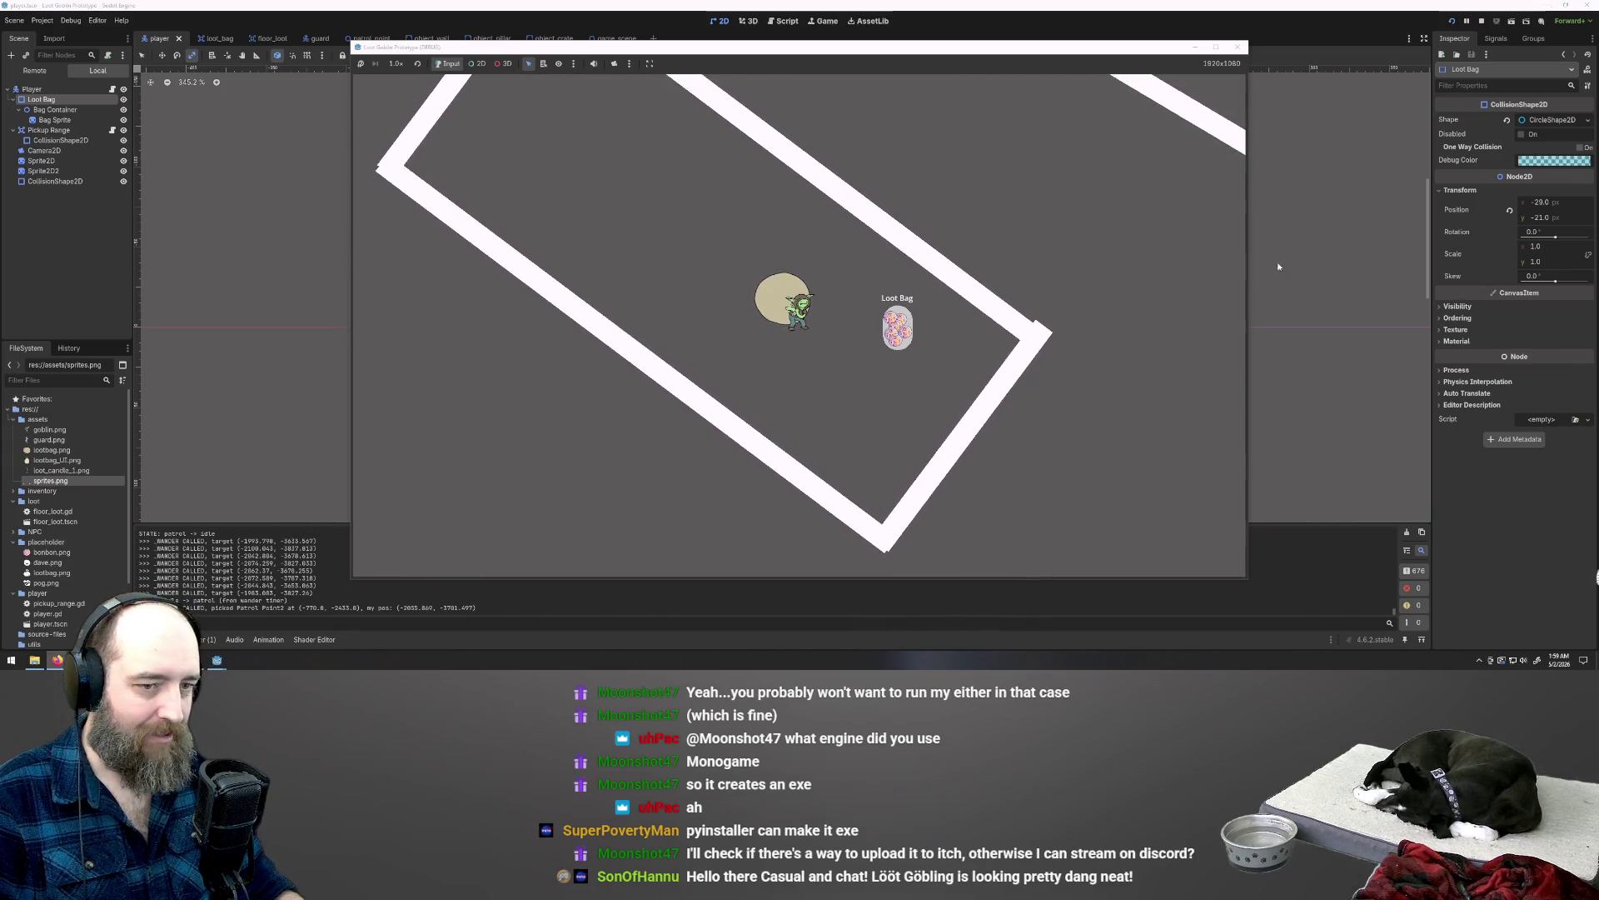
Step: Rerun the stealth prototype, steer the goblin away from guards, then reposition the Dropbox video window
{"action": "key", "text": "F5"}
{"action": "key", "text": "w"}
{"action": "key", "text": "a"}
{"action": "key", "text": "w"}
{"action": "key", "text": "d"}
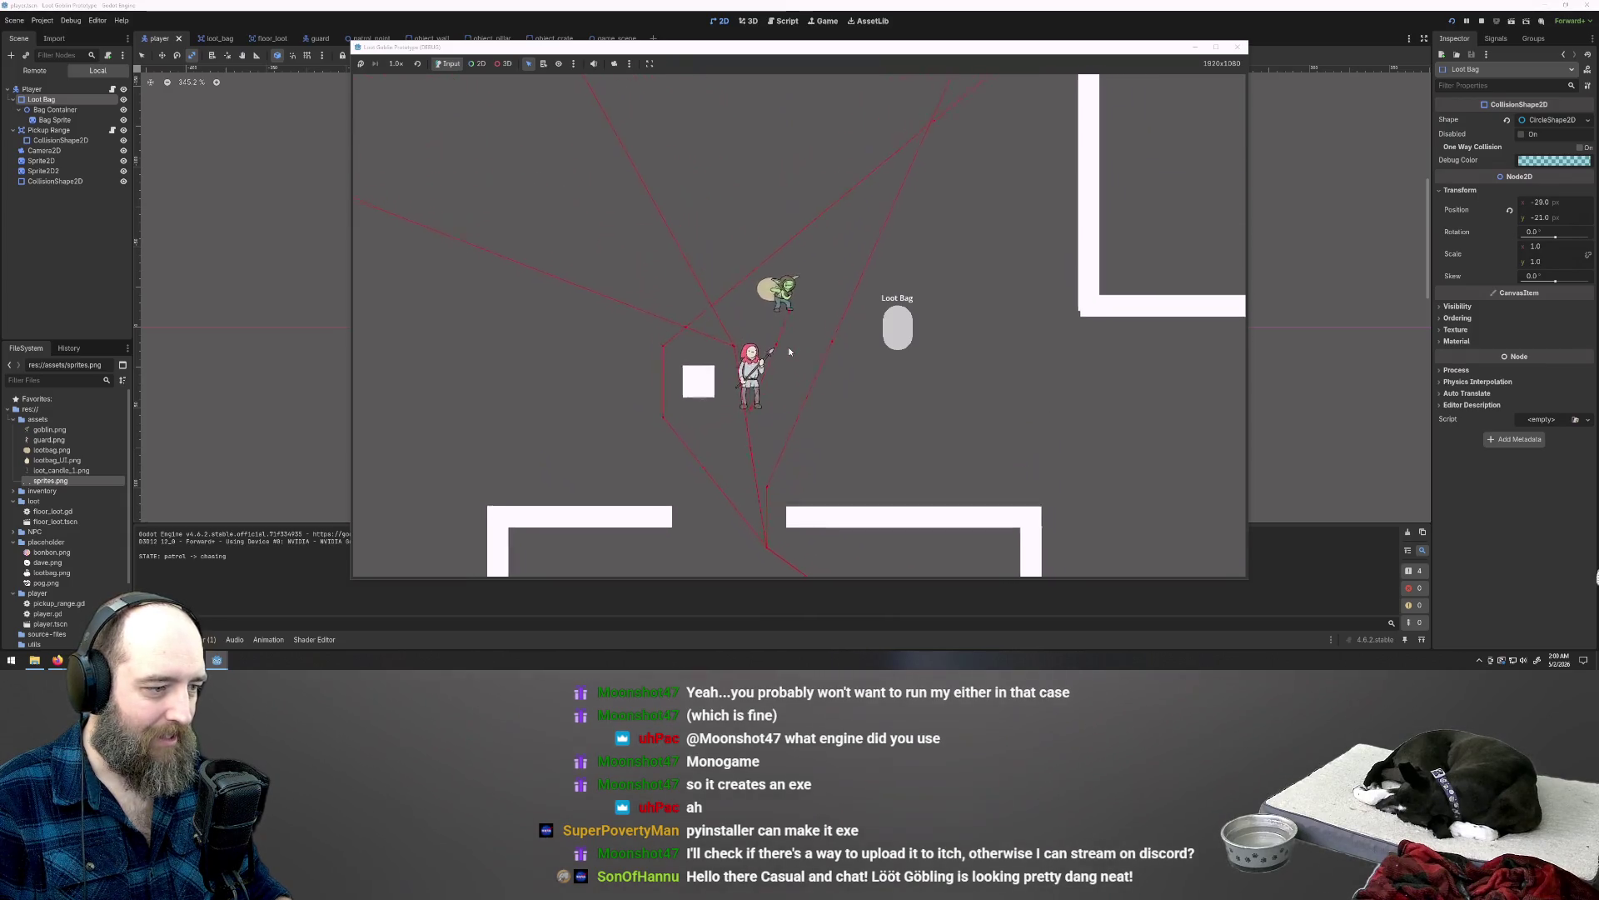
{"action": "key", "text": "a"}
{"action": "key", "text": "s"}
{"action": "key", "text": "d"}
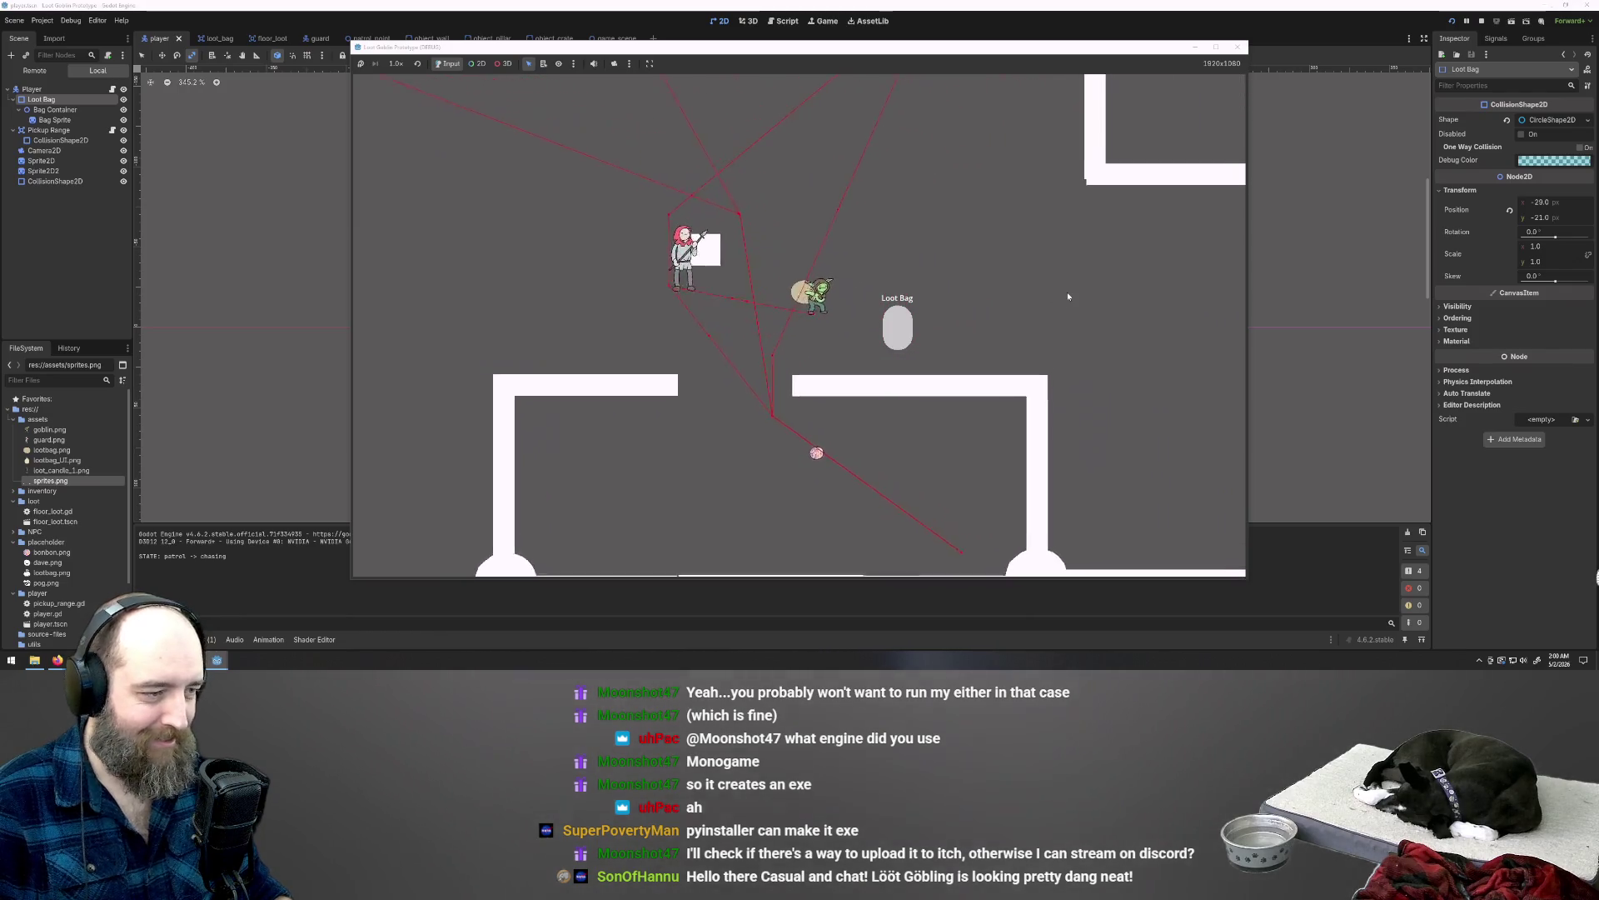
{"action": "key", "text": "w"}
{"action": "key", "text": "d"}
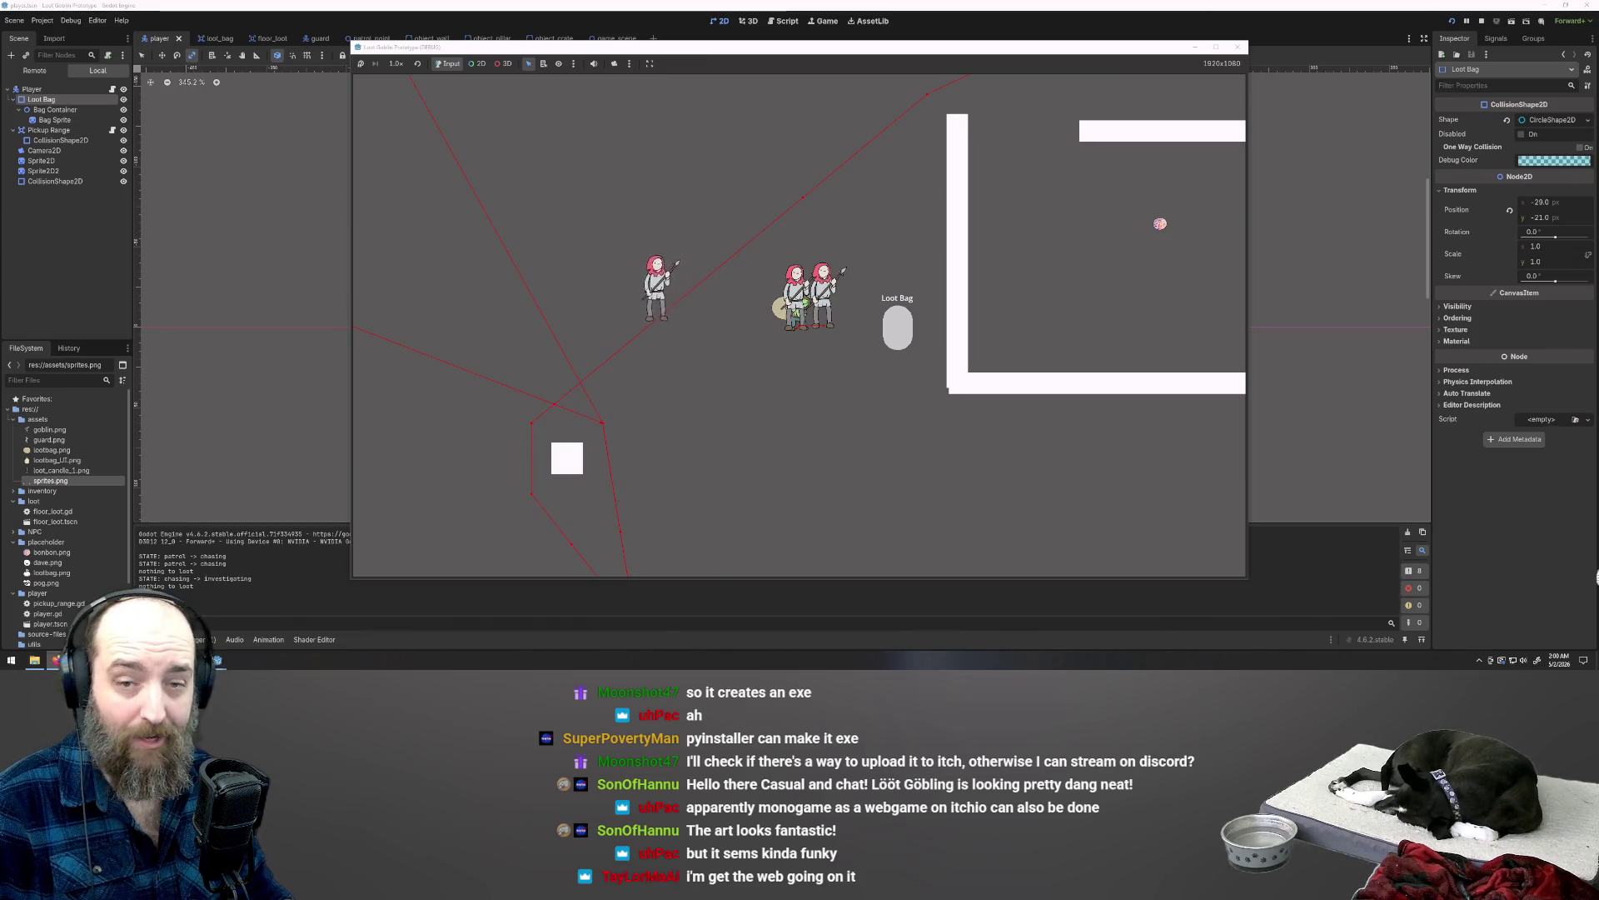
{"action": "key", "text": "alt+Tab"}
{"action": "mouse_move", "coordinate": [1122, 199]}
{"action": "left_mouse_down"}
{"action": "mouse_move", "coordinate": [949, 121]}
{"action": "mouse_move", "coordinate": [903, 22]}
{"action": "left_mouse_up"}
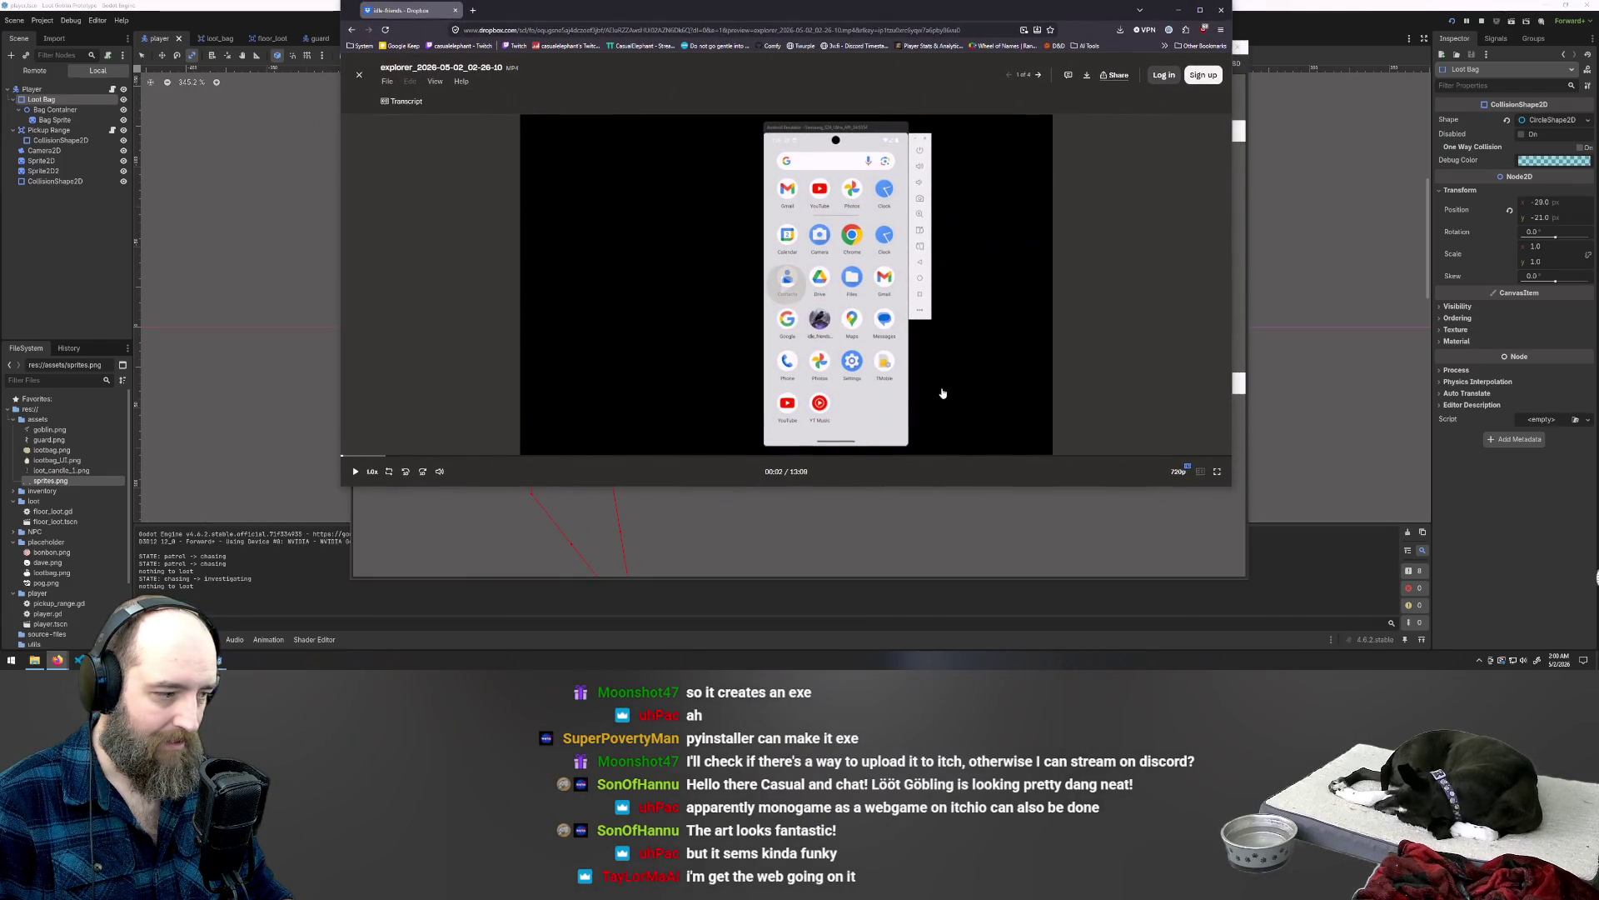
Step: Play the Idle Friends explorer recording and switch it to full screen
{"action": "left_click", "coordinate": [808, 294]}
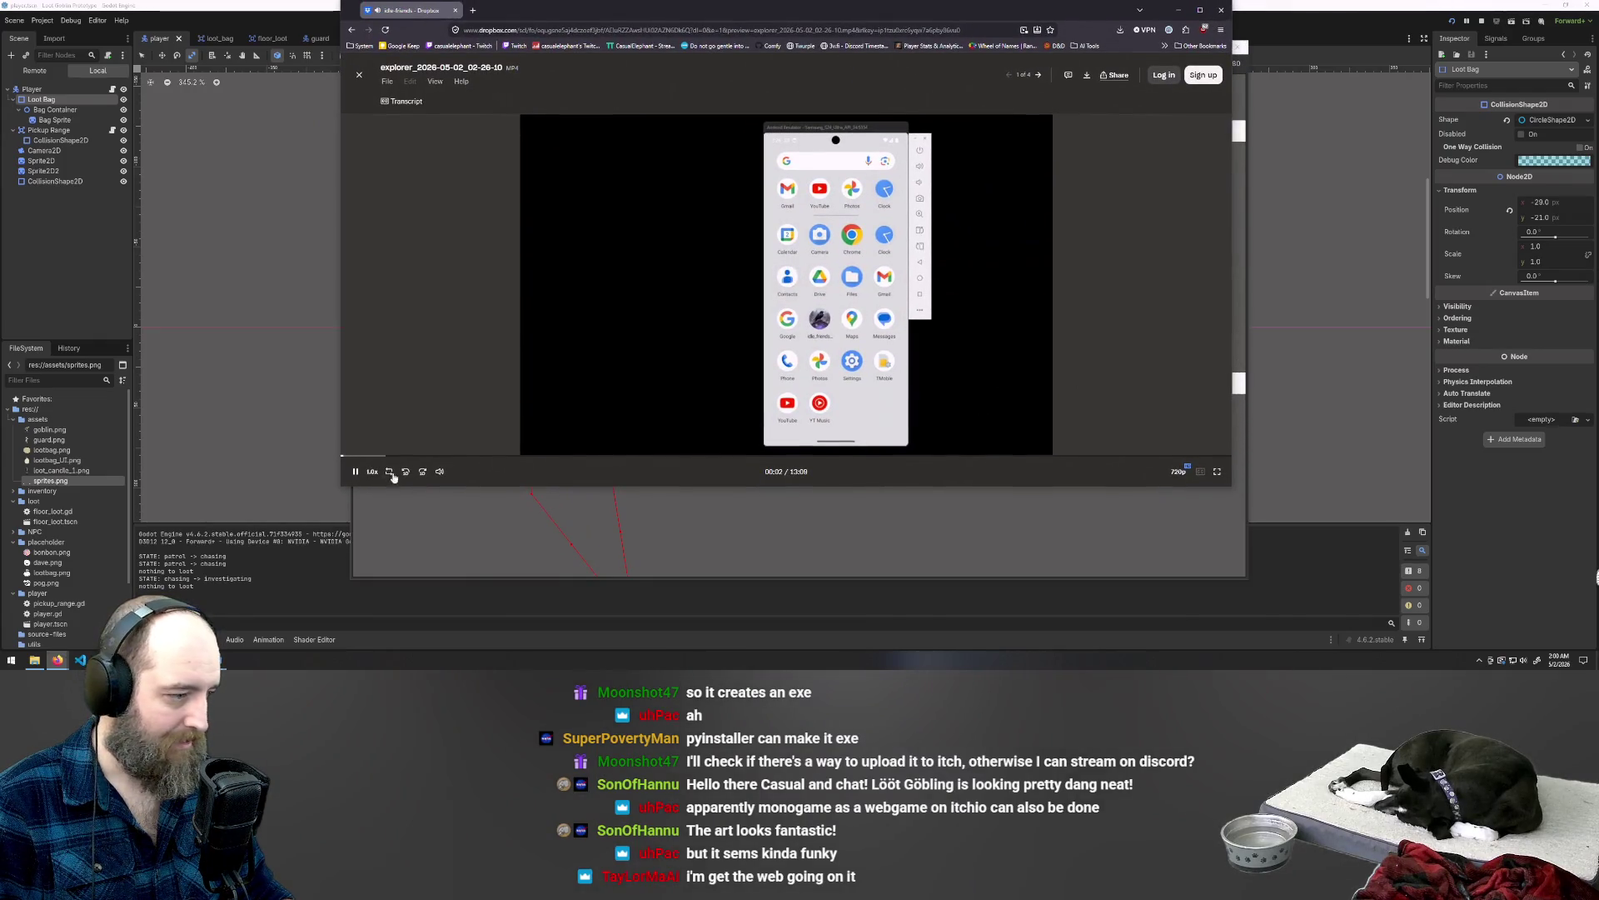
{"action": "left_click", "coordinate": [1217, 471]}
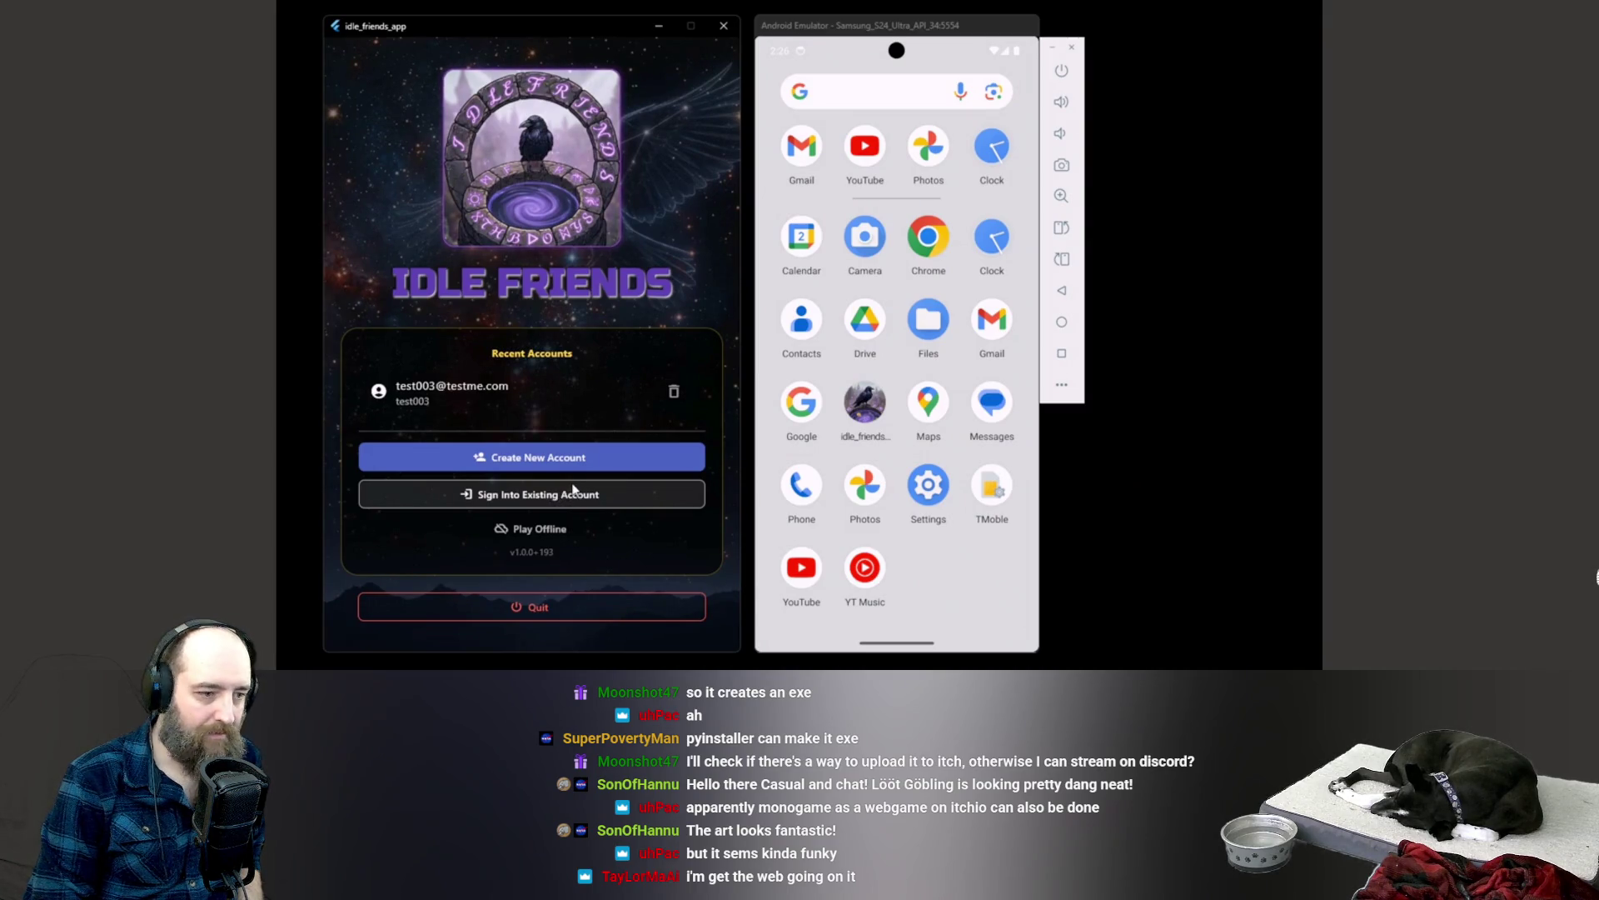
{"action": "mouse_move", "coordinate": [804, 165]}
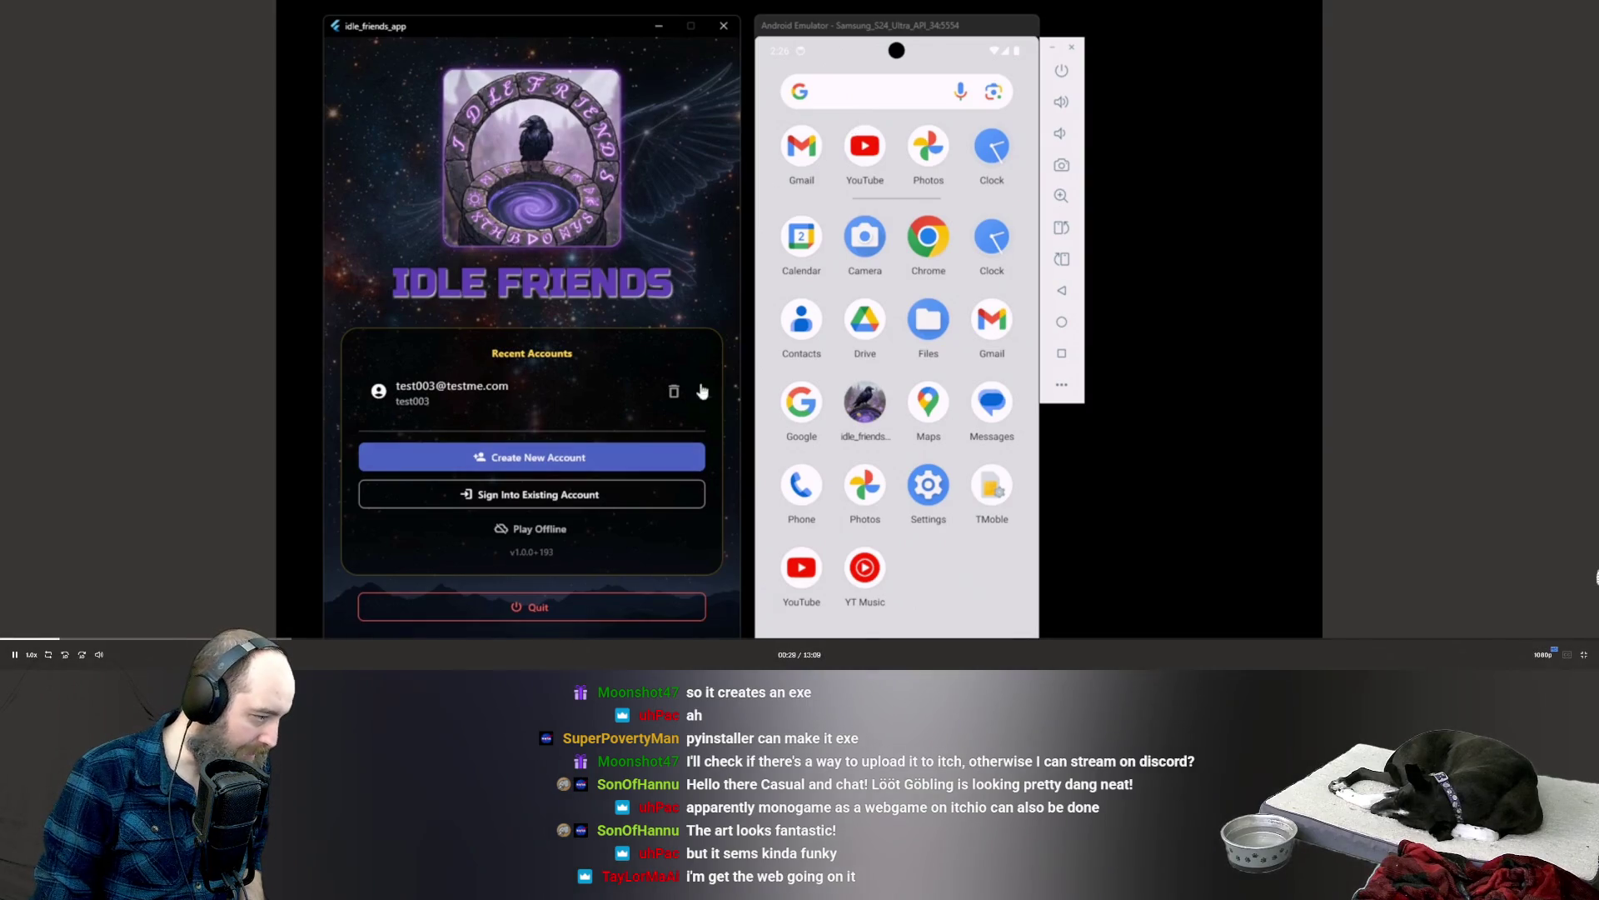
{"action": "mouse_move", "coordinate": [99, 654]}
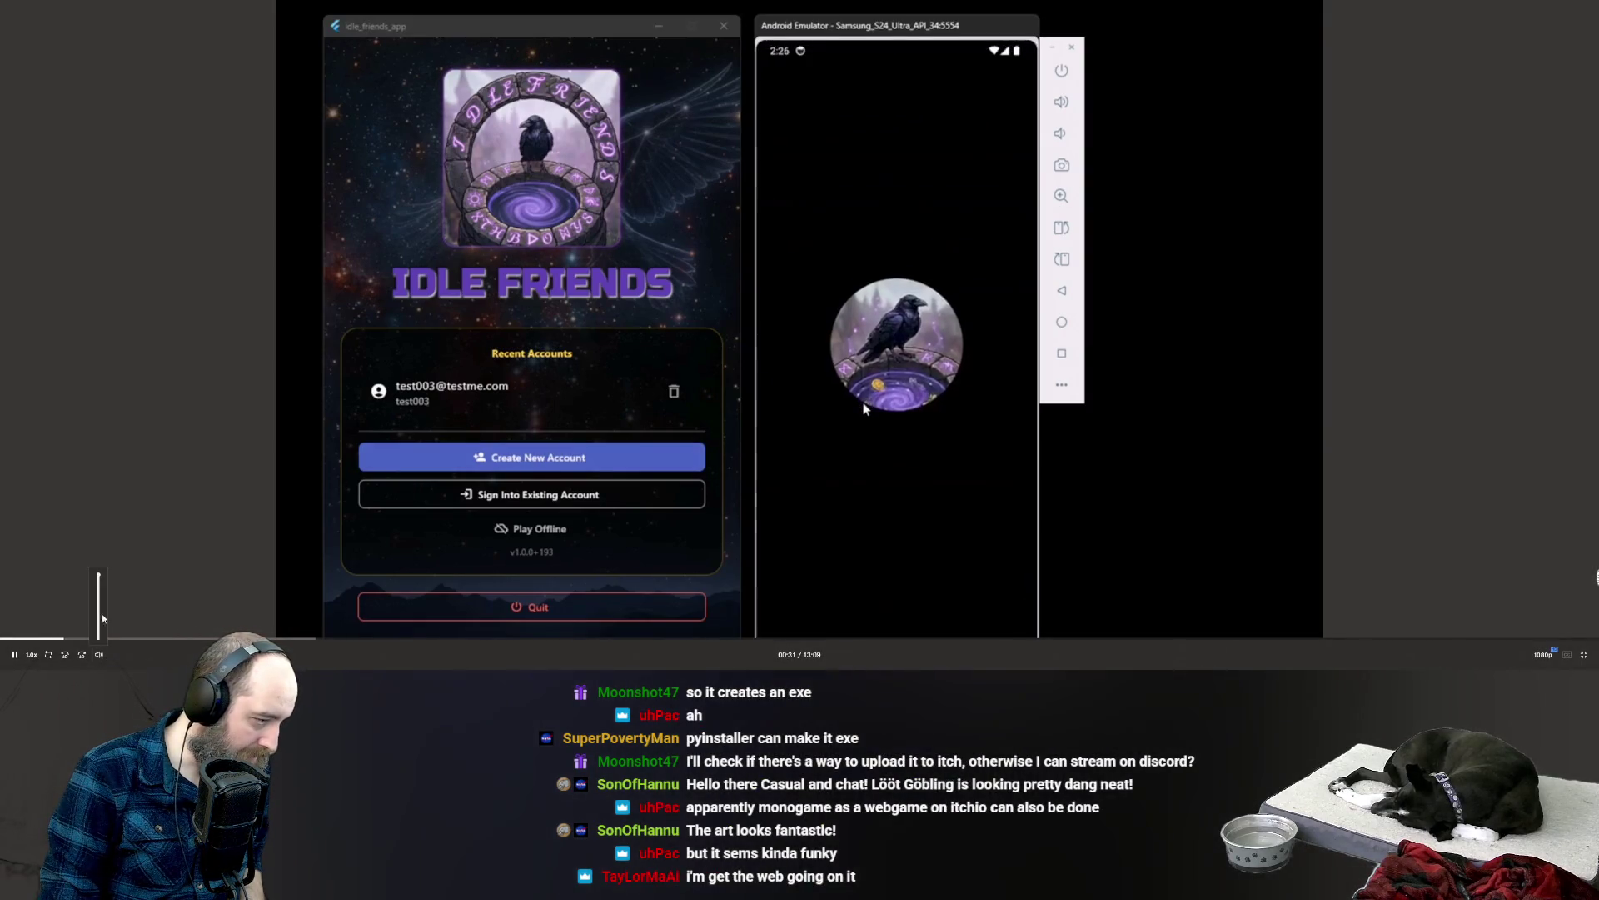